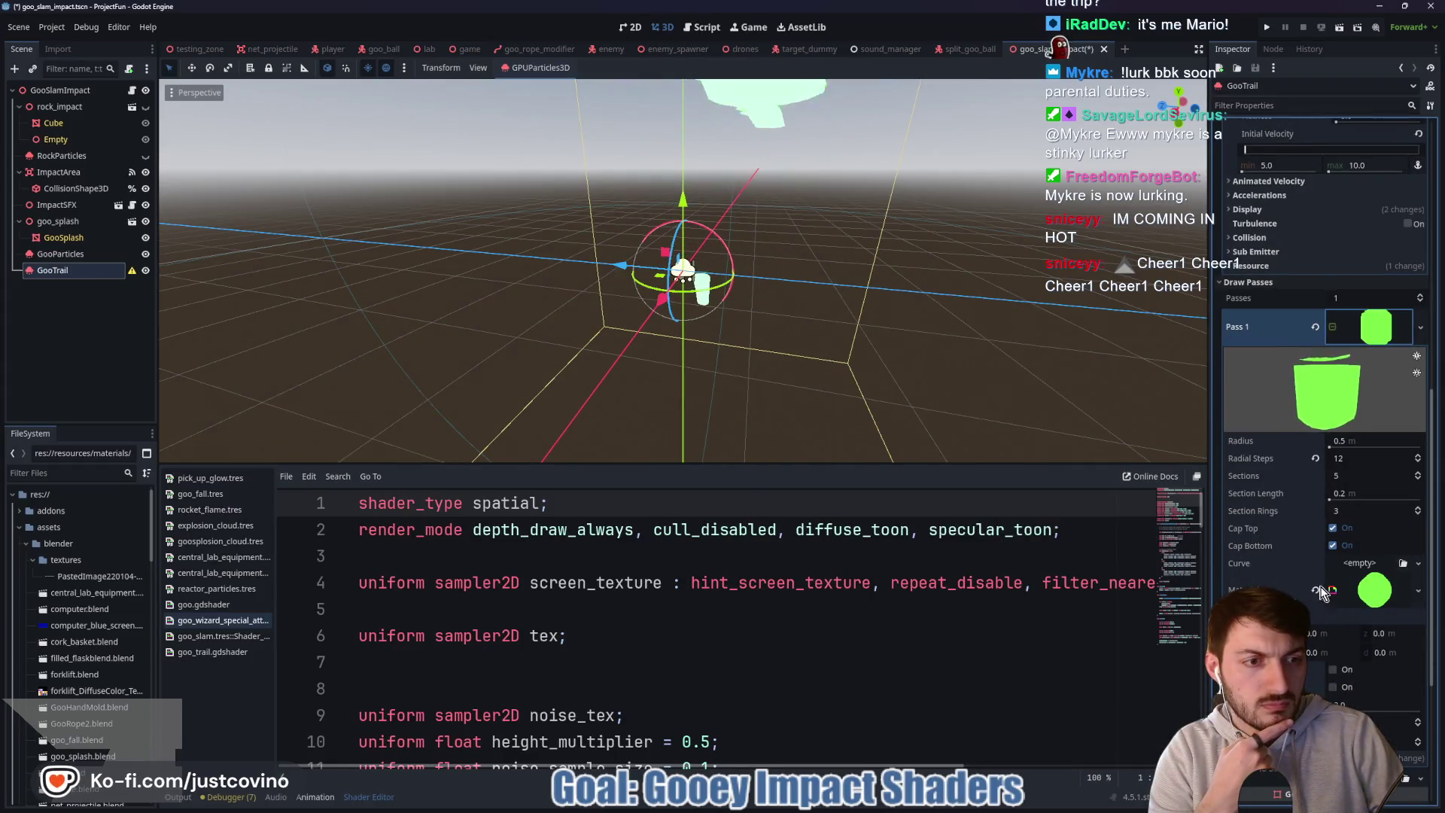
- Enable Align Y under Particle Flags in GooTrail's process material and orbit to check the trails
{"action": "scroll", "coordinate": [1289, 563], "scroll_direction": "down", "scroll_amount": 2}
{"action": "scroll", "coordinate": [1284, 563], "scroll_direction": "down", "scroll_amount": 2}
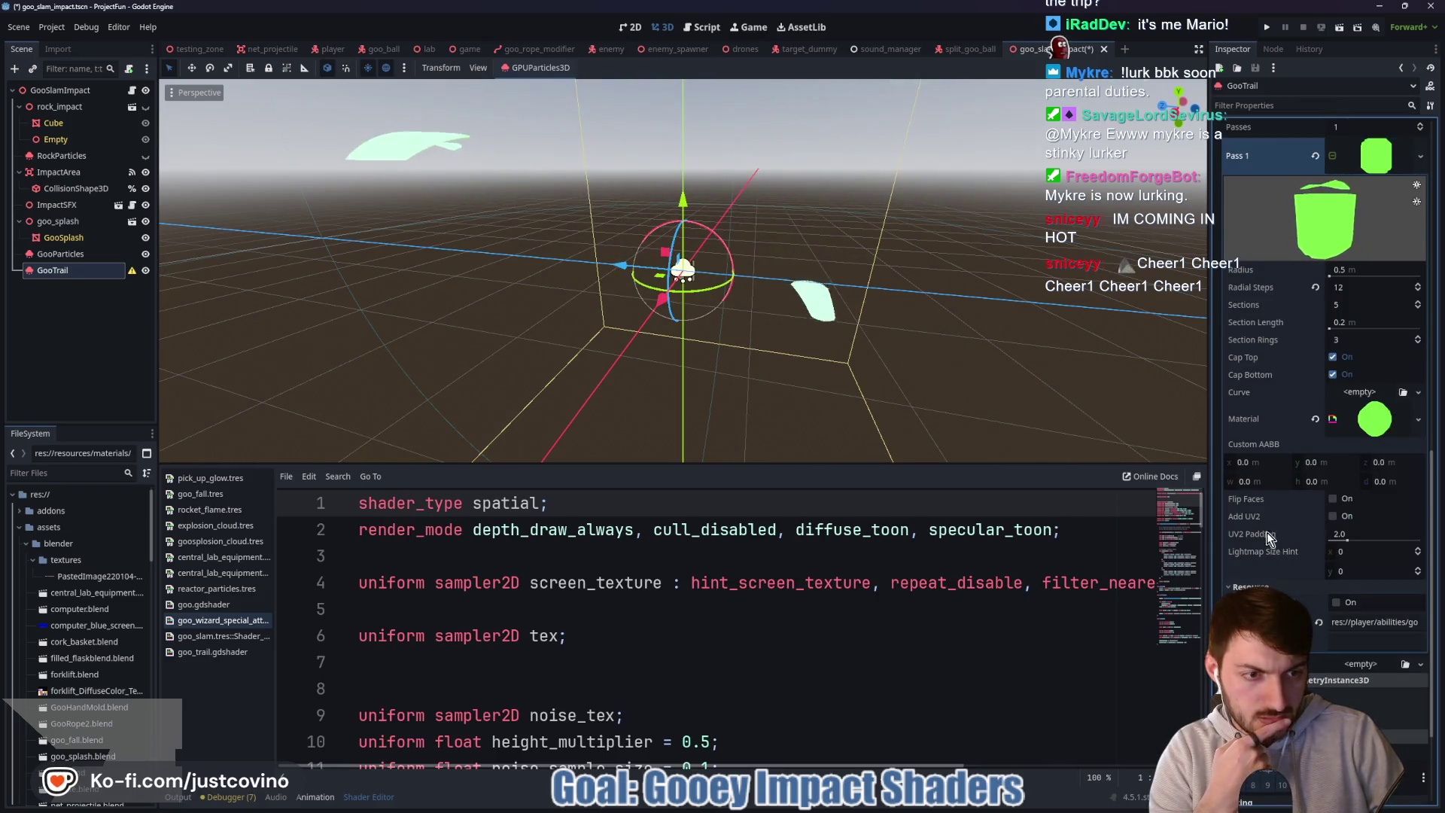
{"action": "scroll", "coordinate": [1281, 535], "scroll_direction": "up", "scroll_amount": 10}
{"action": "scroll", "coordinate": [1281, 536], "scroll_direction": "up", "scroll_amount": 6}
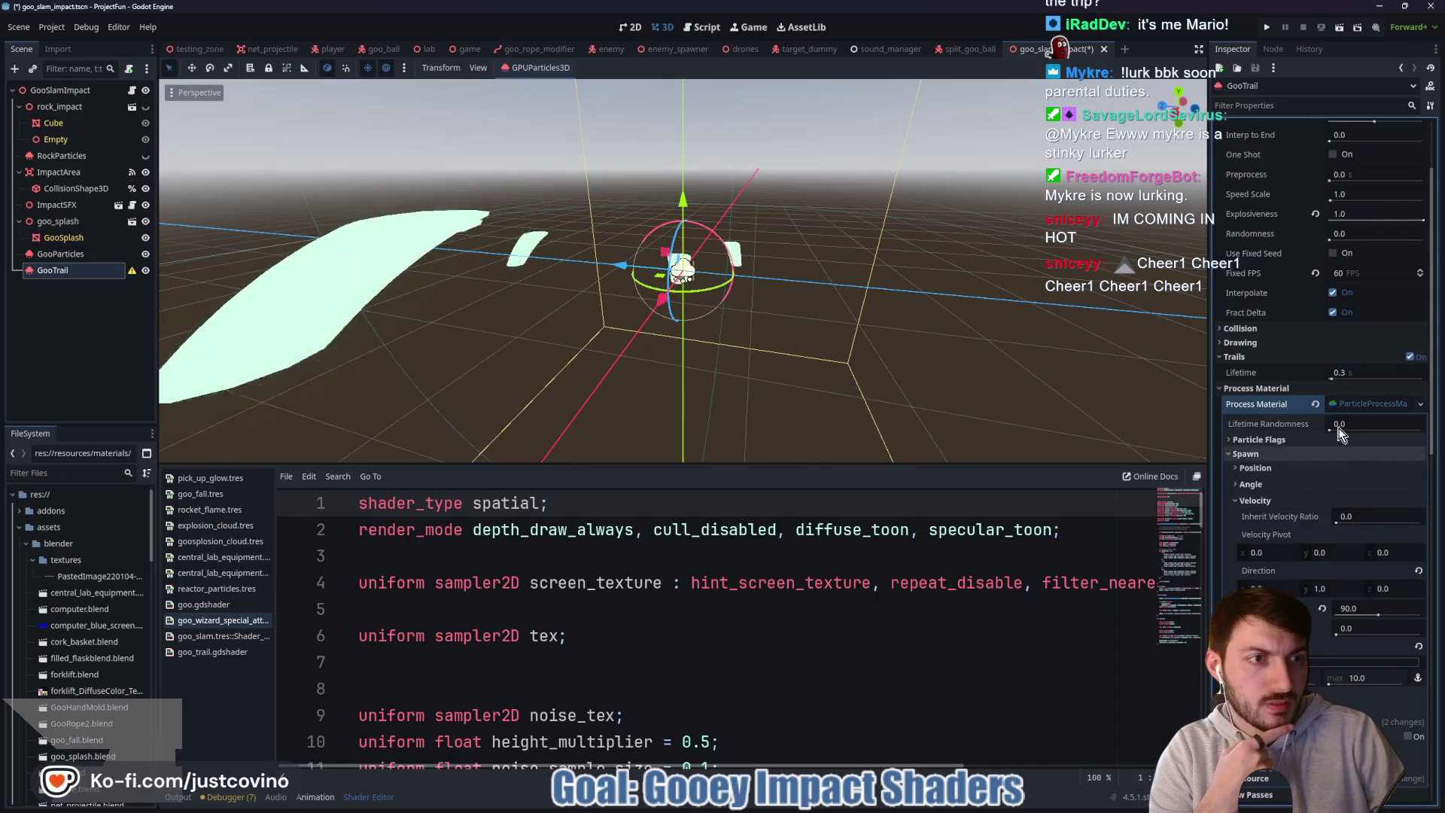
{"action": "left_click", "coordinate": [1259, 440]}
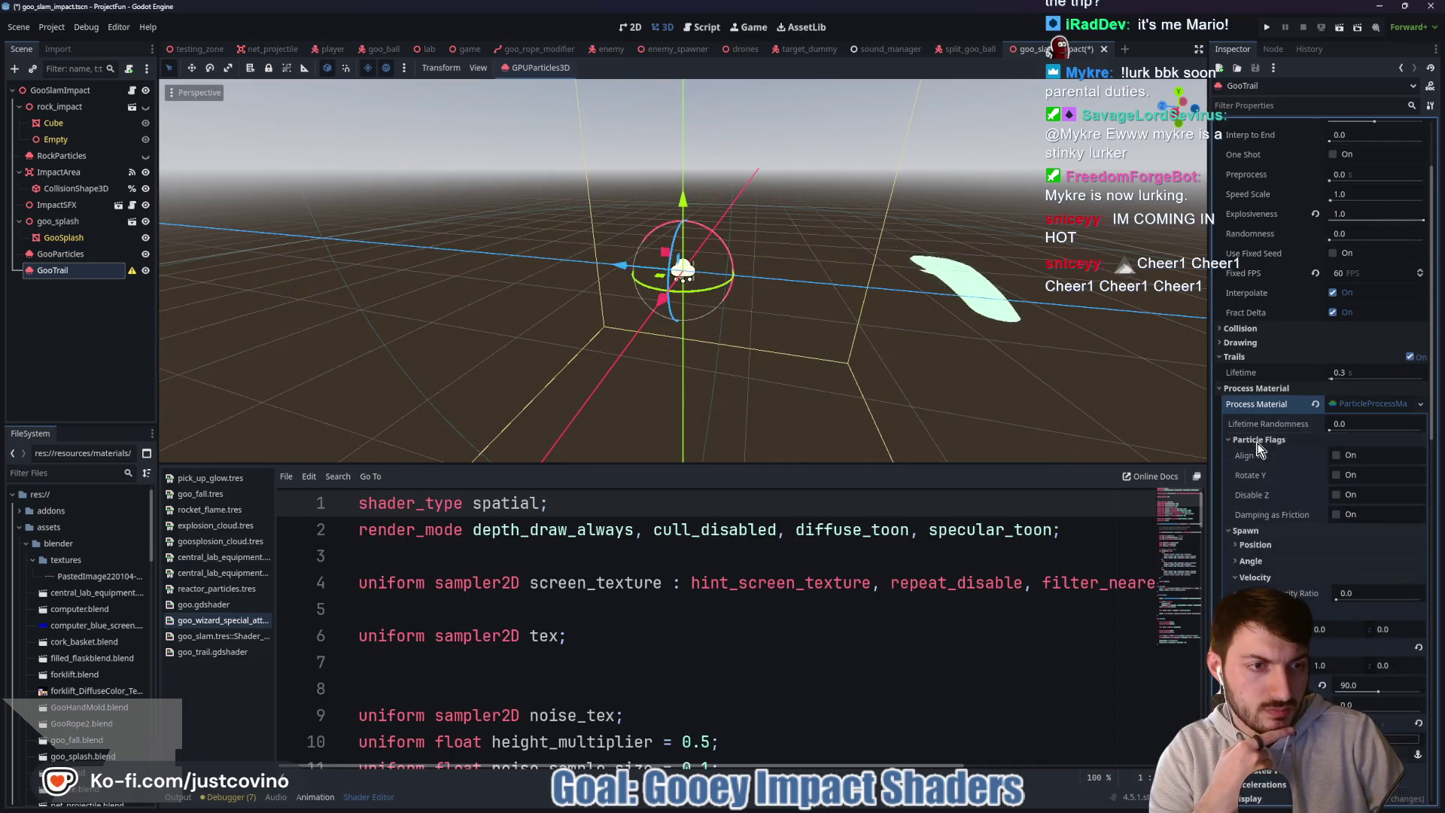
{"action": "left_click", "coordinate": [1336, 456]}
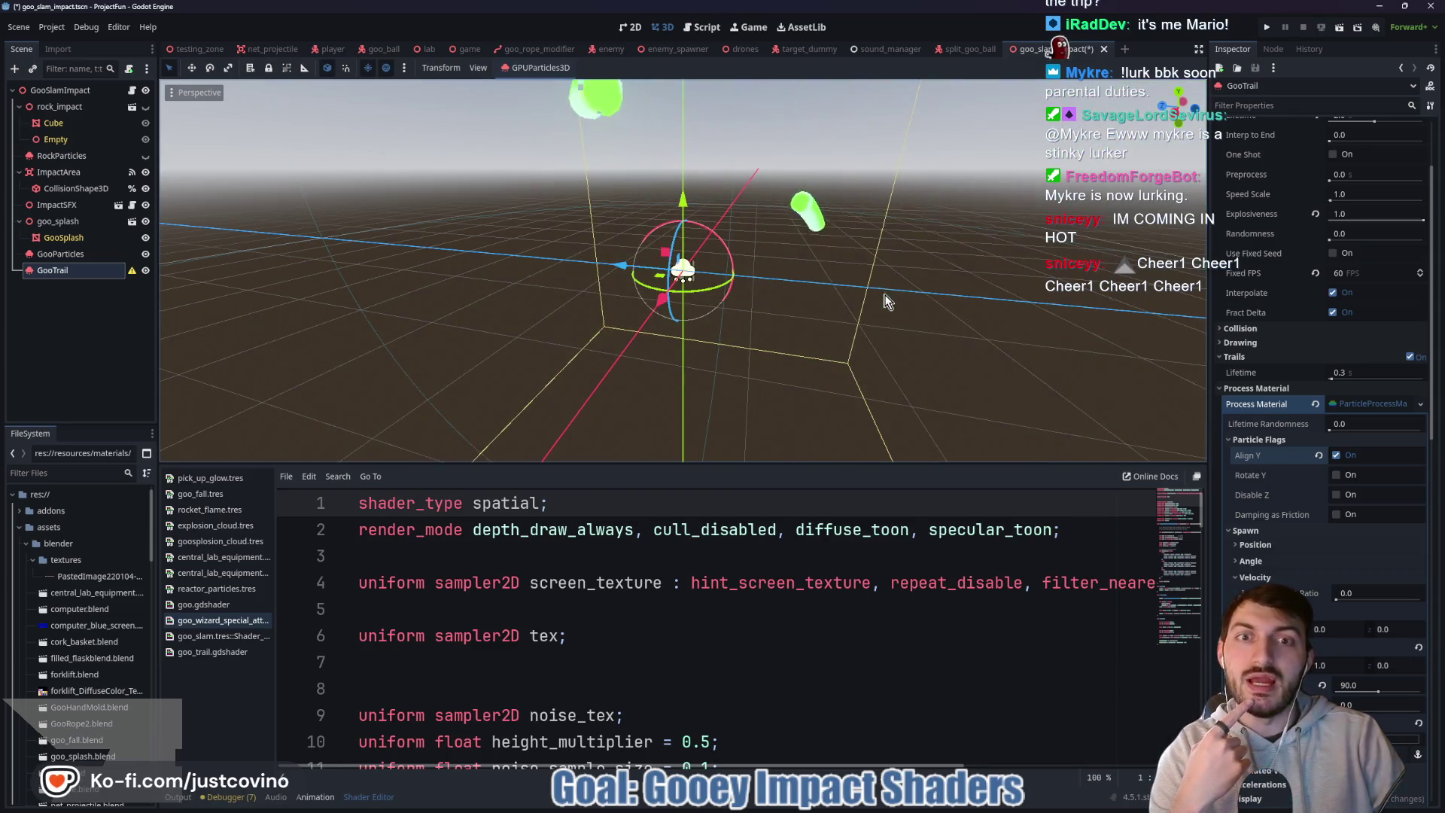
{"action": "scroll", "coordinate": [971, 342], "scroll_direction": "down", "scroll_amount": 2}
{"action": "left_click_drag", "start_coordinate": [971, 343], "coordinate": [979, 326]}
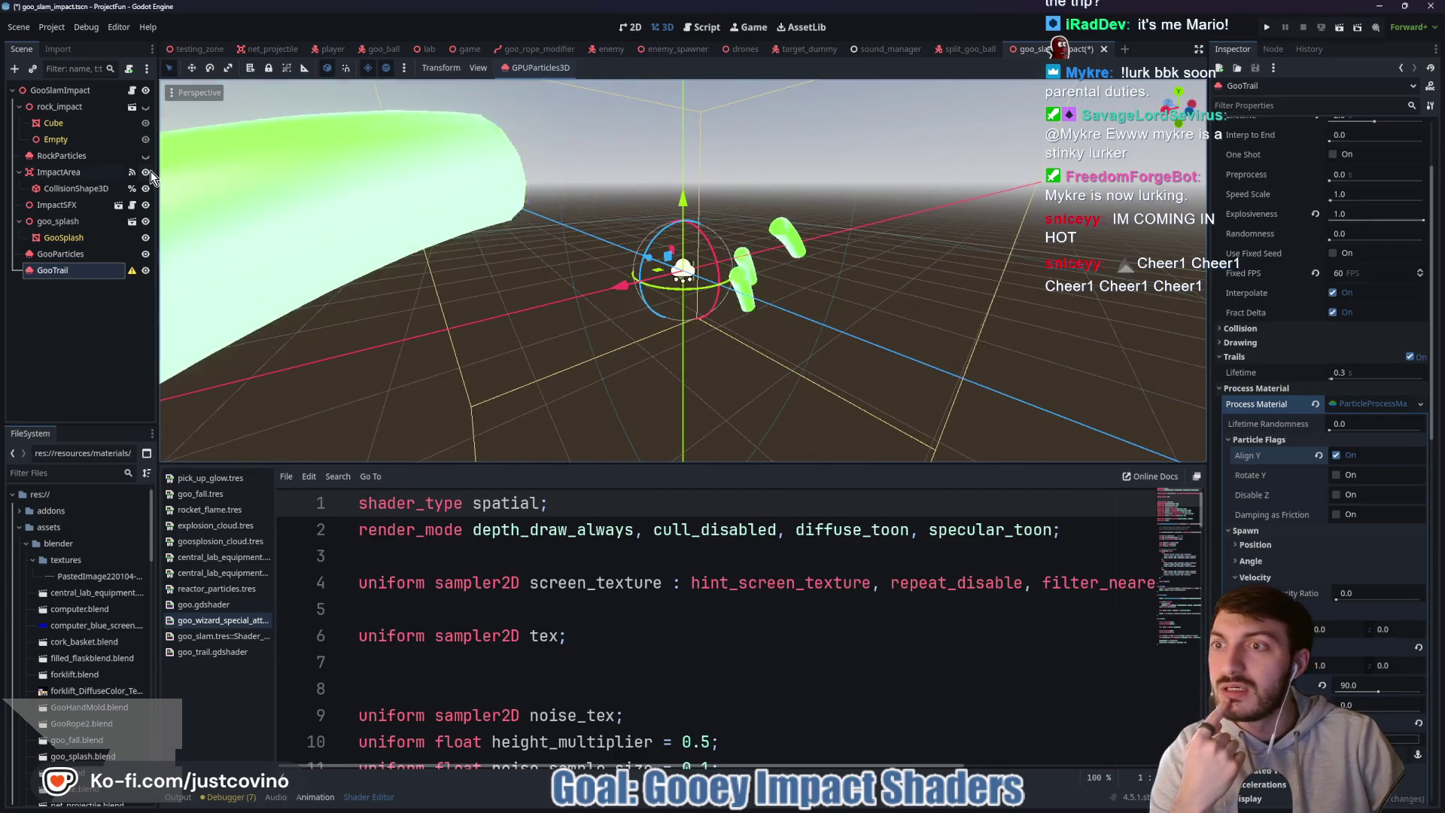
{"action": "left_click_drag", "start_coordinate": [916, 369], "coordinate": [861, 359]}
{"action": "left_click", "coordinate": [1372, 404]}
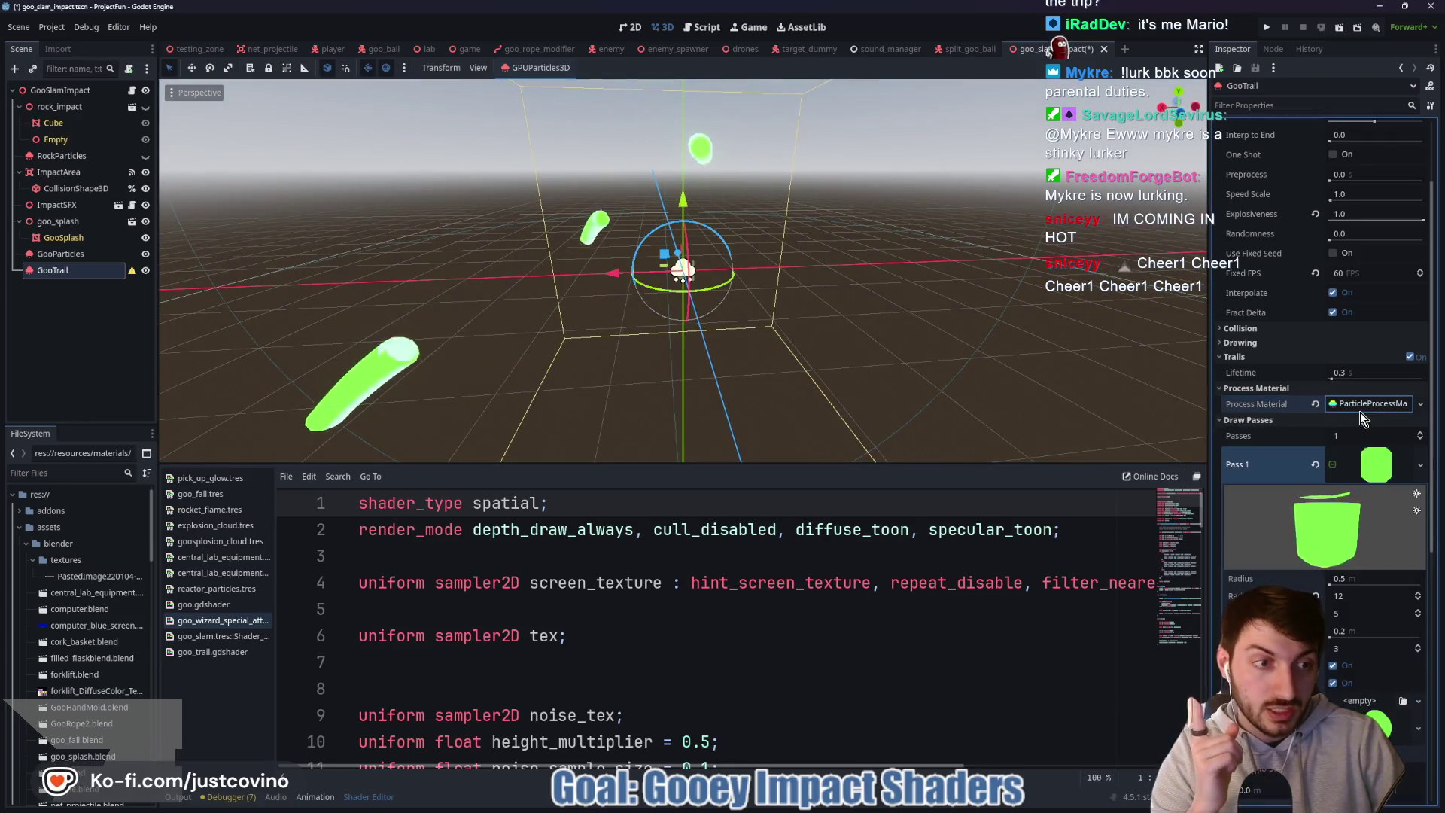
- Set the trail mesh radius to 0.25 and its sections from 5 to 2, then save
{"action": "left_click", "coordinate": [1333, 576]}
{"action": "type", "text": "0.25"}
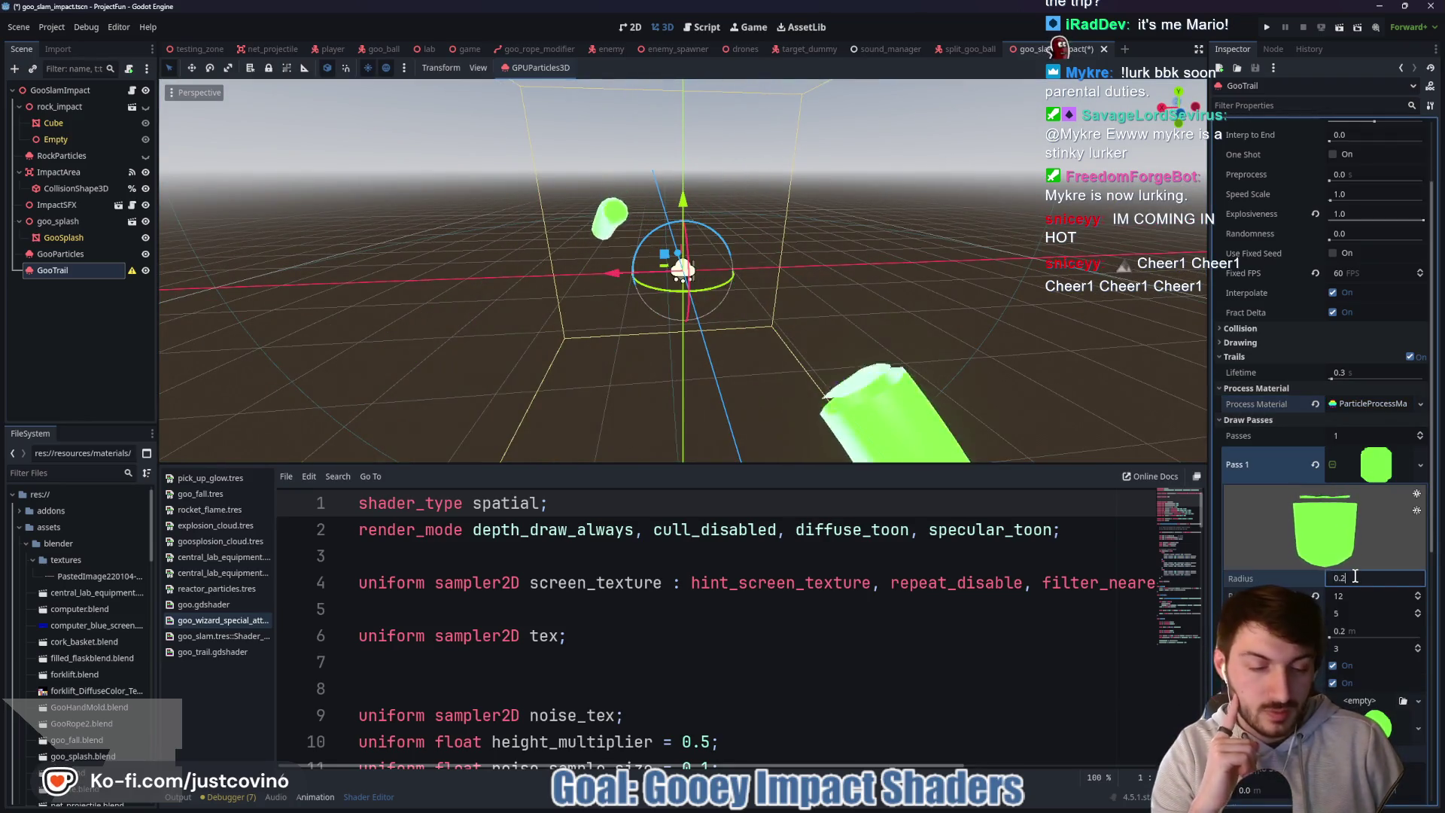
{"action": "key", "text": "Return"}
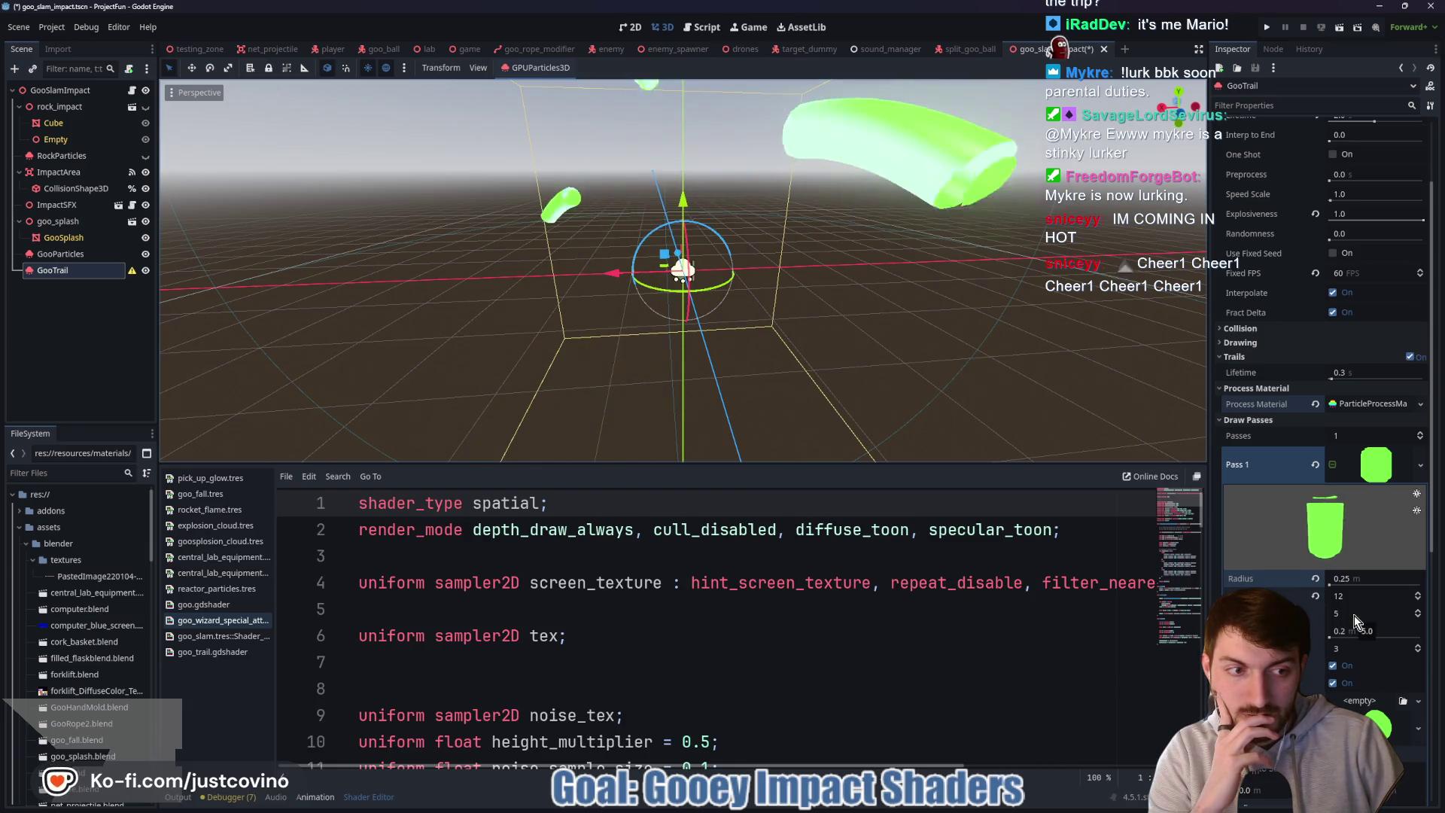
{"action": "left_click_drag", "start_coordinate": [1353, 616], "coordinate": [1346, 616]}
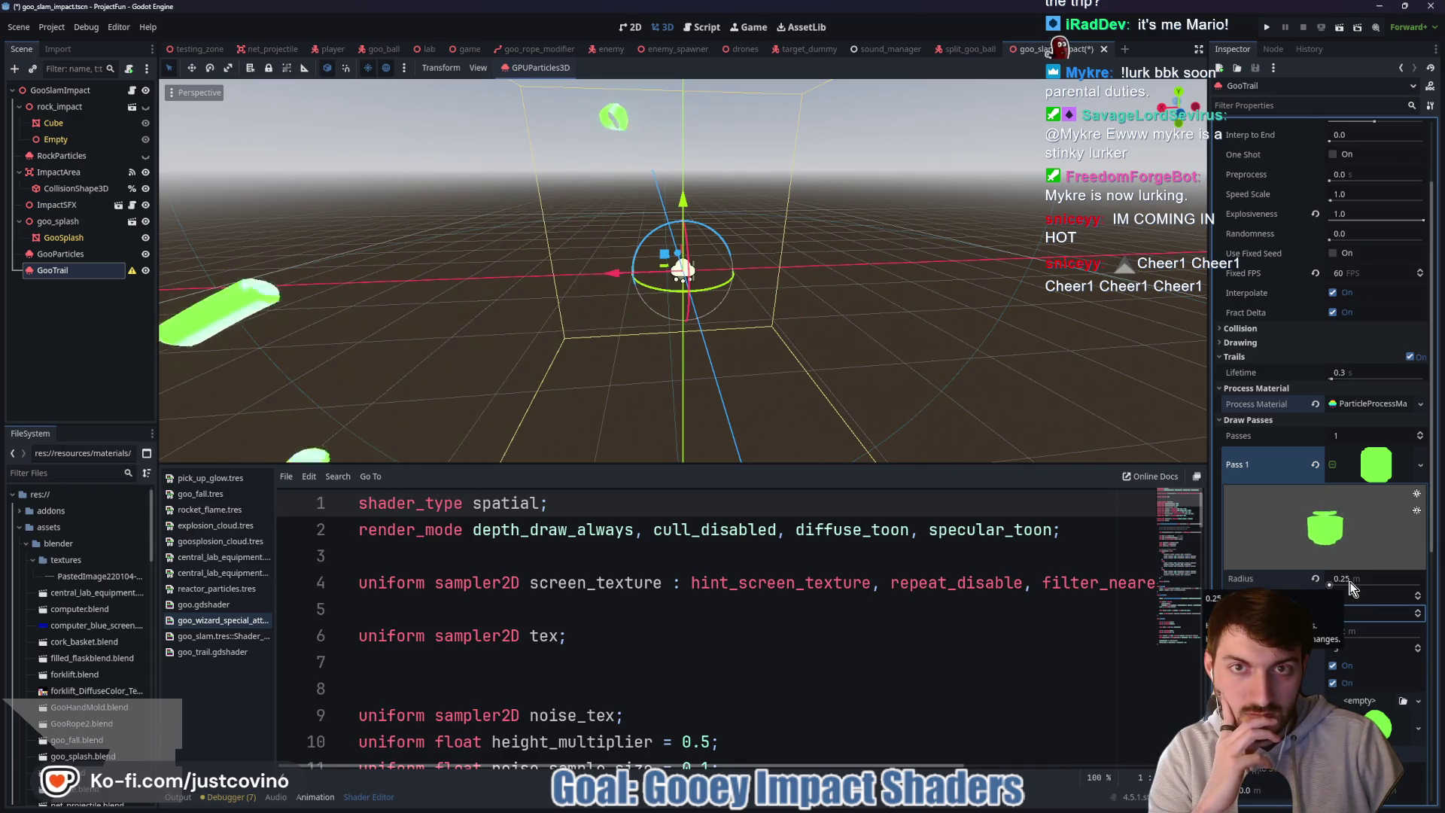
{"action": "key", "text": "ctrl+s"}
- Make GooTrail One Shot, save the scene, and switch to the testing_zone scene
{"action": "scroll", "coordinate": [1321, 238], "scroll_direction": "up", "scroll_amount": 3}
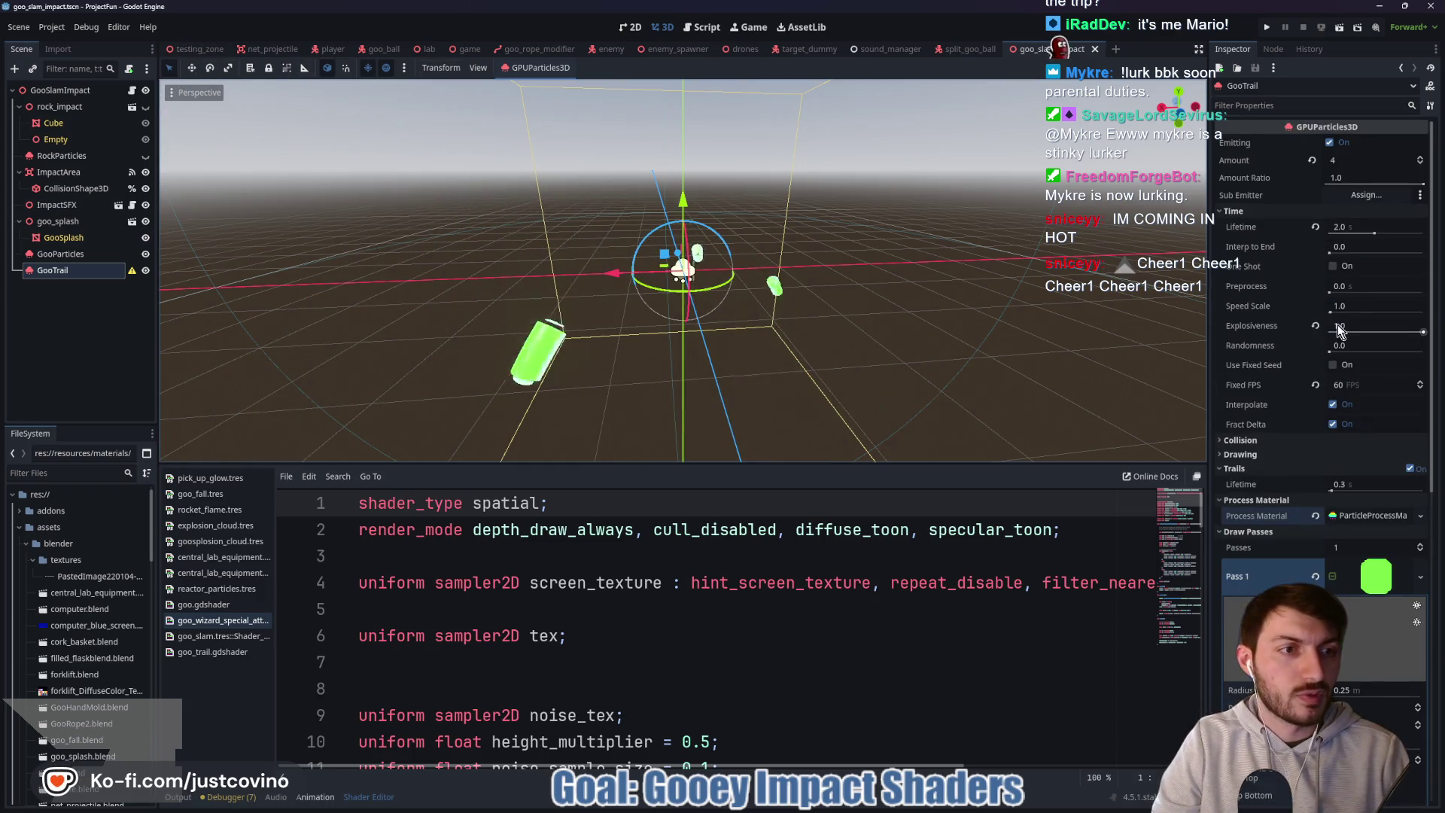
{"action": "left_click", "coordinate": [1334, 266]}
{"action": "key", "text": "ctrl+s"}
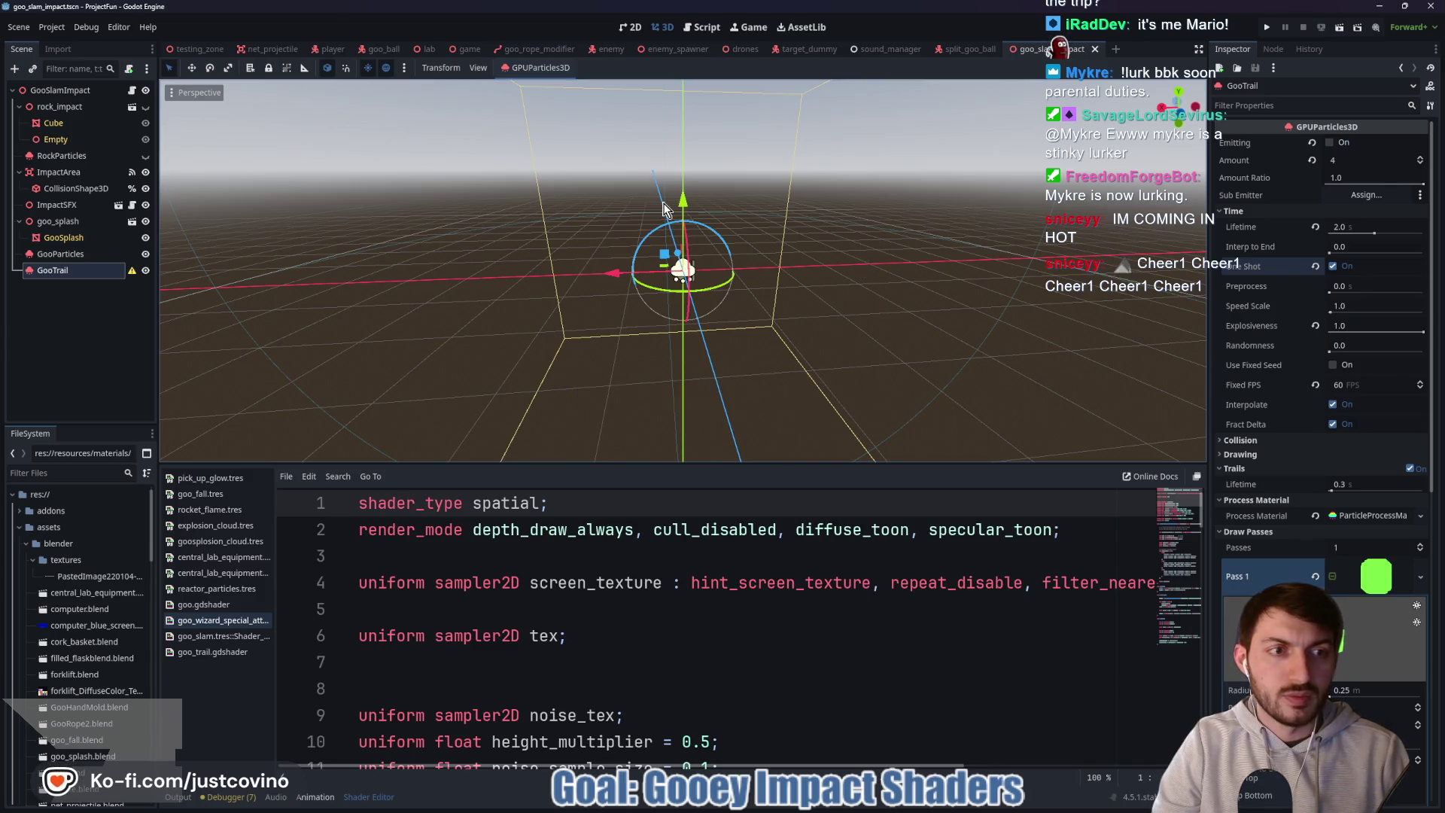
{"action": "left_click", "coordinate": [198, 51]}
{"action": "key", "text": "F6"}
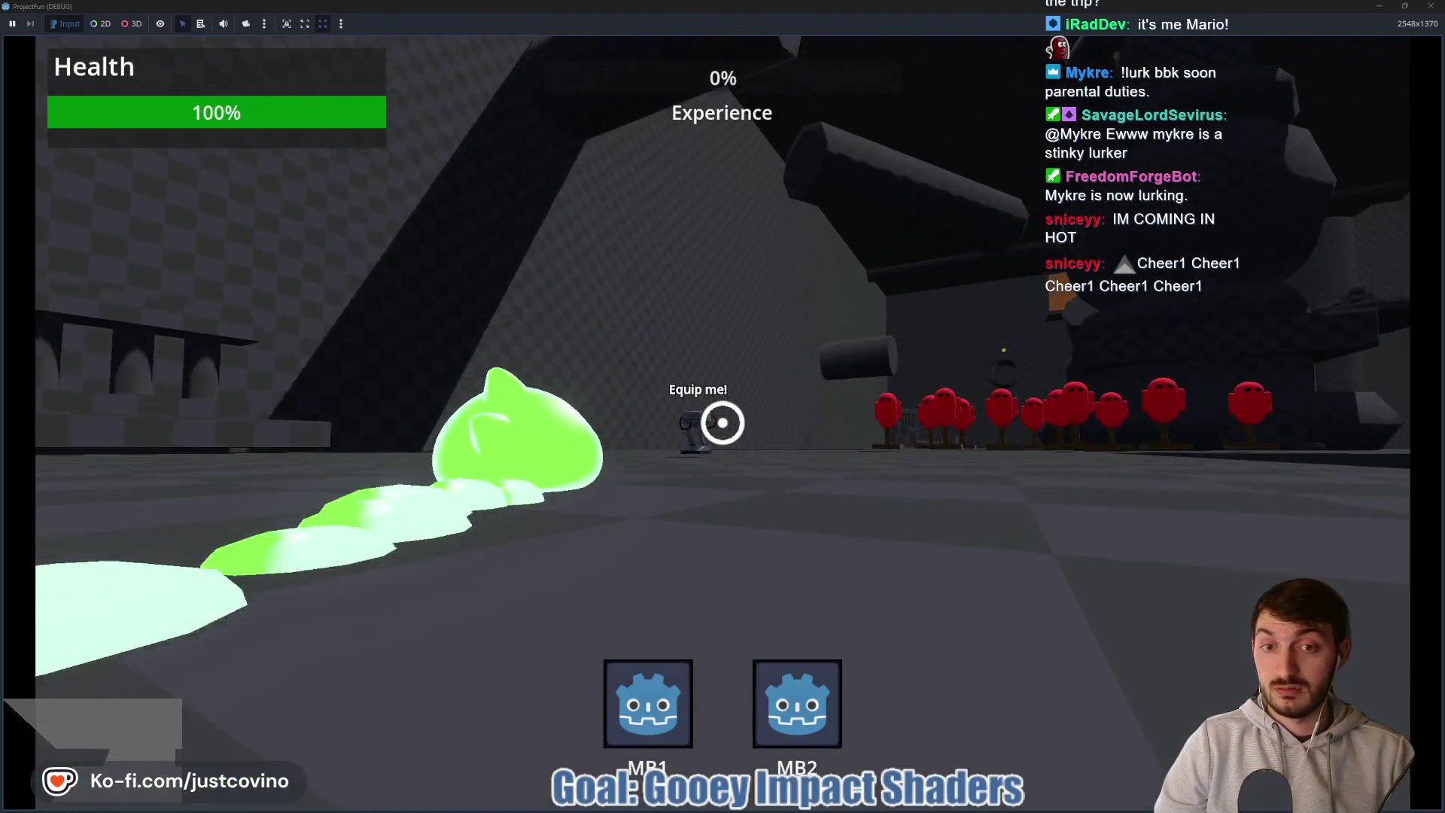
{"action": "key", "text": "w"}
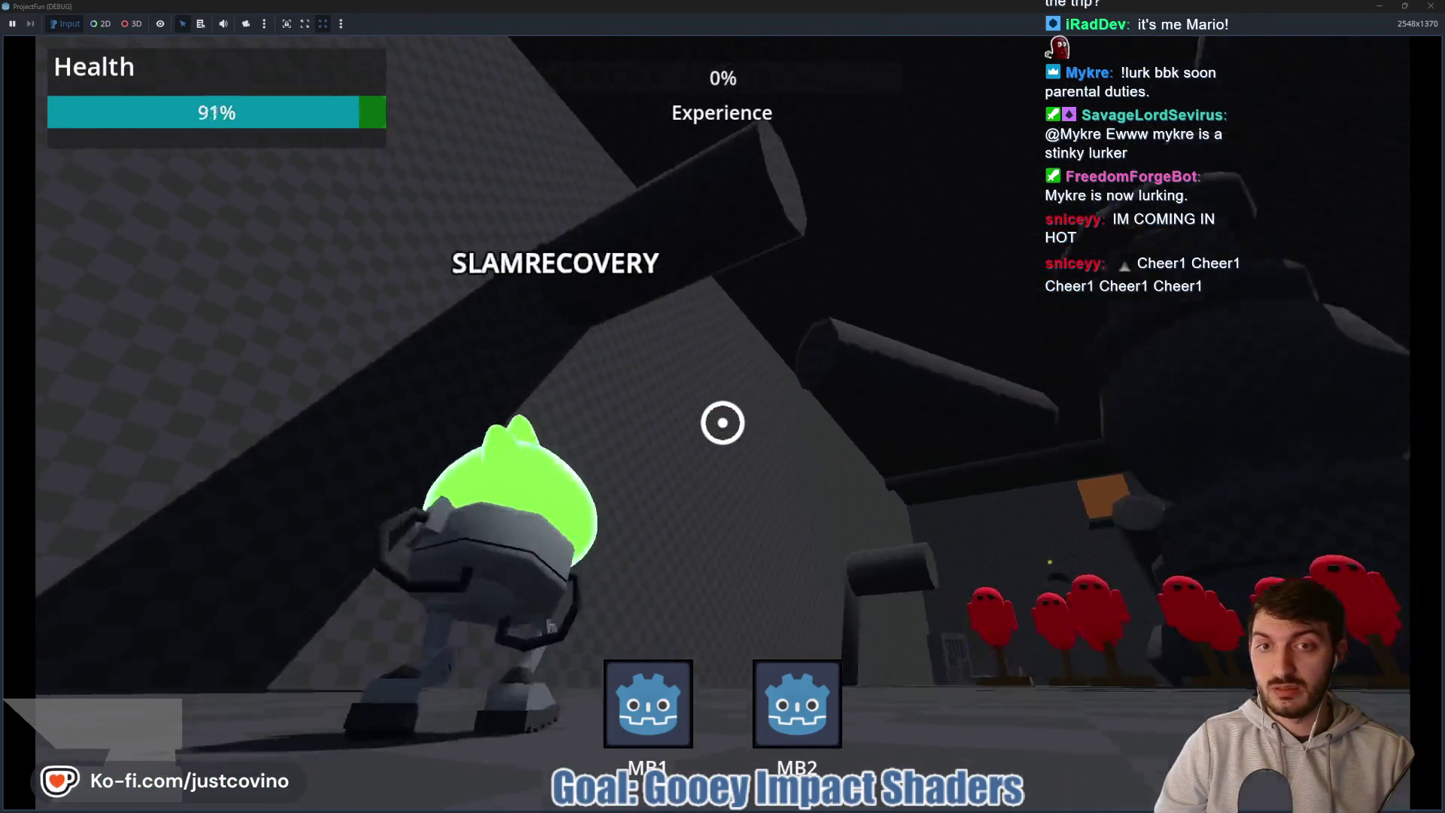
{"action": "left_click", "coordinate": [723, 422]}
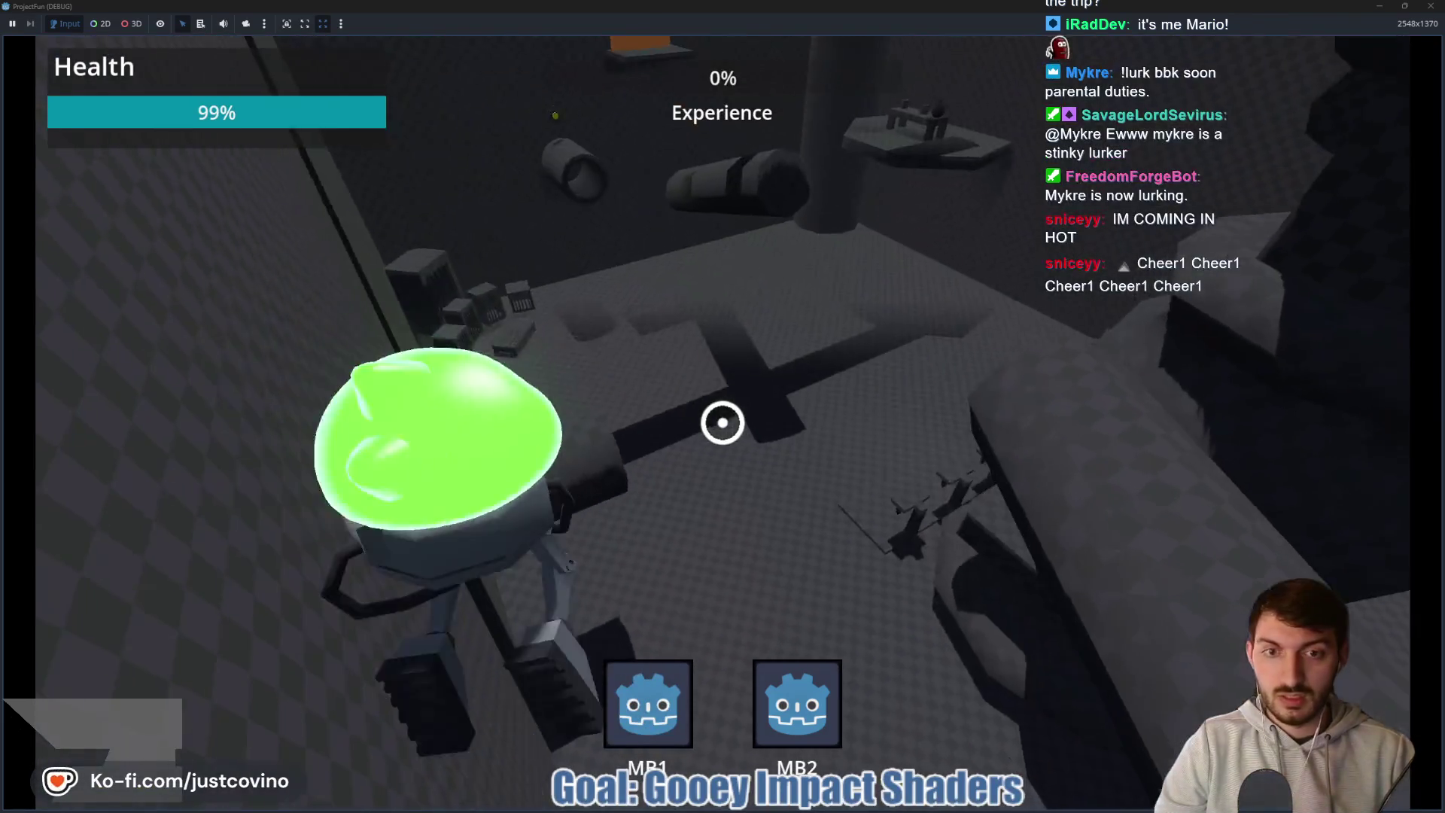
{"action": "right_click", "coordinate": [723, 423]}
{"action": "key", "text": "w"}
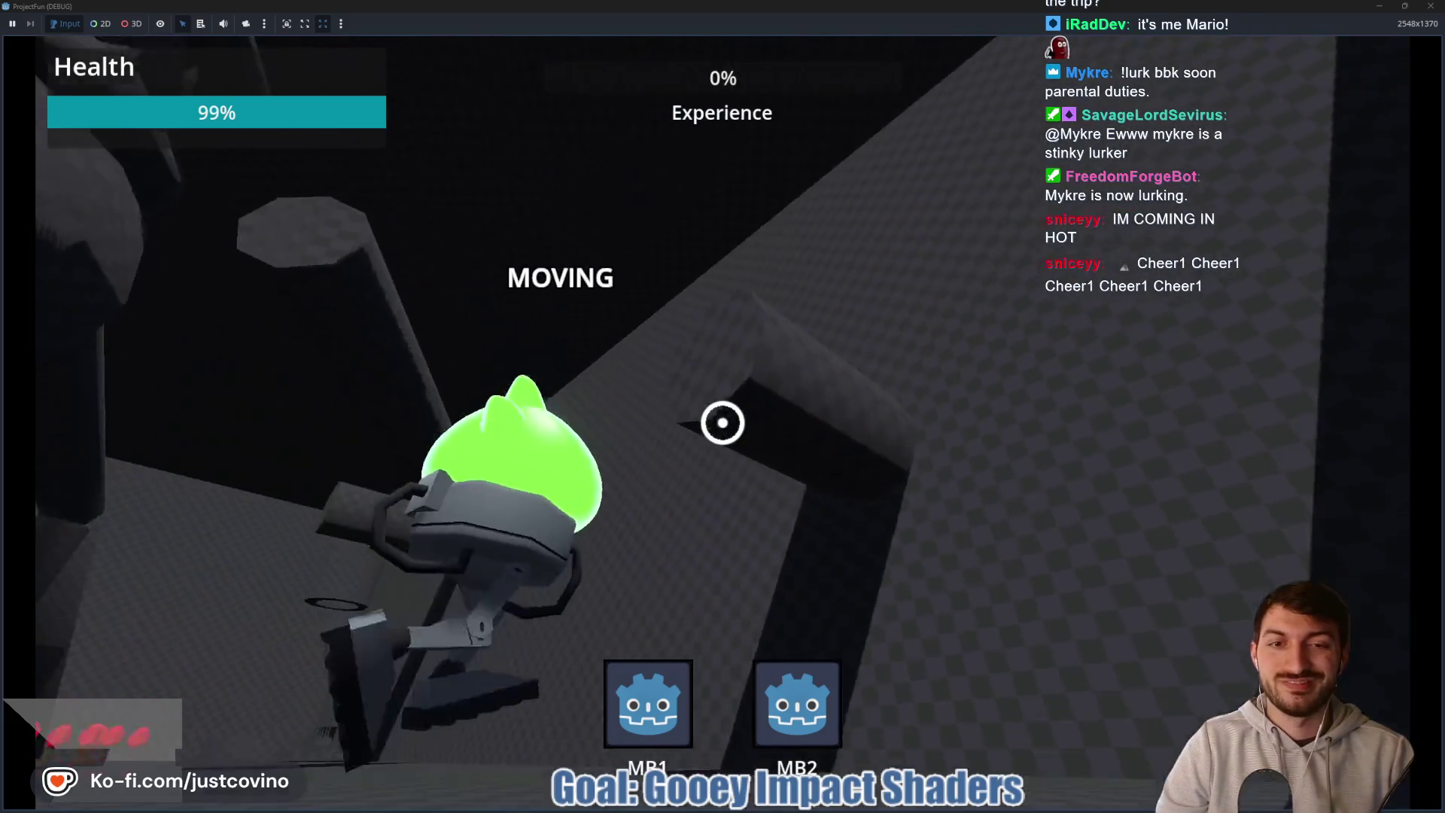
{"action": "left_click", "coordinate": [722, 423]}
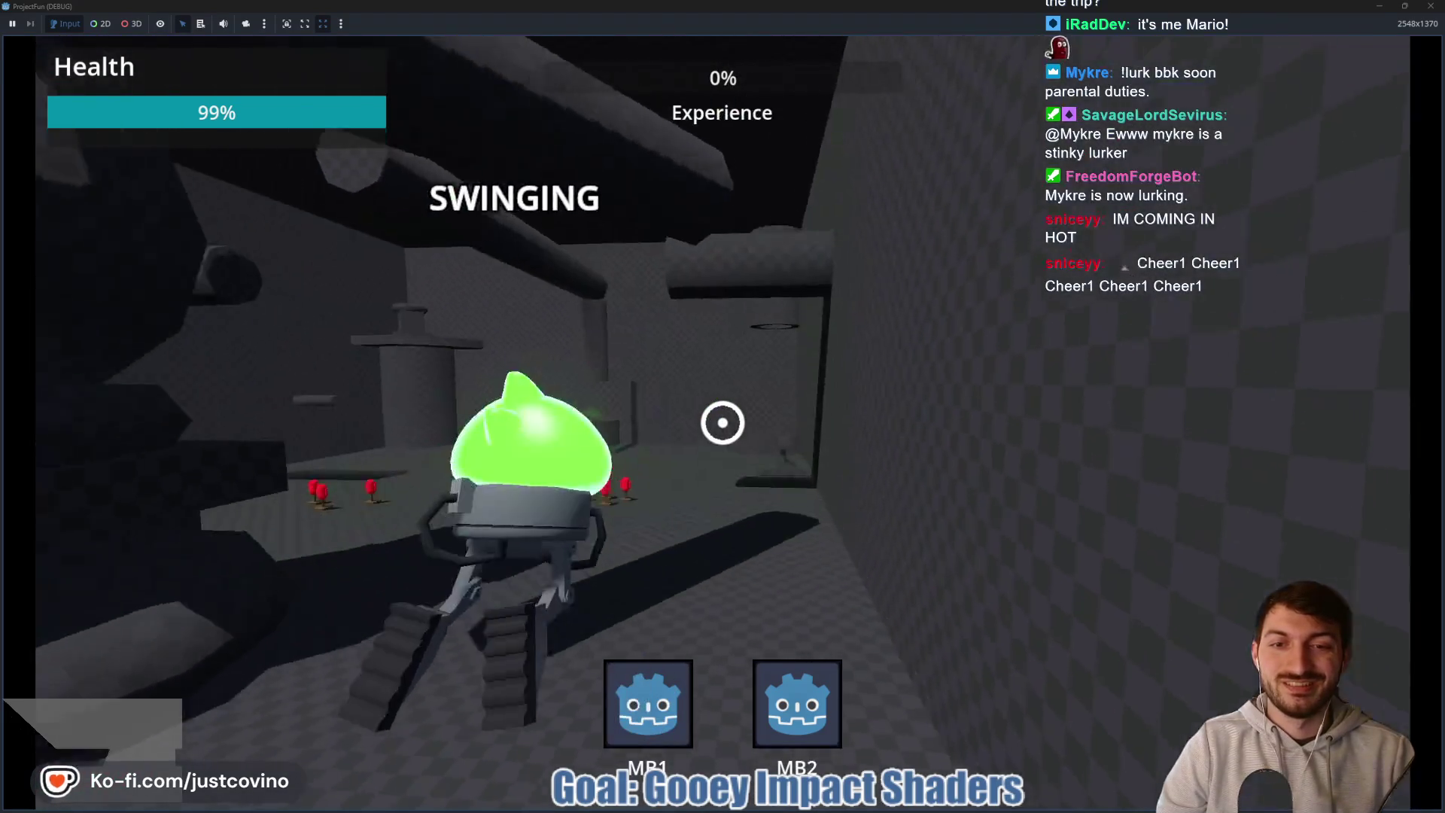
{"action": "right_click", "coordinate": [723, 422]}
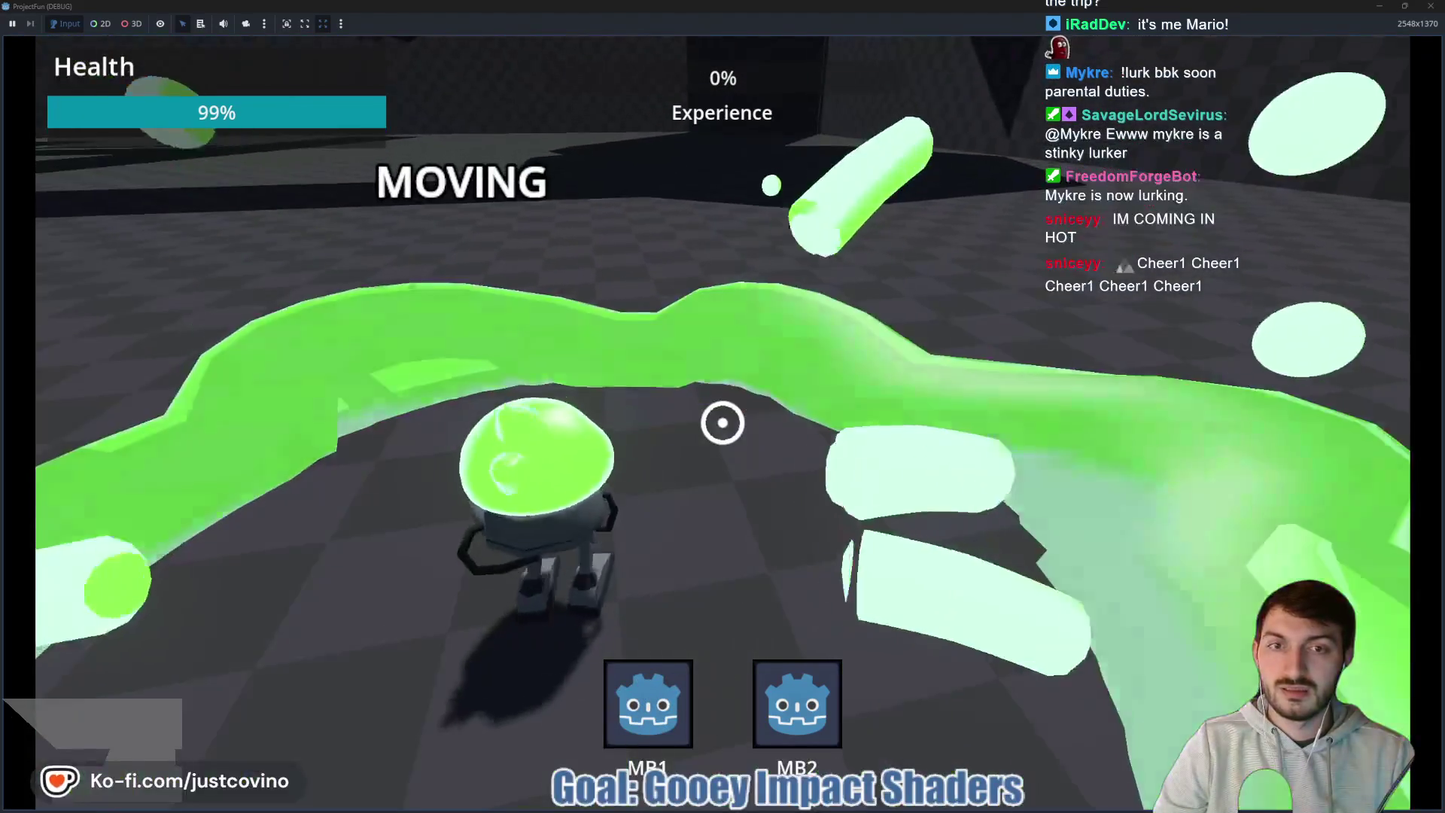
{"action": "left_click", "coordinate": [722, 423]}
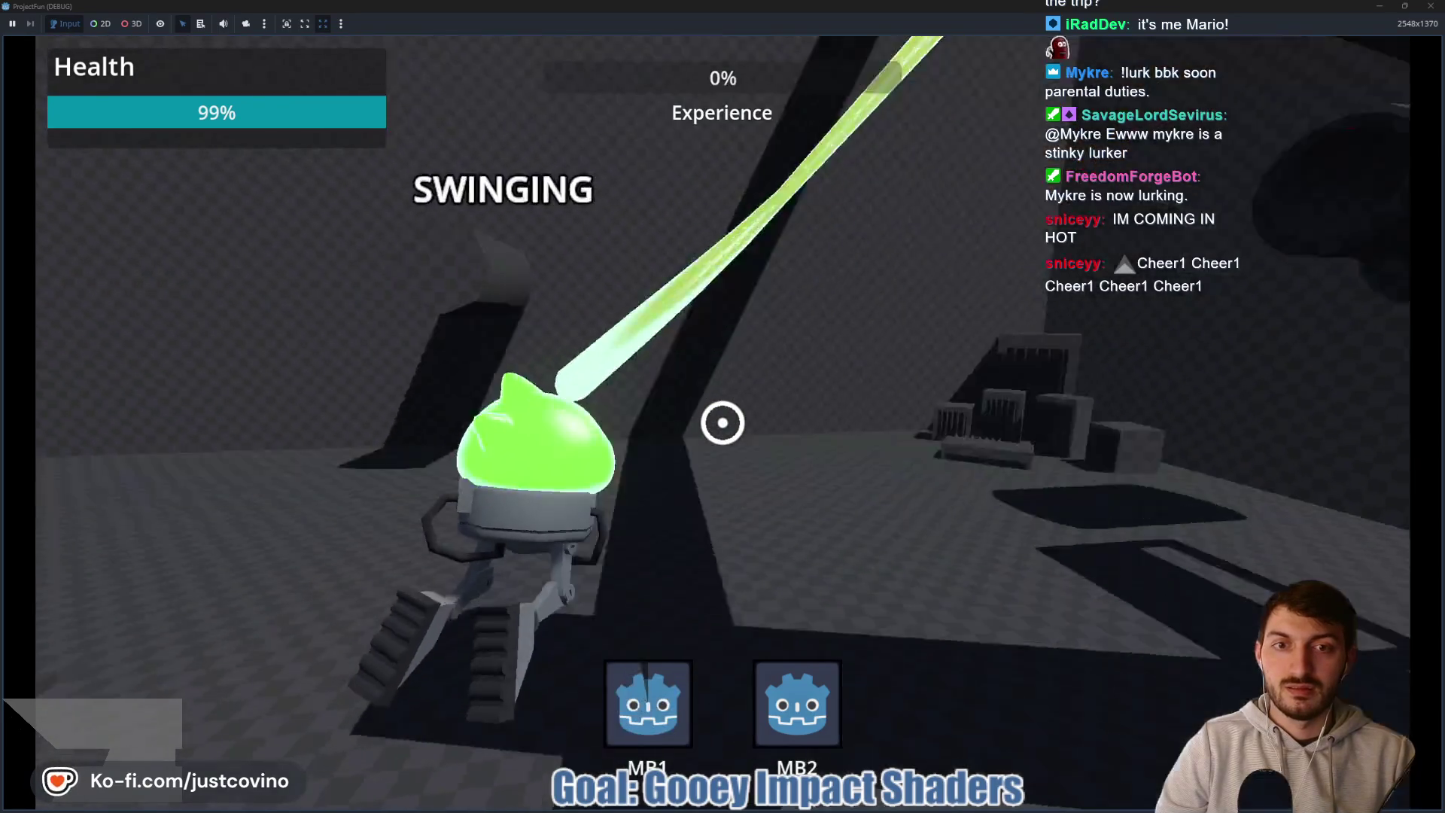
{"action": "right_click", "coordinate": [723, 422]}
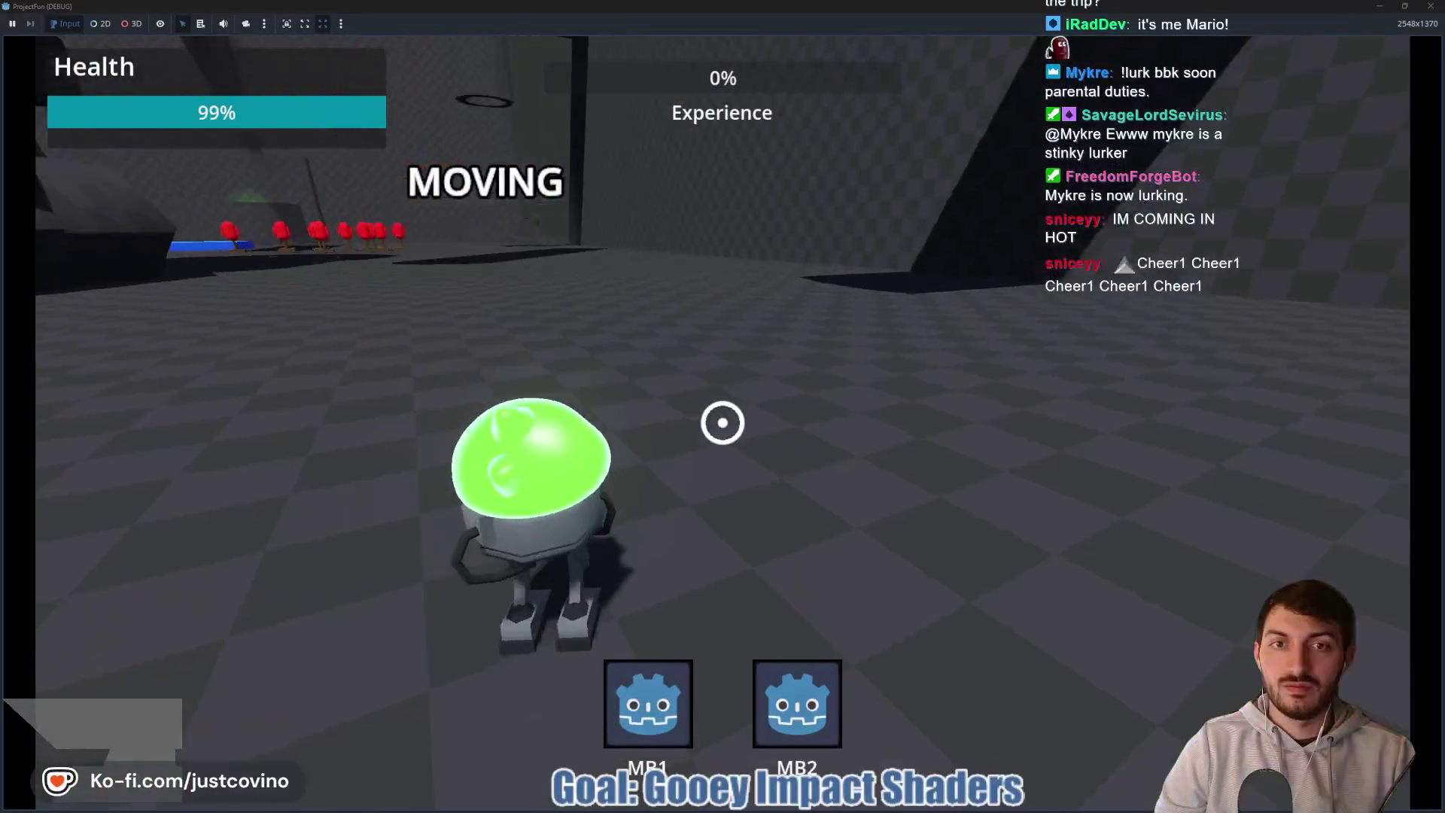
{"action": "left_click", "coordinate": [723, 422]}
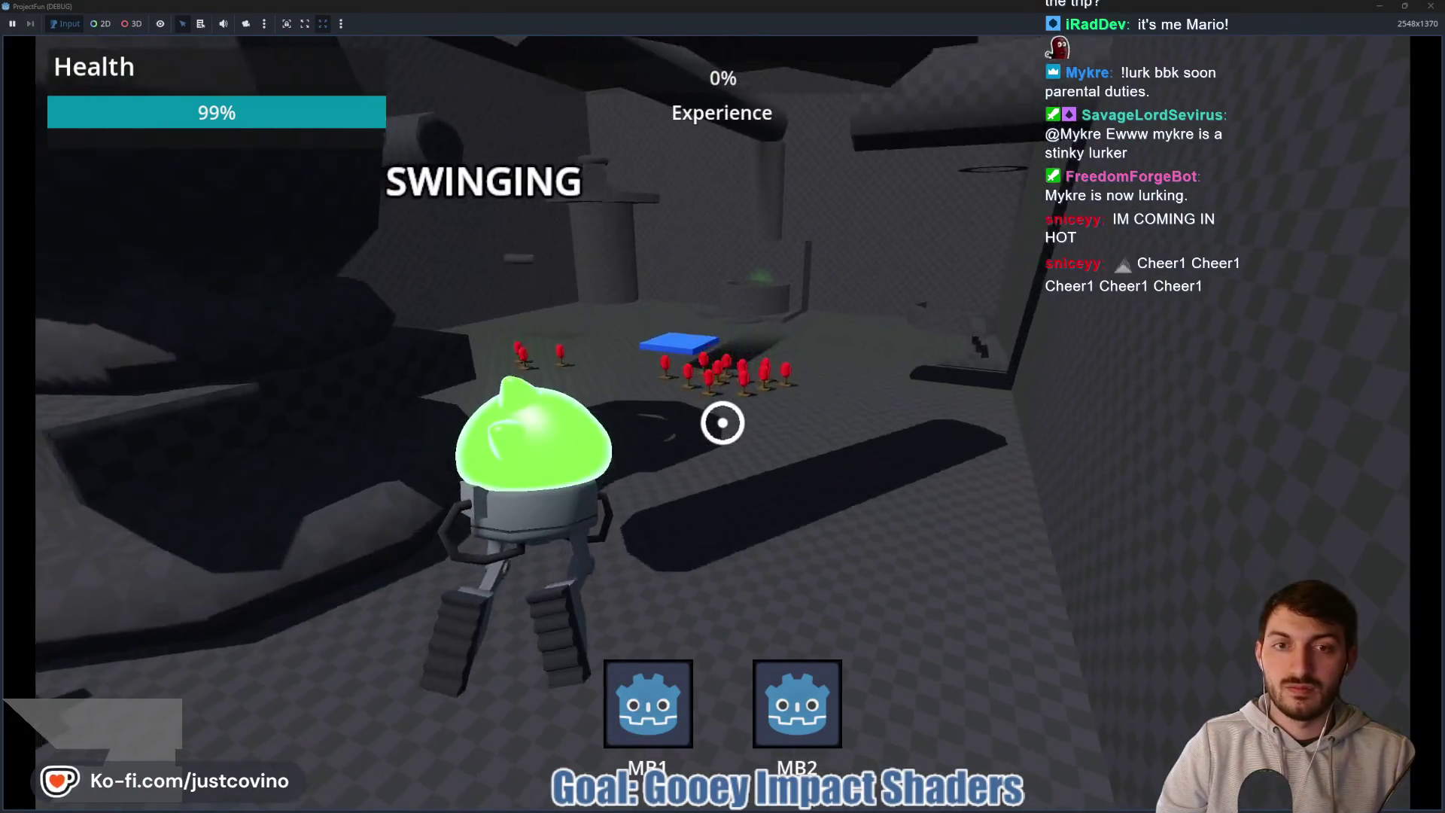
{"action": "right_click", "coordinate": [723, 422]}
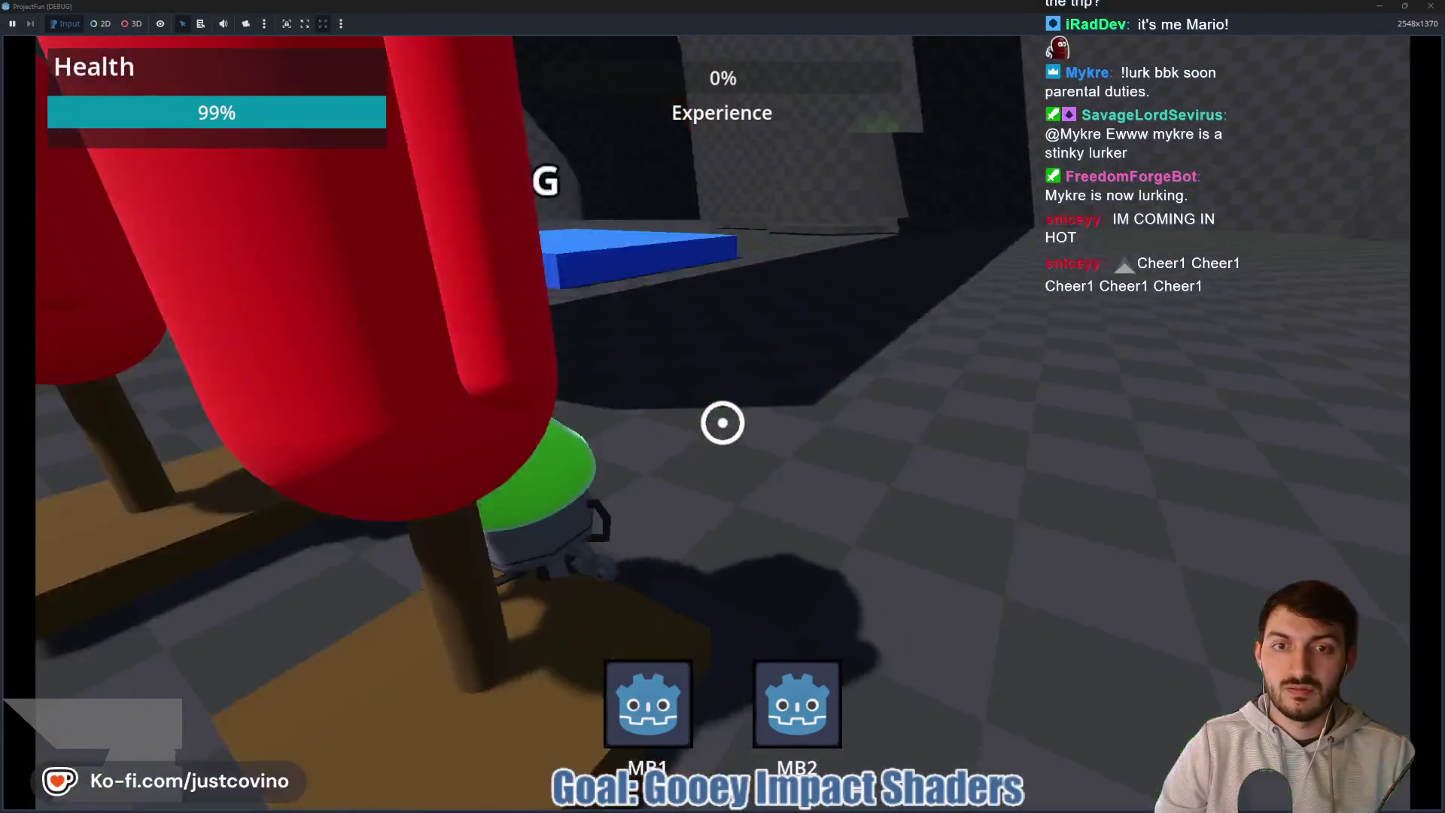
{"action": "left_click", "coordinate": [723, 422]}
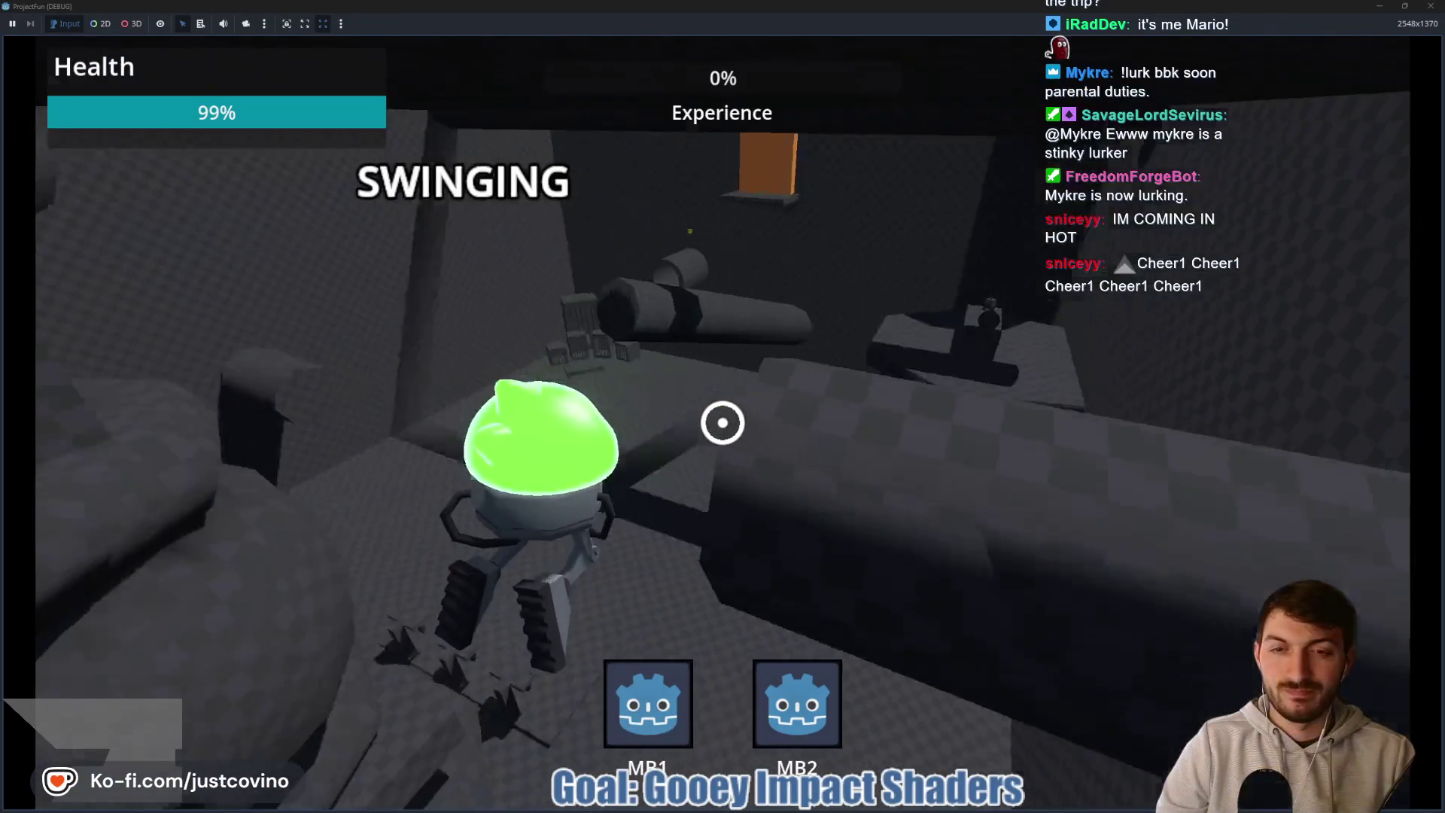
{"action": "right_click", "coordinate": [723, 422]}
{"action": "left_click", "coordinate": [723, 422]}
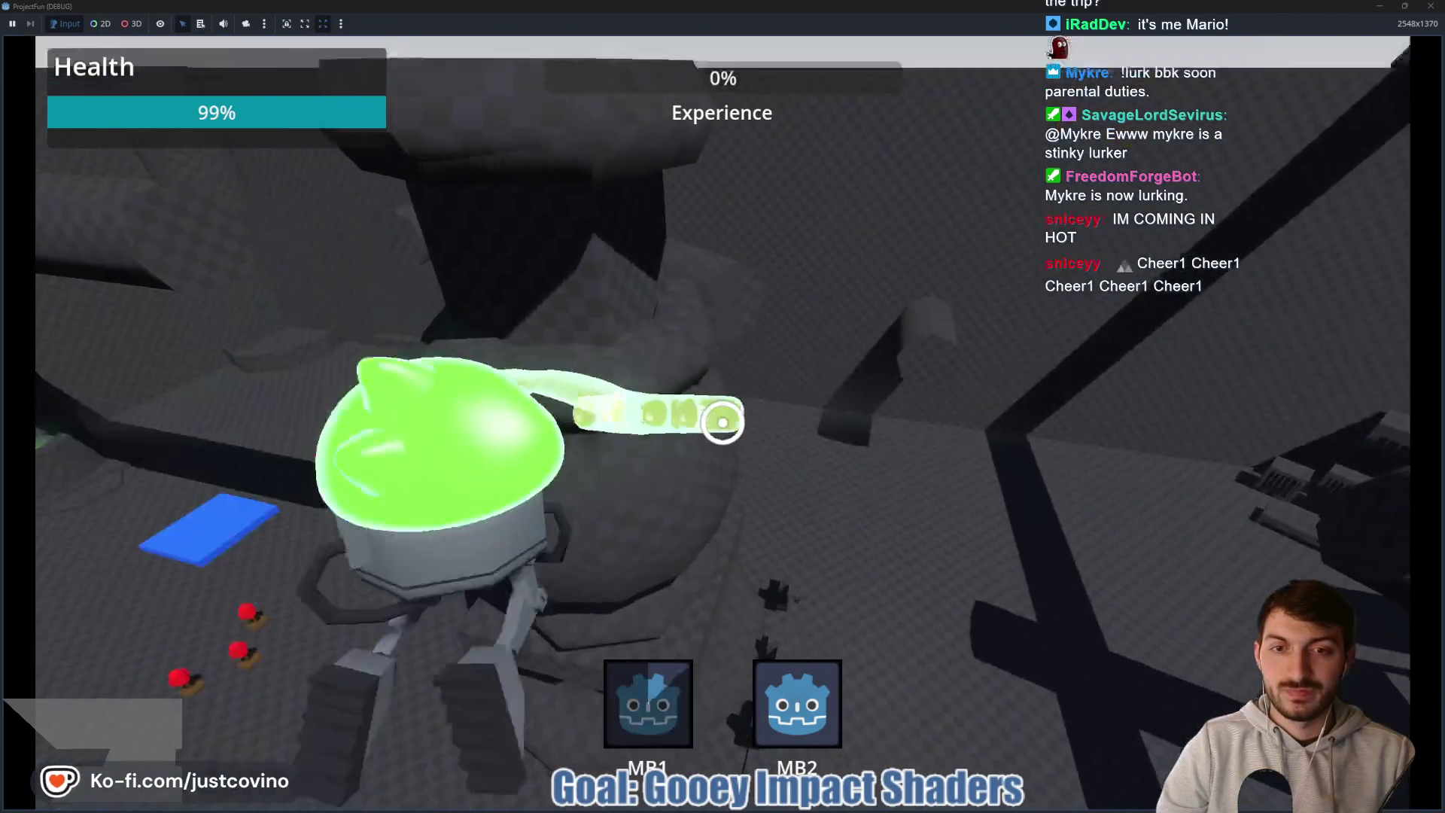
{"action": "right_click", "coordinate": [723, 422]}
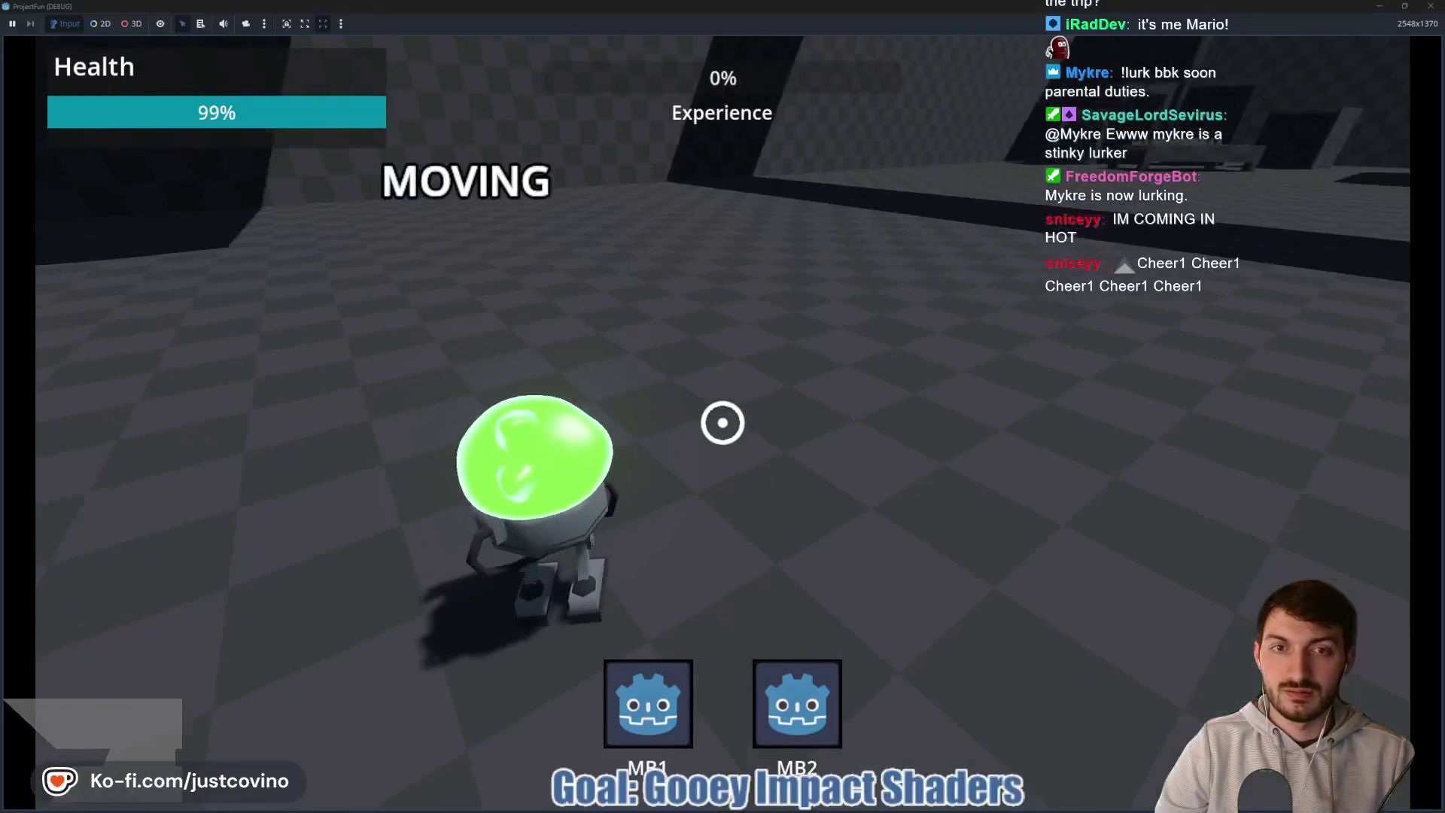
{"action": "key", "text": "F8"}
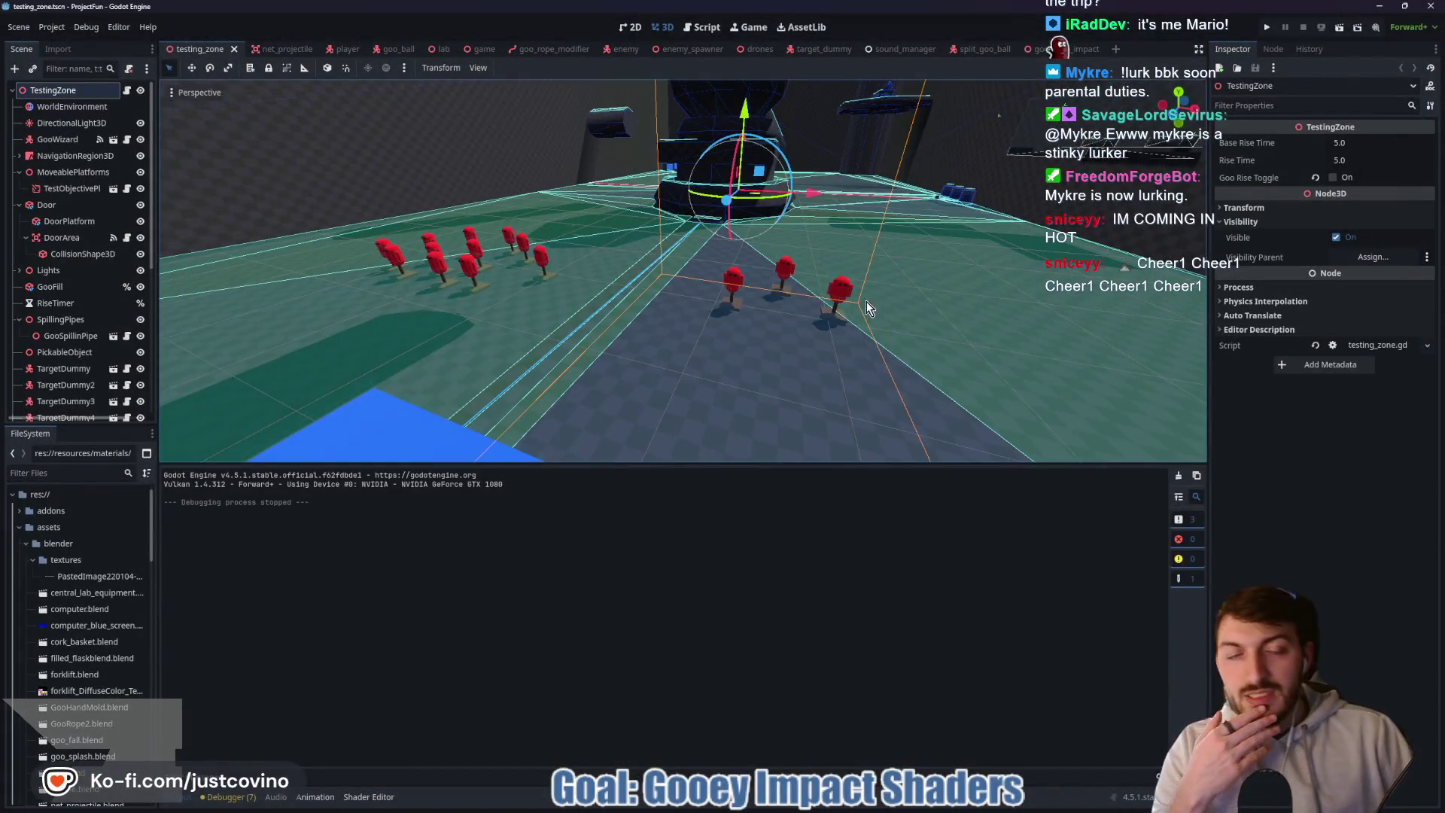
- Return to the goo_slam_impact scene and scroll the Inspector to the Pass 1 mesh properties
{"action": "left_click", "coordinate": [1057, 49]}
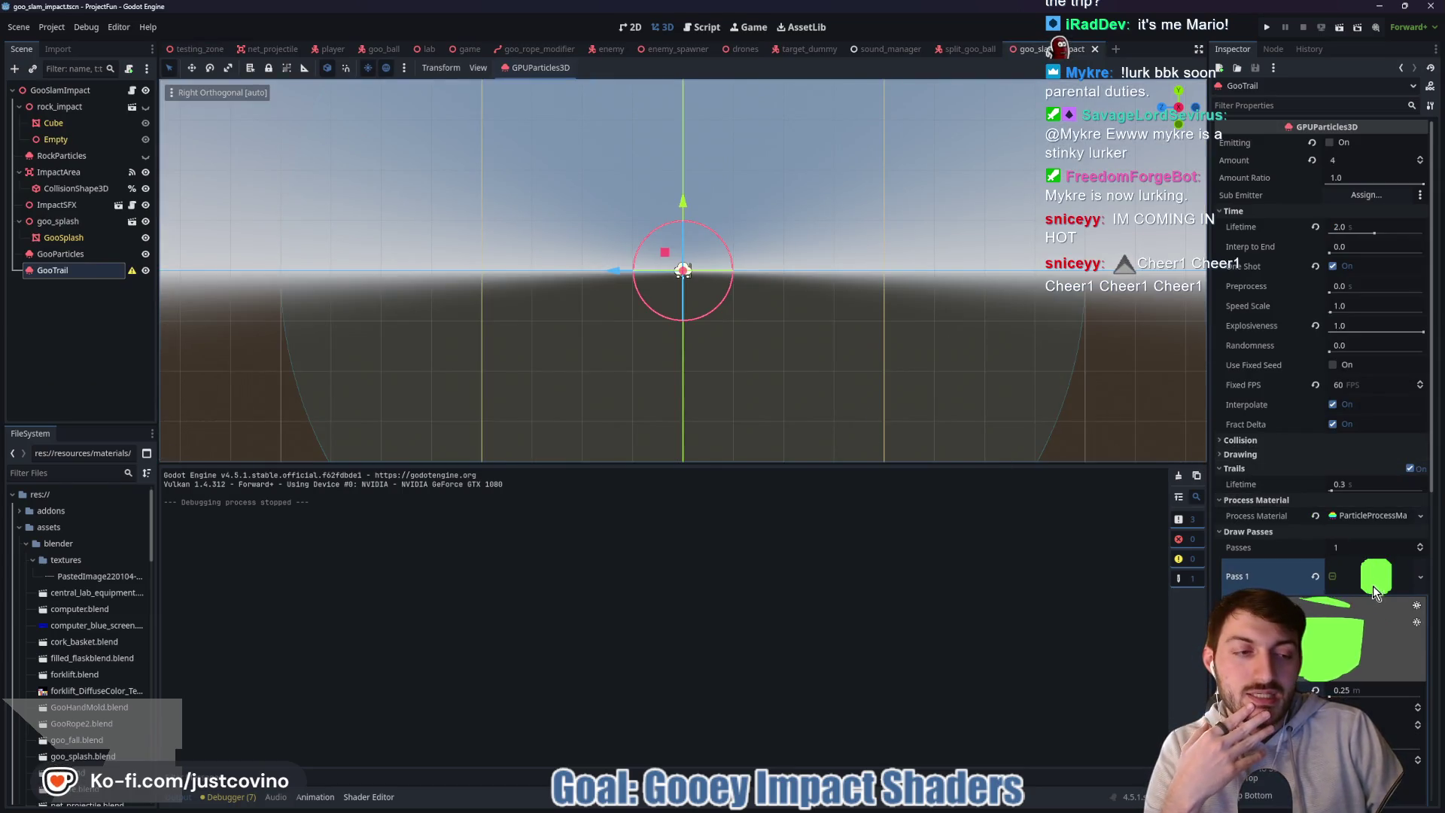
{"action": "mouse_move", "coordinate": [965, 362]}
{"action": "left_mouse_down"}
{"action": "mouse_move", "coordinate": [897, 363]}
{"action": "mouse_move", "coordinate": [903, 391]}
{"action": "mouse_move", "coordinate": [802, 327]}
{"action": "mouse_move", "coordinate": [873, 317]}
{"action": "left_mouse_up"}
{"action": "scroll", "coordinate": [1310, 538], "scroll_direction": "down", "scroll_amount": 3}
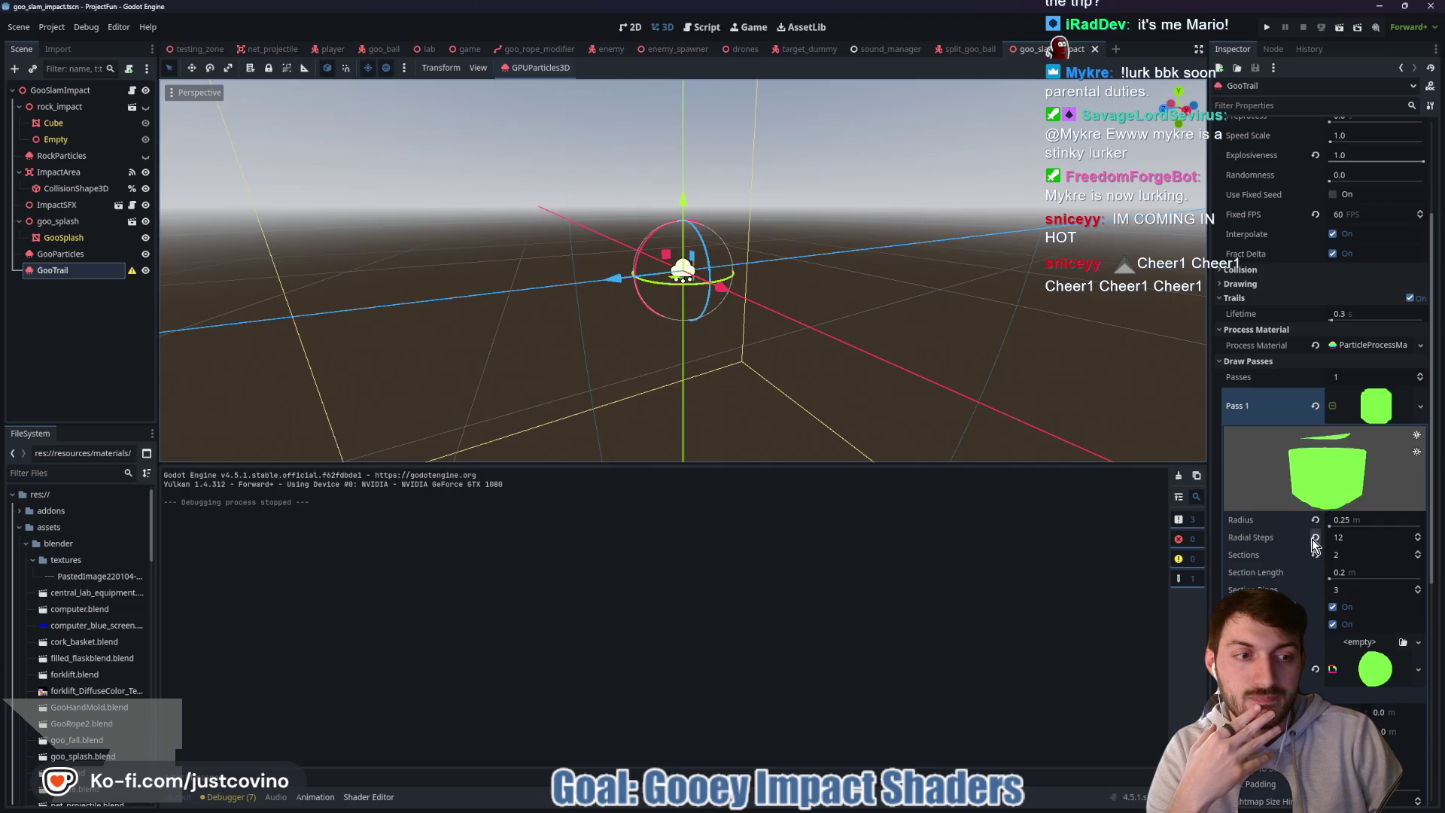
{"action": "scroll", "coordinate": [1289, 586], "scroll_direction": "down", "scroll_amount": 2}
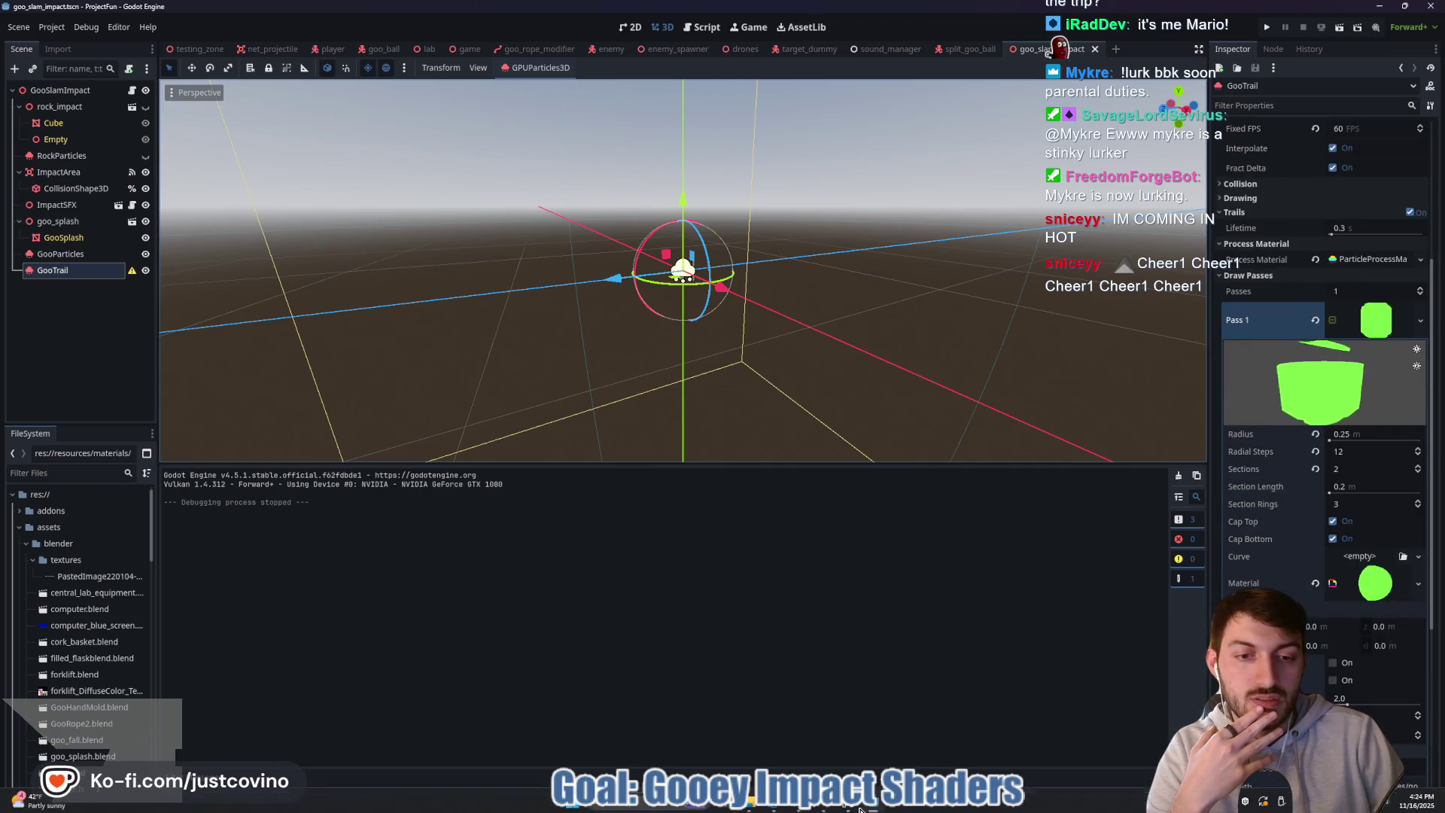
- Glance at Blender, come back to Godot, and start a system search for Blender
{"action": "key", "text": "alt+Tab"}
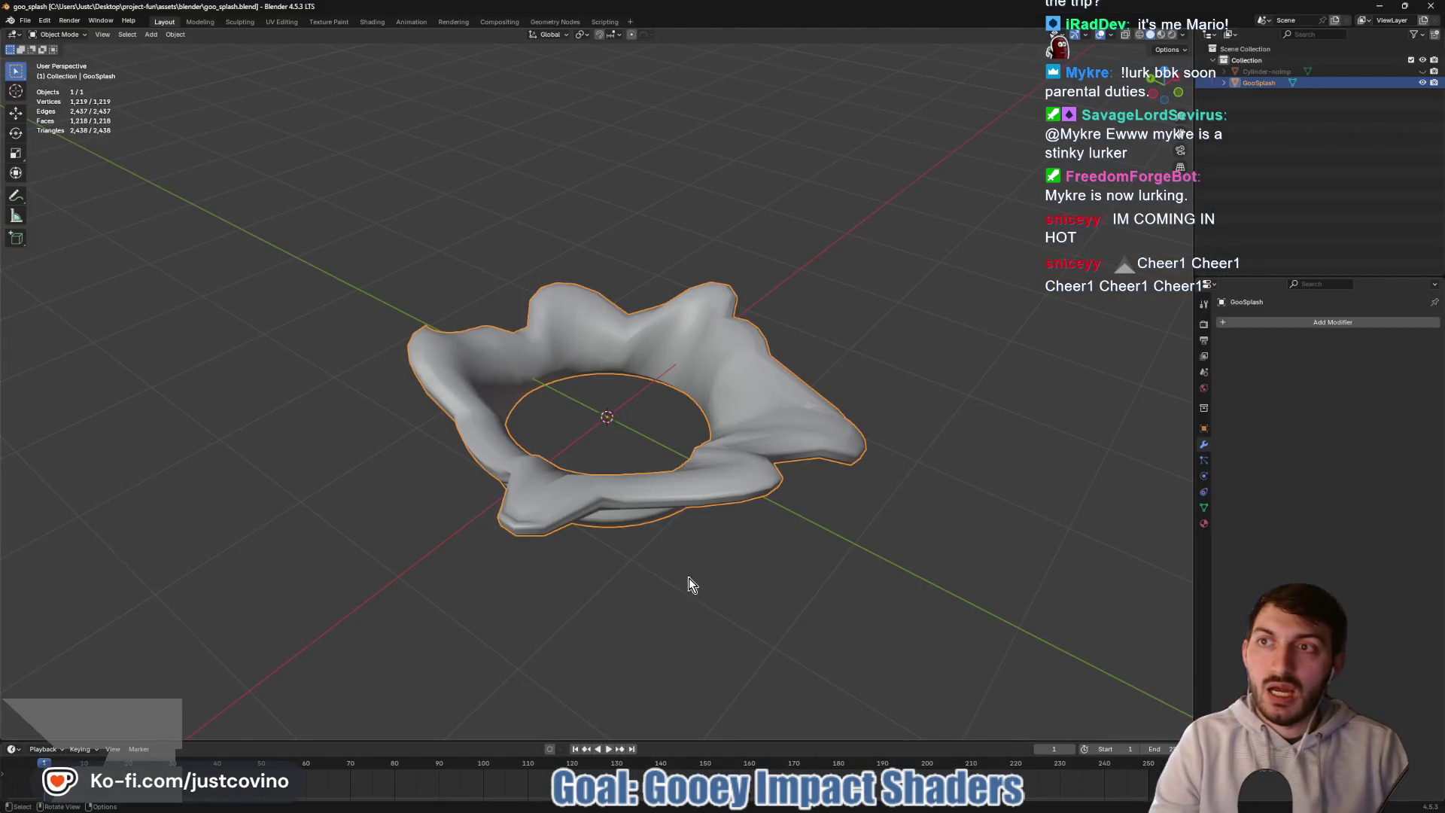
{"action": "left_click", "coordinate": [1434, 6]}
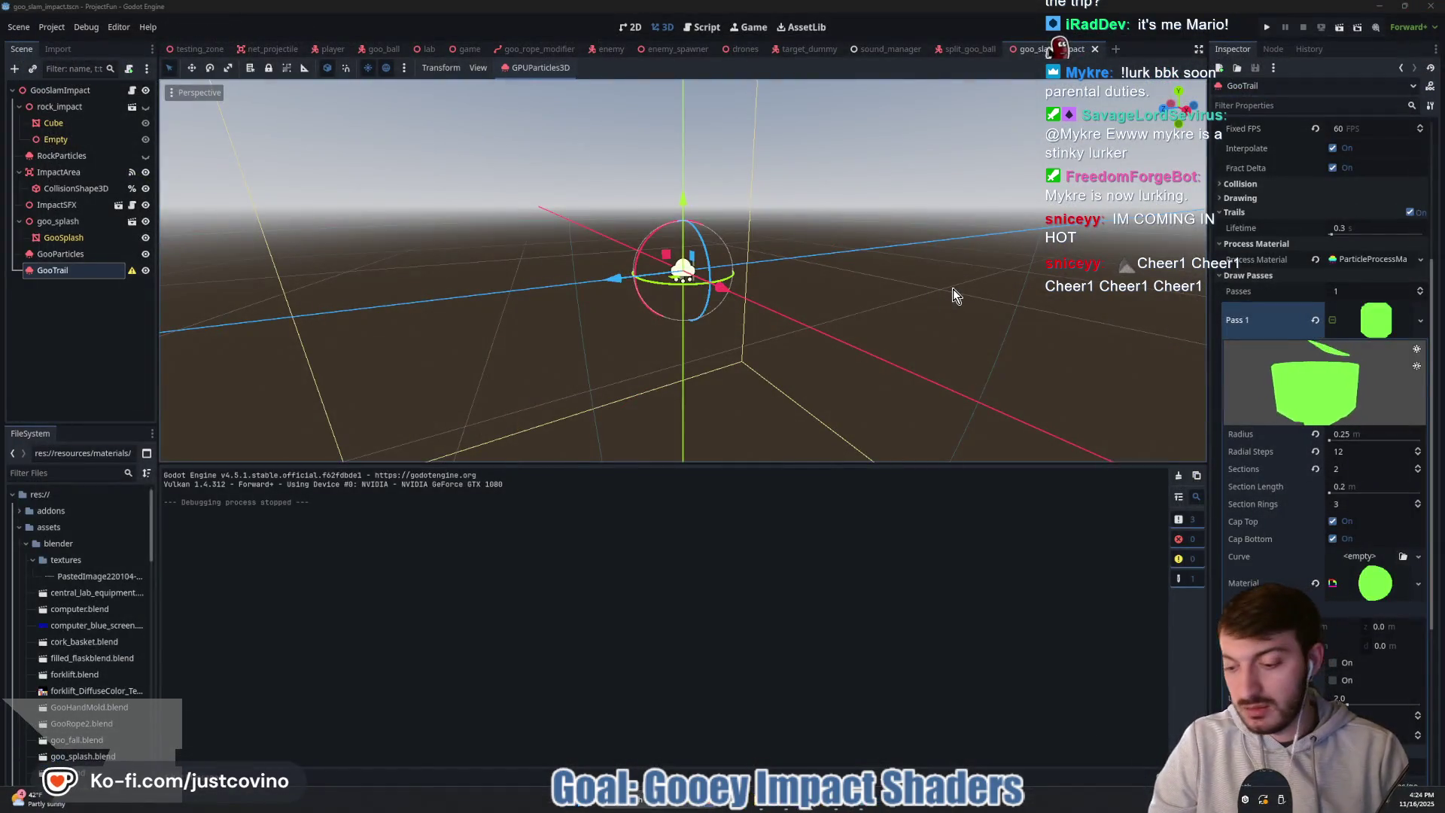
{"action": "key", "text": "super"}
{"action": "type", "text": "b"}
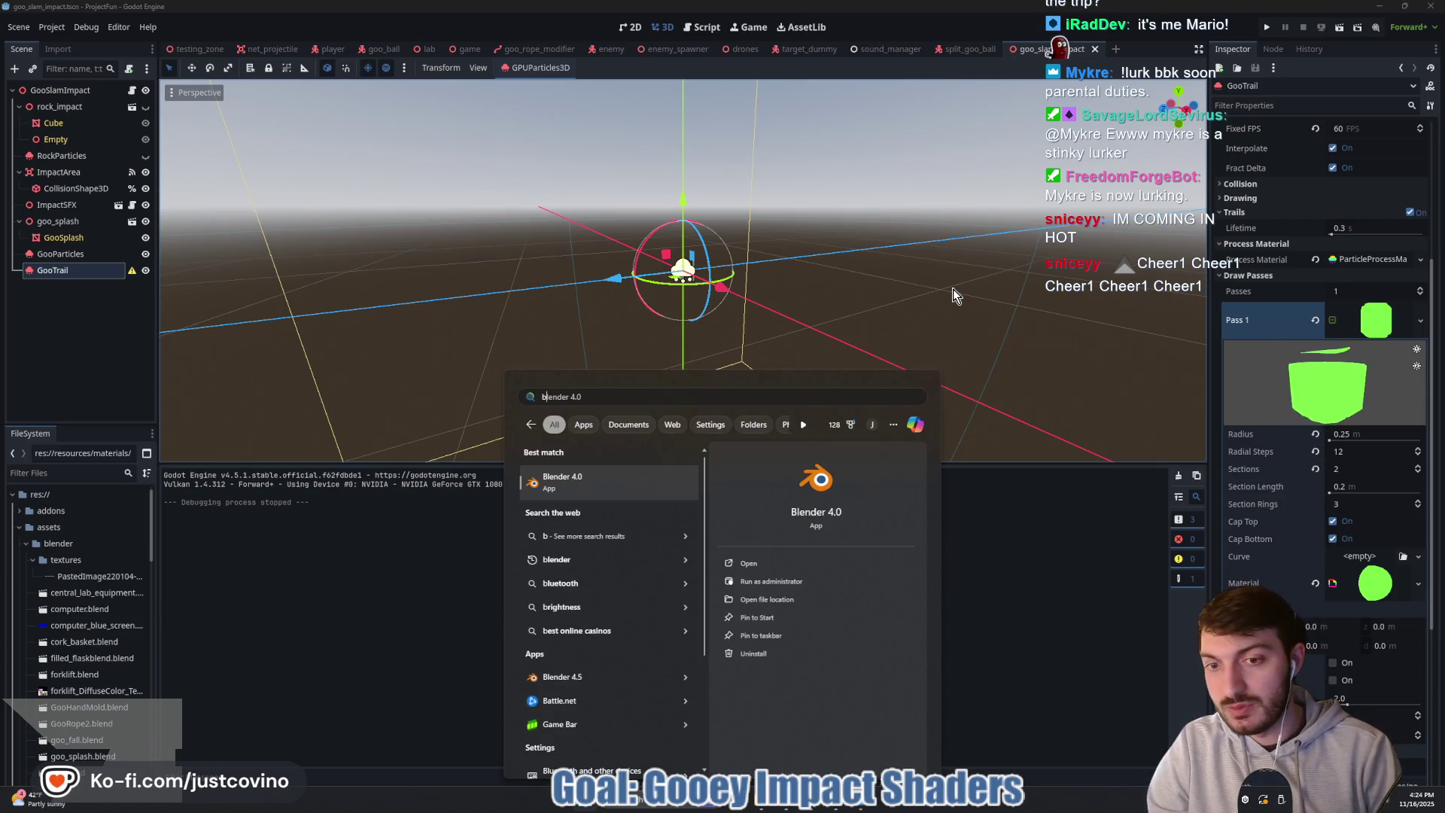
- Launch Blender 4.5, start a General scene, and delete all the default objects
{"action": "left_click", "coordinate": [569, 676]}
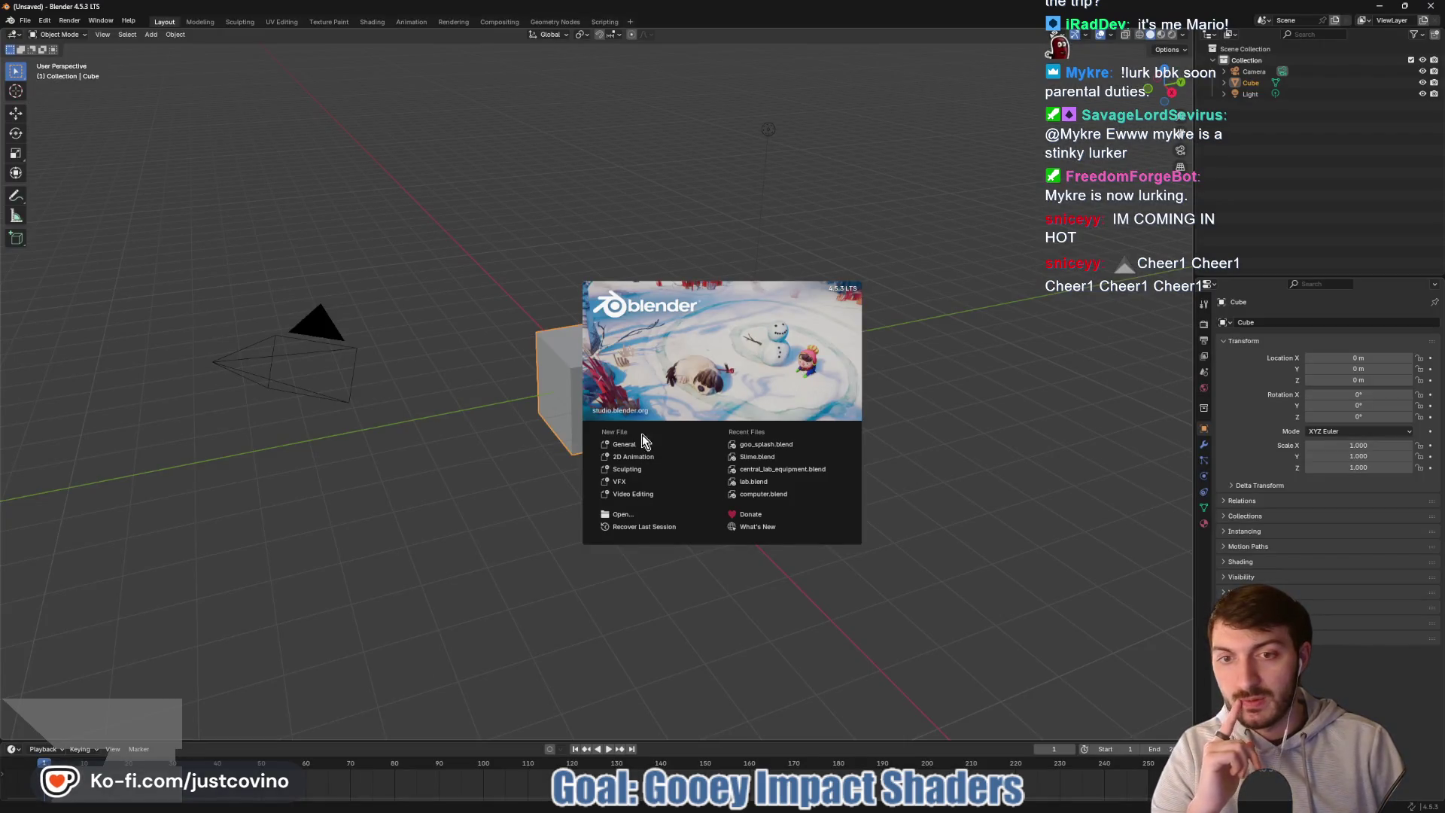
{"action": "left_click", "coordinate": [643, 444]}
{"action": "key", "text": "a"}
{"action": "key", "text": "x"}
{"action": "left_click", "coordinate": [640, 450]}
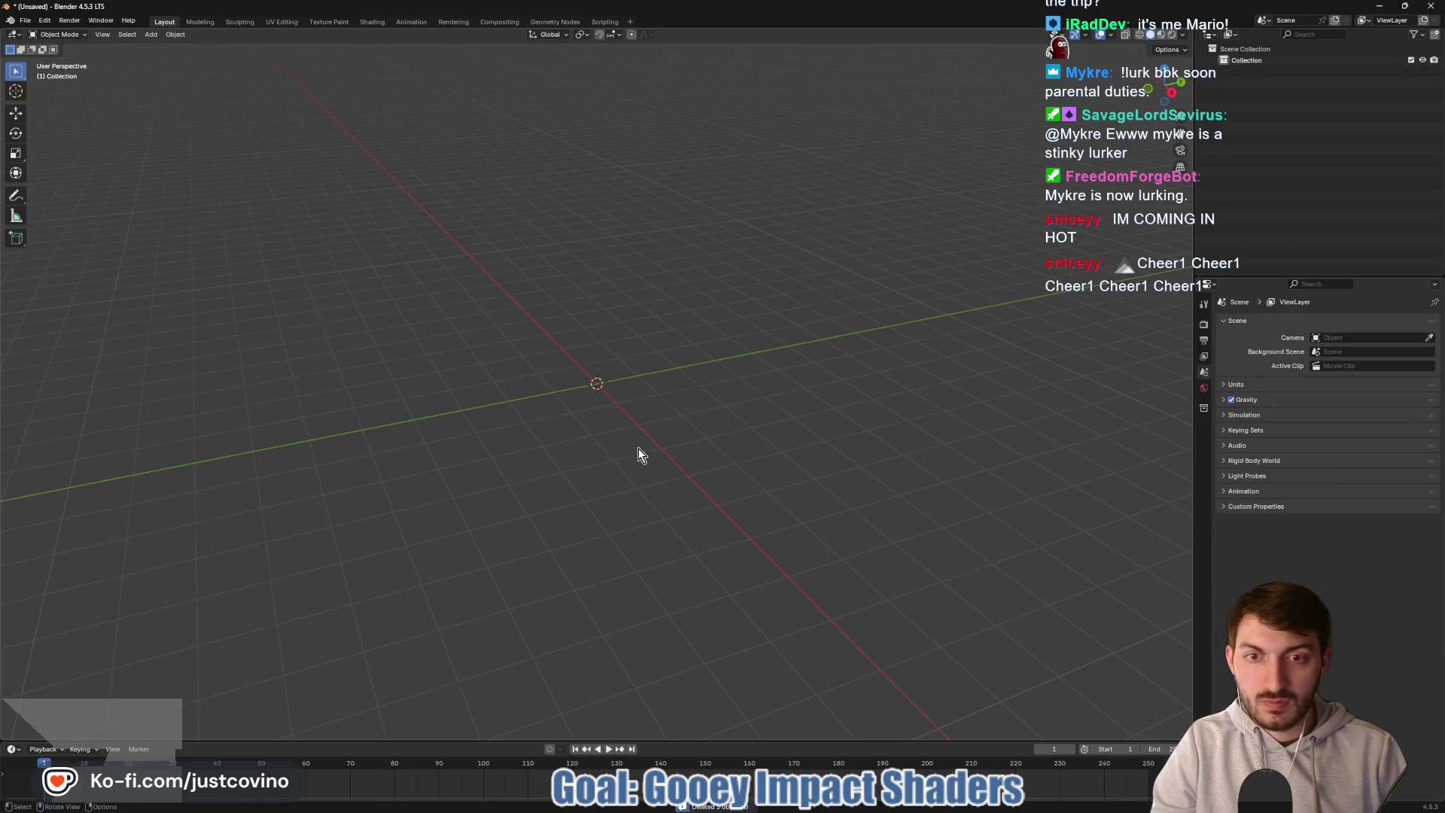
- Browse the Shift+A Add menu's object categories
{"action": "key", "text": "shift+a"}
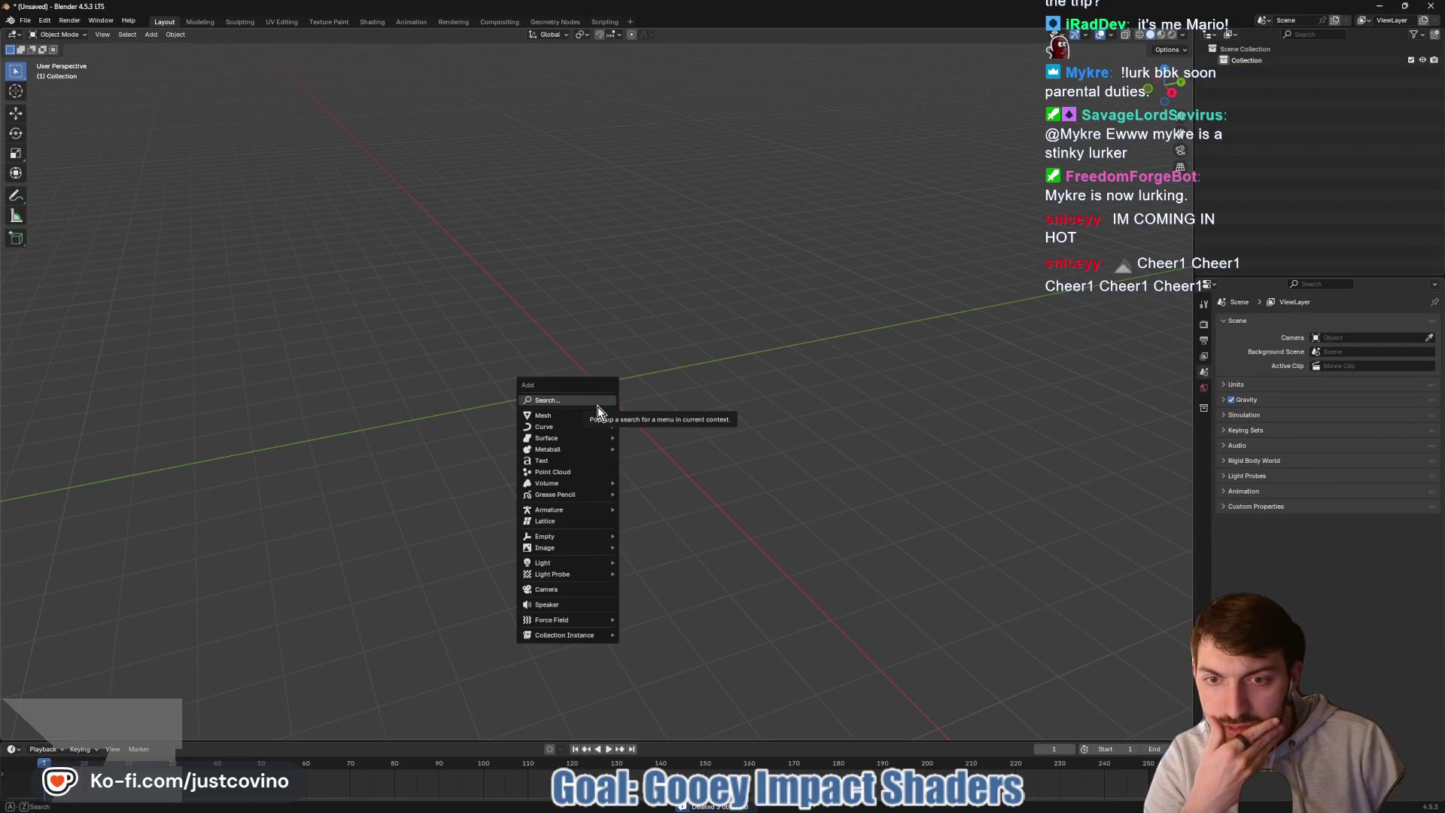
{"action": "mouse_move", "coordinate": [598, 416]}
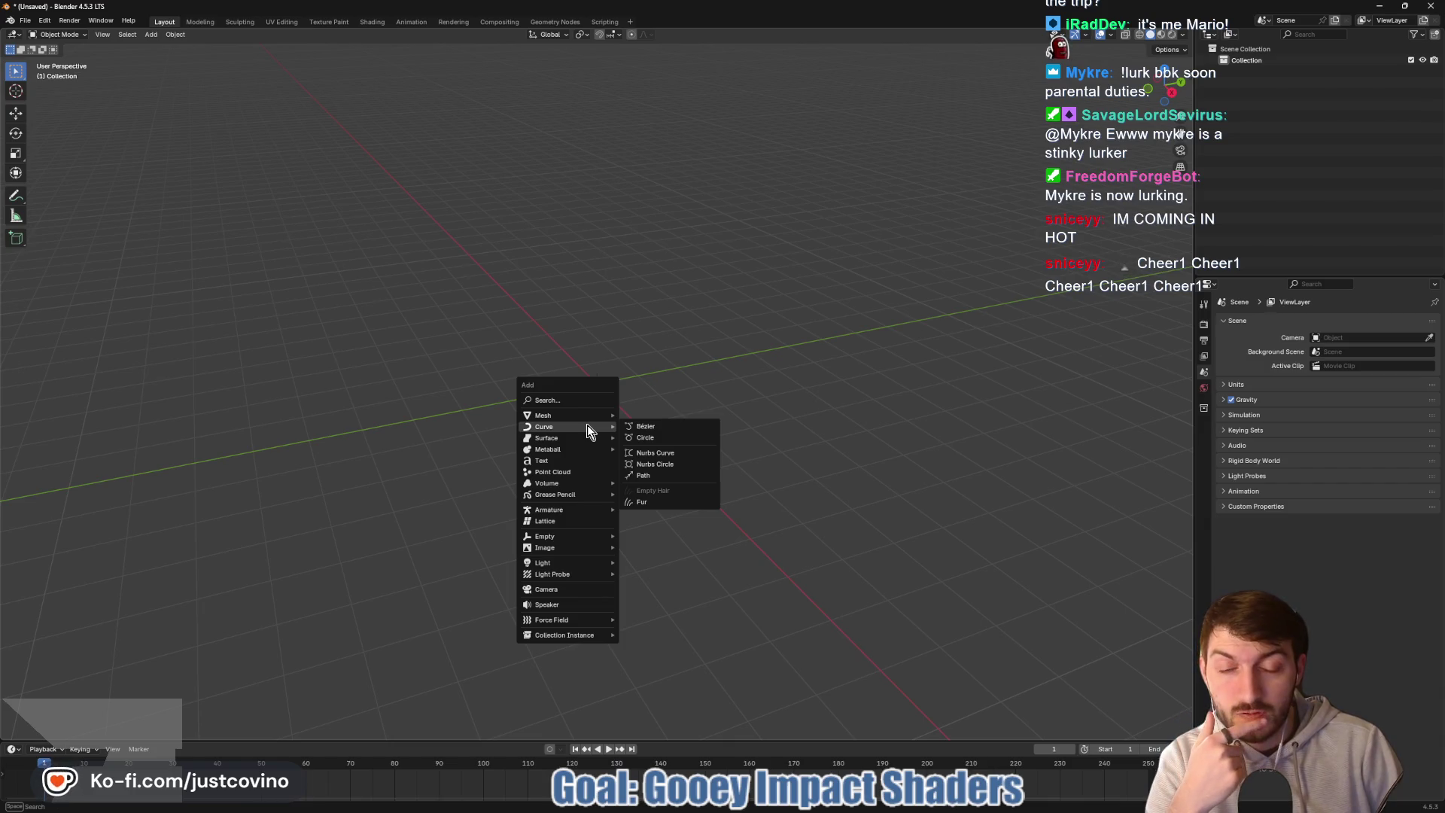
{"action": "mouse_move", "coordinate": [576, 494]}
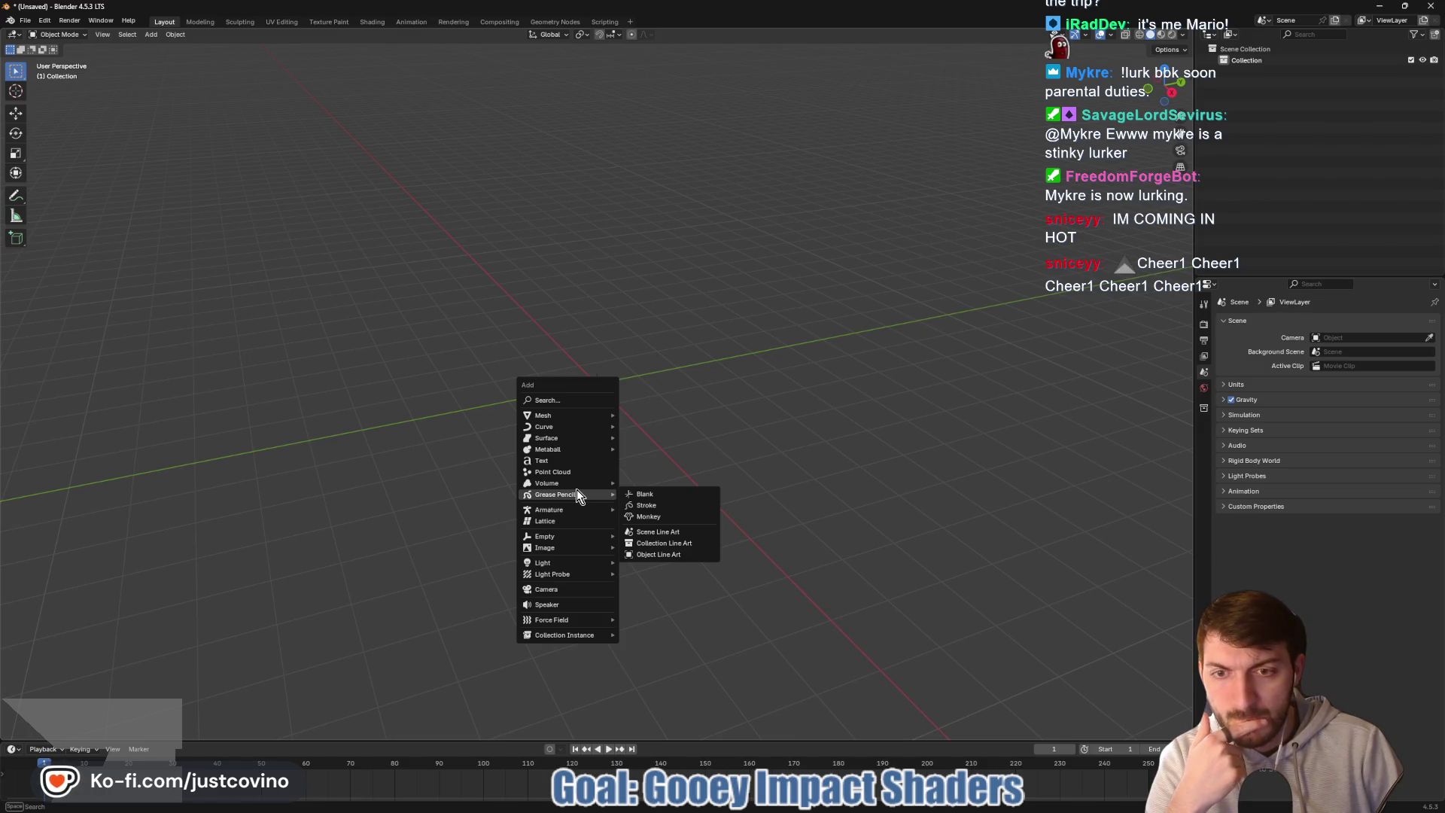
- In Edge, search 'godot how to make custom tube trail mesh in blender'
{"action": "mouse_move", "coordinate": [749, 802]}
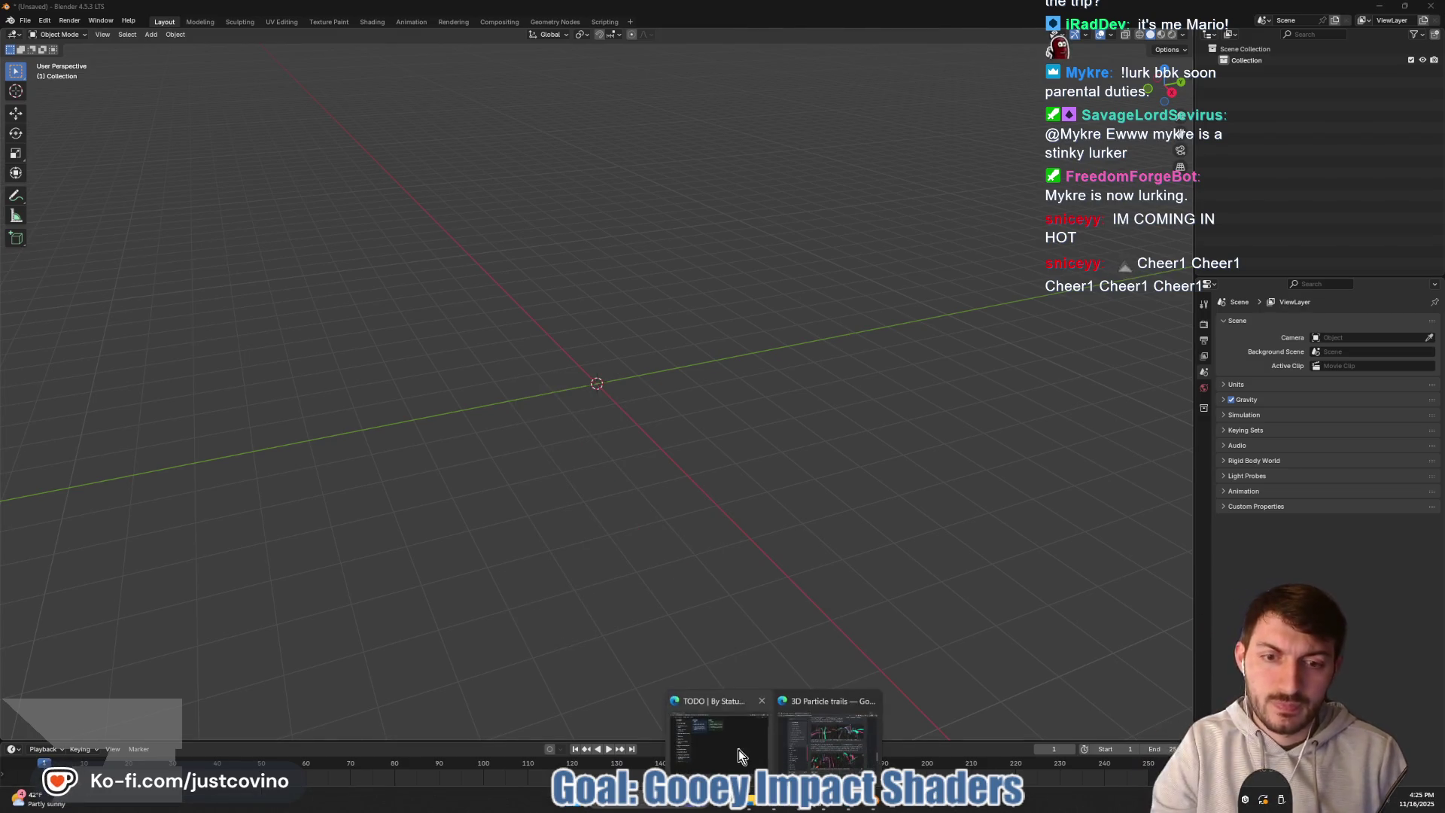
{"action": "left_click", "coordinate": [740, 756]}
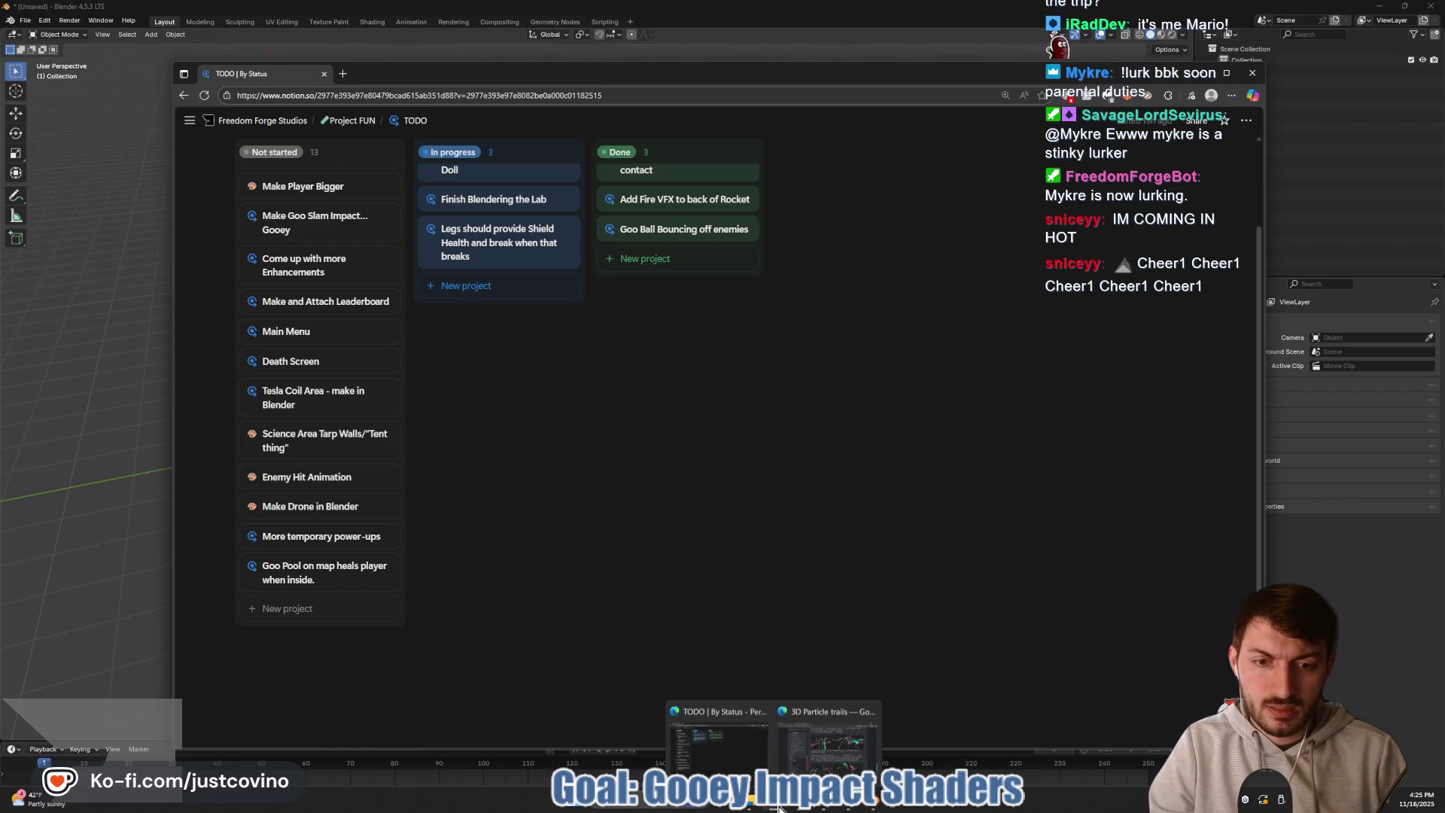
{"action": "left_click", "coordinate": [828, 753]}
{"action": "left_click", "coordinate": [522, 105]}
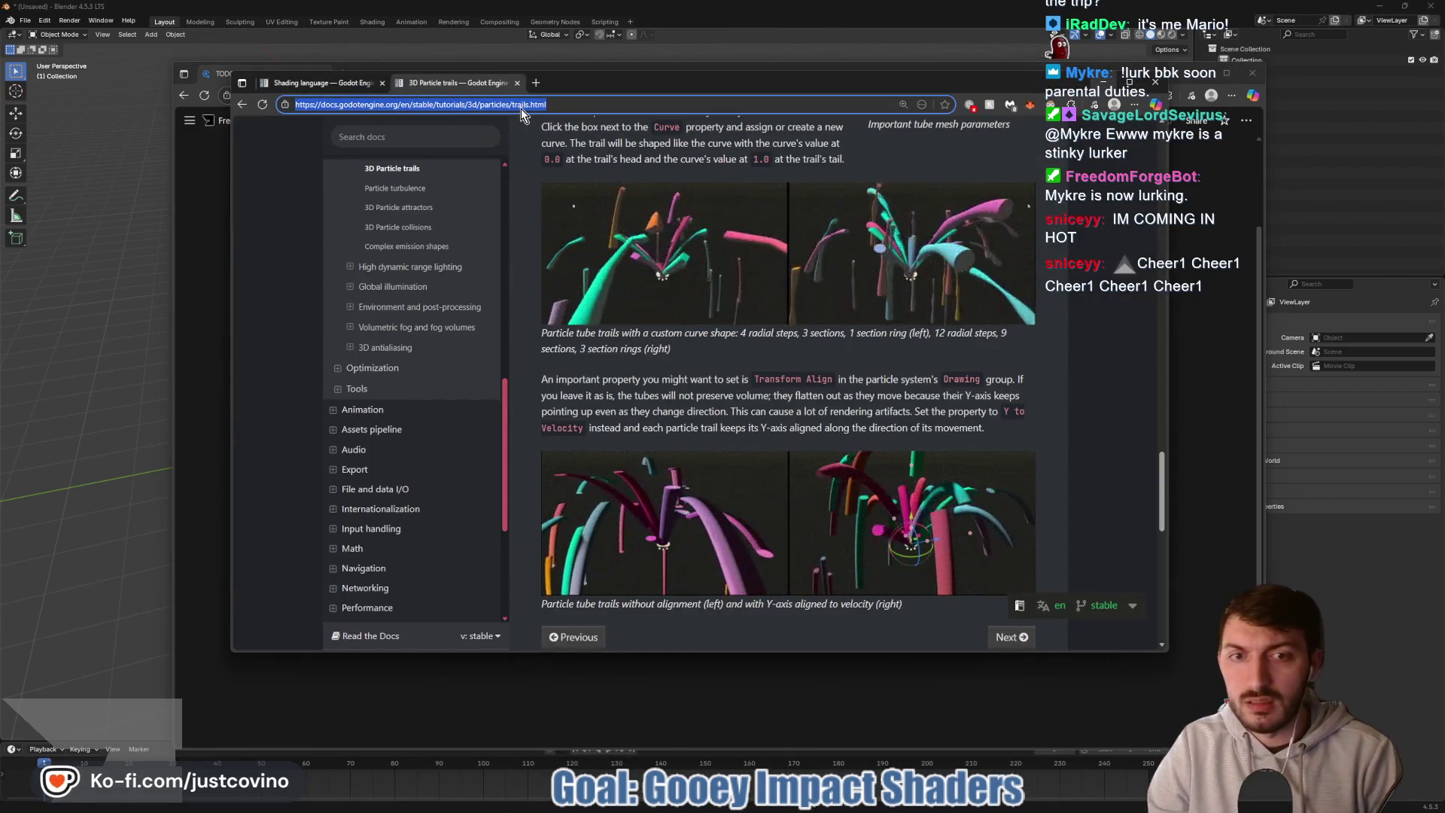
{"action": "type", "text": "godot how to m"}
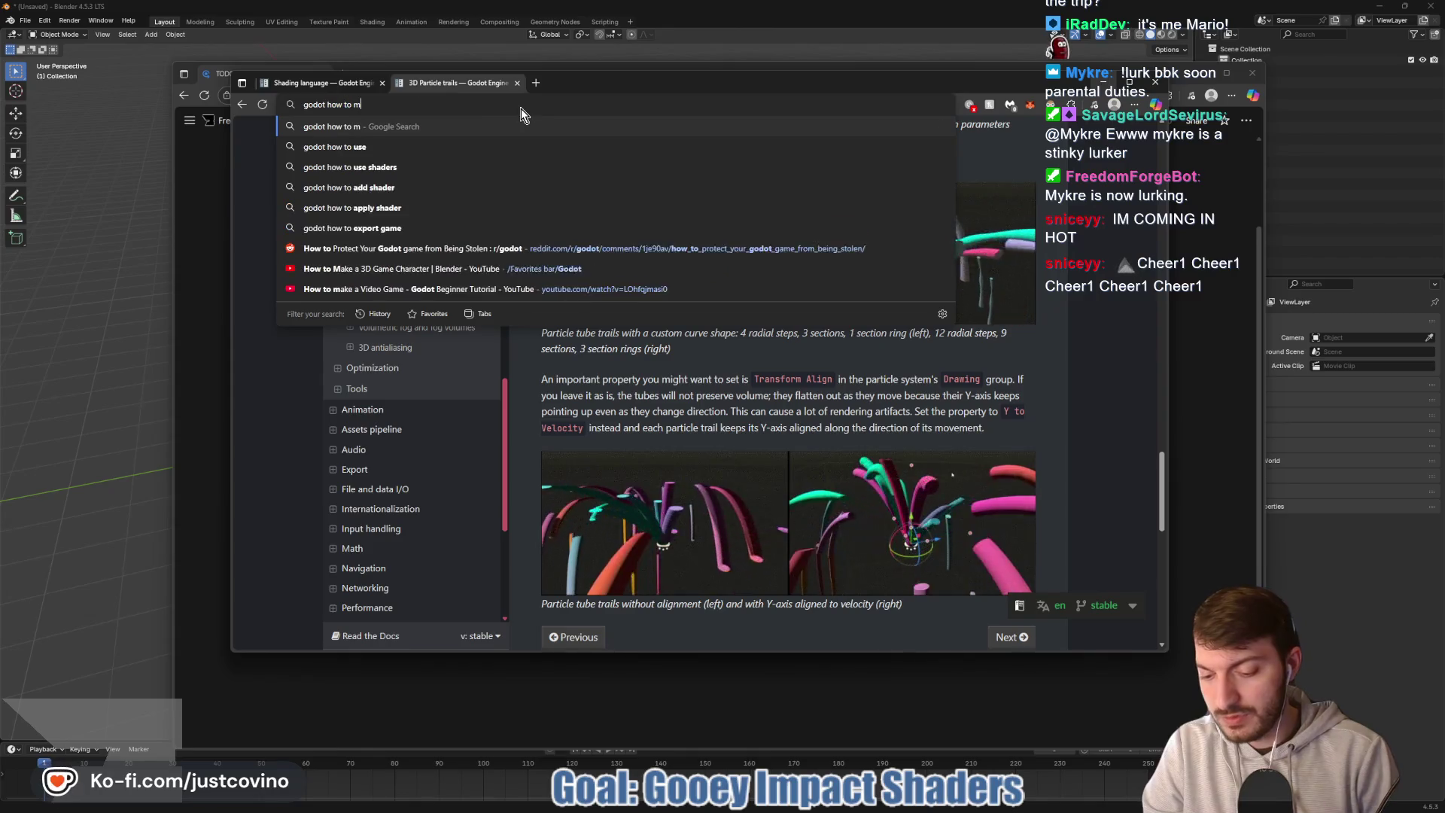
{"action": "type", "text": "ake custom tu"}
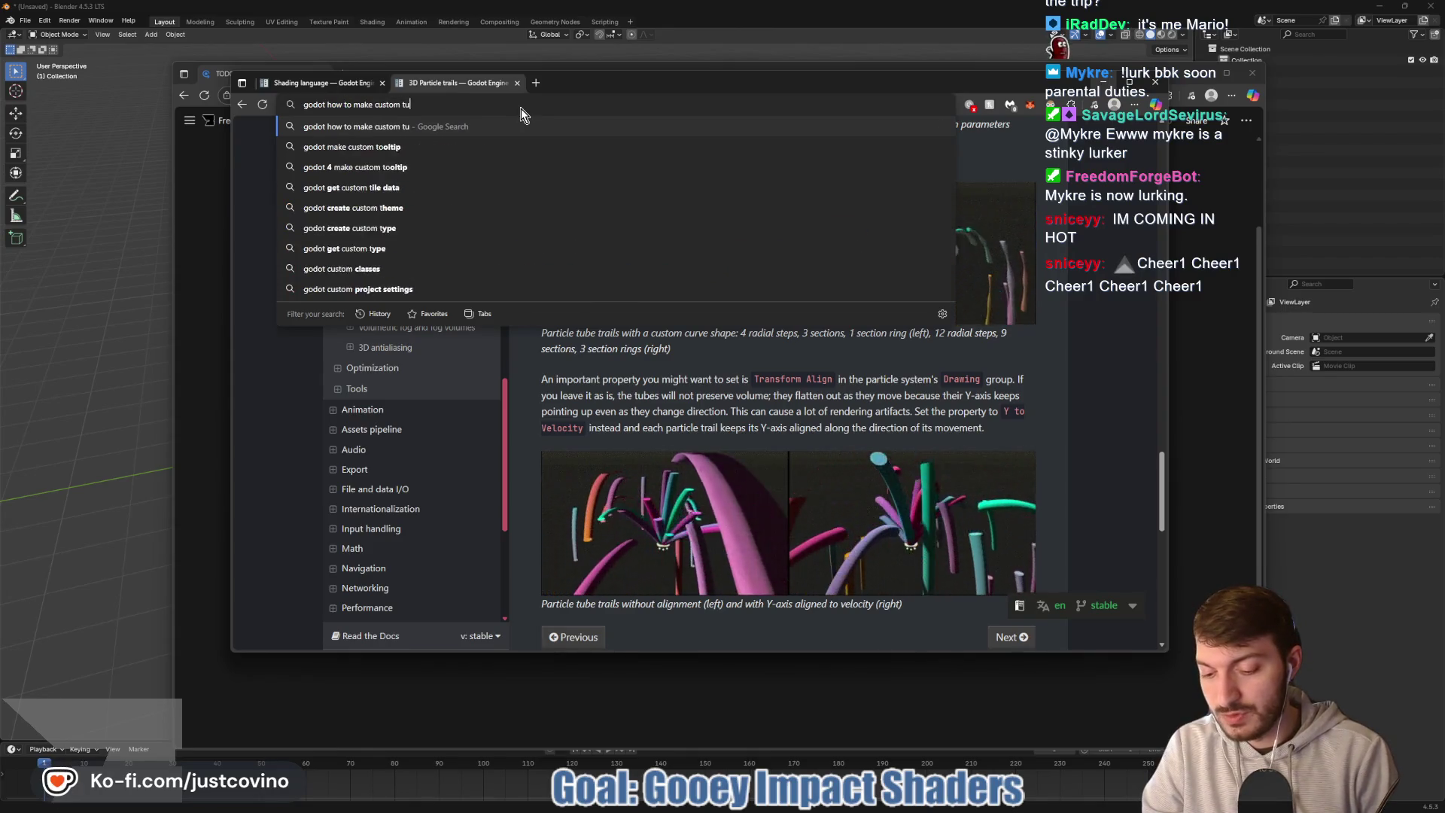
{"action": "type", "text": "be trail mesh in "}
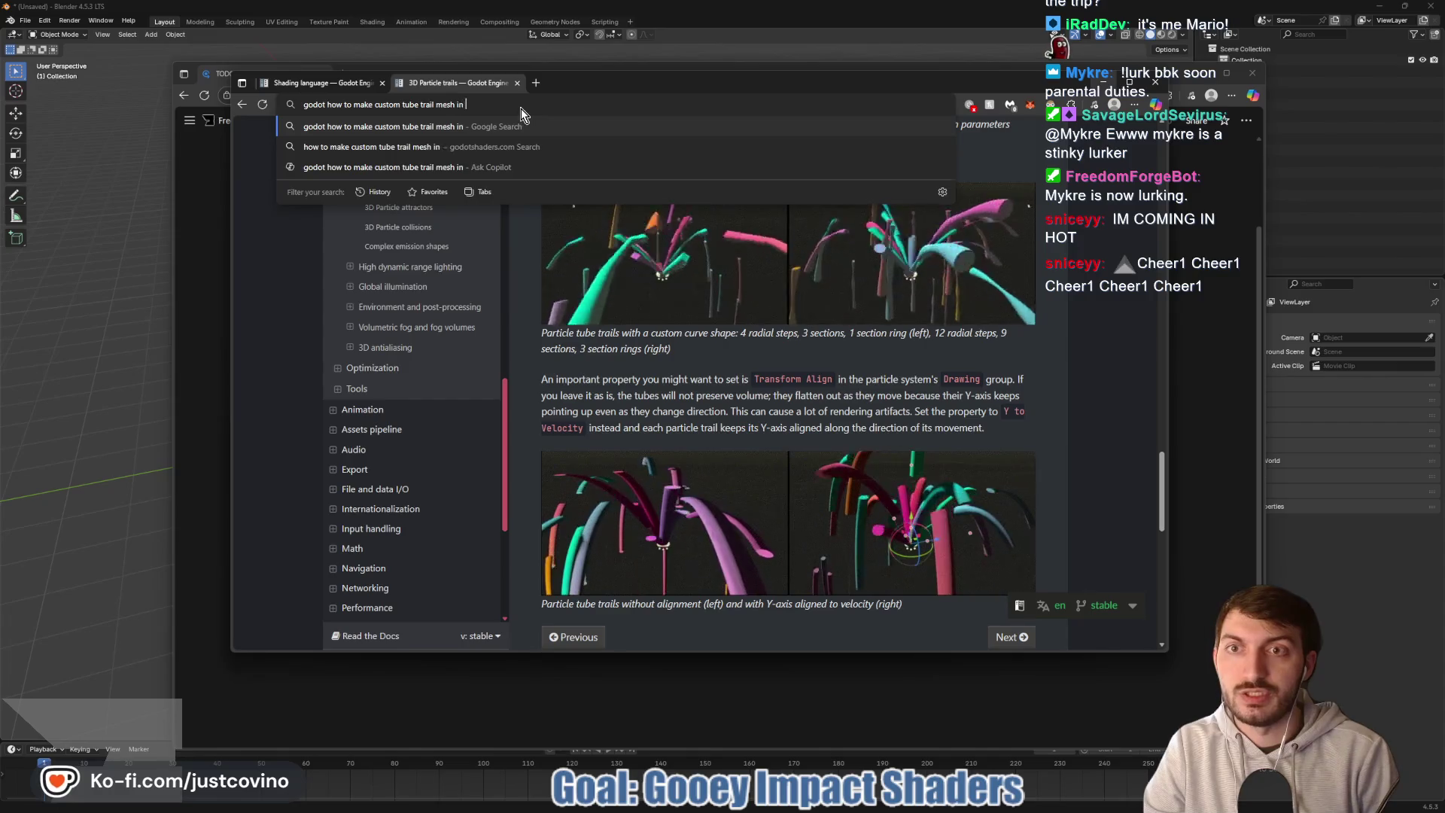
{"action": "type", "text": "blender"}
{"action": "key", "text": "Return"}
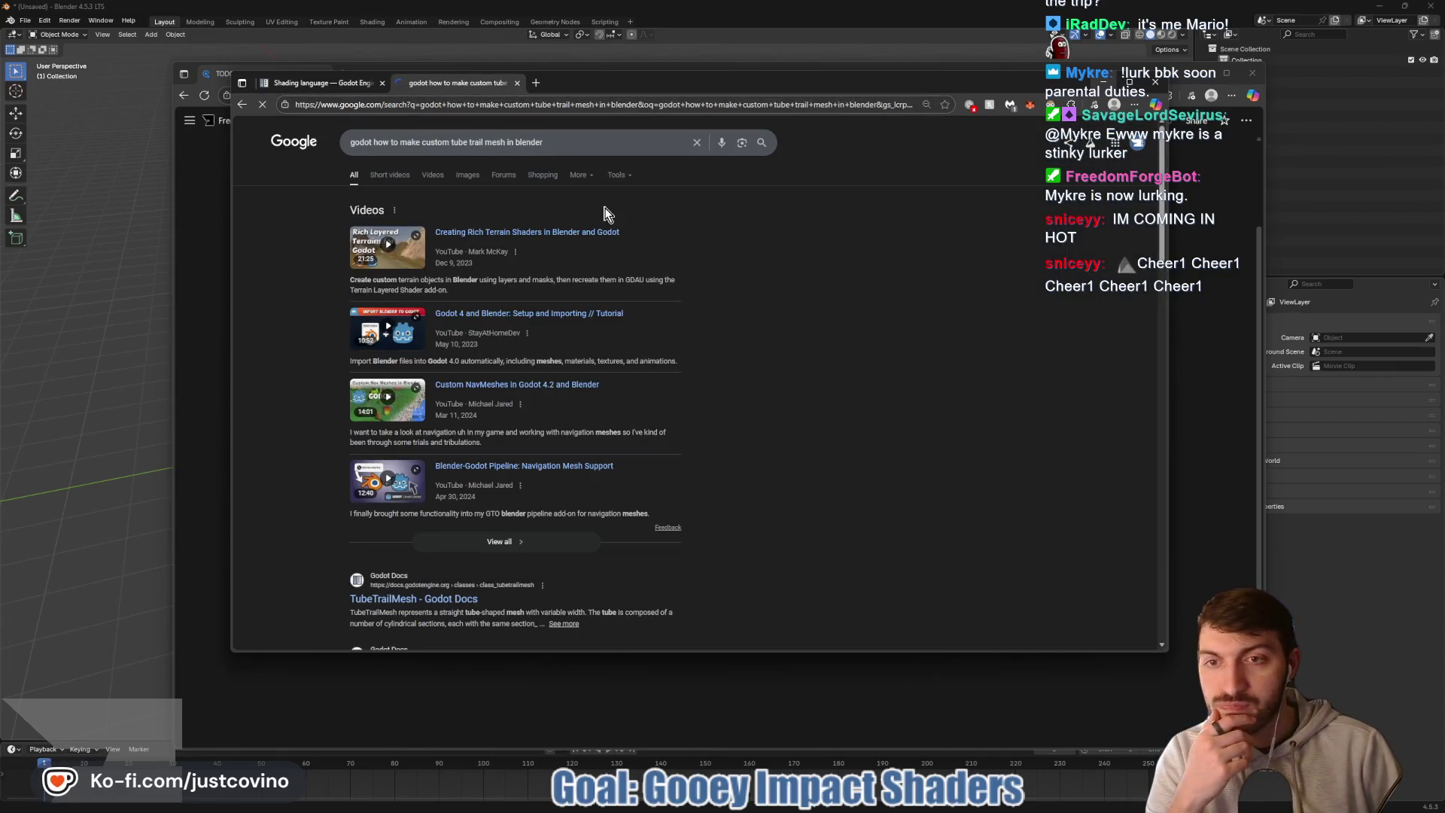
- Open and read the TubeTrailMesh Godot Docs page, then return to Godot
{"action": "scroll", "coordinate": [638, 249], "scroll_direction": "down", "scroll_amount": 3}
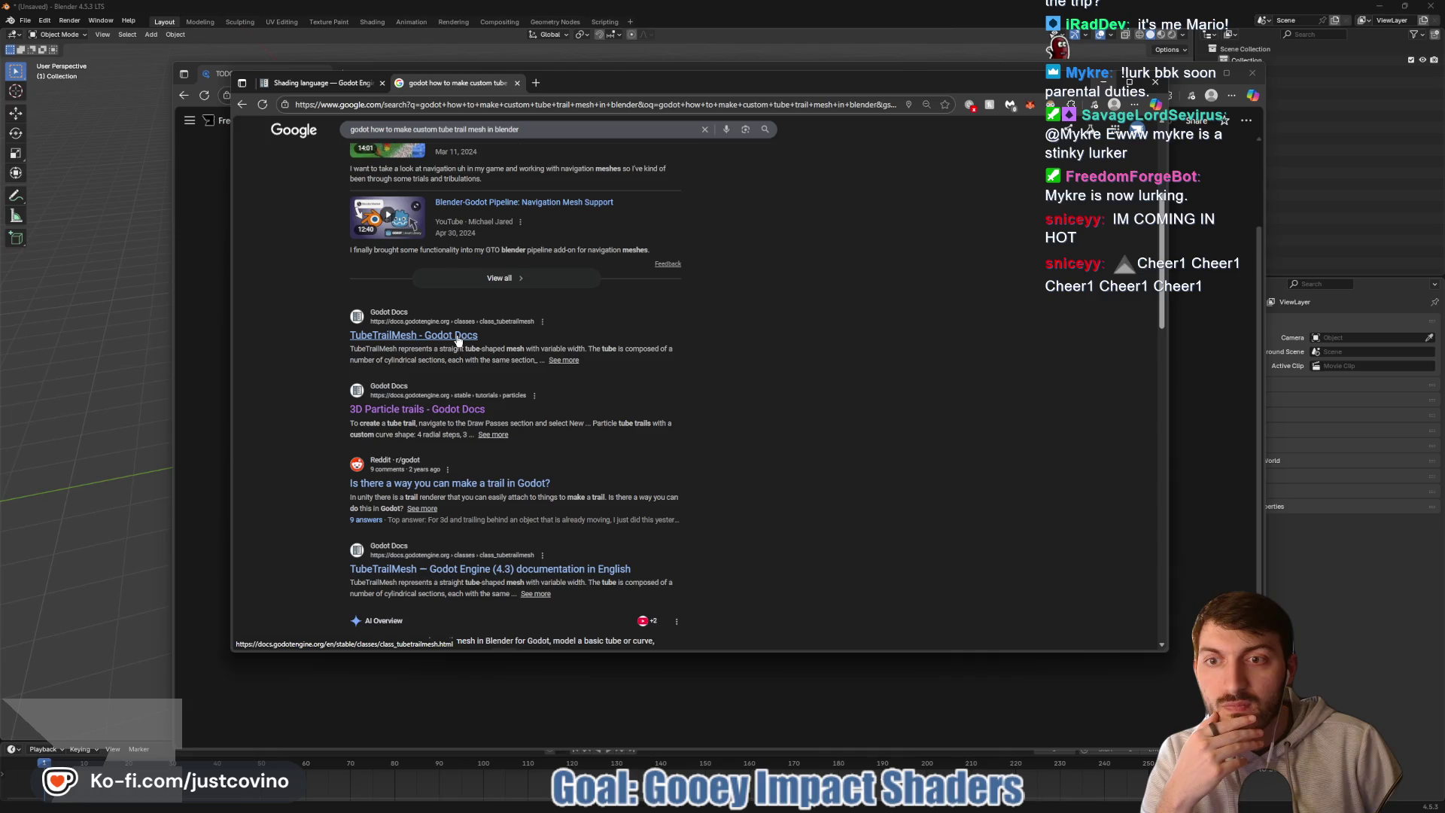
{"action": "left_click", "coordinate": [458, 336]}
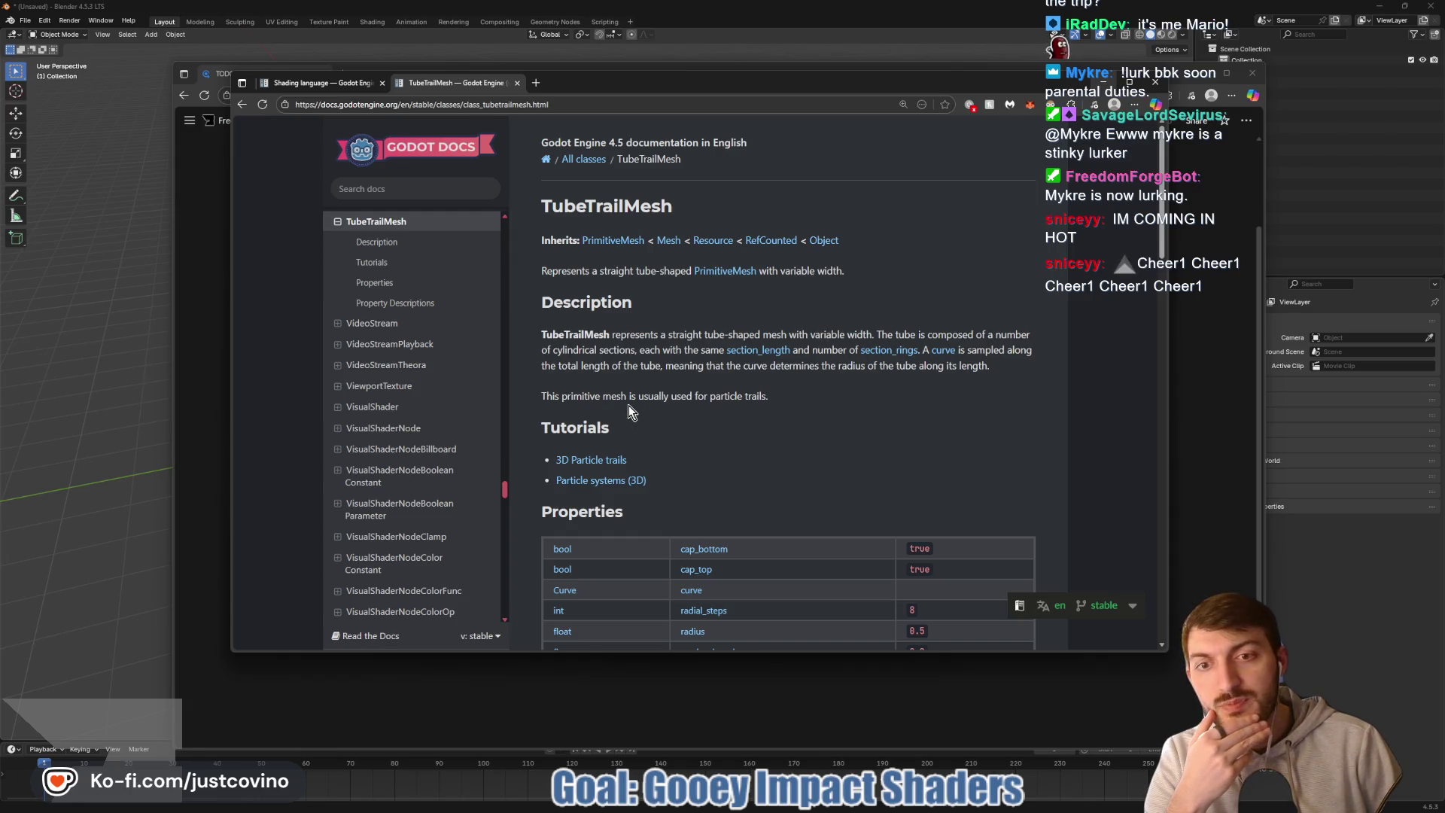
{"action": "scroll", "coordinate": [831, 407], "scroll_direction": "down", "scroll_amount": 3}
{"action": "scroll", "coordinate": [831, 405], "scroll_direction": "down", "scroll_amount": 3}
{"action": "scroll", "coordinate": [829, 400], "scroll_direction": "down", "scroll_amount": 2}
{"action": "scroll", "coordinate": [829, 400], "scroll_direction": "down", "scroll_amount": 5}
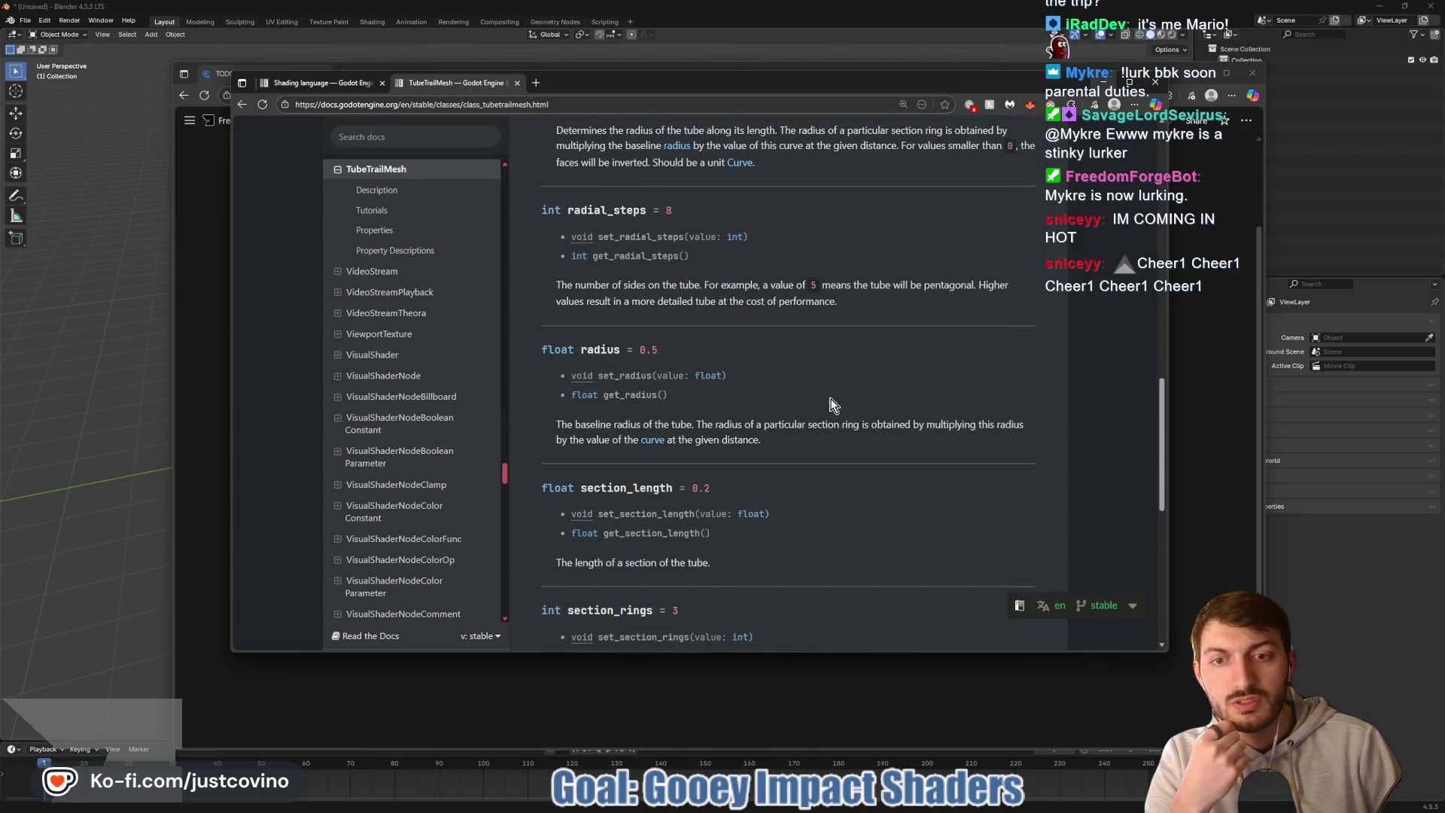
{"action": "mouse_move", "coordinate": [925, 807]}
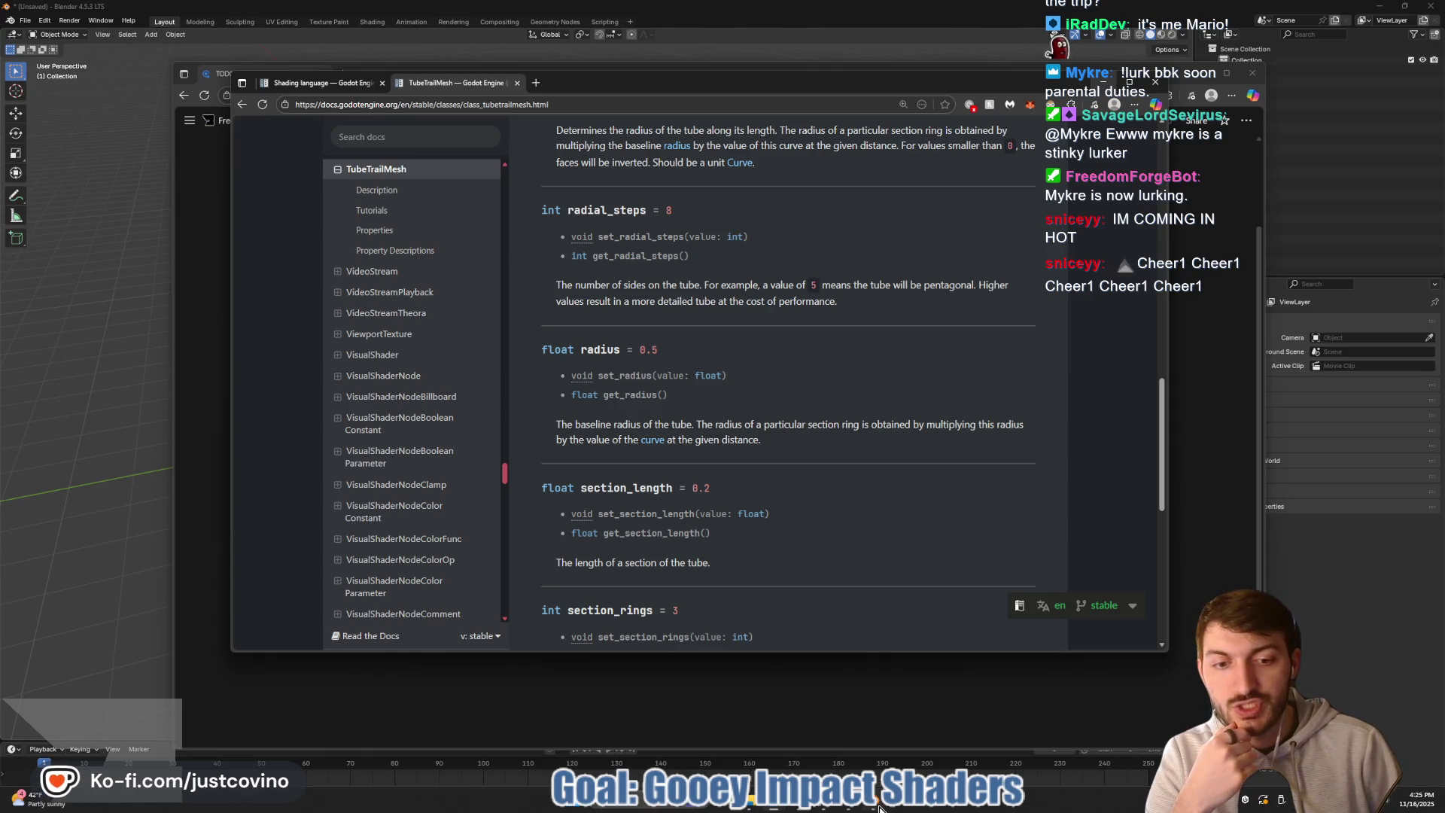
{"action": "mouse_move", "coordinate": [879, 807]}
{"action": "left_click", "coordinate": [873, 726]}
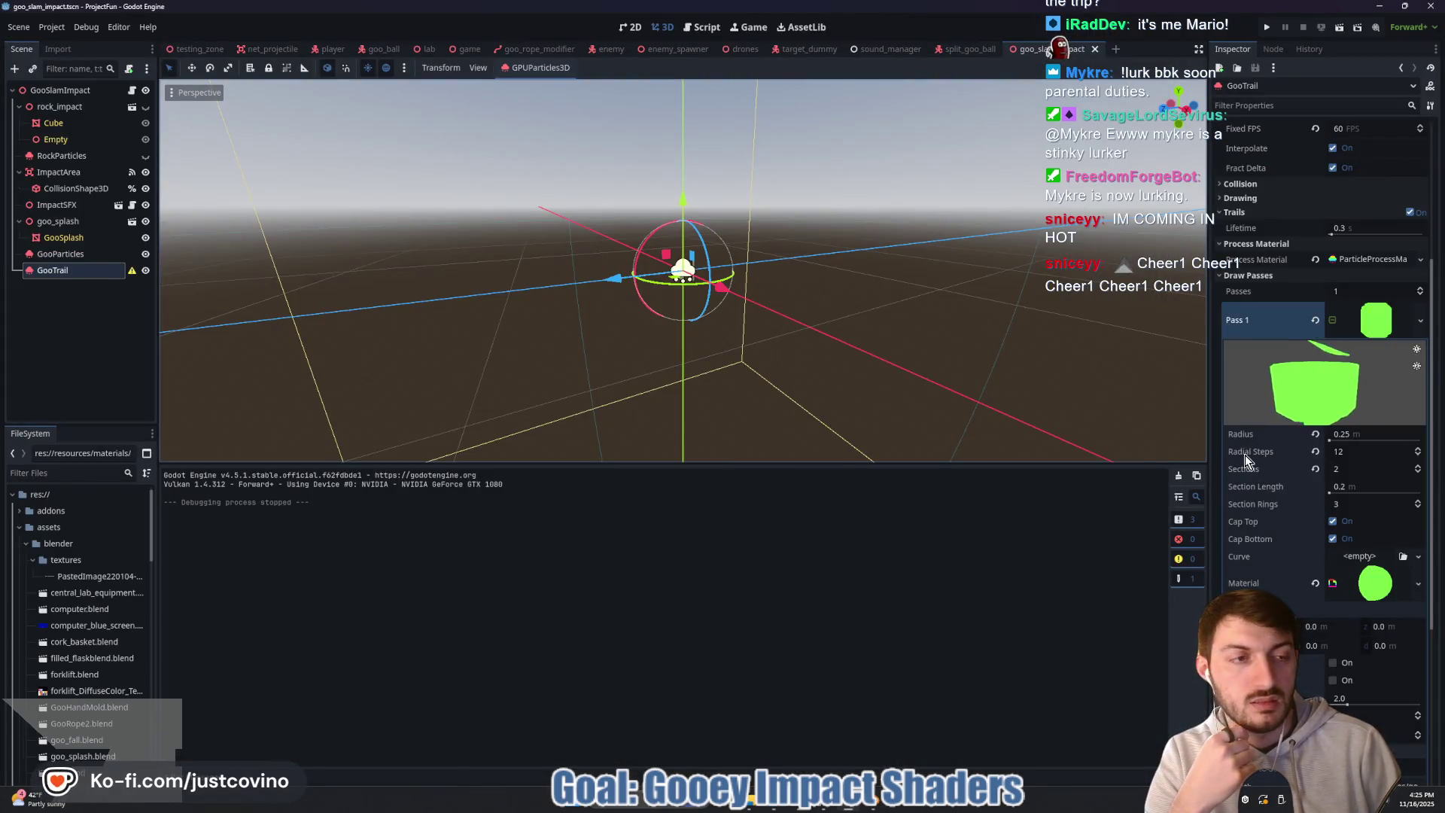
- Save the draw pass's shader material to res://resources/materials as goo_particle_trail.tres
{"action": "left_click", "coordinate": [1365, 594]}
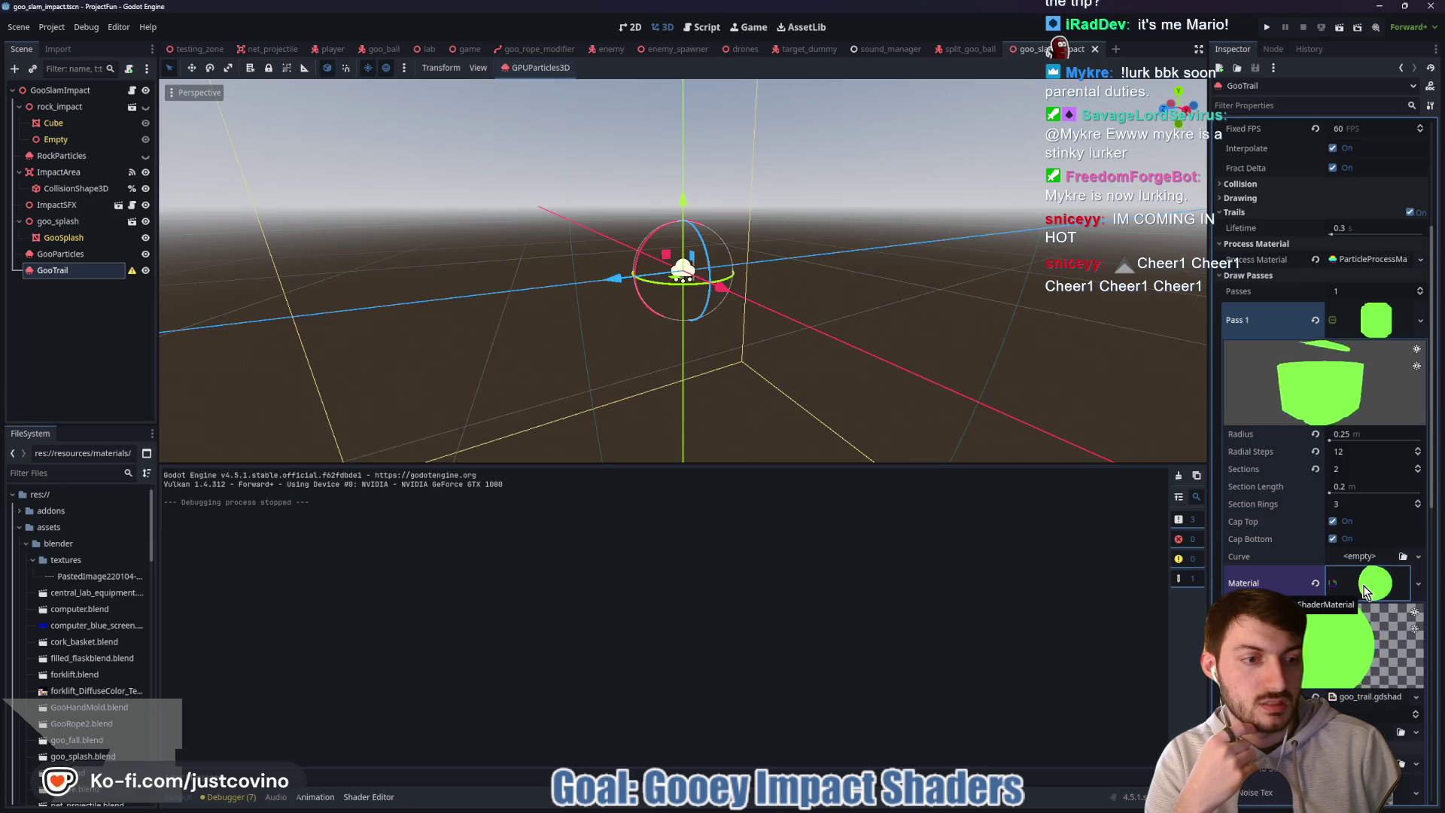
{"action": "right_click", "coordinate": [1366, 591]}
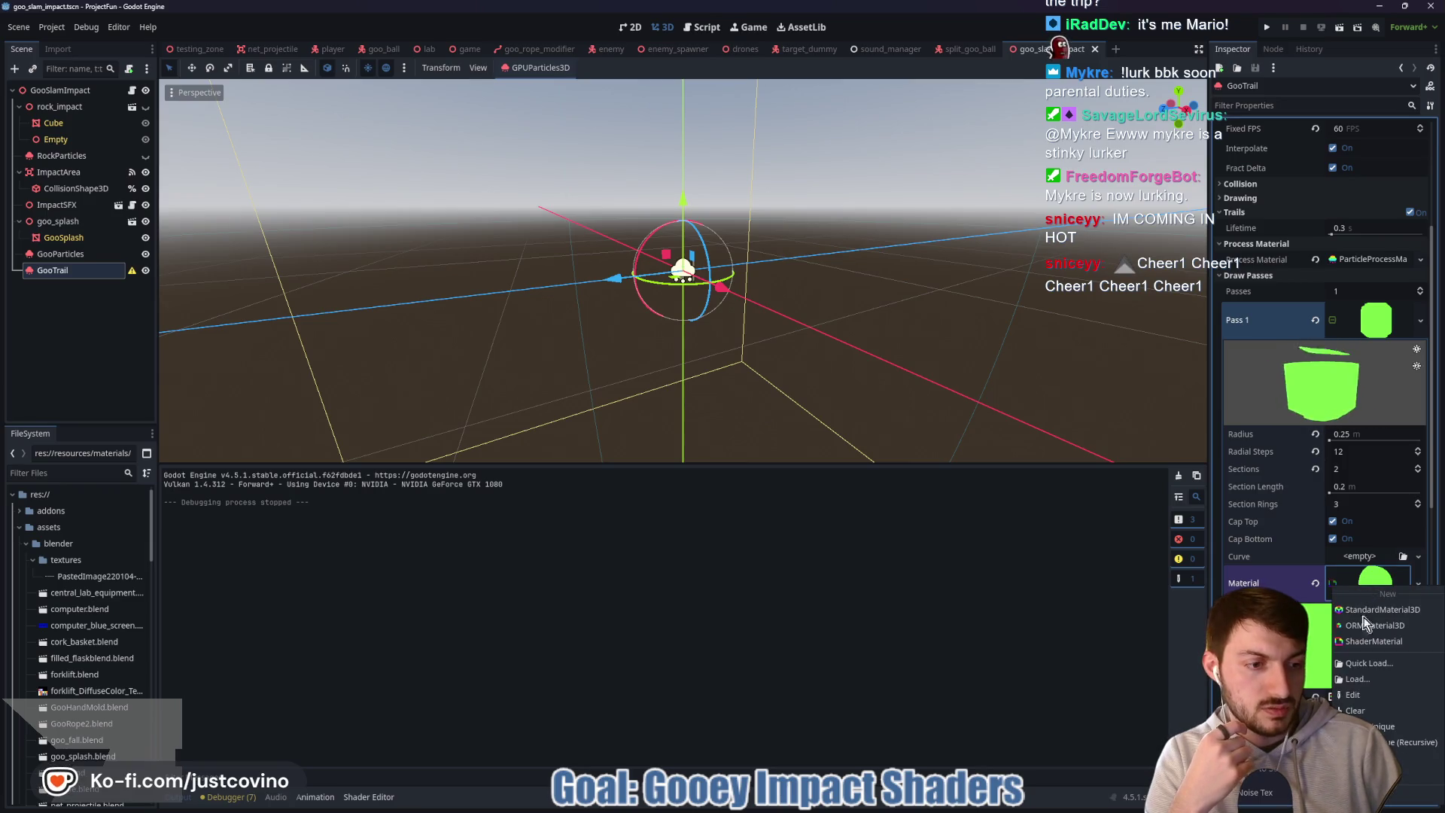
{"action": "left_click", "coordinate": [1355, 774]}
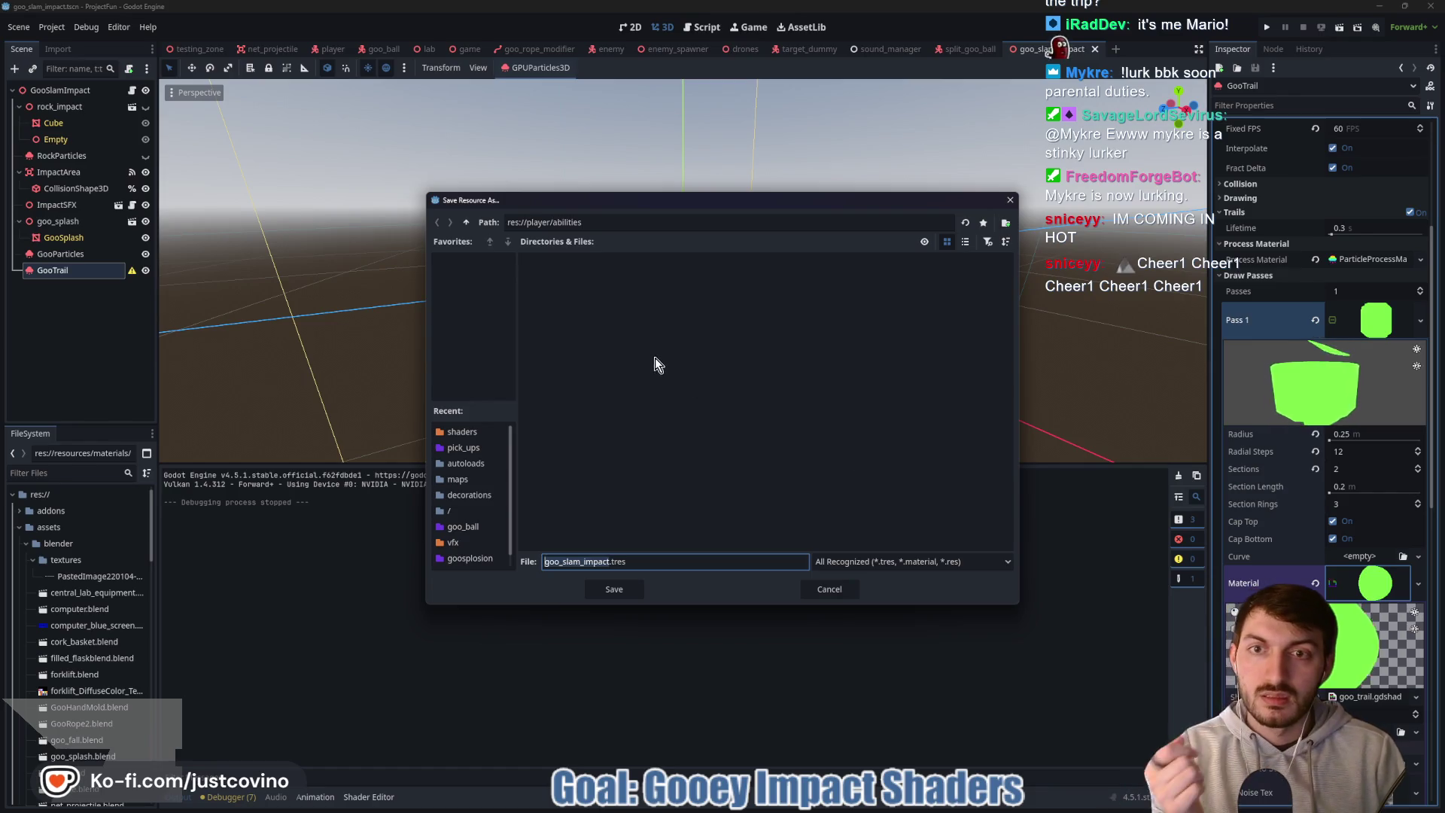
{"action": "left_click", "coordinate": [467, 222]}
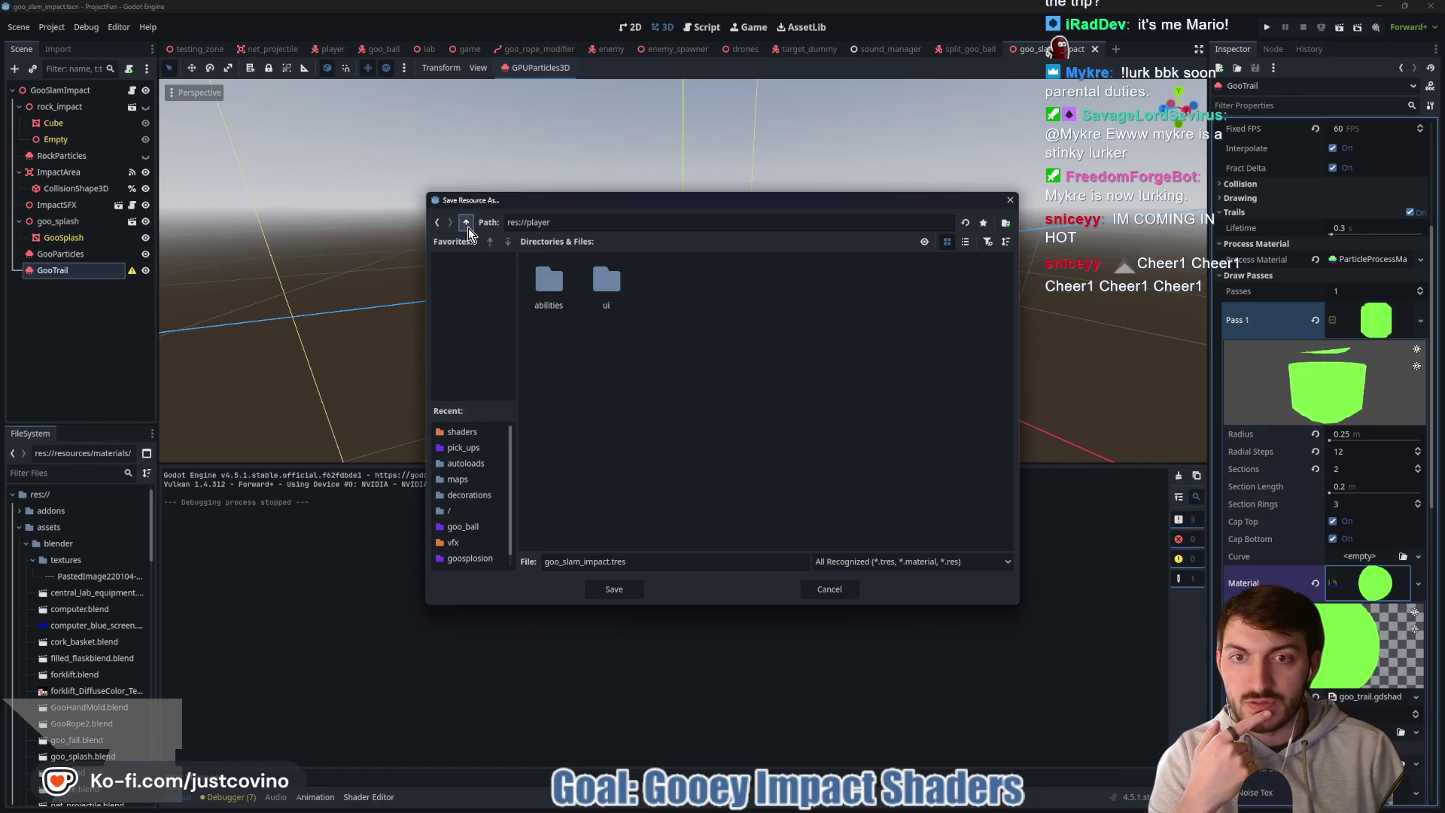
{"action": "left_click", "coordinate": [467, 223]}
{"action": "double_click", "coordinate": [557, 364]}
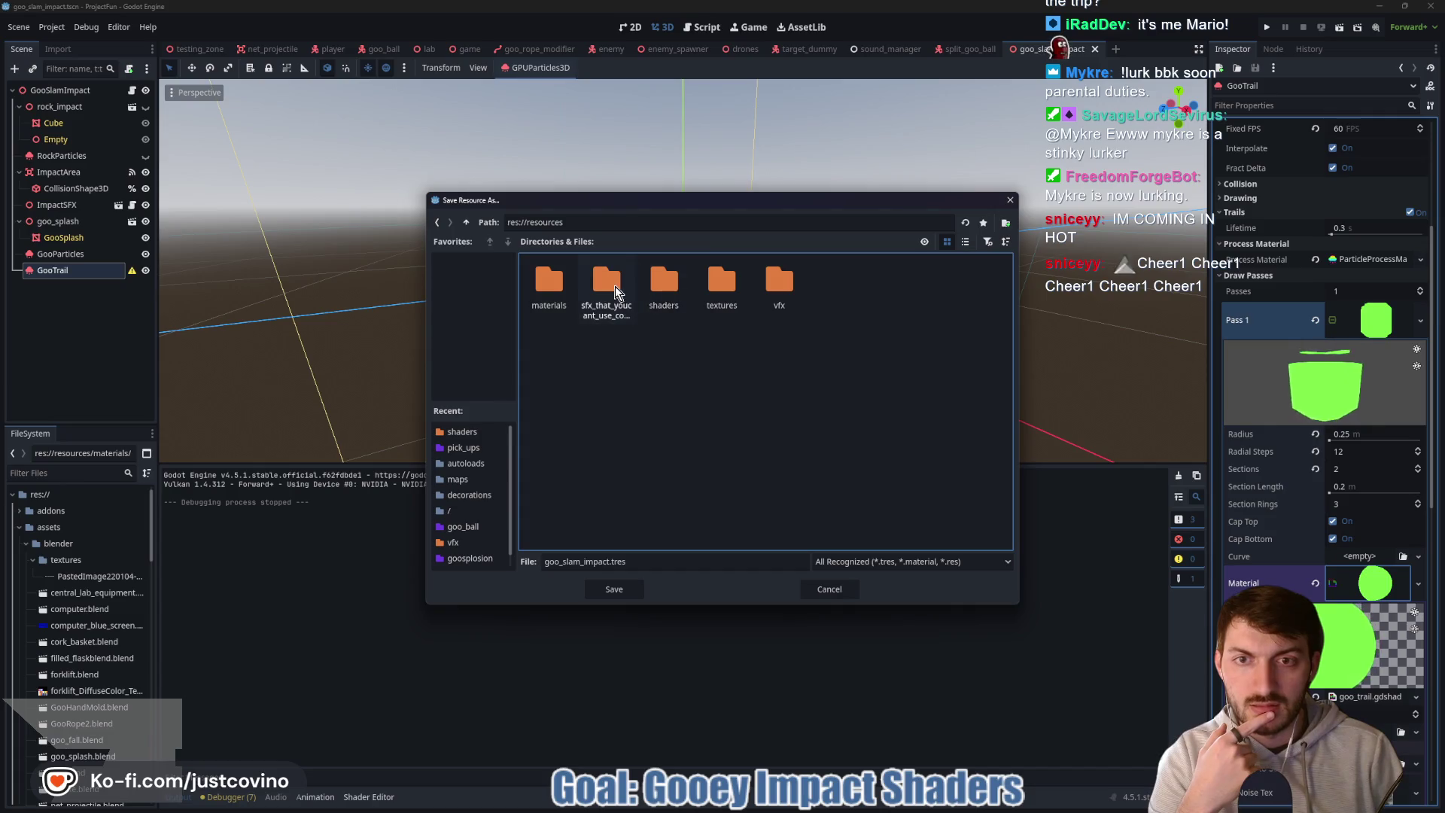
{"action": "double_click", "coordinate": [552, 288]}
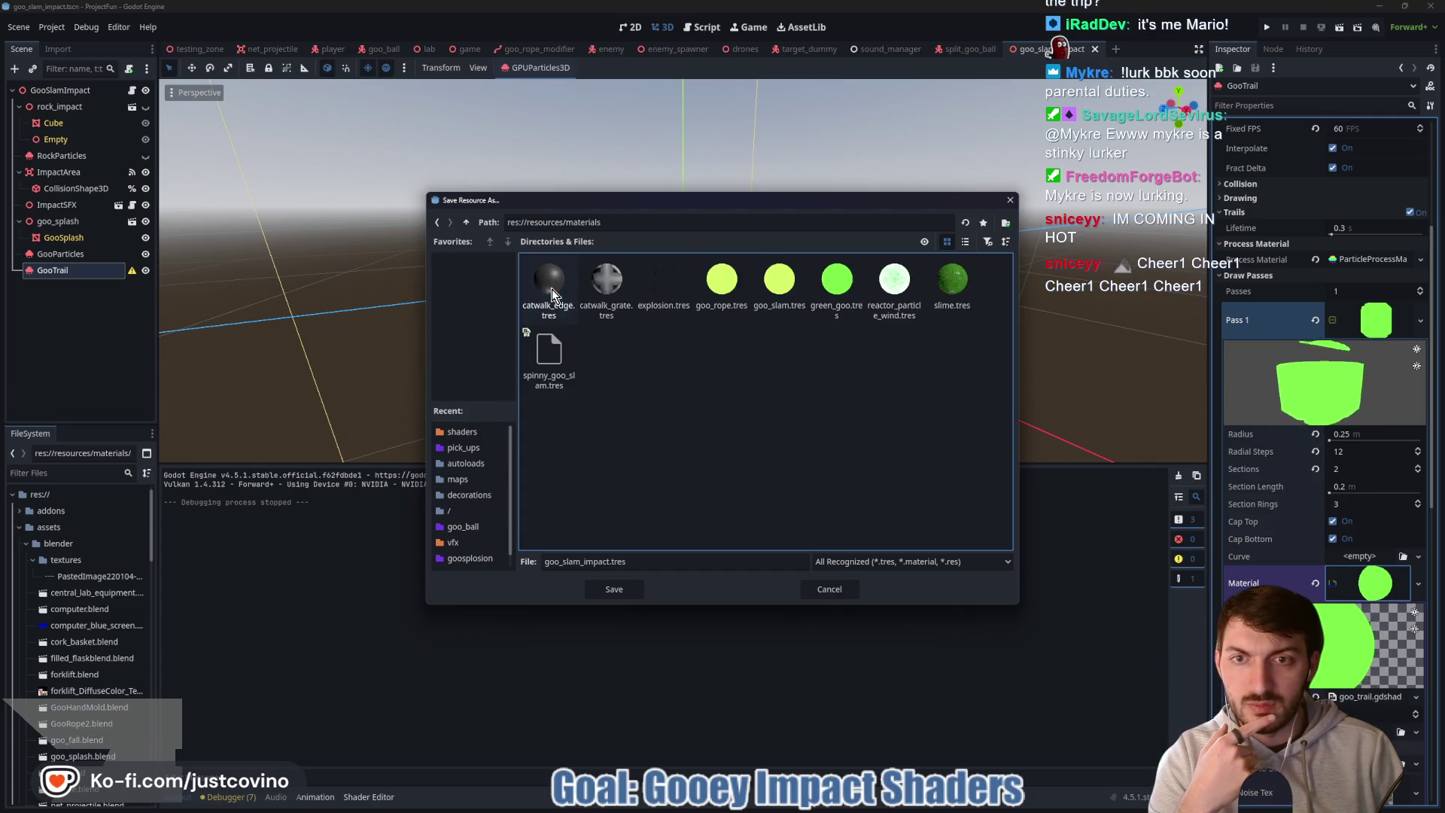
{"action": "left_click", "coordinate": [608, 563]}
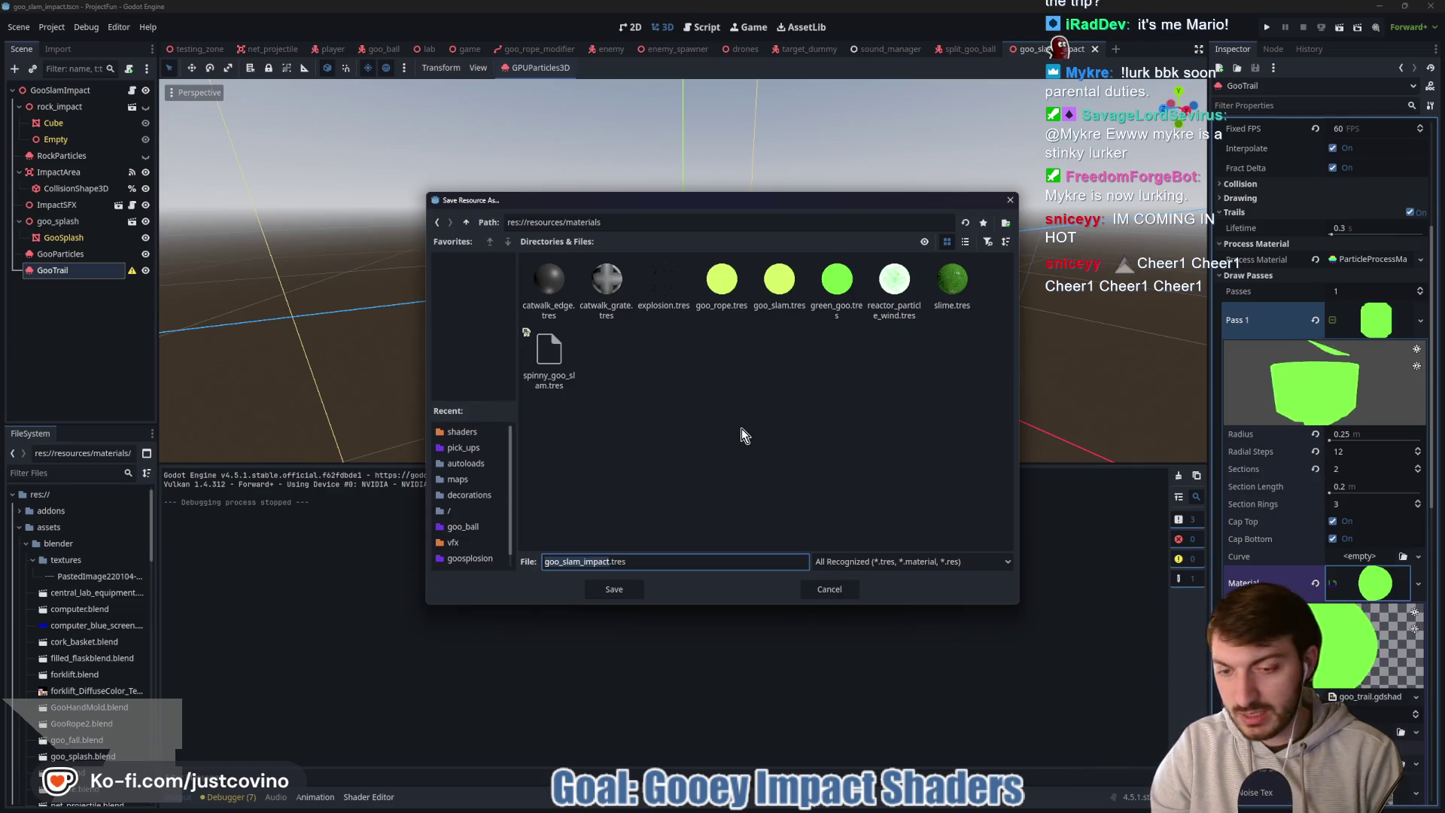
{"action": "type", "text": "goo_"}
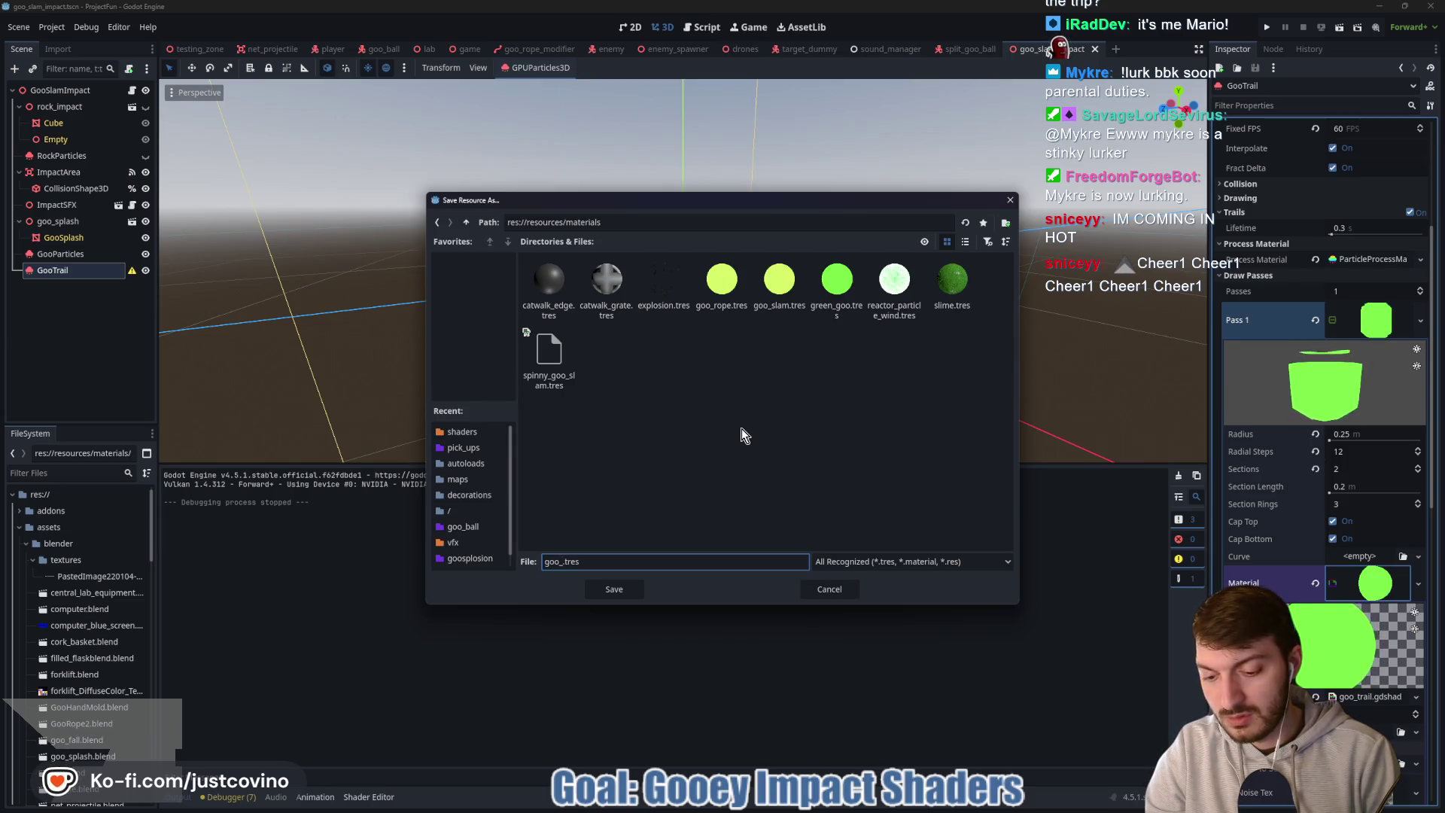
{"action": "type", "text": "particle_trail"}
{"action": "left_click", "coordinate": [616, 589]}
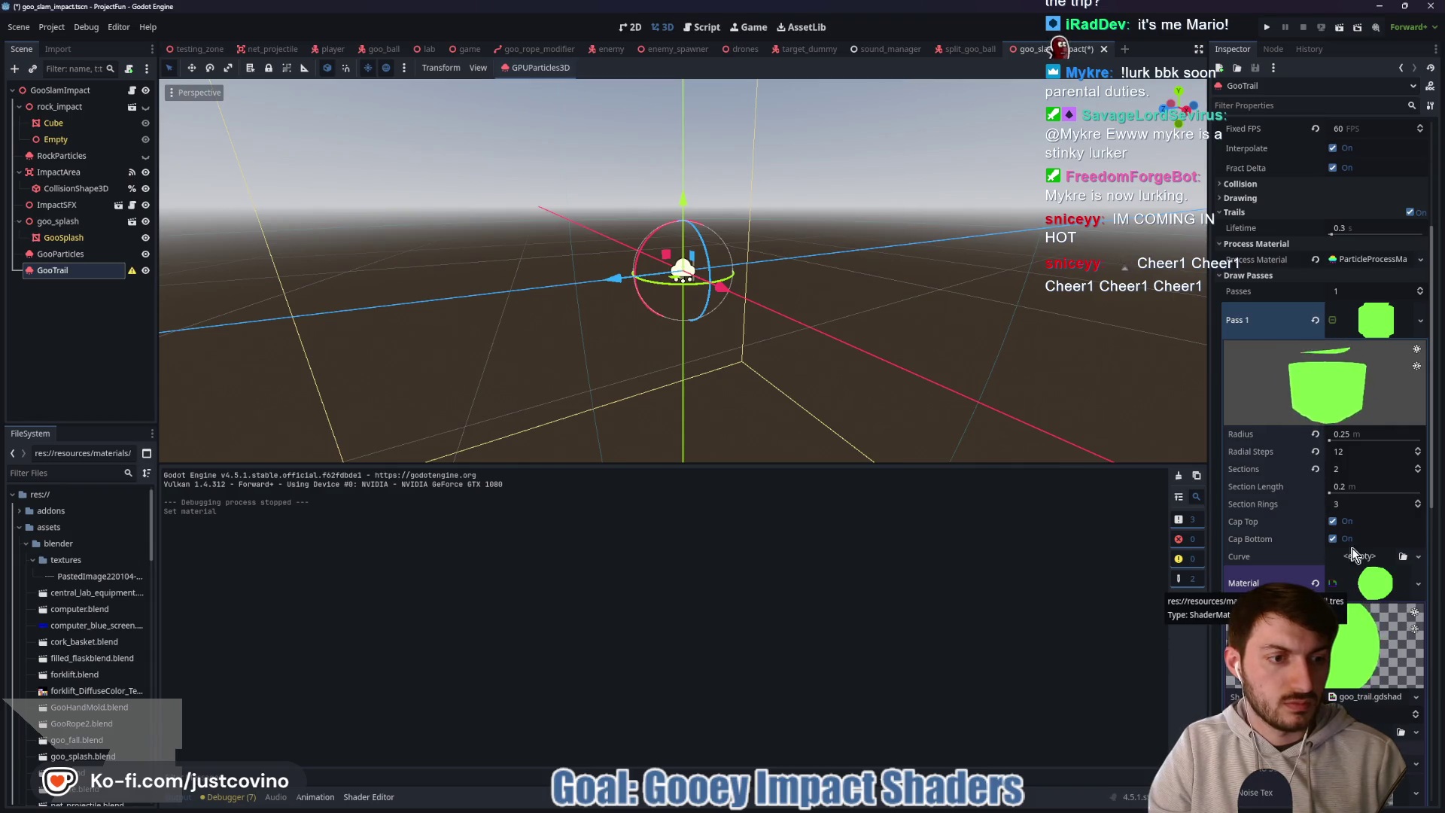
- Replace the draw pass mesh with a new CapsuleMesh using the green goo material
{"action": "left_click", "coordinate": [1315, 320]}
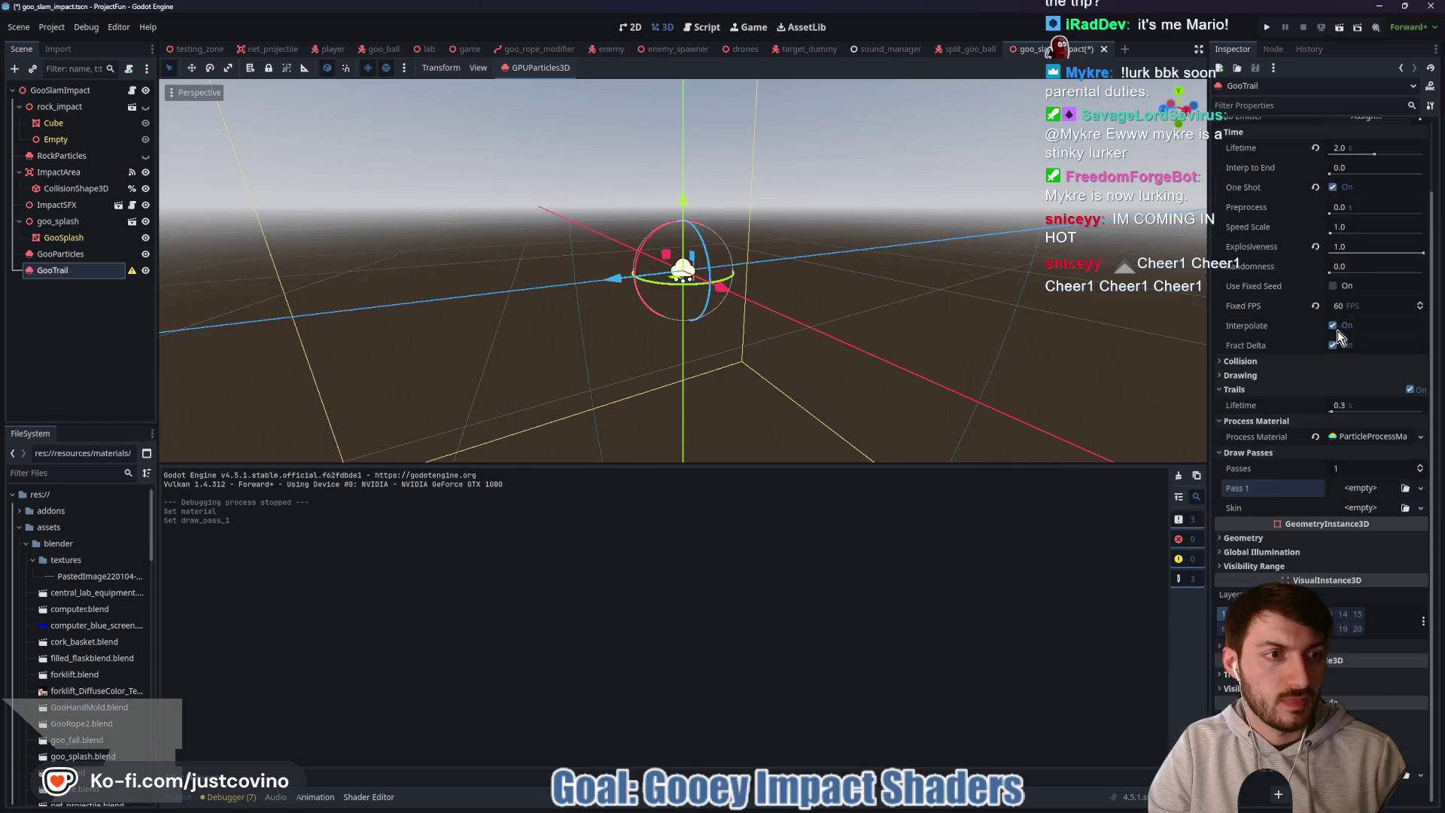
{"action": "left_click", "coordinate": [1357, 491]}
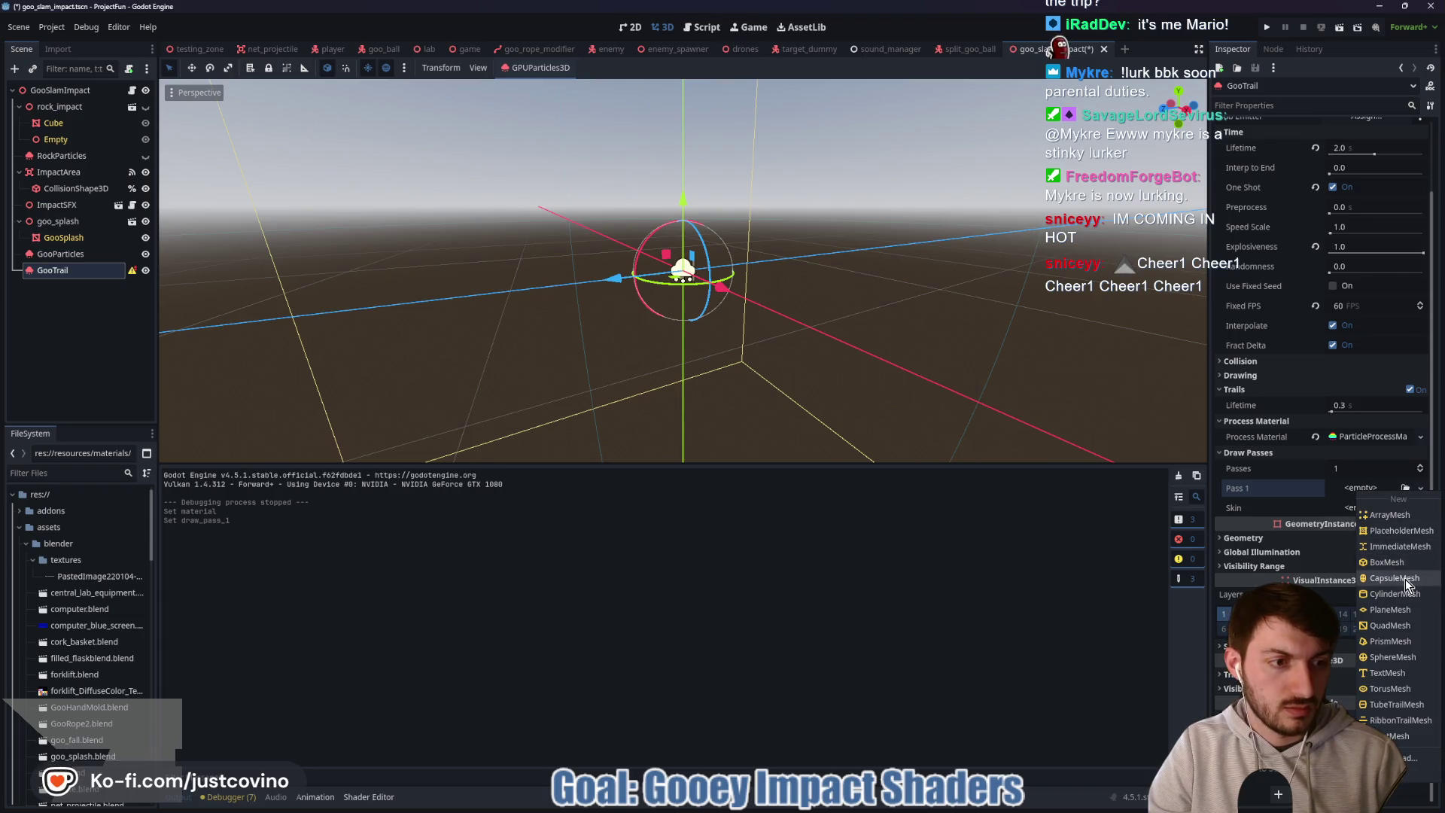
{"action": "left_click", "coordinate": [1395, 579]}
{"action": "left_click", "coordinate": [1360, 679]}
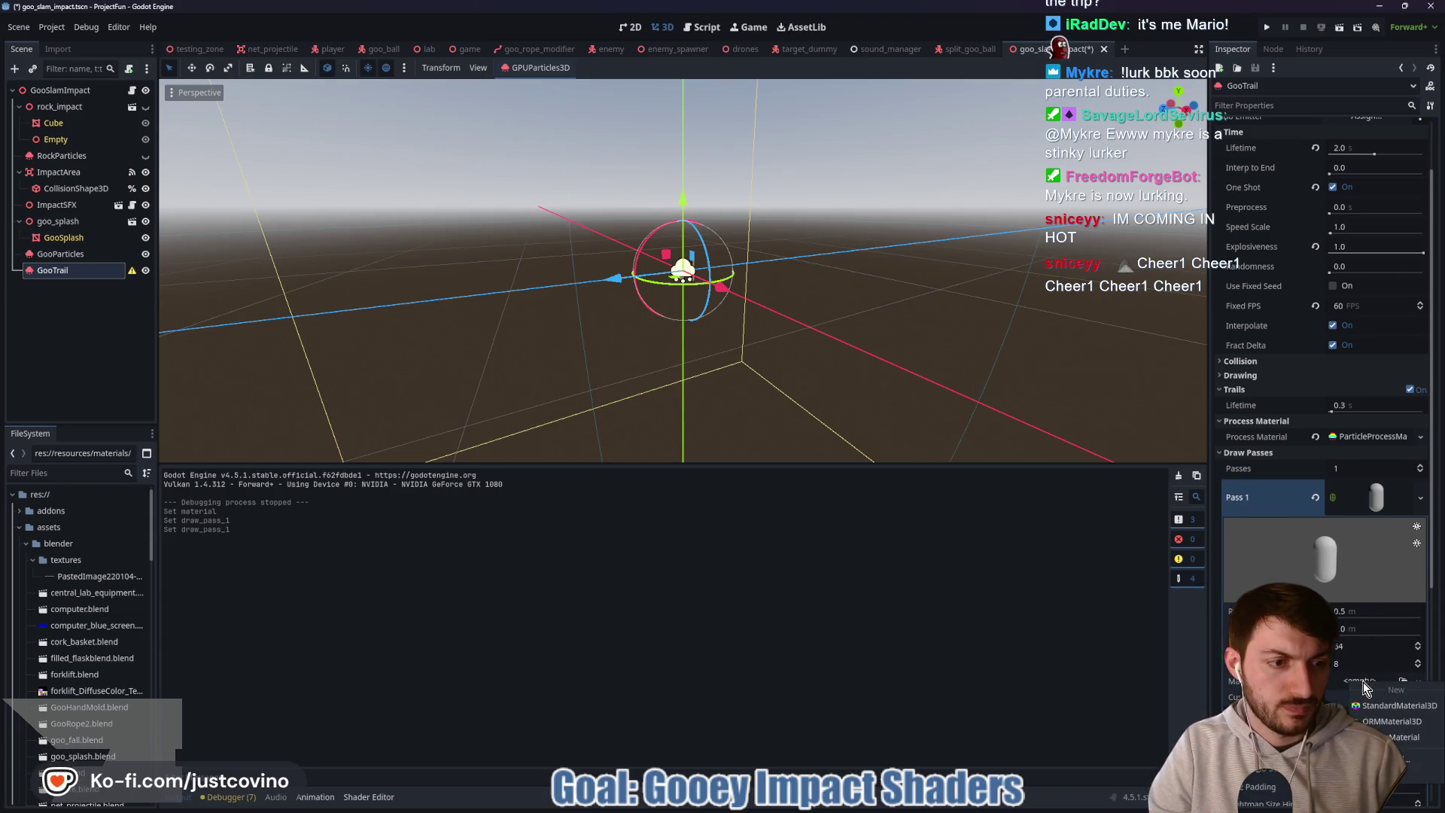
{"action": "left_click", "coordinate": [1393, 759]}
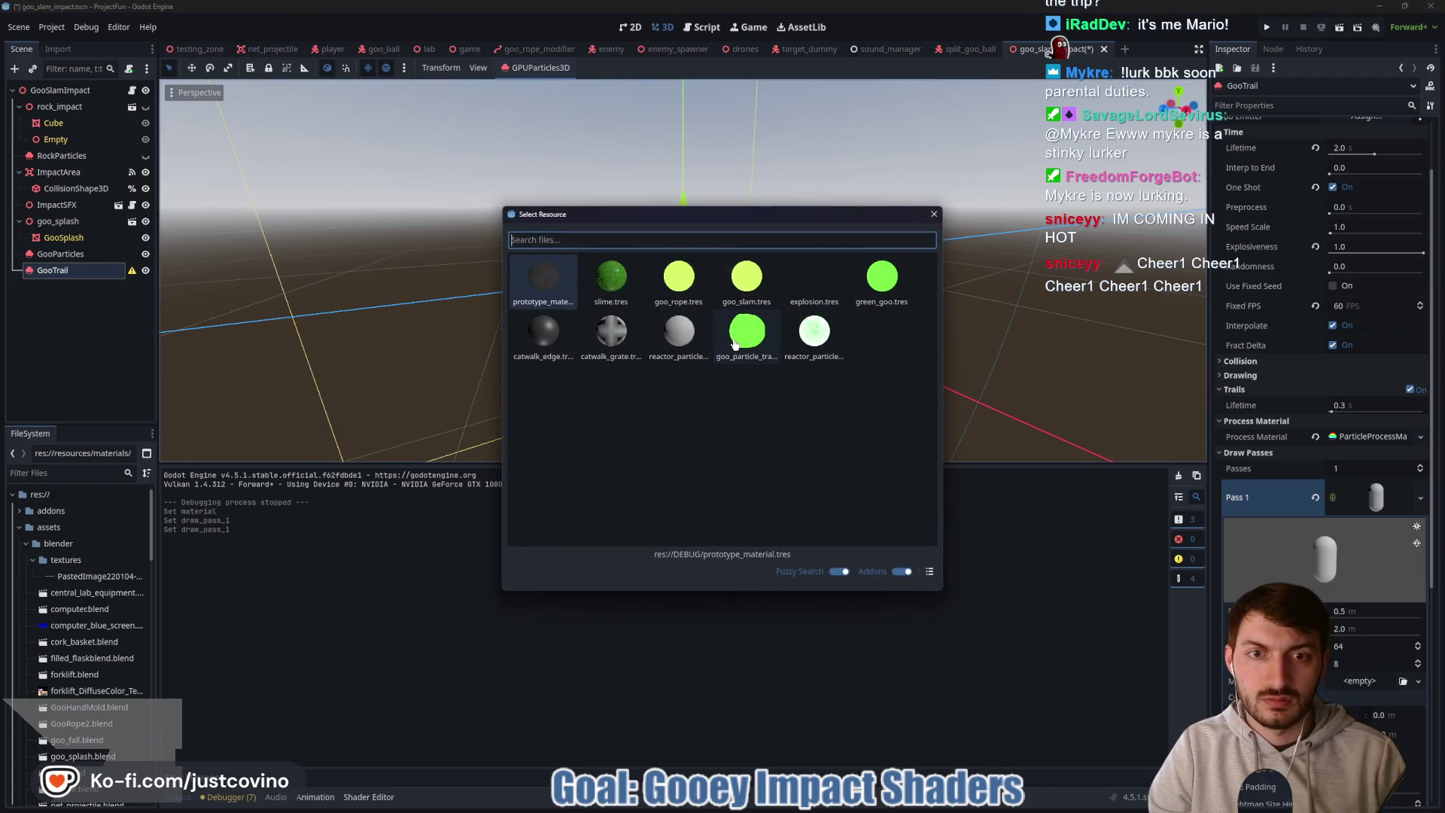
{"action": "double_click", "coordinate": [748, 326]}
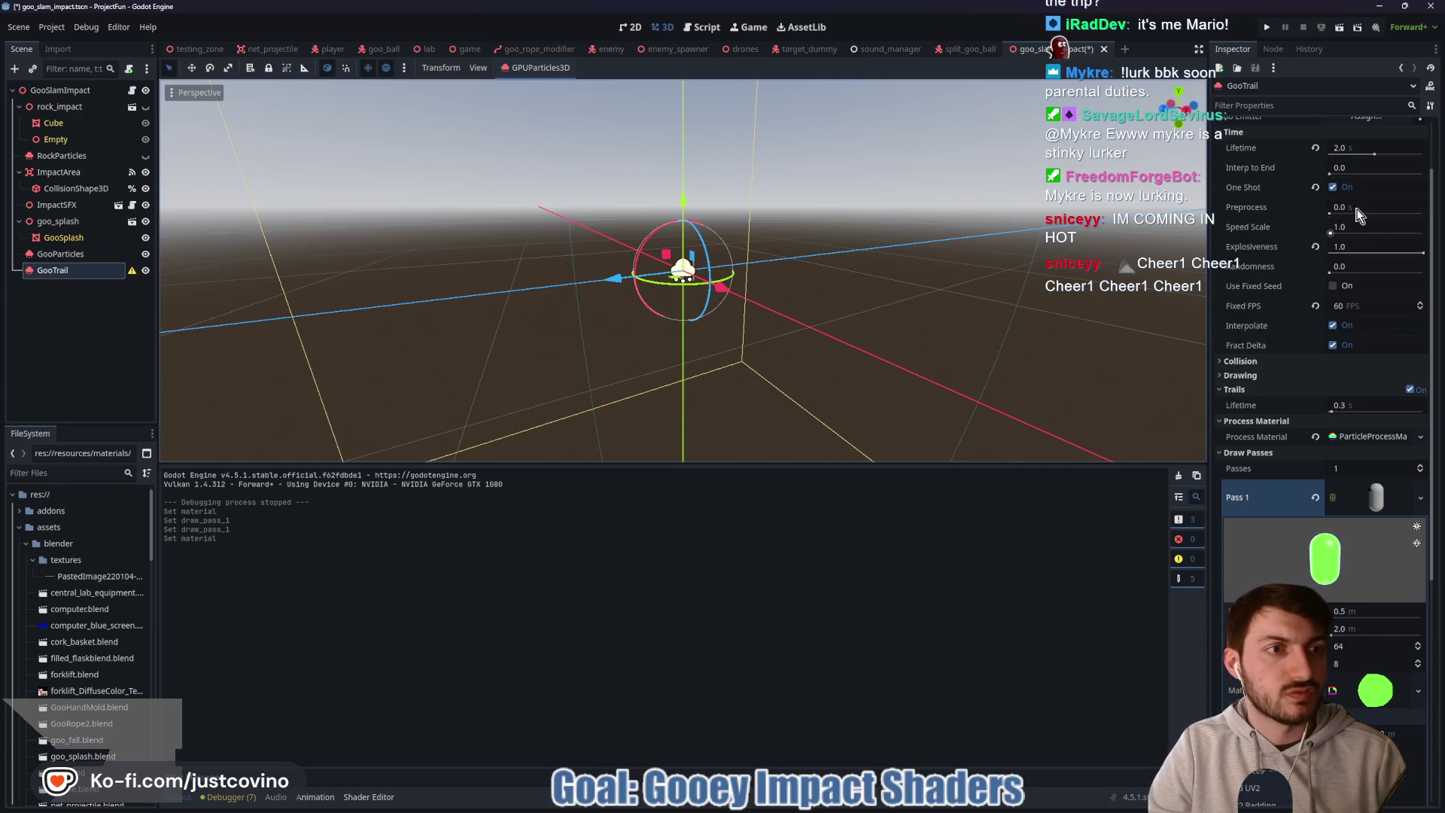
- Turn off One Shot so GooTrail emits continuously, and save the scene
{"action": "left_click", "coordinate": [1334, 187]}
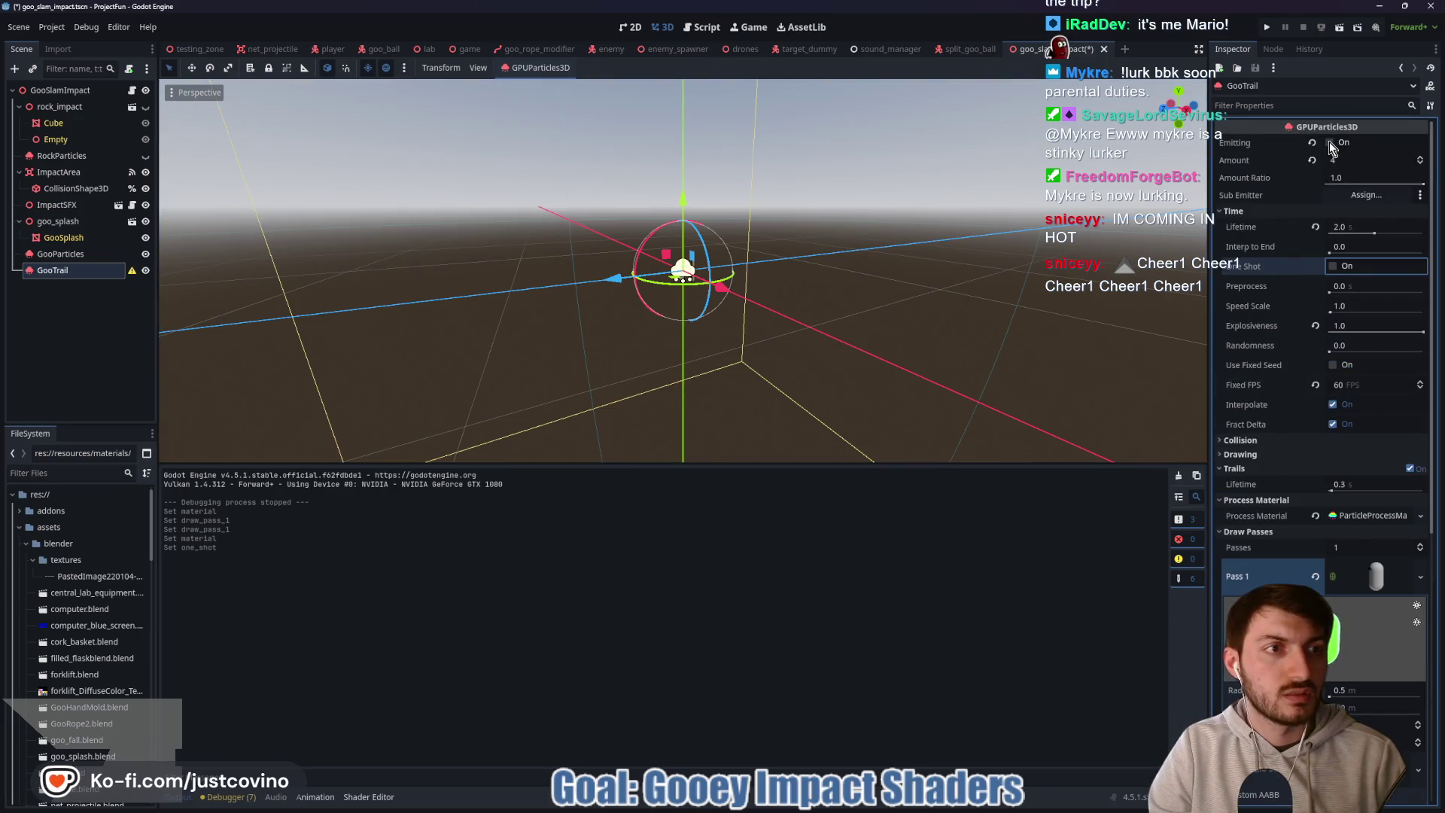
{"action": "mouse_move", "coordinate": [834, 292]}
{"action": "left_mouse_down"}
{"action": "mouse_move", "coordinate": [770, 318]}
{"action": "mouse_move", "coordinate": [779, 364]}
{"action": "mouse_move", "coordinate": [856, 331]}
{"action": "left_mouse_up"}
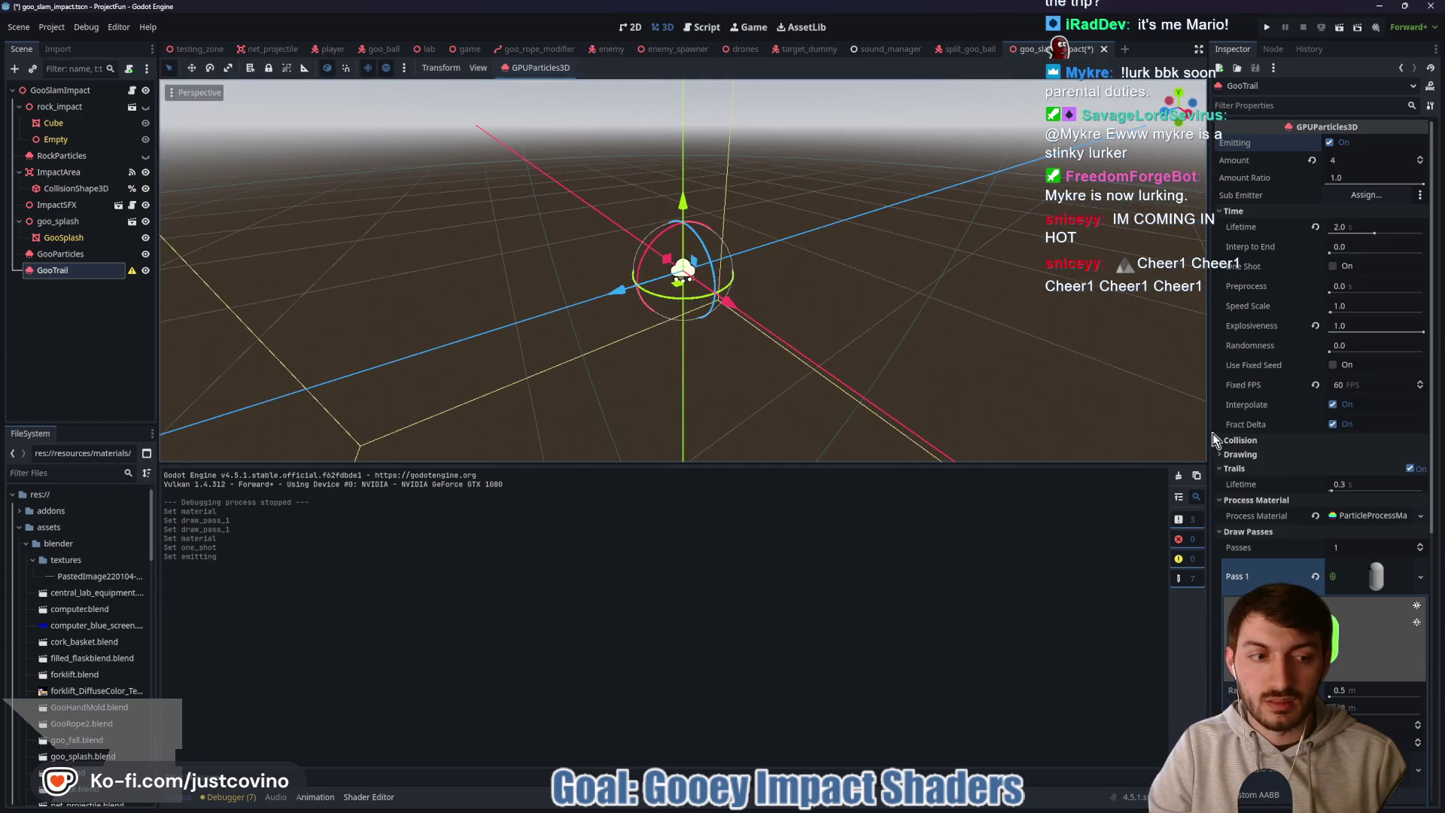
{"action": "key", "text": "ctrl+s"}
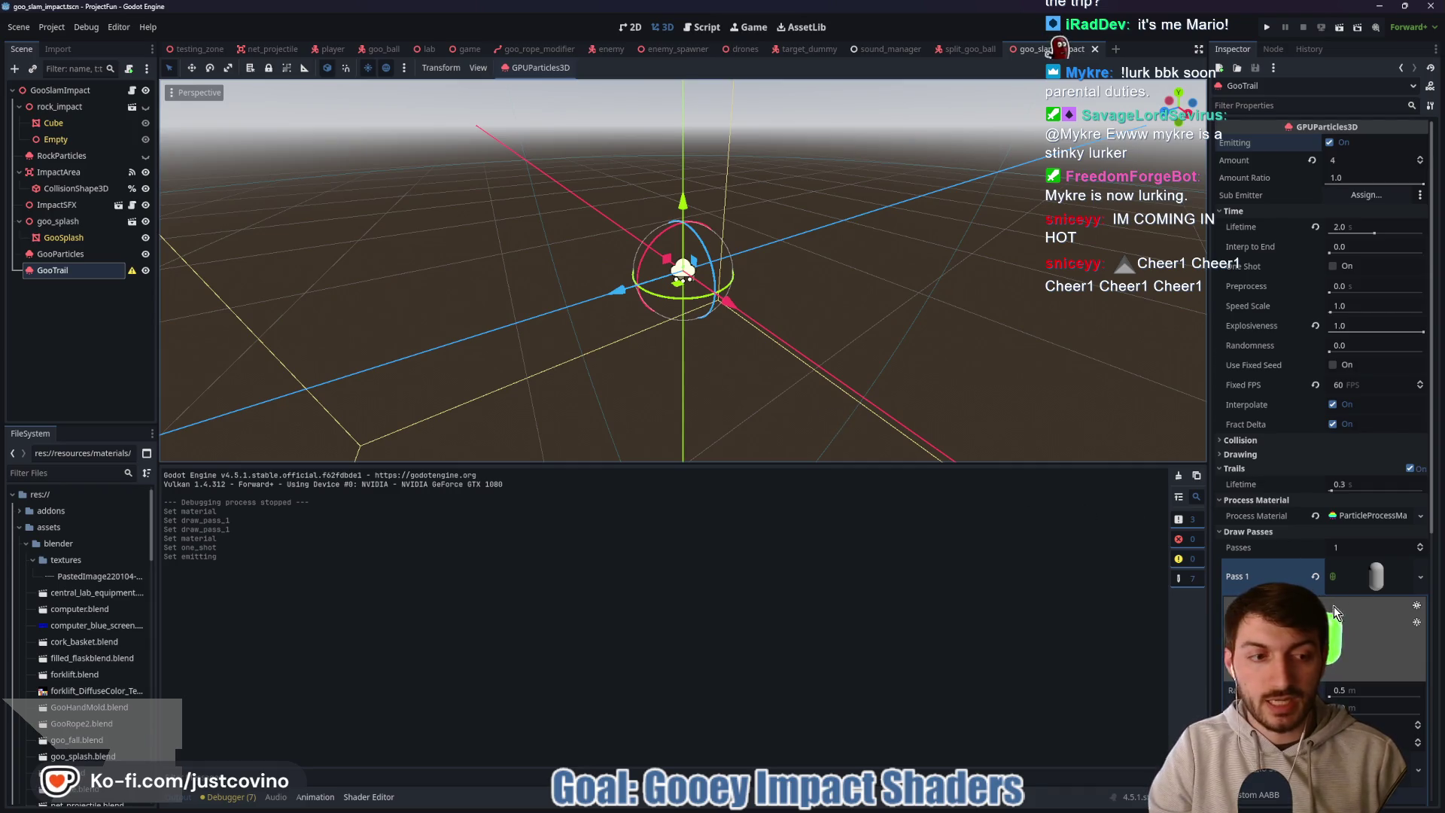
{"action": "scroll", "coordinate": [1323, 584], "scroll_direction": "down", "scroll_amount": 3}
{"action": "scroll", "coordinate": [1324, 578], "scroll_direction": "up", "scroll_amount": 2}
- Clear Draw Pass 1 and give it a new CylinderMesh instead
{"action": "right_click", "coordinate": [1331, 409]}
{"action": "left_click", "coordinate": [1349, 489]}
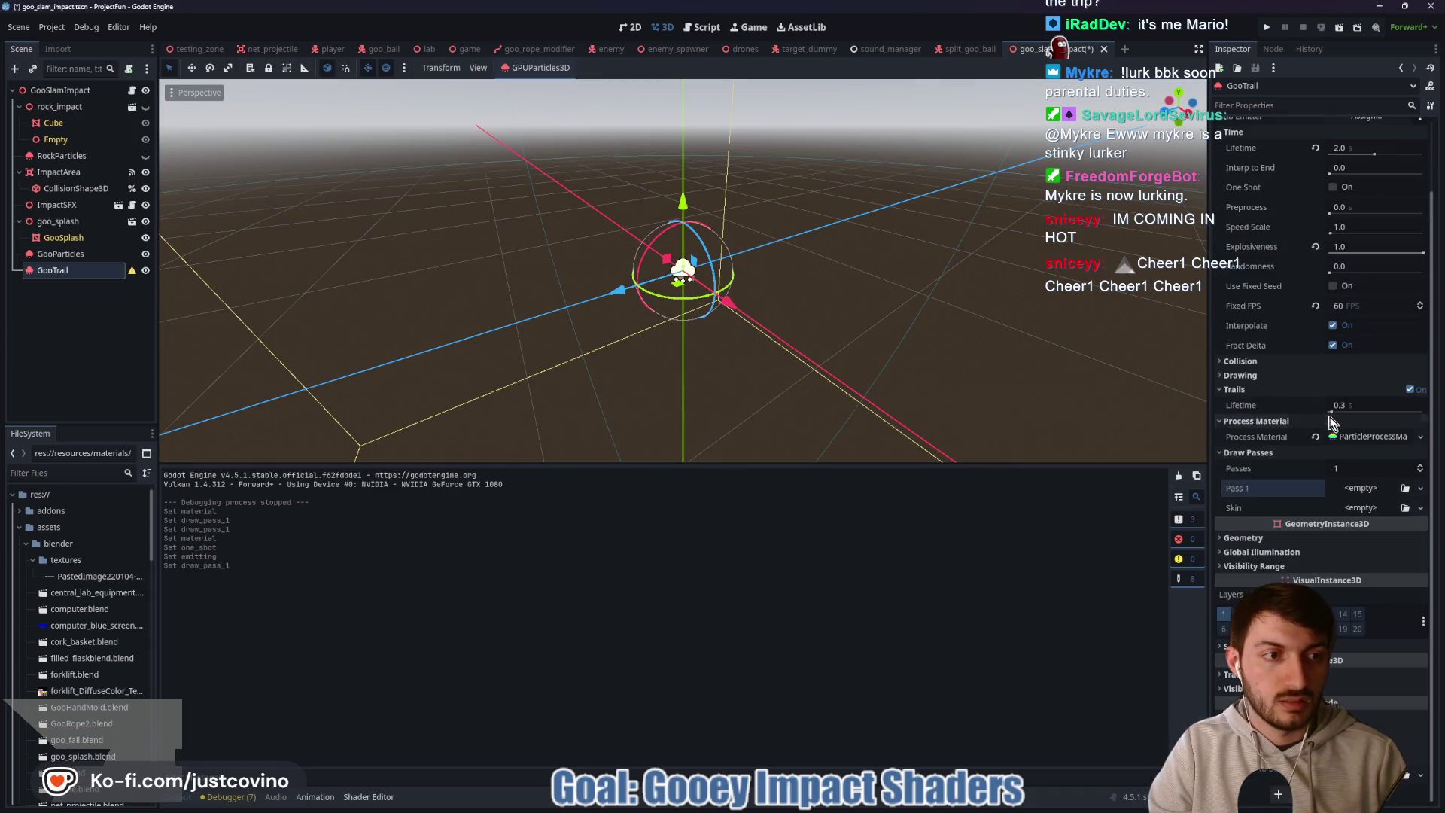
{"action": "left_click", "coordinate": [1349, 491]}
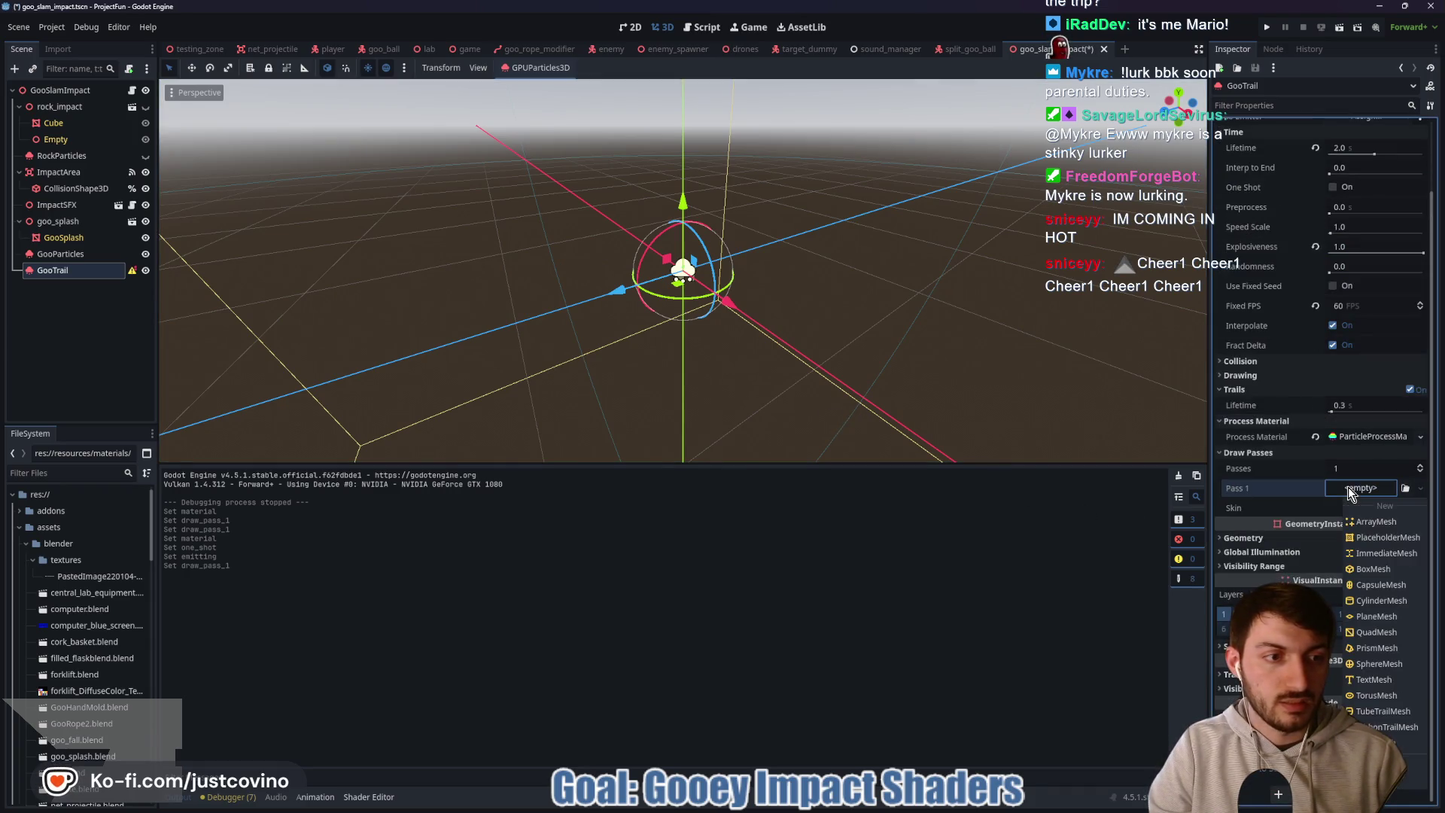
{"action": "left_click", "coordinate": [1385, 600]}
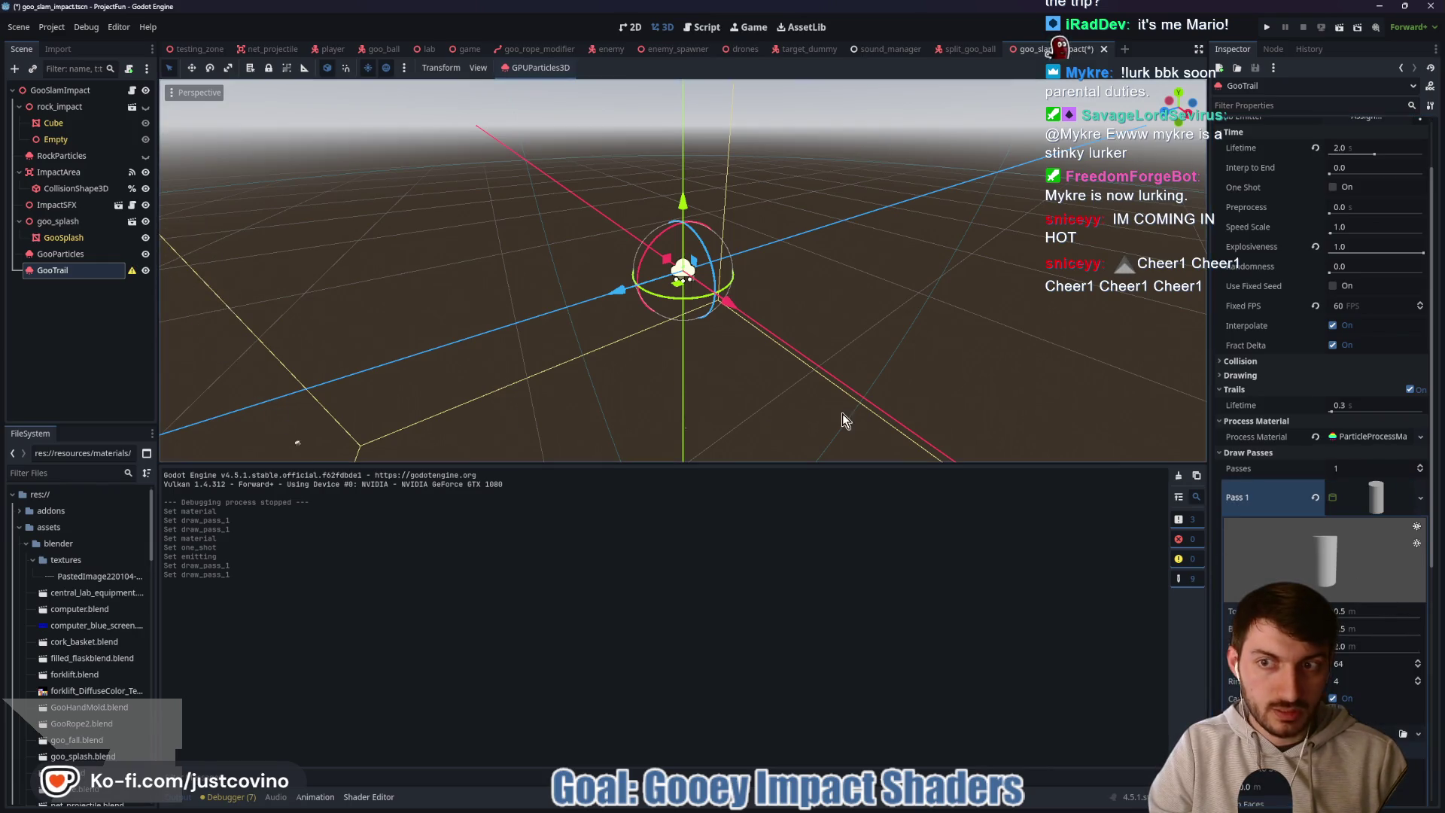
{"action": "mouse_move", "coordinate": [813, 325]}
{"action": "left_mouse_down"}
{"action": "mouse_move", "coordinate": [892, 355]}
{"action": "mouse_move", "coordinate": [829, 336]}
{"action": "left_mouse_up"}
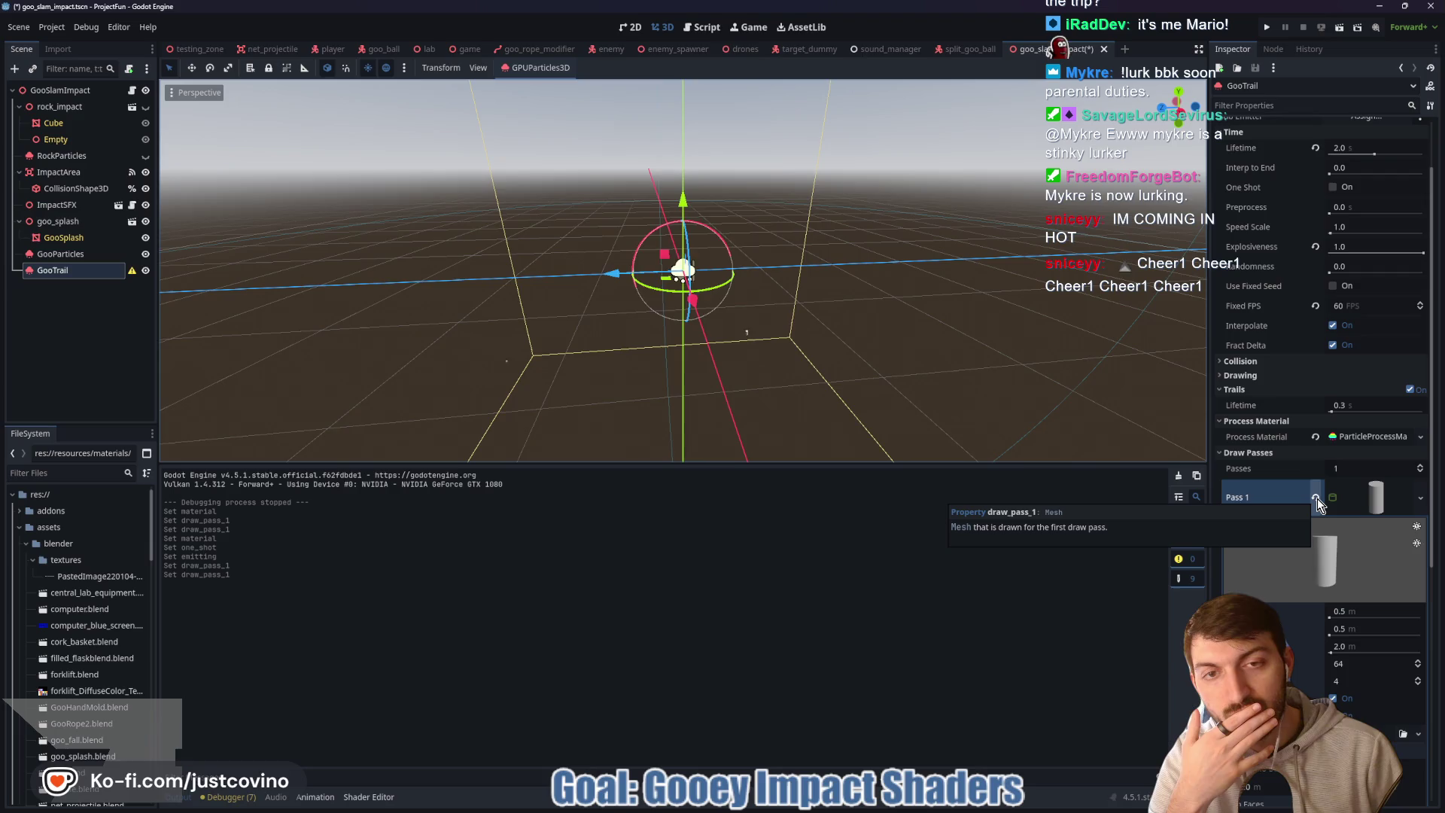
- Set Pass 1 to a RibbonTrailMesh using the goo_particle_trail material
{"action": "left_click", "coordinate": [1318, 498]}
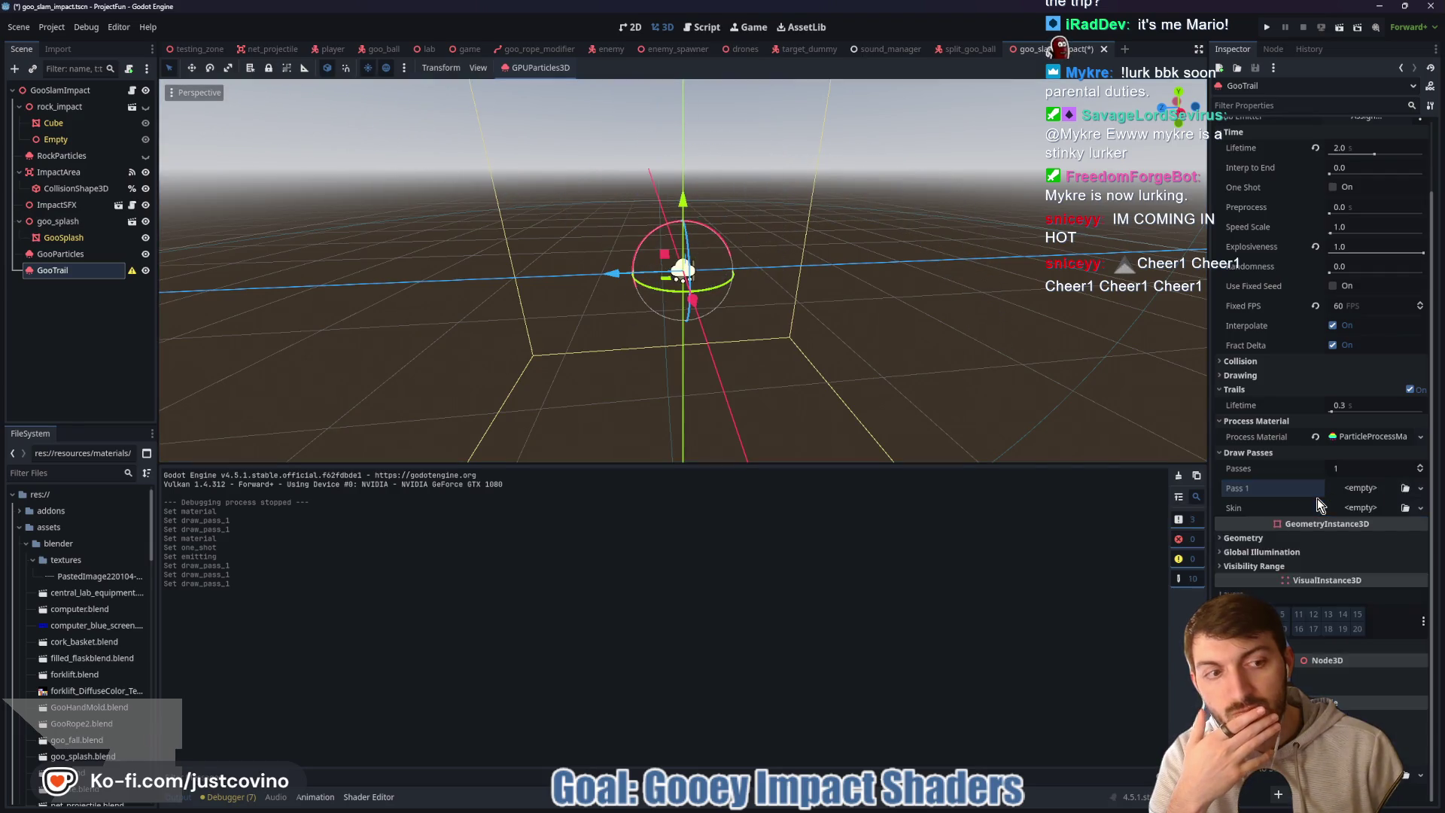
{"action": "left_click", "coordinate": [1364, 488]}
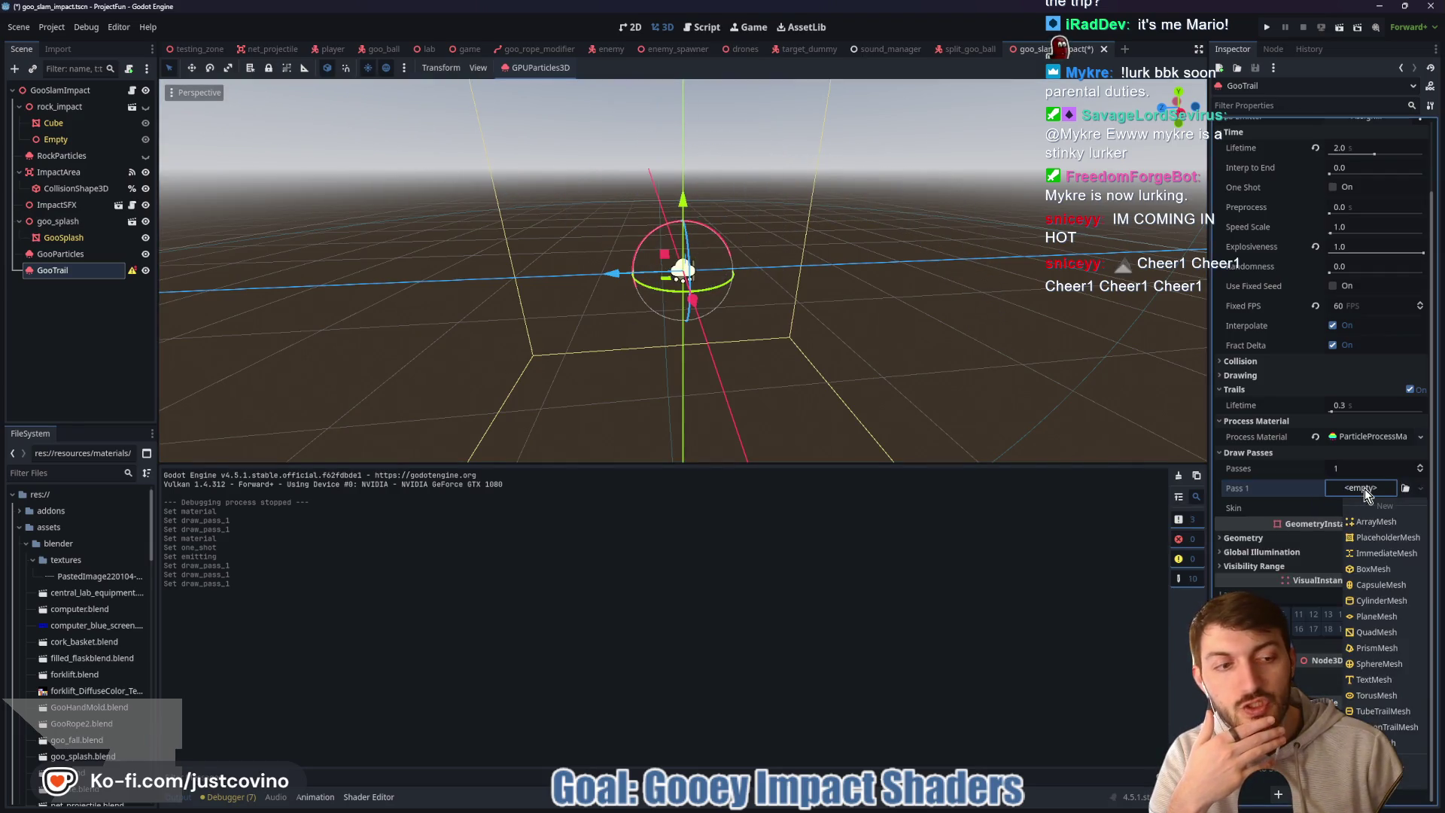
{"action": "left_click", "coordinate": [1388, 728]}
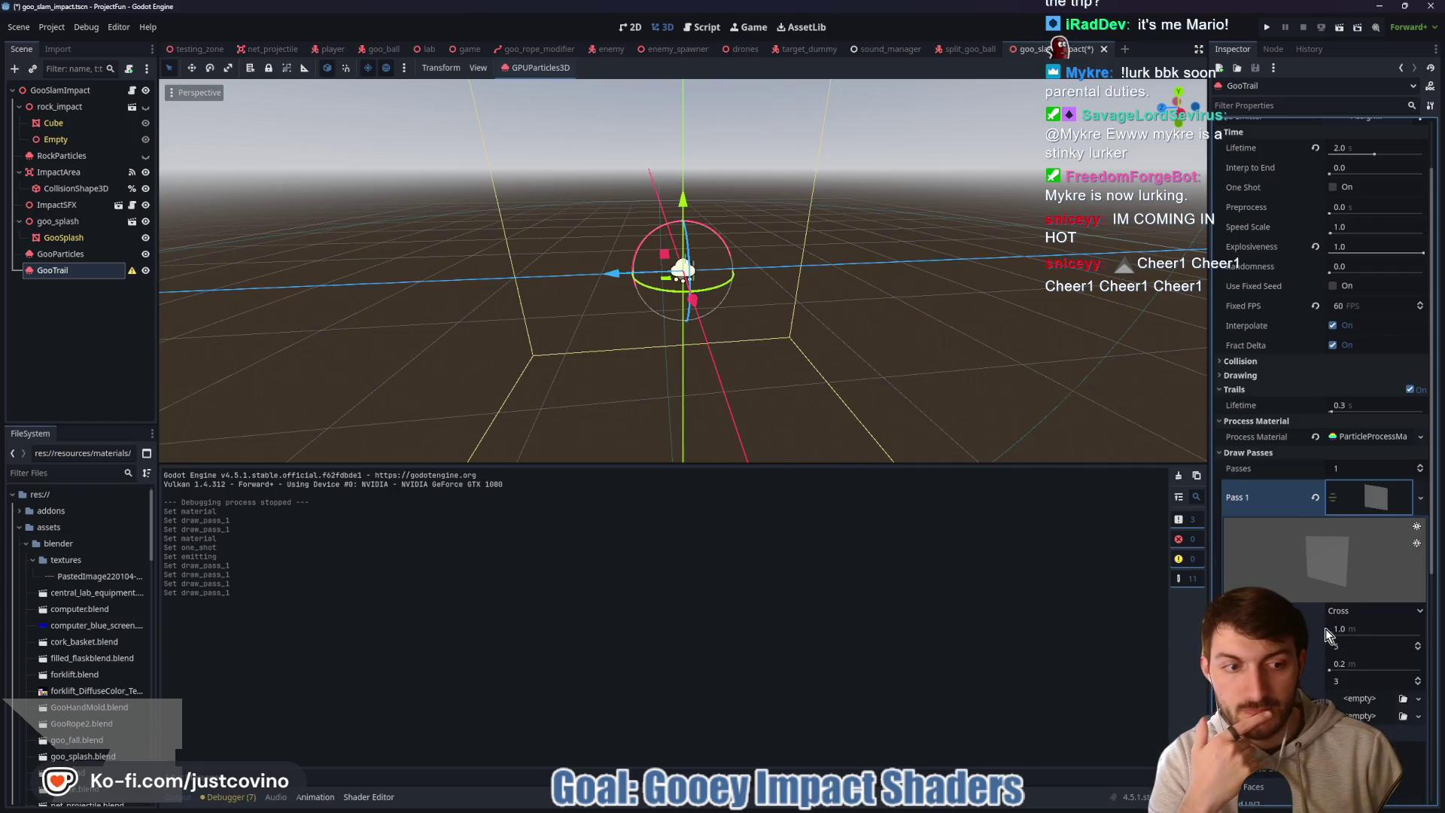
{"action": "left_click", "coordinate": [1419, 716]}
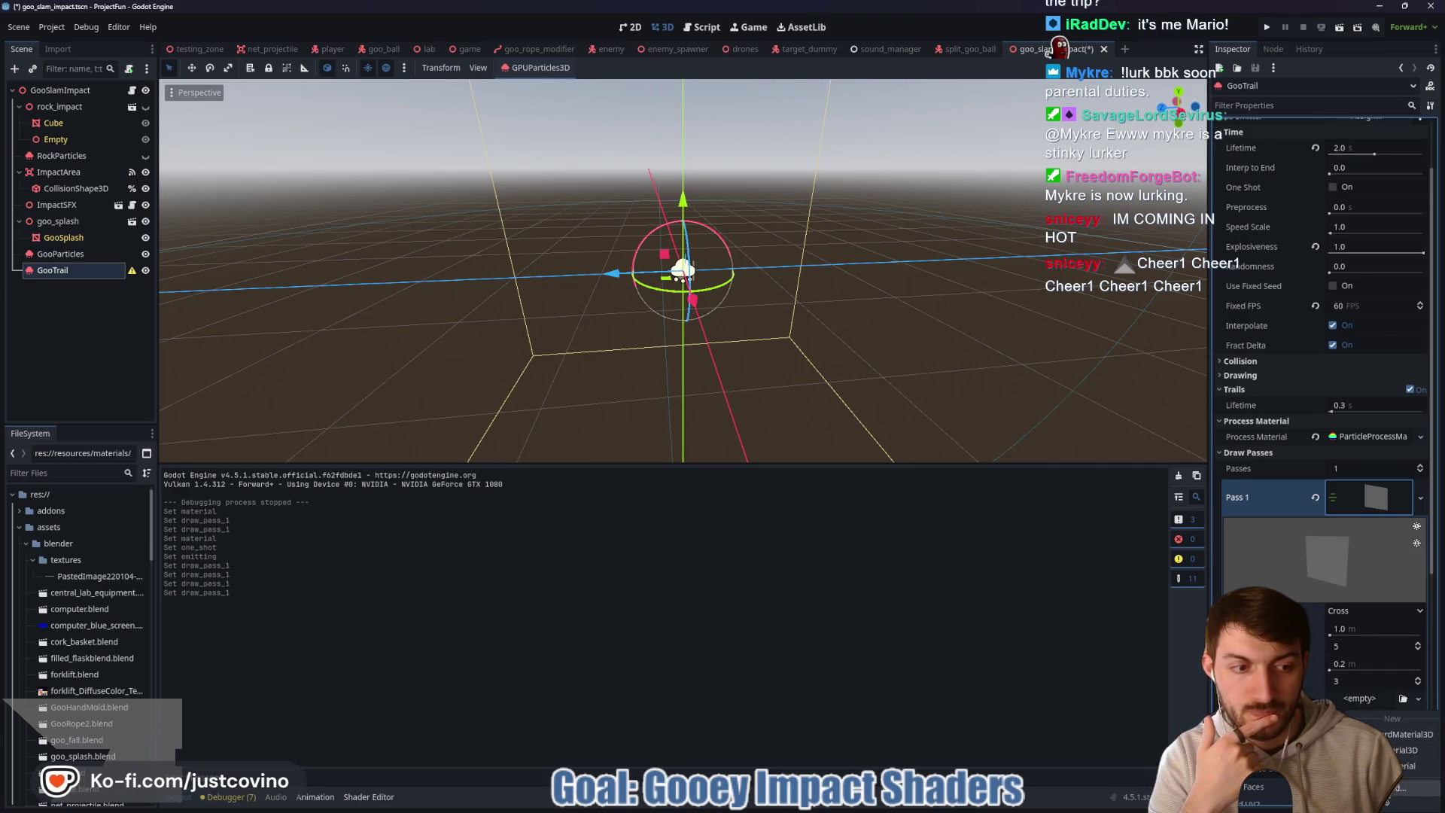
{"action": "left_click", "coordinate": [1396, 788]}
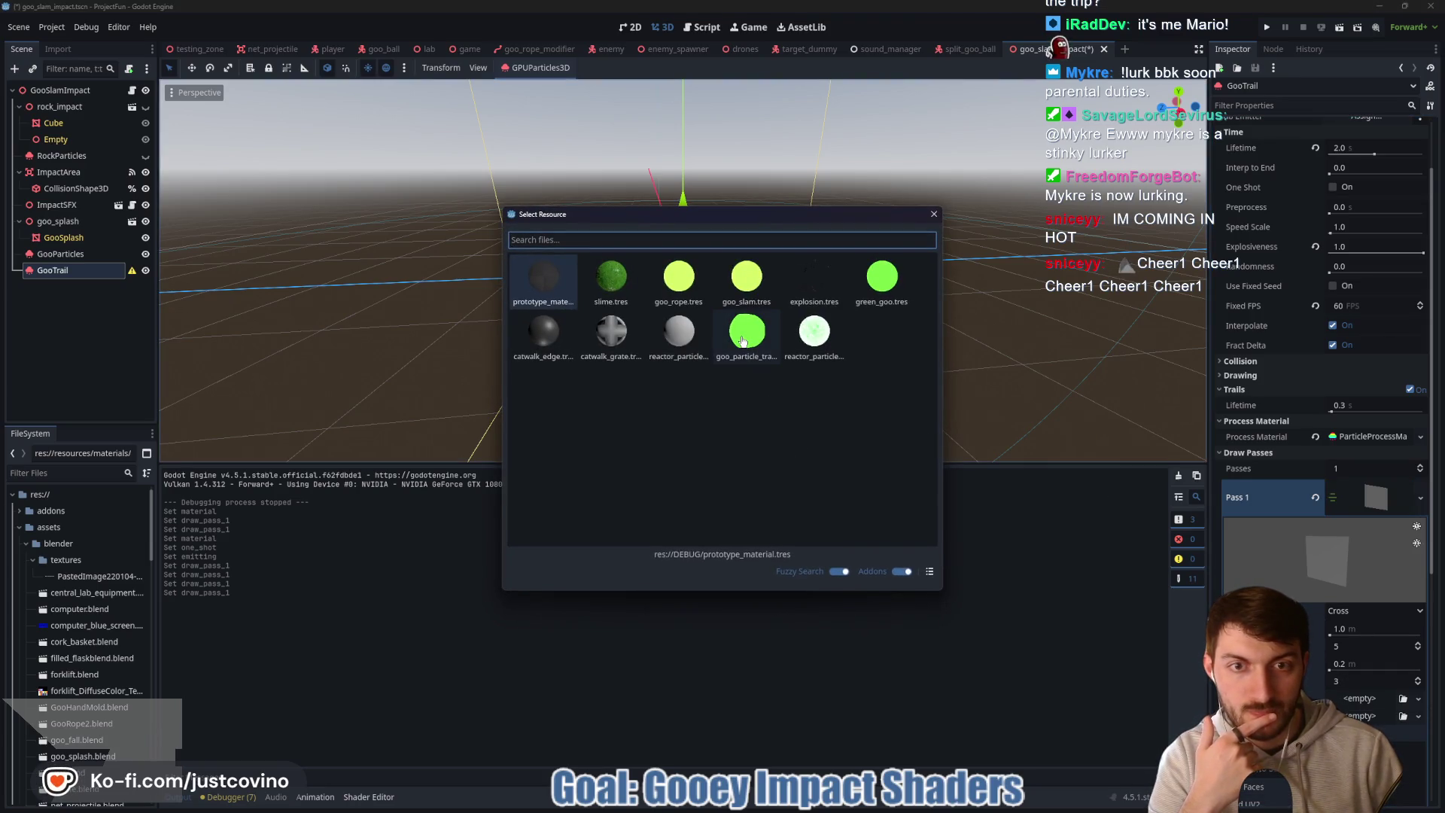
{"action": "double_click", "coordinate": [743, 341]}
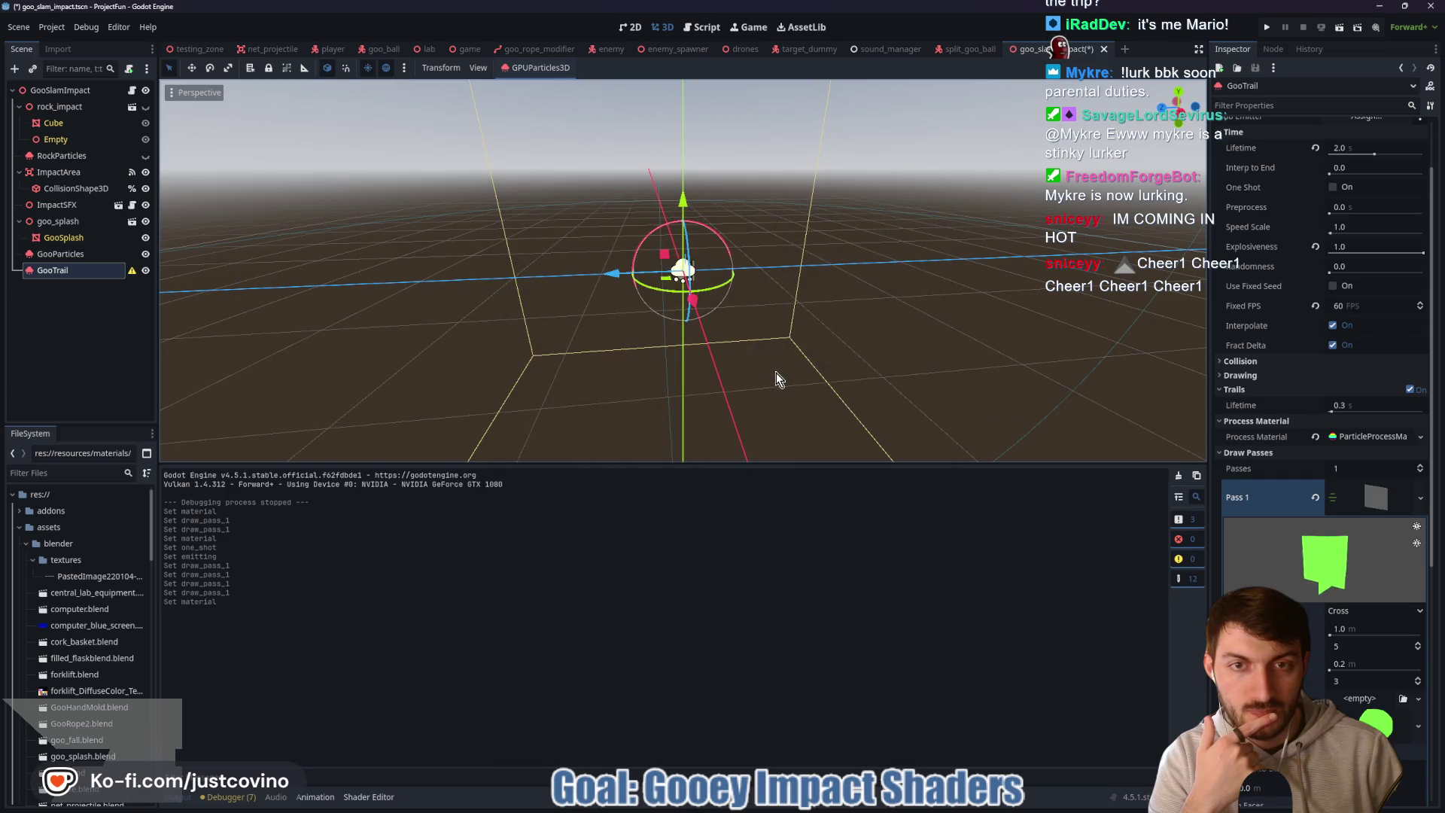
- Clear the ribbon mesh so Pass 1 is empty, then switch to Blender
{"action": "mouse_move", "coordinate": [803, 375]}
{"action": "left_mouse_down"}
{"action": "mouse_move", "coordinate": [910, 378]}
{"action": "mouse_move", "coordinate": [845, 403]}
{"action": "mouse_move", "coordinate": [784, 391]}
{"action": "left_mouse_up"}
{"action": "scroll", "coordinate": [1307, 294], "scroll_direction": "up", "scroll_amount": 2}
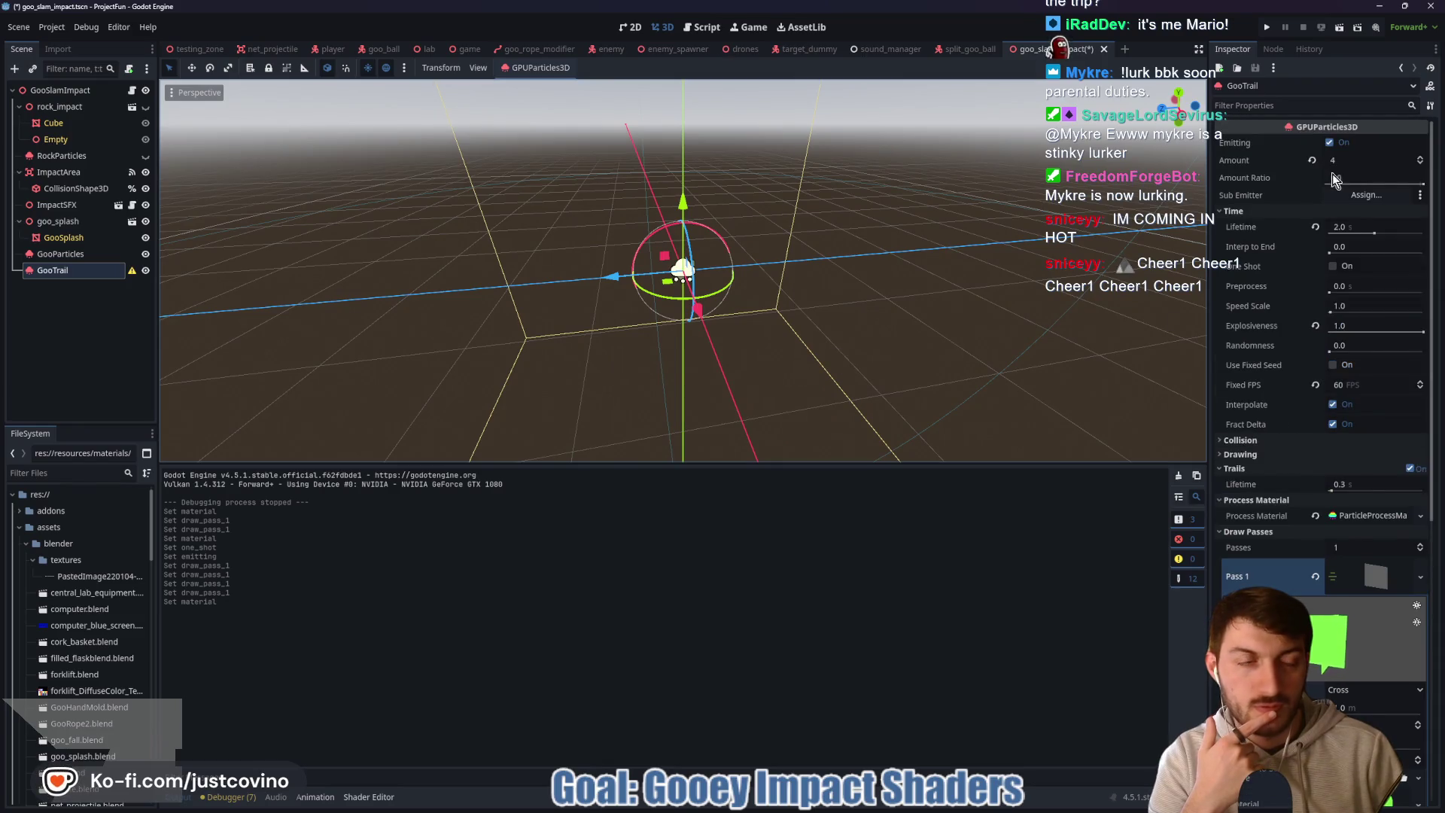
{"action": "scroll", "coordinate": [836, 305], "scroll_direction": "up", "scroll_amount": 4}
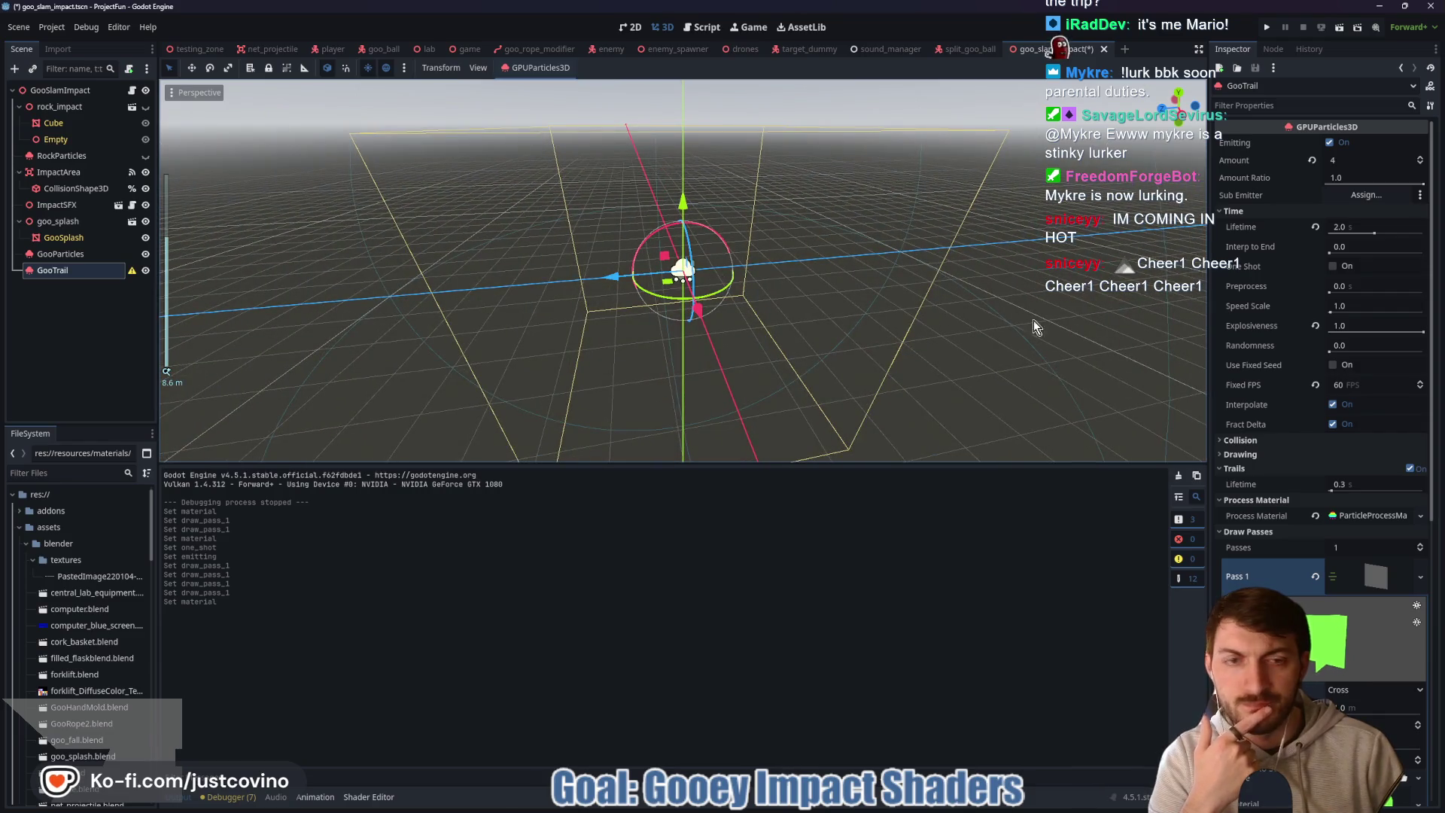
{"action": "left_click", "coordinate": [1312, 581]}
{"action": "left_click", "coordinate": [879, 804]}
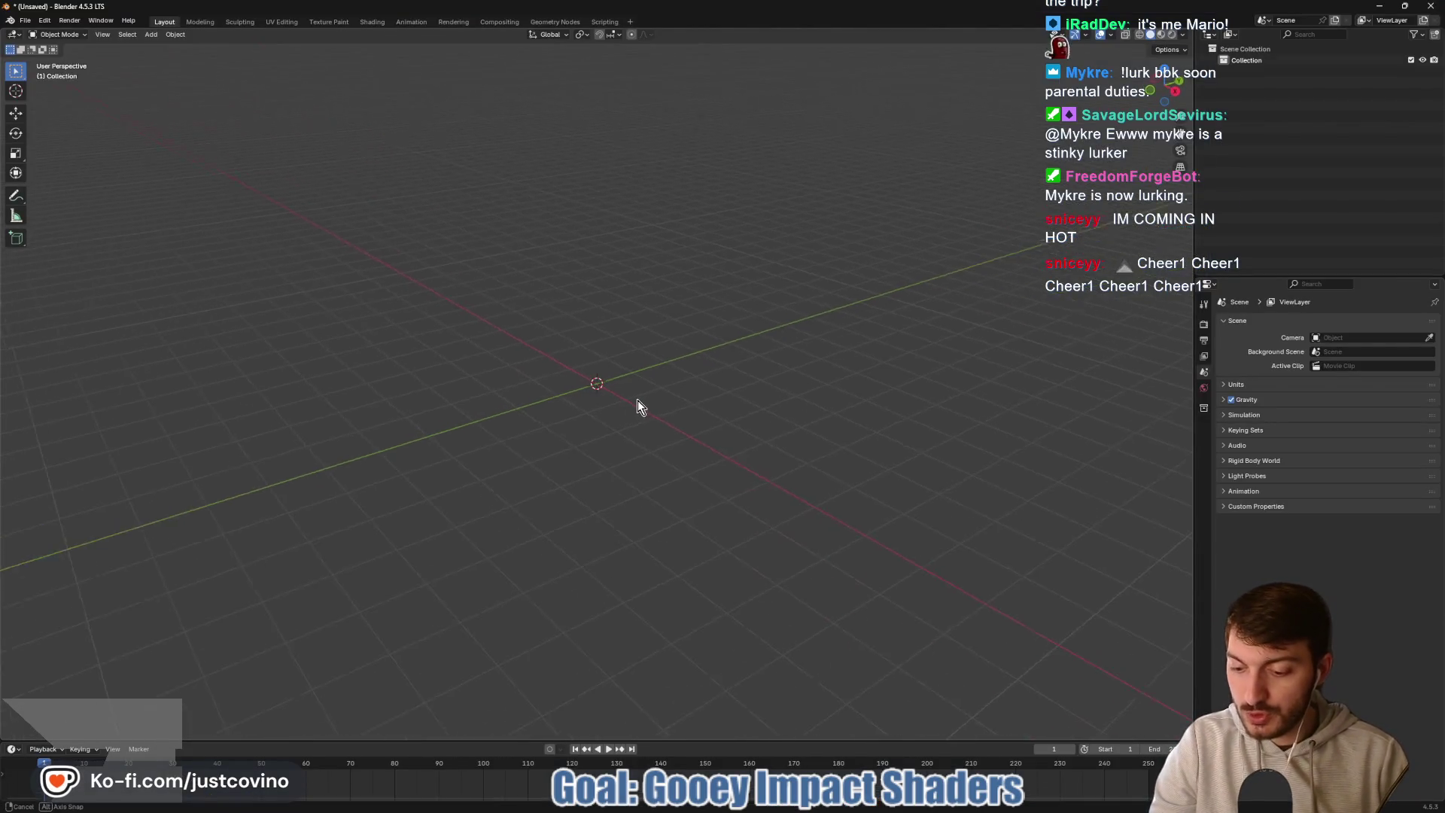
- Add a default Mesh > Cylinder at the origin from the Shift+A Add menu
{"action": "key", "text": "shift+a"}
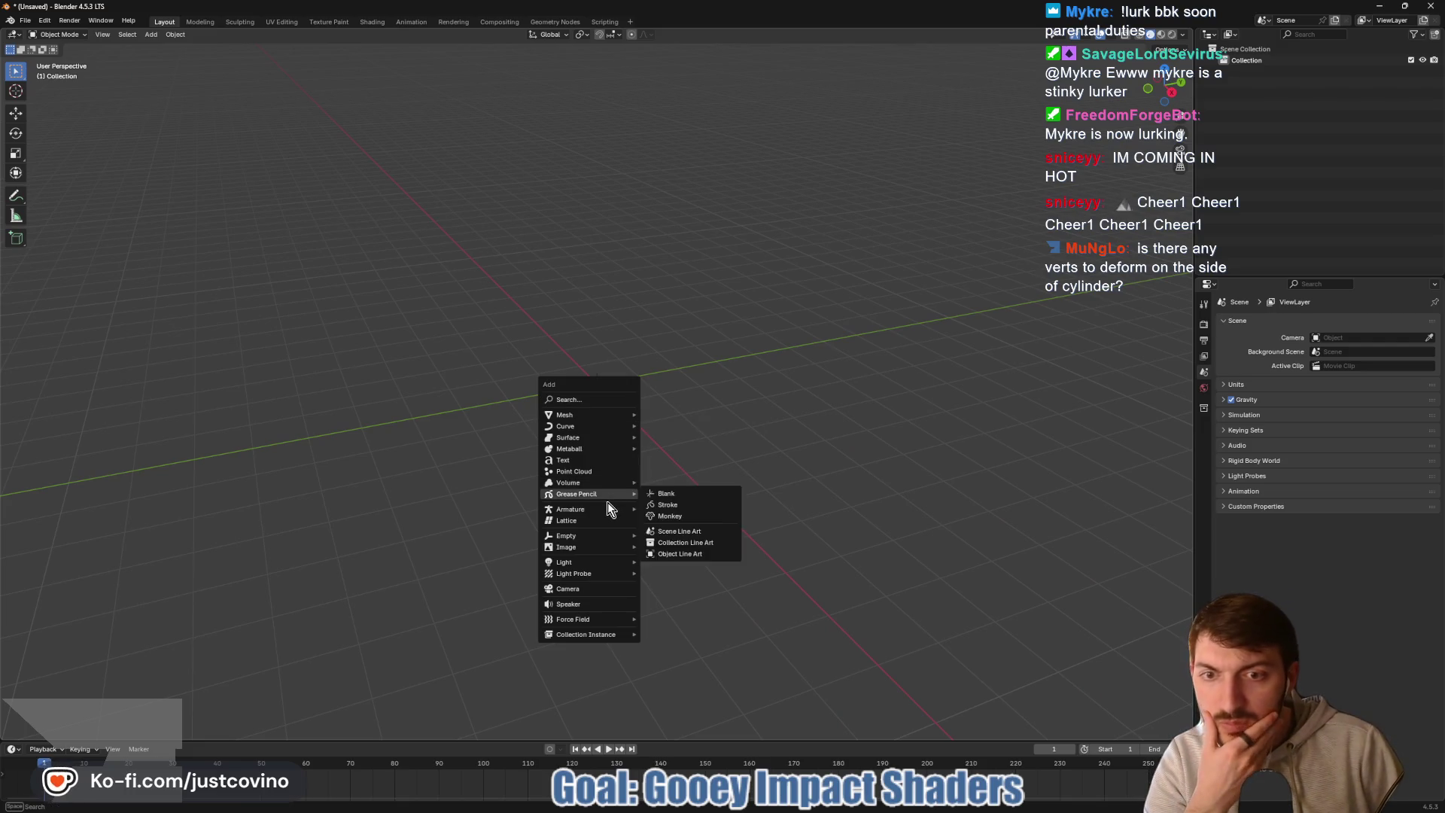
{"action": "mouse_move", "coordinate": [594, 513]}
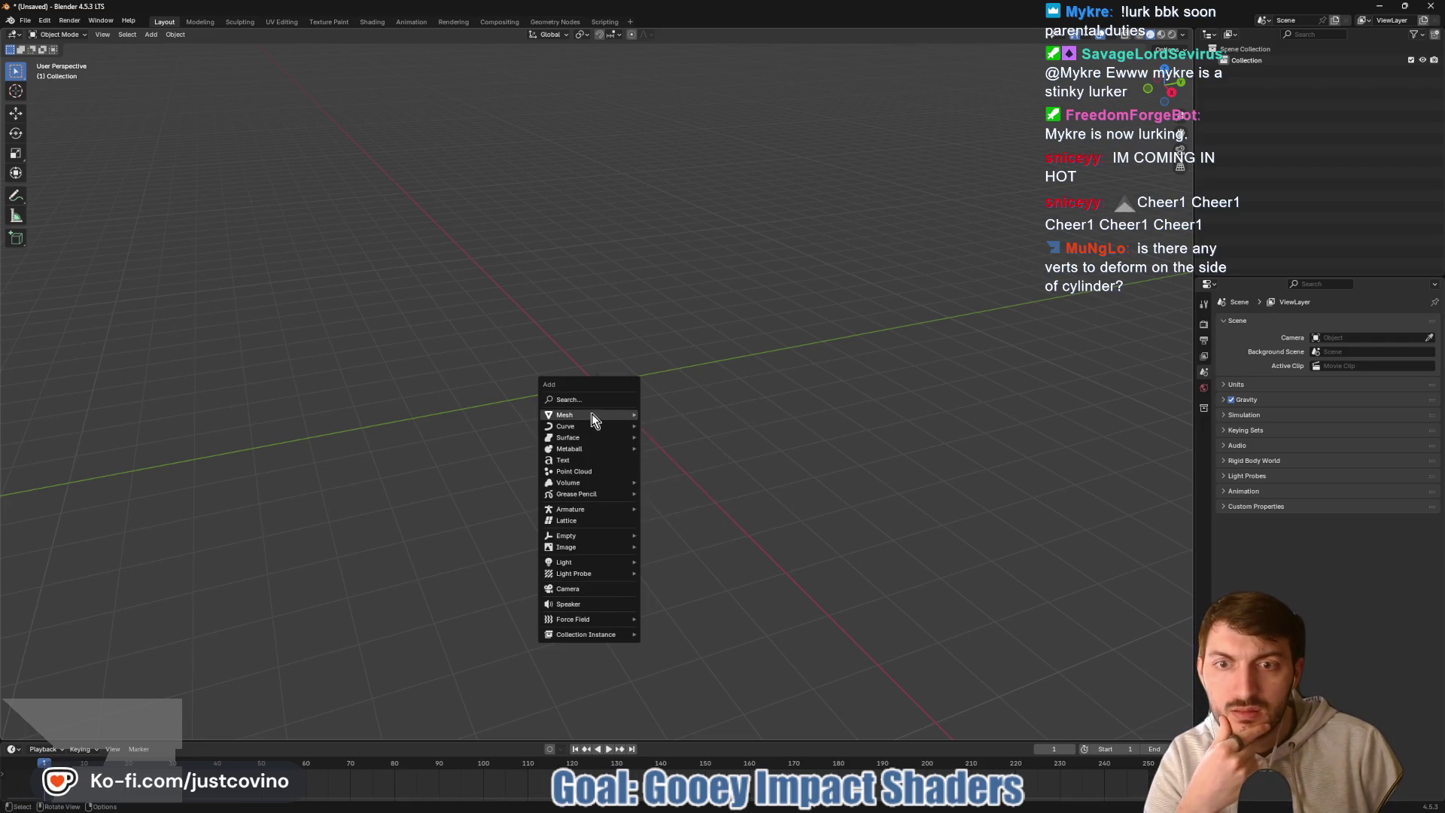
{"action": "mouse_move", "coordinate": [593, 418]}
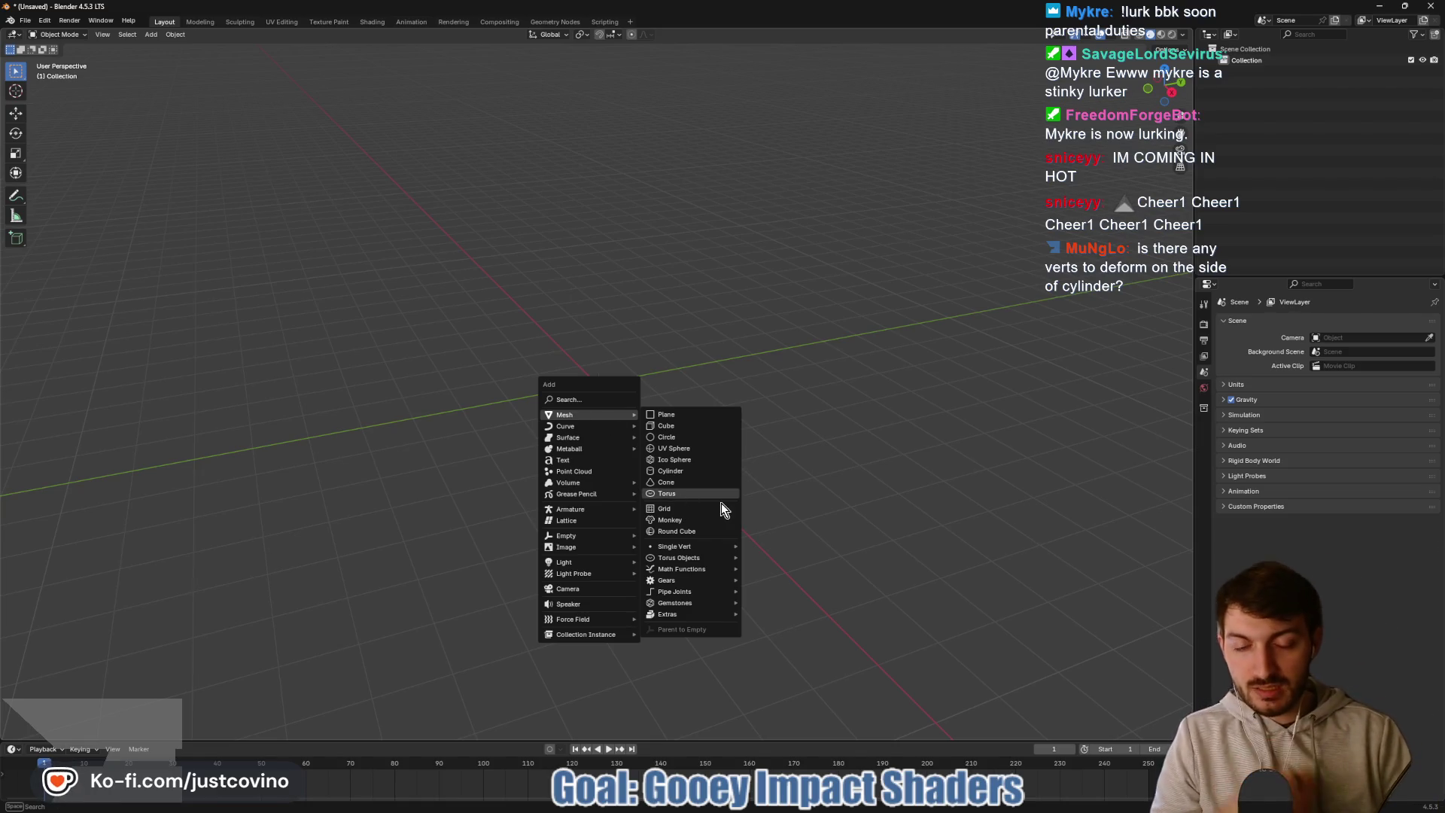
{"action": "mouse_move", "coordinate": [700, 583]}
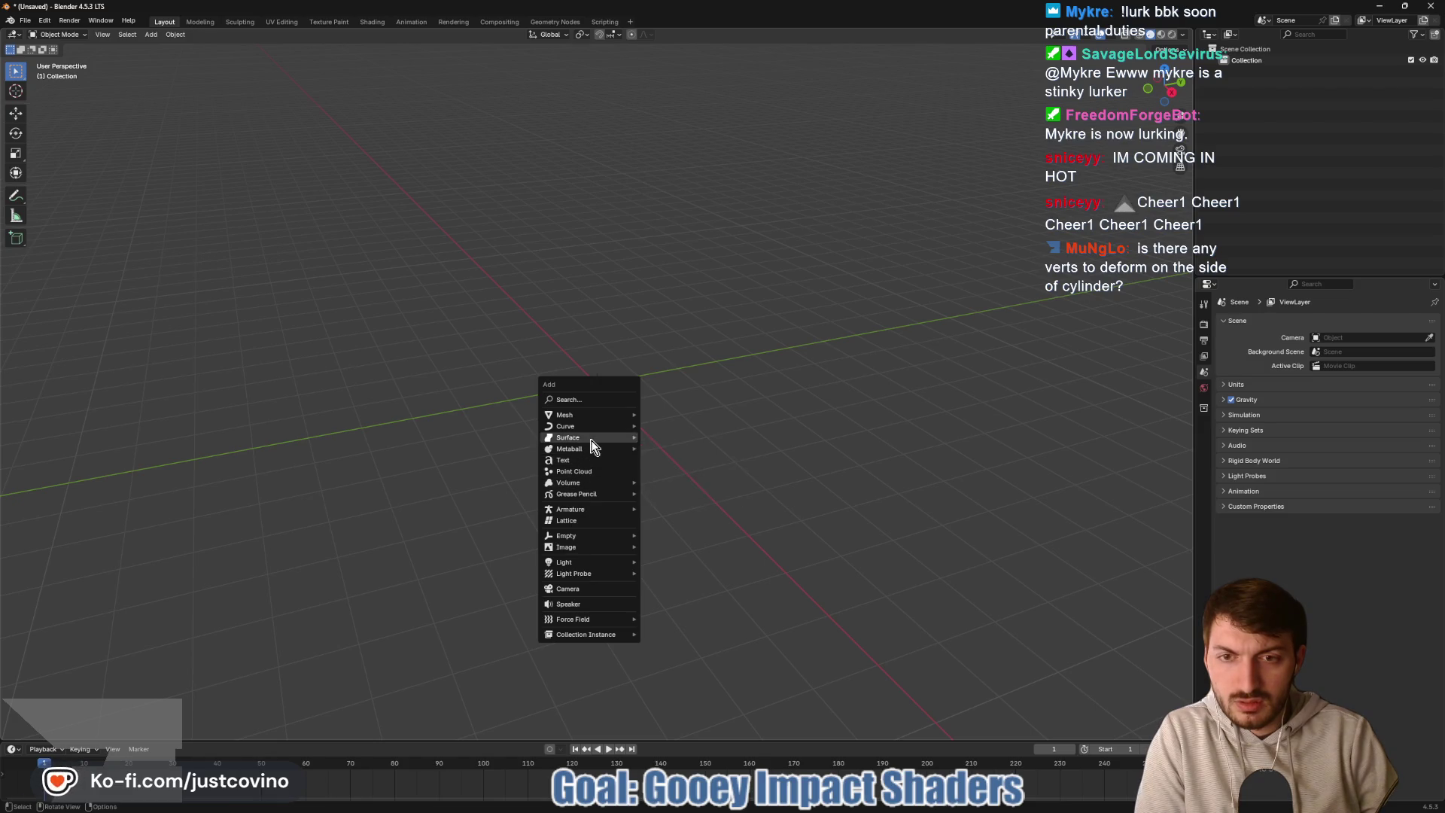
{"action": "mouse_move", "coordinate": [590, 452]}
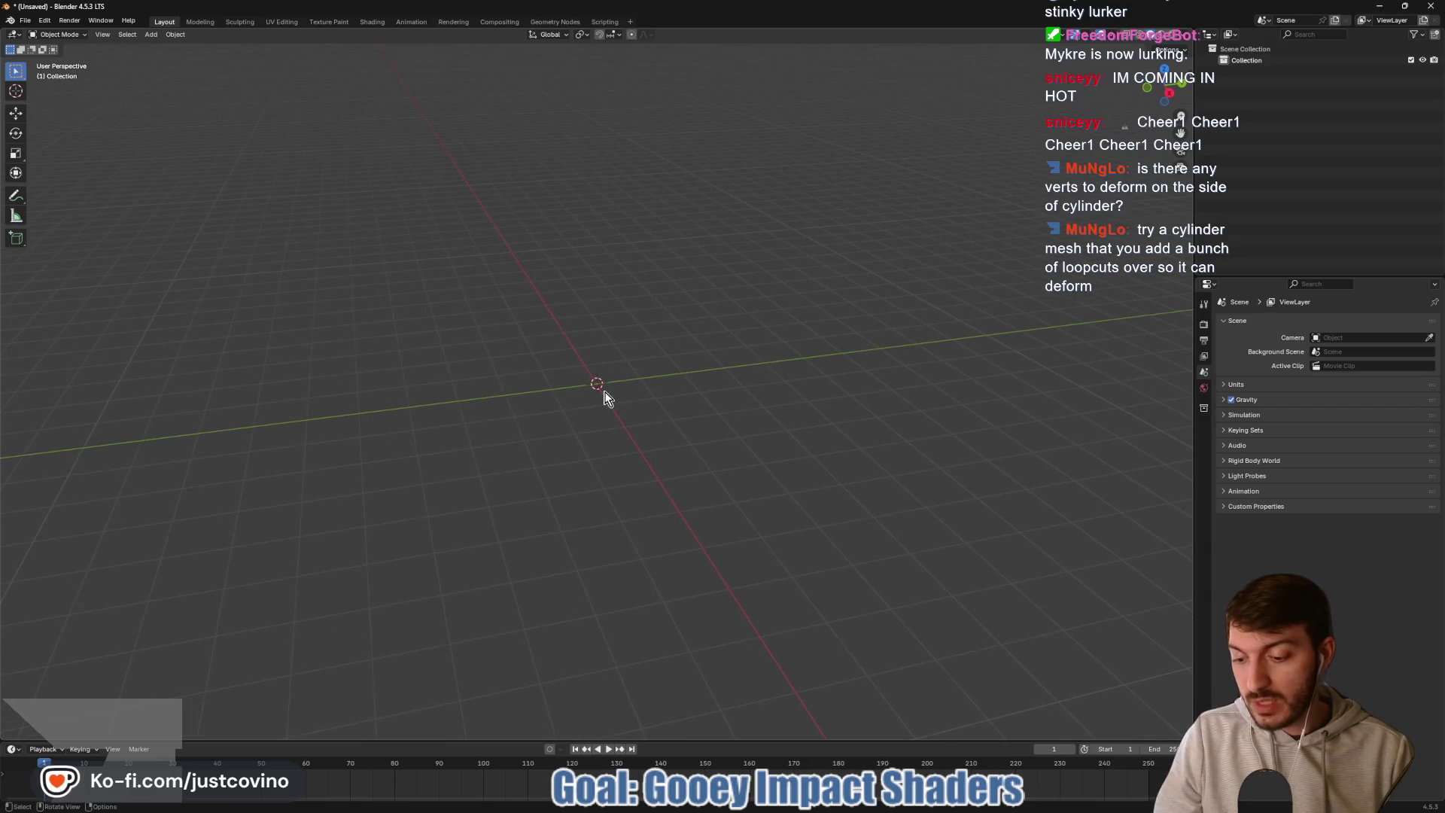
{"action": "key", "text": "shift+a"}
{"action": "key", "text": "Escape"}
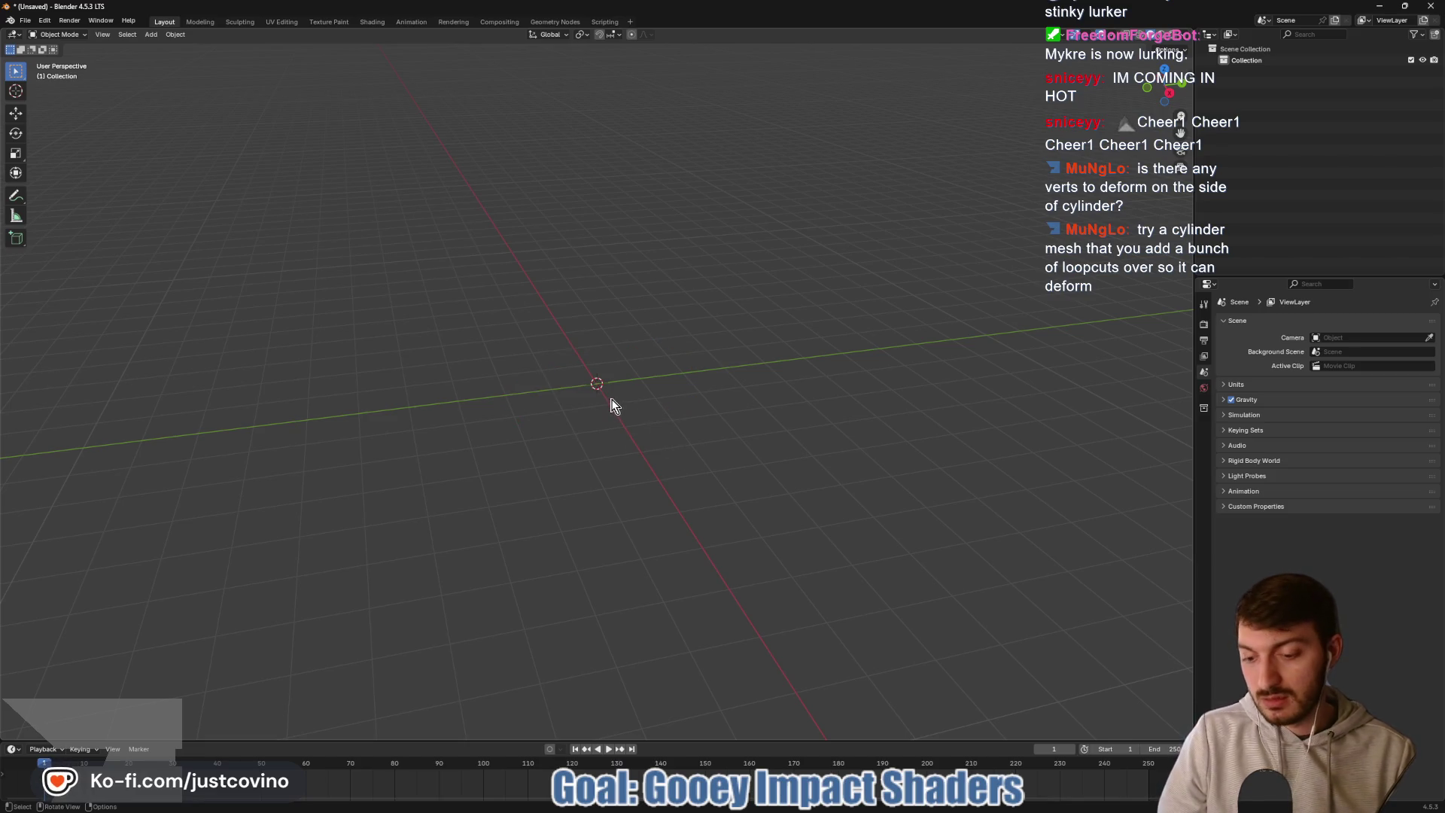
{"action": "key", "text": "shift+a"}
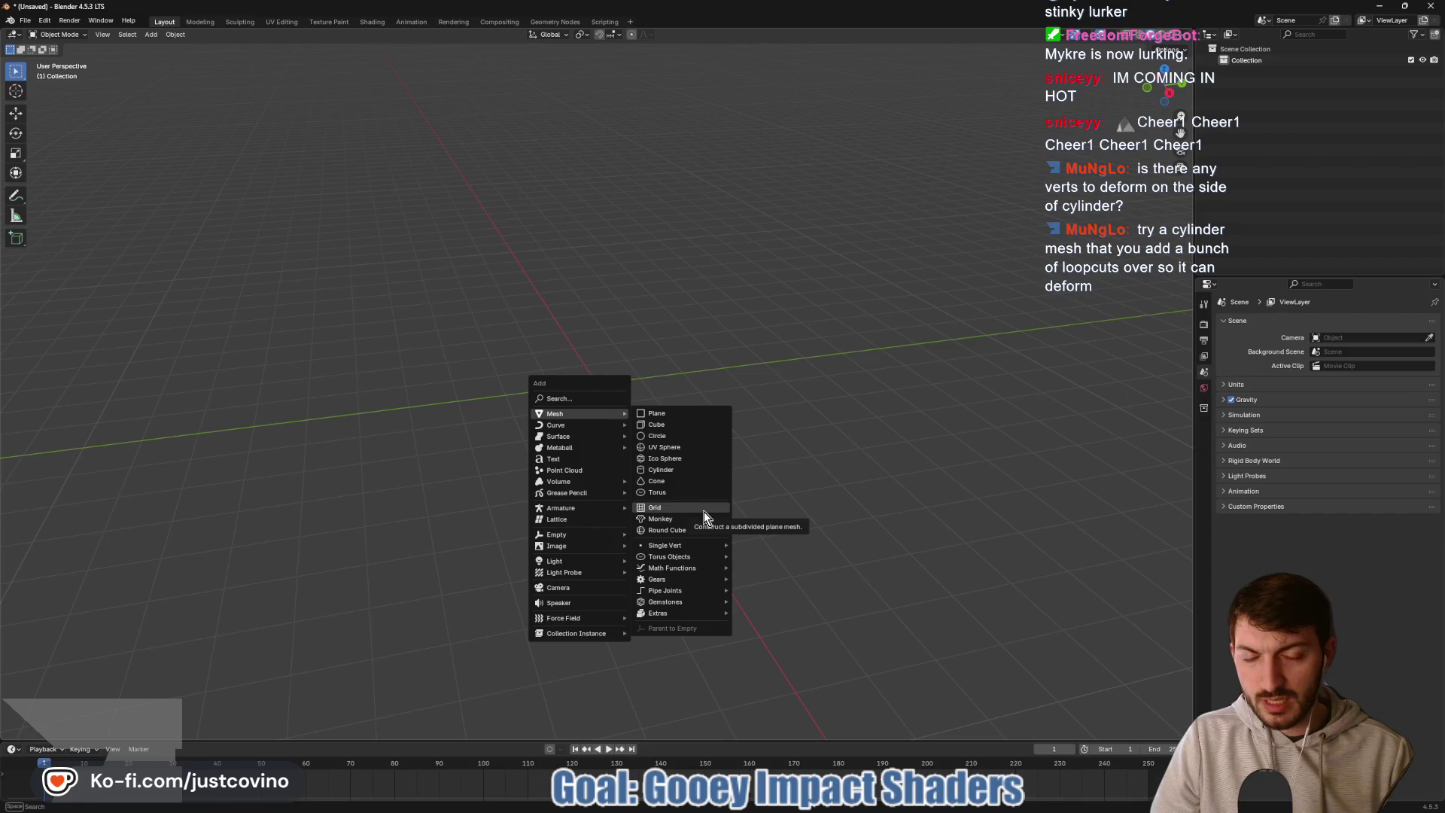
{"action": "left_click", "coordinate": [689, 472]}
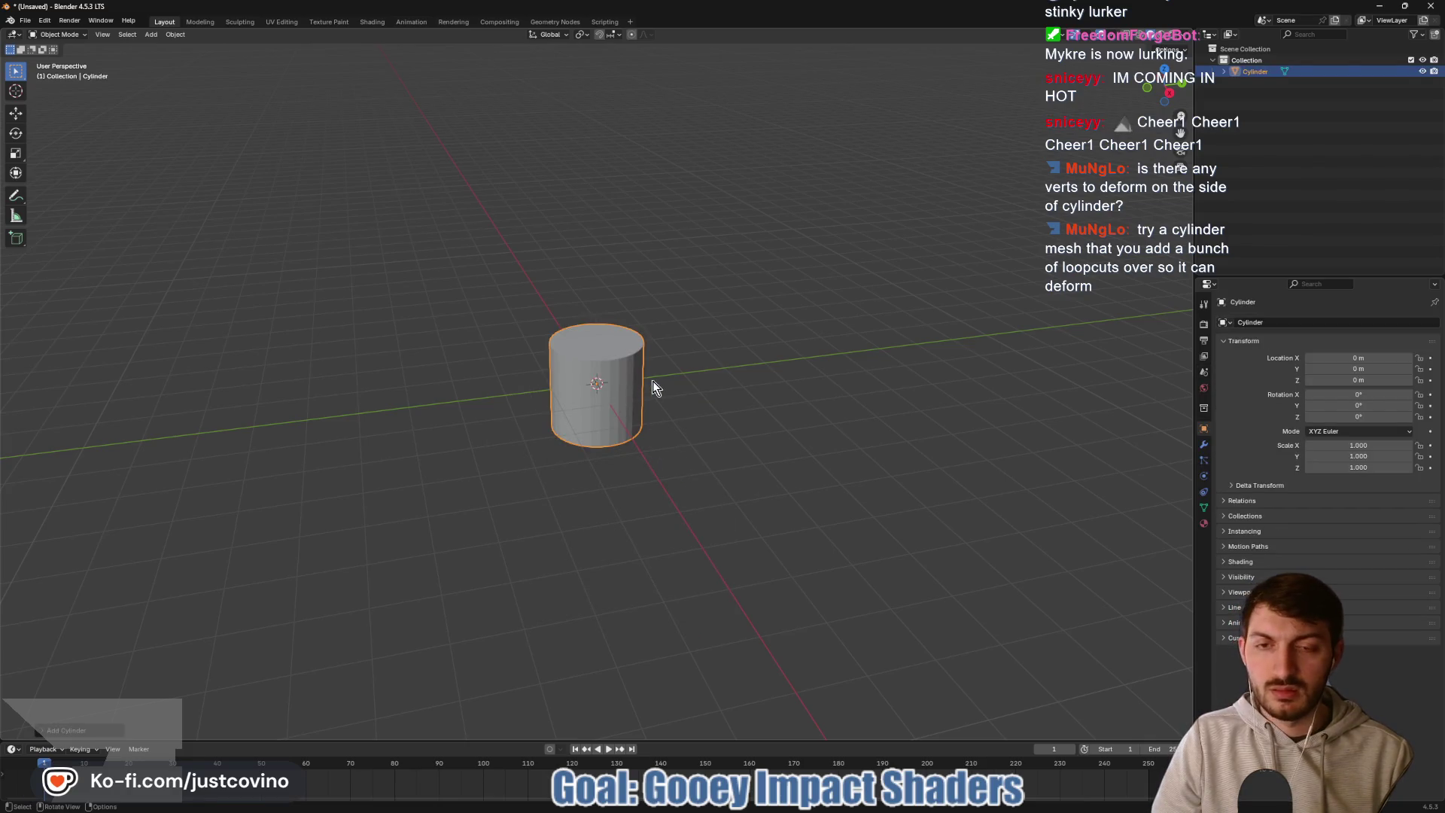
{"action": "mouse_move", "coordinate": [730, 396]}
{"action": "left_mouse_down"}
{"action": "mouse_move", "coordinate": [658, 397]}
{"action": "mouse_move", "coordinate": [702, 381]}
{"action": "mouse_move", "coordinate": [720, 395]}
{"action": "left_mouse_up"}
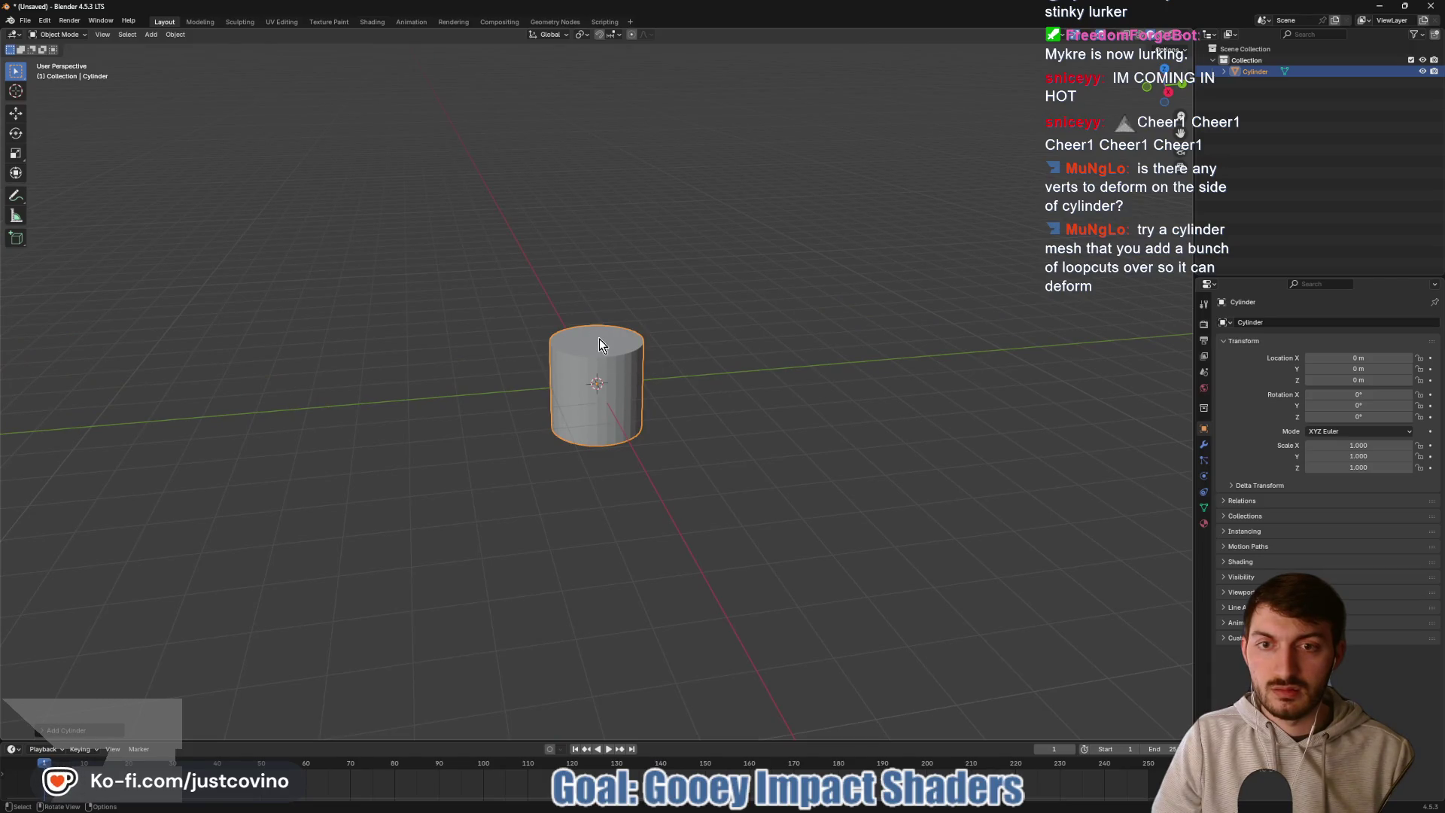
- In Edit Mode, select and delete the cylinder's top face
{"action": "key", "text": "Tab"}
{"action": "left_click_drag", "start_coordinate": [602, 344], "coordinate": [595, 380]}
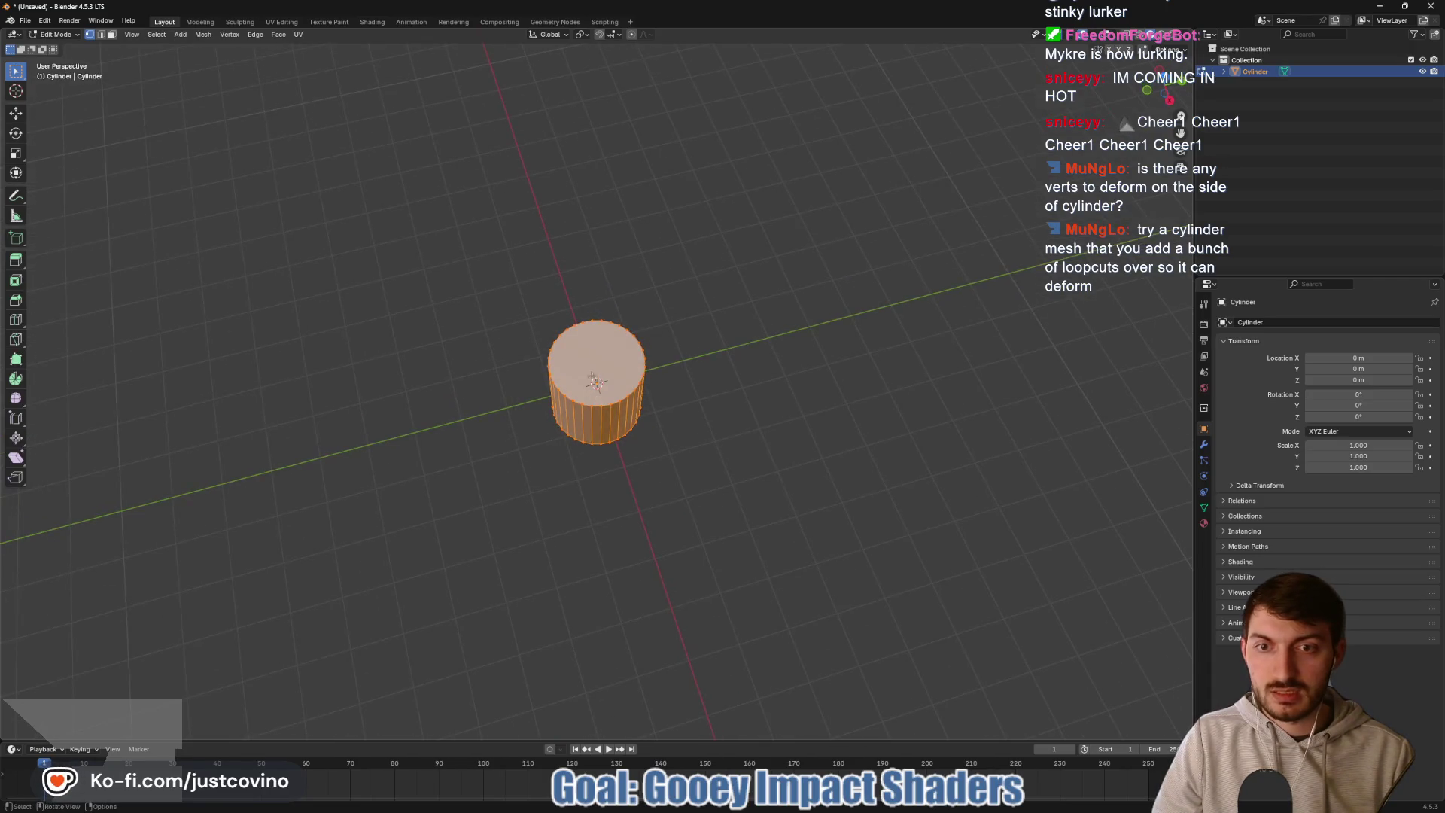
{"action": "key", "text": "3"}
{"action": "left_click", "coordinate": [593, 354]}
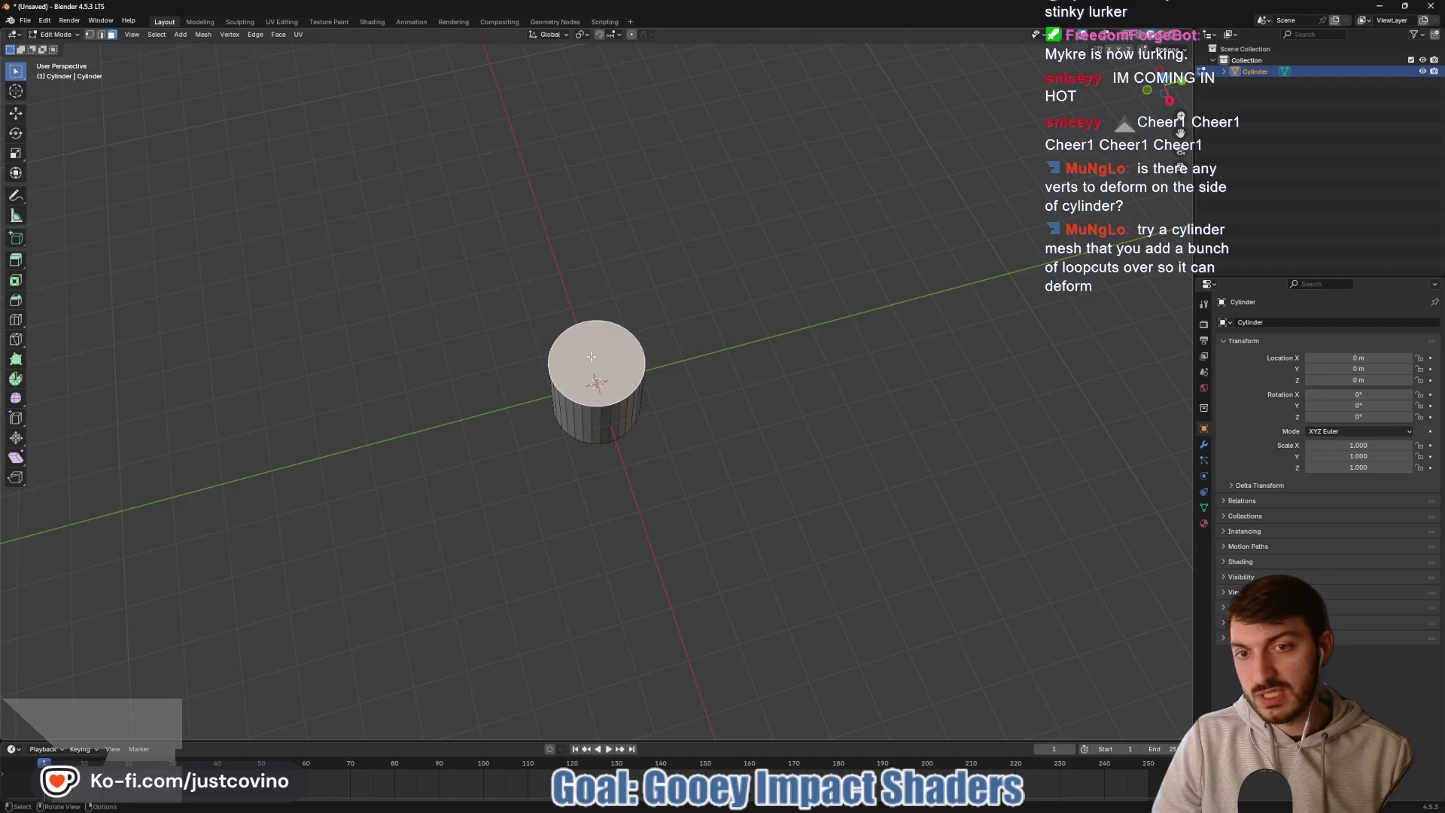
{"action": "key", "text": "x"}
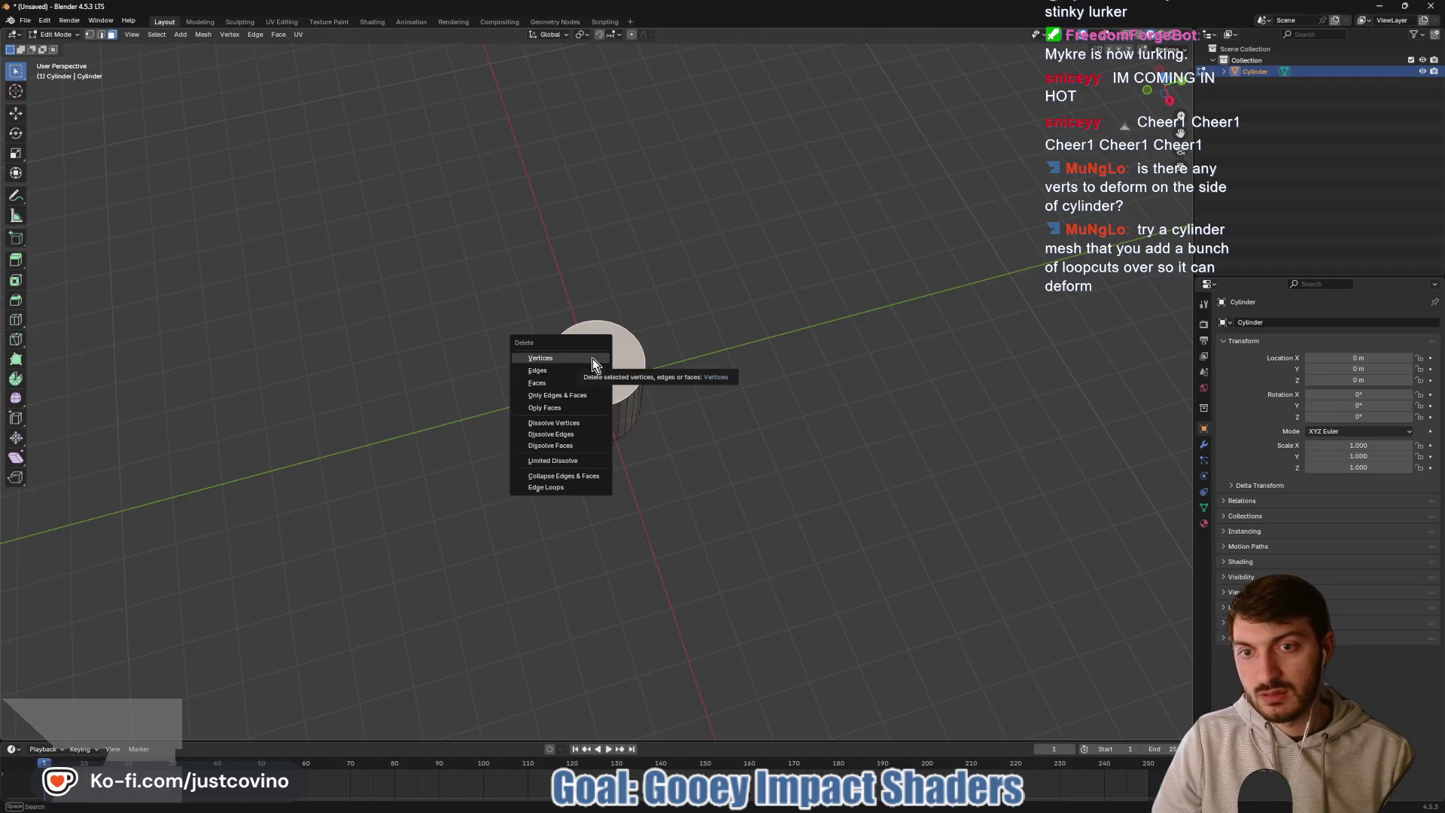
{"action": "left_click", "coordinate": [581, 377]}
- Extrude the open top rim loop inward into a flat ring at about 0.86 scale
{"action": "scroll", "coordinate": [663, 346], "scroll_direction": "up", "scroll_amount": 4}
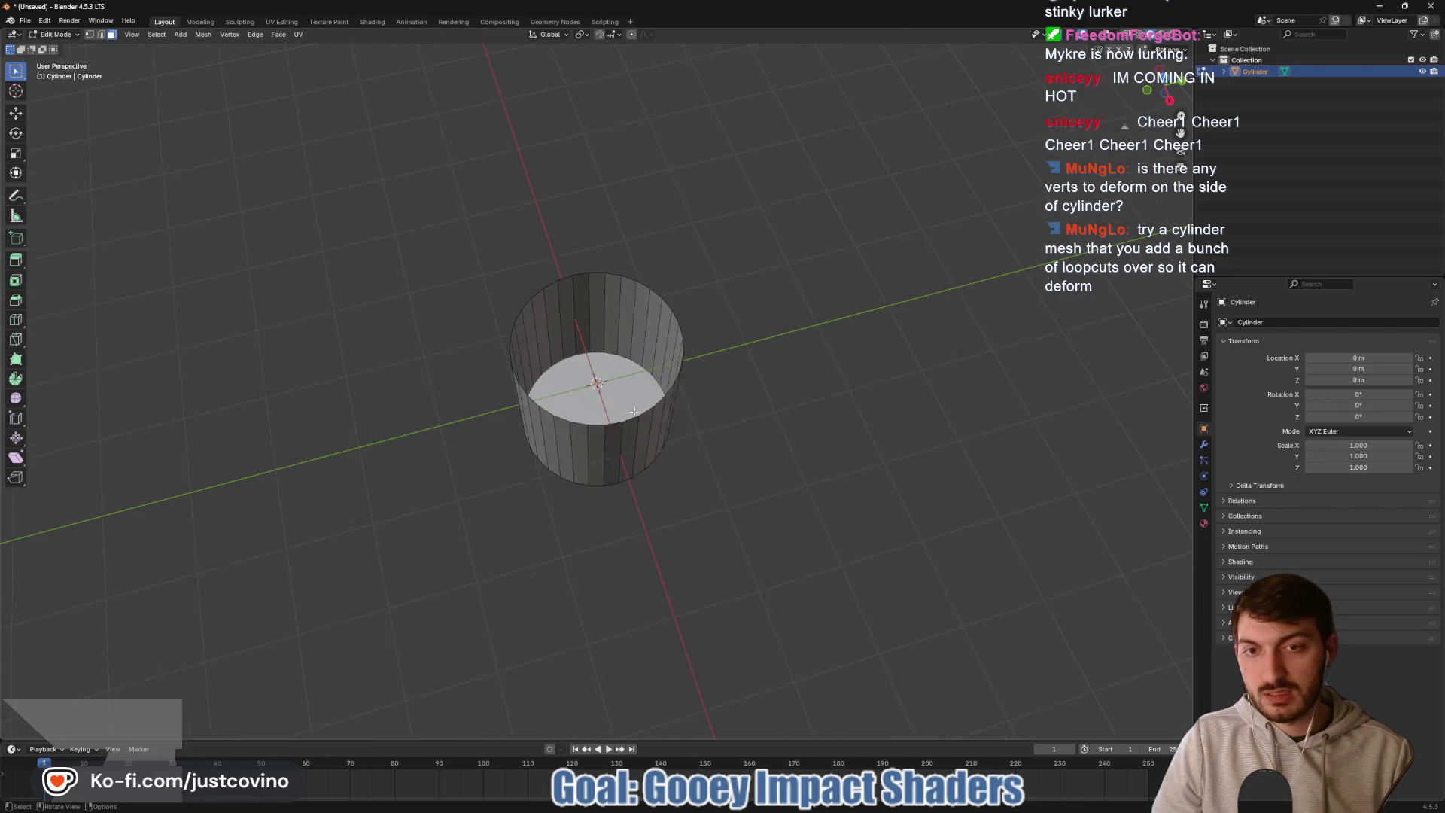
{"action": "mouse_move", "coordinate": [731, 332]}
{"action": "left_mouse_down"}
{"action": "mouse_move", "coordinate": [741, 324]}
{"action": "mouse_move", "coordinate": [693, 283]}
{"action": "left_mouse_up"}
{"action": "left_click", "coordinate": [690, 289], "text": "alt"}
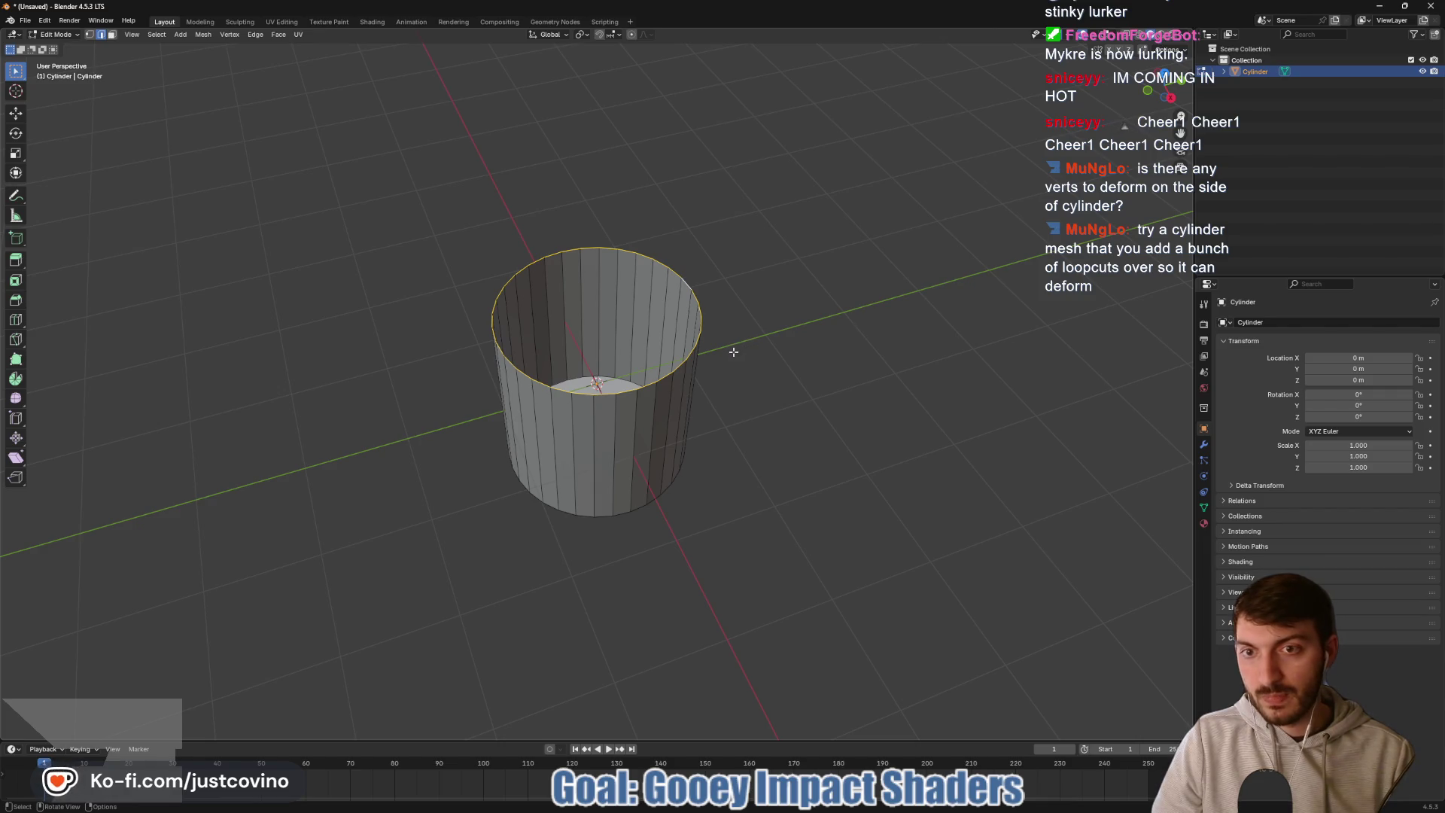
{"action": "key", "text": "s"}
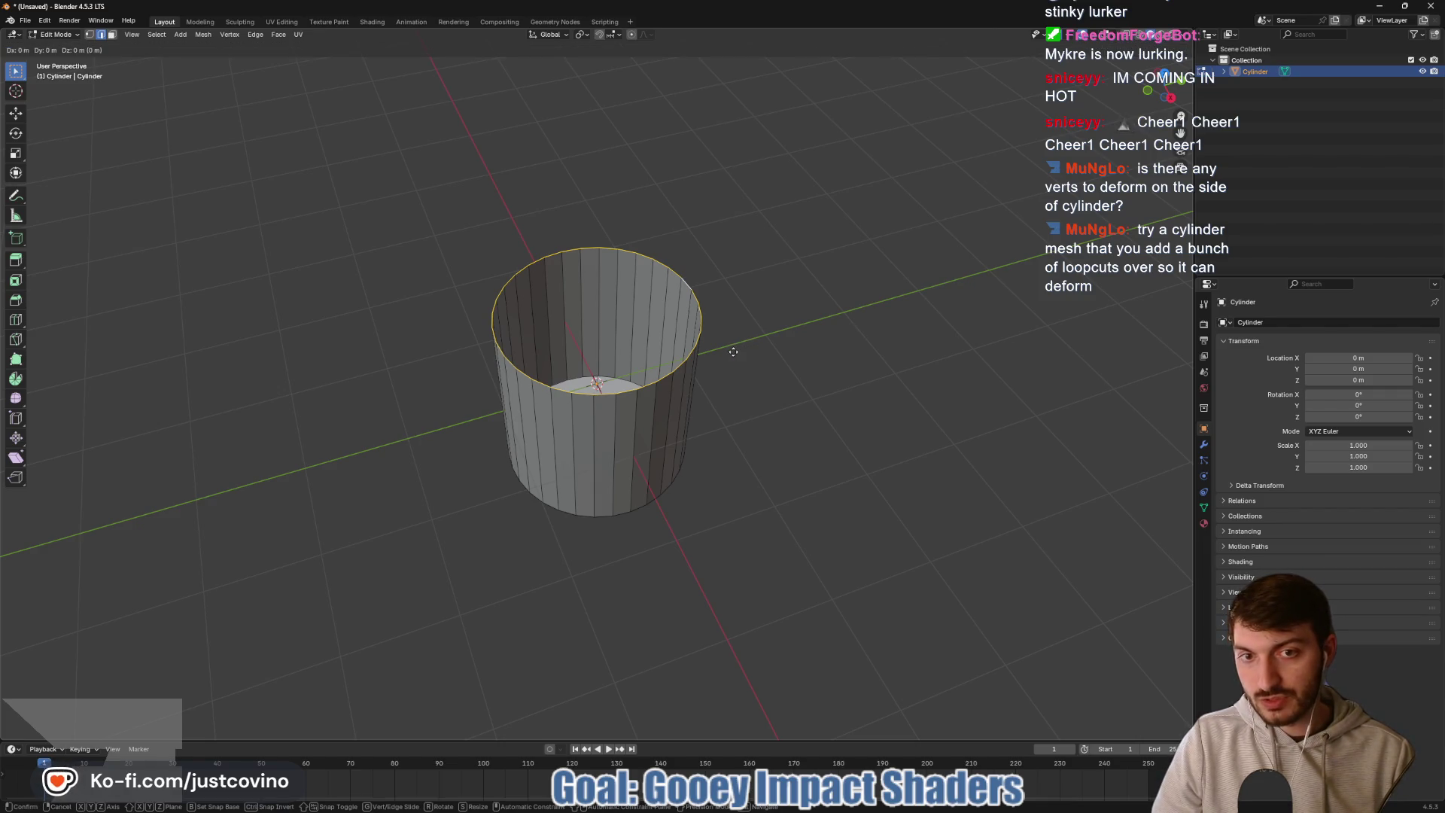
{"action": "key", "text": "shift+z"}
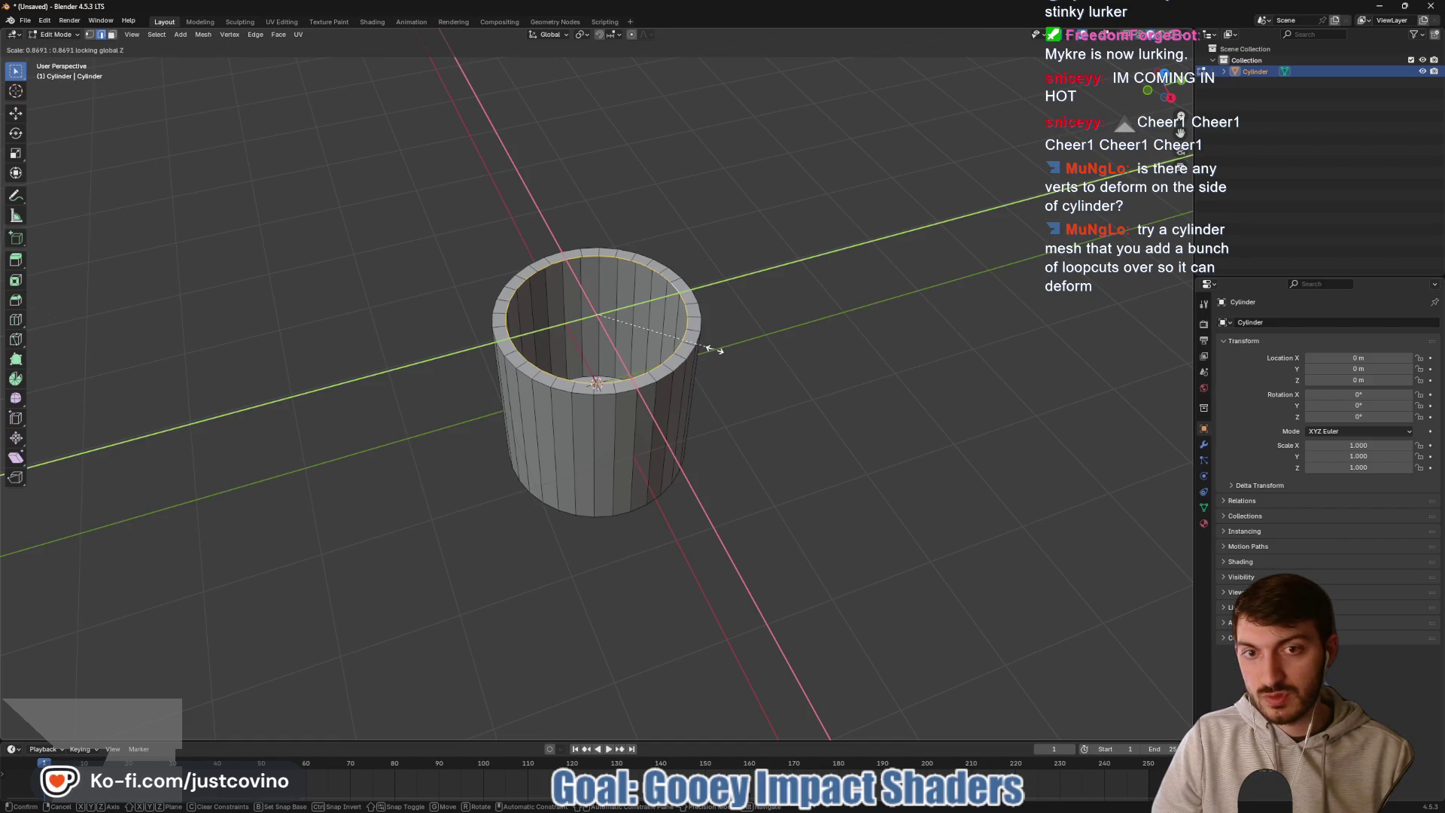
{"action": "left_click", "coordinate": [719, 351]}
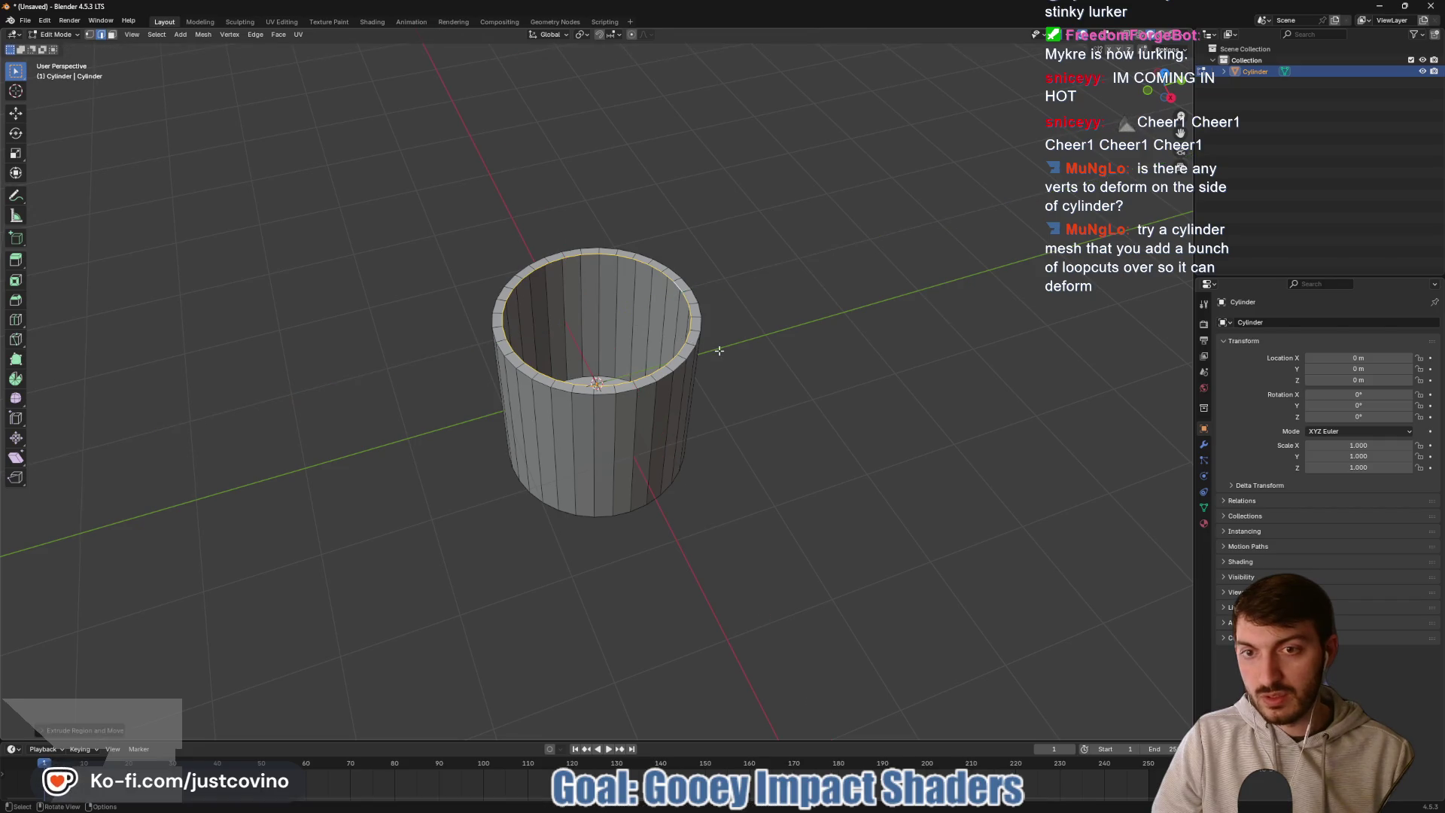
- Shrink a first flat, narrower inner ring on the cylinder top after two cancelled tries
{"action": "key", "text": "s"}
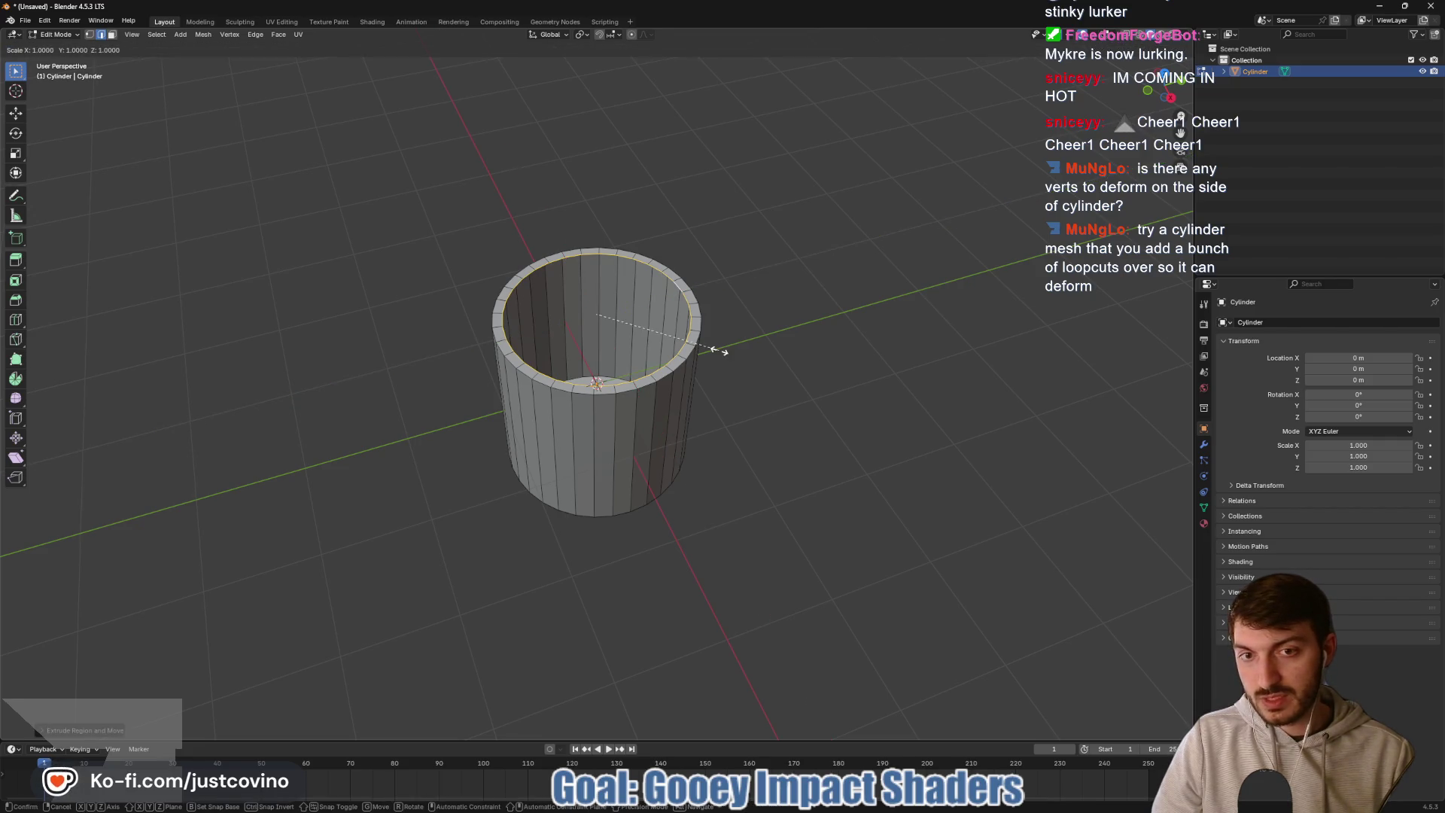
{"action": "key", "text": "shift+z"}
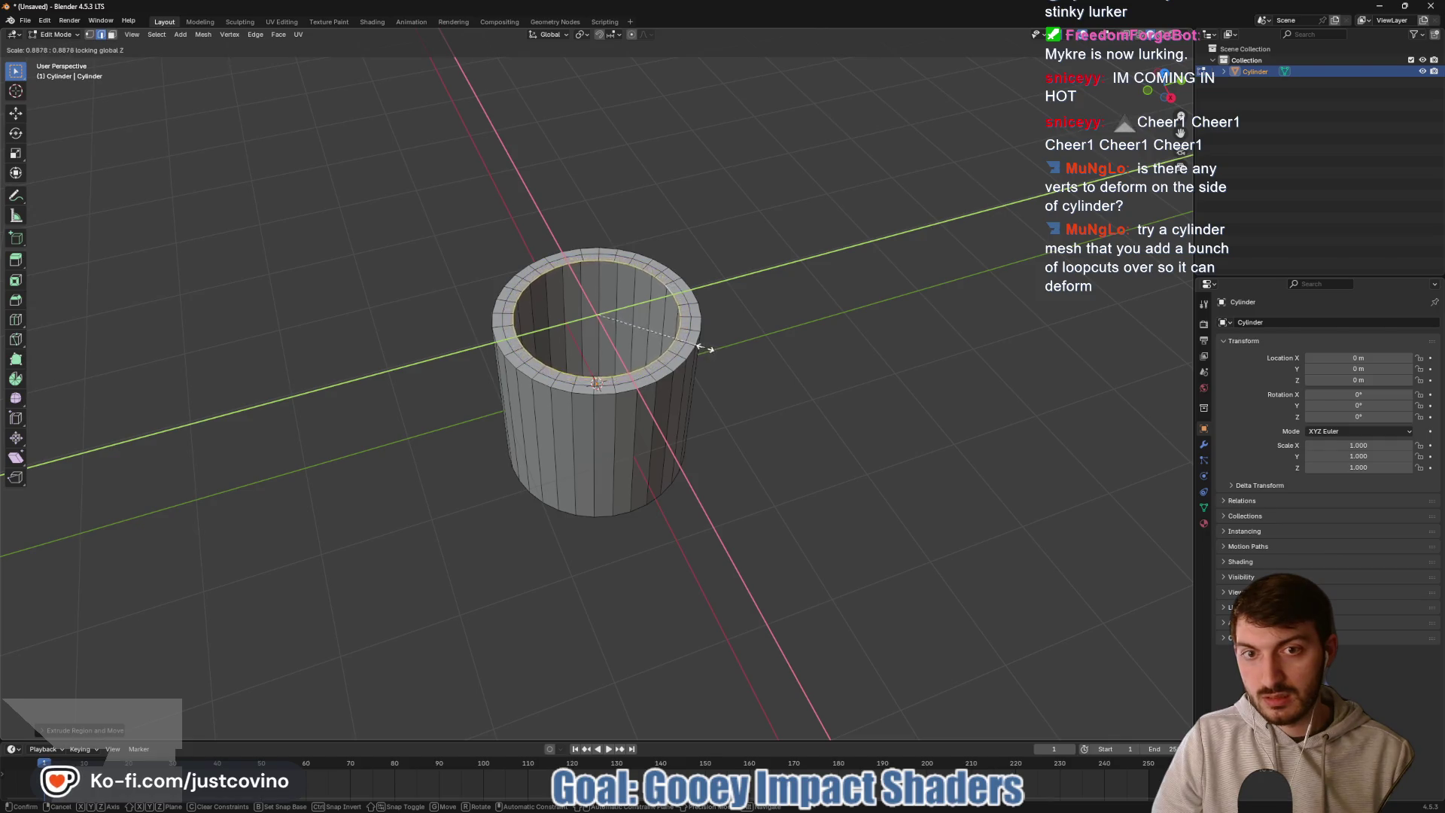
{"action": "key", "text": "Escape"}
{"action": "key", "text": "s"}
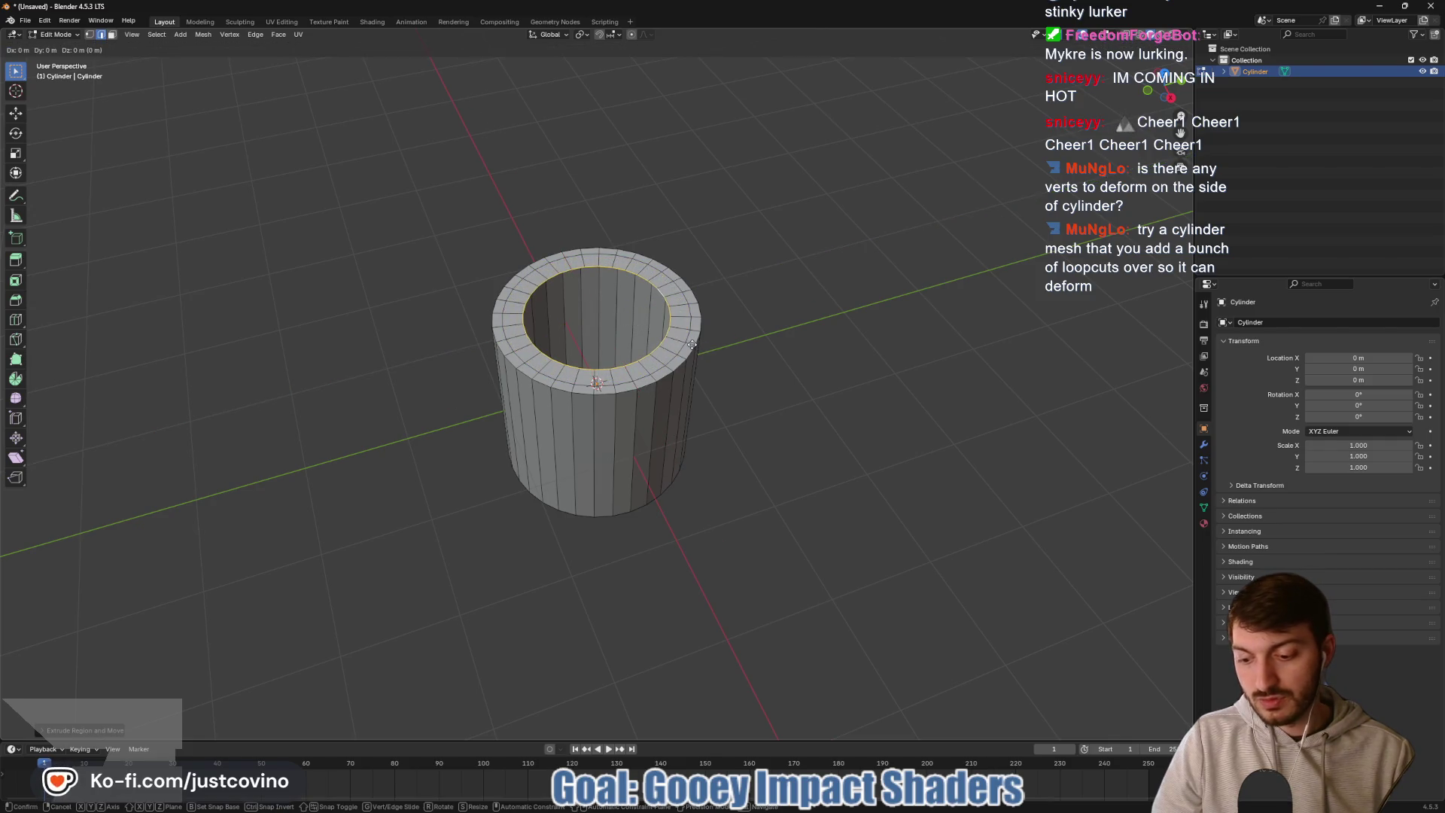
{"action": "key", "text": "shift+z"}
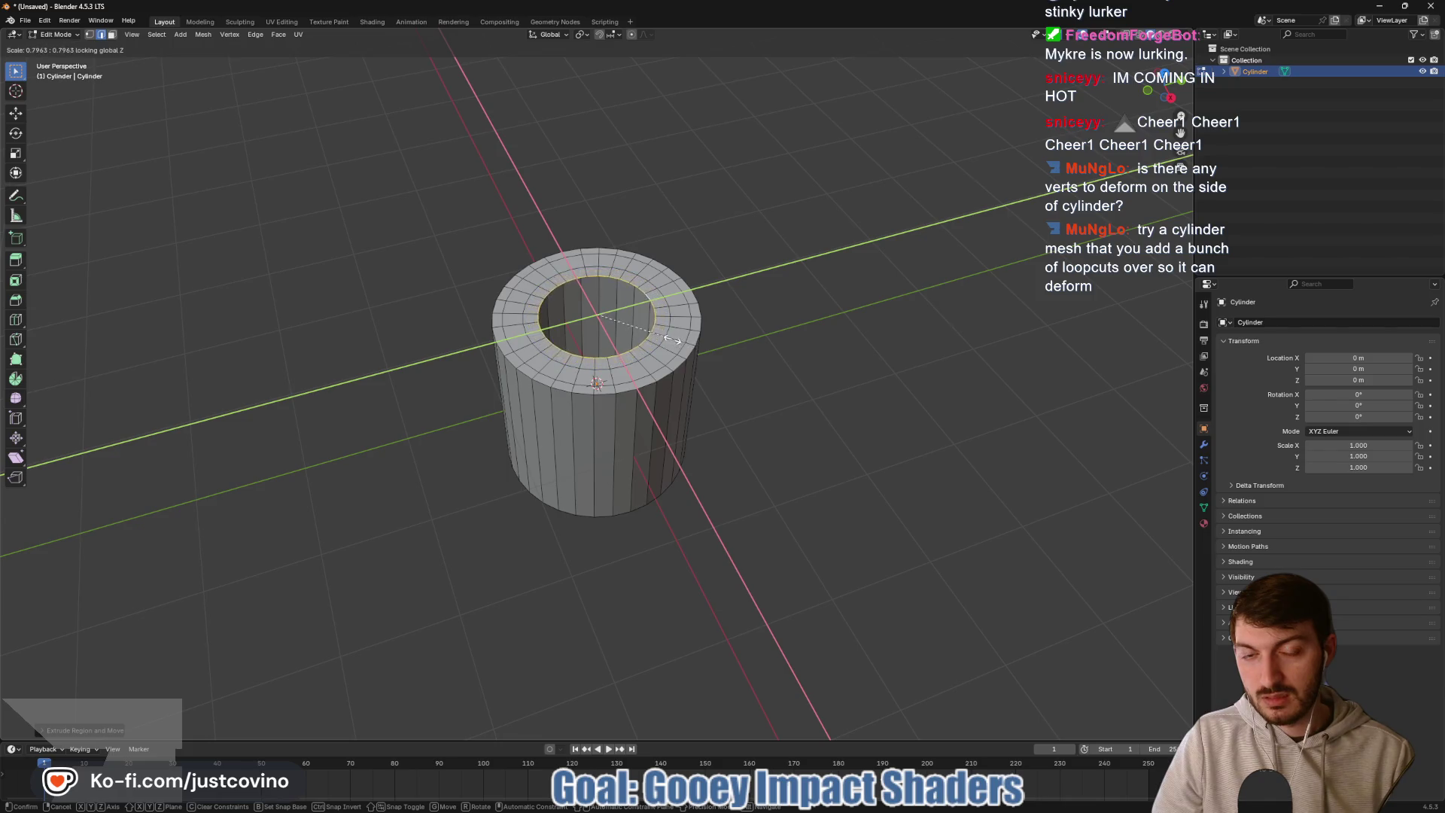
{"action": "key", "text": "Escape"}
{"action": "key", "text": "s"}
{"action": "key", "text": "shift+z"}
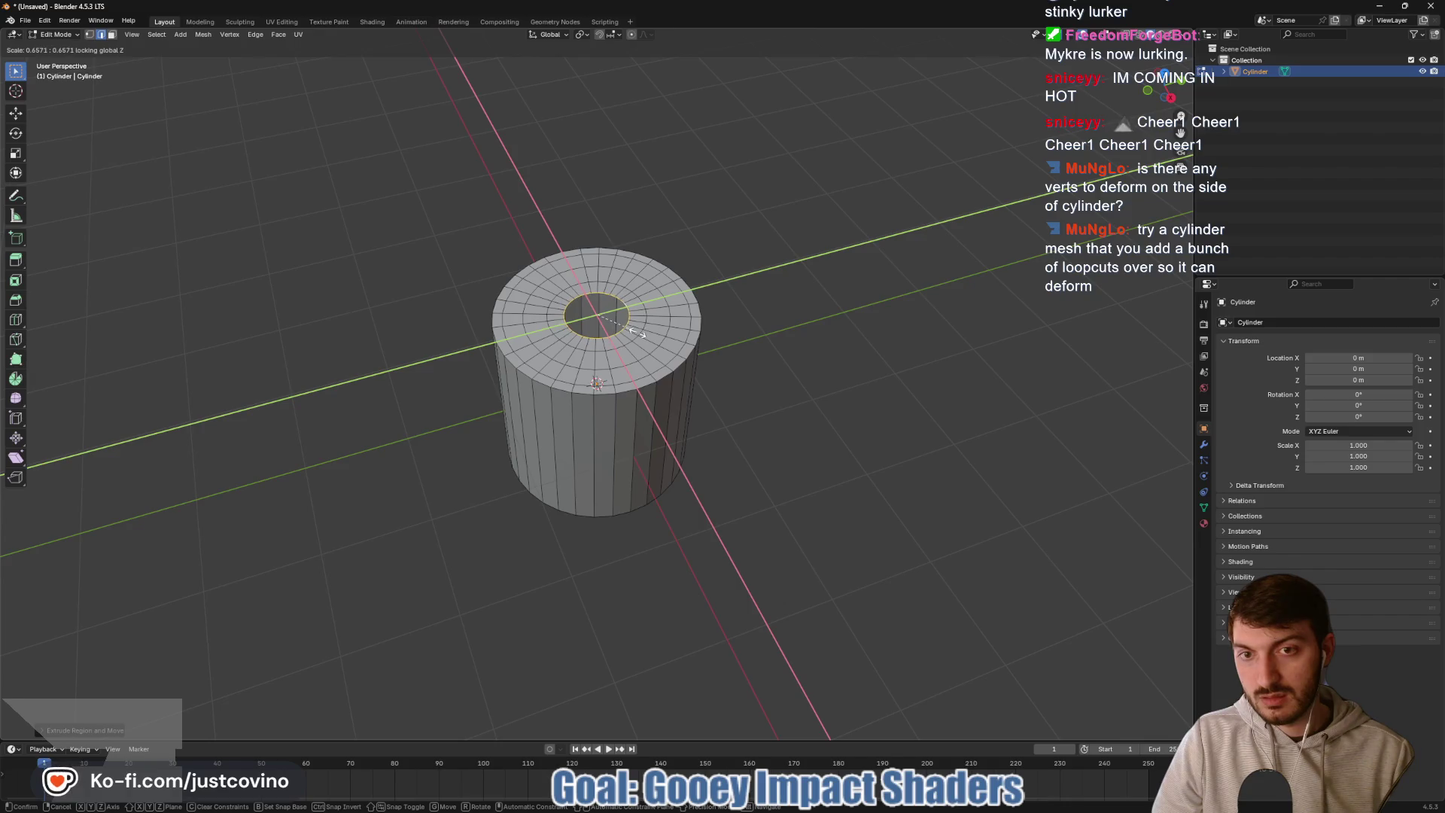
{"action": "left_click", "coordinate": [637, 333]}
- Add three more flat inward rings, closing down toward a small centre circle
{"action": "key", "text": "s"}
{"action": "key", "text": "shift+z"}
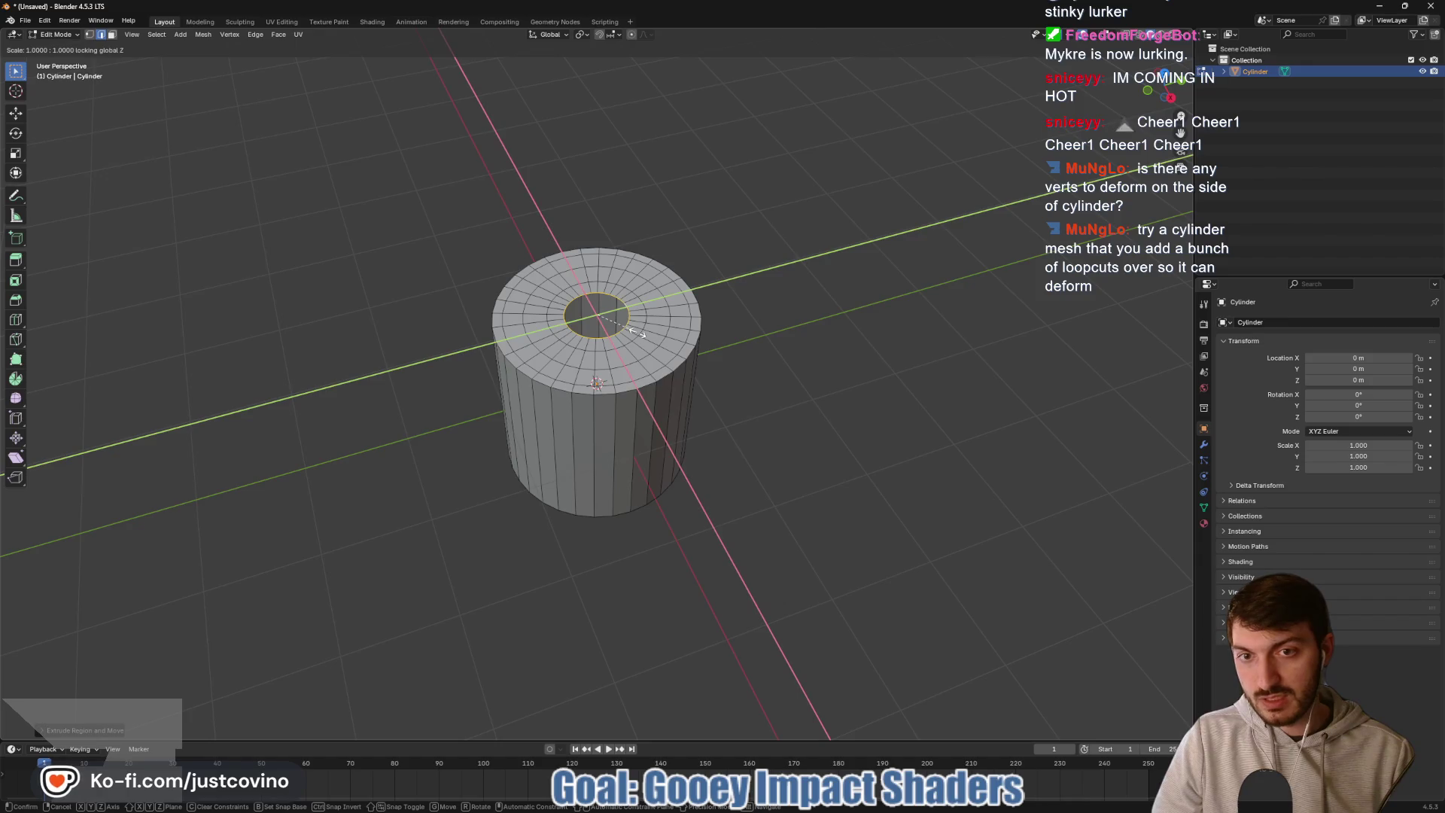
{"action": "left_click", "coordinate": [627, 328]}
{"action": "key", "text": "g"}
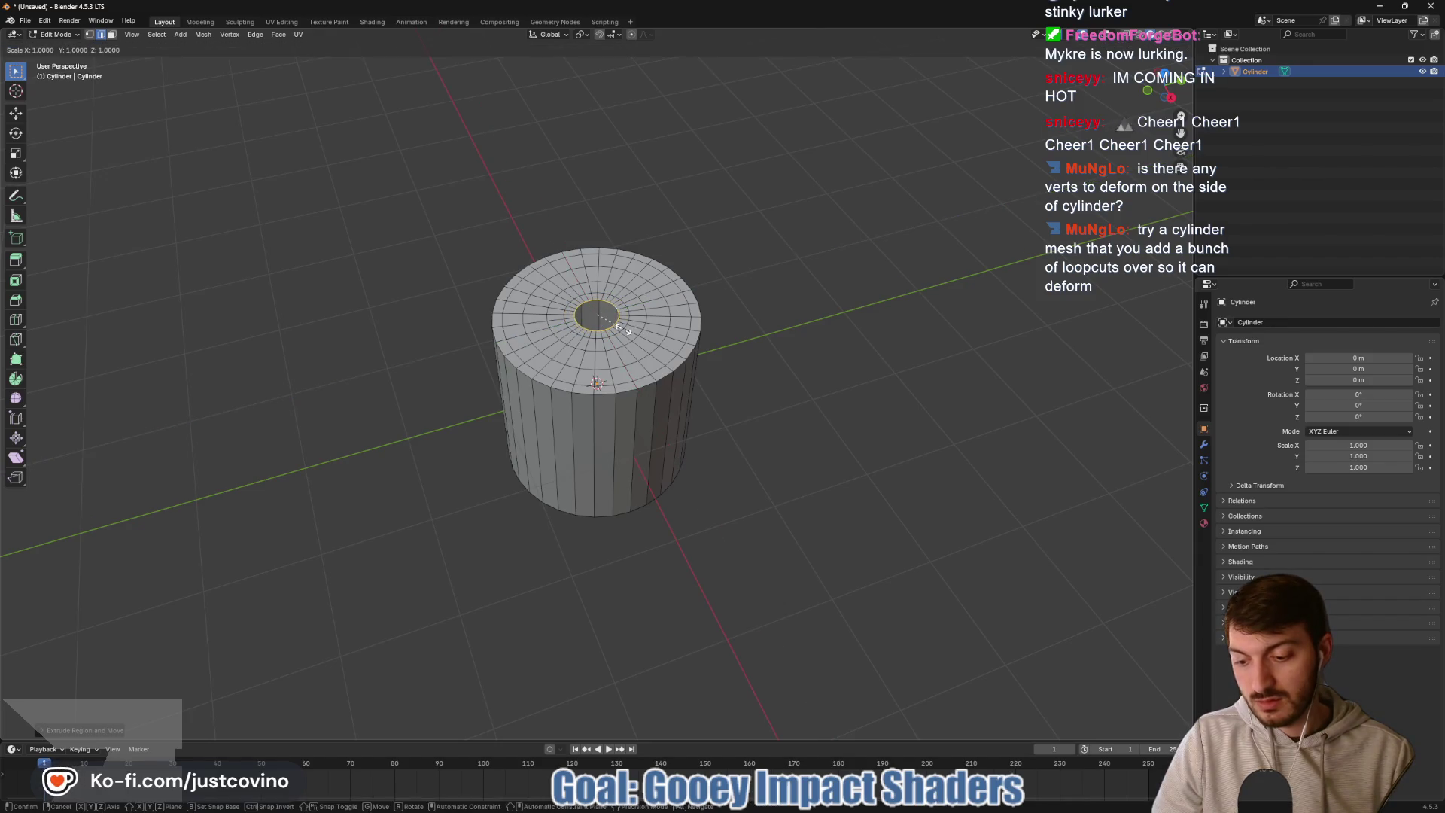
{"action": "key", "text": "s"}
{"action": "key", "text": "z"}
{"action": "key", "text": "shift+z"}
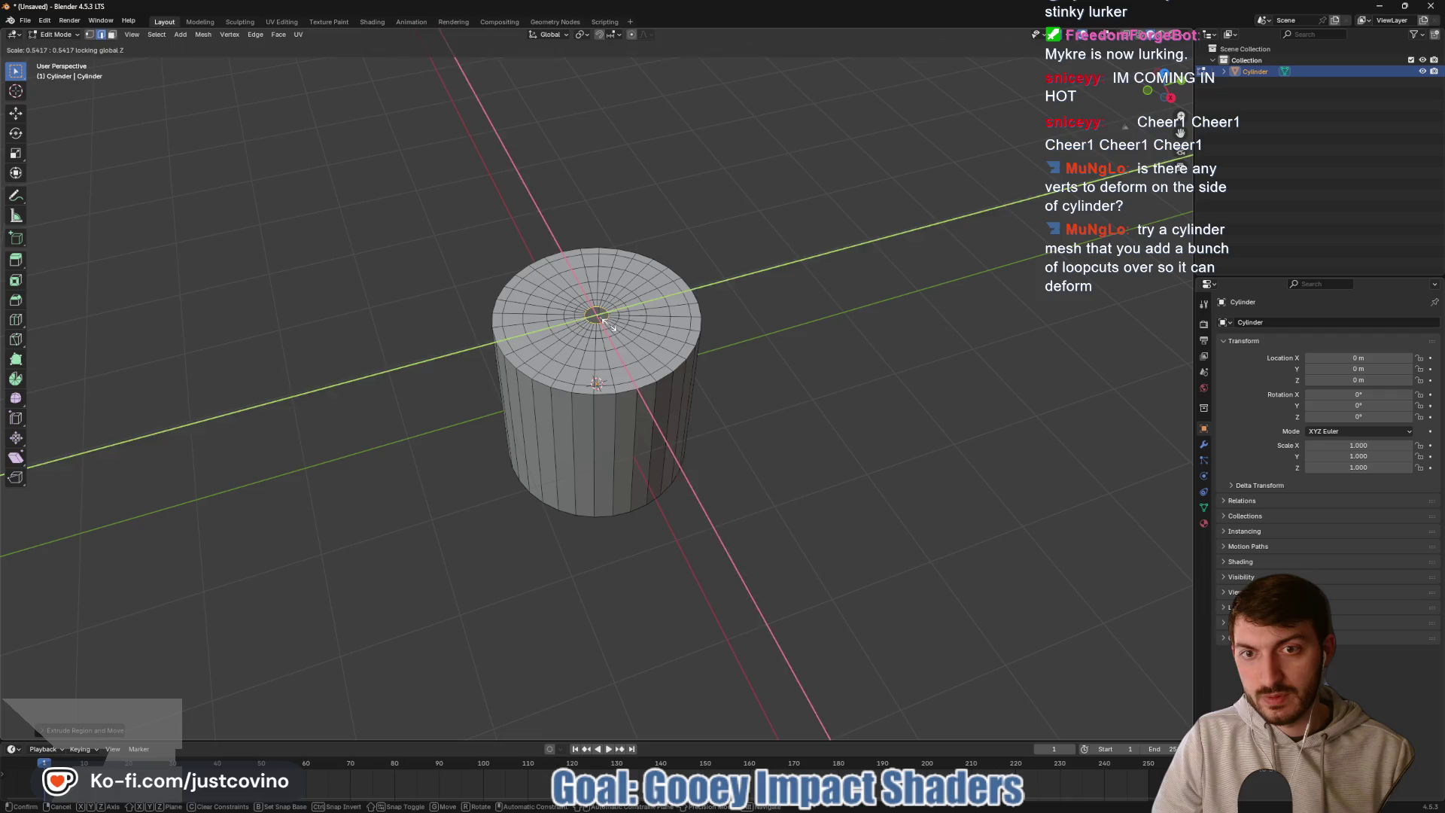
{"action": "left_click", "coordinate": [604, 324]}
{"action": "key", "text": "s"}
{"action": "key", "text": "shift+z"}
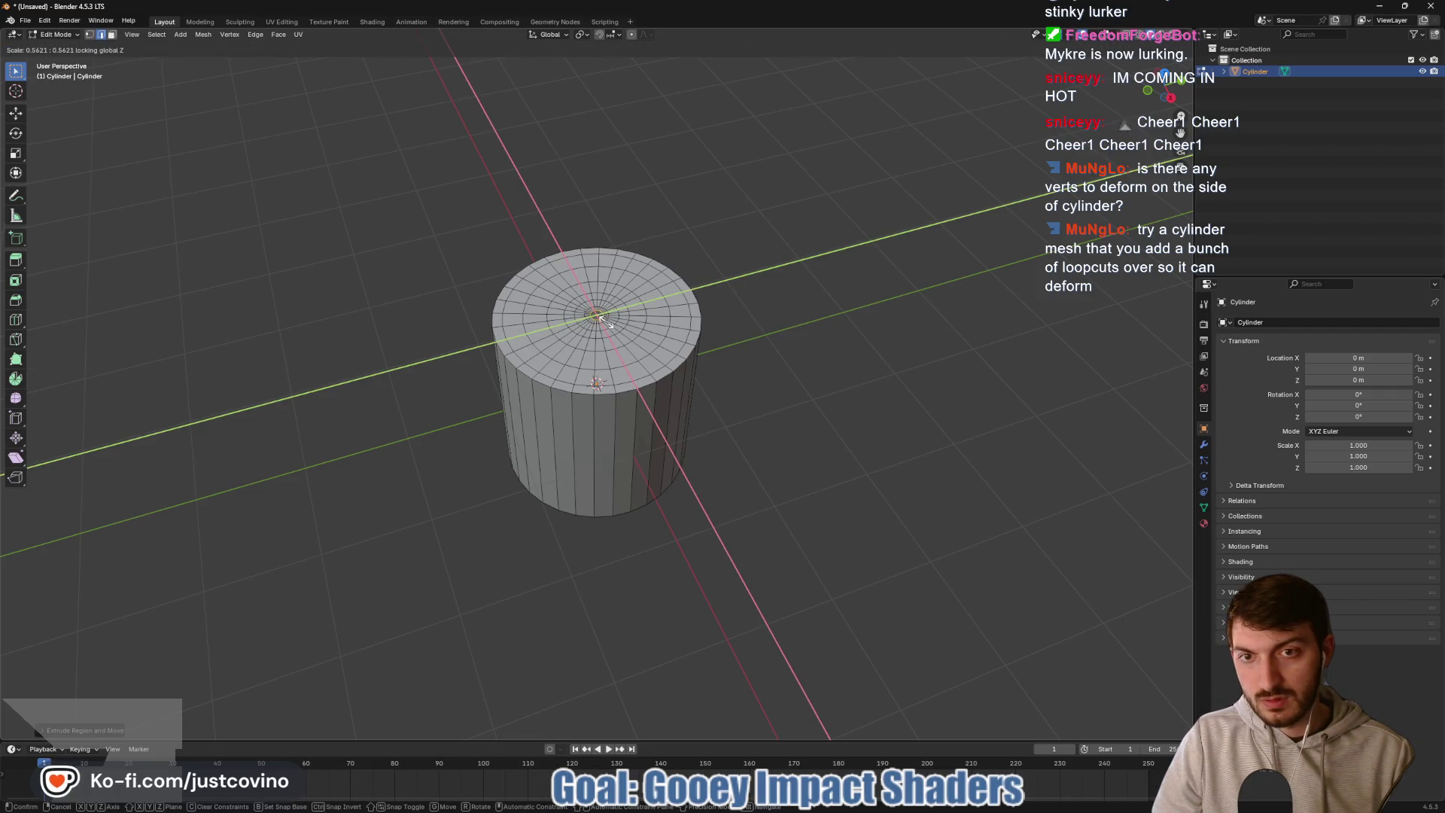
{"action": "left_click", "coordinate": [604, 321]}
- Zoom in and select the small centre face
{"action": "scroll", "coordinate": [605, 321], "scroll_direction": "up", "scroll_amount": 5}
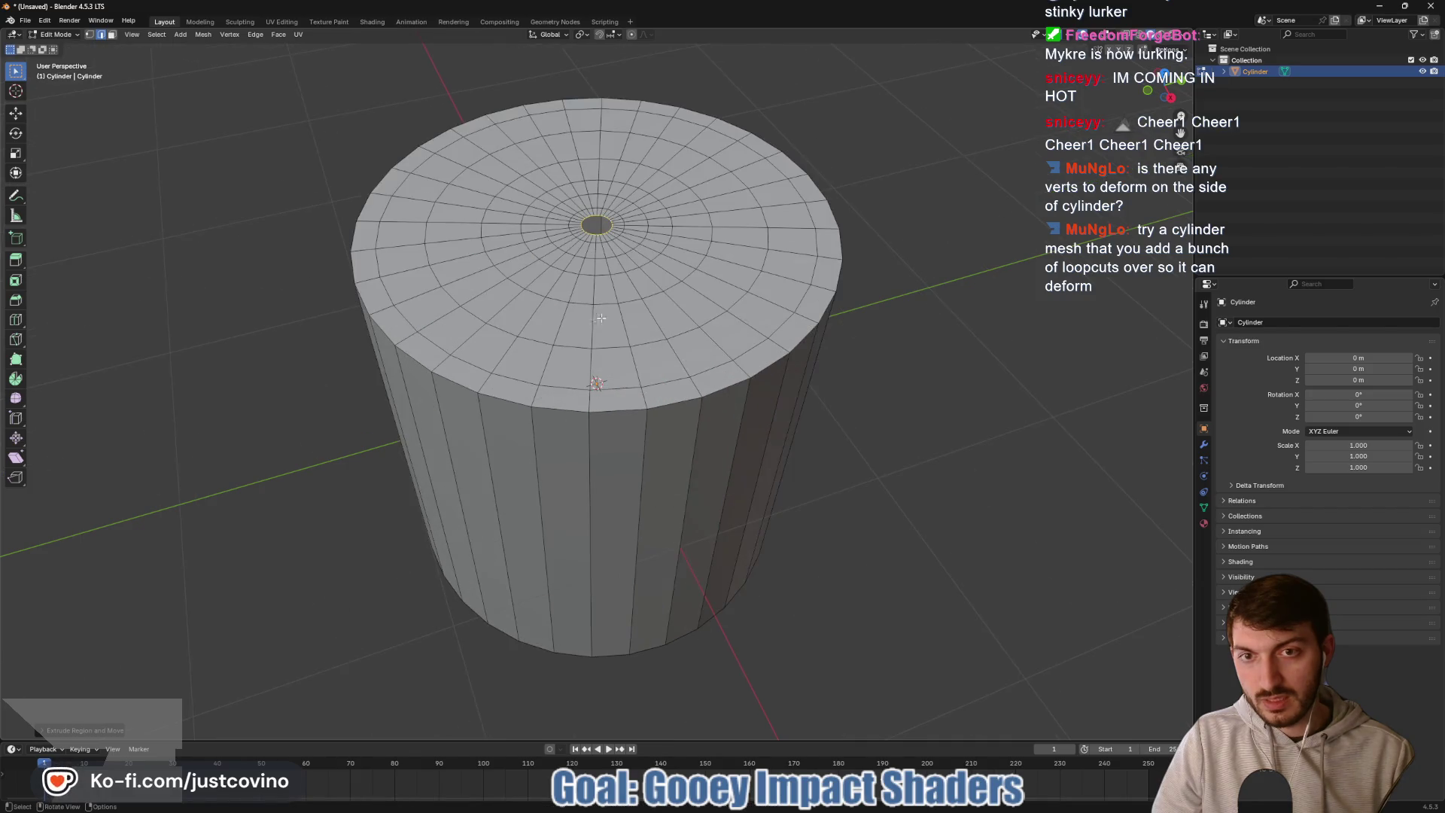
{"action": "scroll", "coordinate": [624, 371], "scroll_direction": "up", "scroll_amount": 4}
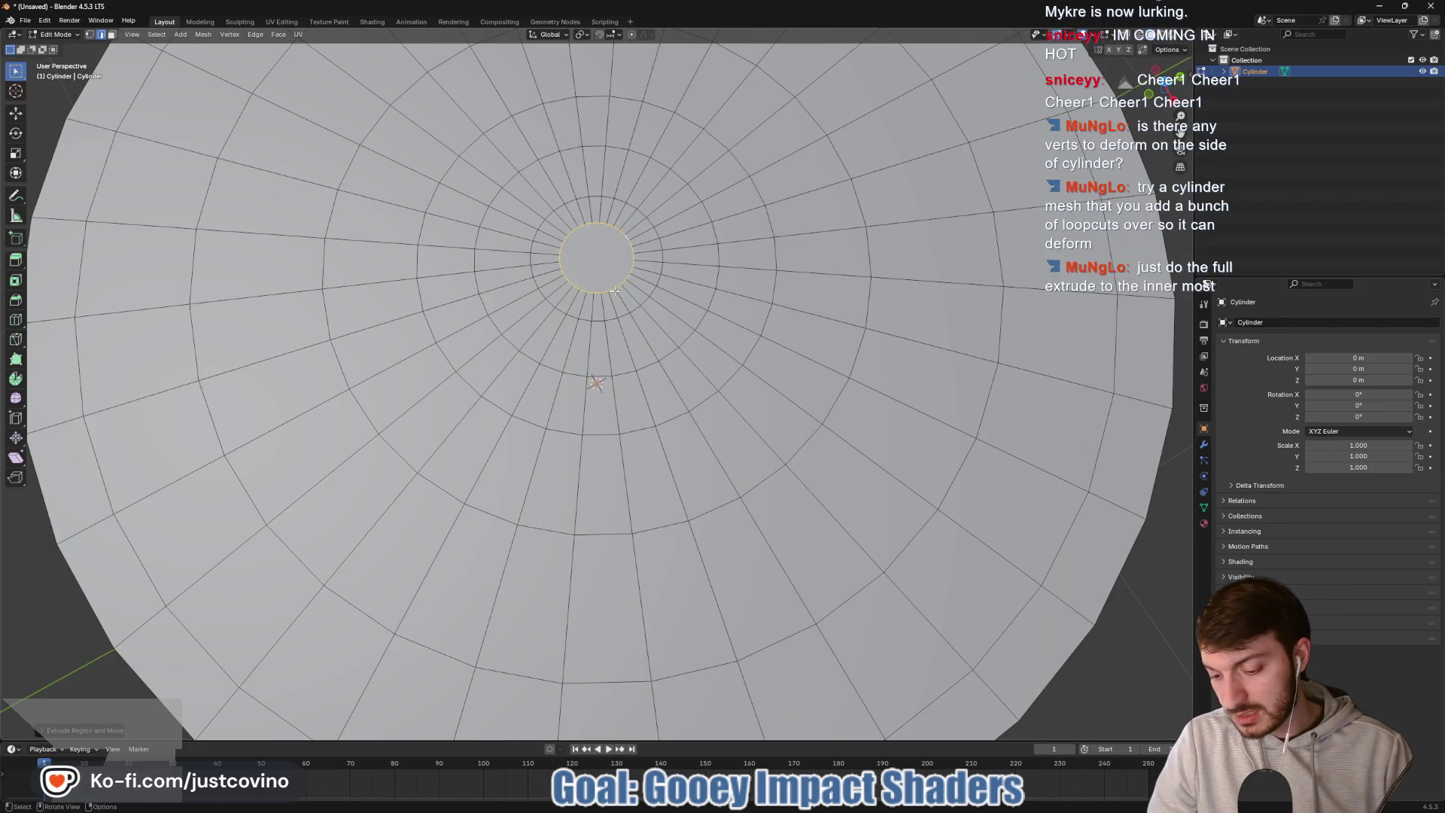
{"action": "left_click", "coordinate": [602, 268]}
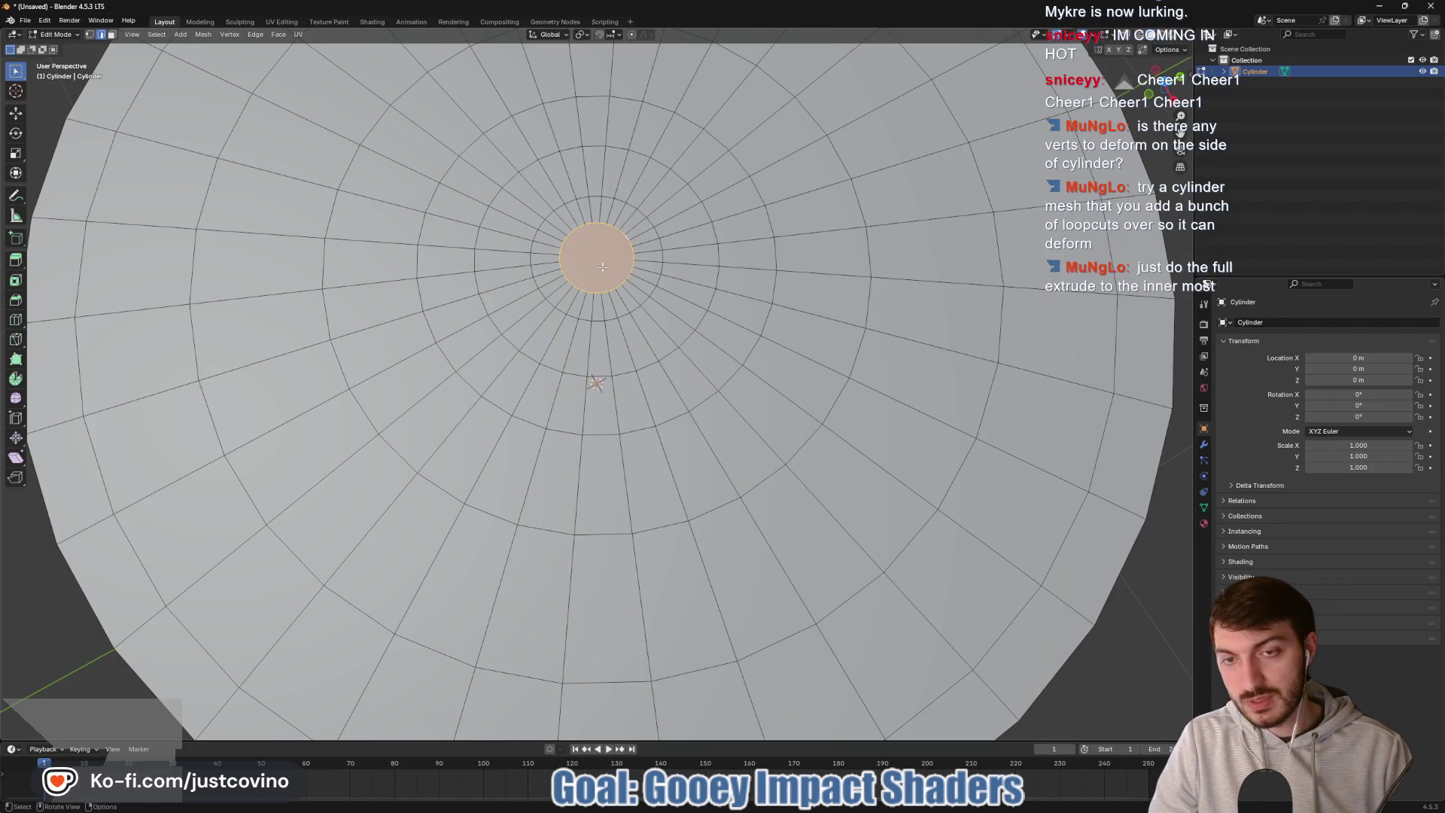
- Triangulate the small centre face with Ctrl+T, then toggle Edit Mode to check the result
{"action": "key", "text": "alt+j"}
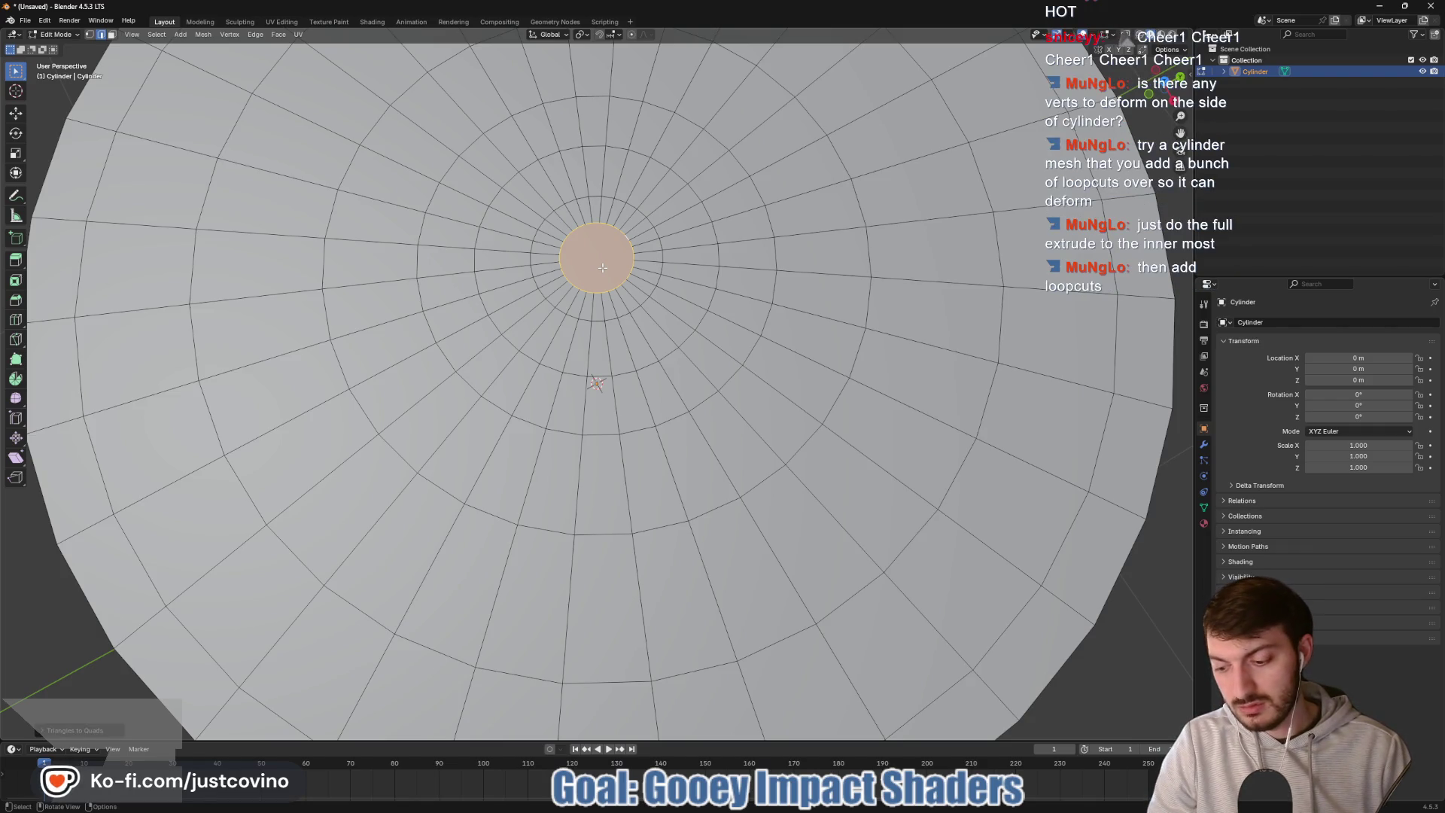
{"action": "key", "text": "ctrl+t"}
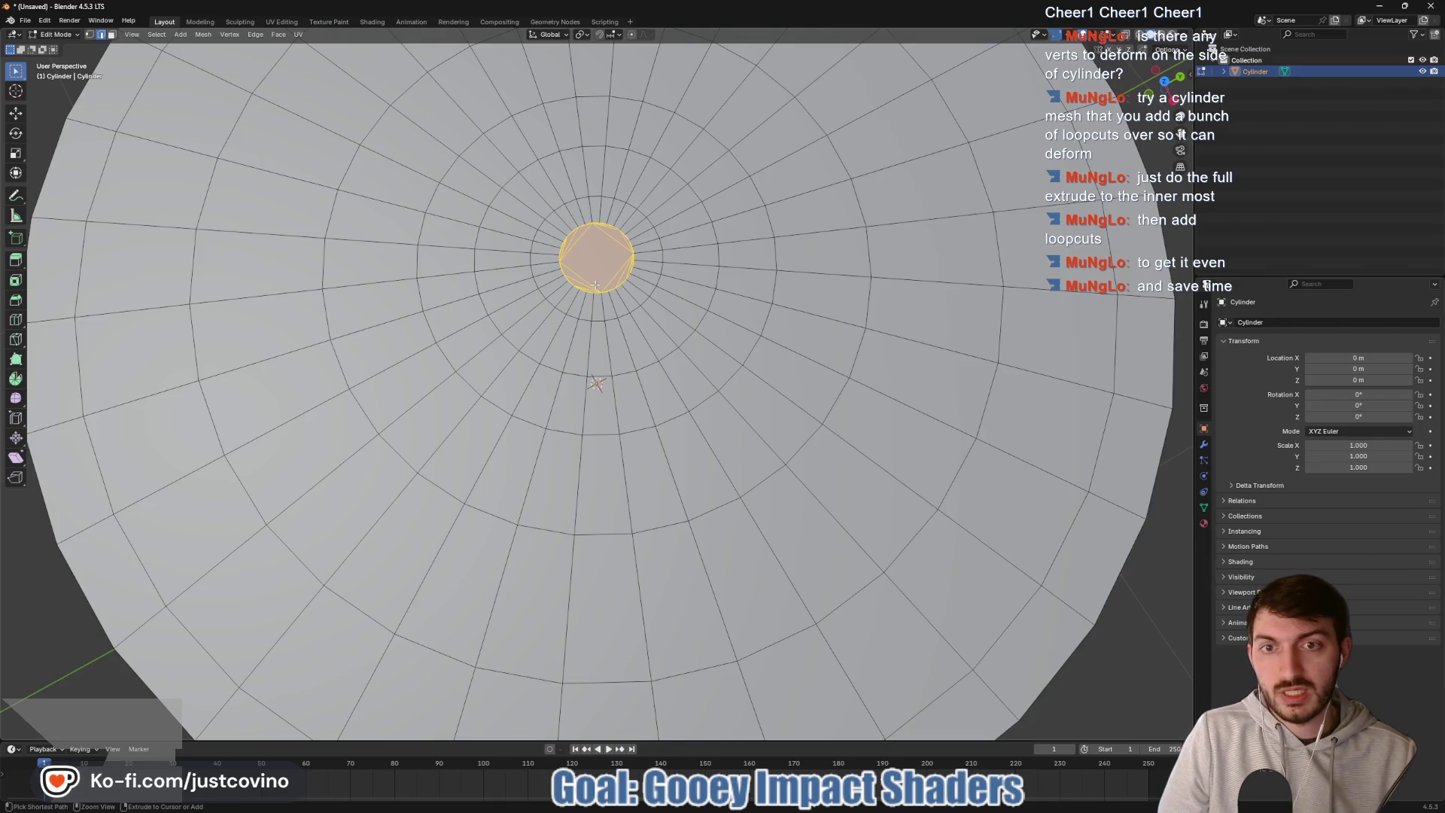
{"action": "key", "text": "Tab"}
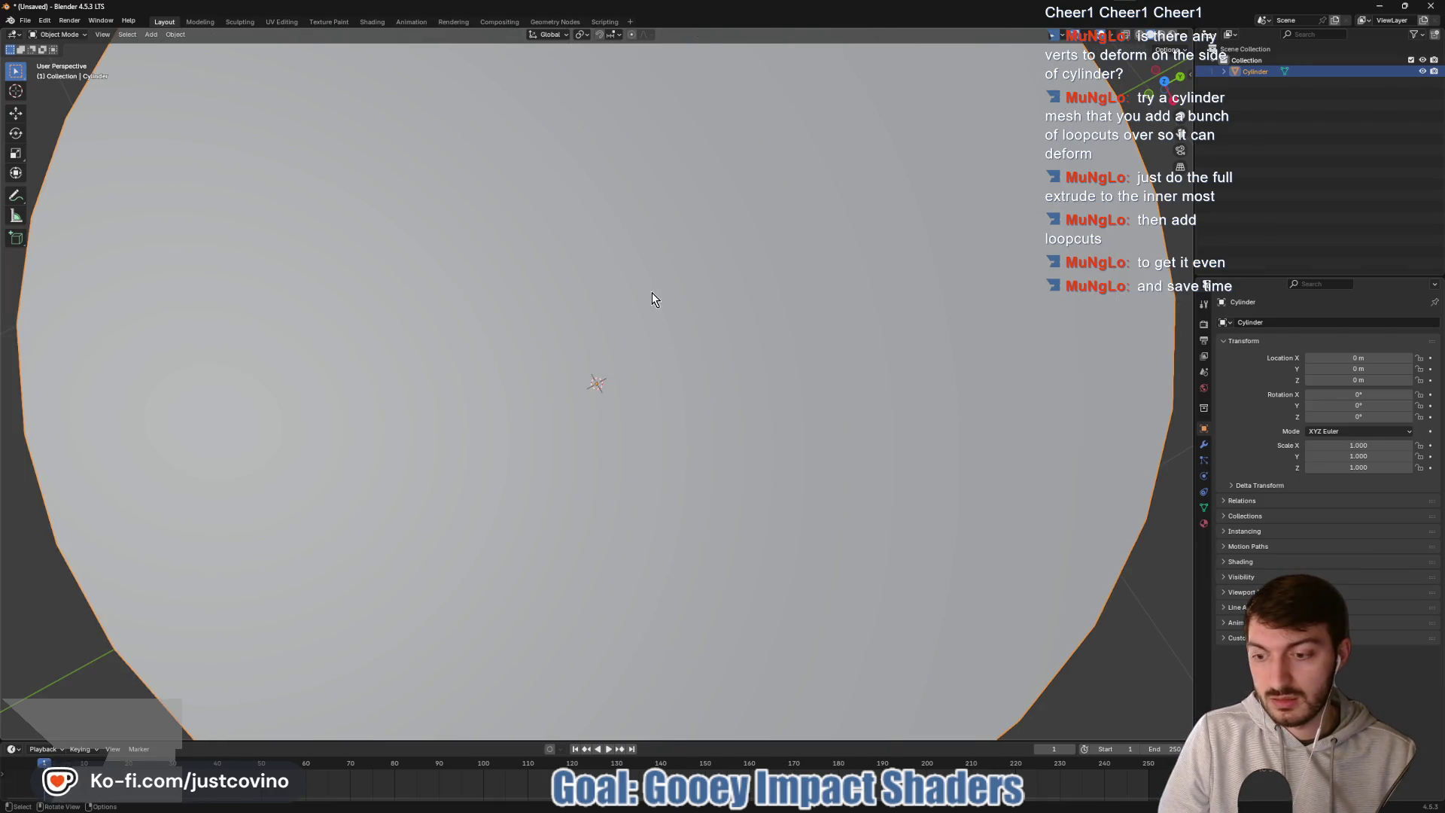
{"action": "key", "text": "Tab"}
{"action": "scroll", "coordinate": [651, 292], "scroll_direction": "down", "scroll_amount": 5}
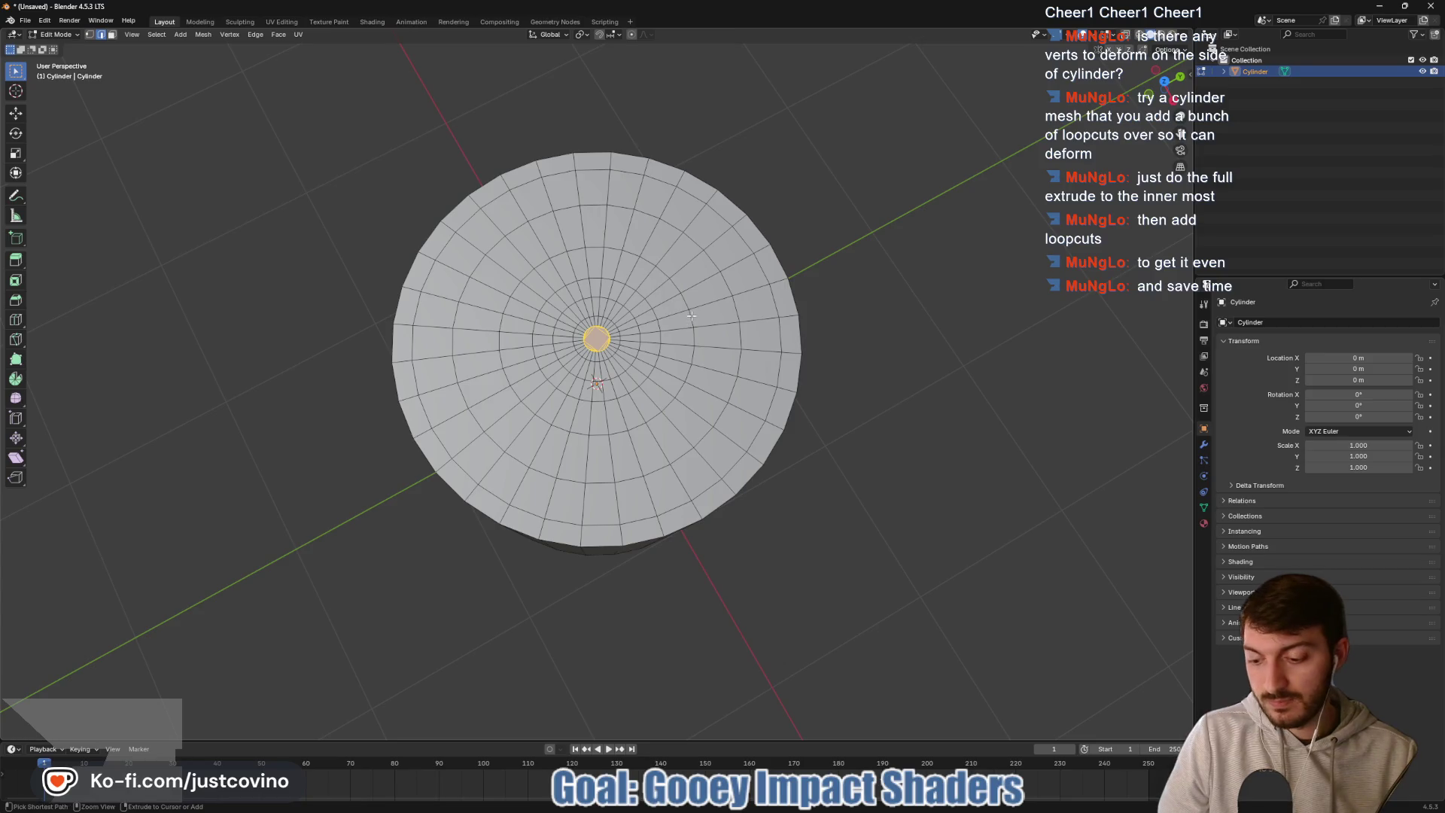
- Undo the rings and turn the rim into one flat cap with a small central hole
{"action": "key", "text": "ctrl+z"}
{"action": "key", "text": "ctrl+z"}
{"action": "key", "text": "ctrl+z"}
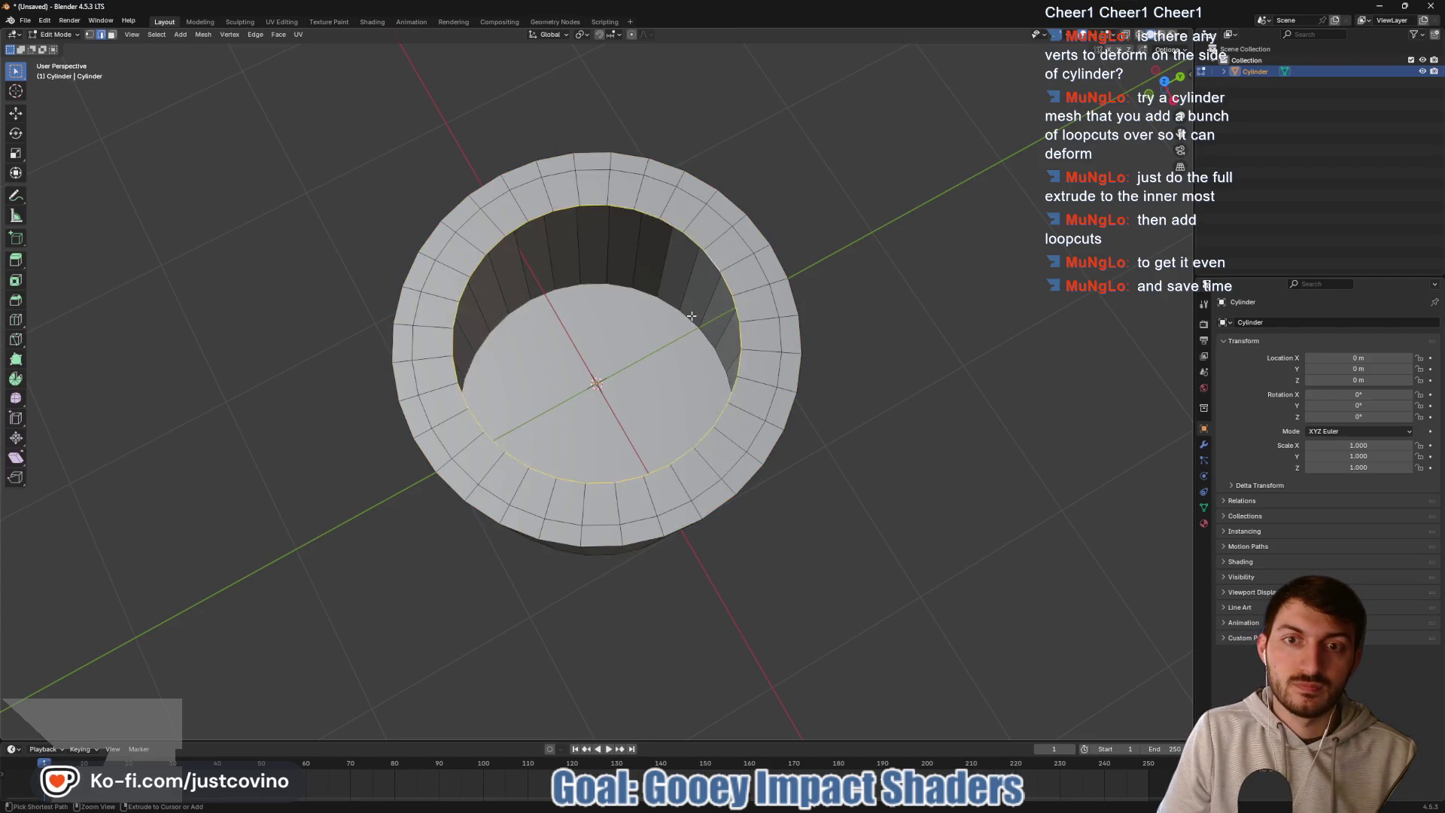
{"action": "left_click_drag", "start_coordinate": [729, 379], "coordinate": [827, 378]}
{"action": "key", "text": "g"}
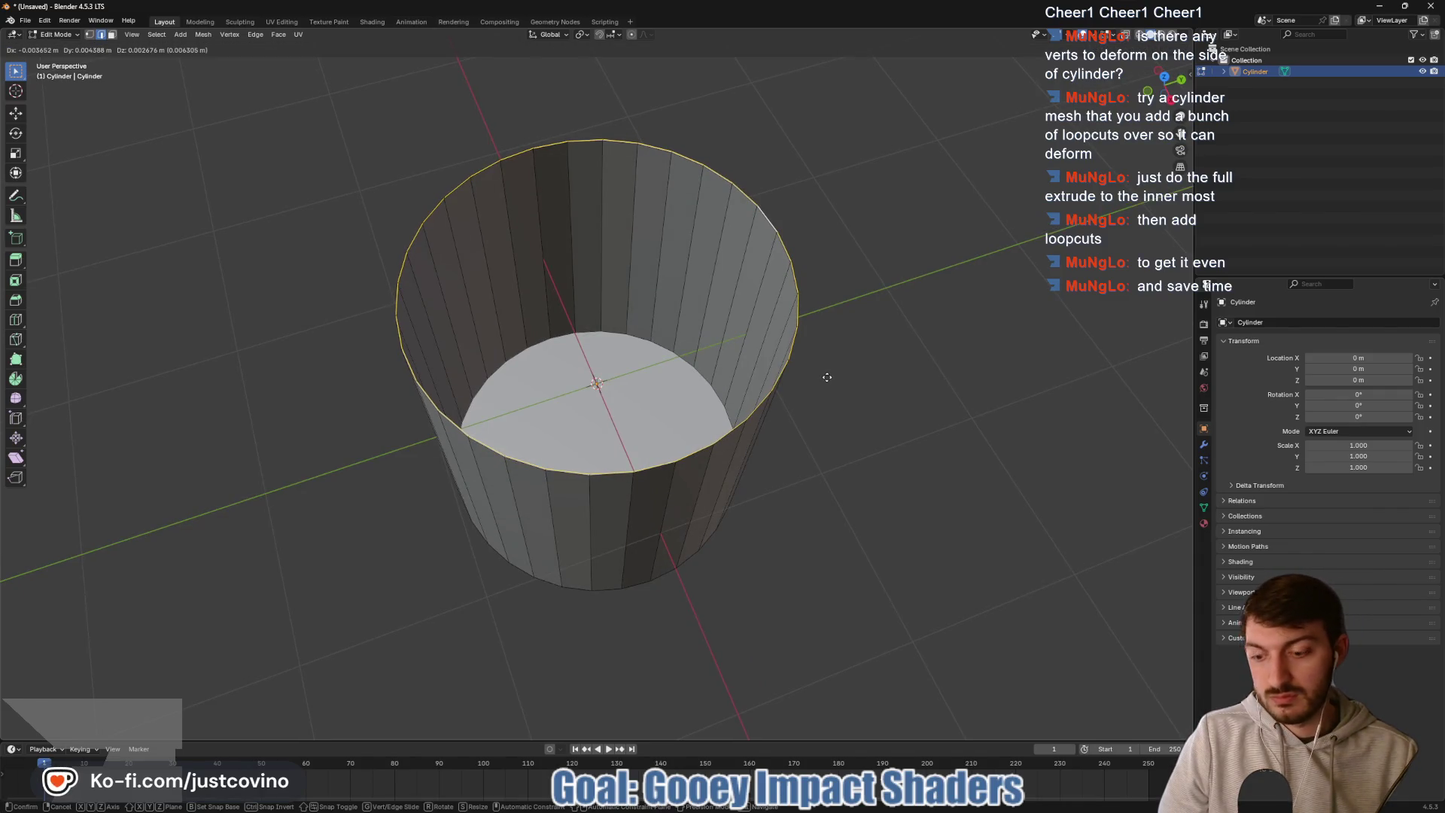
{"action": "key", "text": "s"}
{"action": "key", "text": "shift+z"}
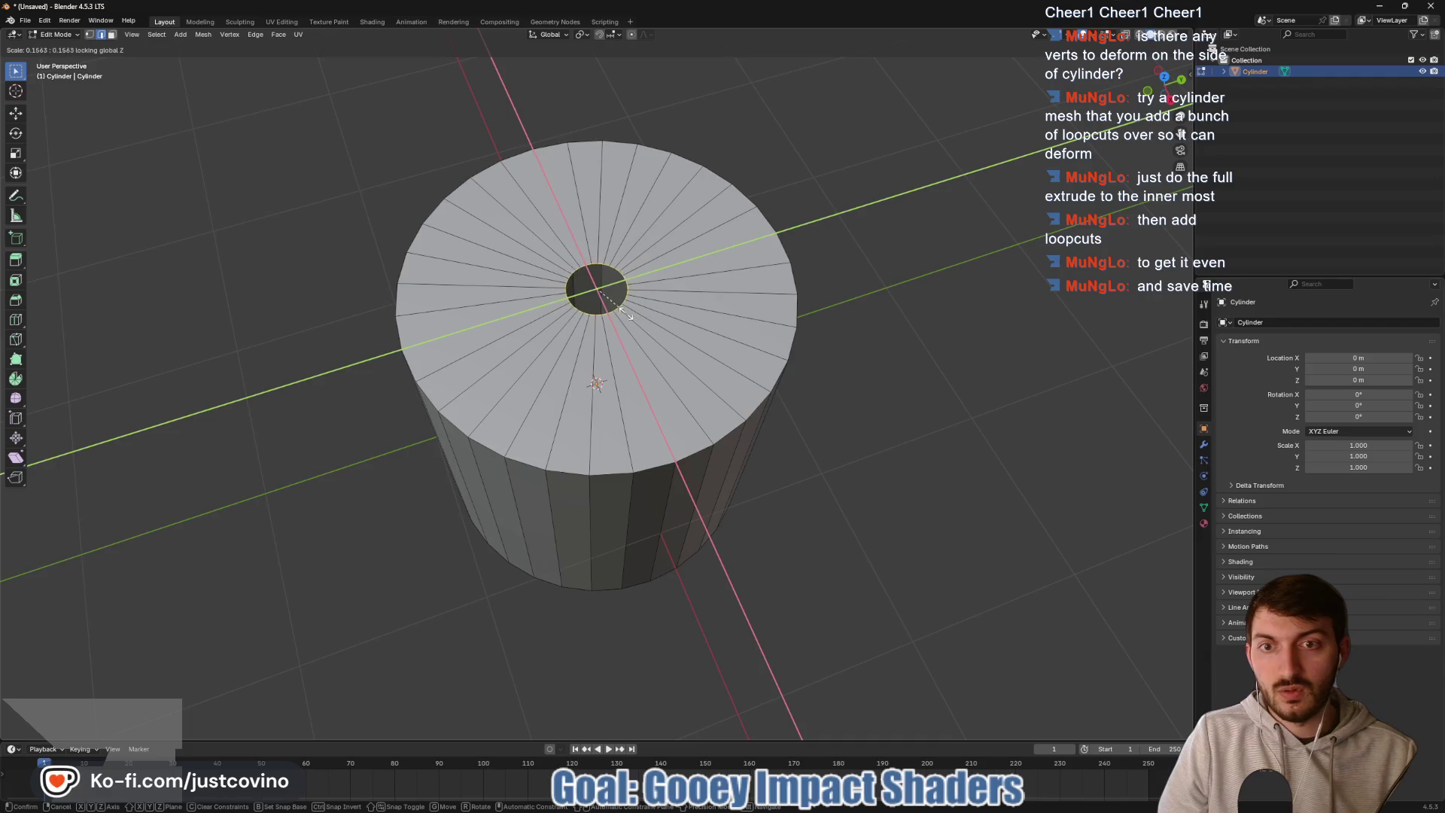
{"action": "left_click", "coordinate": [616, 305]}
- Add five ring cuts across the top cap at default spacing
{"action": "key", "text": "ctrl+r"}
{"action": "scroll", "coordinate": [688, 286], "scroll_direction": "up", "scroll_amount": 3}
{"action": "left_click", "coordinate": [687, 285]}
{"action": "right_click", "coordinate": [775, 320]}
- Select the central hole's edge loop and shrink it flat to a tiny opening
{"action": "mouse_move", "coordinate": [924, 326]}
{"action": "left_mouse_down"}
{"action": "mouse_move", "coordinate": [865, 248]}
{"action": "mouse_move", "coordinate": [864, 326]}
{"action": "left_mouse_up"}
{"action": "scroll", "coordinate": [612, 353], "scroll_direction": "up", "scroll_amount": 5}
{"action": "left_click_drag", "start_coordinate": [612, 352], "coordinate": [680, 268]}
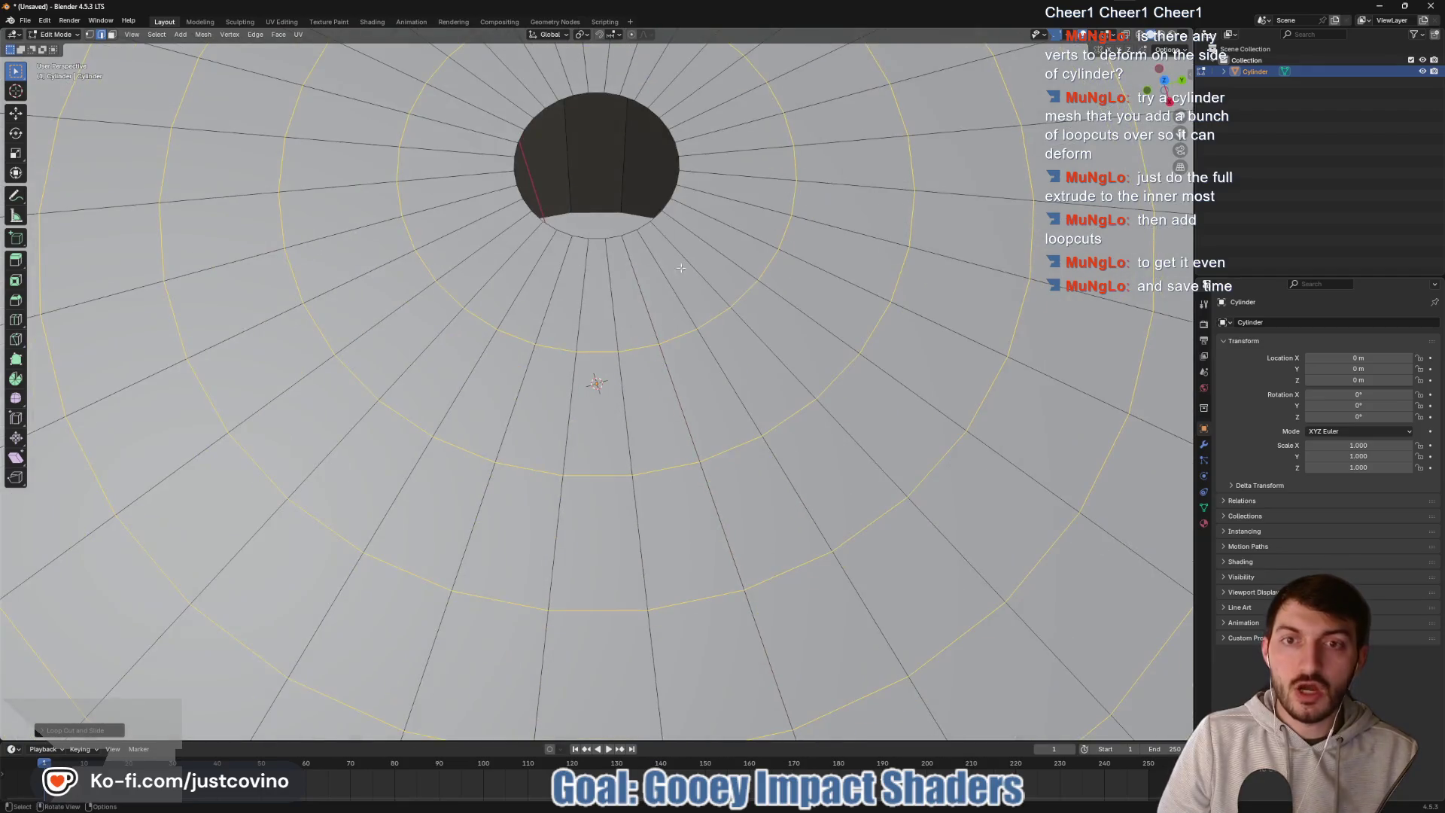
{"action": "left_click", "coordinate": [680, 160], "text": "alt"}
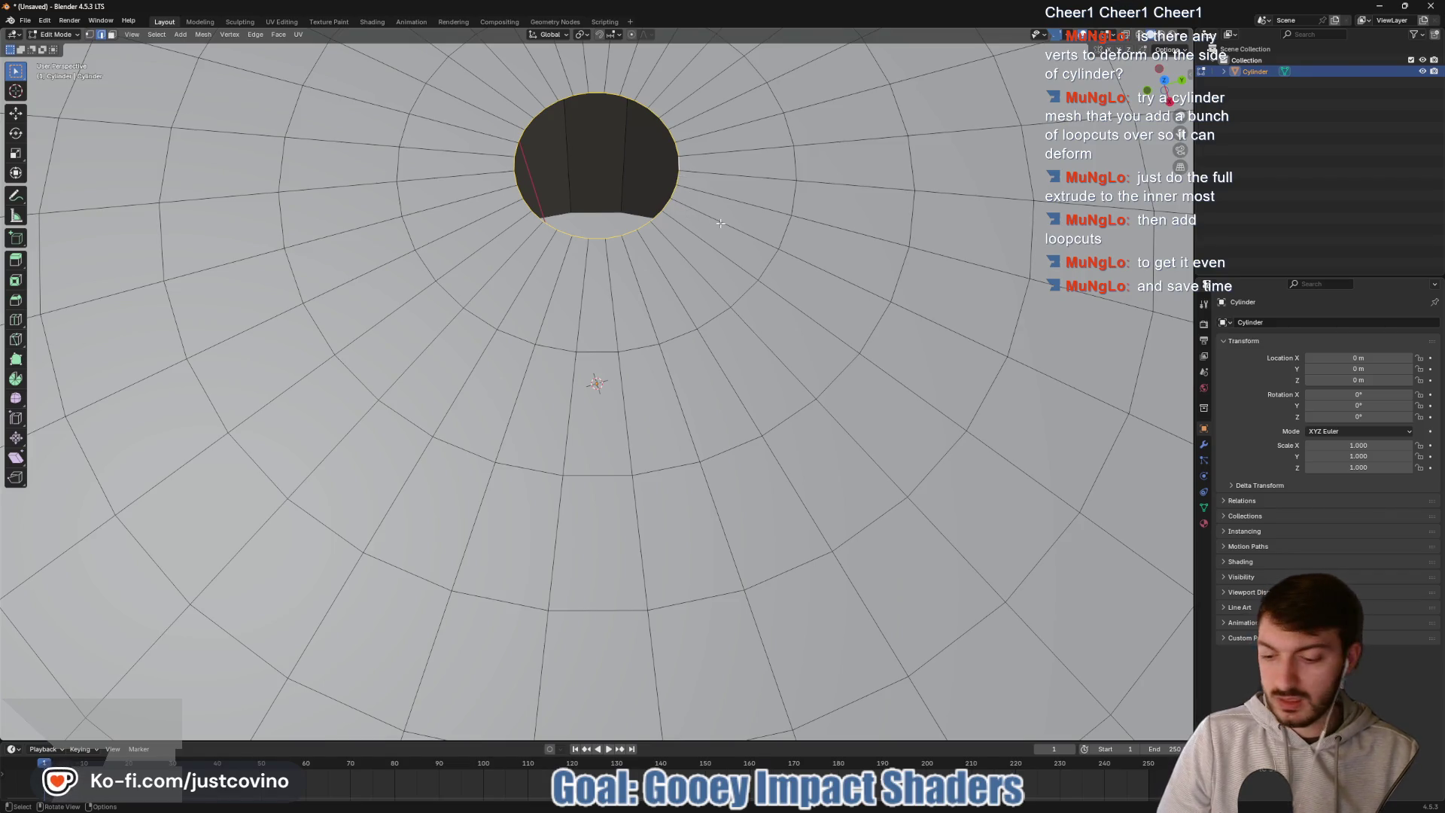
{"action": "key", "text": "s"}
{"action": "key", "text": "shift+z"}
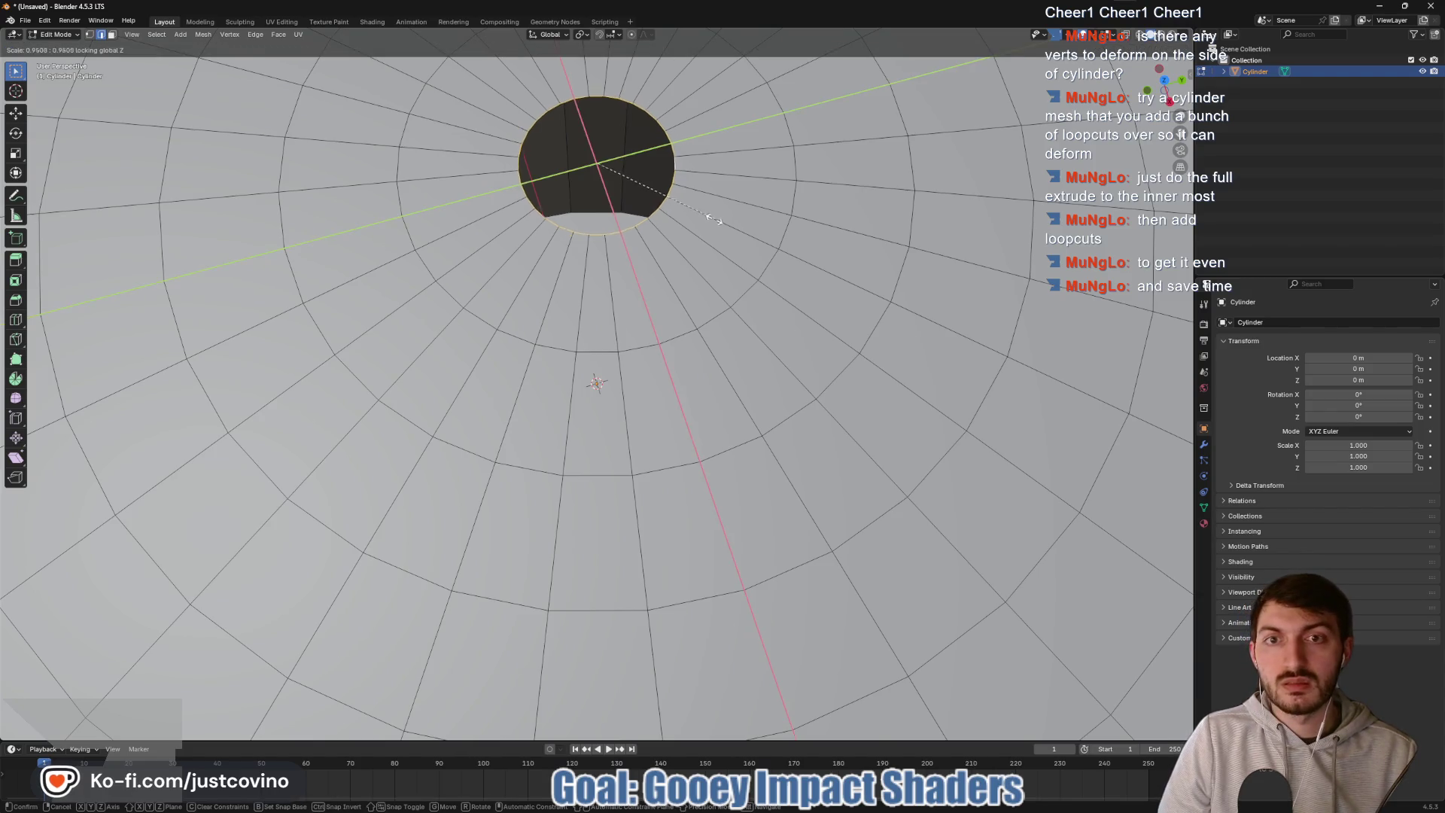
{"action": "left_click", "coordinate": [618, 177]}
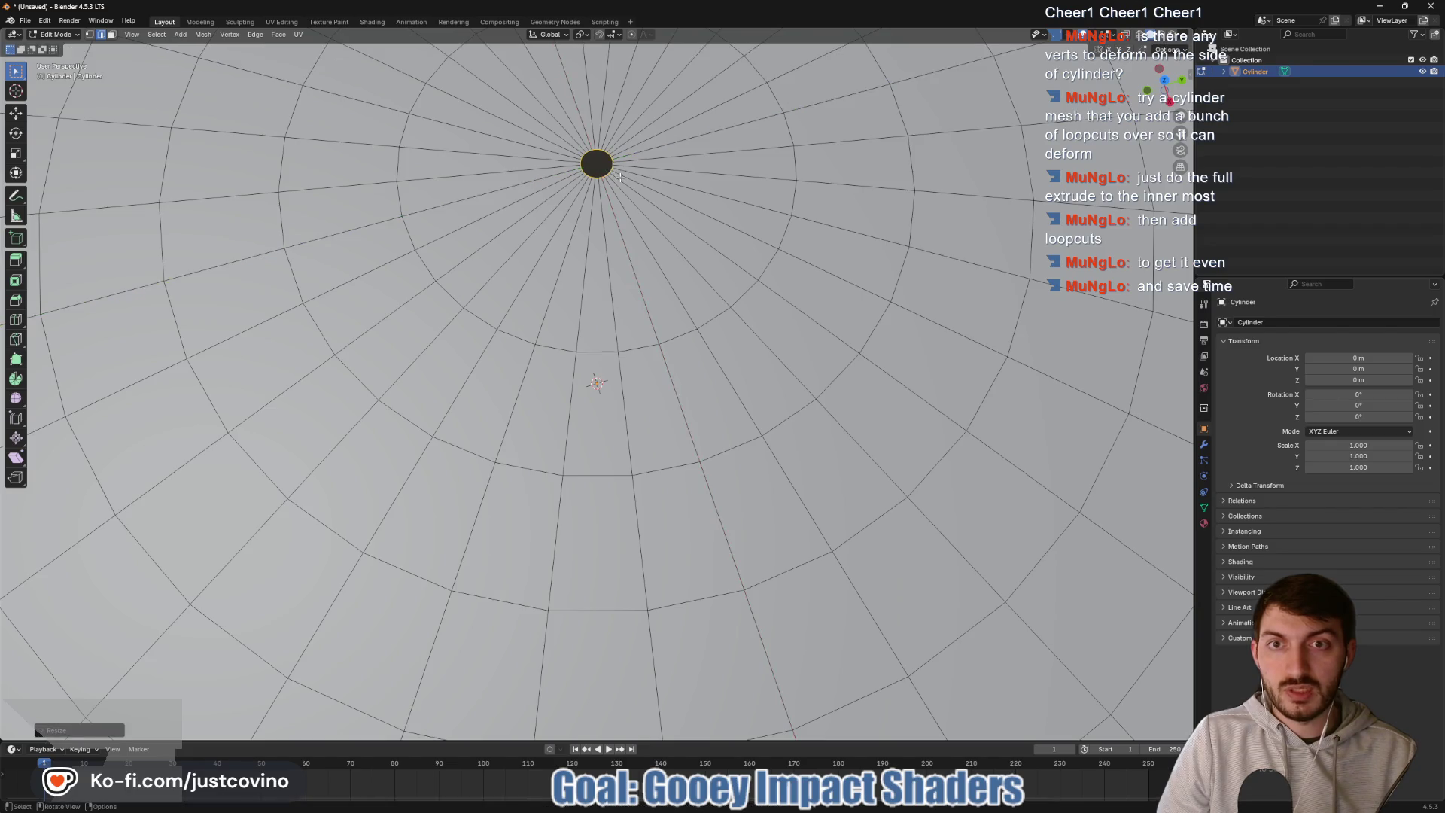
- Merge the hole's vertices at their centre
{"action": "key", "text": "m"}
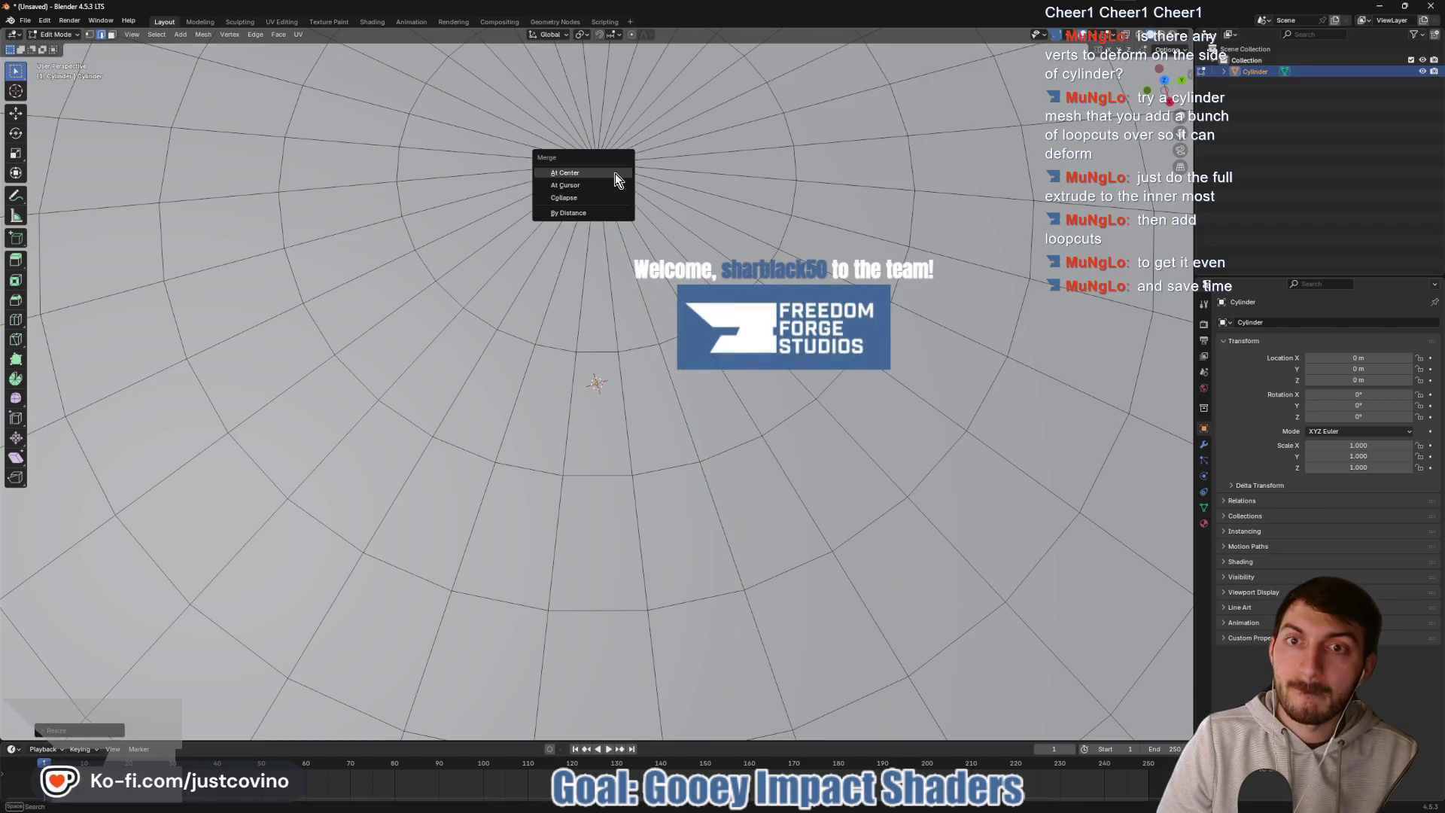
{"action": "left_click", "coordinate": [616, 173]}
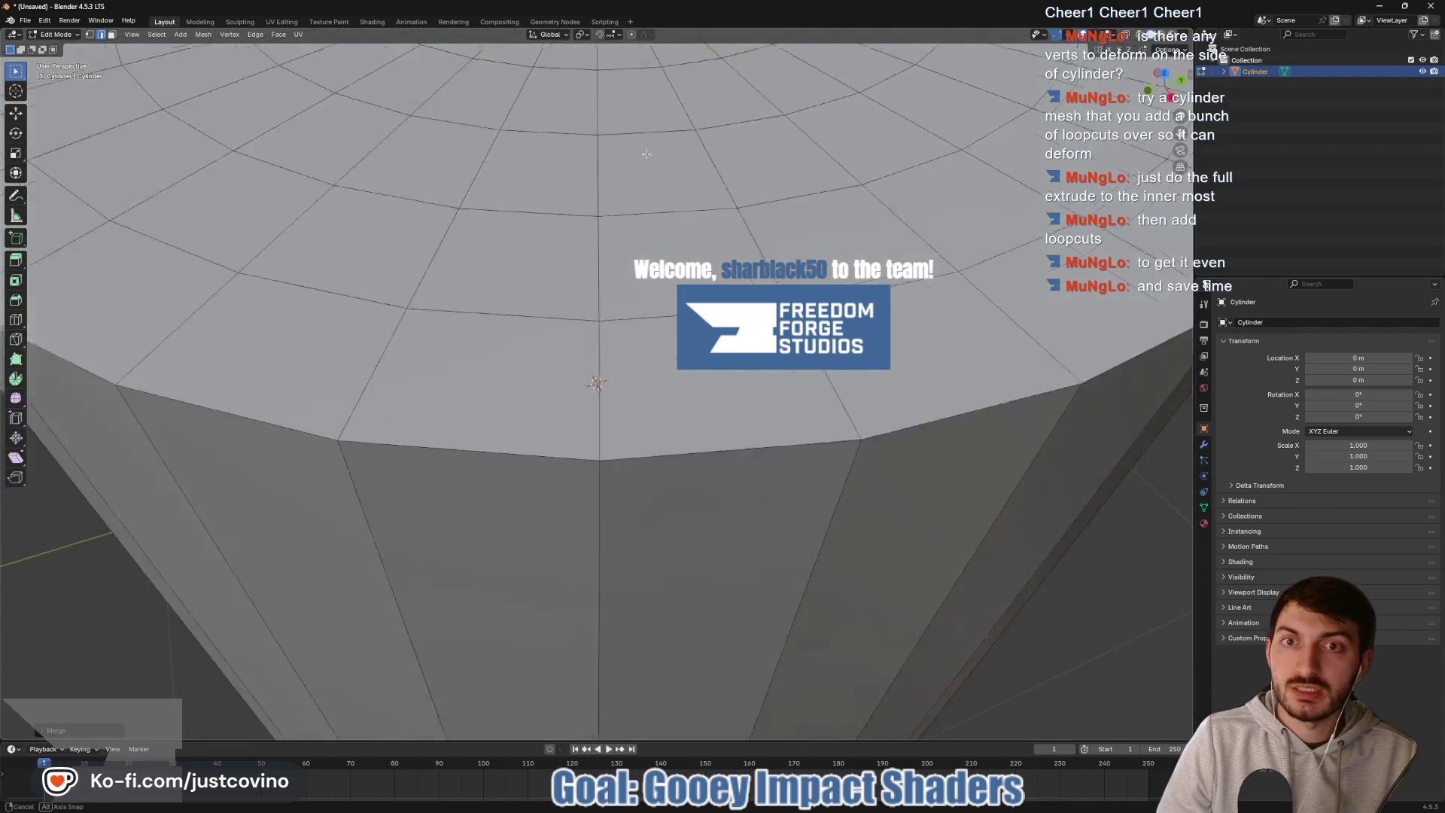
{"action": "scroll", "coordinate": [650, 160], "scroll_direction": "down", "scroll_amount": 5}
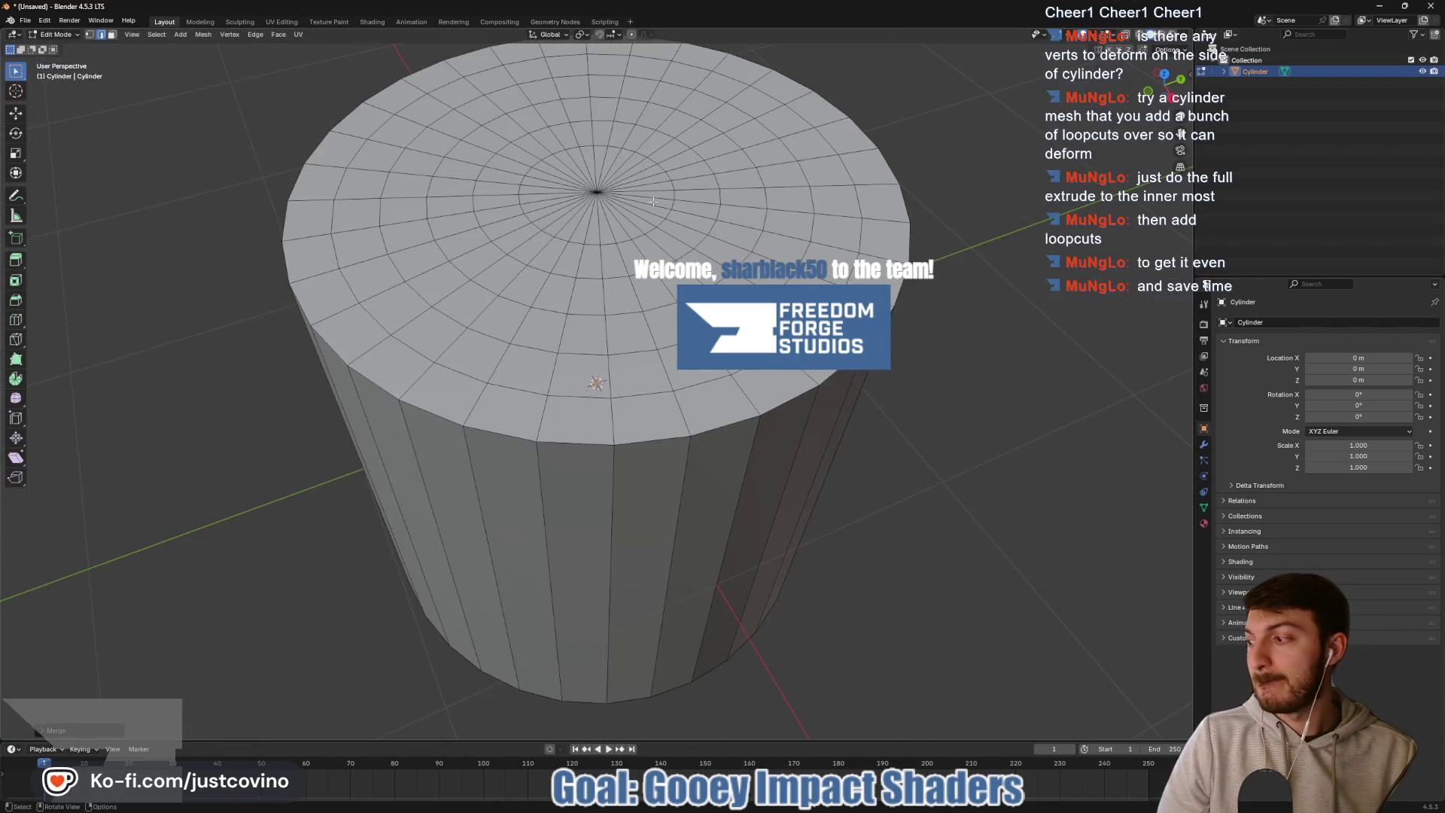
- Add one more edge ring on the top face at its default position
{"action": "left_click_drag", "start_coordinate": [628, 205], "coordinate": [639, 226]}
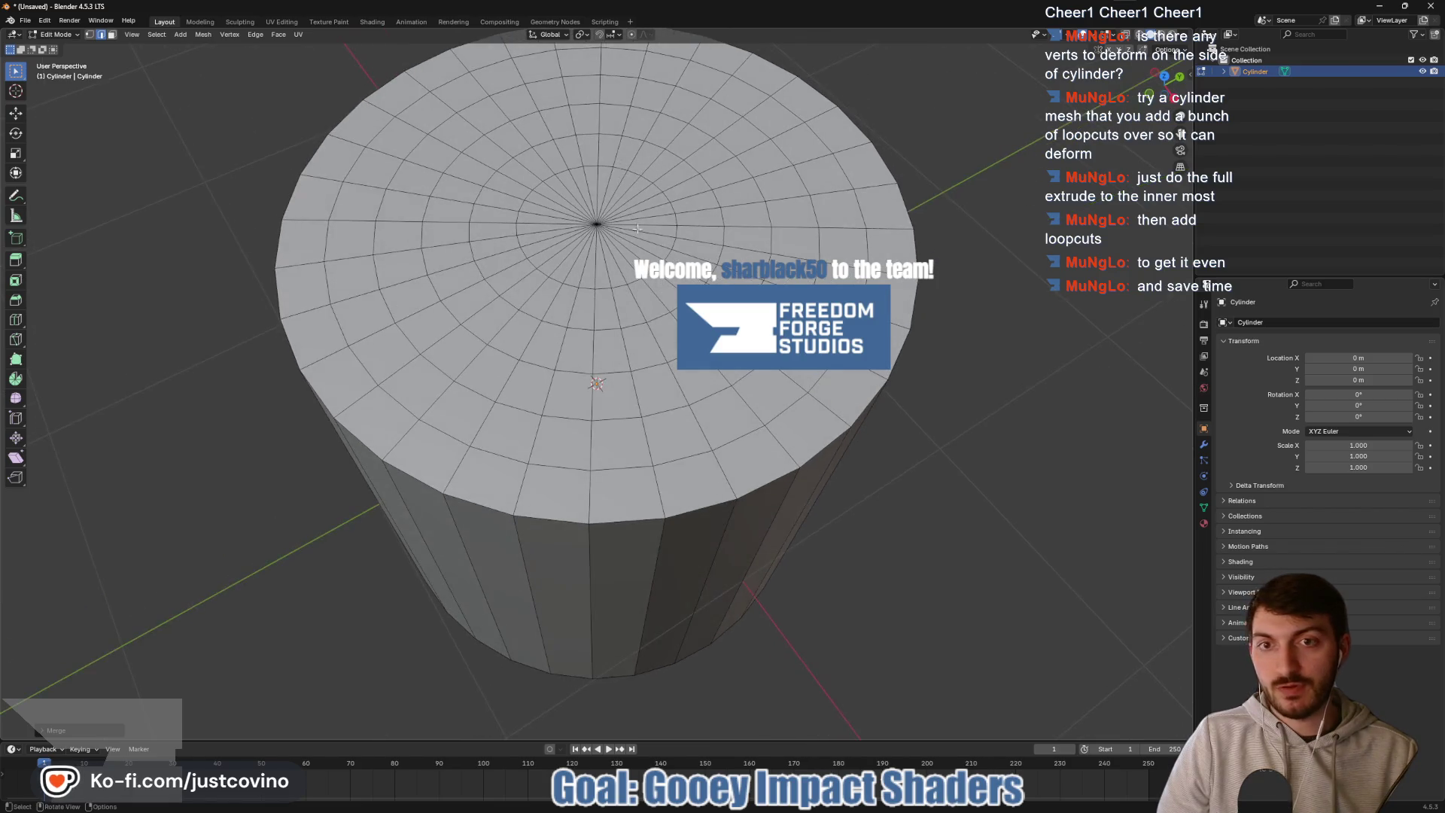
{"action": "key", "text": "ctrl+r"}
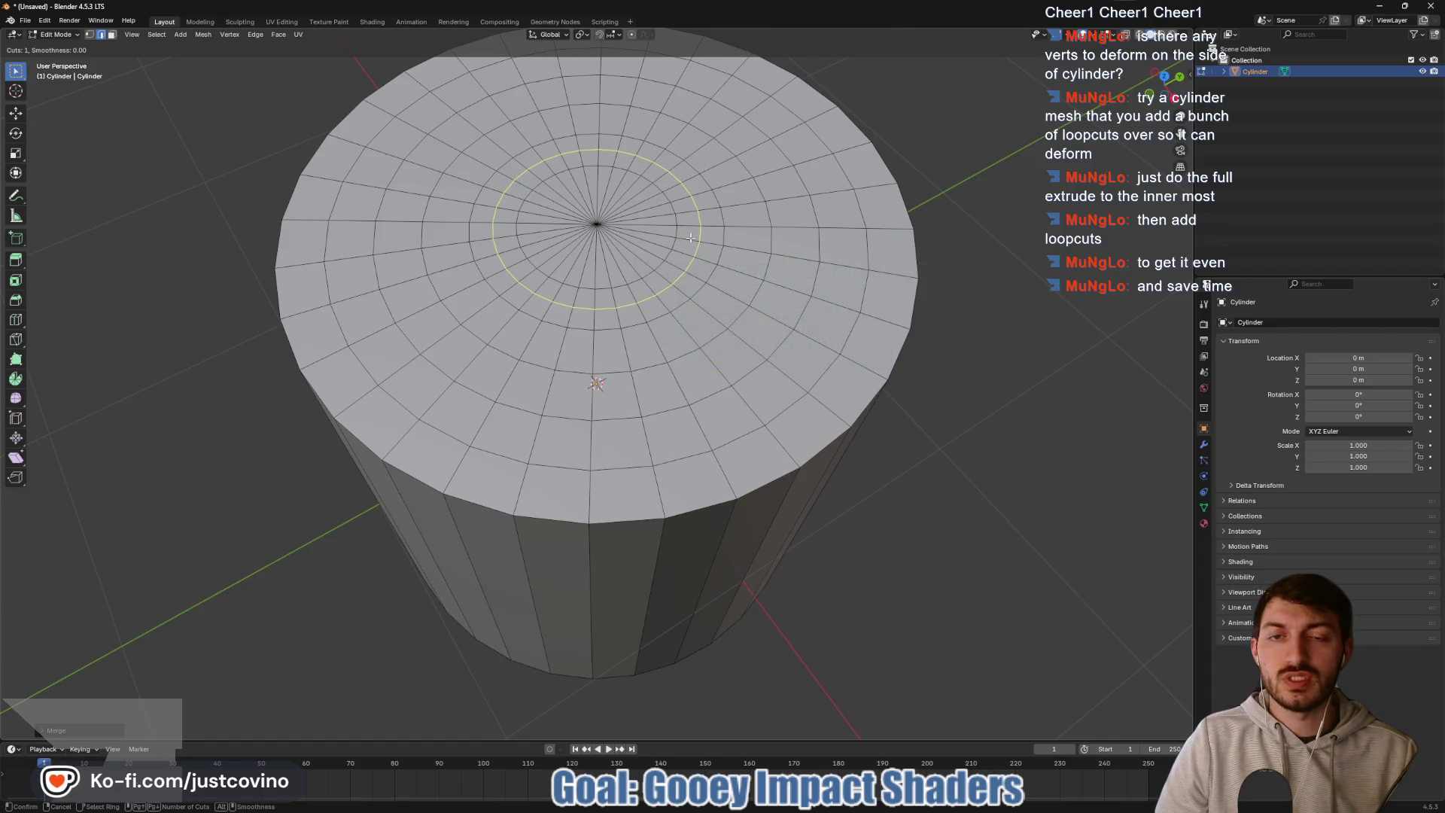
{"action": "left_click", "coordinate": [688, 234]}
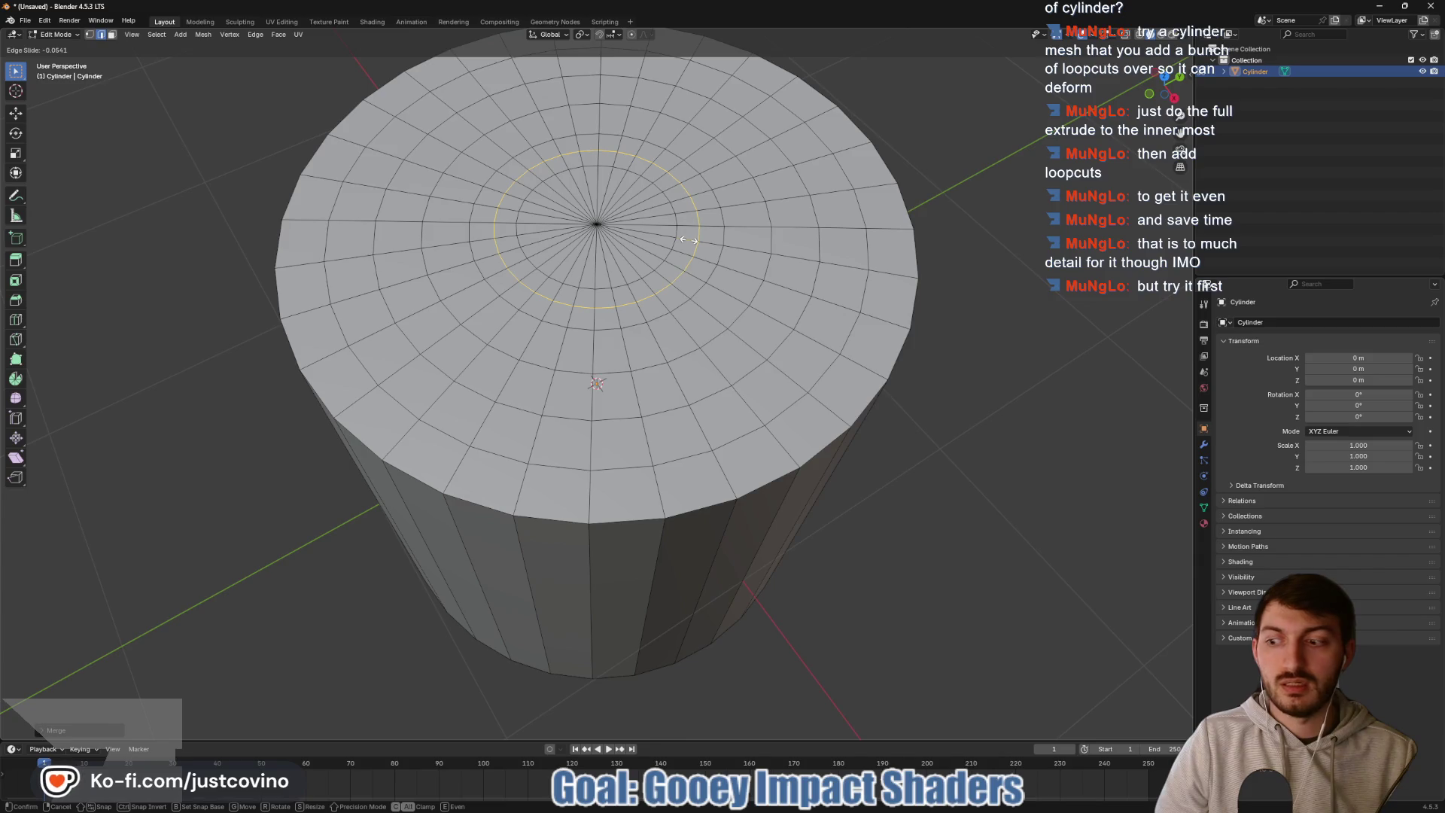
{"action": "left_click", "coordinate": [689, 240]}
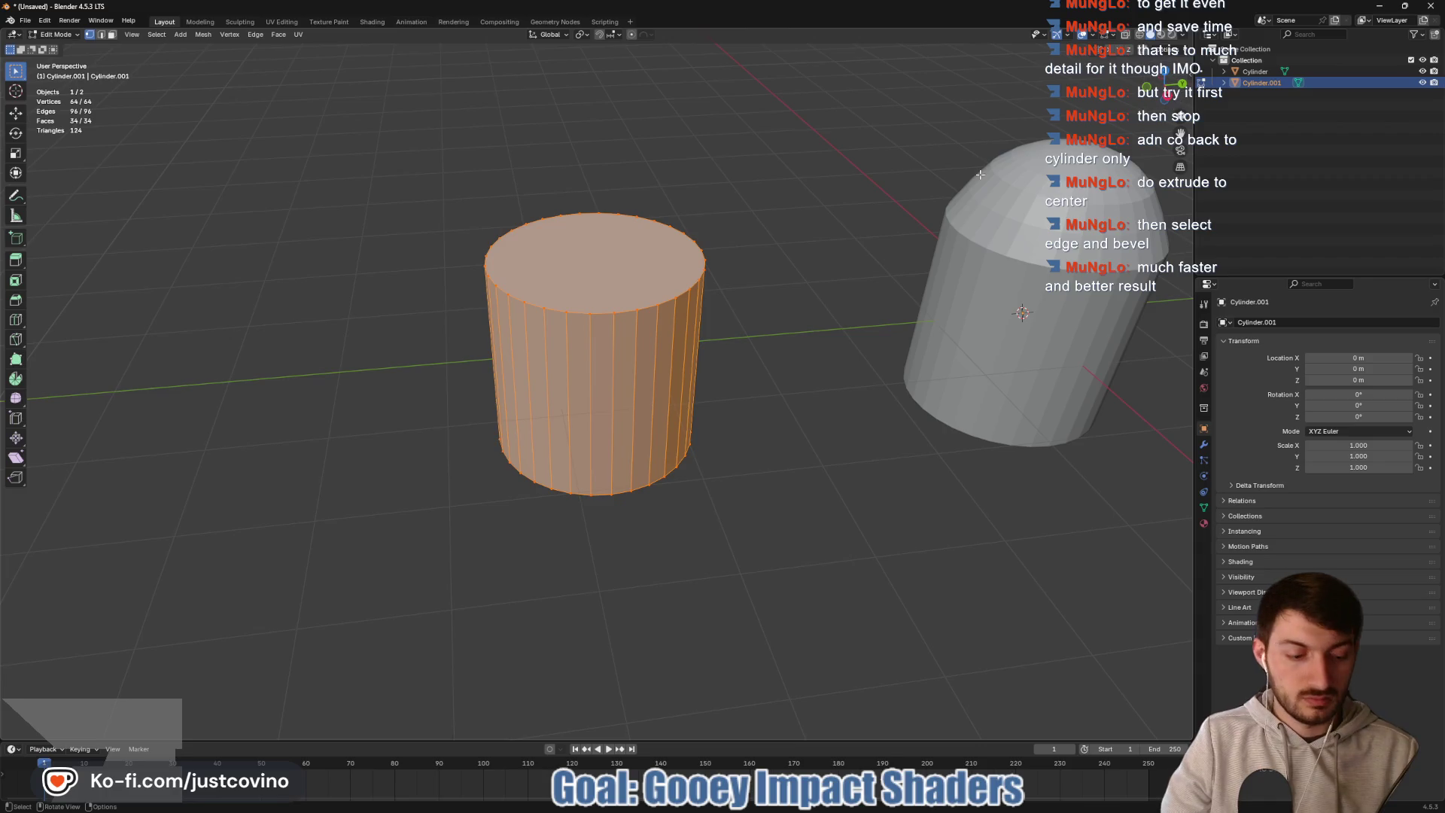
- Move the new cylinder up along Z so its base sits on the ground
{"action": "key", "text": "KP_1"}
{"action": "key", "text": "g"}
{"action": "key", "text": "z"}
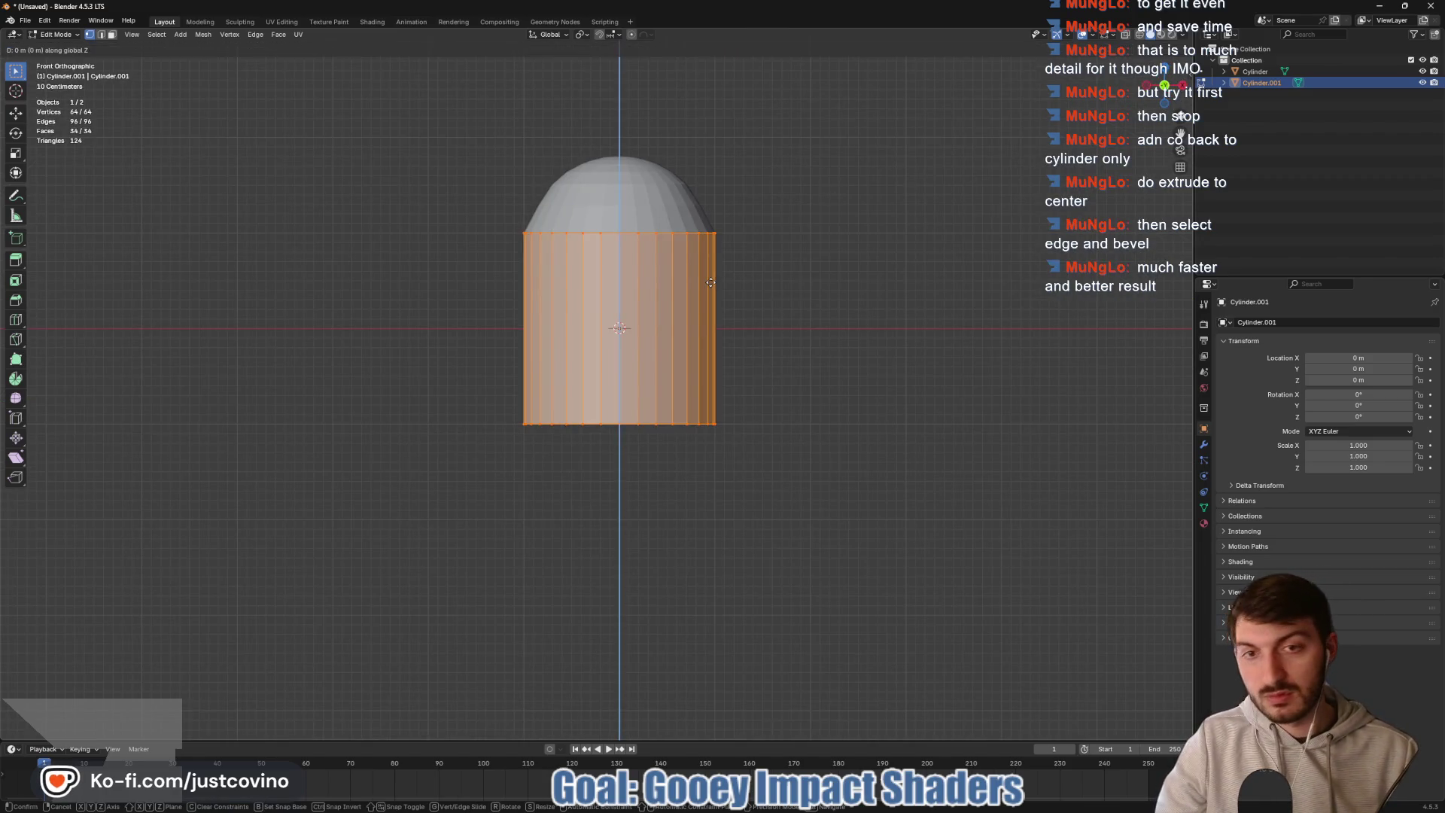
{"action": "left_click", "coordinate": [719, 185]}
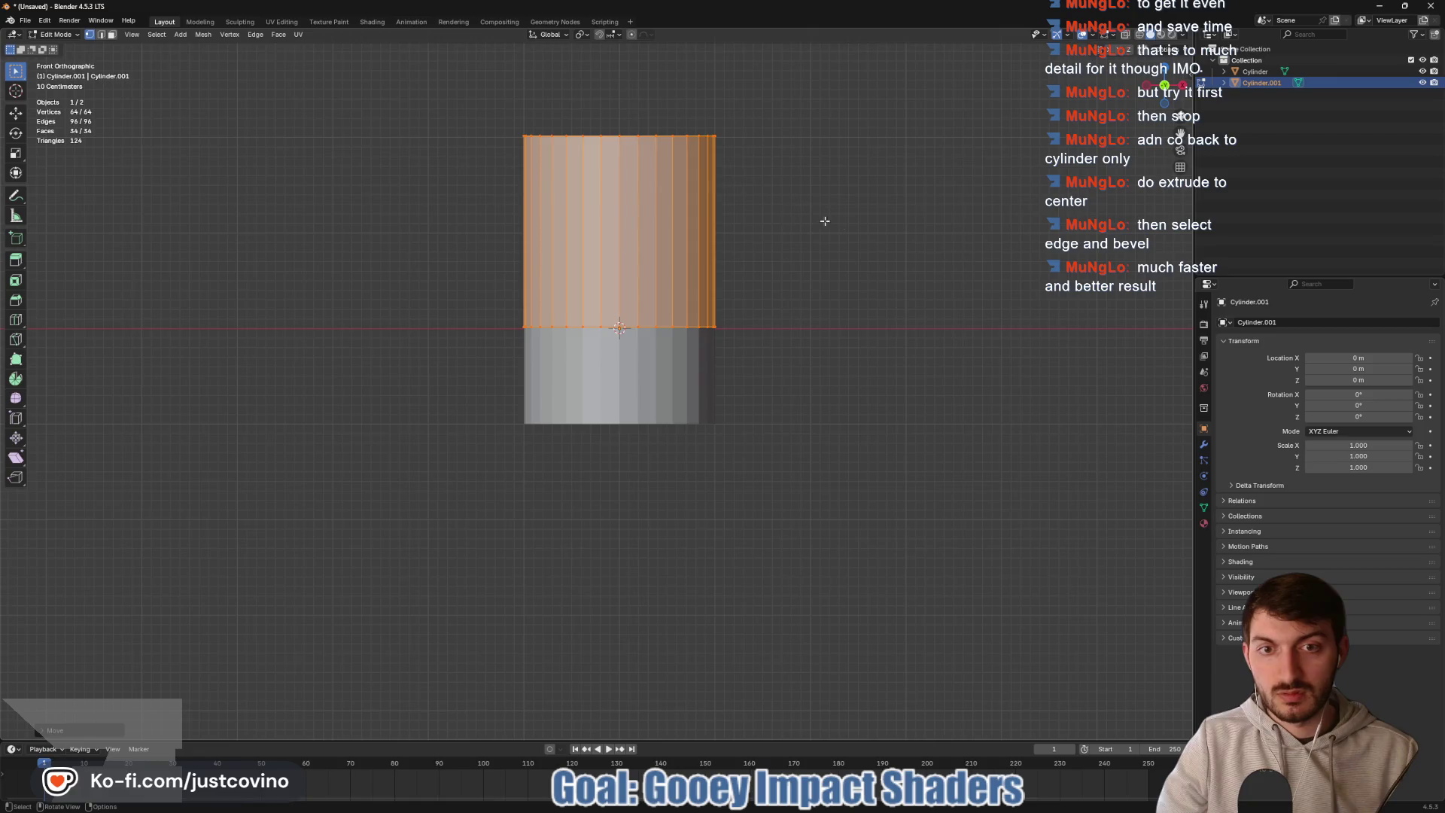
- Delete the new cylinder's top face, leaving it open
{"action": "key", "text": "3"}
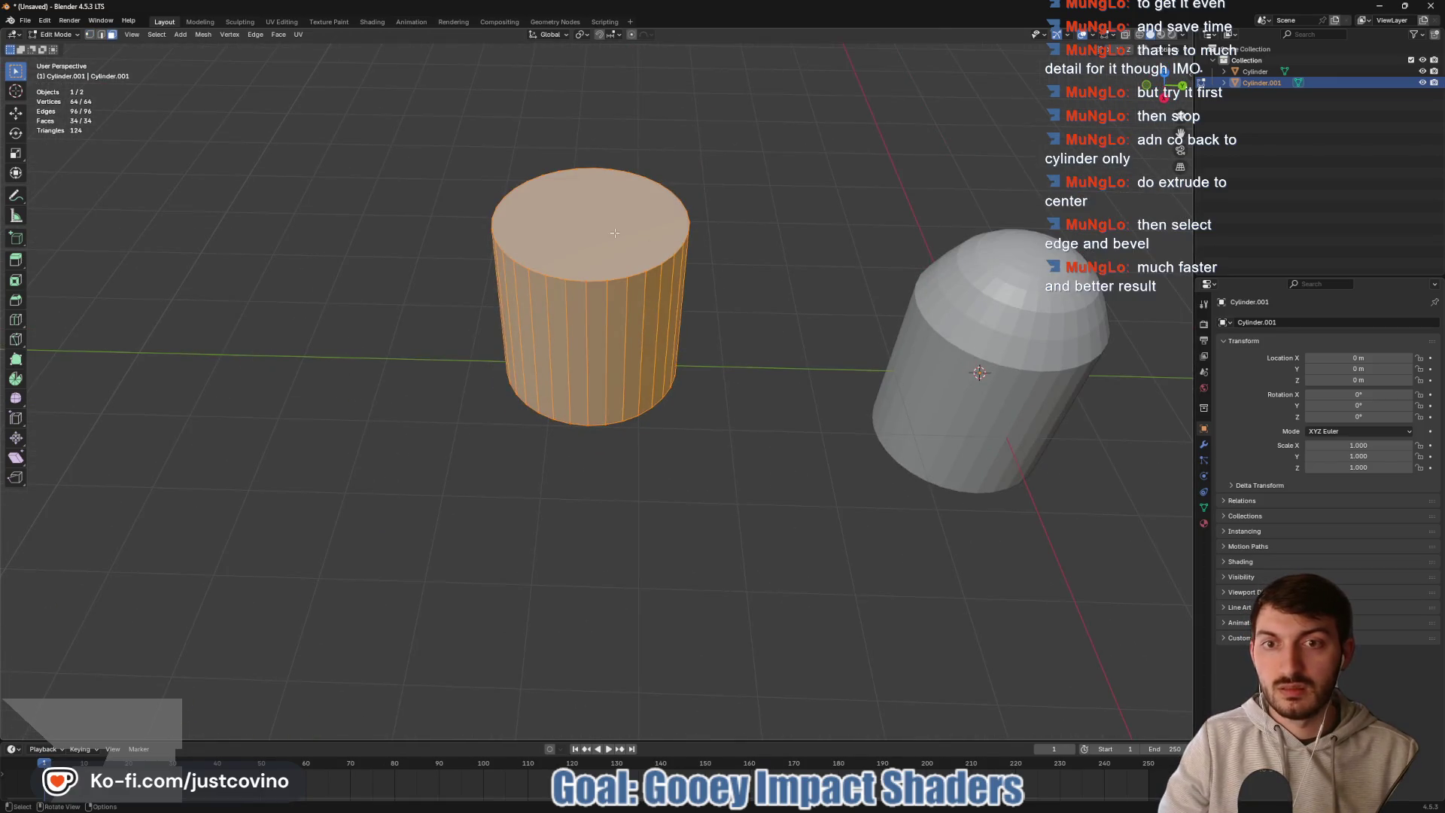
{"action": "left_click", "coordinate": [605, 235]}
{"action": "key", "text": "x"}
{"action": "left_click", "coordinate": [605, 242]}
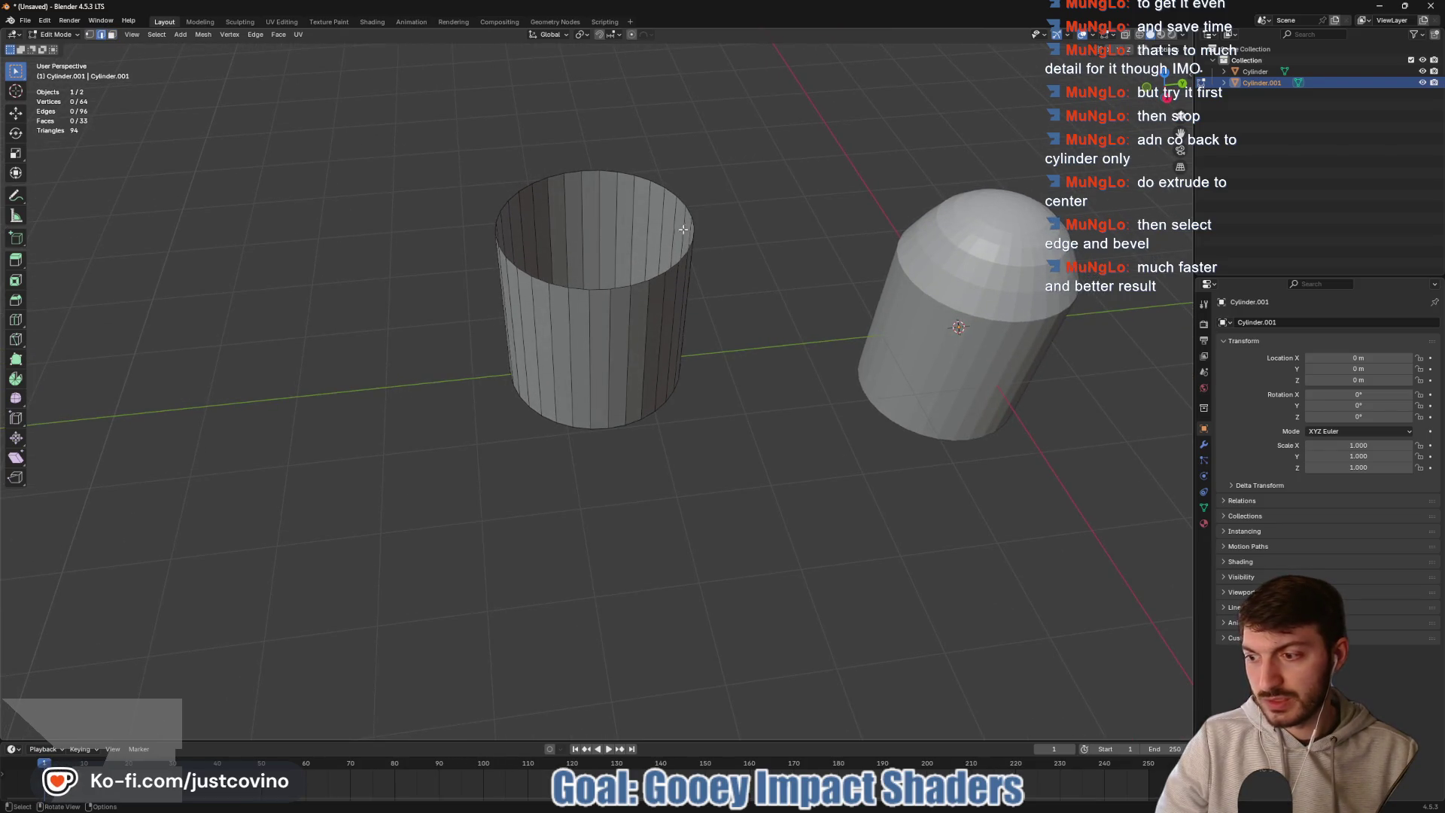
- Extrude the open rim loop and begin scaling it inward, flat on the top plane
{"action": "left_click", "coordinate": [690, 215], "text": "alt"}
{"action": "key", "text": "e"}
{"action": "key", "text": "s"}
{"action": "key", "text": "shift+z"}
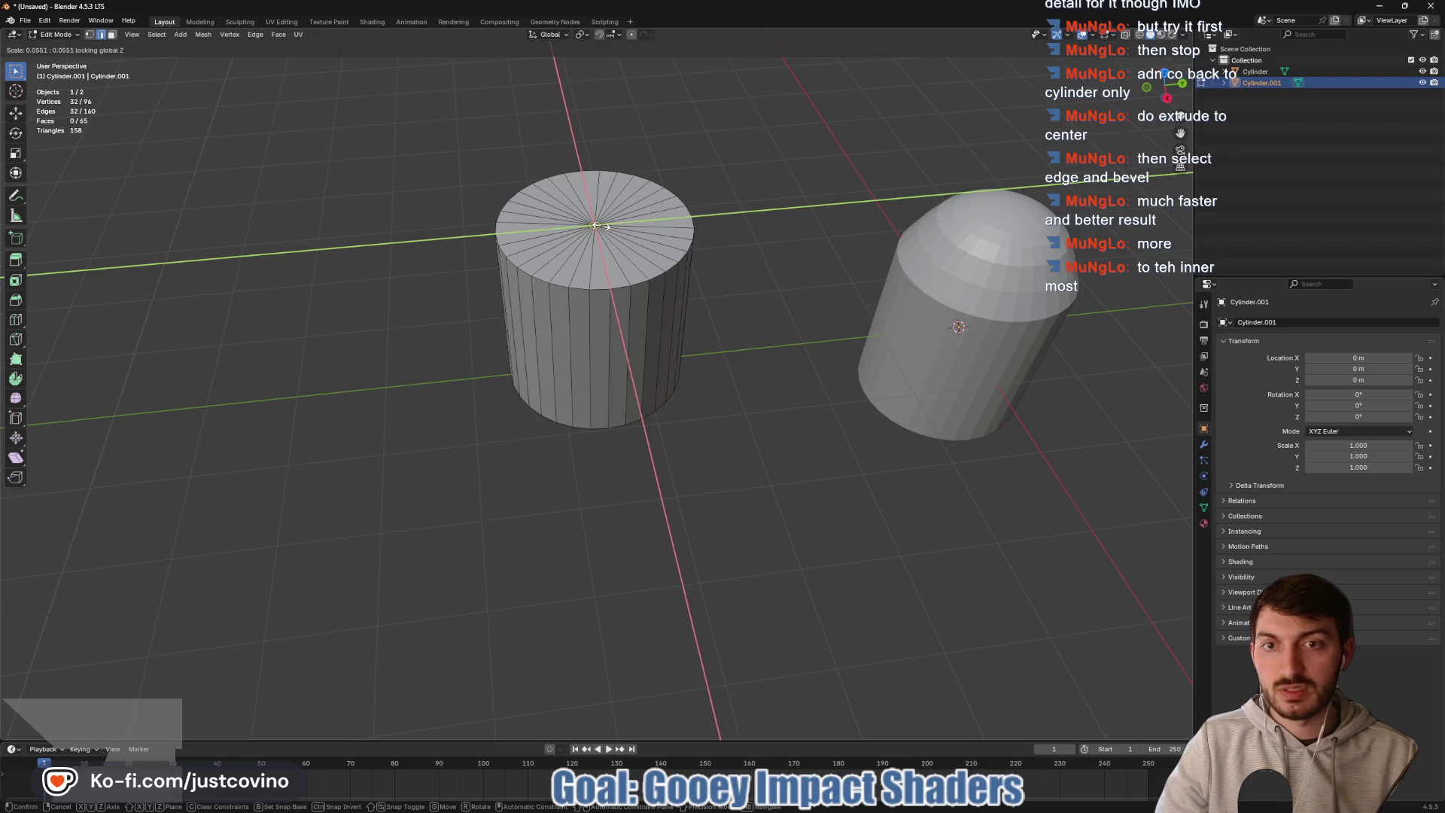
- Confirm the inward cap and merge its inner ring into one centre point
{"action": "left_click", "coordinate": [596, 225]}
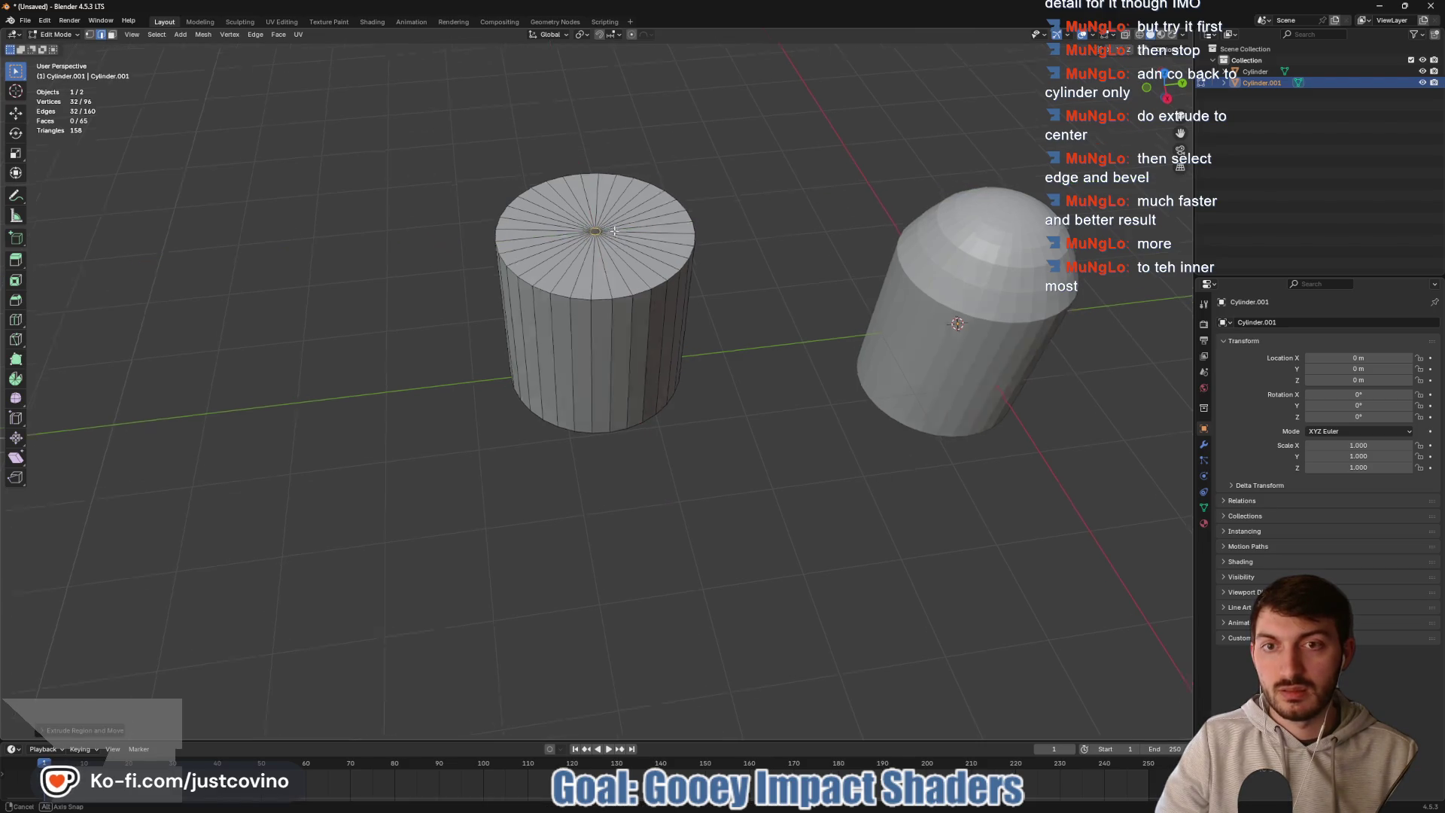
{"action": "key", "text": "m"}
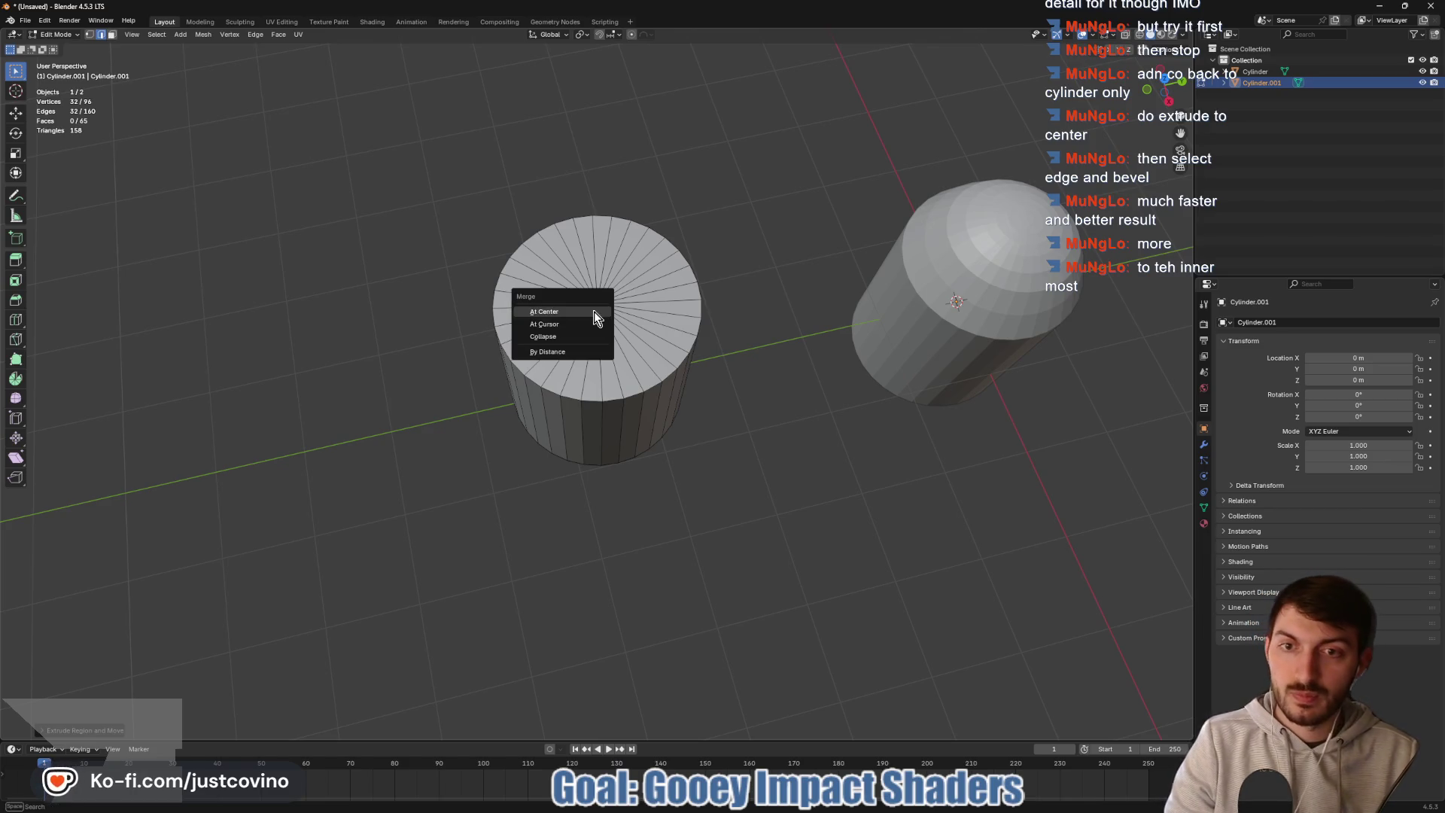
{"action": "left_click", "coordinate": [595, 308]}
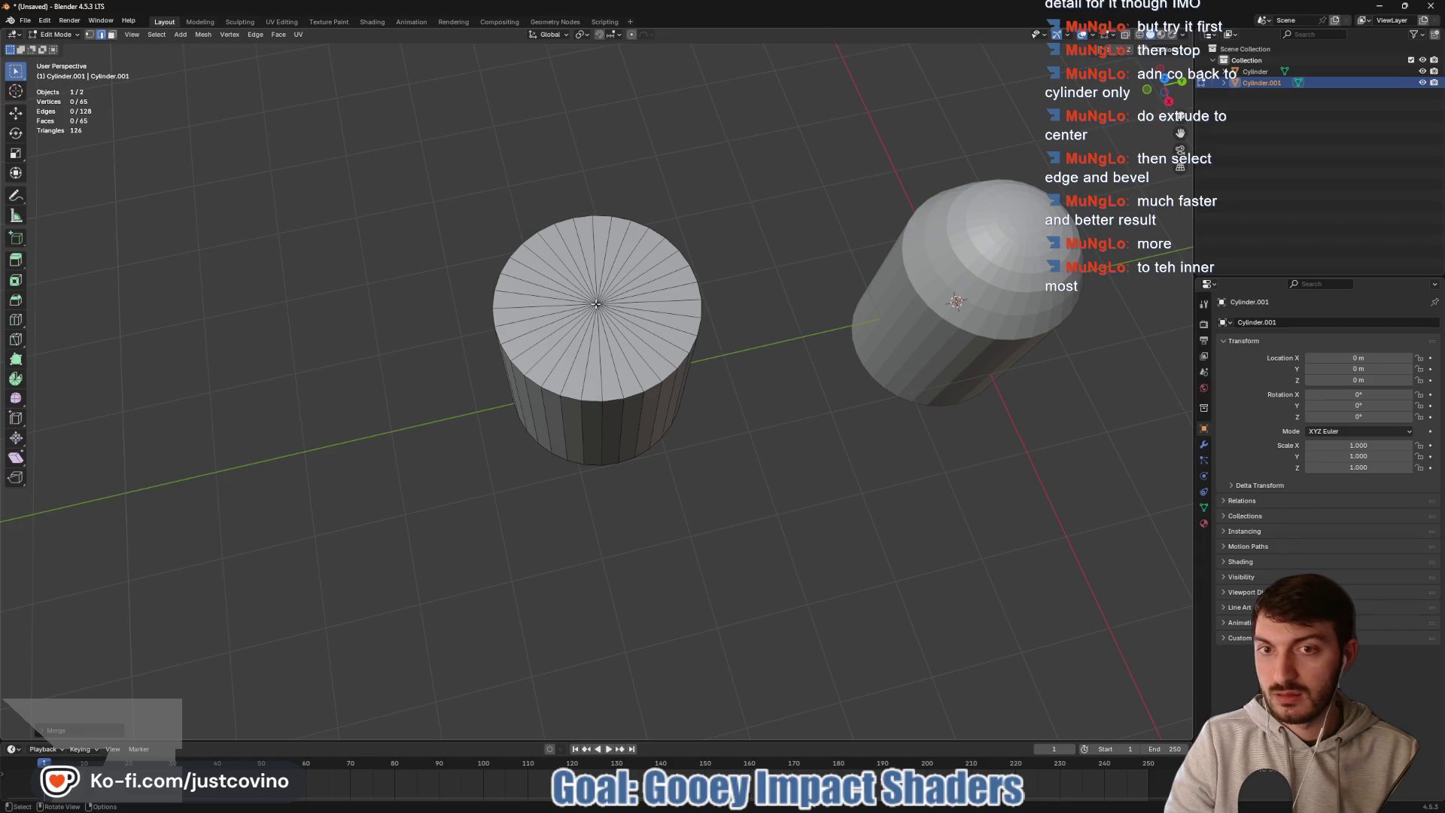
{"action": "left_click", "coordinate": [598, 303]}
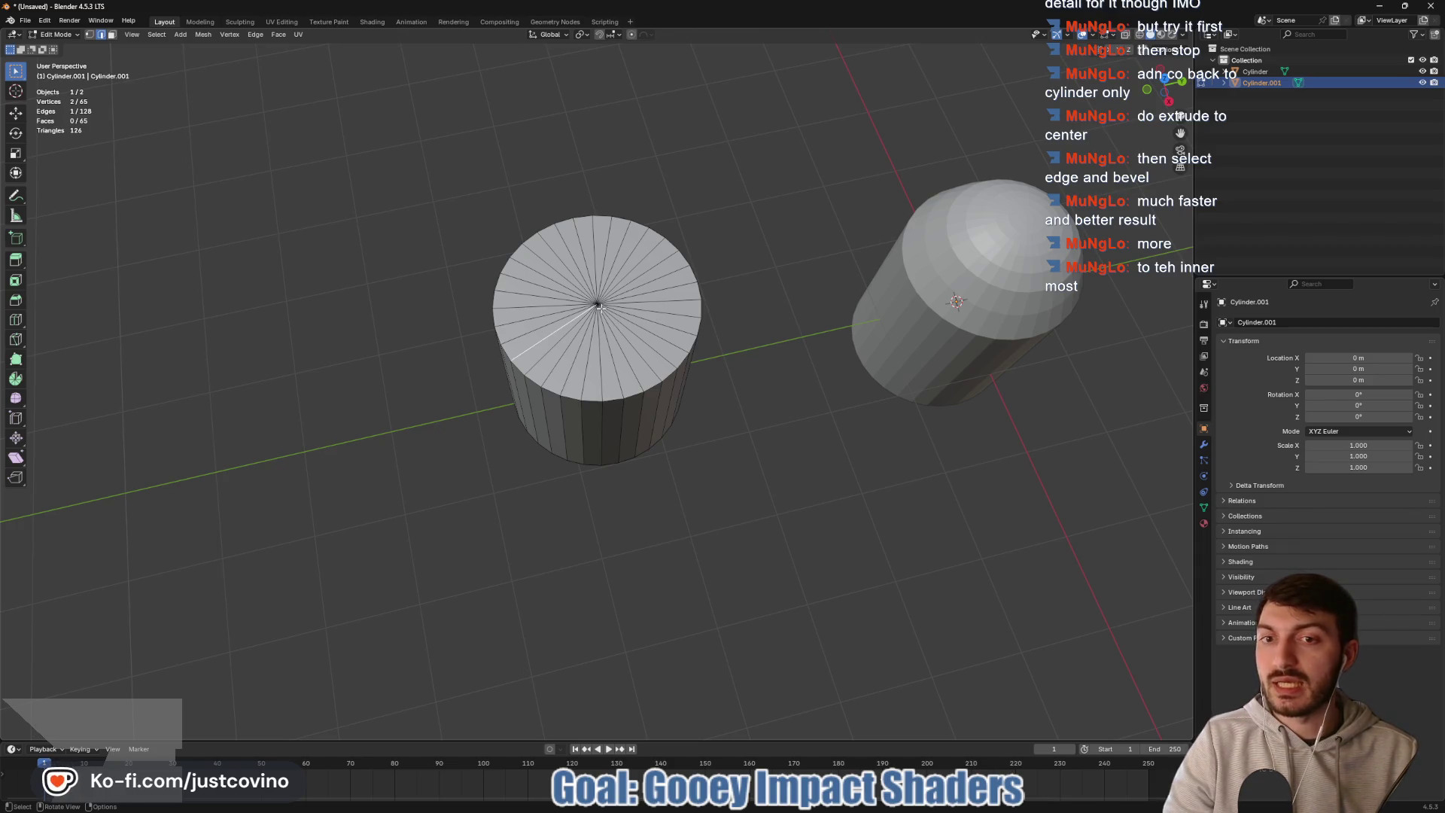
{"action": "key", "text": "1"}
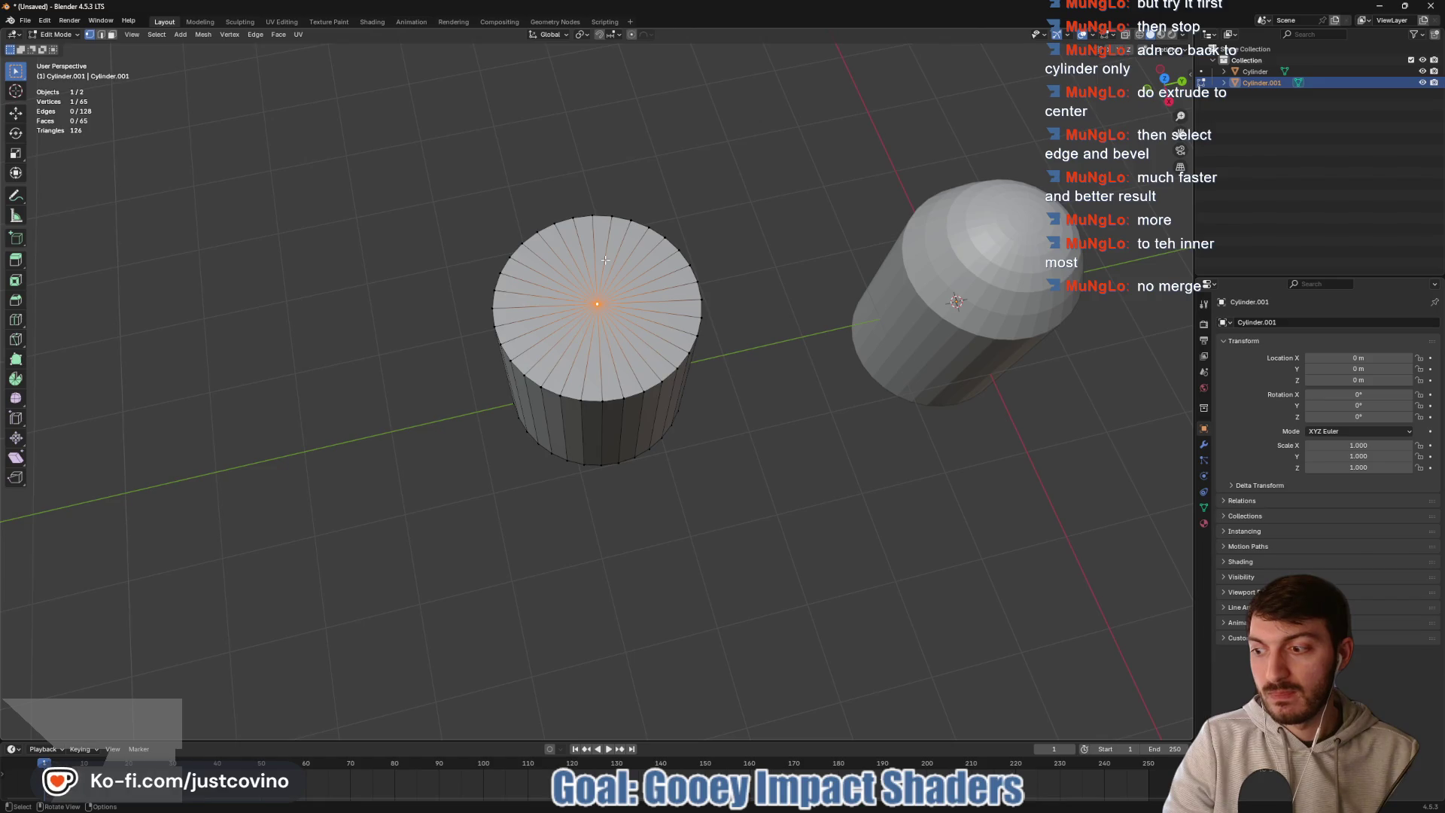
- Undo the merge, shrink the inner ring to a tiny hole, and select the outer rim loop
{"action": "key", "text": "ctrl+z"}
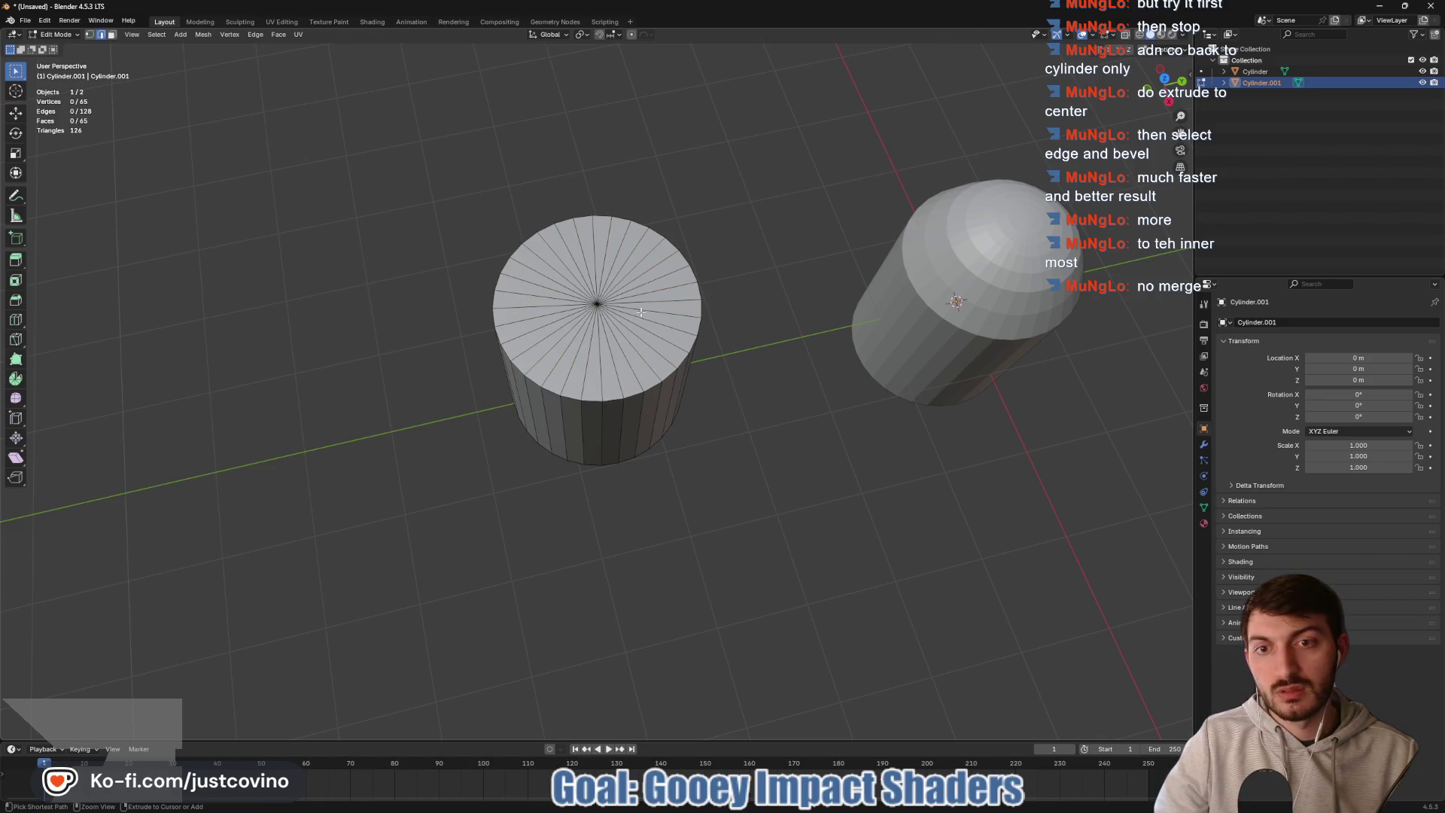
{"action": "scroll", "coordinate": [641, 312], "scroll_direction": "up", "scroll_amount": 5}
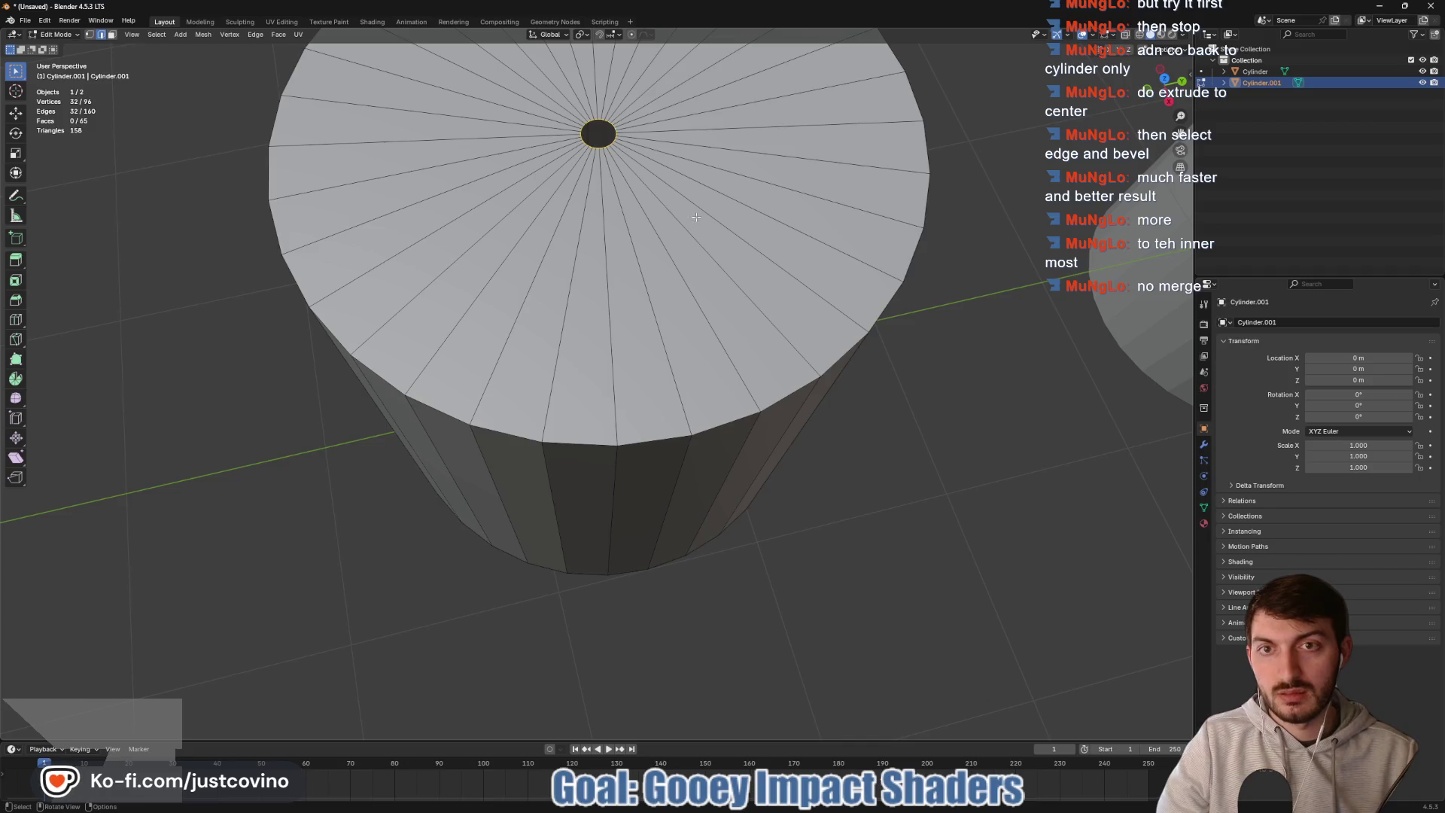
{"action": "key", "text": "s"}
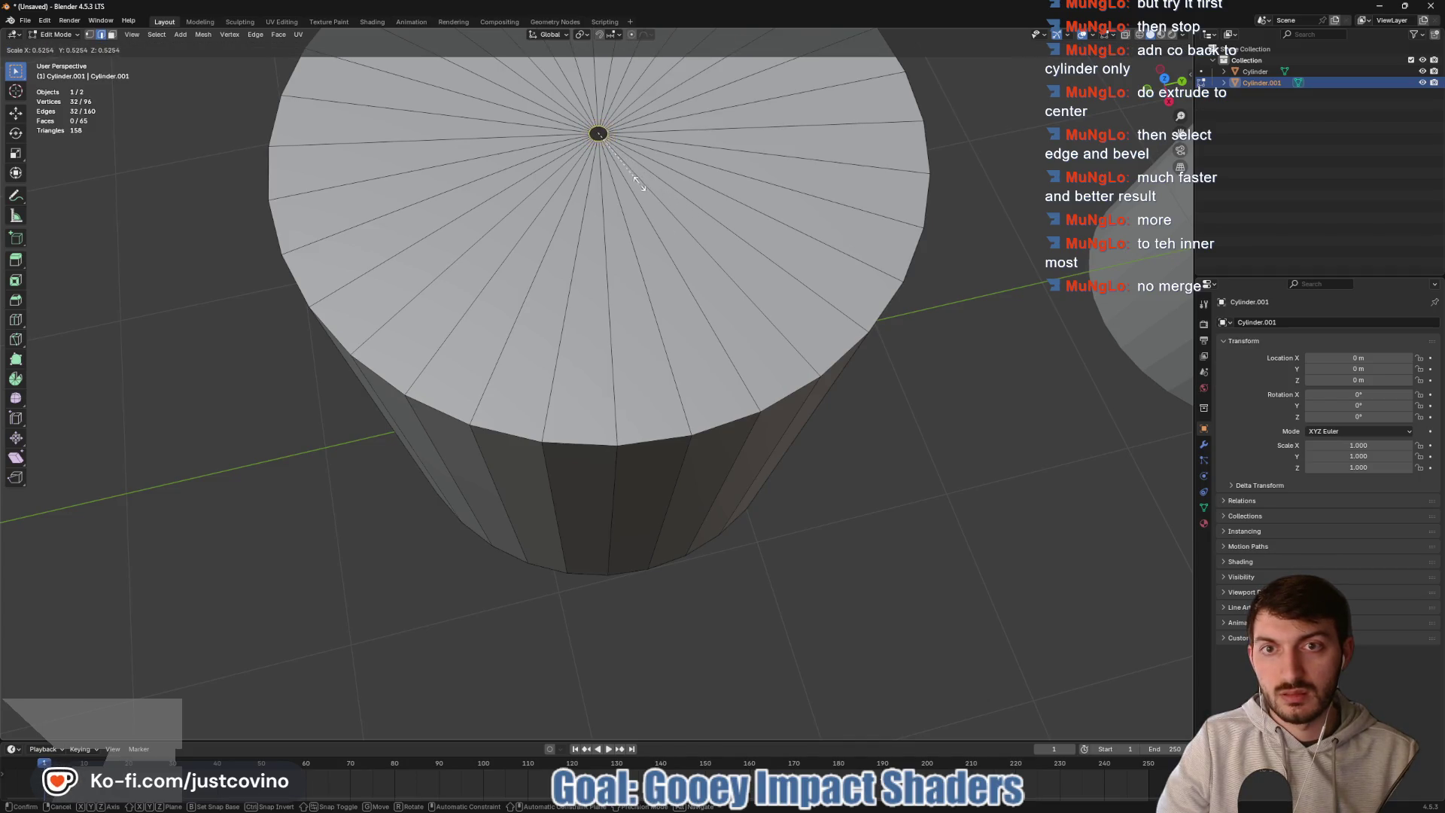
{"action": "left_click", "coordinate": [625, 170]}
{"action": "scroll", "coordinate": [683, 248], "scroll_direction": "down", "scroll_amount": 2}
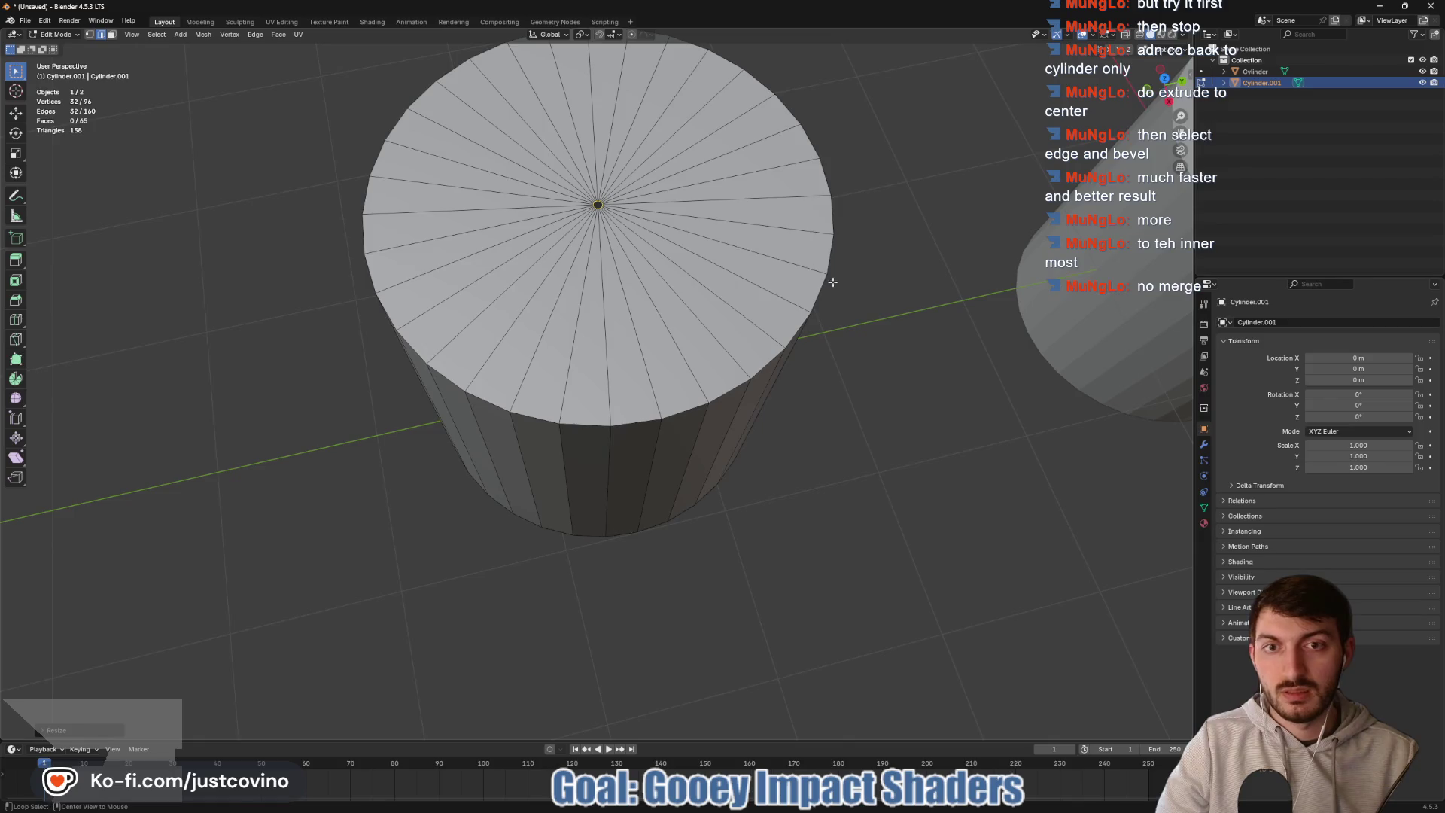
{"action": "left_click", "coordinate": [817, 296], "text": "alt"}
- Add the inner ring to the selection, try a bevel, and cancel it
{"action": "left_click", "coordinate": [600, 210], "text": "alt+shift"}
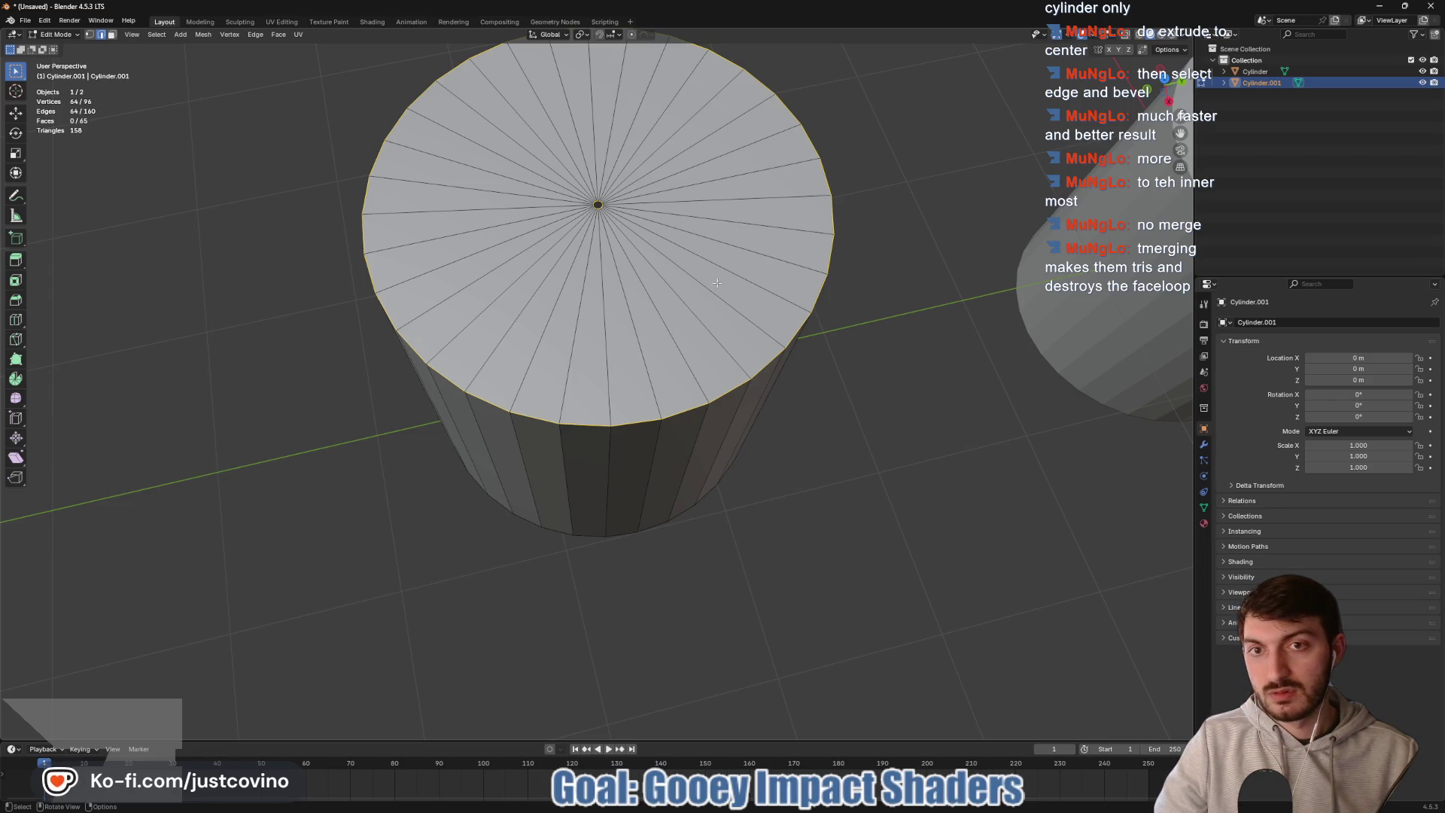
{"action": "scroll", "coordinate": [873, 281], "scroll_direction": "down", "scroll_amount": 5}
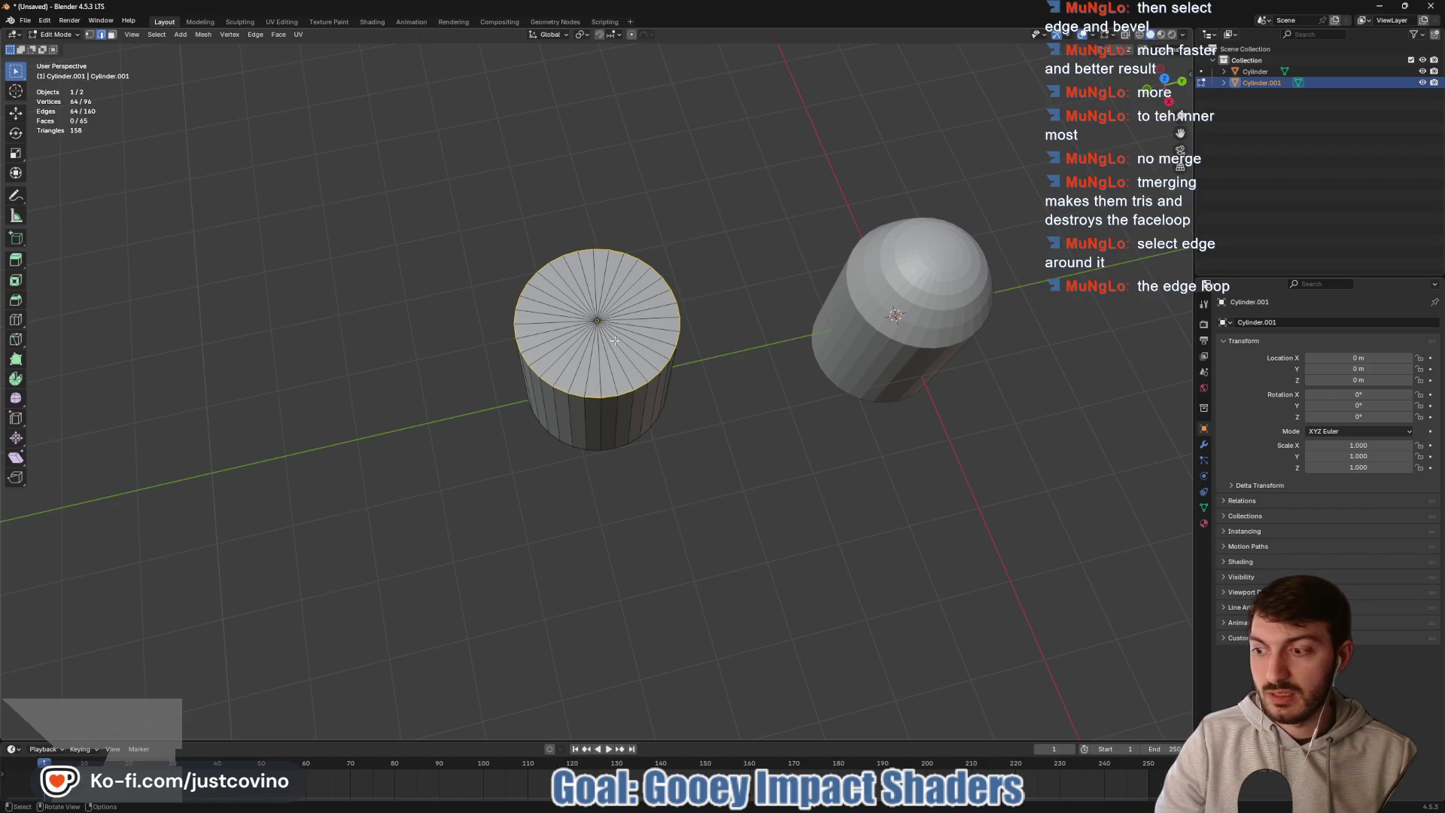
{"action": "scroll", "coordinate": [669, 241], "scroll_direction": "up", "scroll_amount": 8}
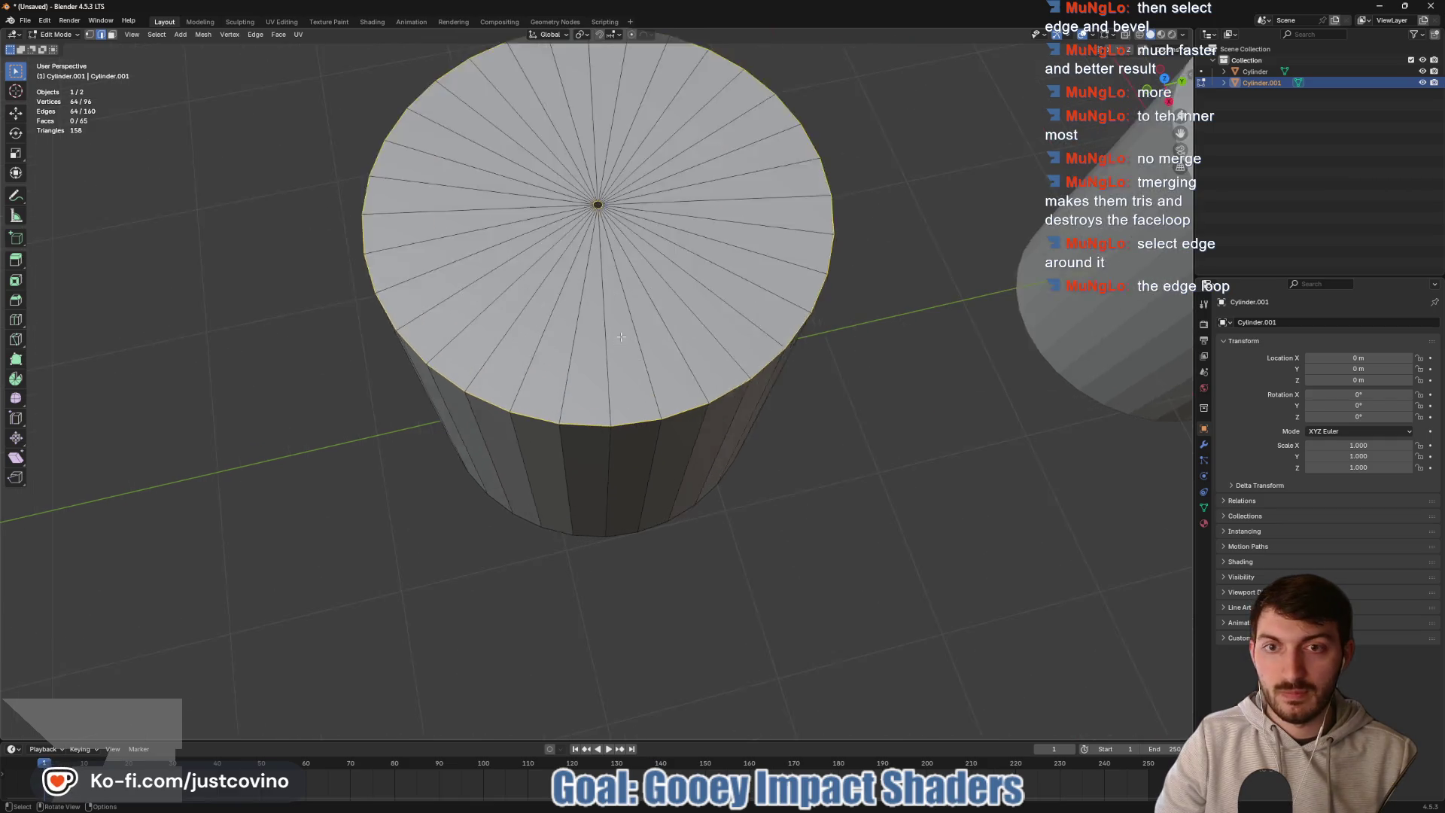
{"action": "mouse_move", "coordinate": [641, 269]}
{"action": "left_mouse_down"}
{"action": "mouse_move", "coordinate": [742, 259]}
{"action": "mouse_move", "coordinate": [627, 364]}
{"action": "left_mouse_up"}
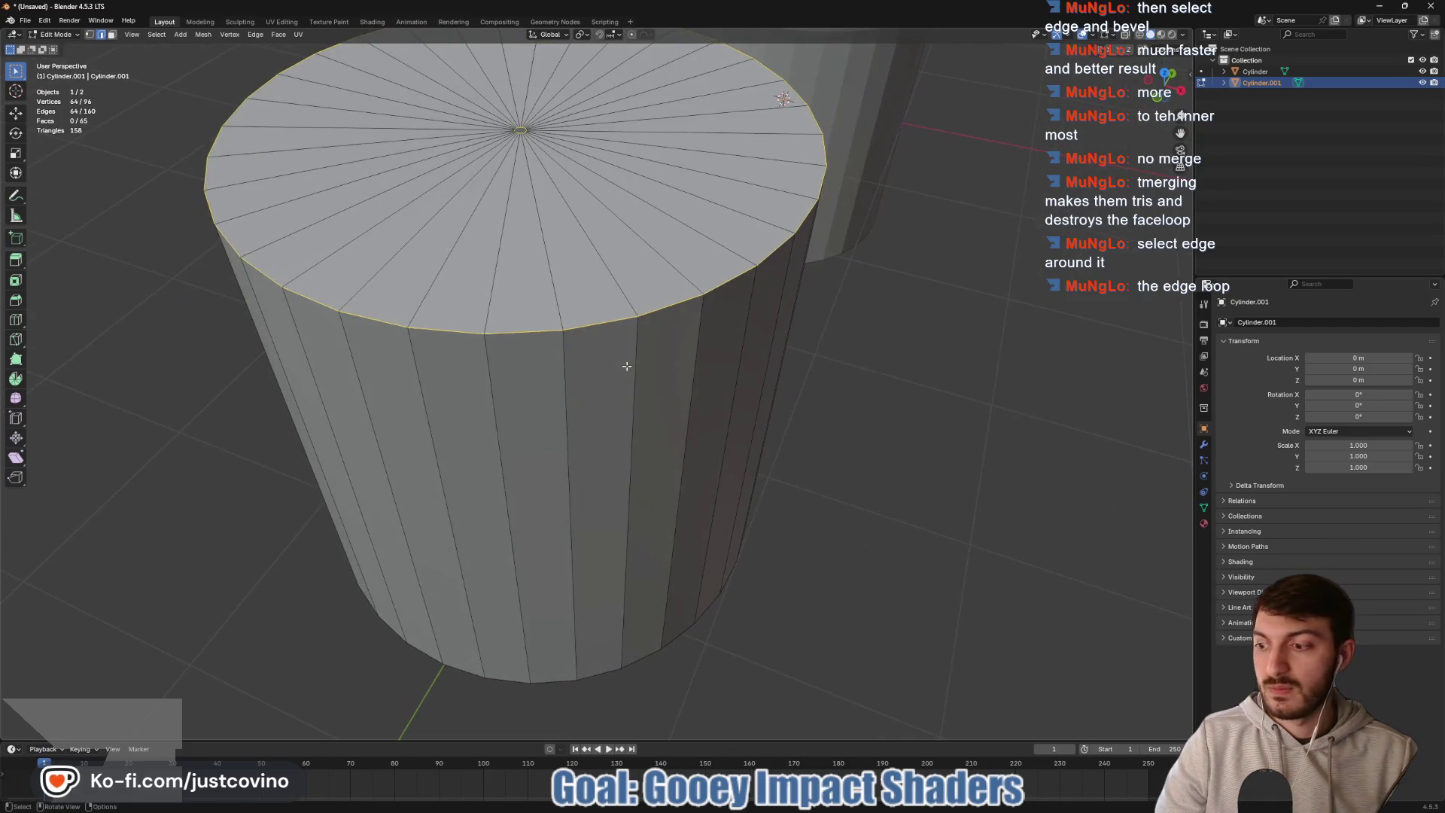
{"action": "scroll", "coordinate": [628, 273], "scroll_direction": "down", "scroll_amount": 2}
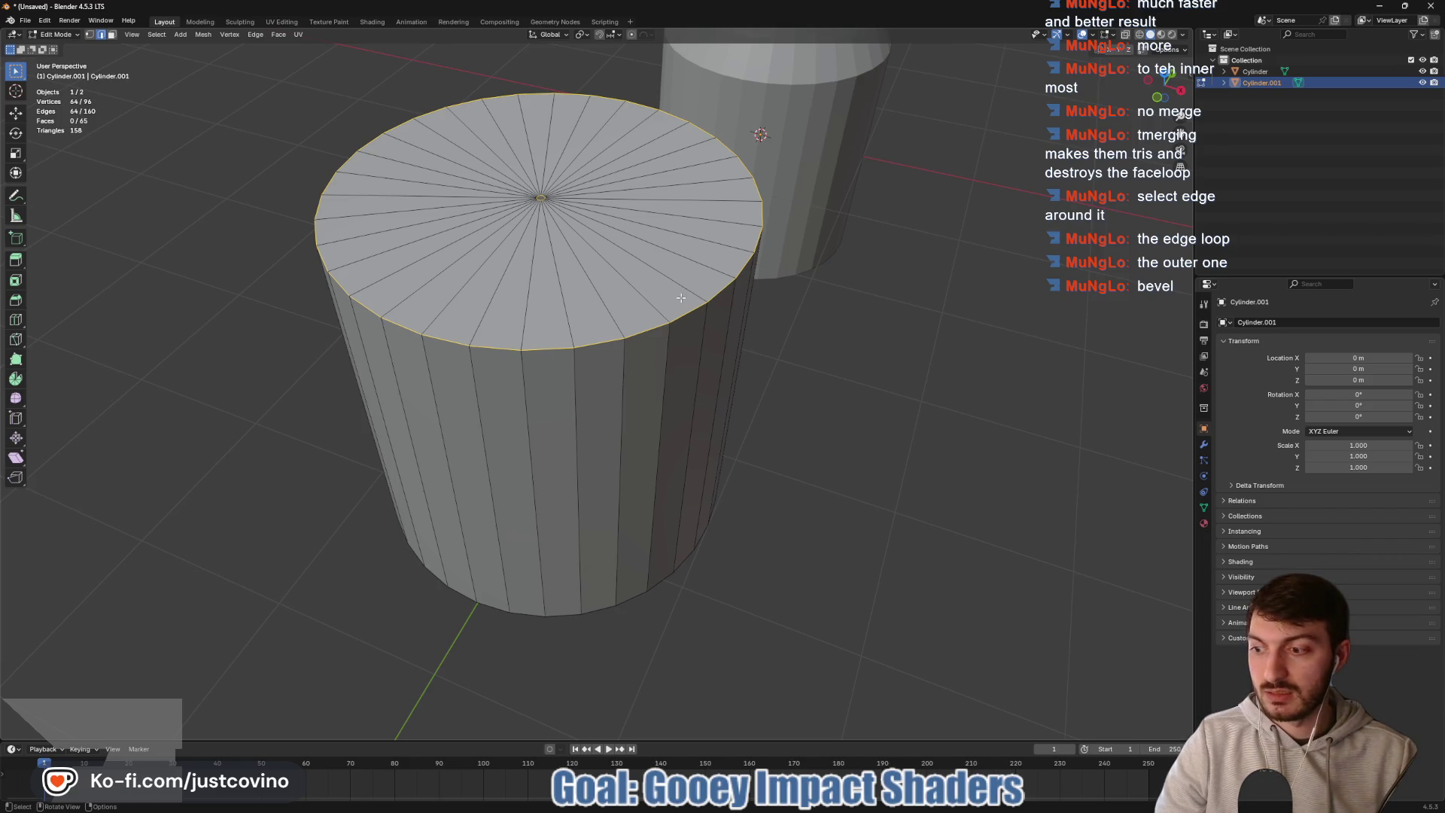
{"action": "key", "text": "ctrl+b"}
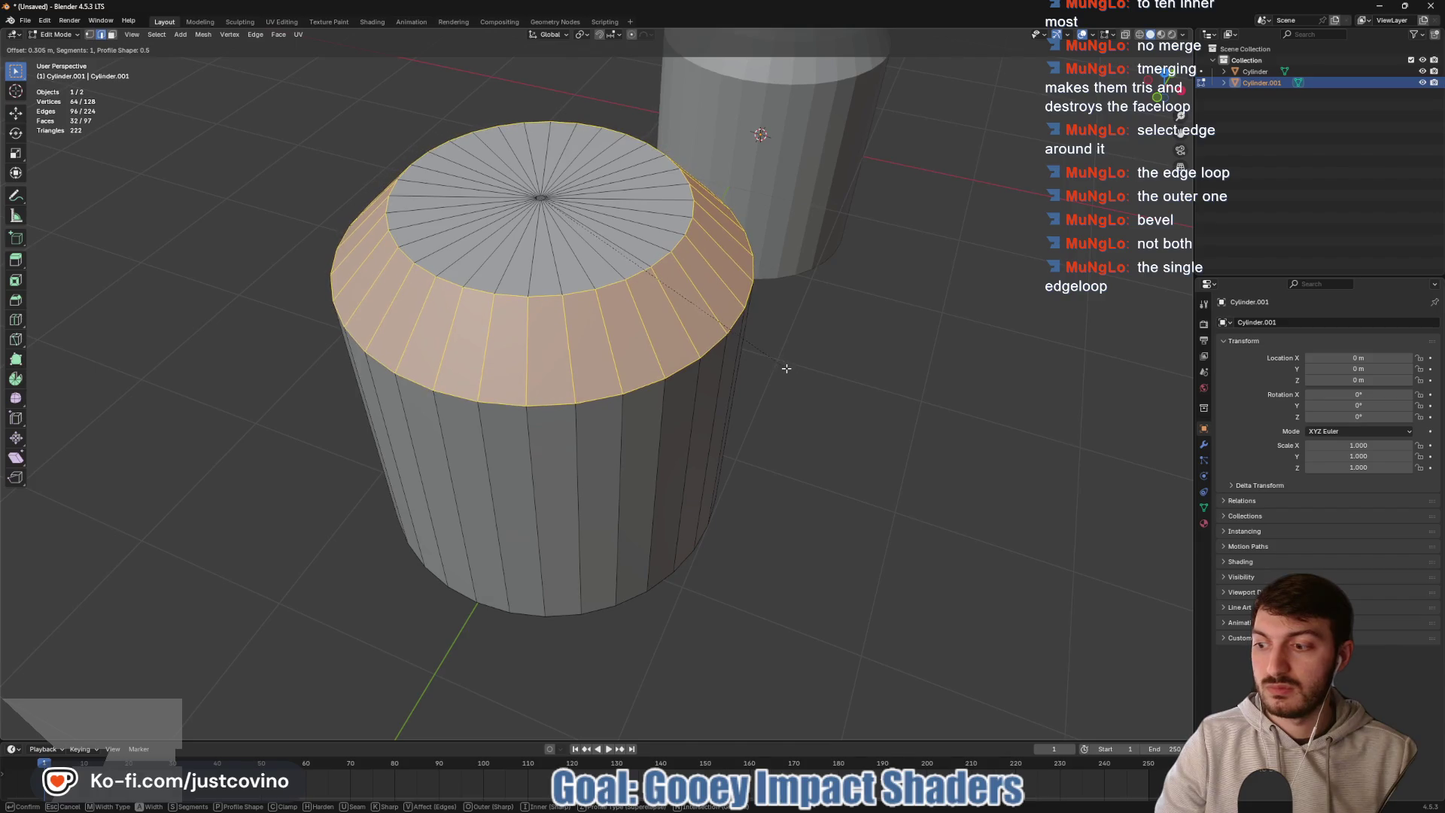
{"action": "key", "text": "Escape"}
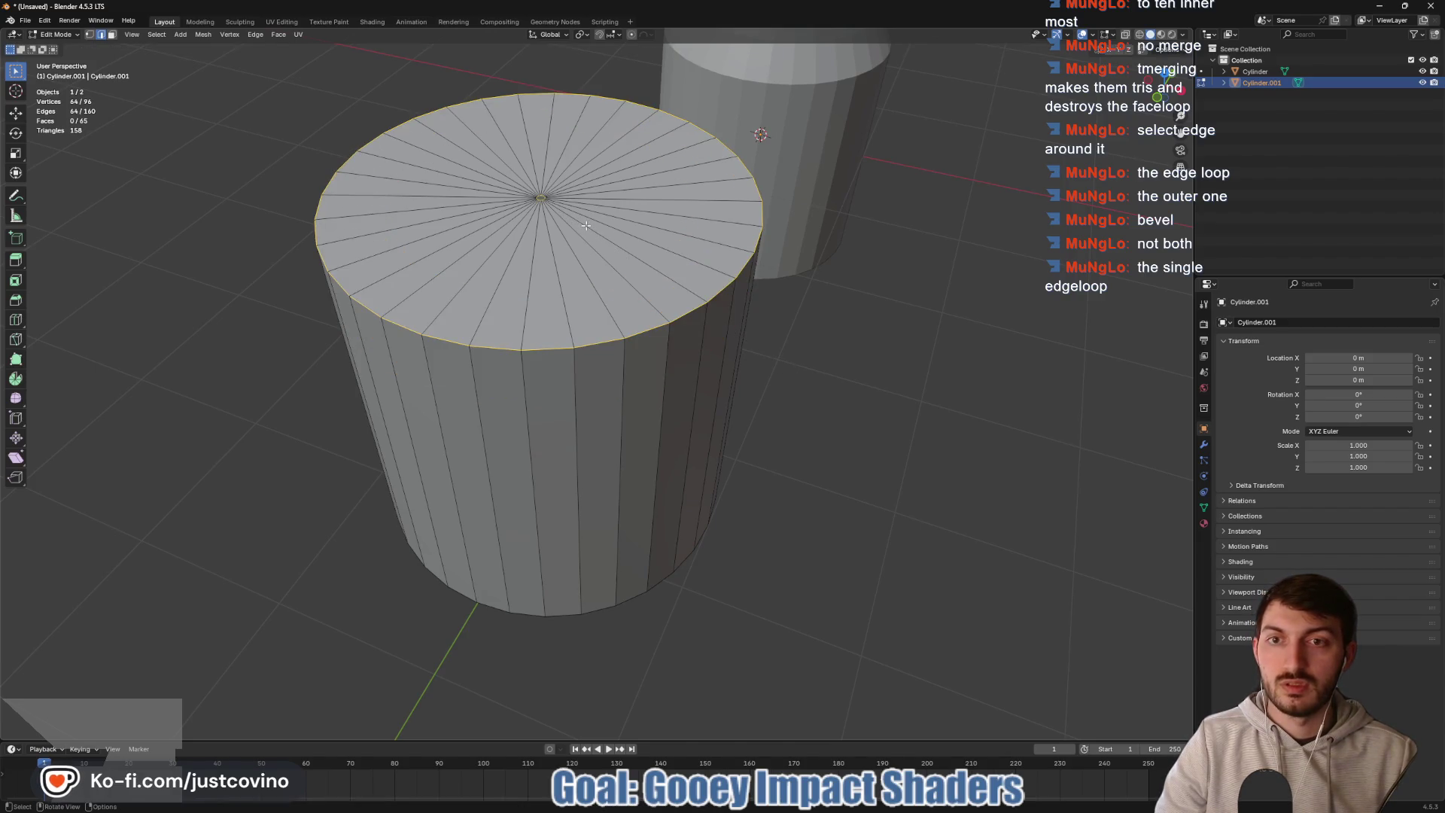
- Reselect only the outer rim loop and start bevelling it
{"action": "left_click", "coordinate": [804, 266]}
{"action": "left_click", "coordinate": [732, 278], "text": "alt"}
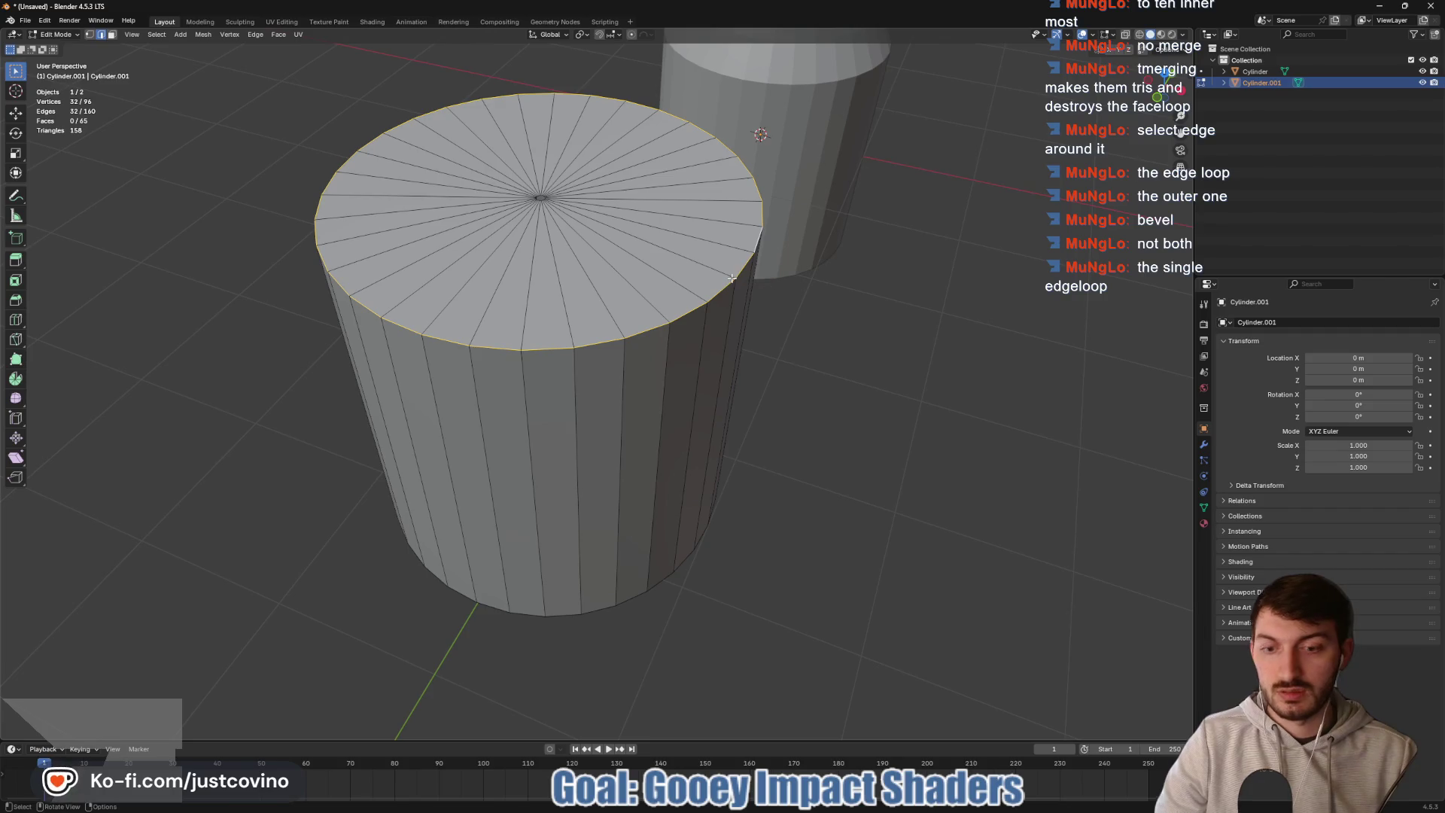
{"action": "key", "text": "ctrl+b"}
{"action": "scroll", "coordinate": [742, 285], "scroll_direction": "up", "scroll_amount": 1}
{"action": "scroll", "coordinate": [752, 293], "scroll_direction": "up", "scroll_amount": 1}
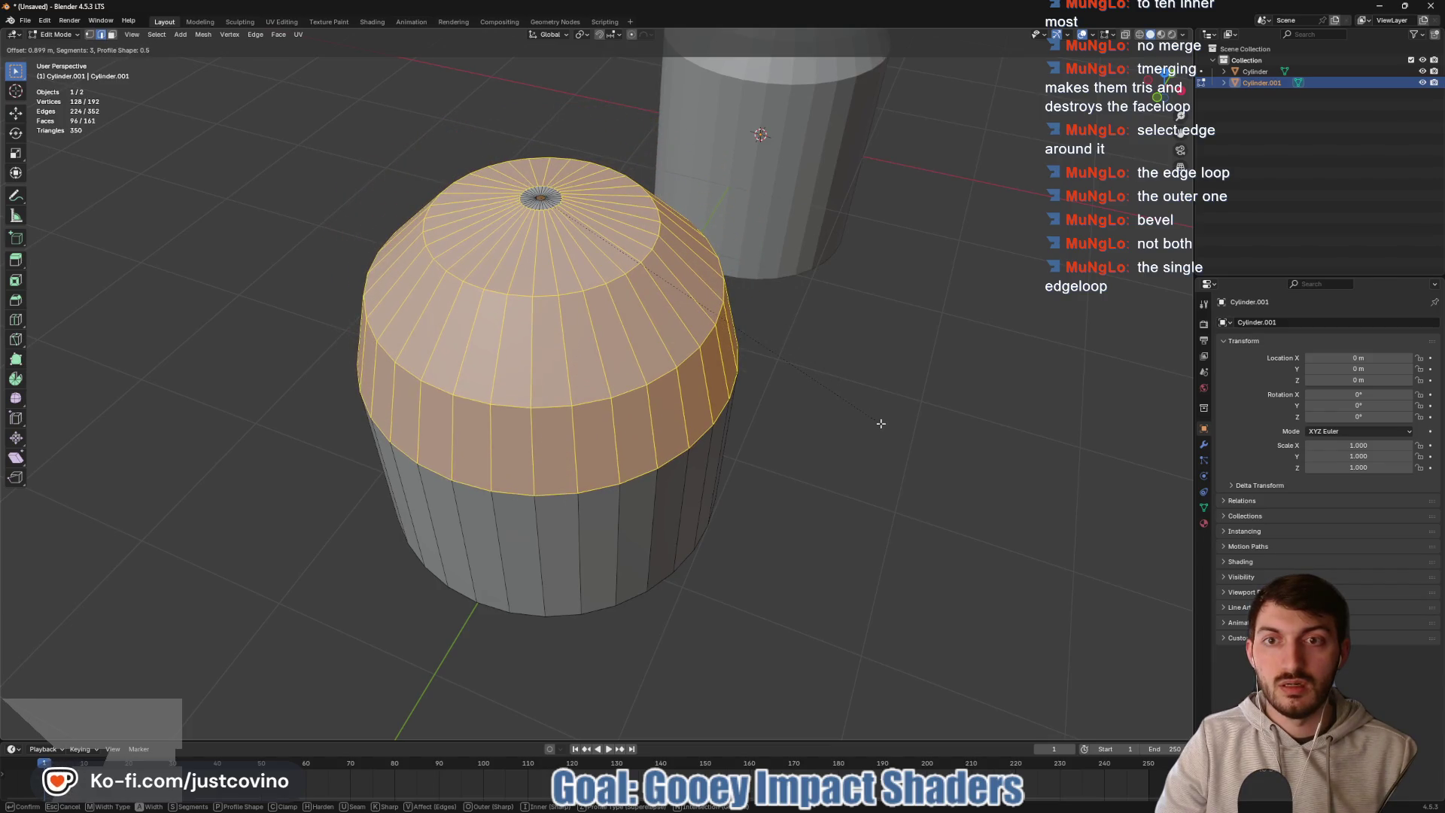
{"action": "scroll", "coordinate": [881, 423], "scroll_direction": "up", "scroll_amount": 1}
{"action": "scroll", "coordinate": [879, 423], "scroll_direction": "up", "scroll_amount": 1}
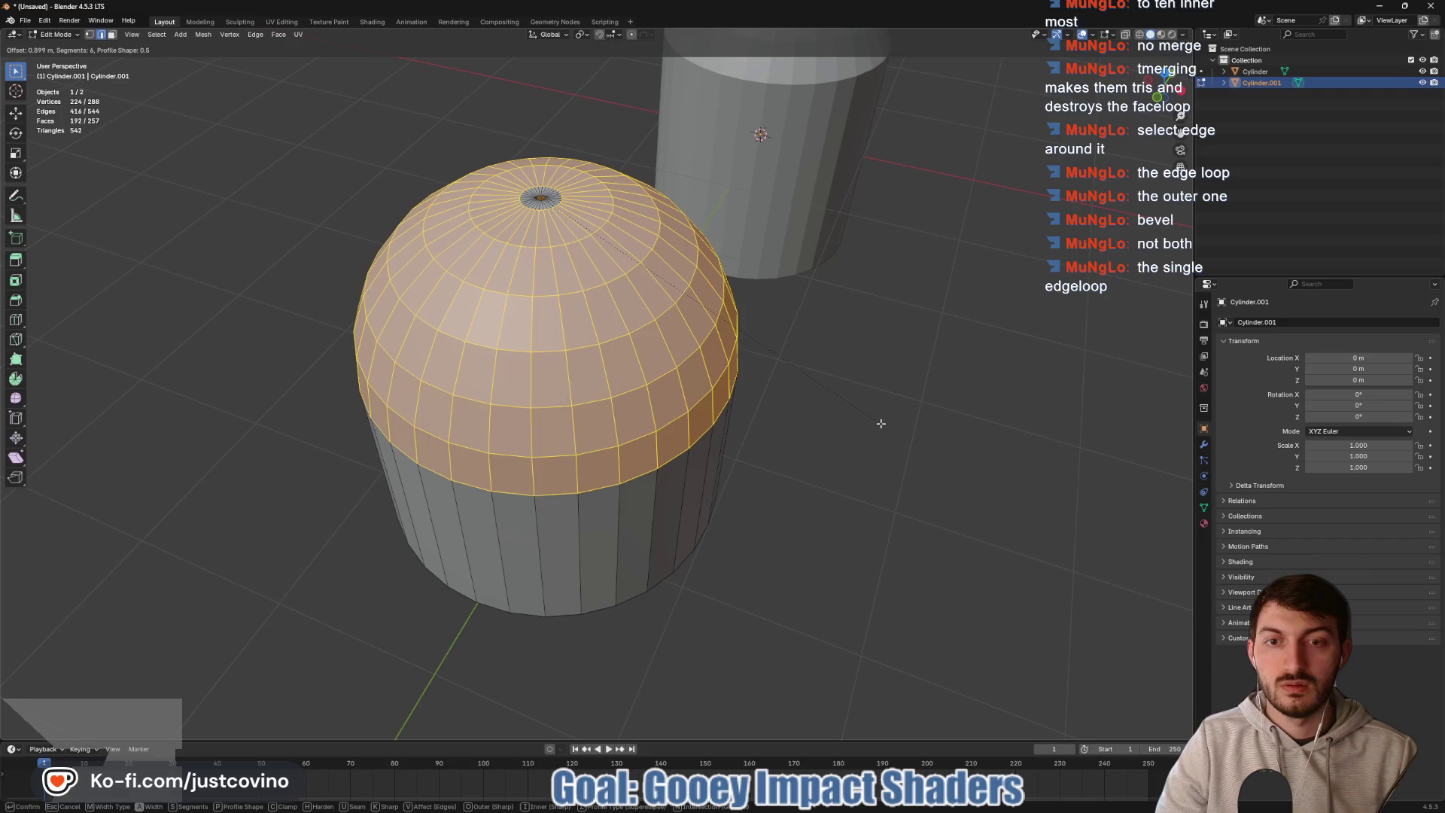
{"action": "scroll", "coordinate": [865, 420], "scroll_direction": "up", "scroll_amount": 1}
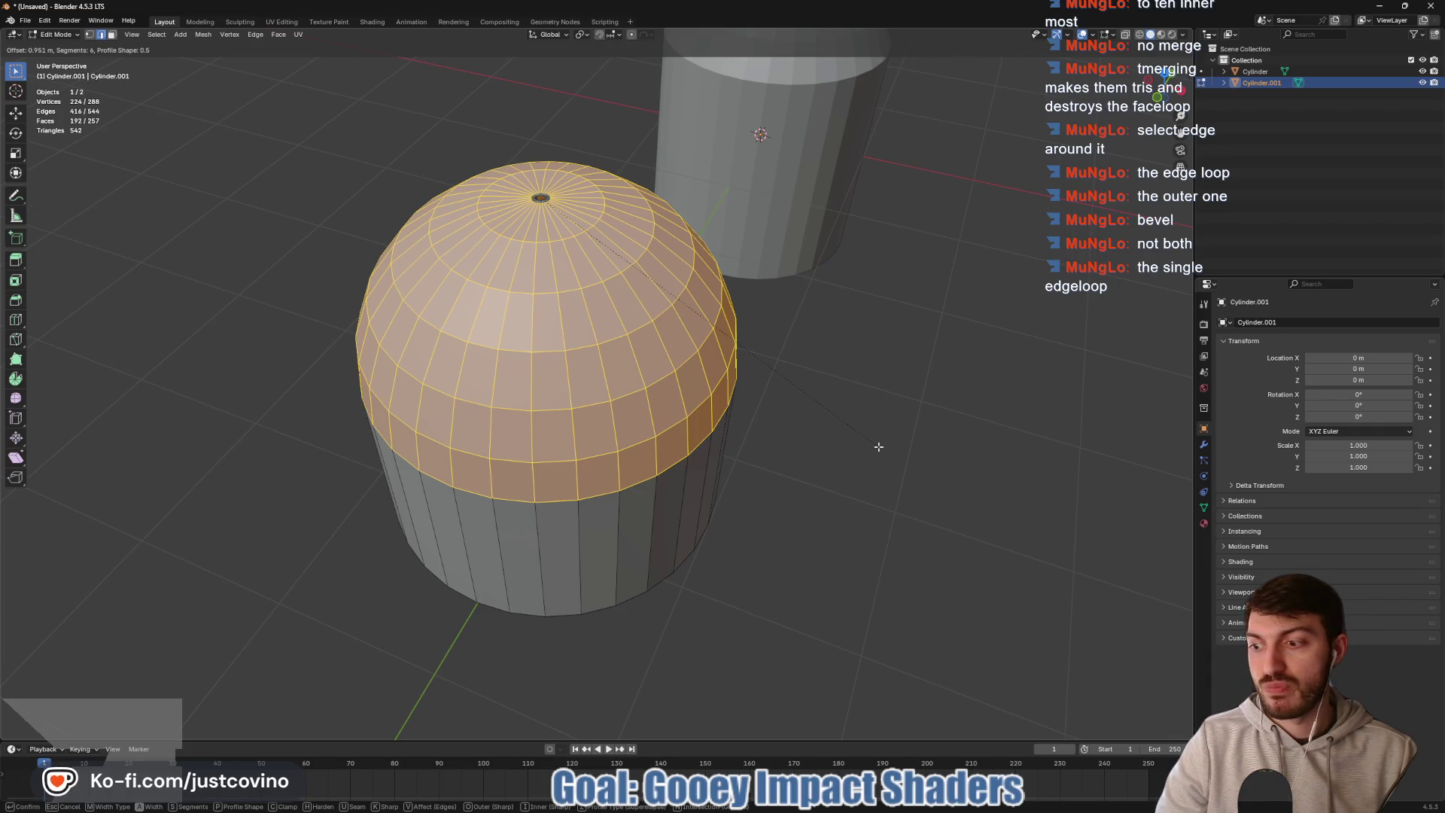
{"action": "left_click", "coordinate": [879, 447]}
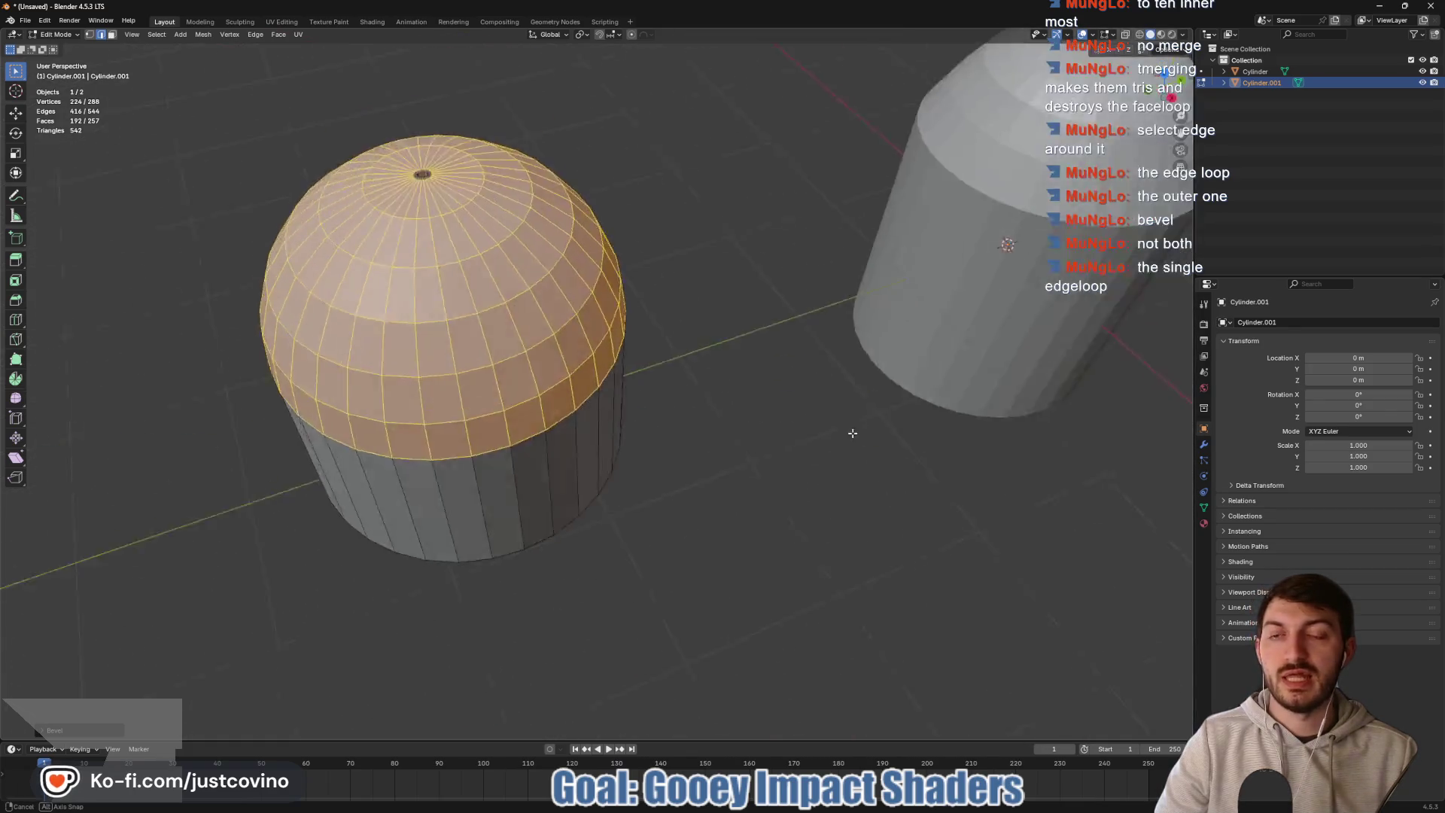
{"action": "scroll", "coordinate": [851, 432], "scroll_direction": "up", "scroll_amount": 6}
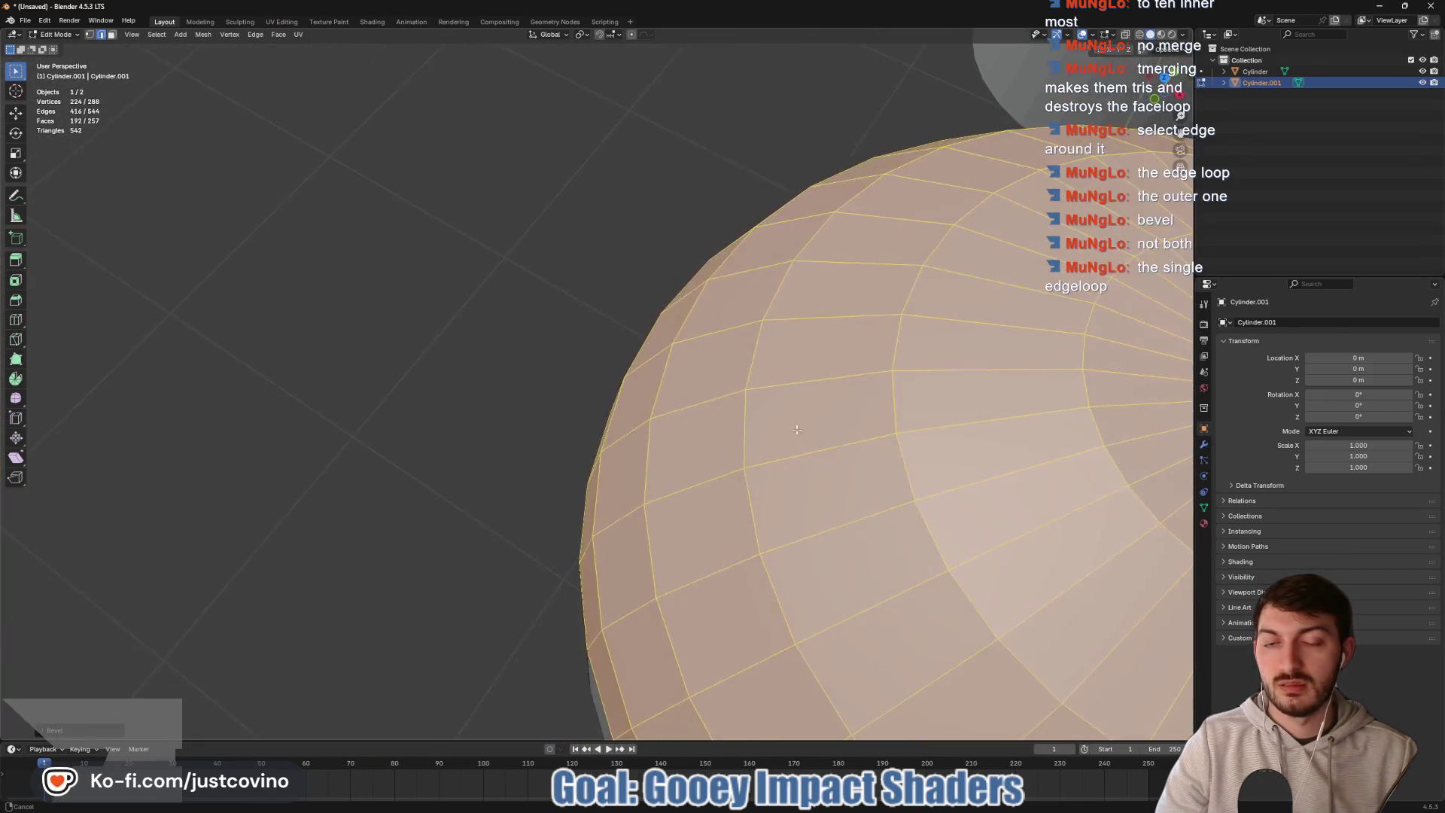
{"action": "key", "text": "KP_7"}
{"action": "scroll", "coordinate": [691, 438], "scroll_direction": "up", "scroll_amount": 3}
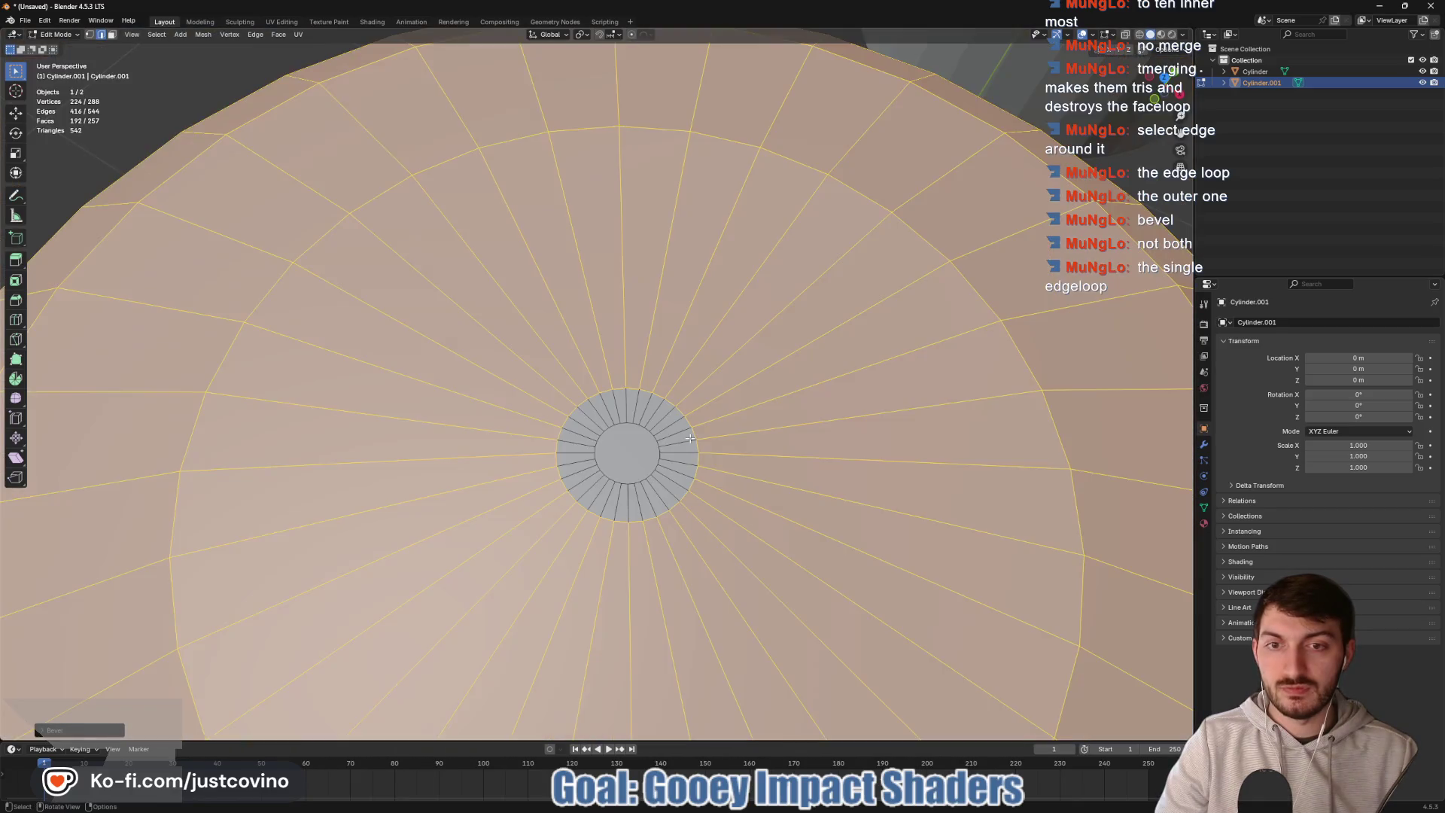
{"action": "mouse_move", "coordinate": [716, 459]}
{"action": "left_mouse_down"}
{"action": "mouse_move", "coordinate": [716, 446]}
{"action": "mouse_move", "coordinate": [727, 455]}
{"action": "left_mouse_up"}
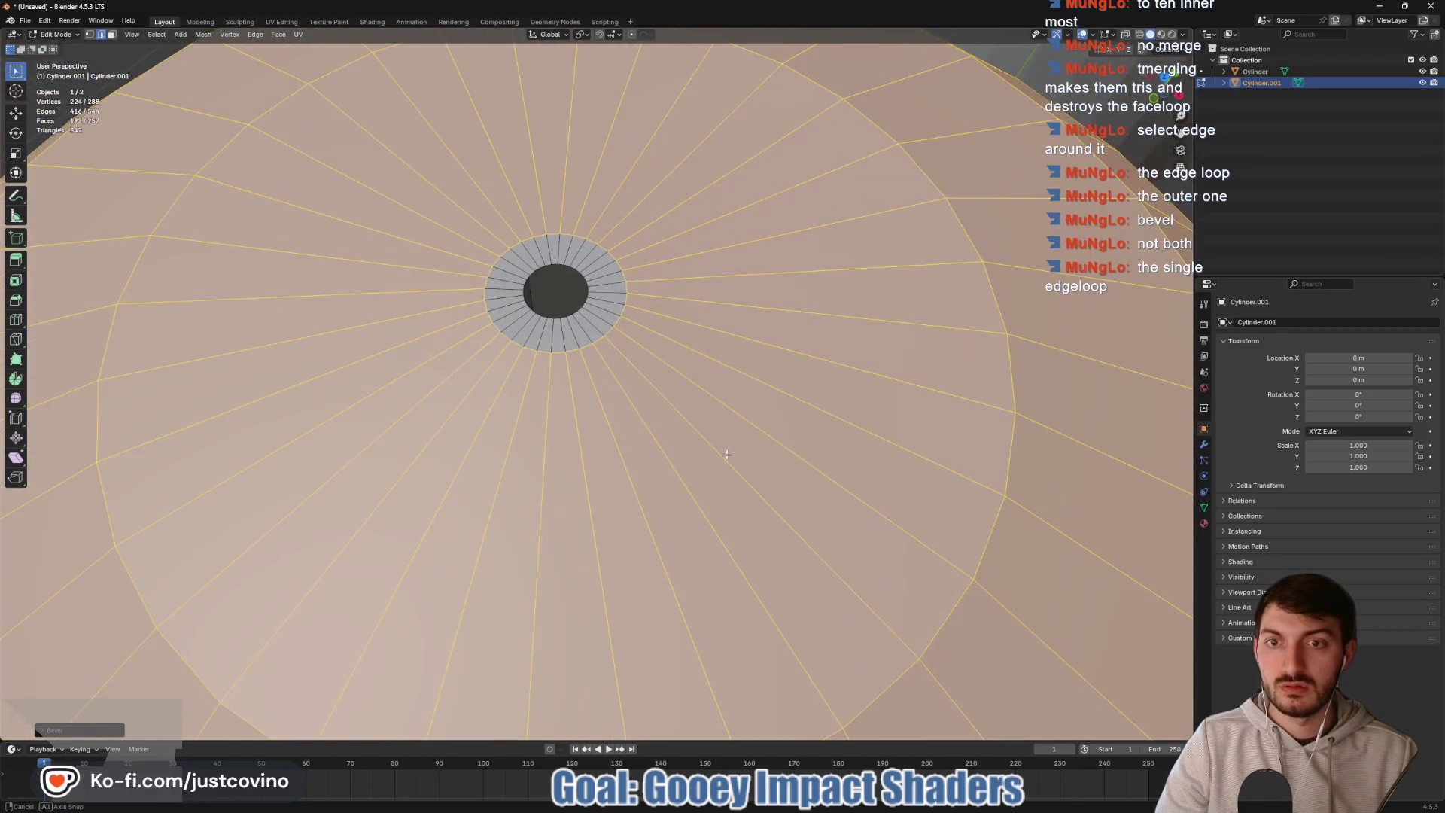
{"action": "scroll", "coordinate": [655, 411], "scroll_direction": "down", "scroll_amount": 5}
{"action": "left_click_drag", "start_coordinate": [655, 411], "coordinate": [648, 392]}
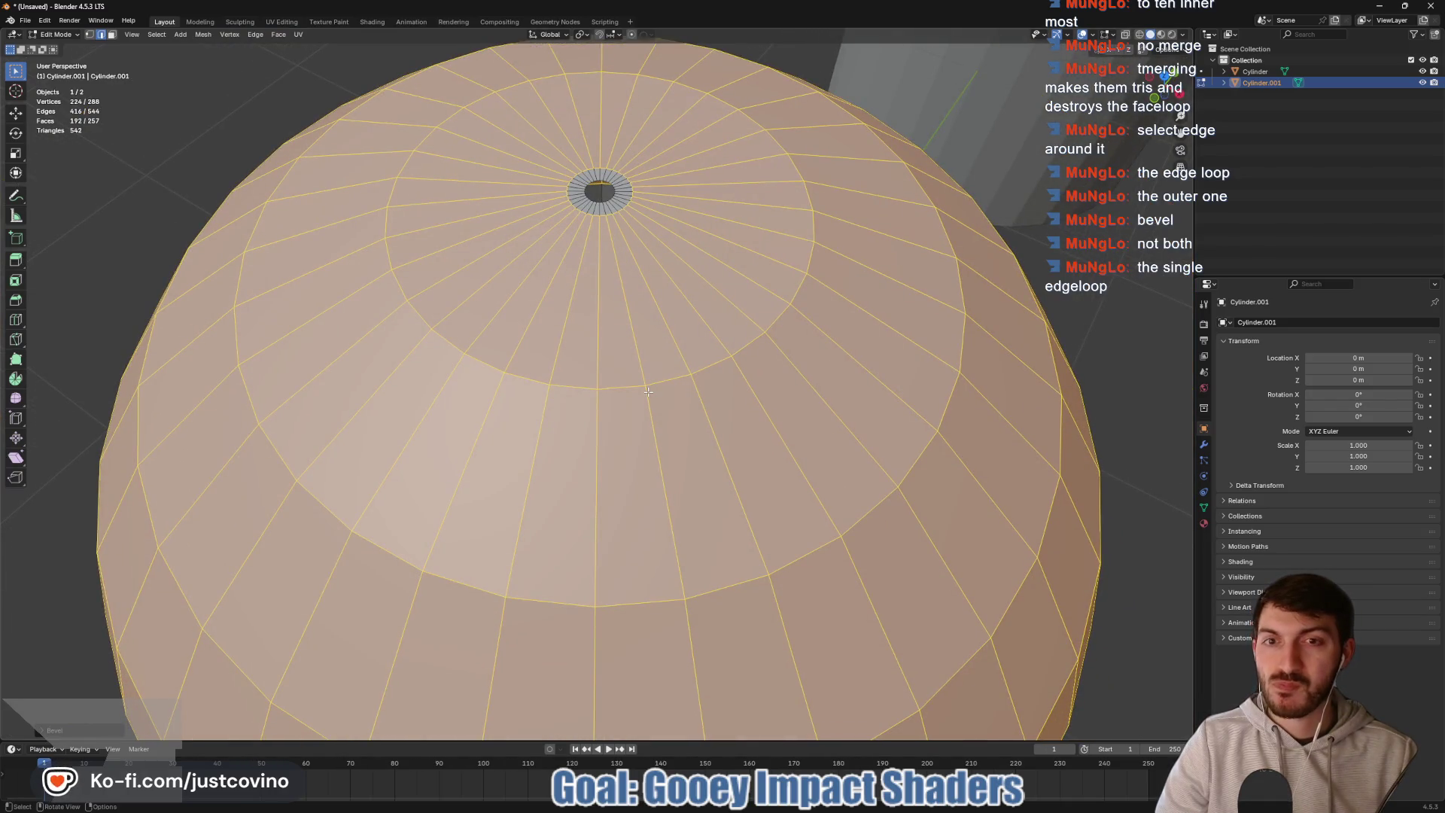
{"action": "scroll", "coordinate": [829, 367], "scroll_direction": "down", "scroll_amount": 8}
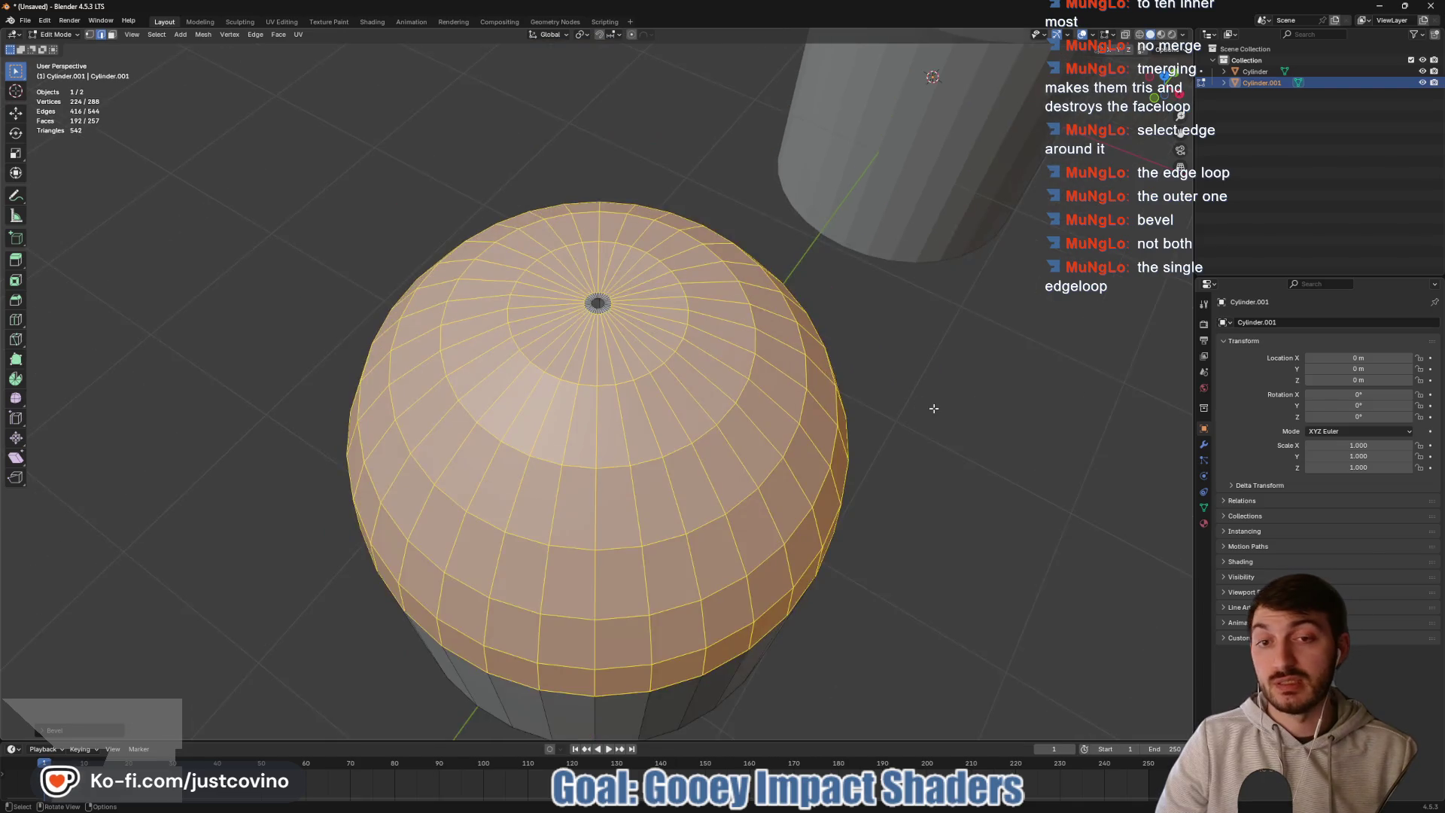
{"action": "left_click", "coordinate": [865, 412]}
{"action": "mouse_move", "coordinate": [867, 406]}
{"action": "left_mouse_down"}
{"action": "mouse_move", "coordinate": [816, 355]}
{"action": "mouse_move", "coordinate": [821, 278]}
{"action": "mouse_move", "coordinate": [827, 291]}
{"action": "left_mouse_up"}
{"action": "mouse_move", "coordinate": [642, 342]}
{"action": "left_mouse_down"}
{"action": "mouse_move", "coordinate": [718, 506]}
{"action": "mouse_move", "coordinate": [634, 479]}
{"action": "left_mouse_up"}
{"action": "scroll", "coordinate": [661, 474], "scroll_direction": "up", "scroll_amount": 8}
{"action": "left_click_drag", "start_coordinate": [628, 337], "coordinate": [655, 343]}
- Delete the faces around the pole's edge loop, then undo that deletion
{"action": "scroll", "coordinate": [662, 345], "scroll_direction": "up", "scroll_amount": 3}
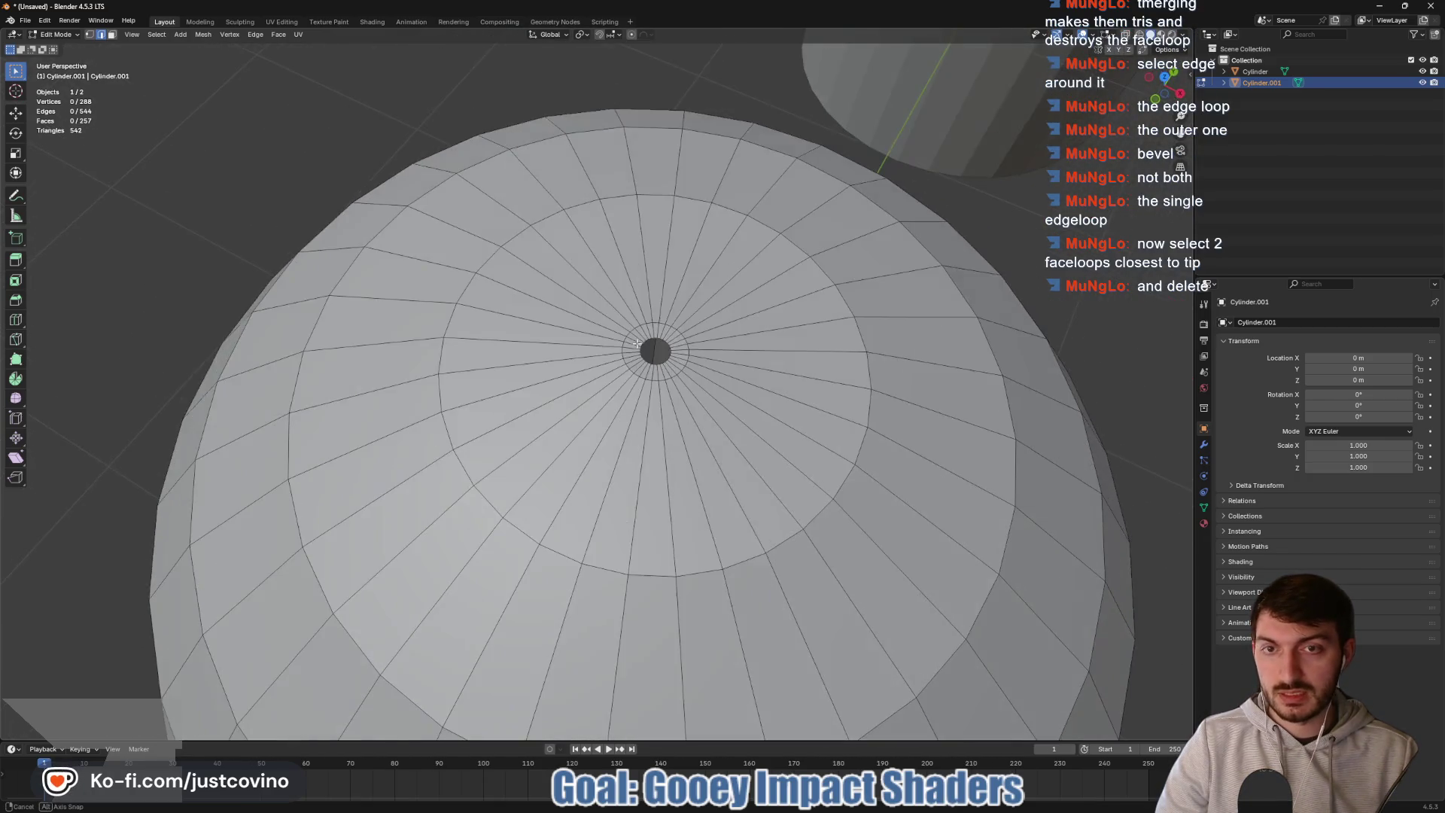
{"action": "key", "text": "2"}
{"action": "left_click", "coordinate": [684, 338], "text": "alt"}
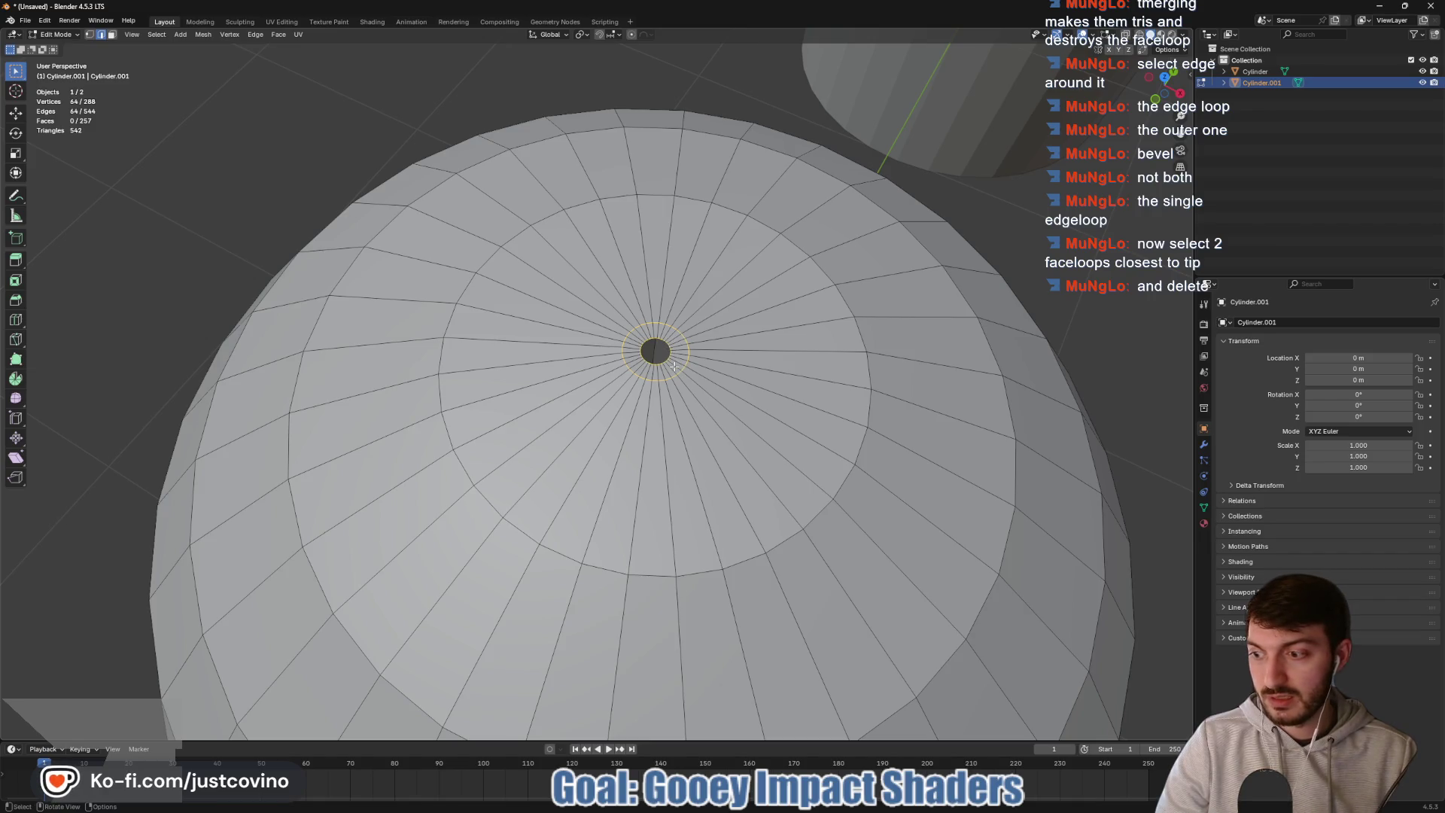
{"action": "key", "text": "x"}
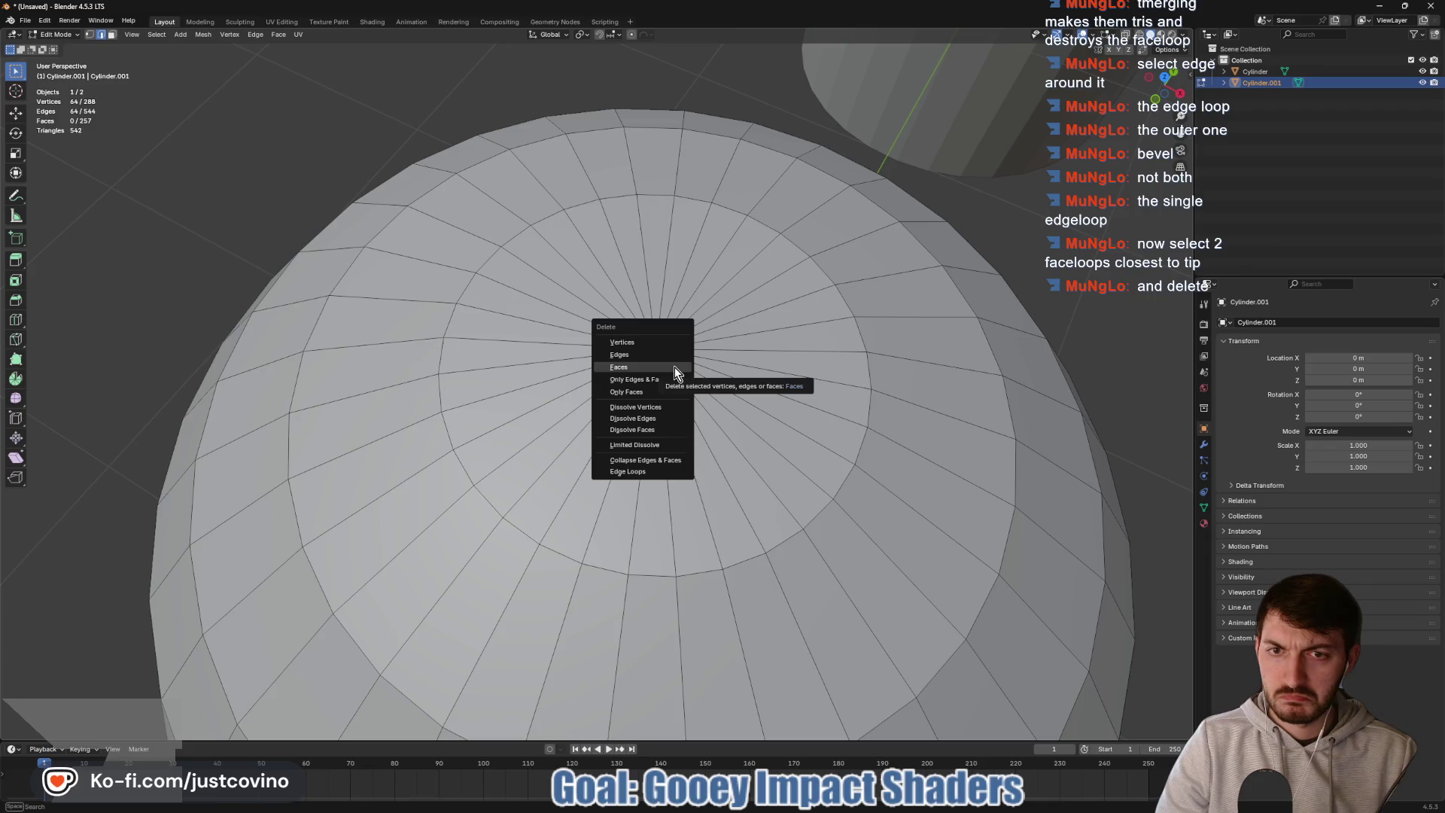
{"action": "left_click", "coordinate": [663, 351]}
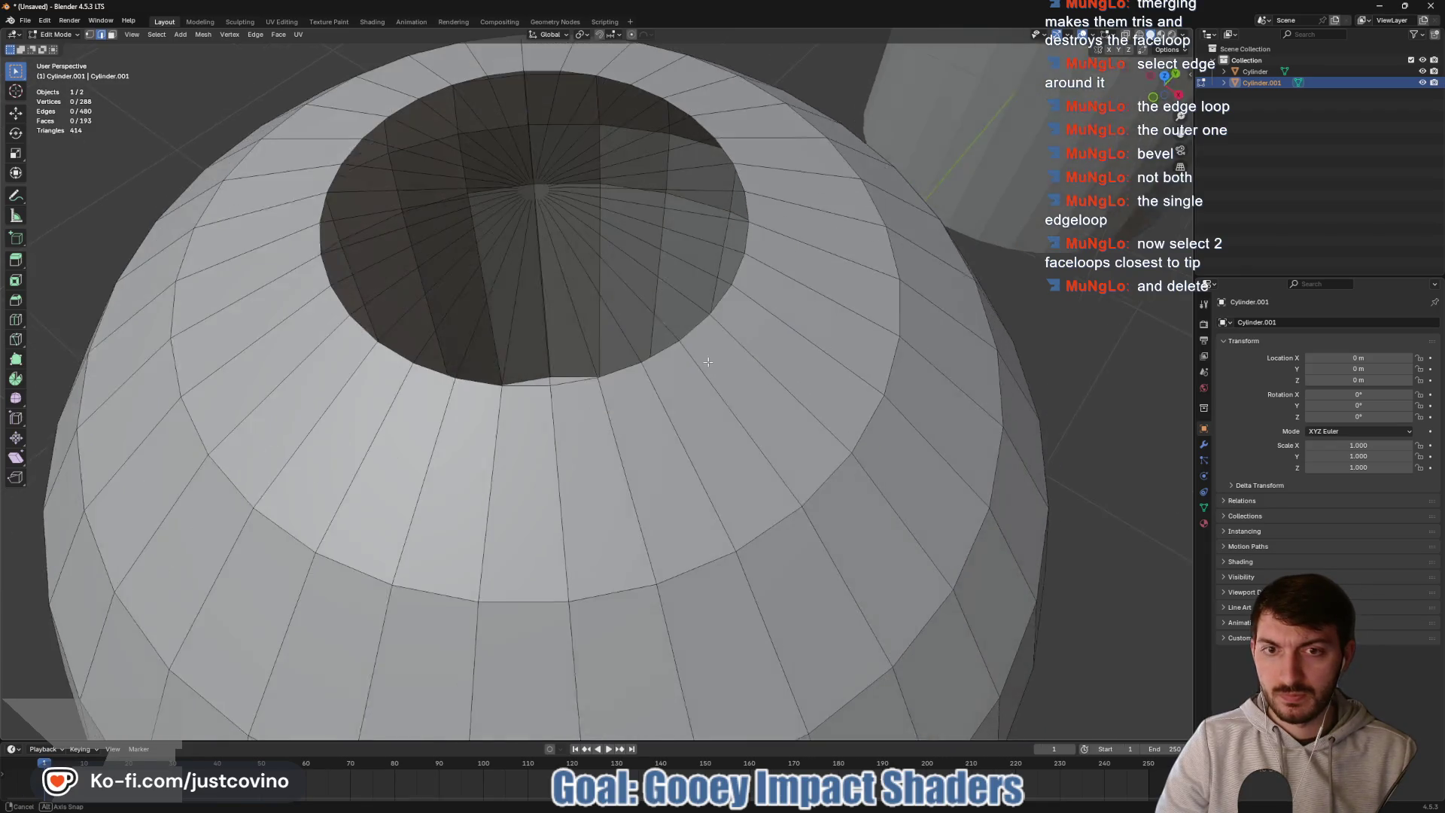
{"action": "left_click_drag", "start_coordinate": [708, 362], "coordinate": [718, 361]}
{"action": "key", "text": "ctrl+z"}
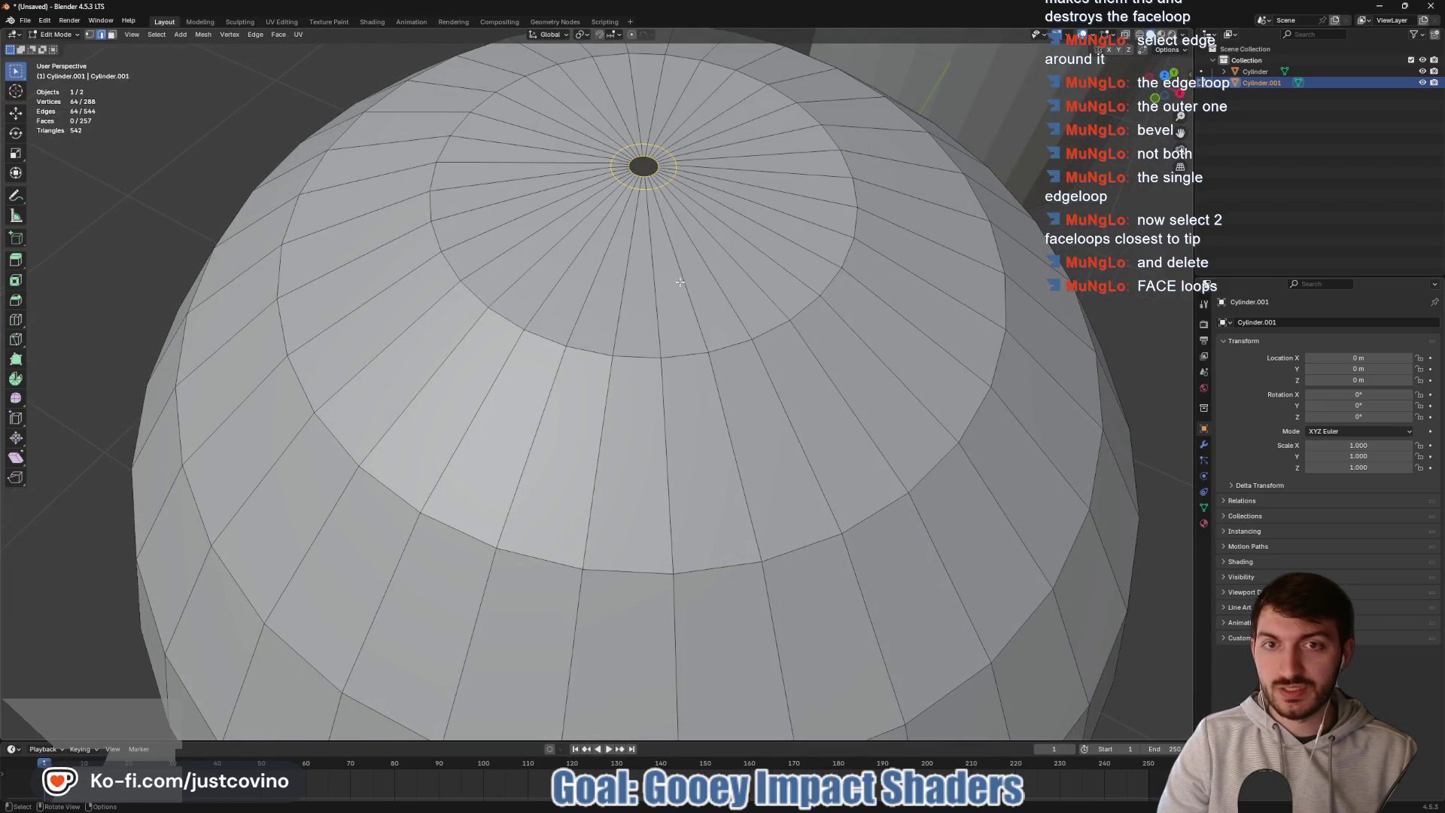
- Delete the two face rings nearest the tip, opening a round hole in the dome
{"action": "left_click", "coordinate": [665, 183], "text": "alt"}
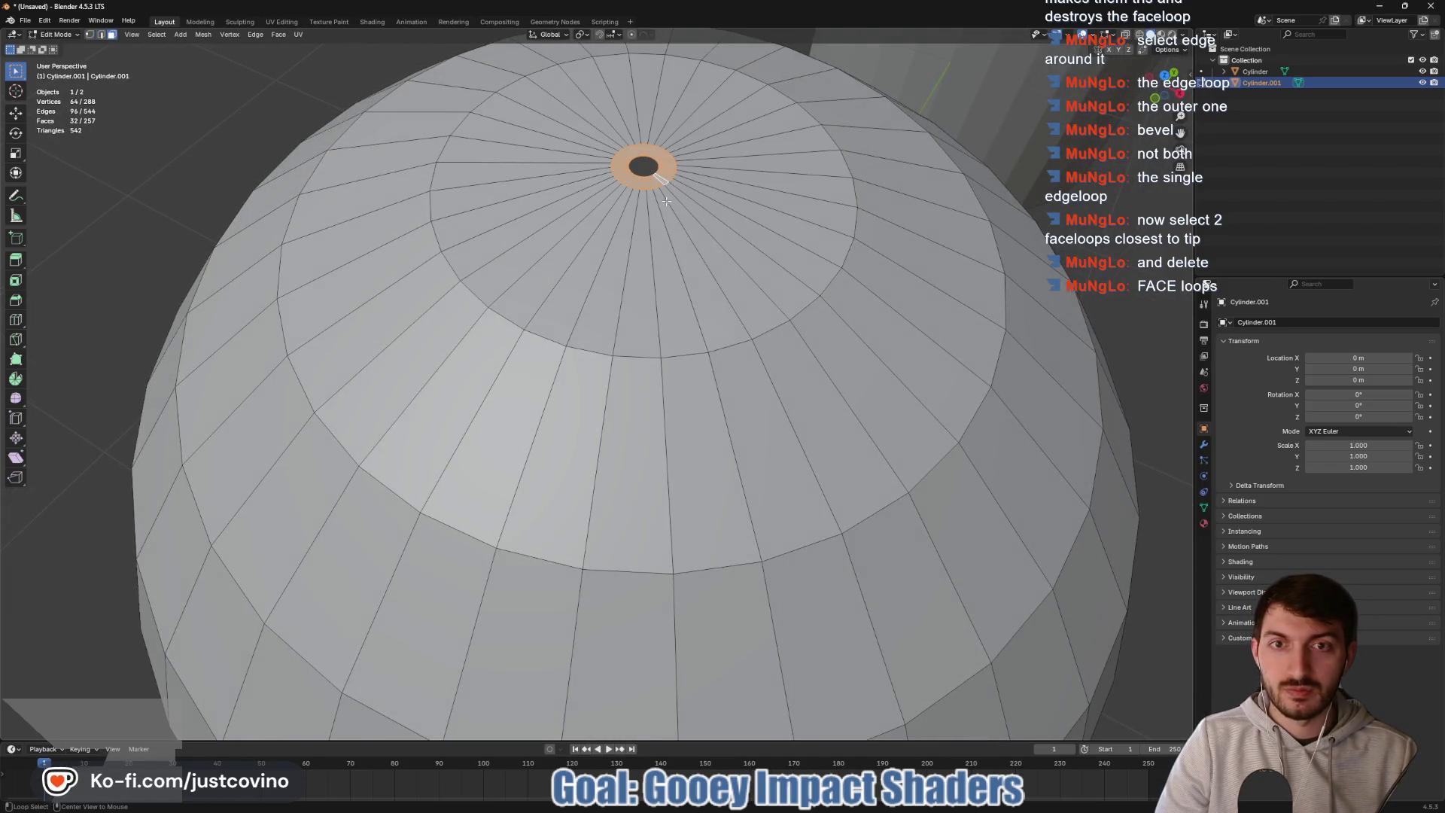
{"action": "left_click", "coordinate": [709, 207], "text": "alt+shift"}
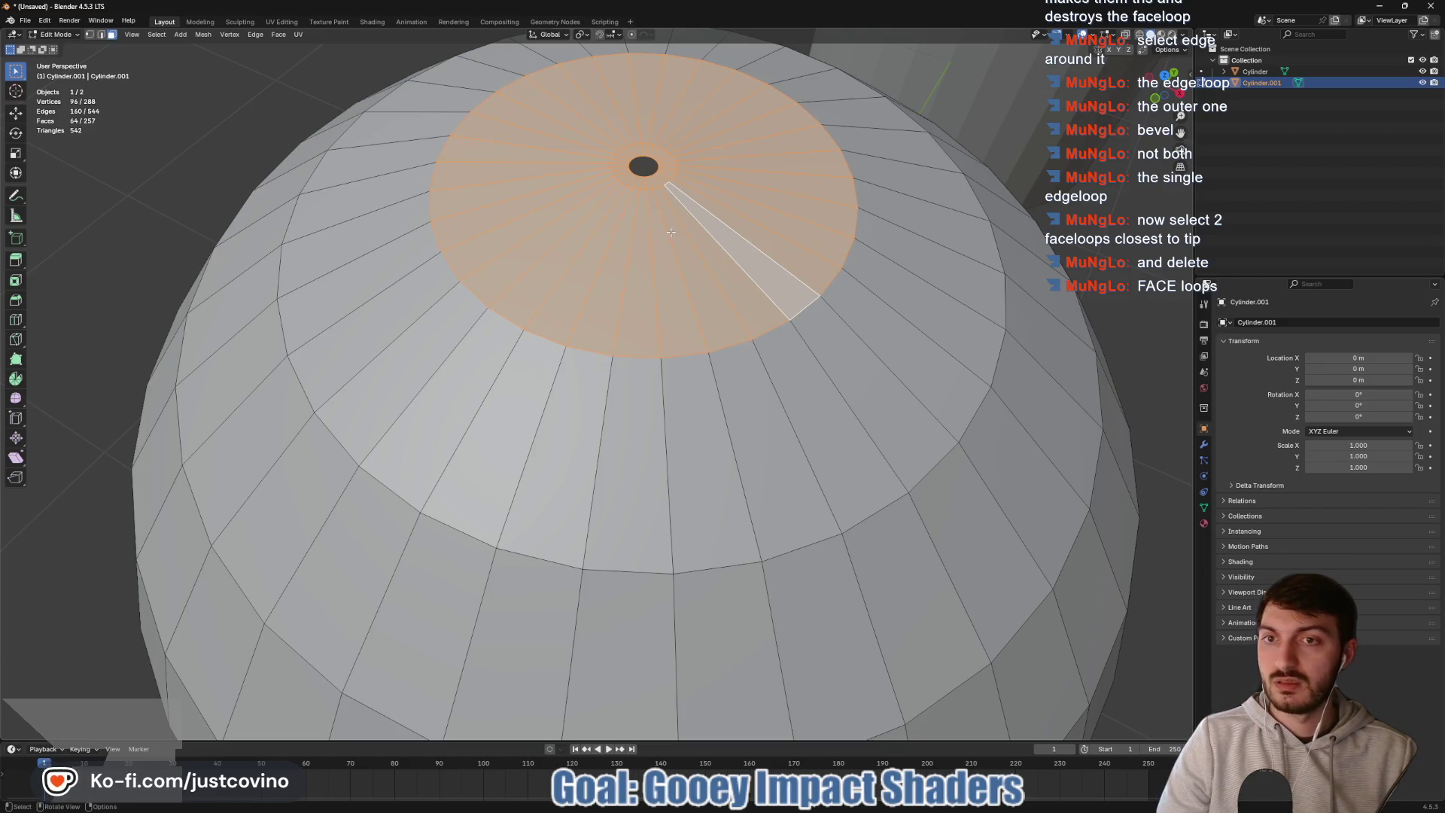
{"action": "scroll", "coordinate": [671, 232], "scroll_direction": "down", "scroll_amount": 3}
{"action": "mouse_move", "coordinate": [676, 251]}
{"action": "left_mouse_down"}
{"action": "mouse_move", "coordinate": [679, 158]}
{"action": "mouse_move", "coordinate": [682, 367]}
{"action": "mouse_move", "coordinate": [696, 301]}
{"action": "mouse_move", "coordinate": [706, 382]}
{"action": "left_mouse_up"}
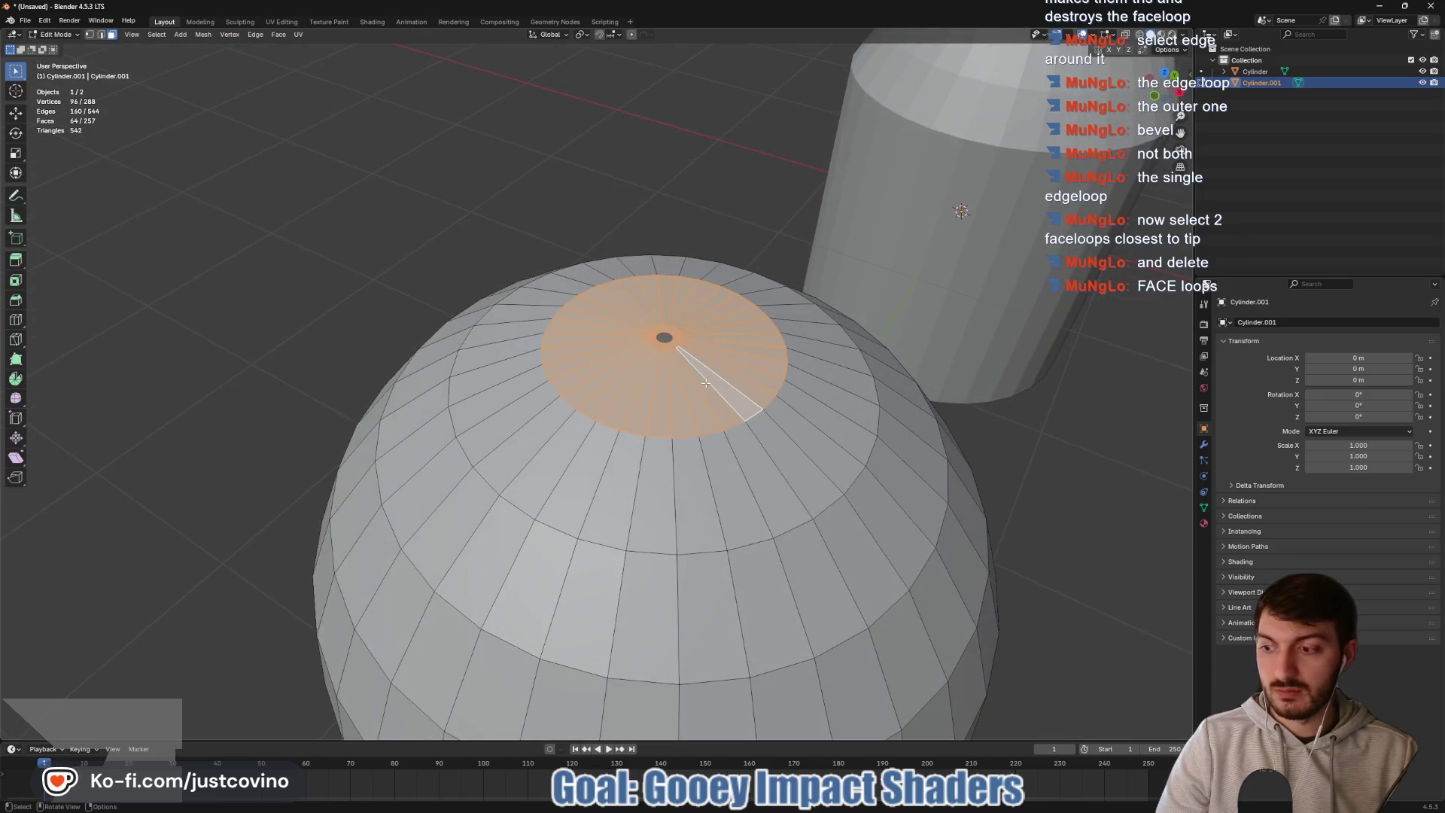
{"action": "key", "text": "x"}
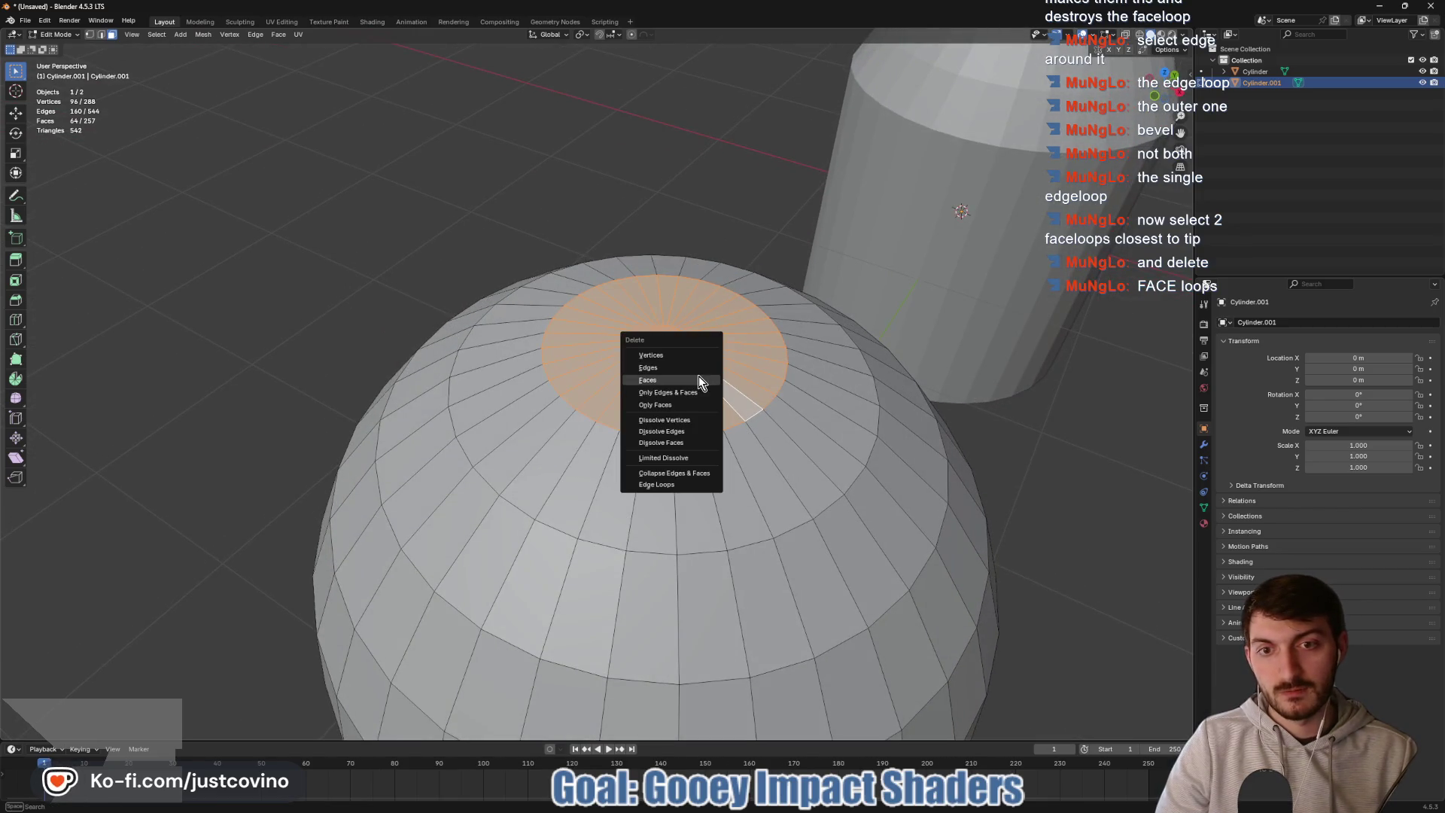
{"action": "left_click", "coordinate": [699, 377]}
{"action": "mouse_move", "coordinate": [699, 376]}
{"action": "left_mouse_down"}
{"action": "mouse_move", "coordinate": [665, 354]}
{"action": "mouse_move", "coordinate": [701, 289]}
{"action": "left_mouse_up"}
{"action": "key", "text": "2"}
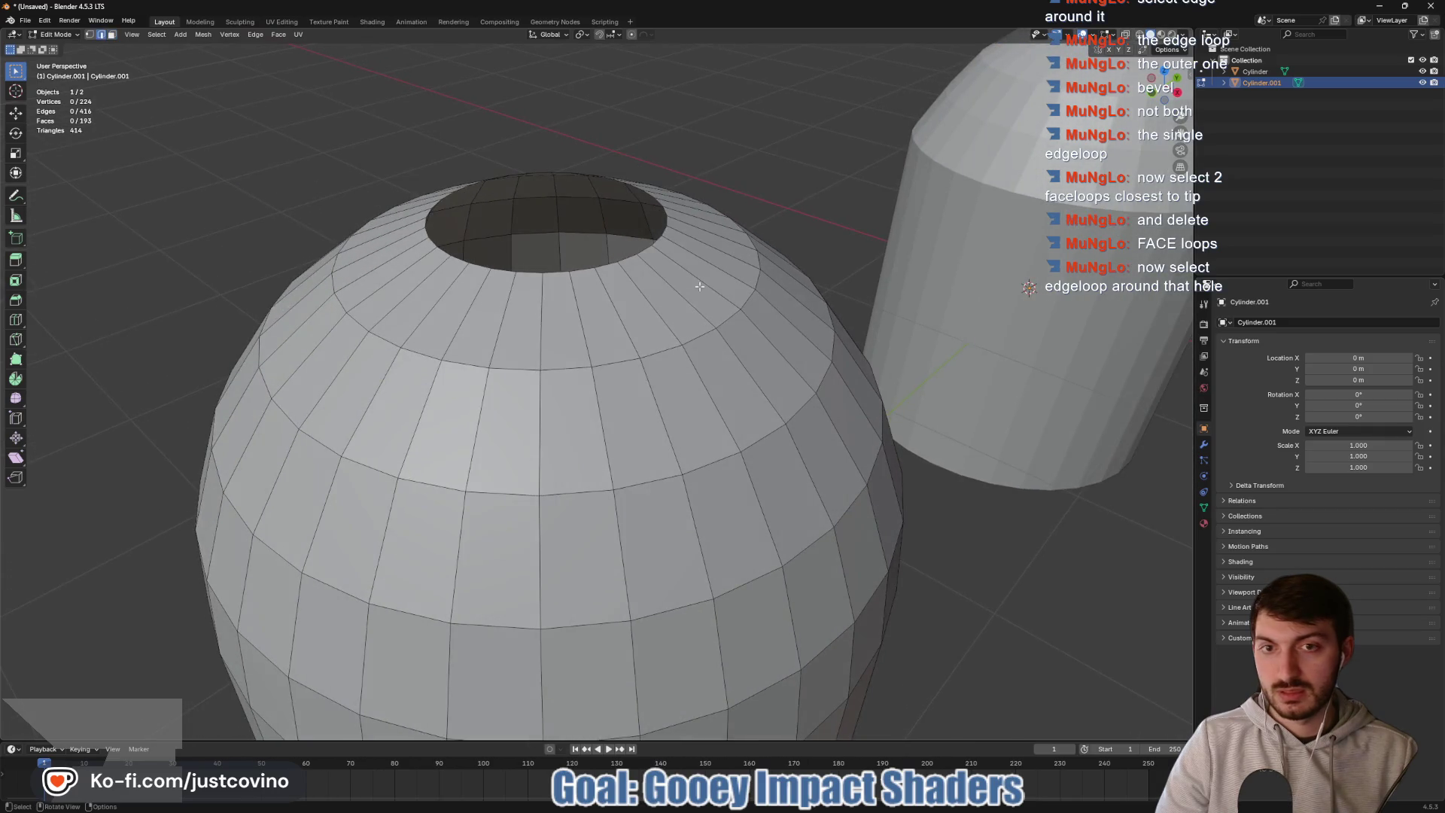
{"action": "left_click", "coordinate": [667, 234], "text": "alt"}
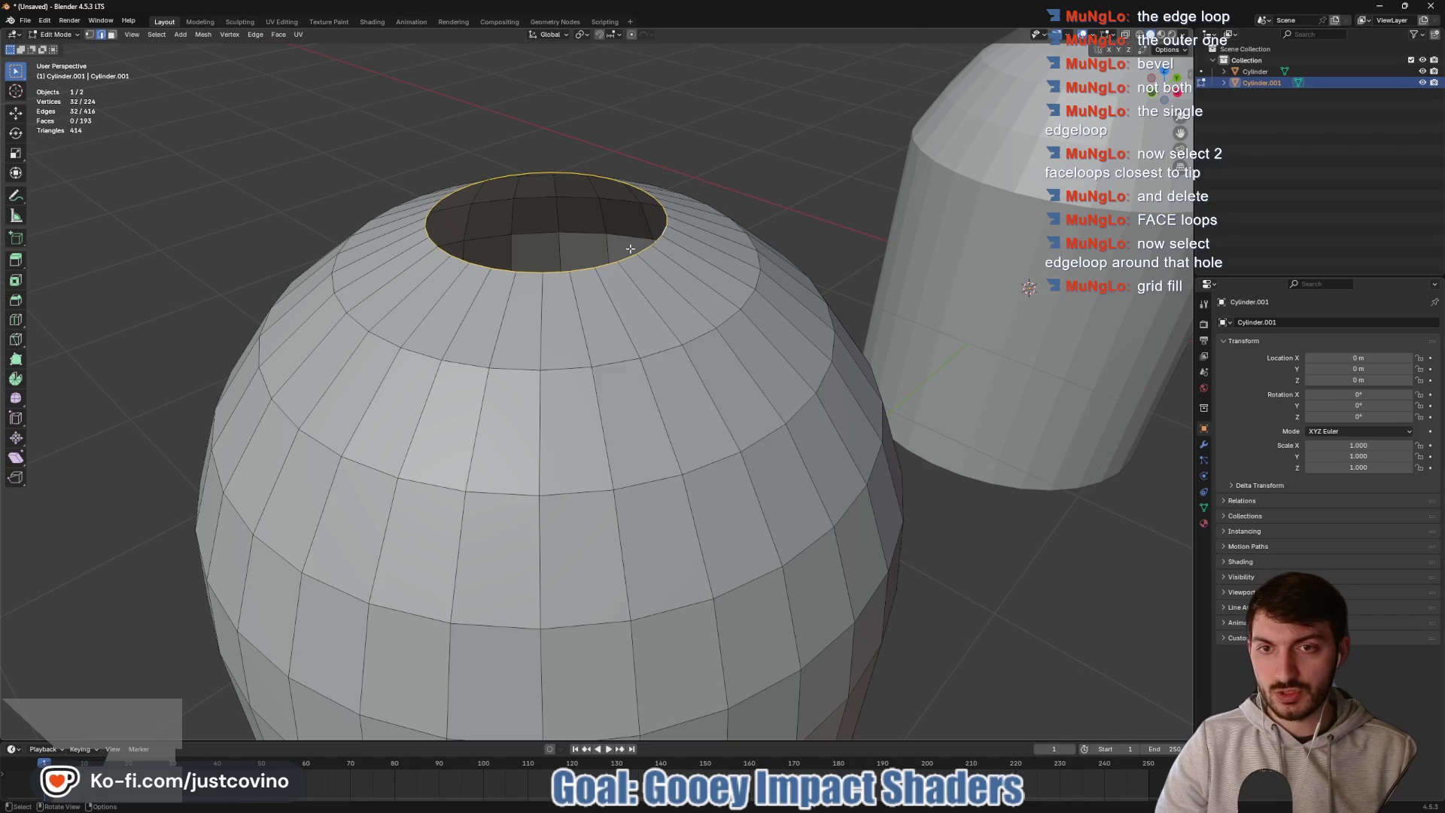
{"action": "right_click", "coordinate": [634, 250]}
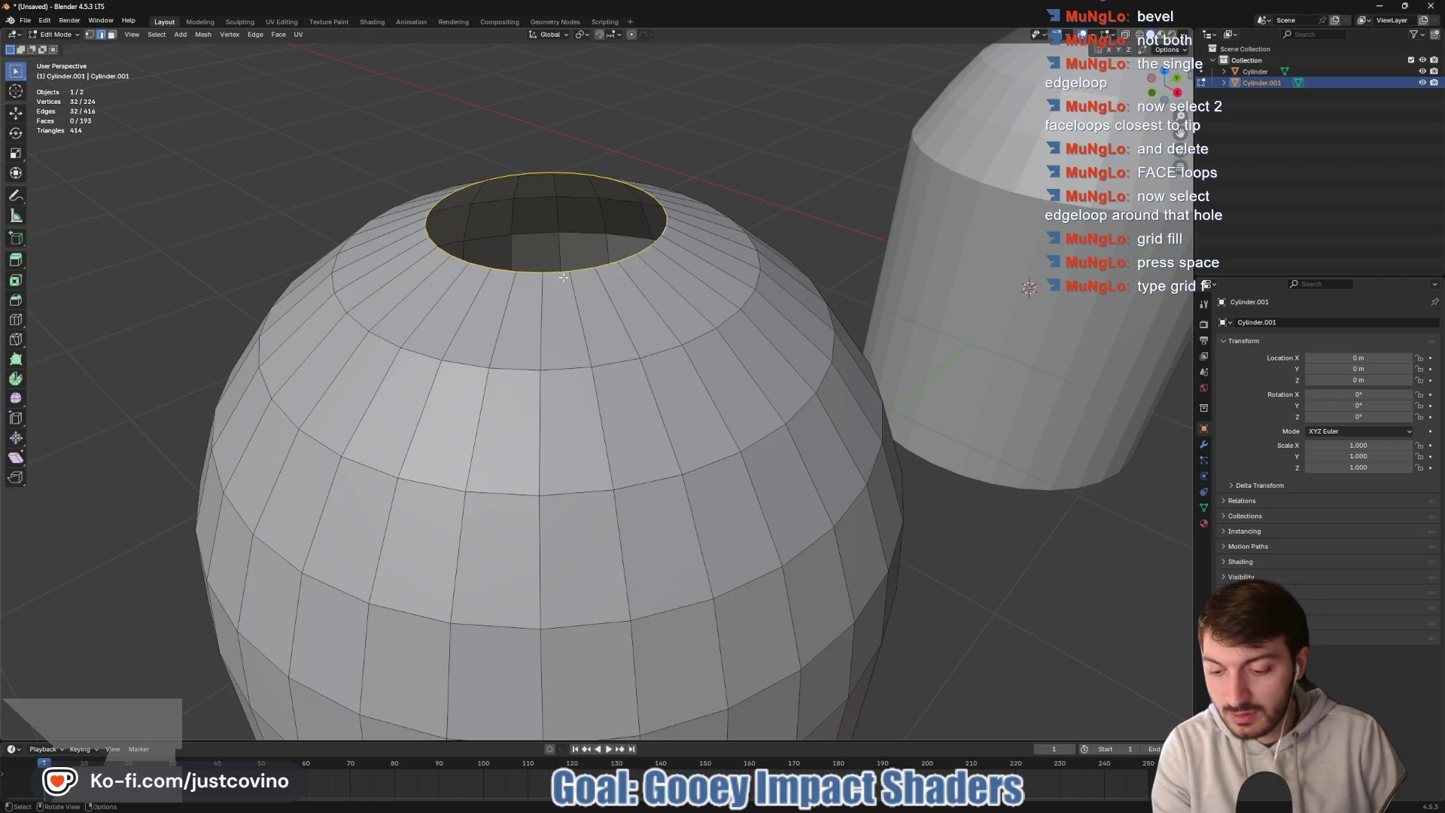
{"action": "right_click", "coordinate": [525, 276]}
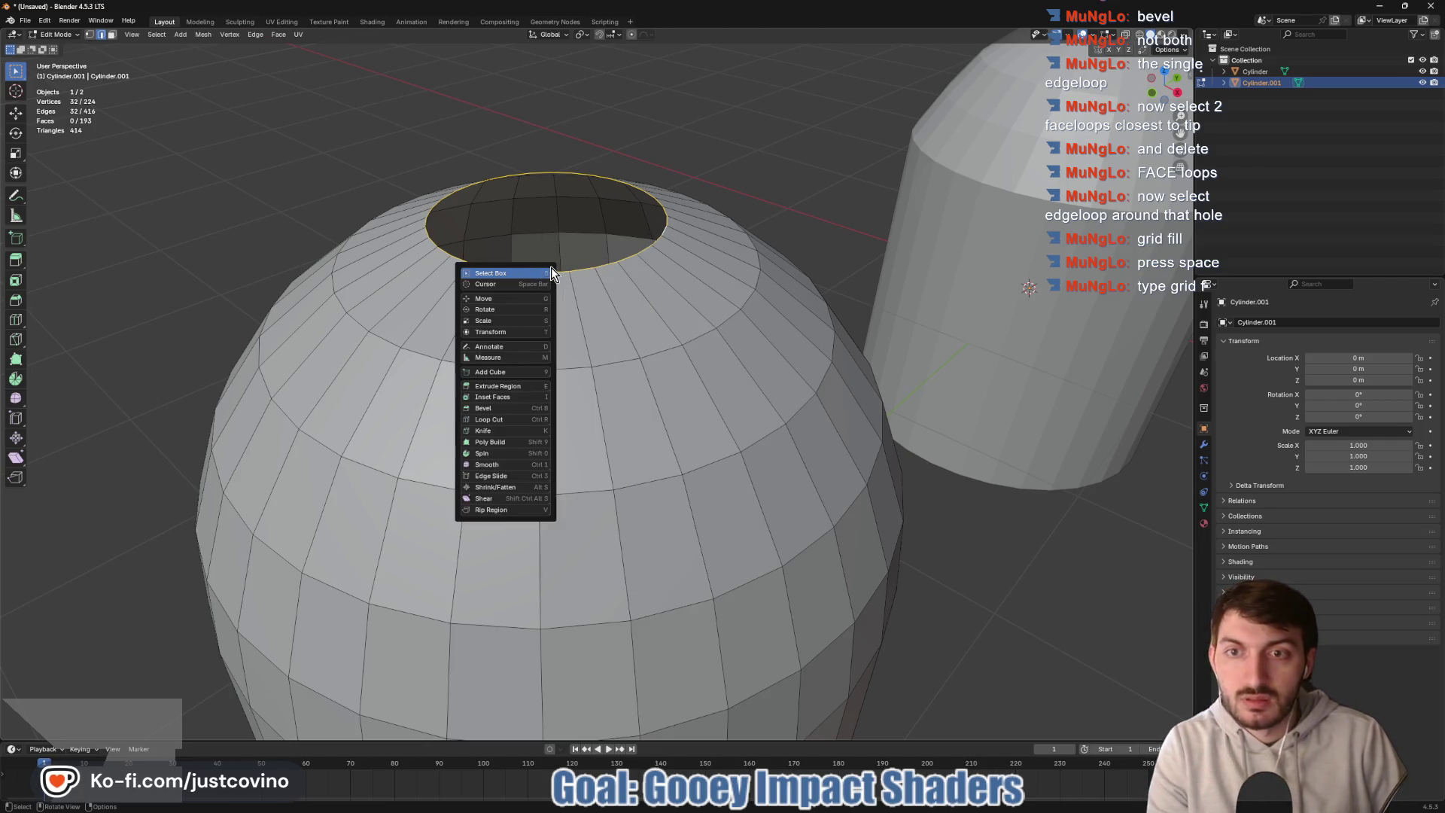
{"action": "key", "text": "space"}
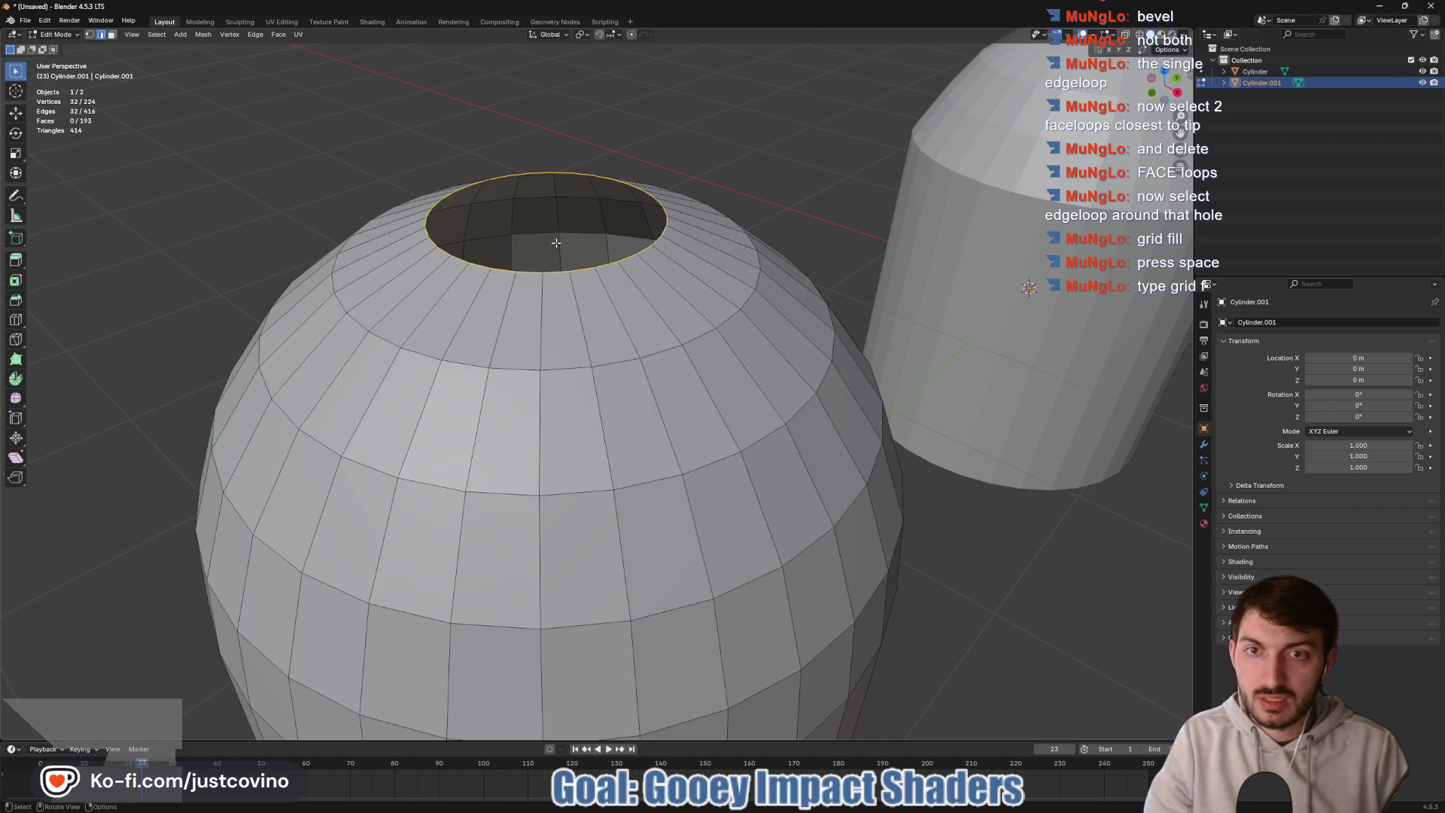
{"action": "key", "text": "shift+space"}
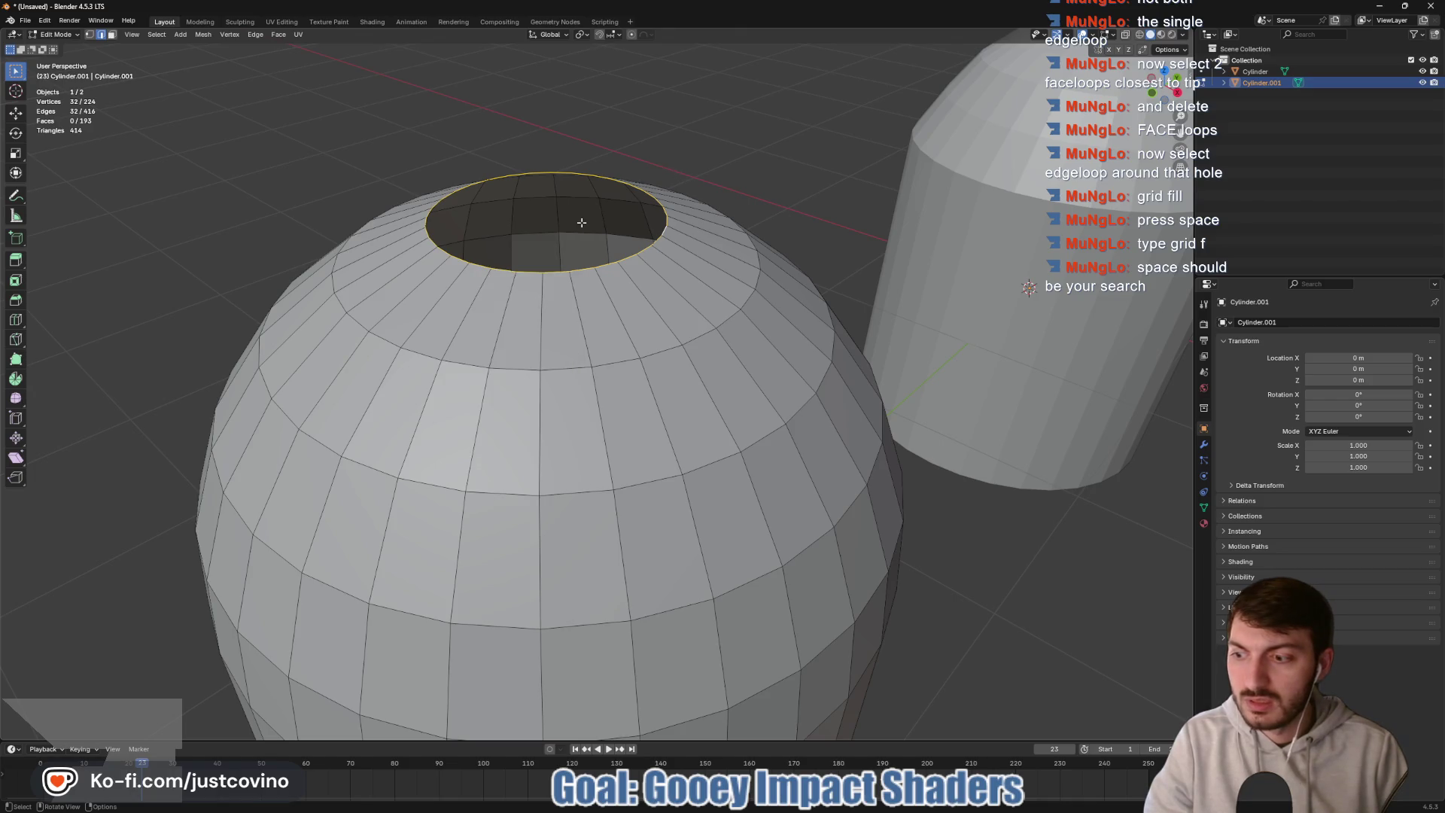
{"action": "key", "text": "shift+space"}
{"action": "key", "text": "shift+space"}
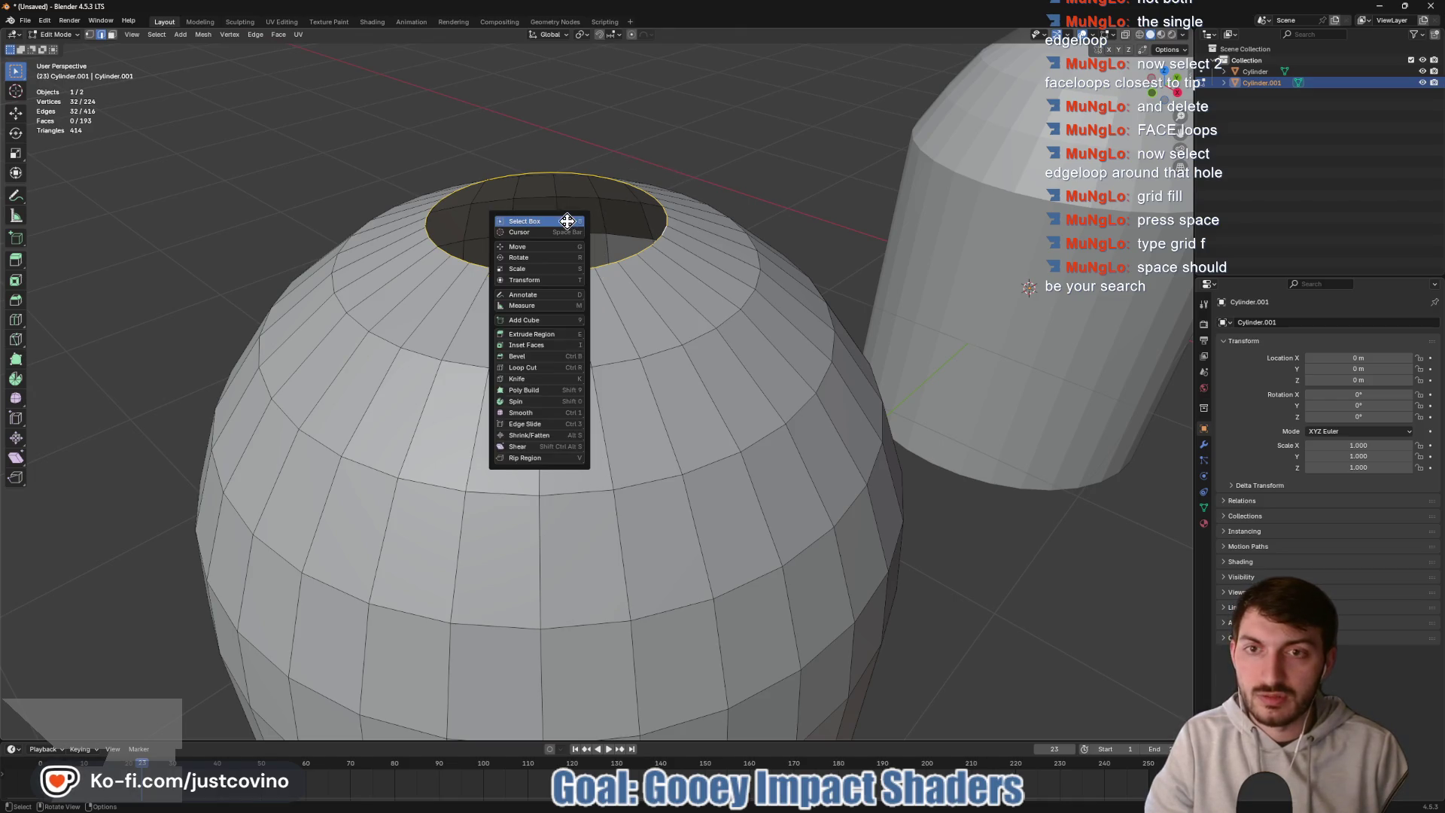
{"action": "left_click", "coordinate": [33, 21]}
{"action": "mouse_move", "coordinate": [51, 30]}
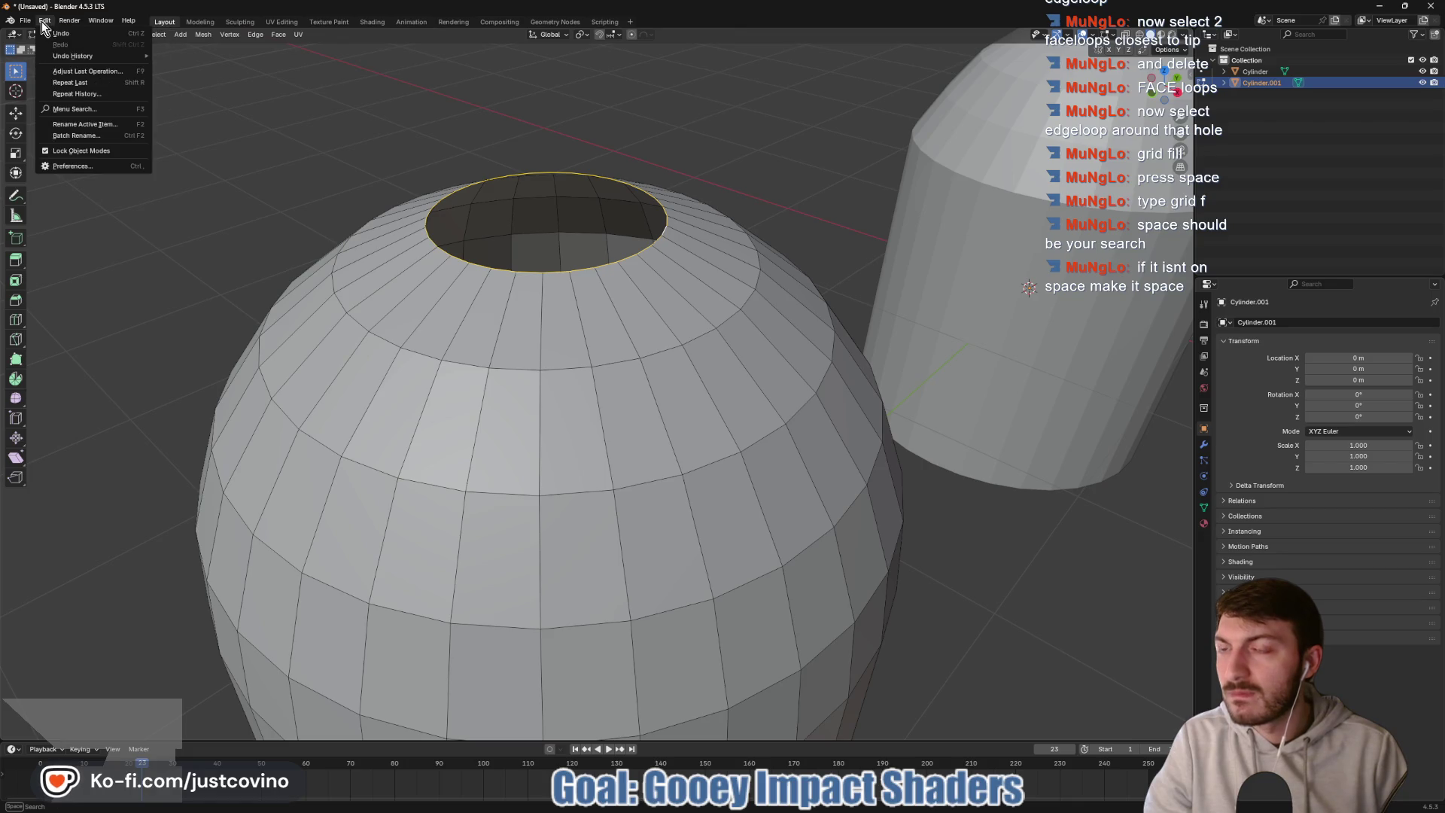
- In Preferences > Keymap, switch Spacebar Action to Search and close the window
{"action": "left_click", "coordinate": [61, 166]}
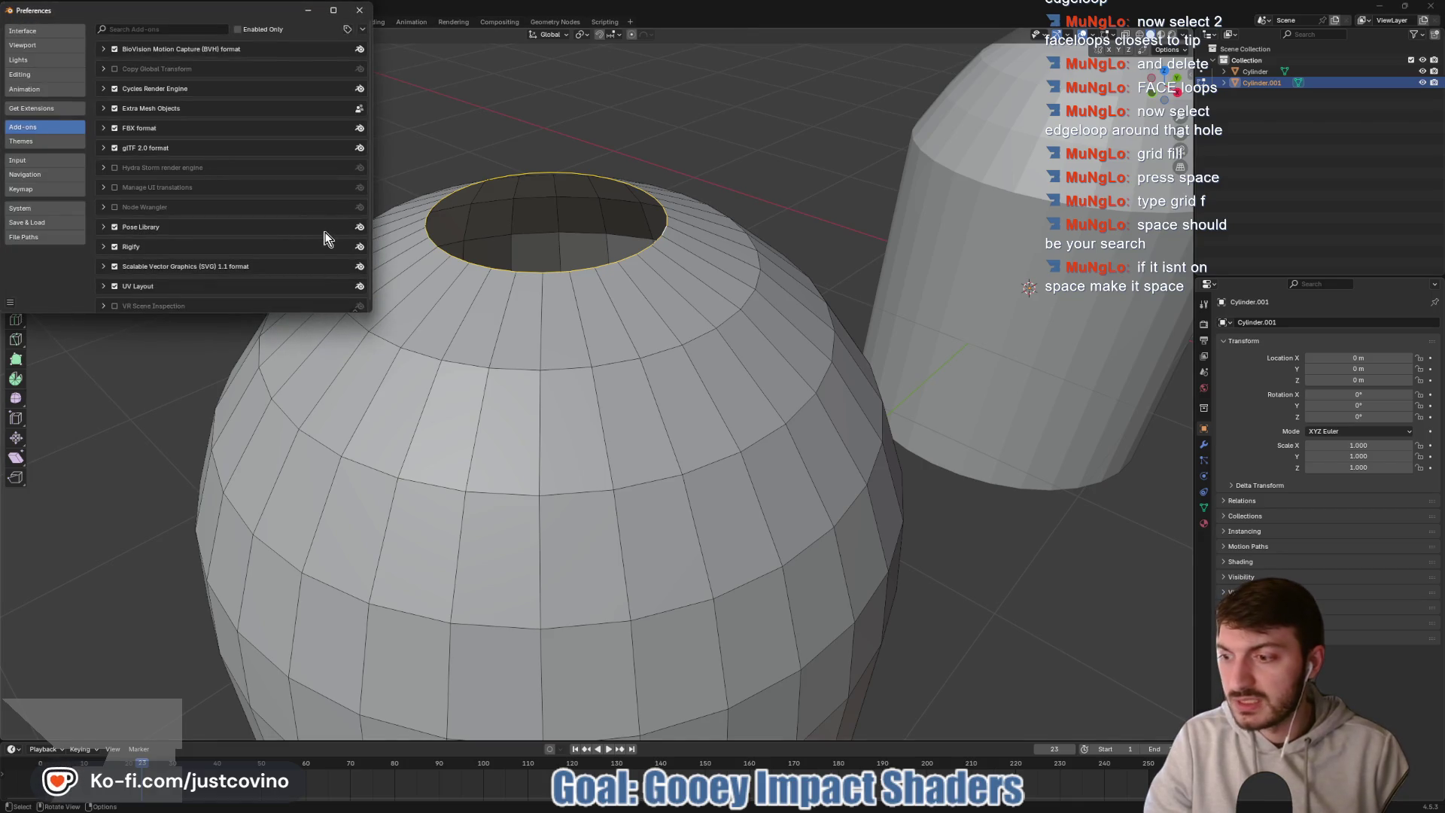
{"action": "mouse_move", "coordinate": [187, 11]}
{"action": "left_mouse_down"}
{"action": "mouse_move", "coordinate": [526, 139]}
{"action": "mouse_move", "coordinate": [460, 137]}
{"action": "left_mouse_up"}
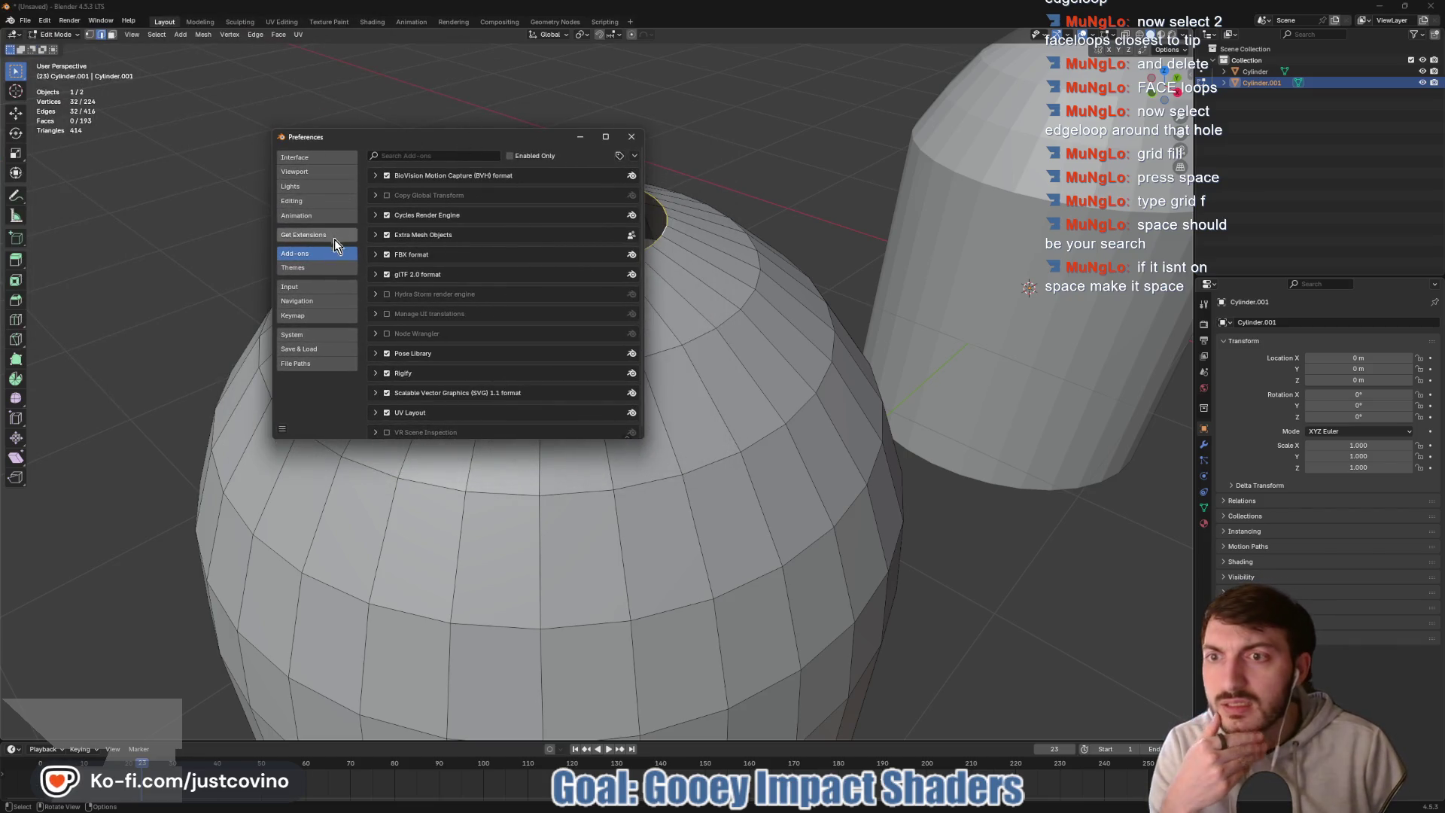
{"action": "left_click", "coordinate": [326, 286]}
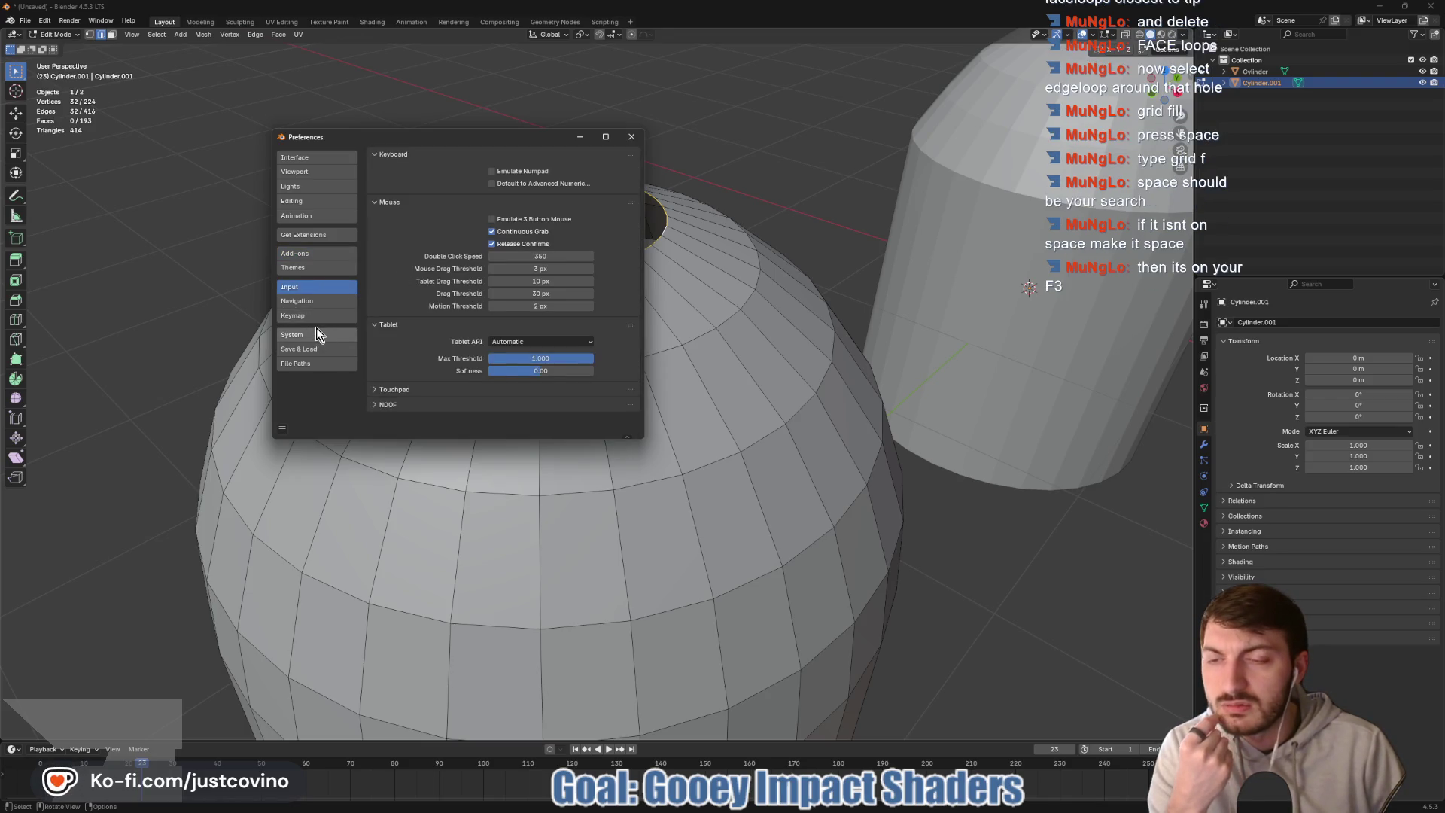
{"action": "left_click", "coordinate": [319, 316]}
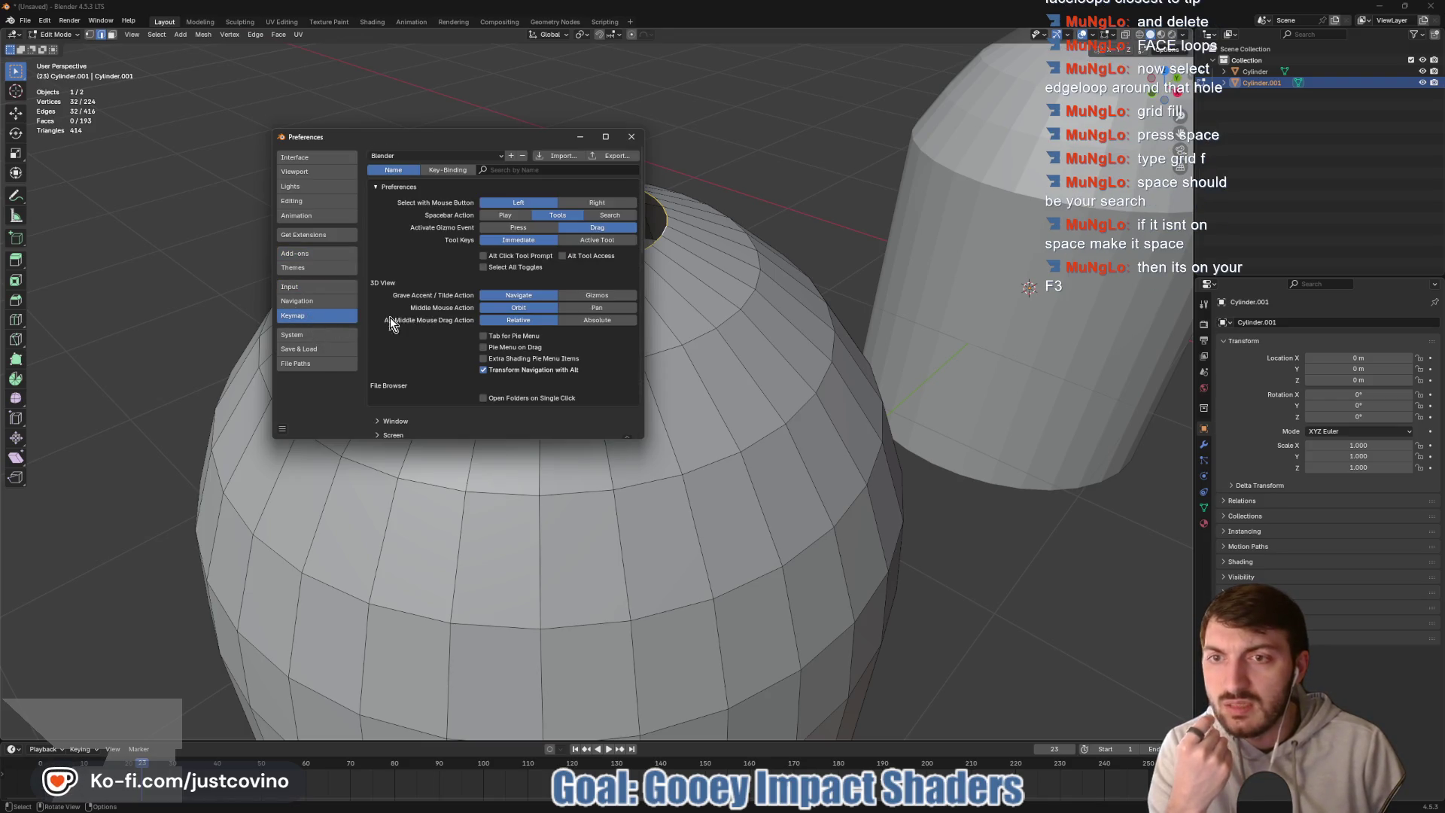
{"action": "left_click", "coordinate": [435, 171]}
{"action": "left_click", "coordinate": [531, 171]}
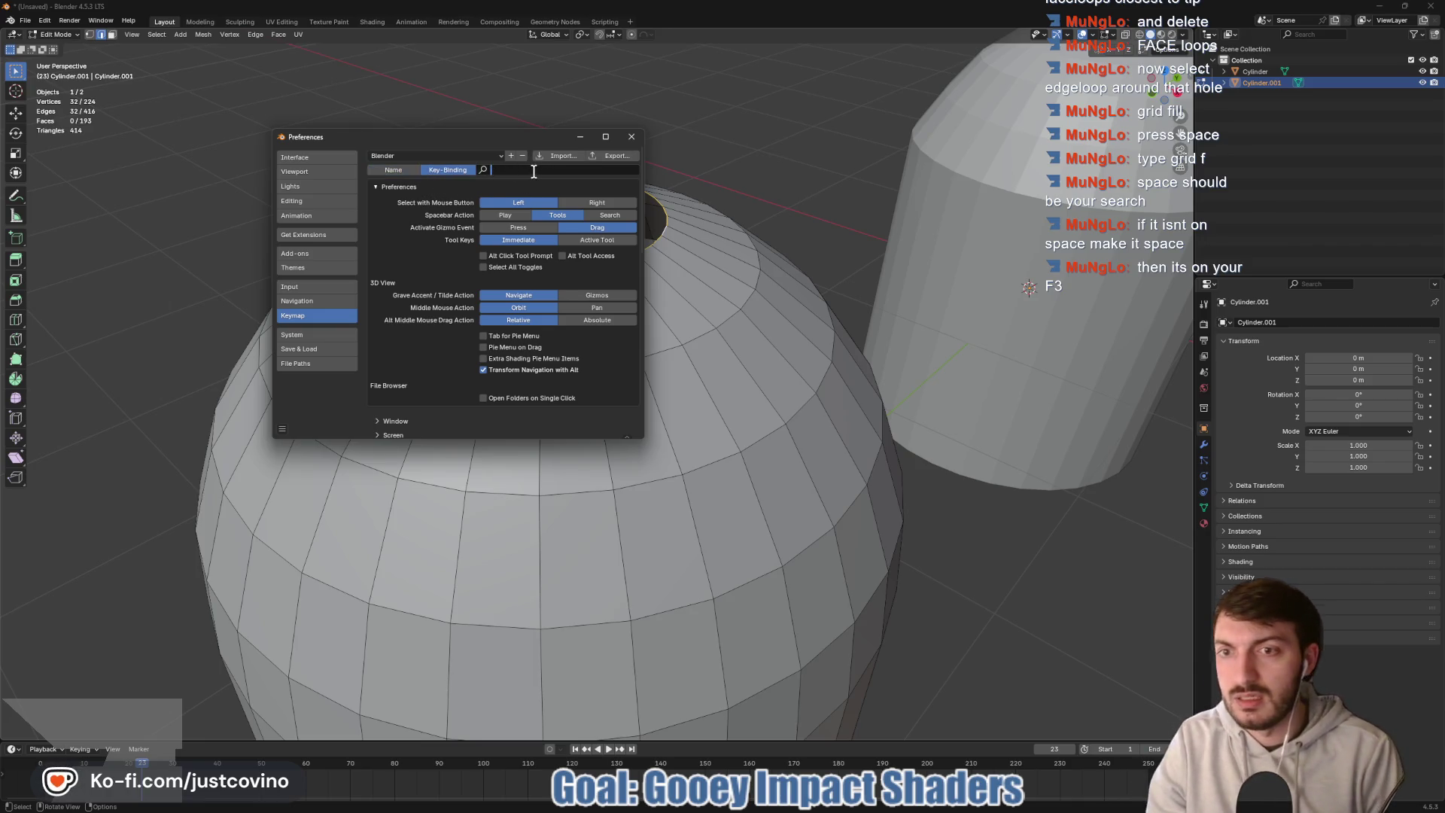
{"action": "type", "text": "searc"}
{"action": "key", "text": "BackSpace"}
{"action": "key", "text": "BackSpace"}
{"action": "key", "text": "BackSpace"}
{"action": "key", "text": "Escape"}
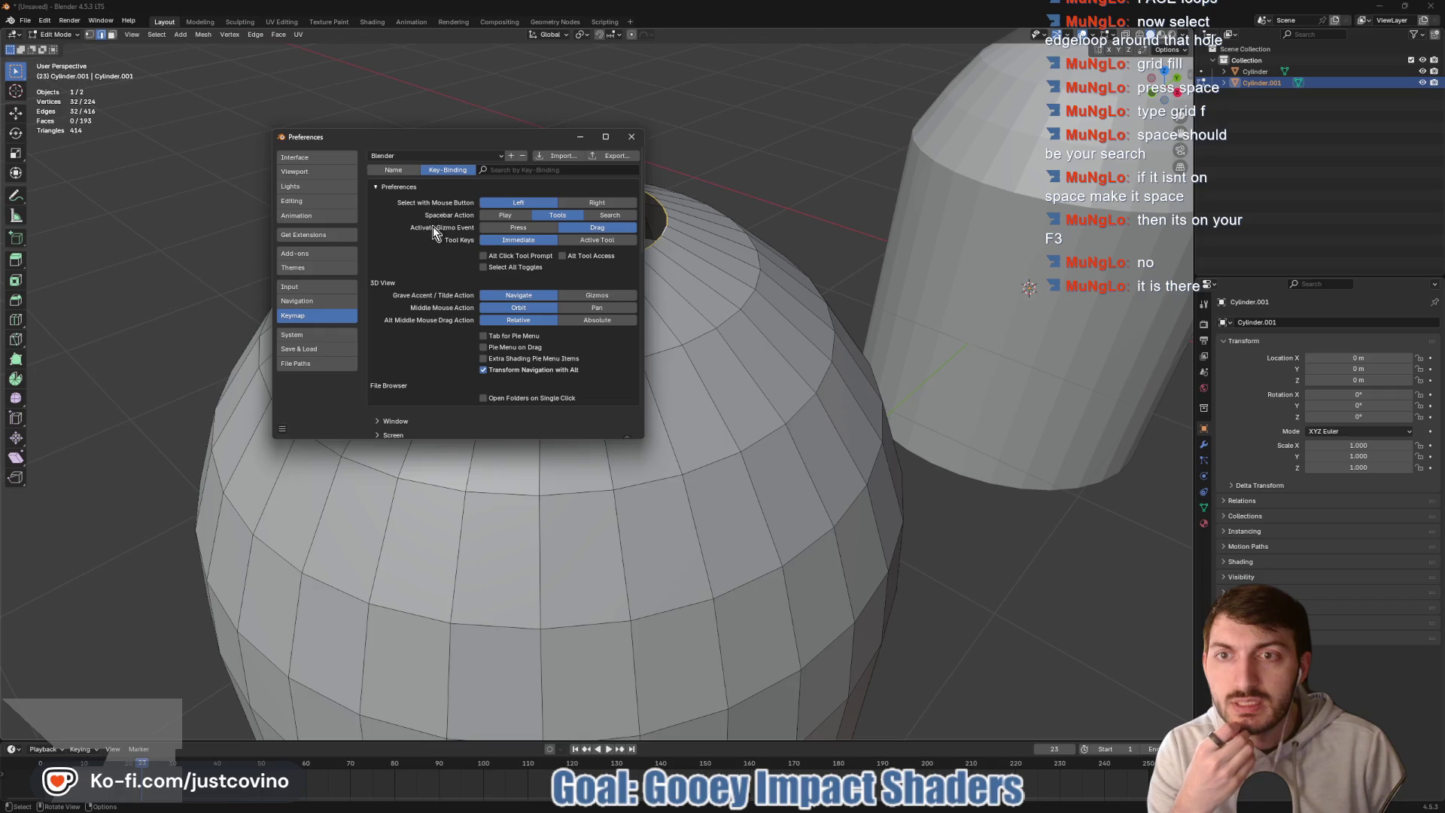
{"action": "left_click", "coordinate": [610, 216]}
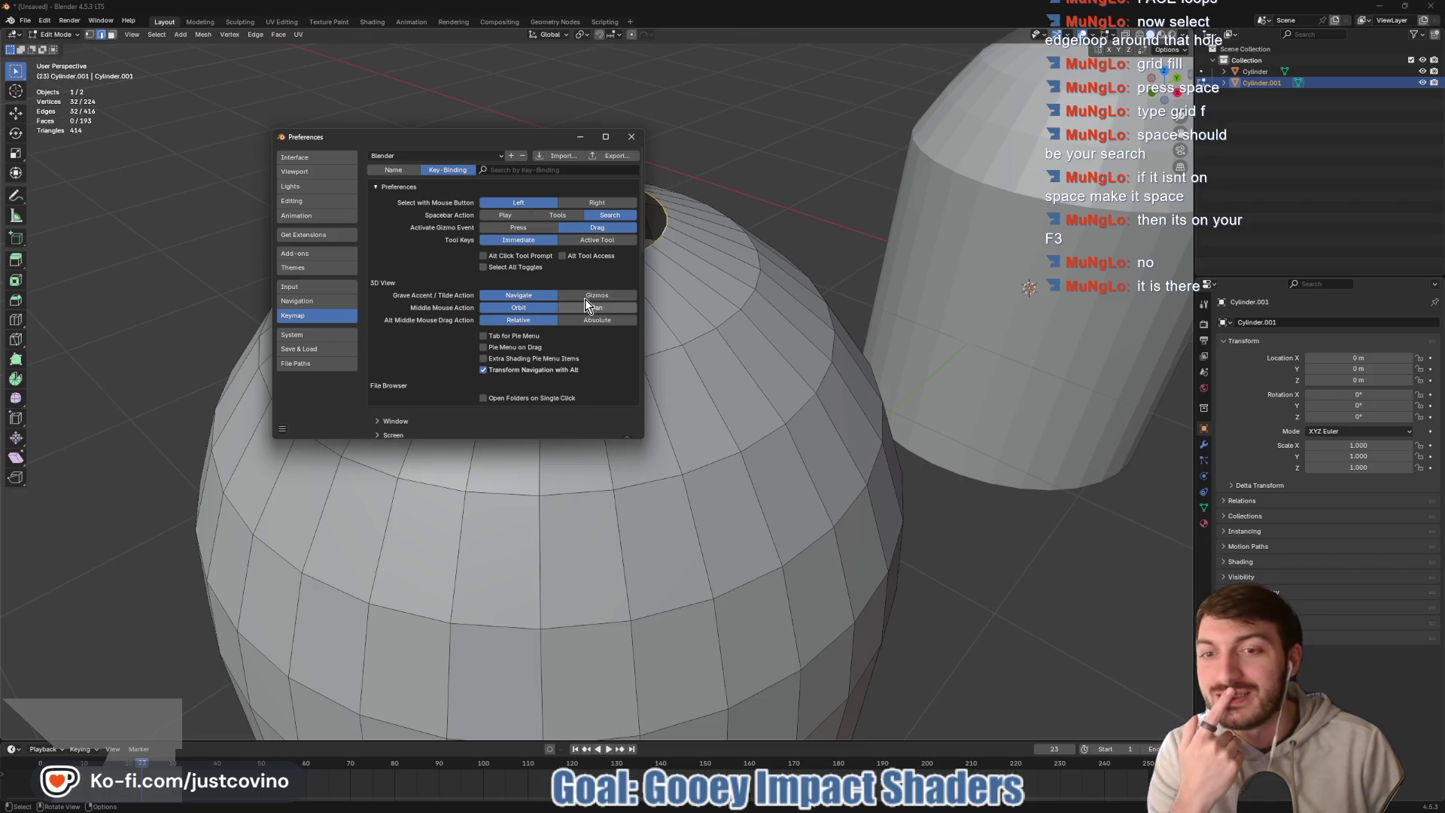
{"action": "left_click", "coordinate": [633, 138]}
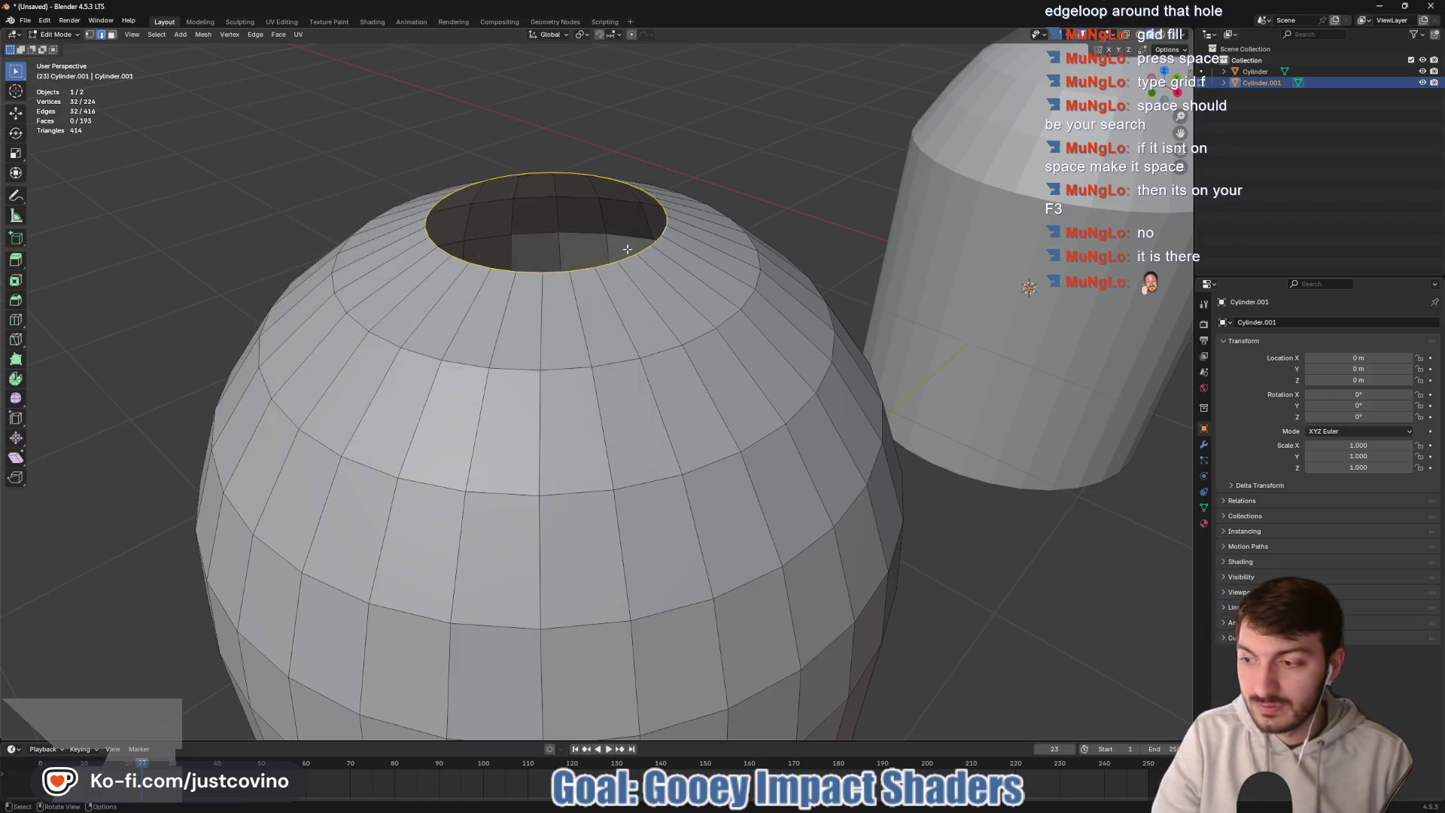
- Grid Fill the open top hole using the 'grid' command search
{"action": "key", "text": "space"}
{"action": "type", "text": "grid"}
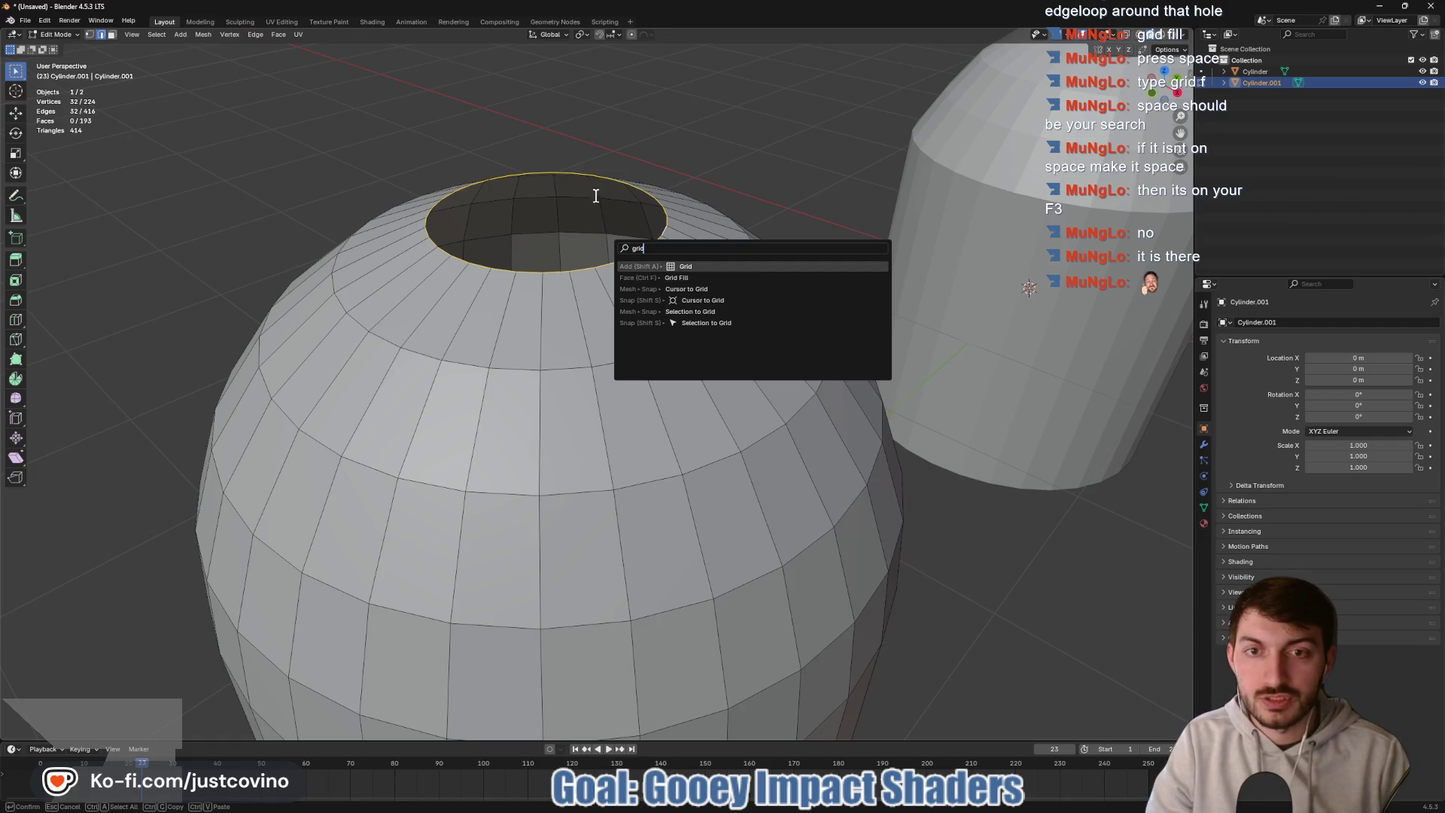
{"action": "left_click", "coordinate": [714, 277]}
- Orbit around both meshes to inspect the filled dome
{"action": "left_click_drag", "start_coordinate": [660, 250], "coordinate": [754, 252]}
{"action": "scroll", "coordinate": [755, 252], "scroll_direction": "down", "scroll_amount": 3}
{"action": "mouse_move", "coordinate": [758, 310]}
{"action": "left_mouse_down"}
{"action": "mouse_move", "coordinate": [717, 317]}
{"action": "mouse_move", "coordinate": [739, 326]}
{"action": "mouse_move", "coordinate": [639, 427]}
{"action": "left_mouse_up"}
{"action": "scroll", "coordinate": [640, 427], "scroll_direction": "up", "scroll_amount": 4}
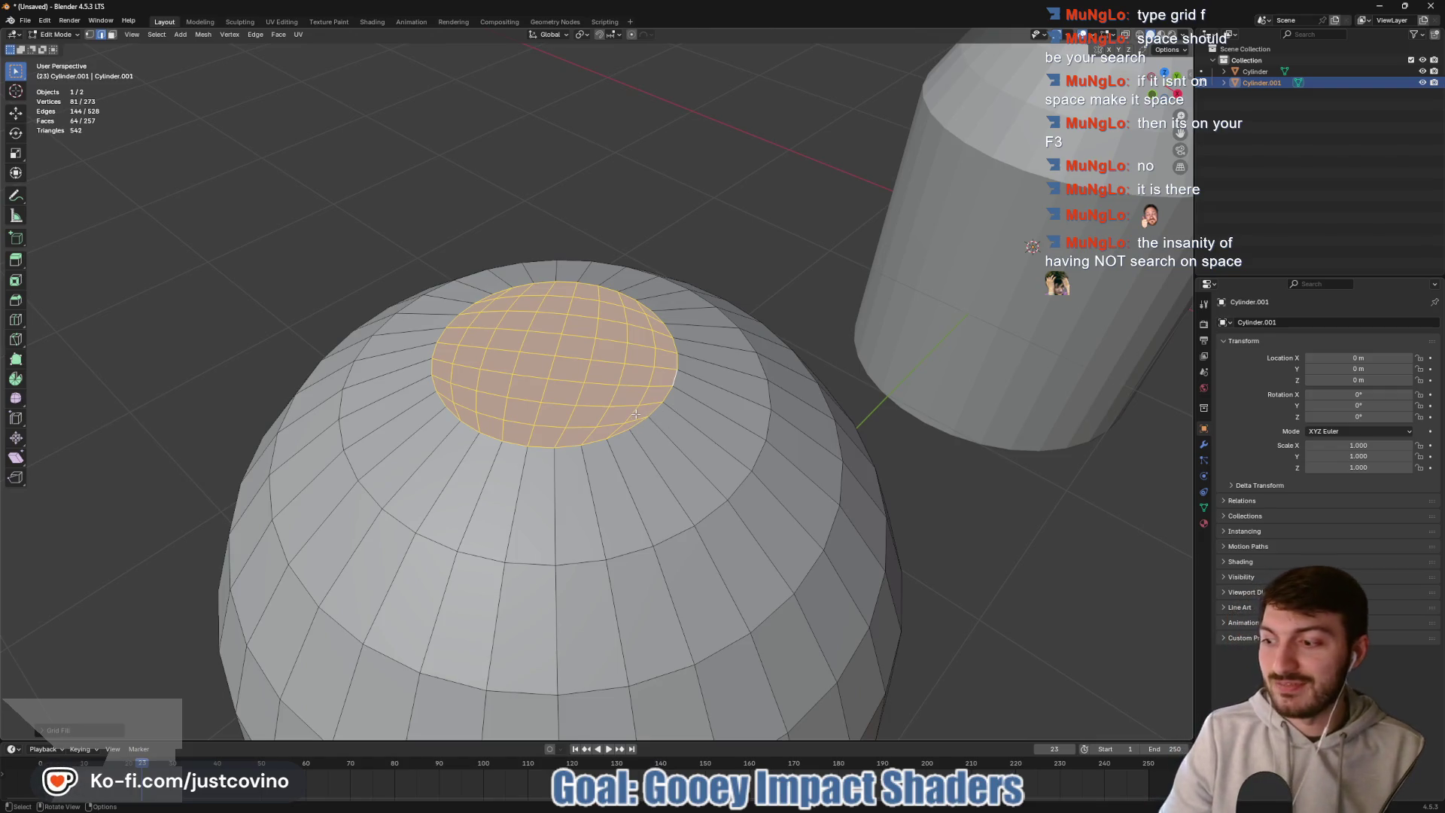
{"action": "key", "text": "F3"}
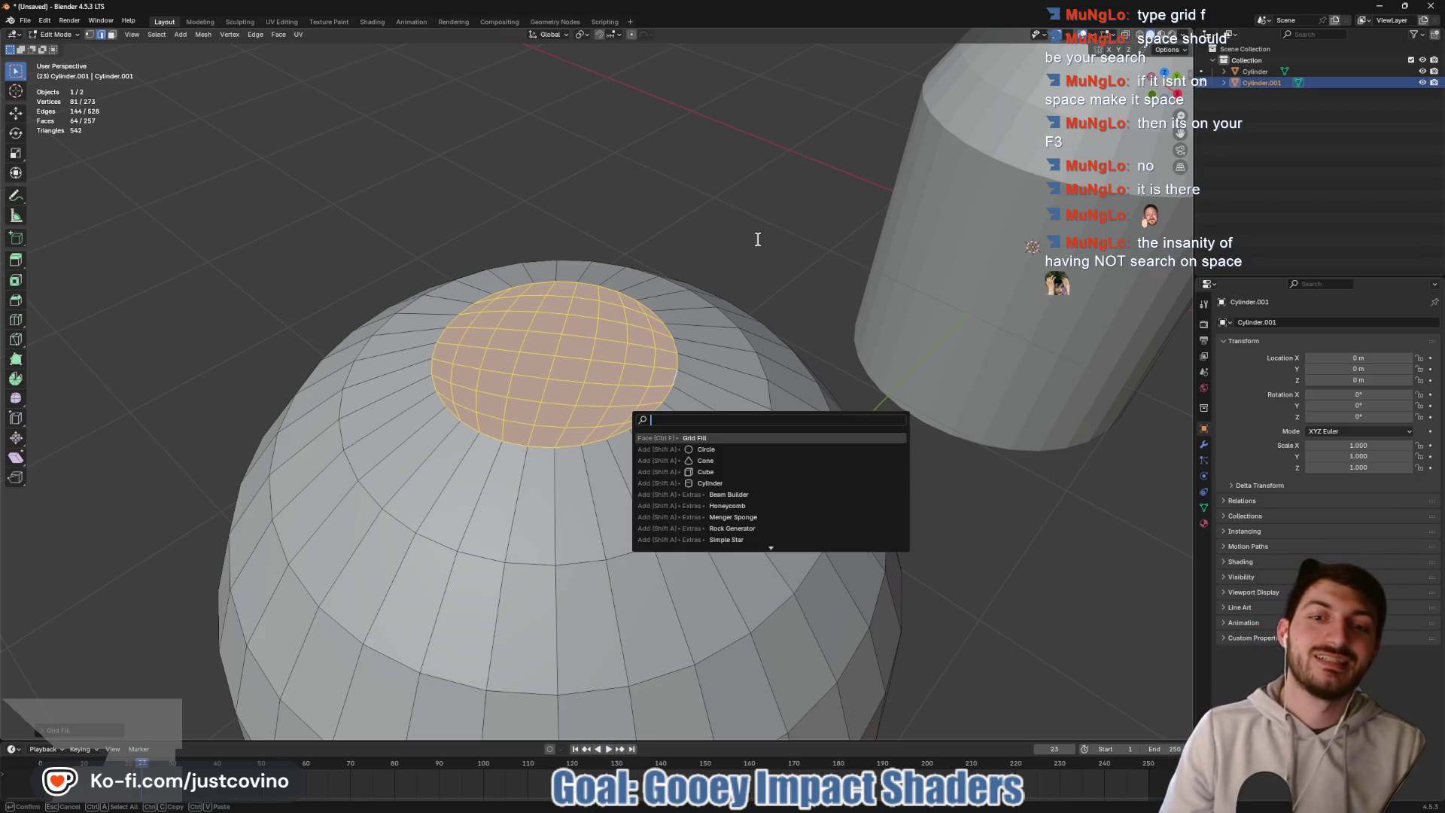
{"action": "key", "text": "Escape"}
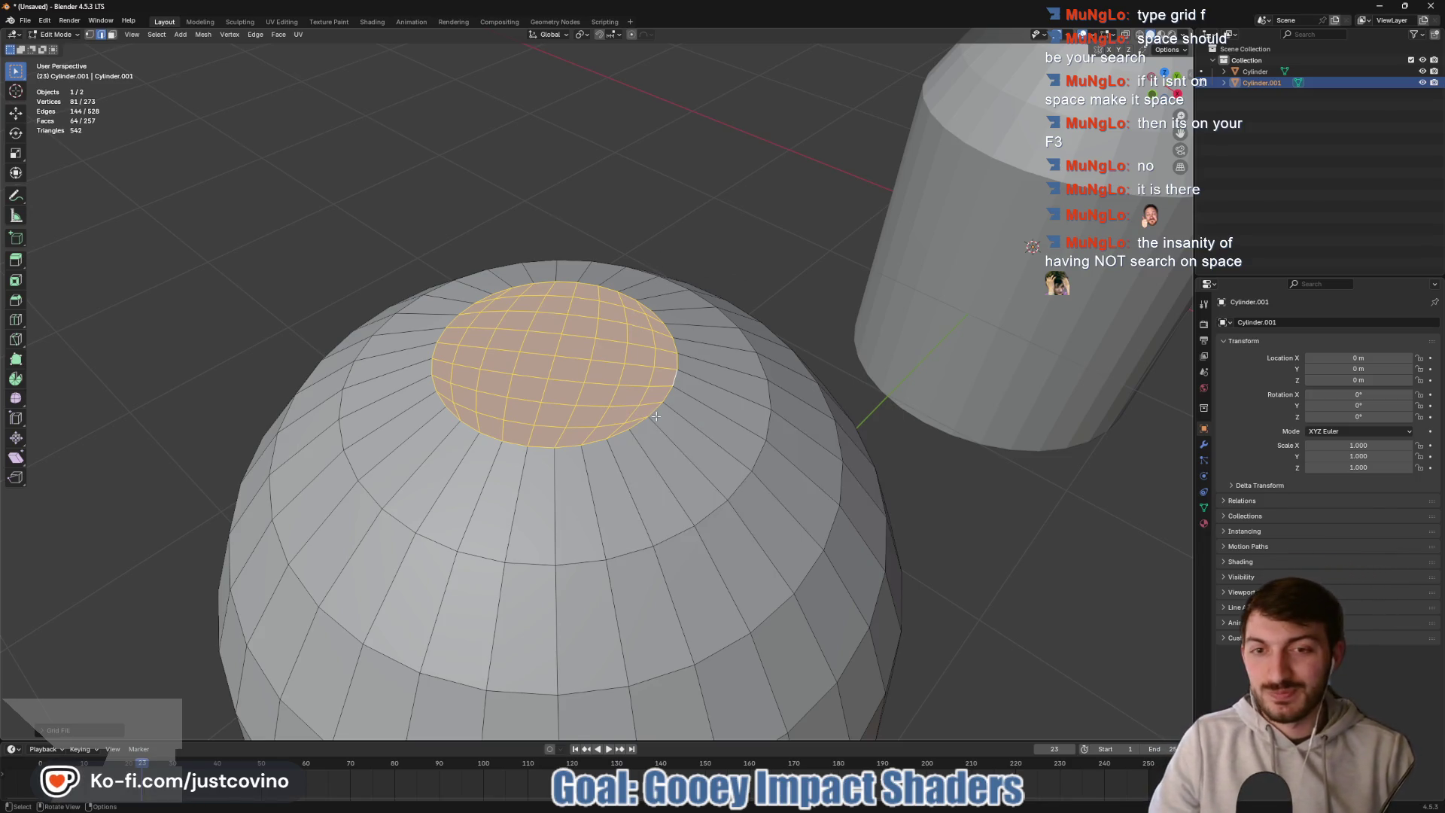
{"action": "mouse_move", "coordinate": [630, 417]}
{"action": "left_mouse_down"}
{"action": "mouse_move", "coordinate": [717, 398]}
{"action": "mouse_move", "coordinate": [618, 421]}
{"action": "left_mouse_up"}
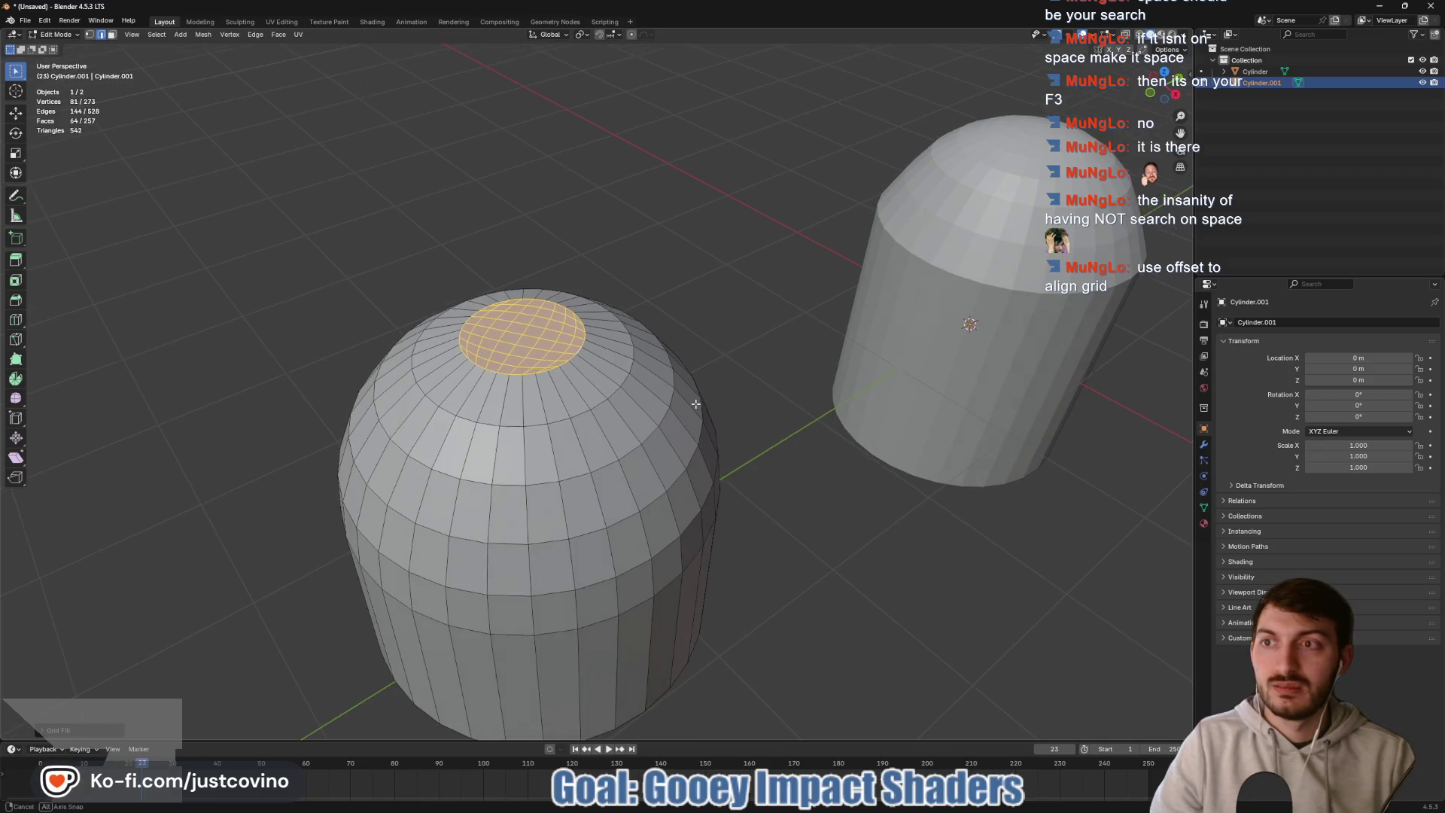
- Select all and cycle both cylinders in and out of Edit Mode
{"action": "key", "text": "a"}
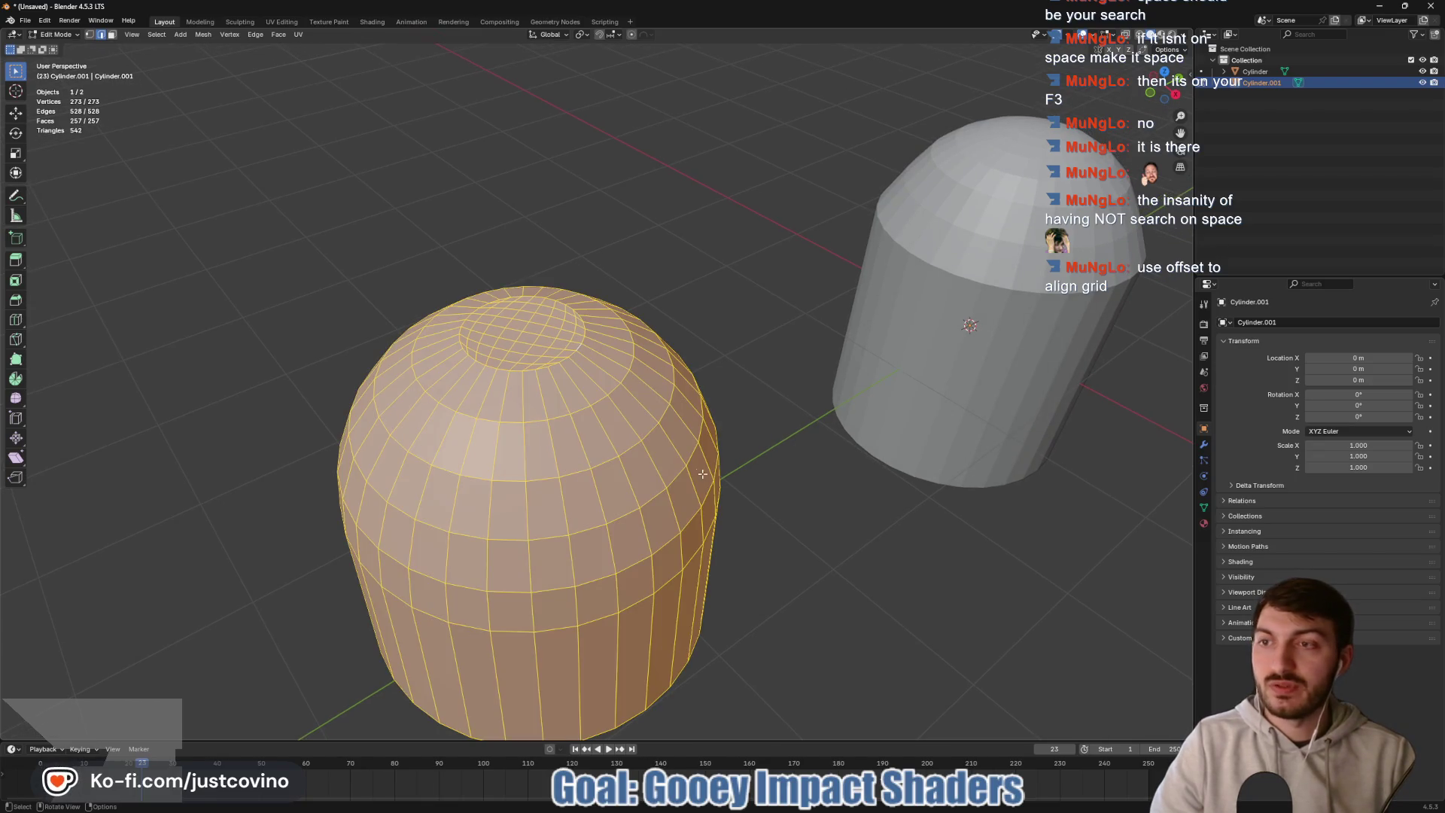
{"action": "key", "text": "Tab"}
{"action": "left_click", "coordinate": [976, 330]}
{"action": "key", "text": "Tab"}
{"action": "key", "text": "a"}
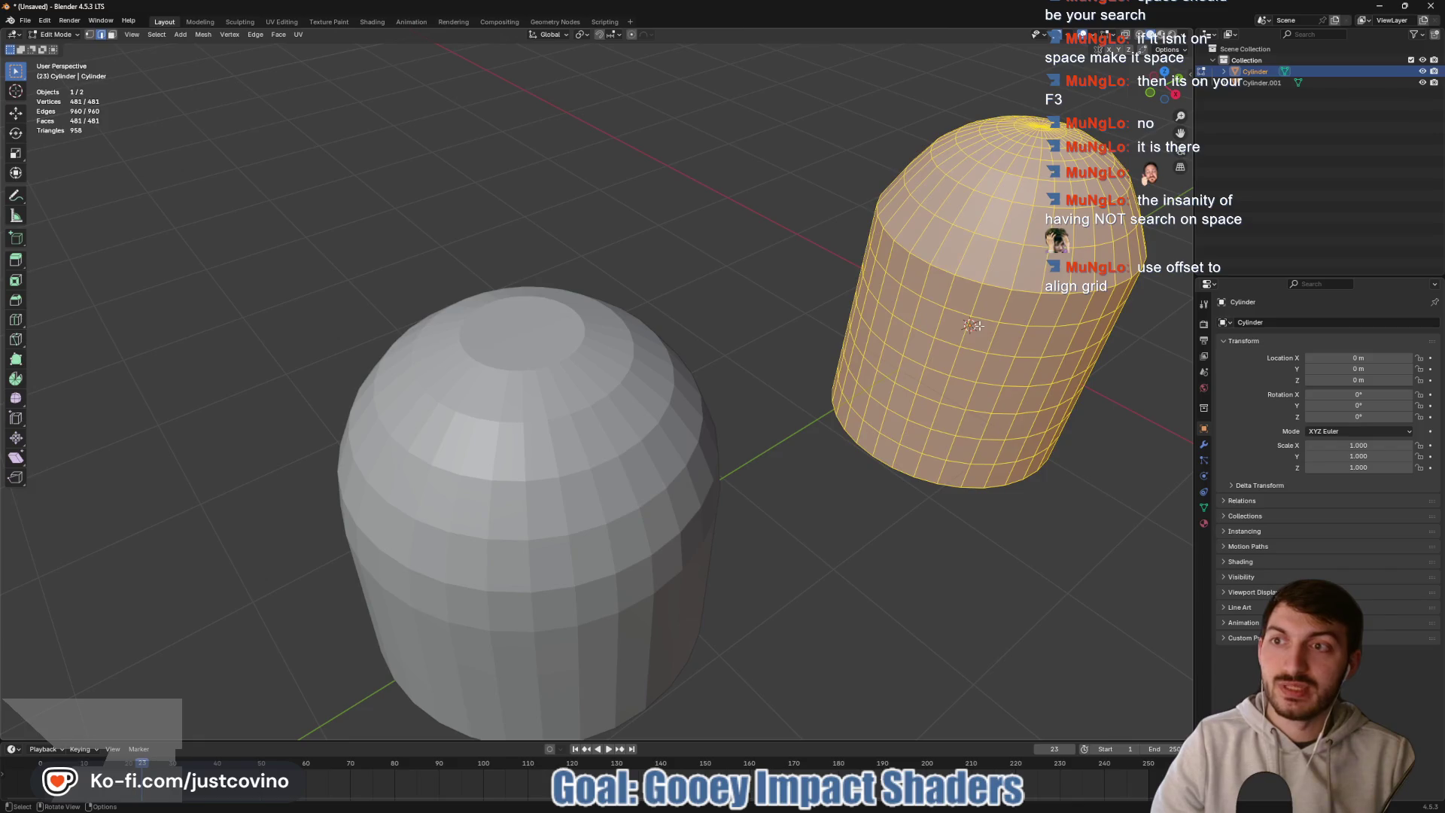
{"action": "key", "text": "Tab"}
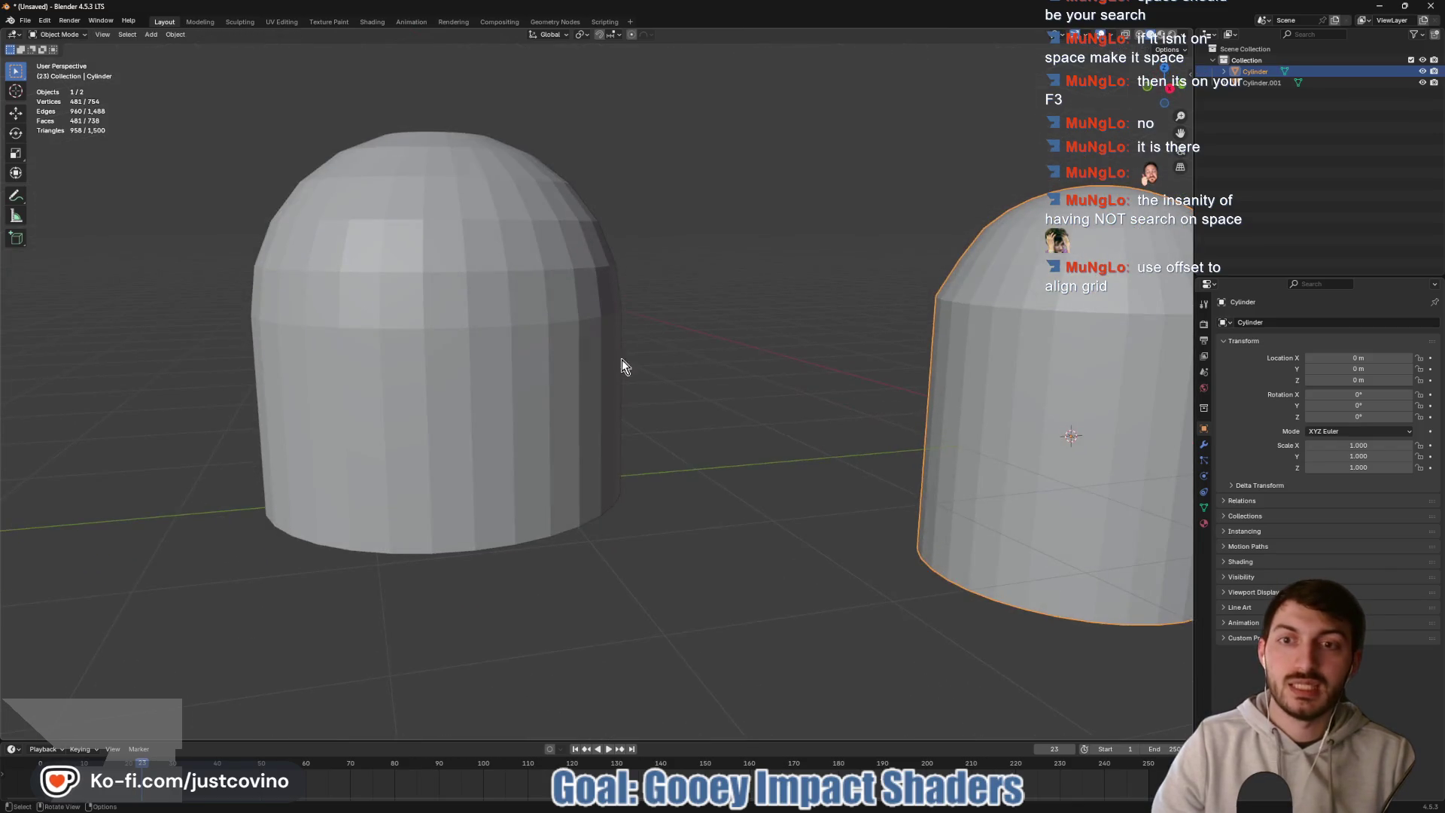
{"action": "left_click", "coordinate": [553, 368]}
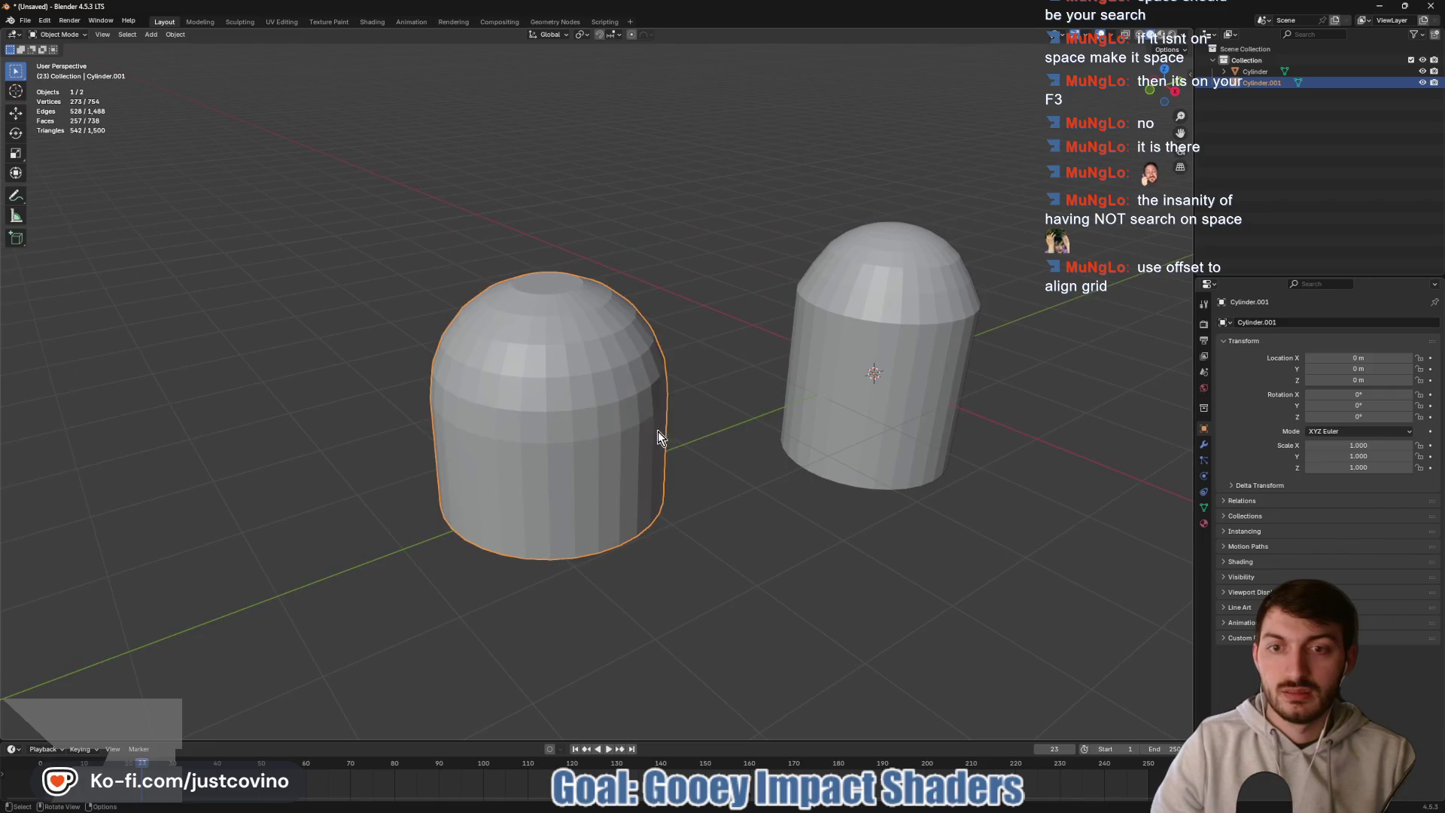
{"action": "key", "text": "Tab"}
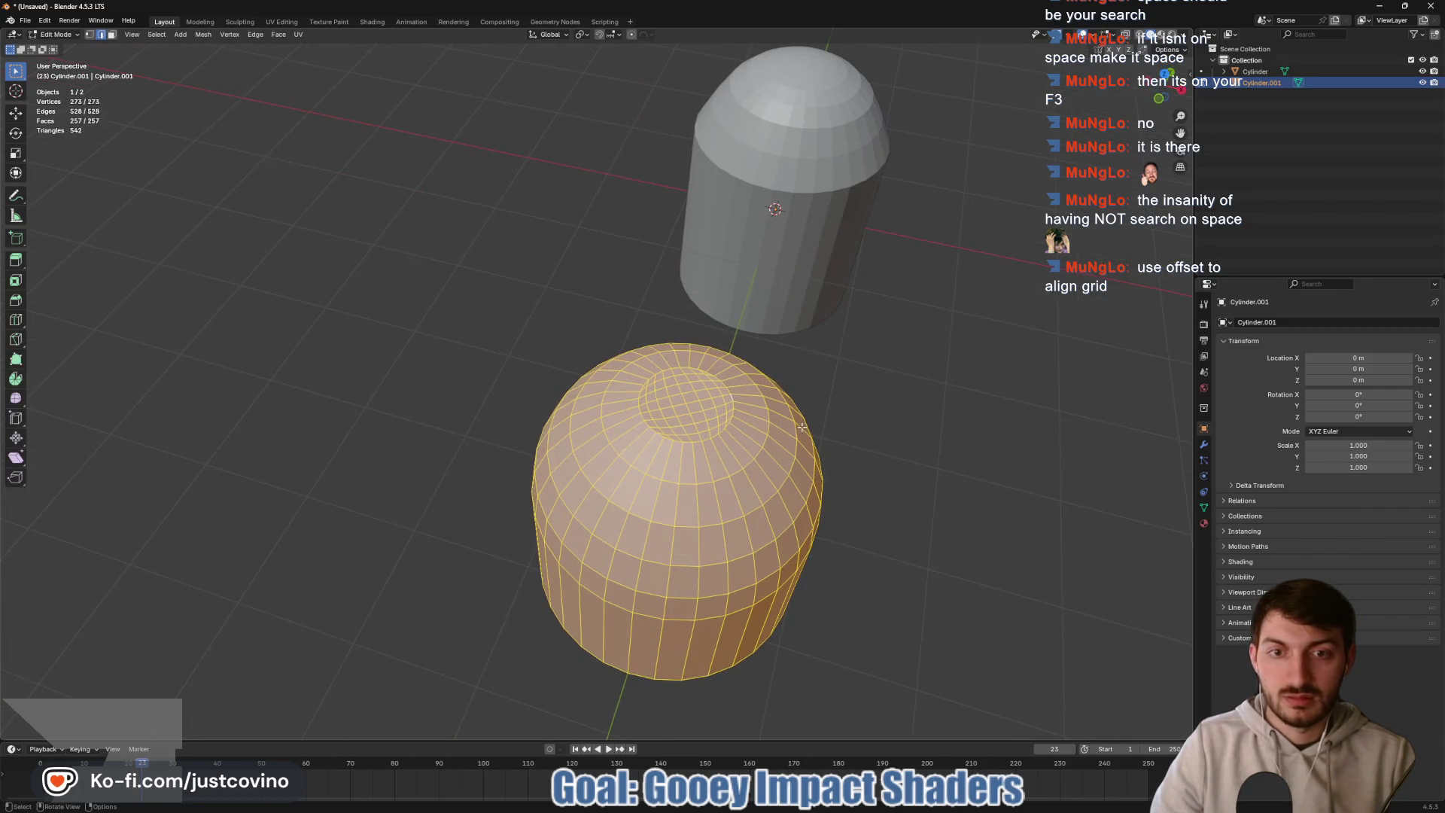
{"action": "key", "text": "Tab"}
{"action": "key", "text": "Tab"}
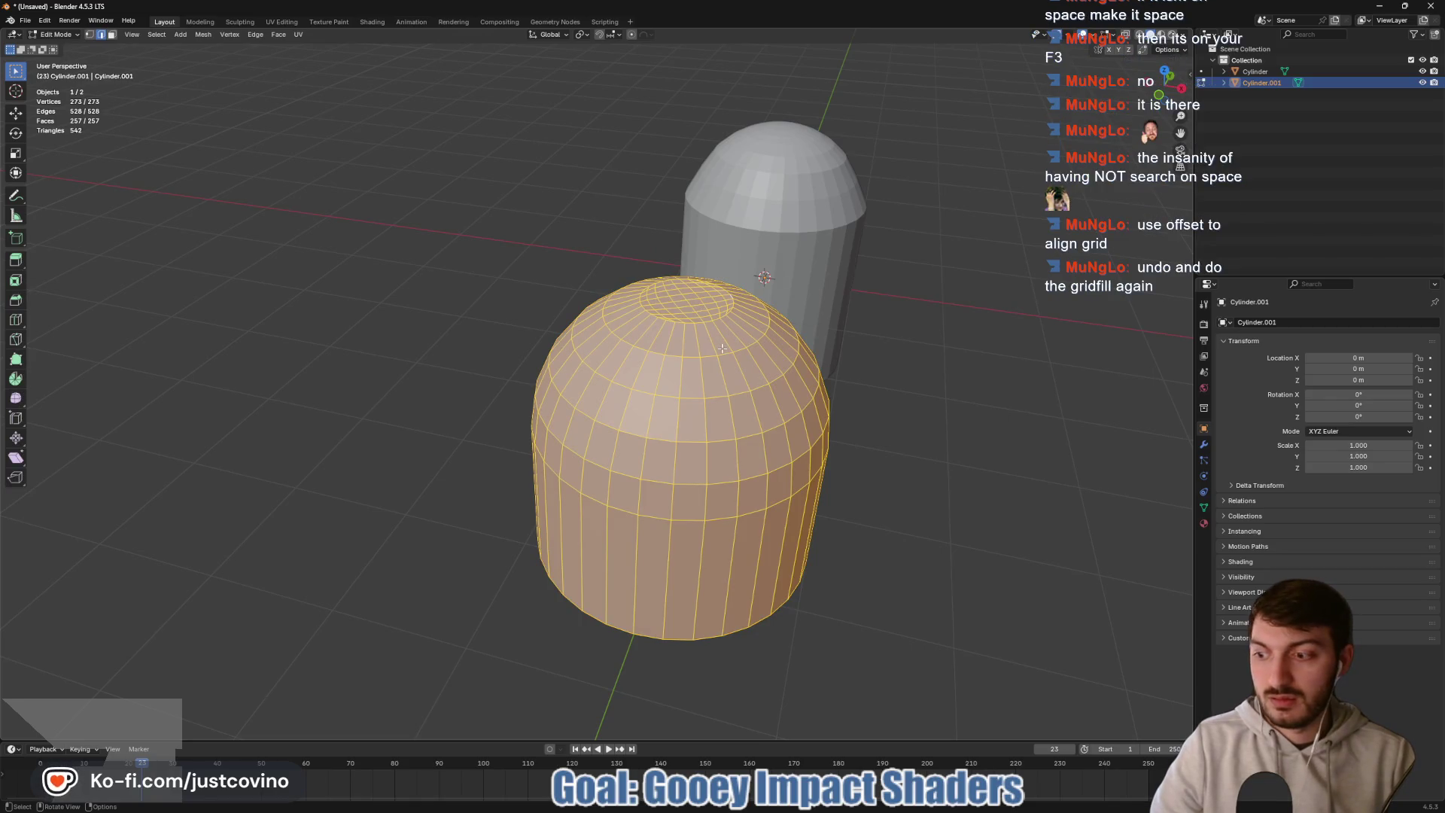
- Select the back cylinder and undo the Grid Fill to reopen the dome's top hole
{"action": "key", "text": "Tab"}
{"action": "key", "text": "Tab"}
{"action": "key", "text": "Tab"}
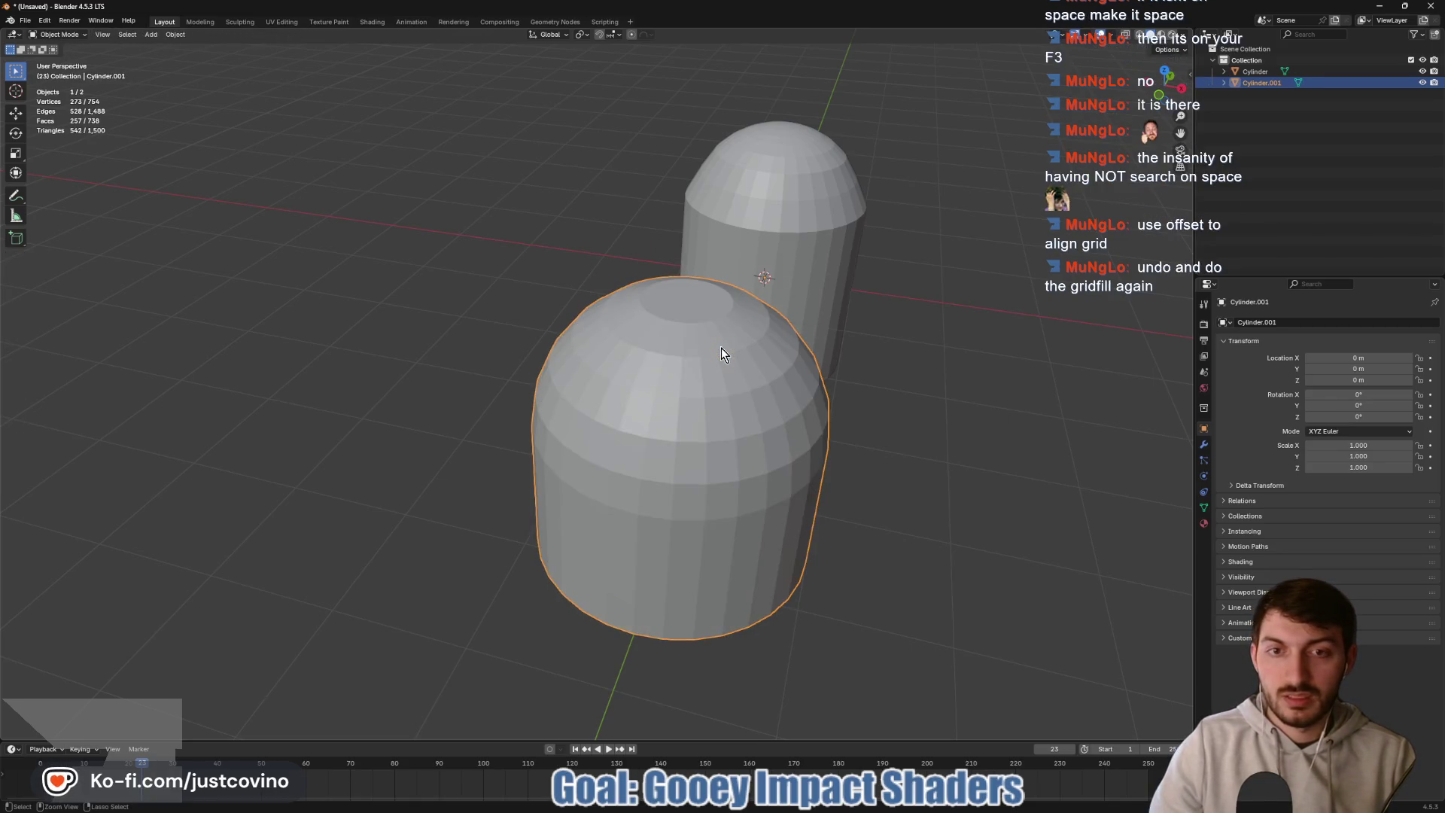
{"action": "left_click", "coordinate": [721, 348]}
{"action": "key", "text": "ctrl+z"}
{"action": "key", "text": "ctrl+z"}
{"action": "key", "text": "ctrl+z"}
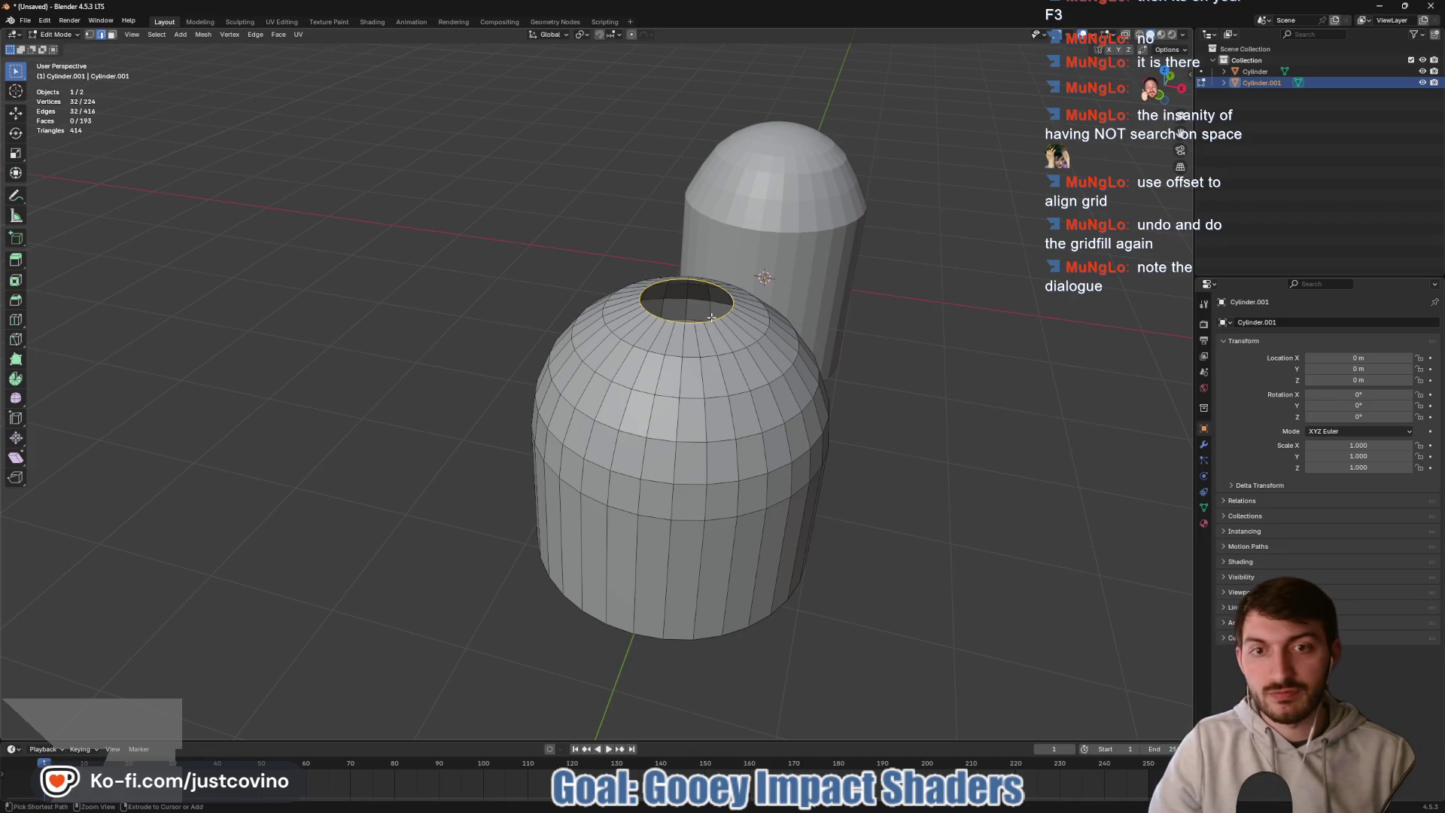
- Grid Fill the dome's top hole again from the face menu and drag the Span down to 2
{"action": "key", "text": "ctrl+f"}
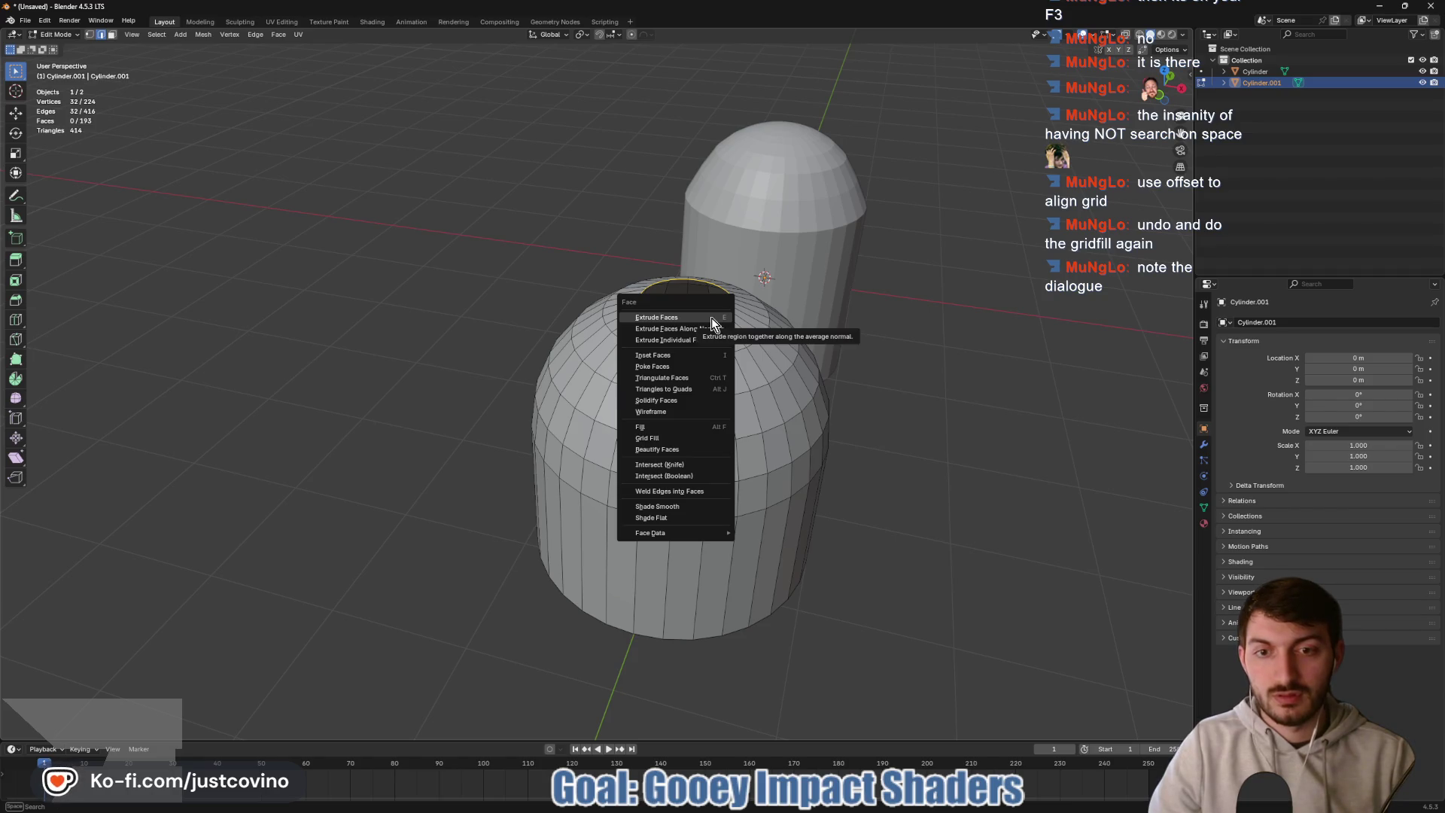
{"action": "left_click", "coordinate": [658, 438]}
{"action": "scroll", "coordinate": [759, 383], "scroll_direction": "up", "scroll_amount": 5}
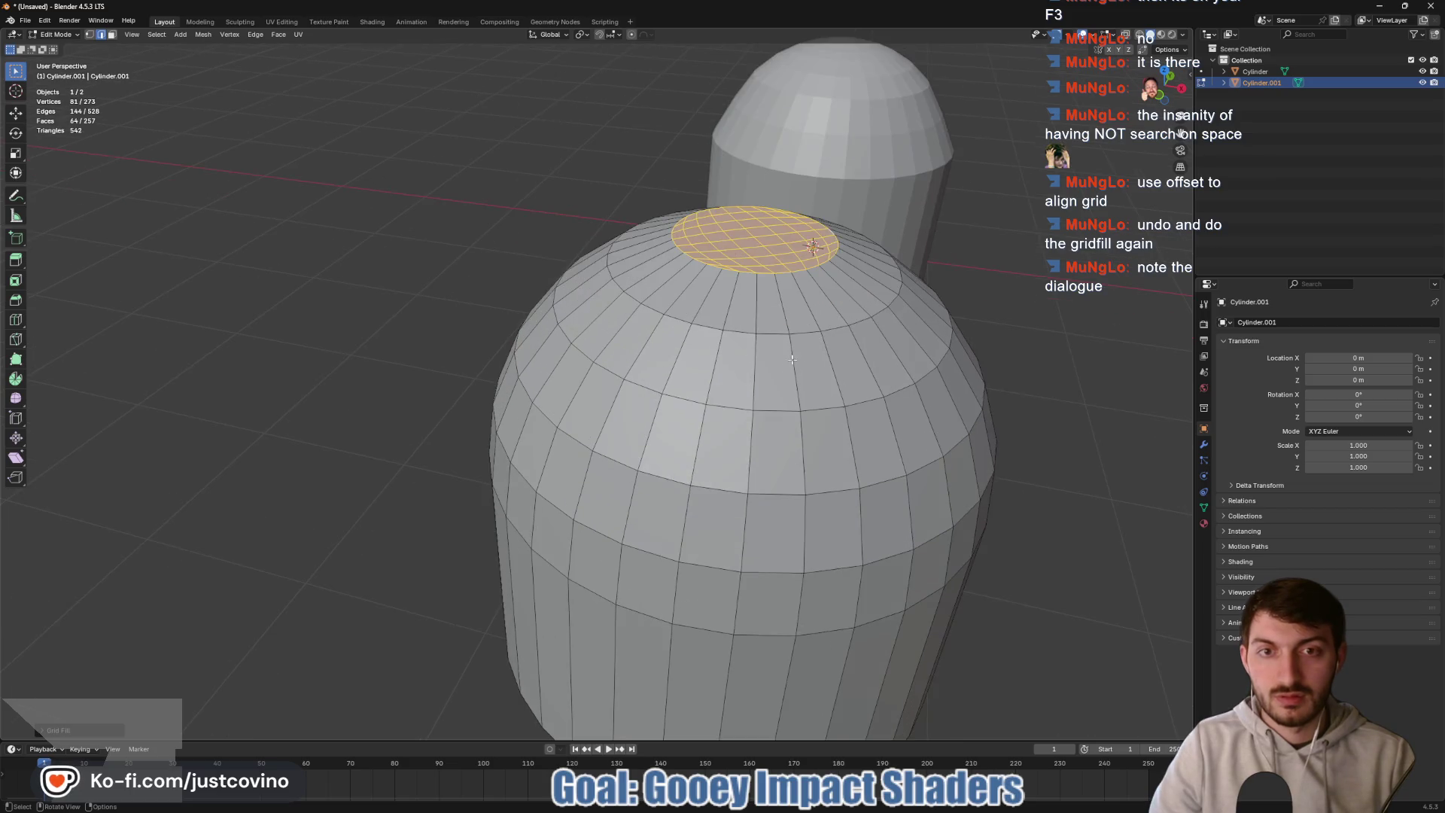
{"action": "left_click_drag", "start_coordinate": [759, 383], "coordinate": [619, 391]}
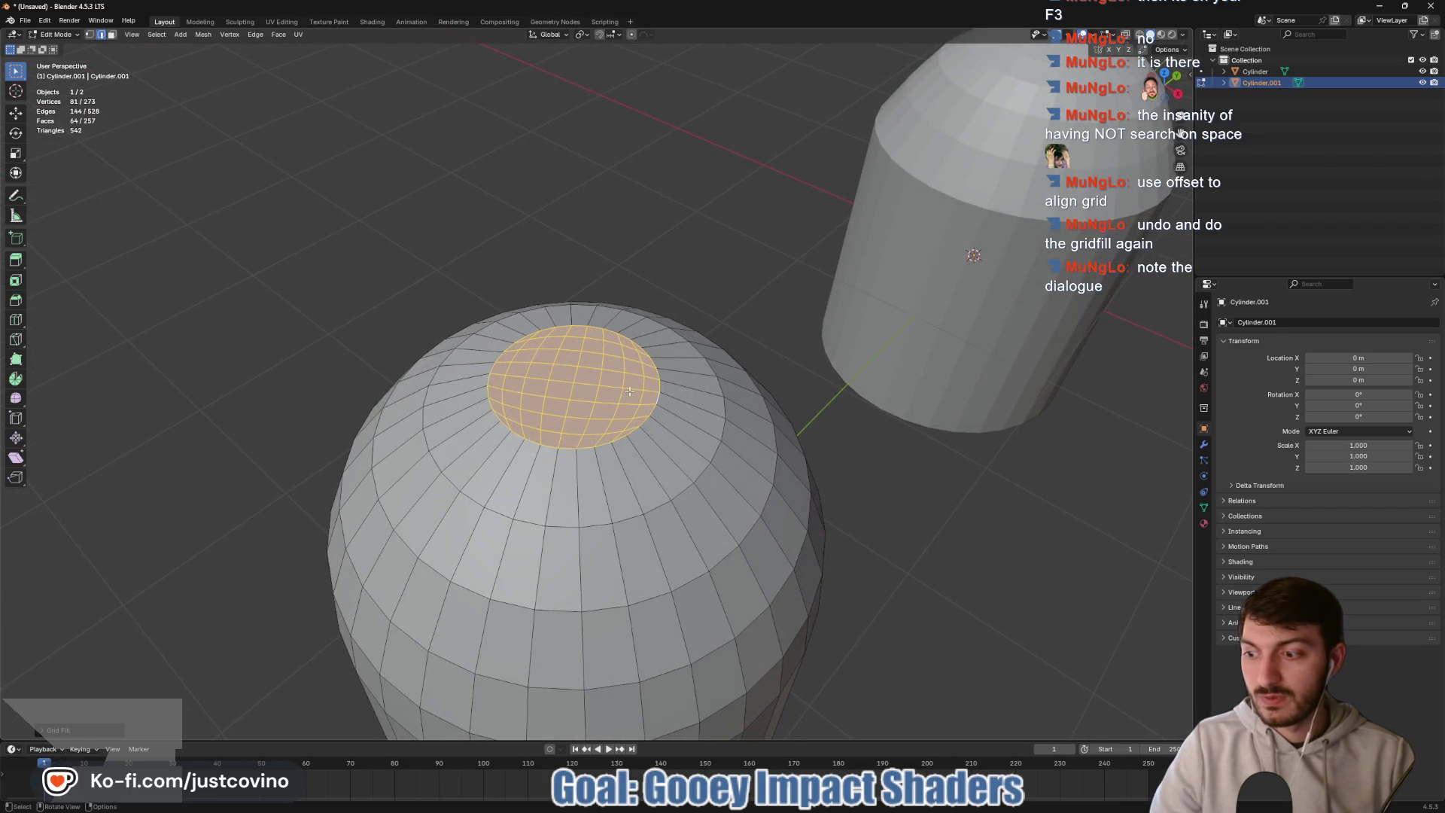
{"action": "left_click", "coordinate": [45, 730]}
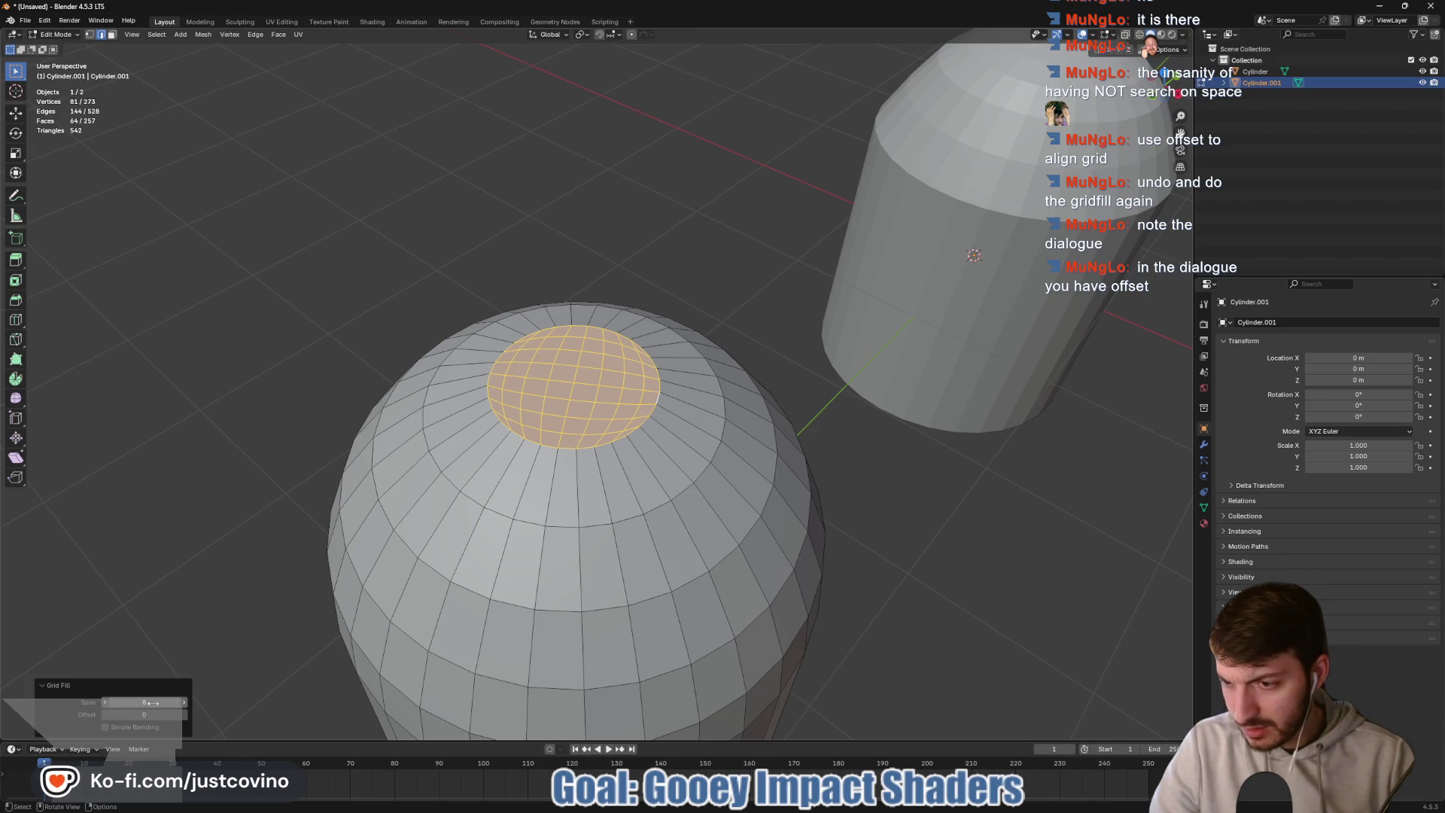
{"action": "mouse_move", "coordinate": [151, 703]}
{"action": "left_mouse_down"}
{"action": "mouse_move", "coordinate": [120, 702]}
{"action": "mouse_move", "coordinate": [143, 190]}
{"action": "mouse_move", "coordinate": [1300, 193]}
{"action": "left_mouse_up"}
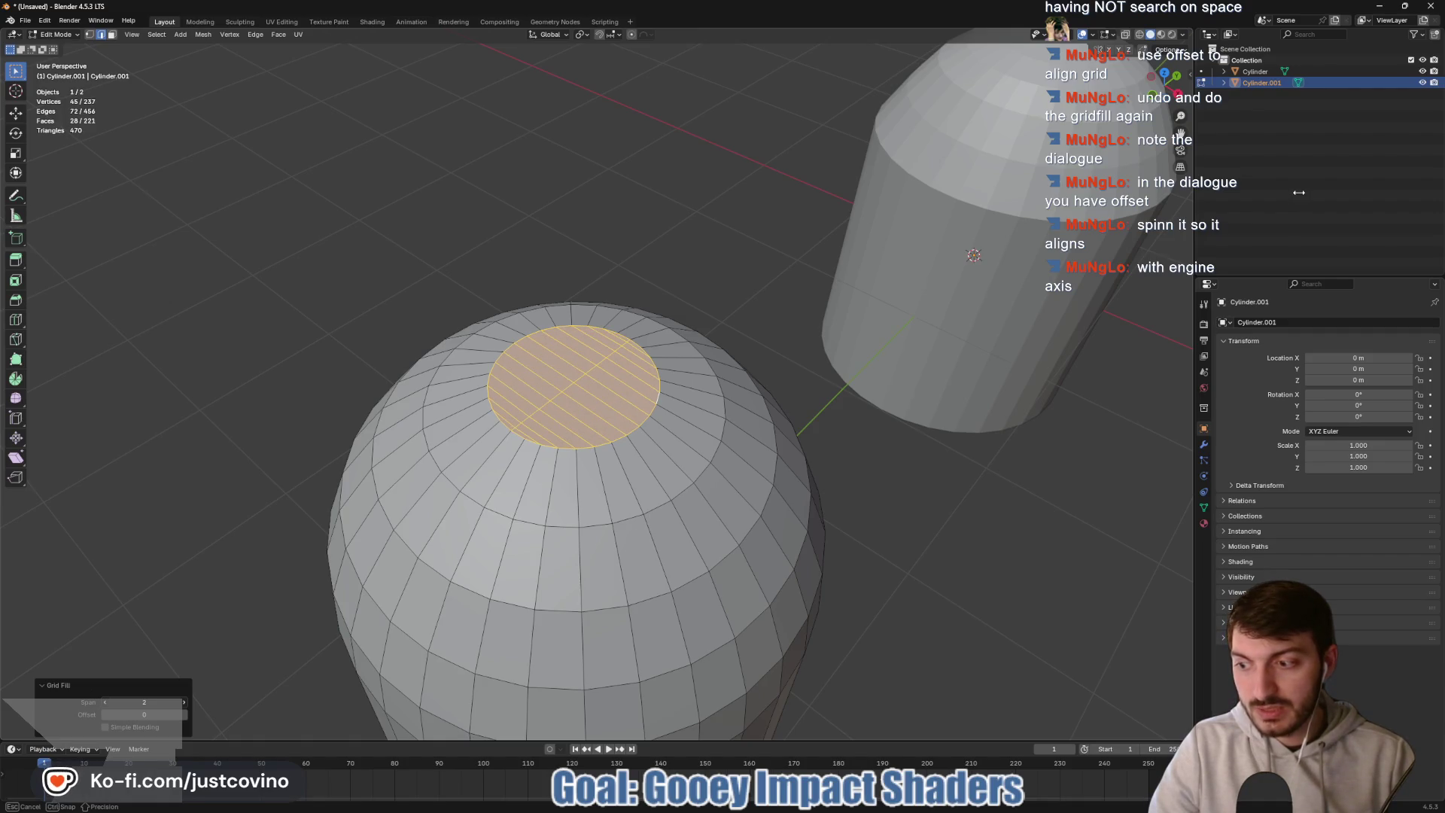
- Step the Grid Fill span up to 7 so the dome cap becomes an even quad grid
{"action": "left_click_drag", "start_coordinate": [1300, 192], "coordinate": [1299, 193]}
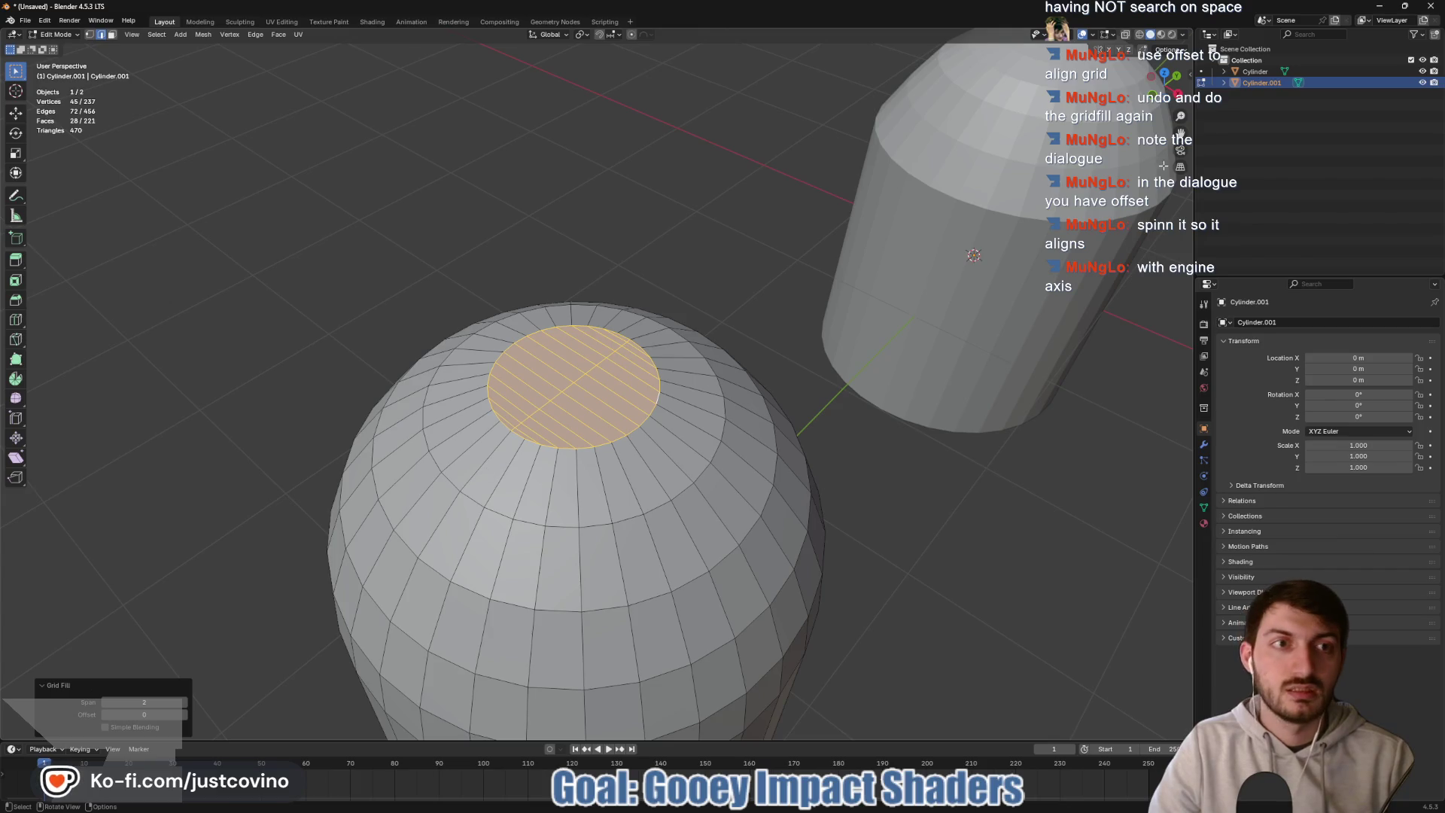
{"action": "left_click", "coordinate": [1152, 93]}
{"action": "mouse_move", "coordinate": [864, 290]}
{"action": "left_mouse_down"}
{"action": "mouse_move", "coordinate": [886, 267]}
{"action": "mouse_move", "coordinate": [868, 352]}
{"action": "left_mouse_up"}
{"action": "mouse_move", "coordinate": [925, 434]}
{"action": "left_mouse_down"}
{"action": "mouse_move", "coordinate": [861, 403]}
{"action": "mouse_move", "coordinate": [848, 443]}
{"action": "left_mouse_up"}
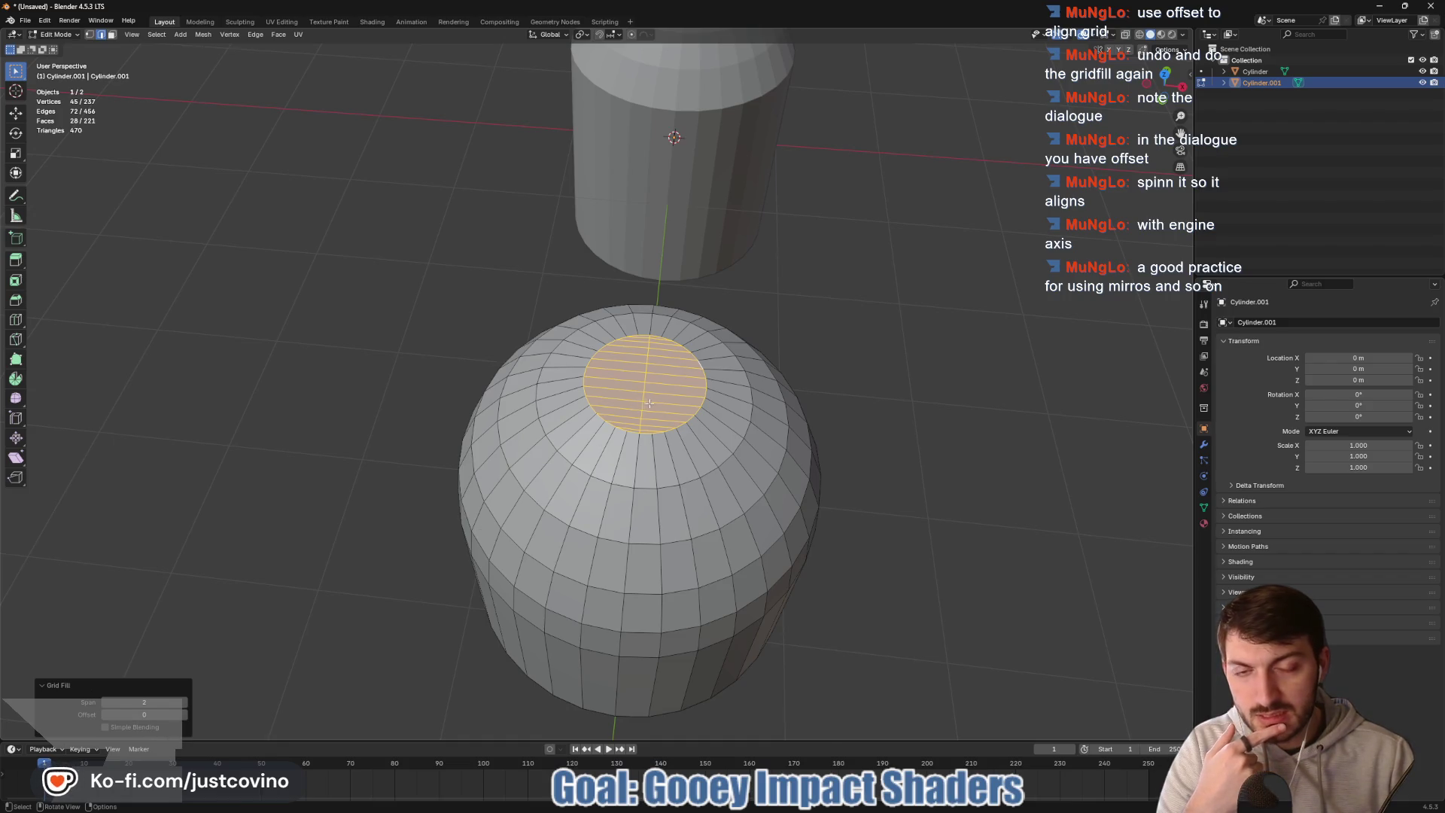
{"action": "scroll", "coordinate": [637, 416], "scroll_direction": "up", "scroll_amount": 6}
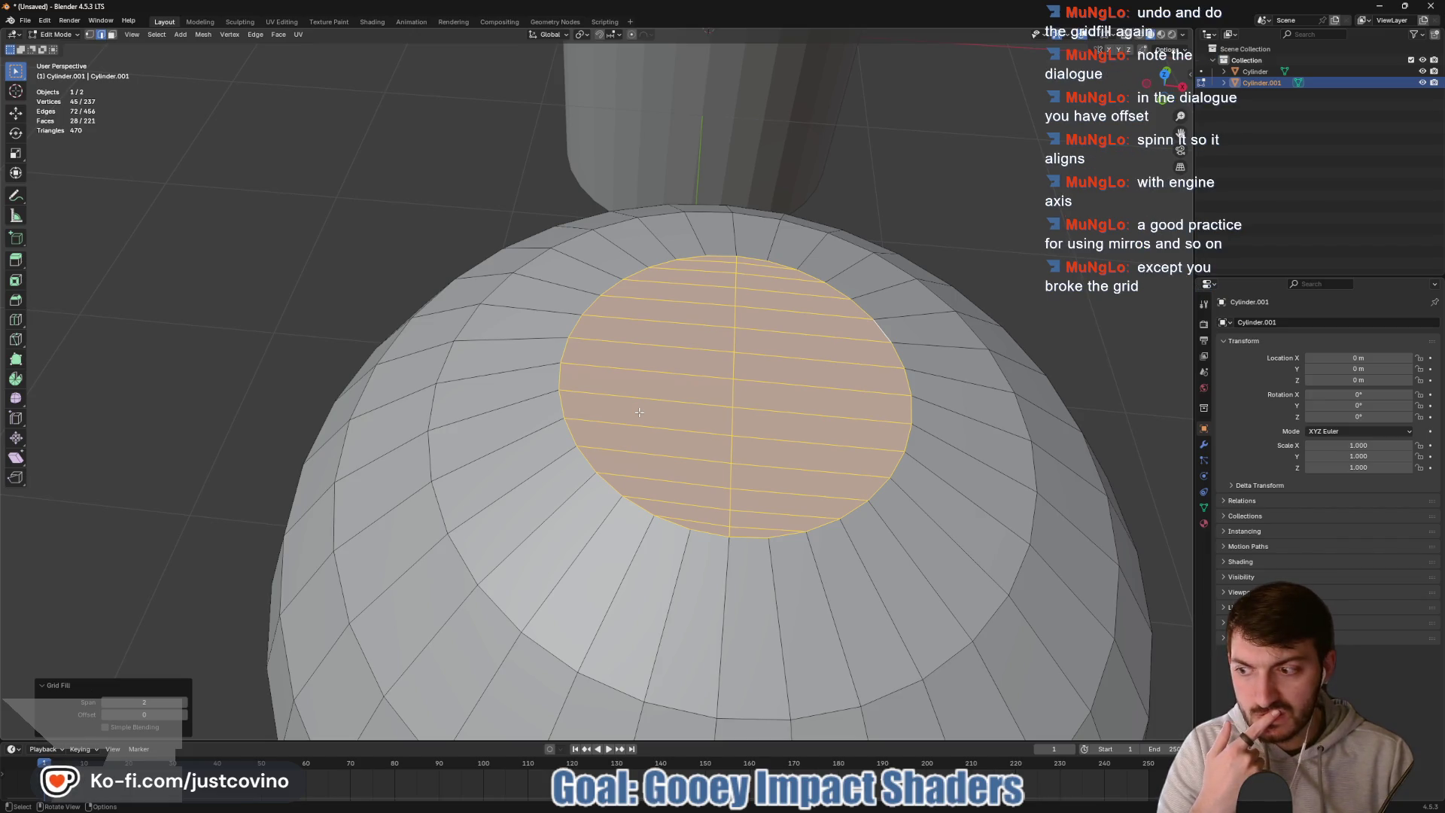
{"action": "scroll", "coordinate": [641, 414], "scroll_direction": "down", "scroll_amount": 2}
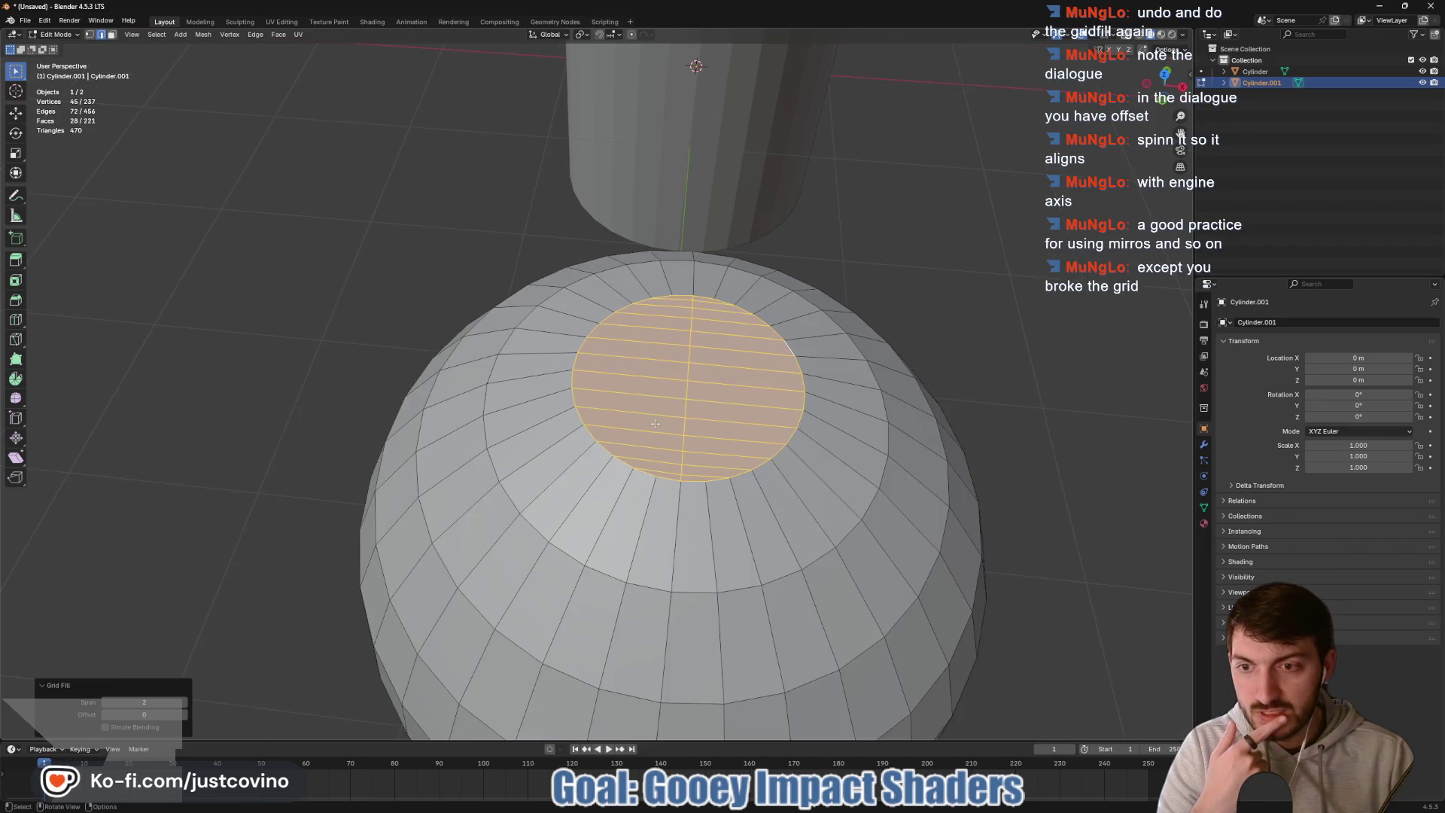
{"action": "left_click", "coordinate": [185, 705]}
{"action": "left_click", "coordinate": [185, 705]}
{"action": "left_click", "coordinate": [185, 704]}
{"action": "left_click", "coordinate": [185, 705]}
{"action": "left_click", "coordinate": [185, 705]}
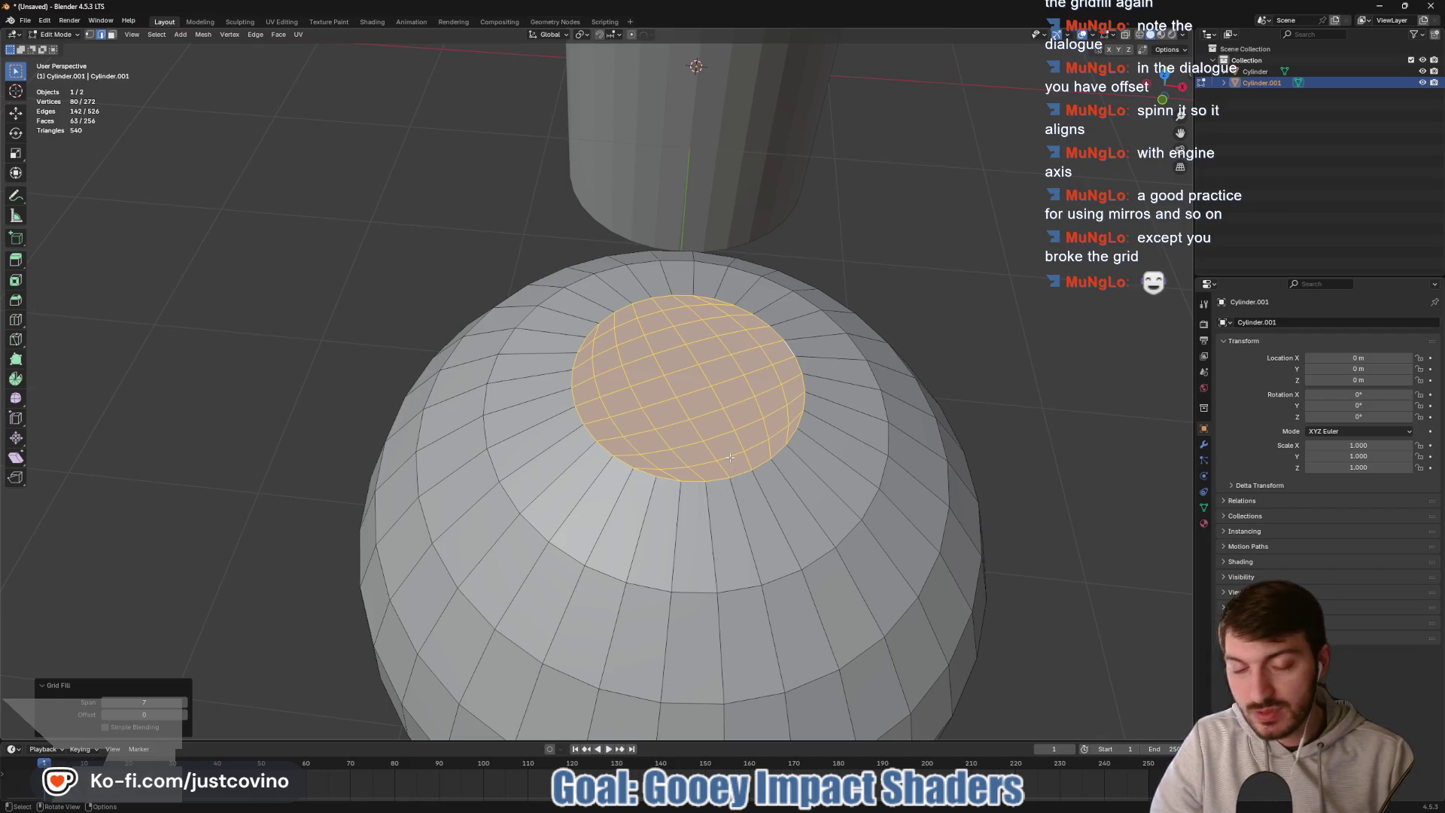
- Try a Z rotation of the cap, then experiment with the Grid Fill offset, settling at -2
{"action": "key", "text": "r"}
{"action": "key", "text": "z"}
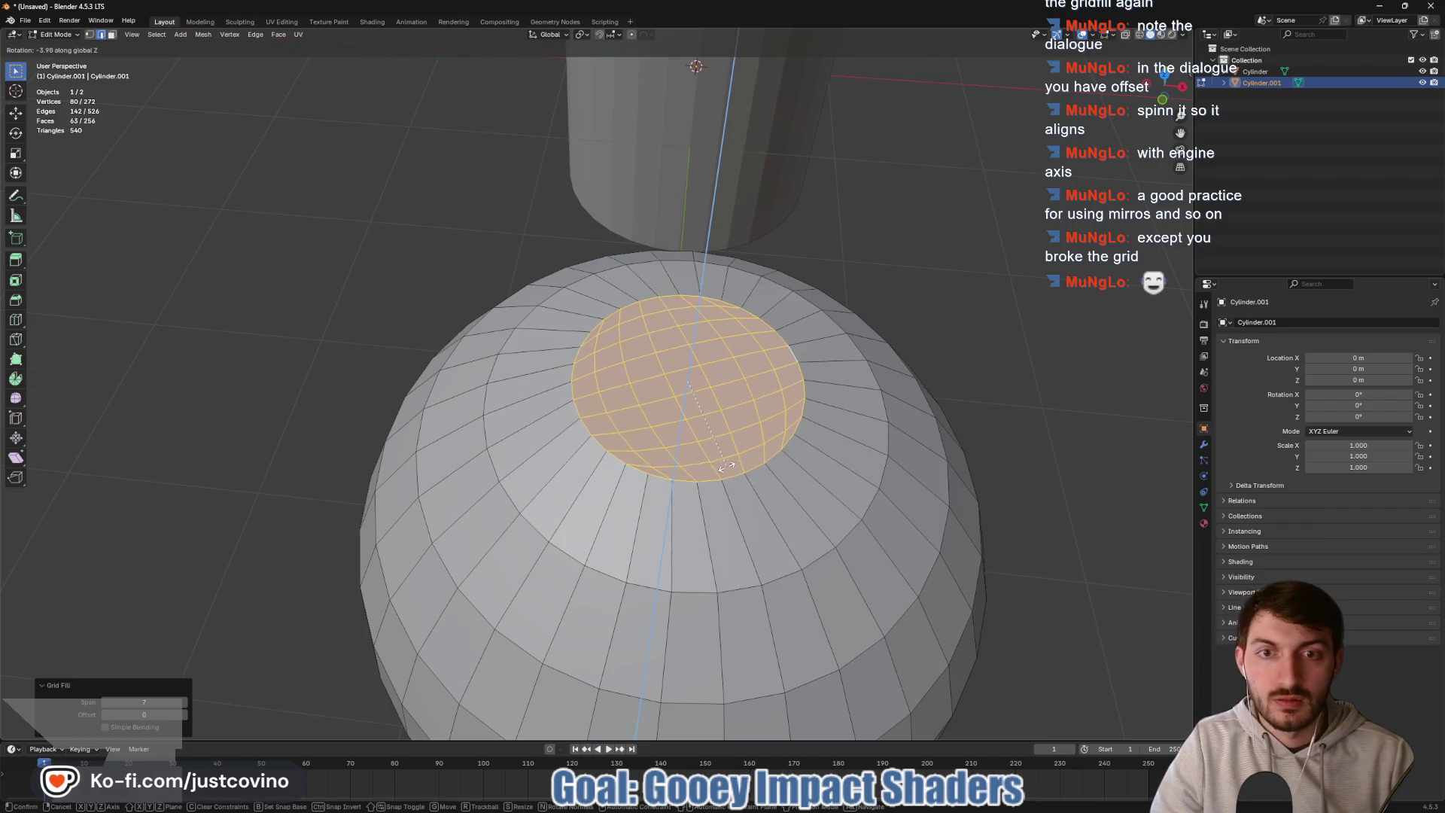
{"action": "key", "text": "Escape"}
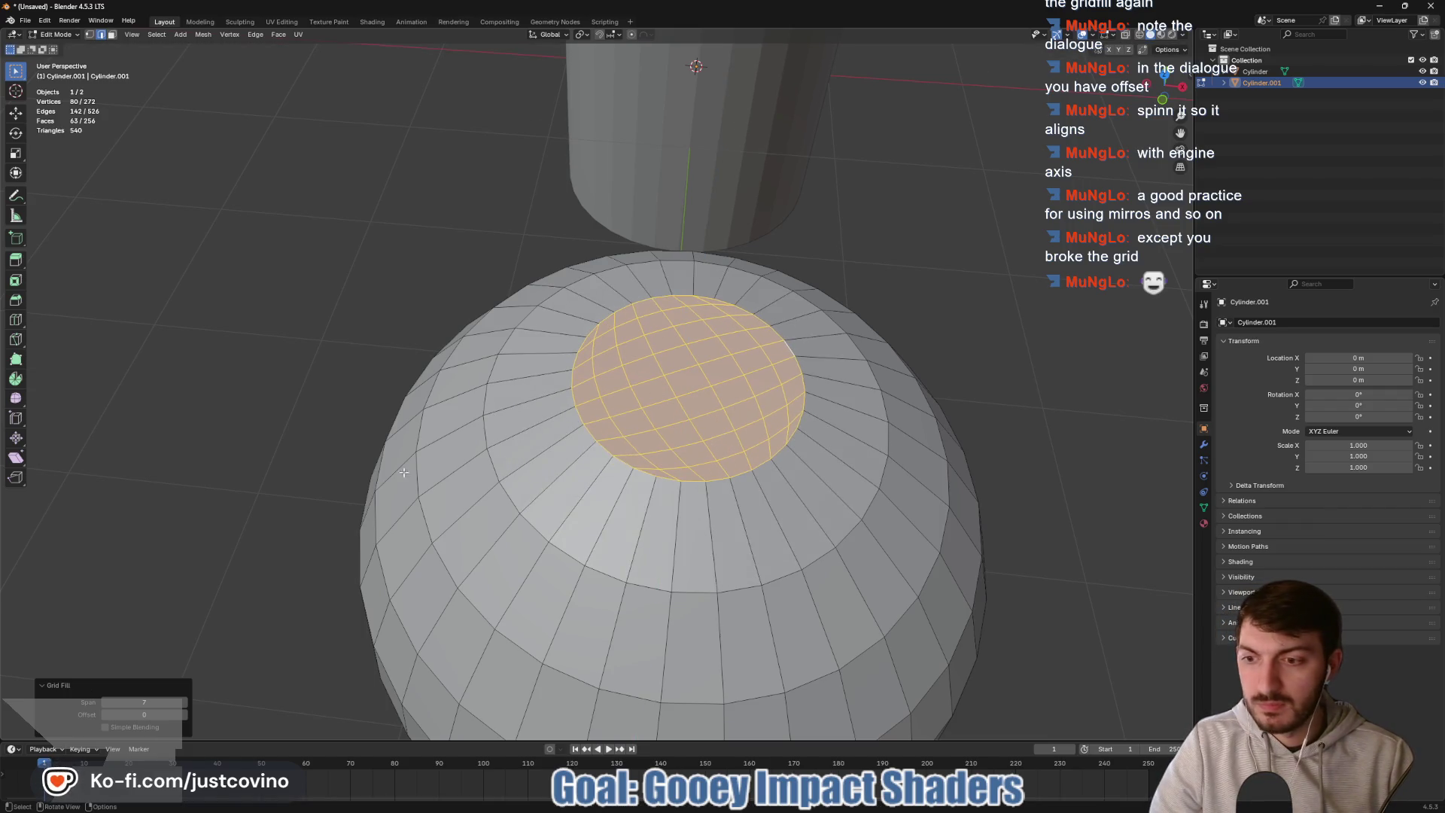
{"action": "left_click", "coordinate": [183, 719]}
{"action": "left_click", "coordinate": [184, 719]}
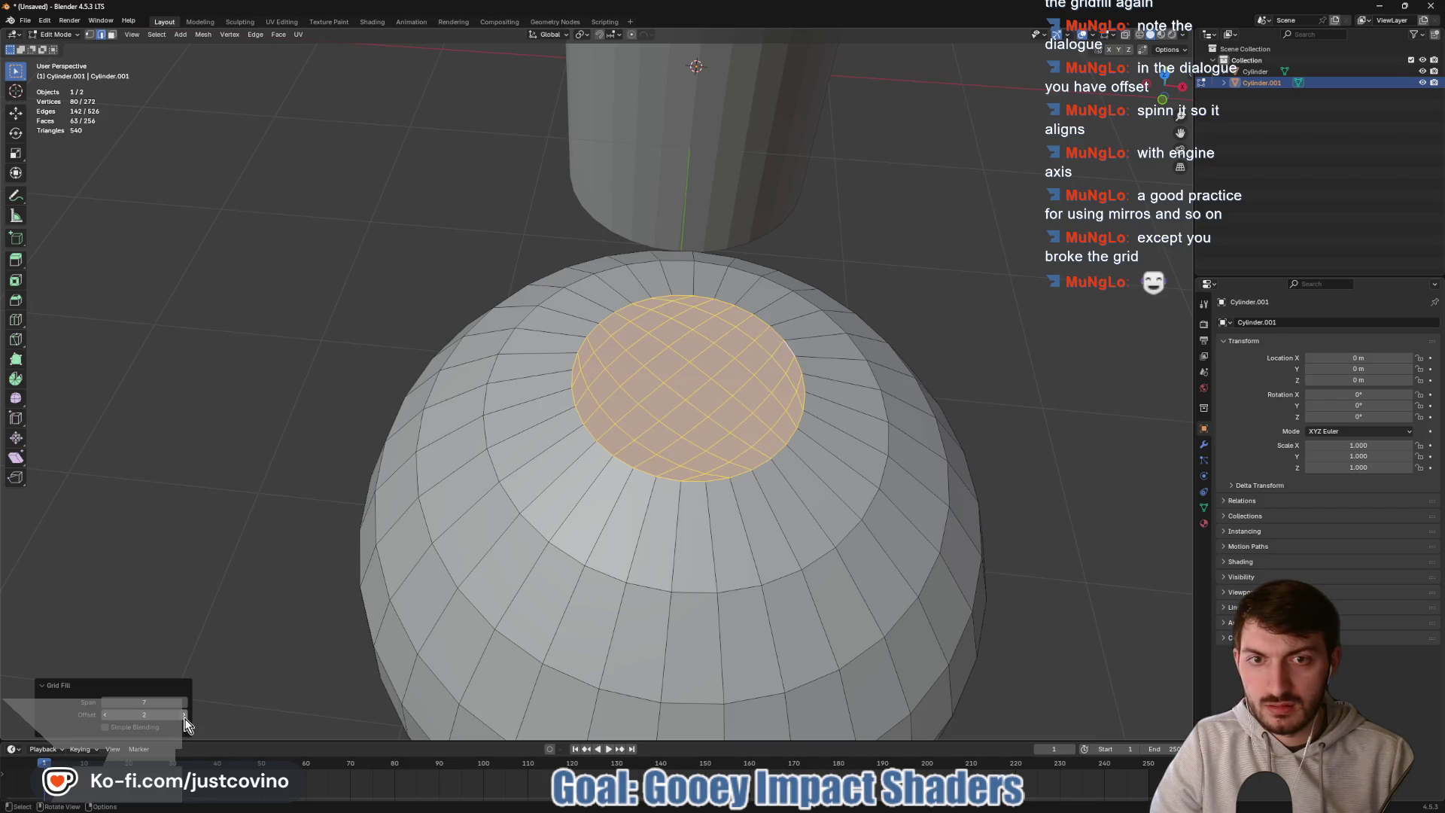
{"action": "left_click", "coordinate": [104, 715]}
{"action": "left_click", "coordinate": [104, 715]}
{"action": "left_click", "coordinate": [104, 715]}
{"action": "left_click", "coordinate": [104, 715]}
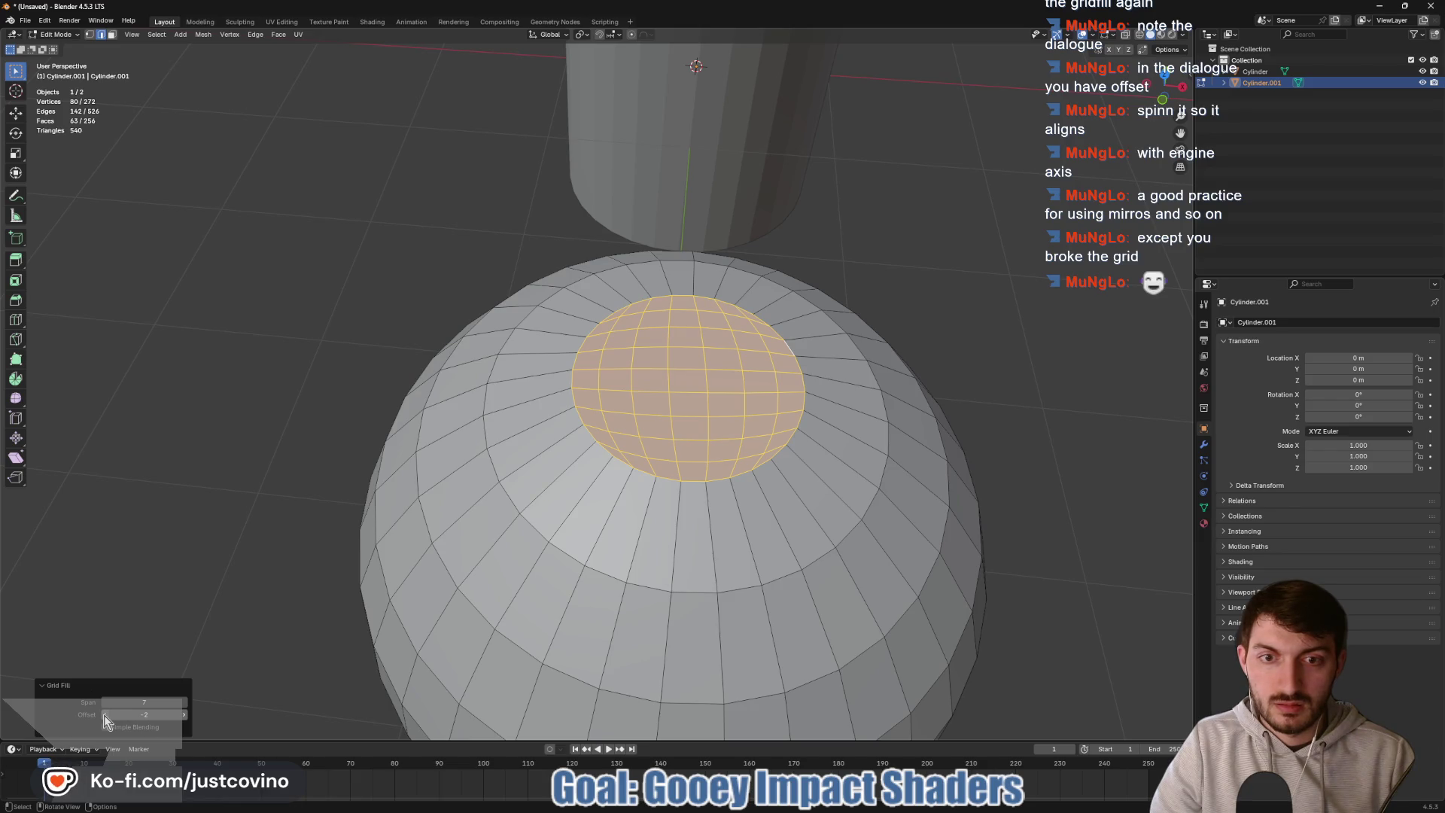
{"action": "left_click", "coordinate": [104, 715]}
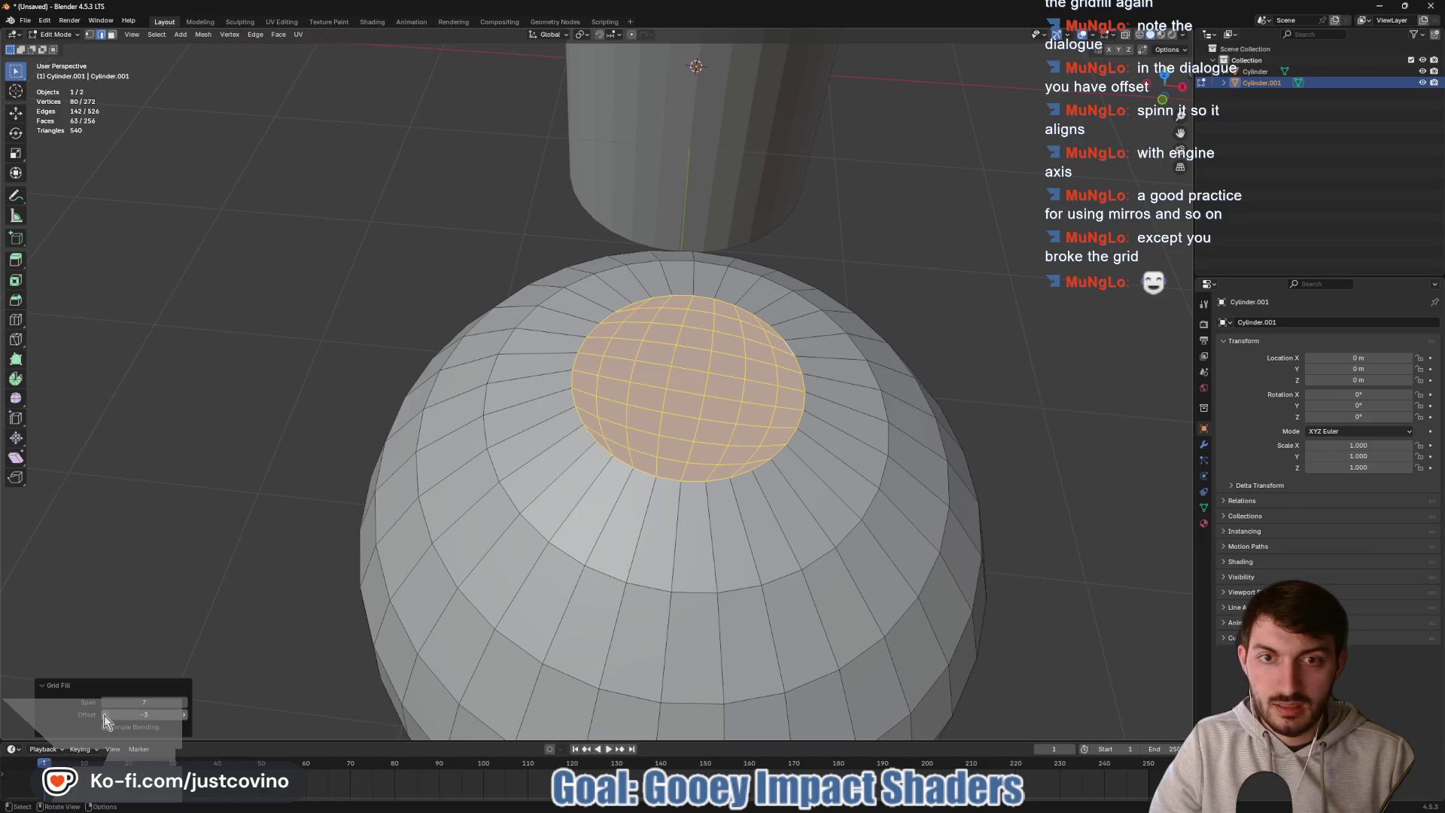
{"action": "left_click", "coordinate": [182, 717]}
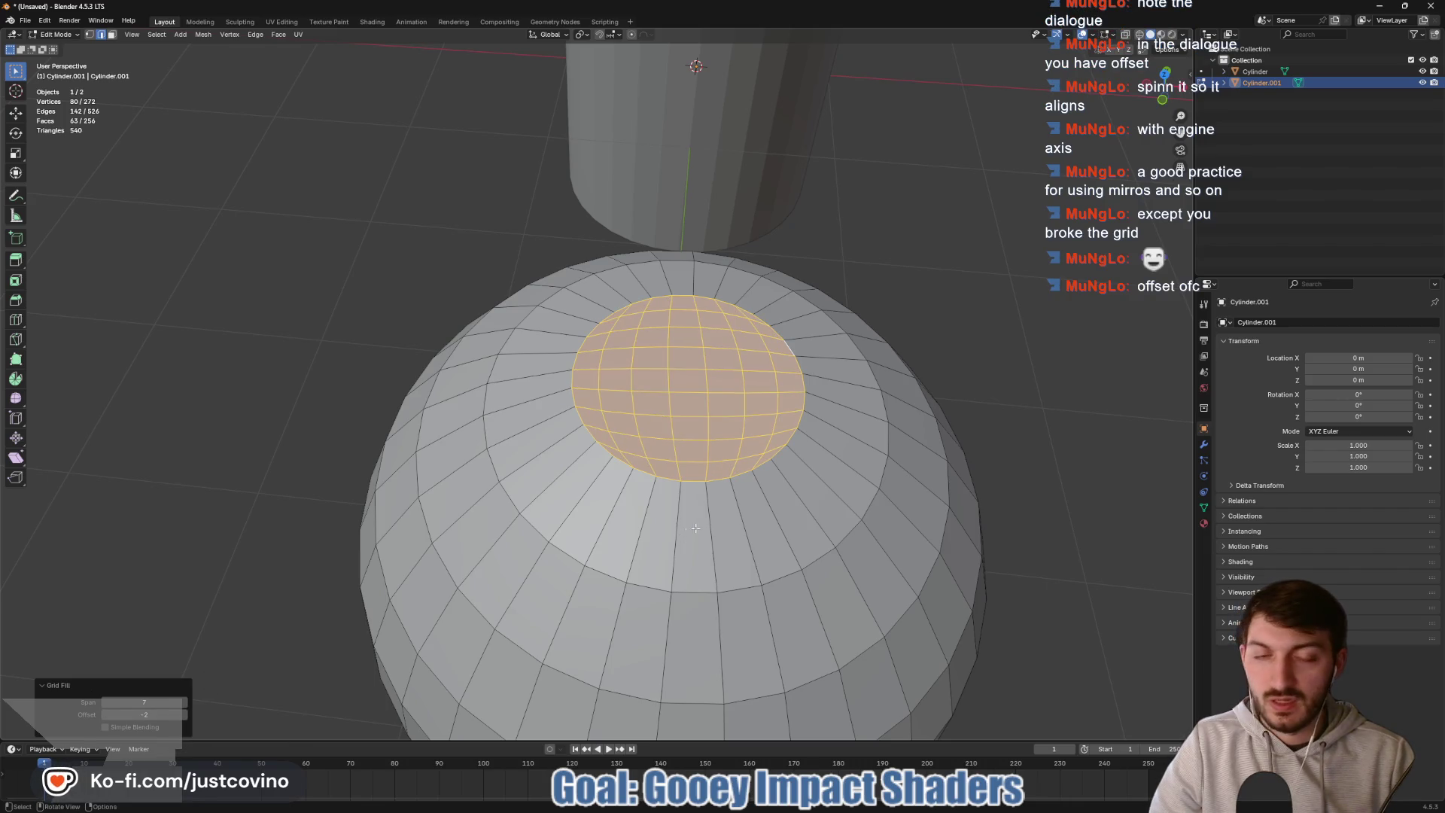
{"action": "mouse_move", "coordinate": [836, 489]}
{"action": "left_mouse_down"}
{"action": "mouse_move", "coordinate": [817, 497]}
{"action": "mouse_move", "coordinate": [821, 479]}
{"action": "left_mouse_up"}
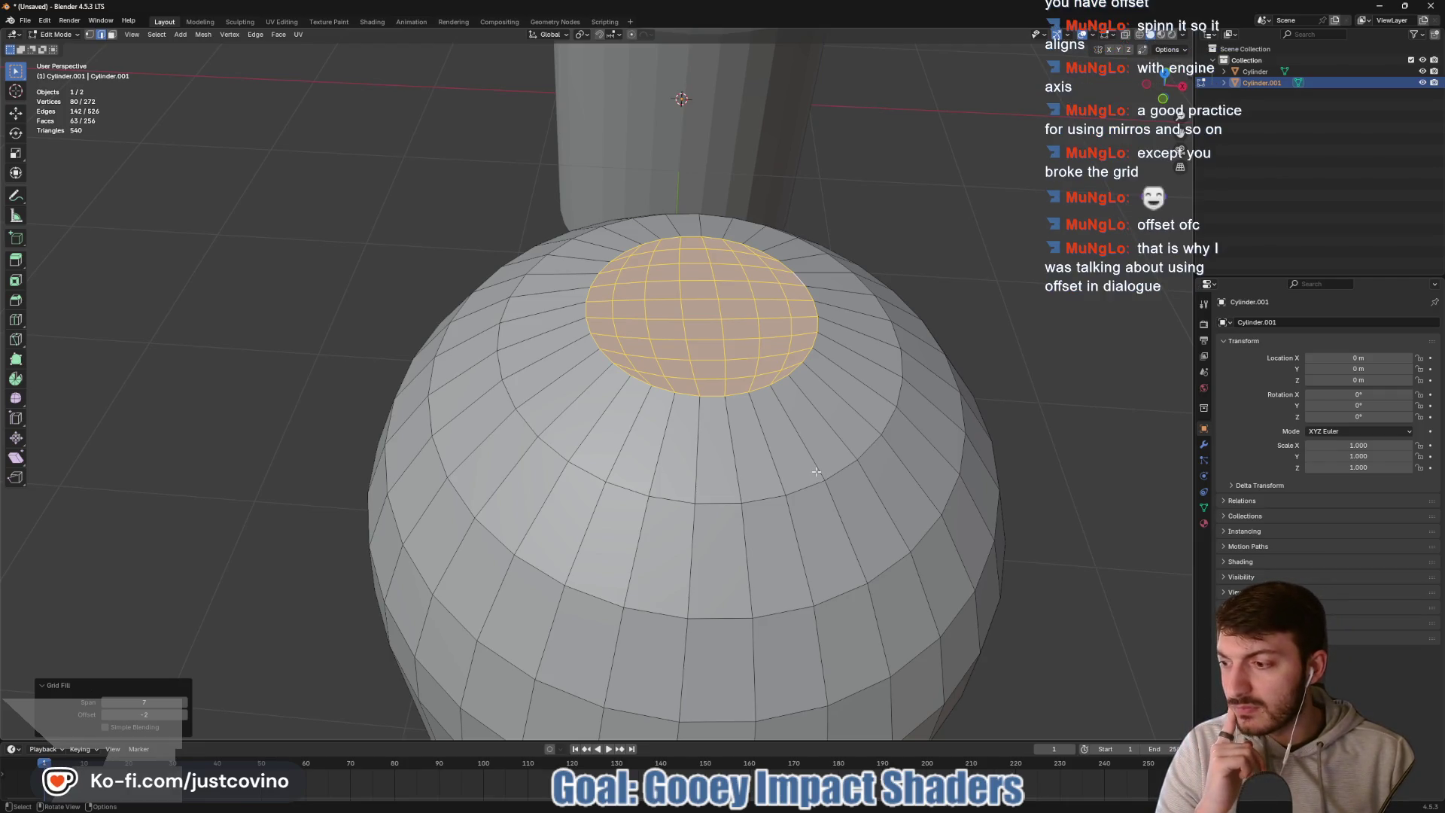
- Set the Grid Fill span to 6 and raise the offset to 6 so the cap grid aligns straight
{"action": "left_click", "coordinate": [104, 703]}
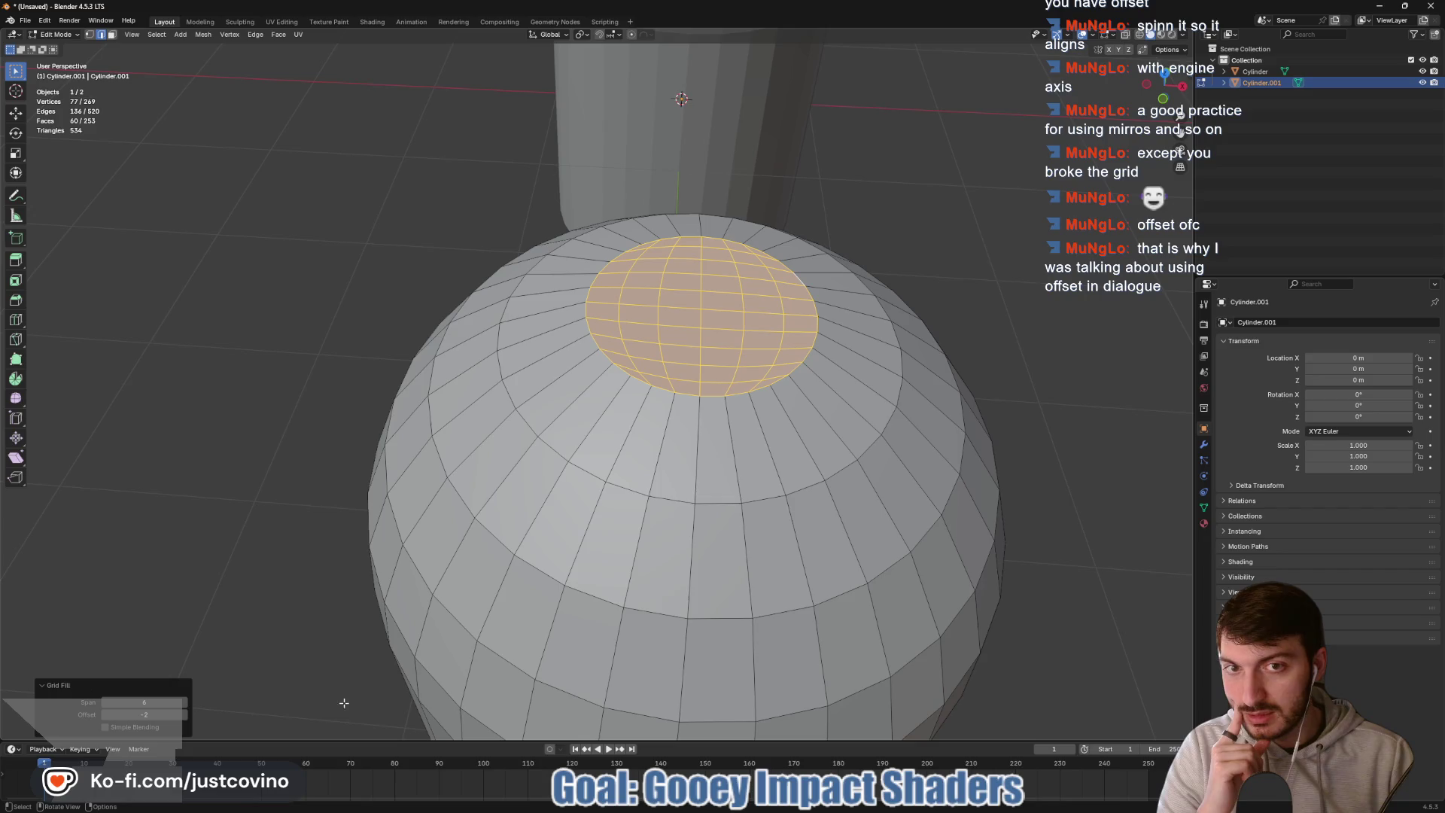
{"action": "left_click", "coordinate": [185, 716]}
{"action": "left_click", "coordinate": [185, 715]}
{"action": "left_click", "coordinate": [184, 715]}
{"action": "left_click", "coordinate": [185, 716]}
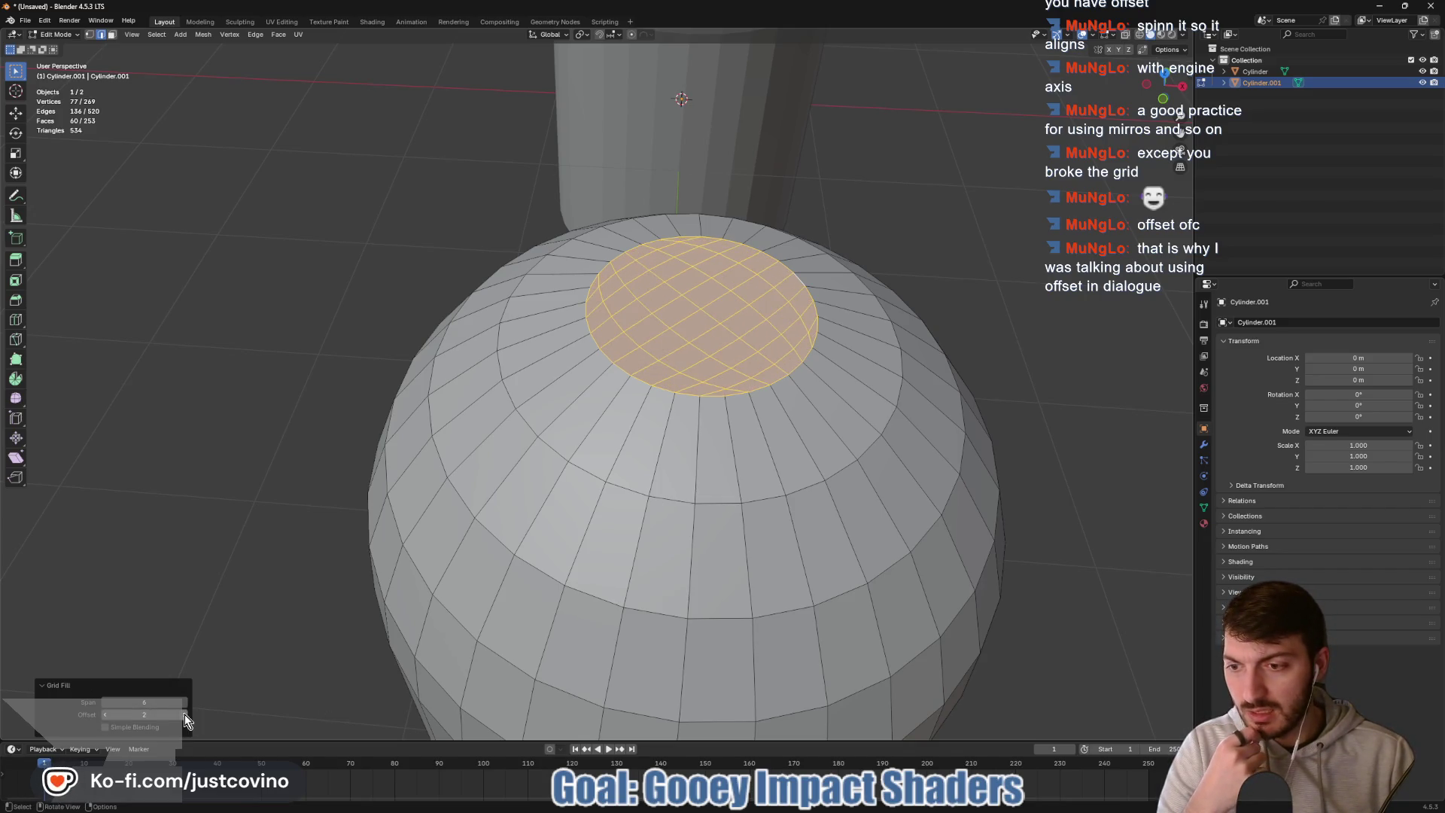
{"action": "left_click", "coordinate": [184, 715]}
{"action": "left_click", "coordinate": [184, 715]}
{"action": "left_click", "coordinate": [185, 715]}
{"action": "left_click", "coordinate": [185, 715]}
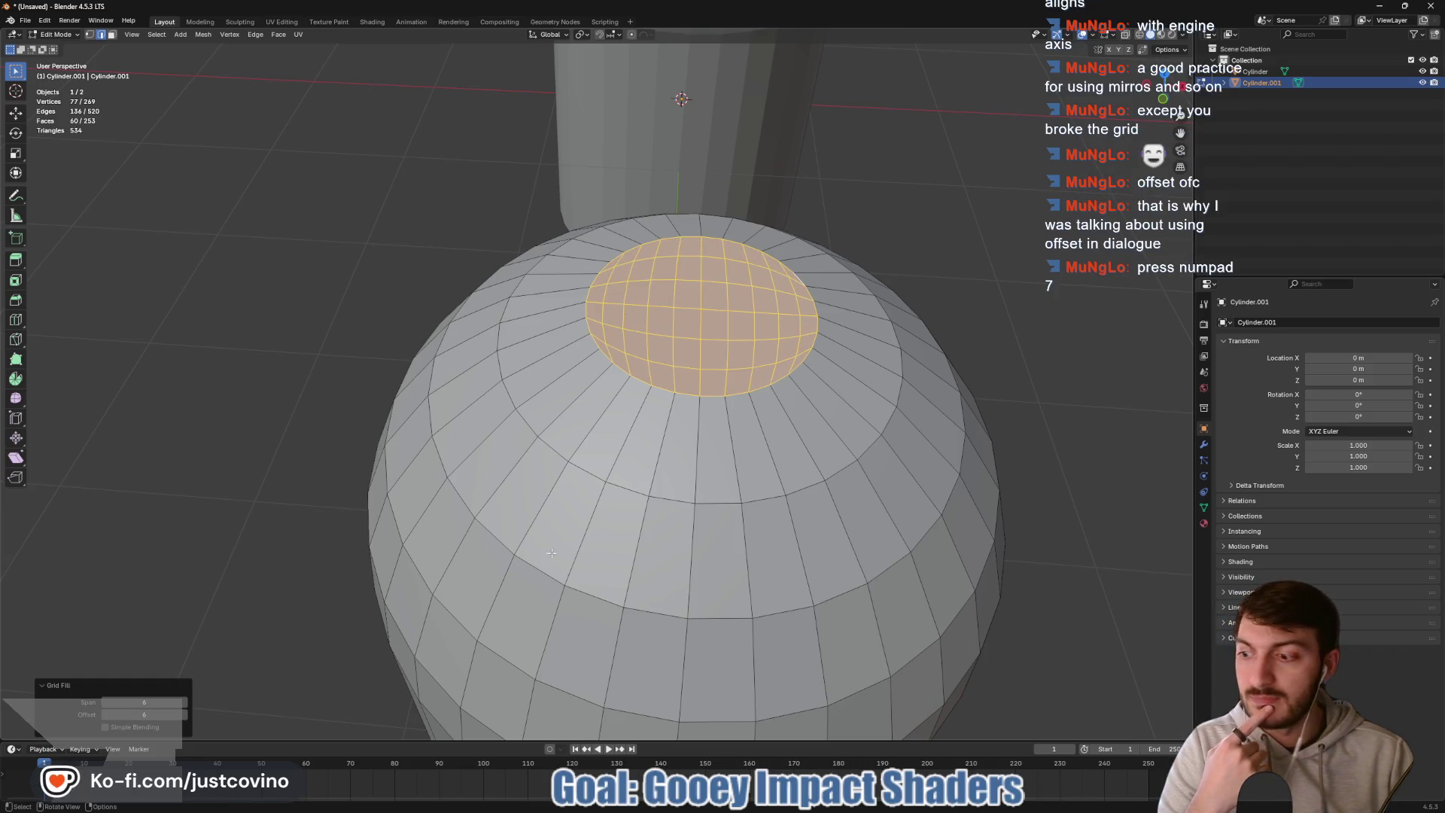
- Check the cap's grid alignment from top view, frame the dome, and return to Object Mode
{"action": "key", "text": "KP_7"}
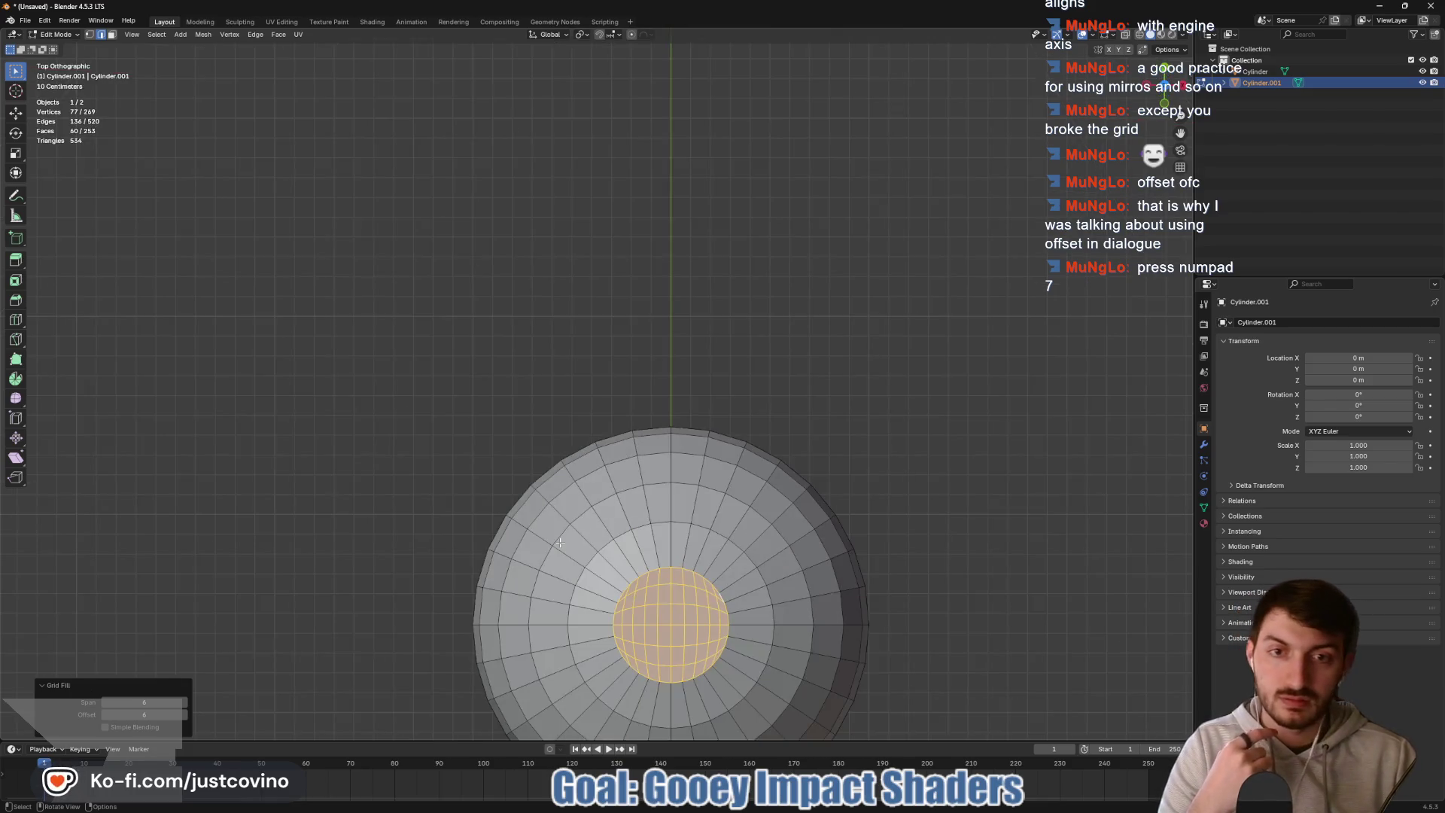
{"action": "scroll", "coordinate": [863, 501], "scroll_direction": "down", "scroll_amount": 2}
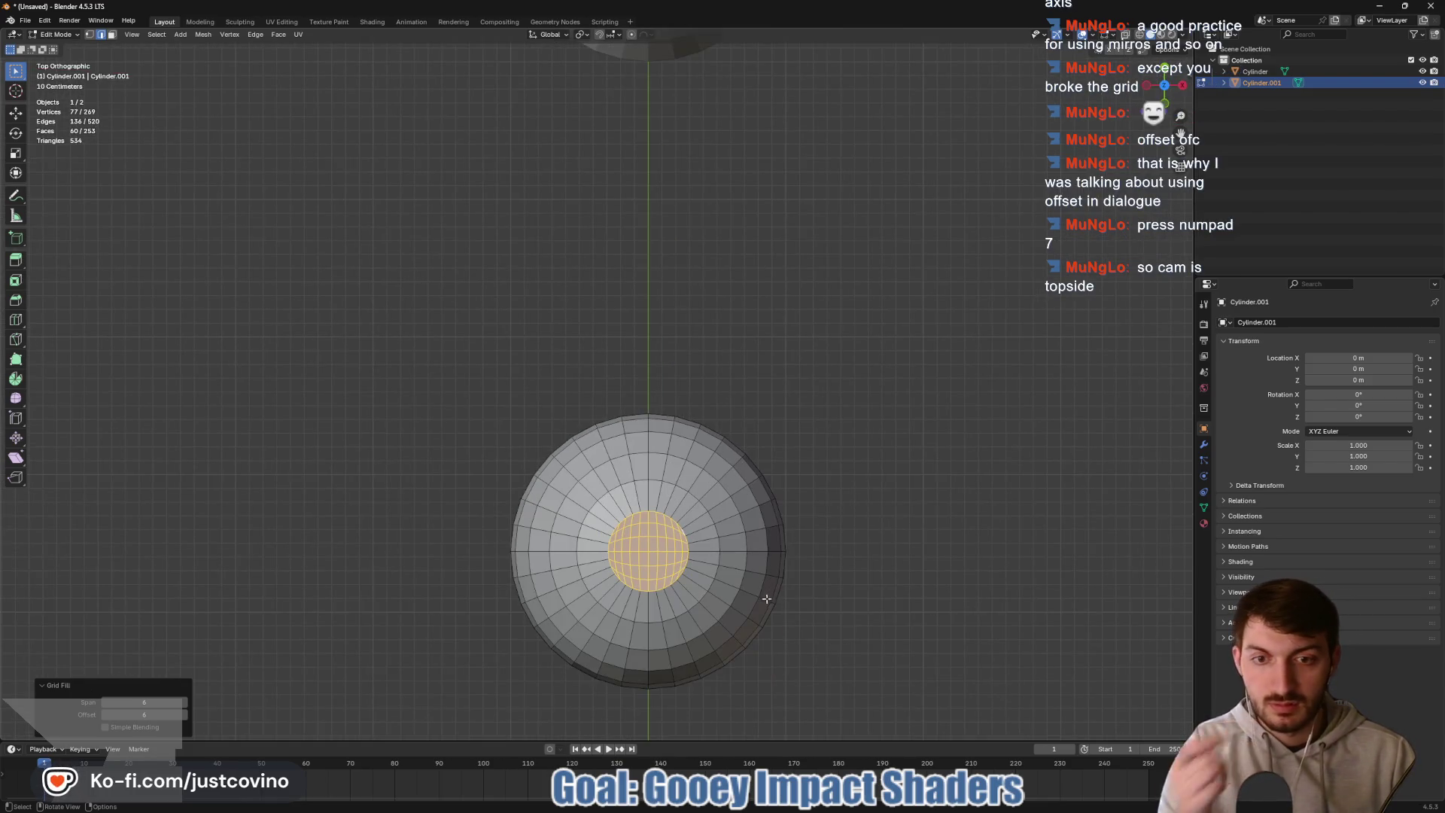
{"action": "scroll", "coordinate": [763, 523], "scroll_direction": "up", "scroll_amount": 4}
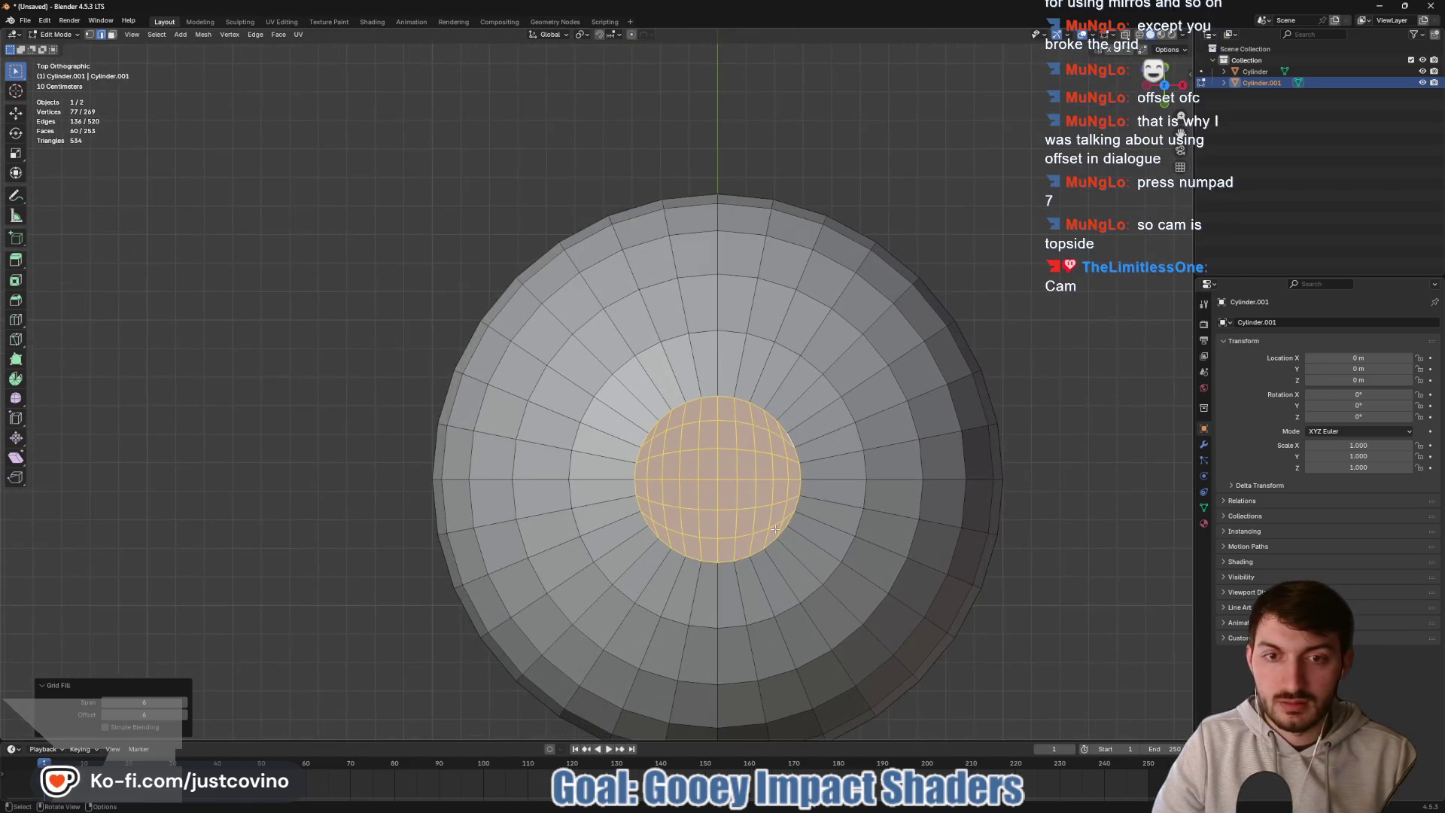
{"action": "scroll", "coordinate": [763, 523], "scroll_direction": "down", "scroll_amount": 2}
{"action": "scroll", "coordinate": [775, 486], "scroll_direction": "down", "scroll_amount": 1}
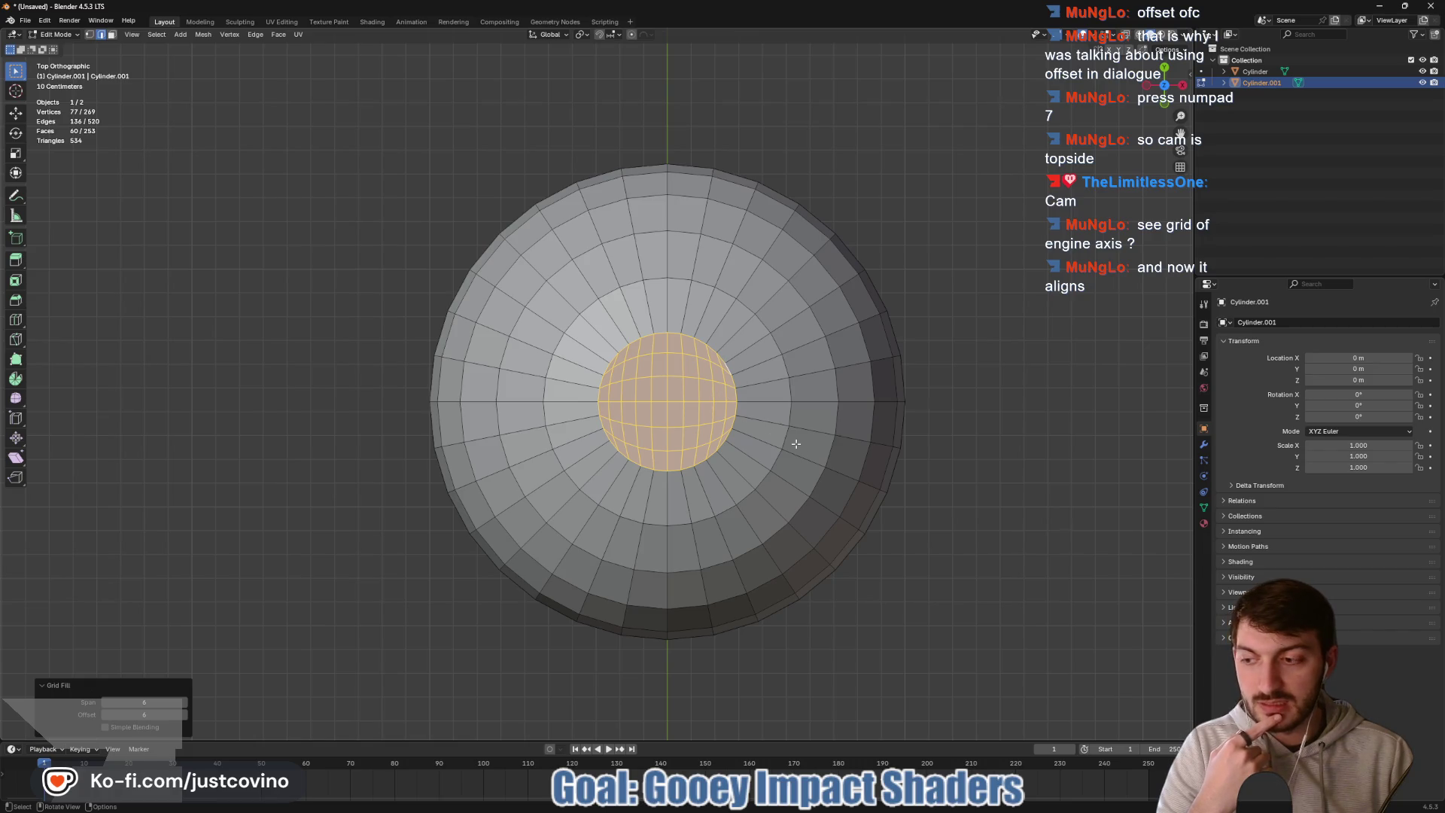
{"action": "scroll", "coordinate": [849, 498], "scroll_direction": "down", "scroll_amount": 12}
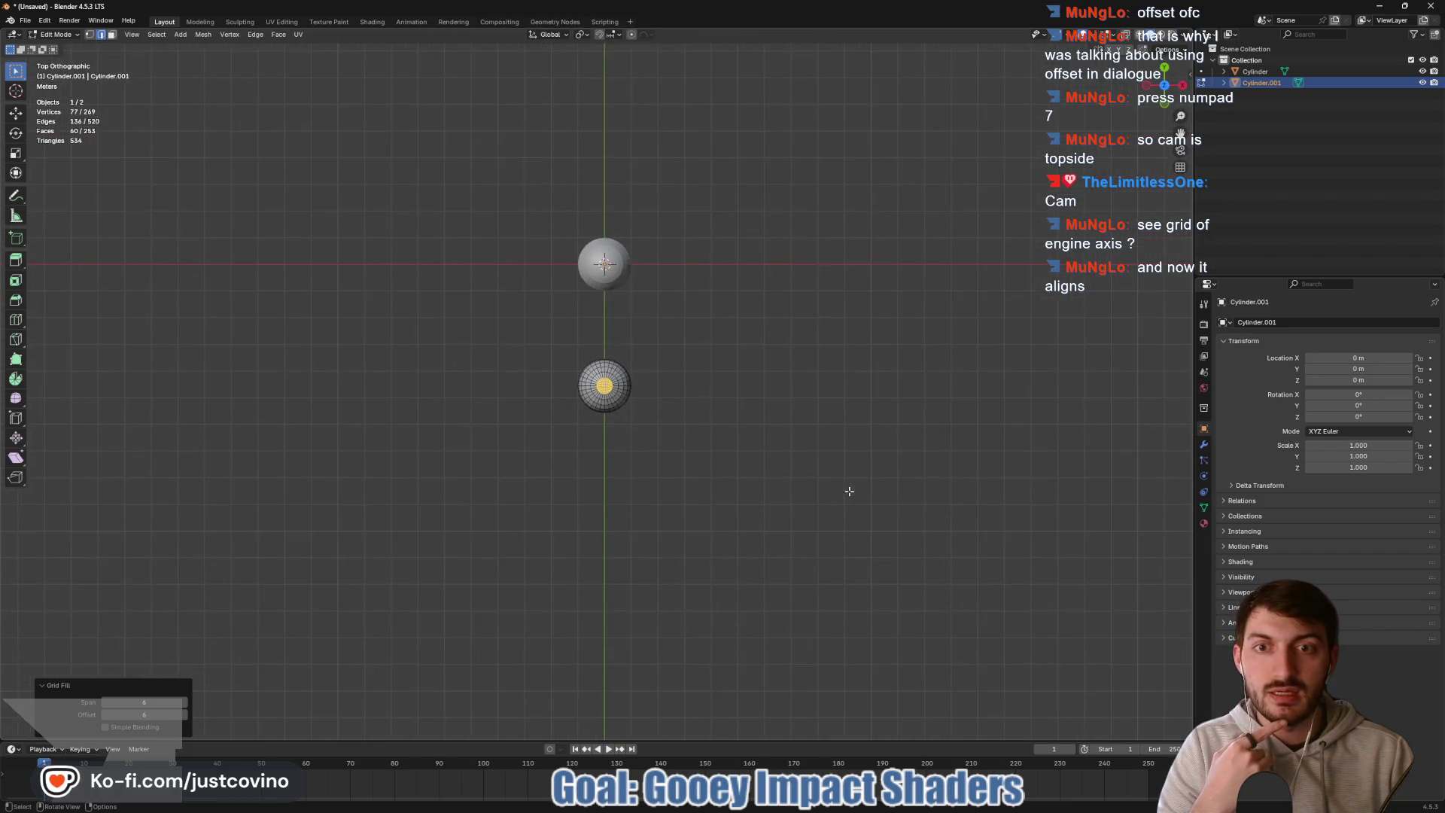
{"action": "key", "text": "KP_Decimal"}
{"action": "mouse_move", "coordinate": [855, 490]}
{"action": "left_mouse_down"}
{"action": "mouse_move", "coordinate": [939, 476]}
{"action": "mouse_move", "coordinate": [958, 422]}
{"action": "left_mouse_up"}
{"action": "scroll", "coordinate": [873, 406], "scroll_direction": "down", "scroll_amount": 5}
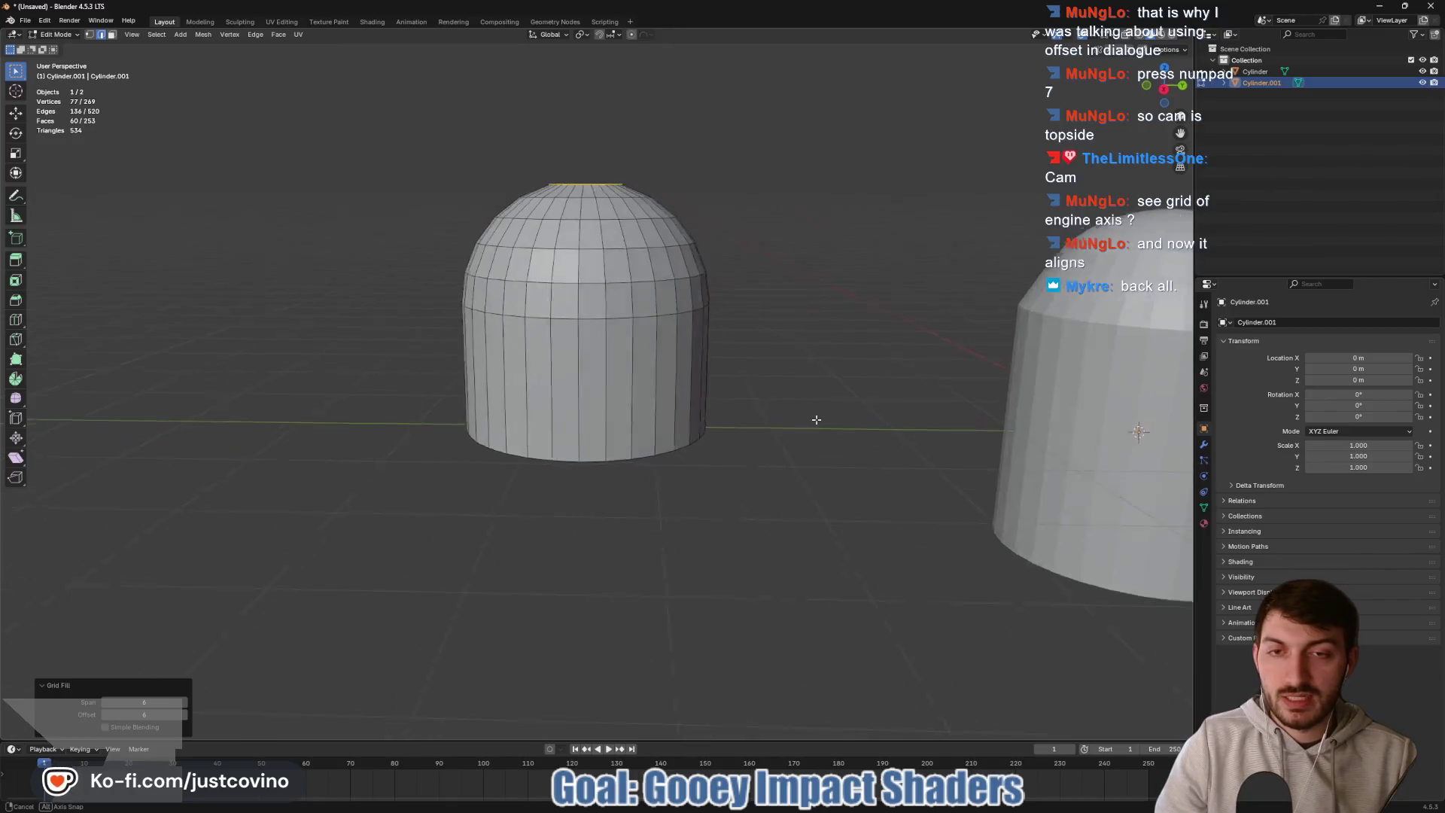
{"action": "mouse_move", "coordinate": [805, 423]}
{"action": "left_mouse_down"}
{"action": "mouse_move", "coordinate": [865, 448]}
{"action": "mouse_move", "coordinate": [753, 263]}
{"action": "mouse_move", "coordinate": [685, 190]}
{"action": "left_mouse_up"}
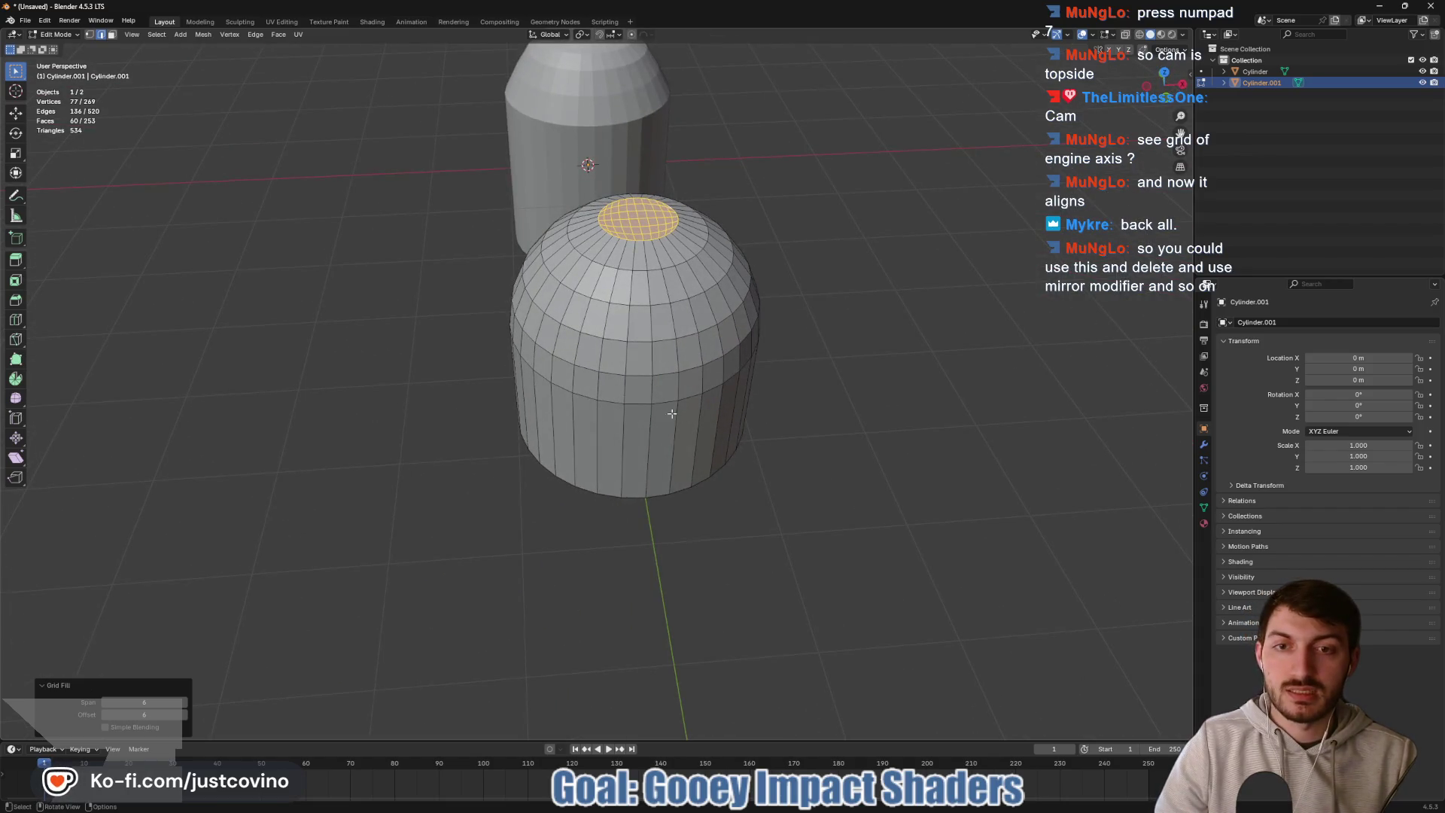
{"action": "left_click_drag", "start_coordinate": [892, 394], "coordinate": [835, 384]}
{"action": "key", "text": "Tab"}
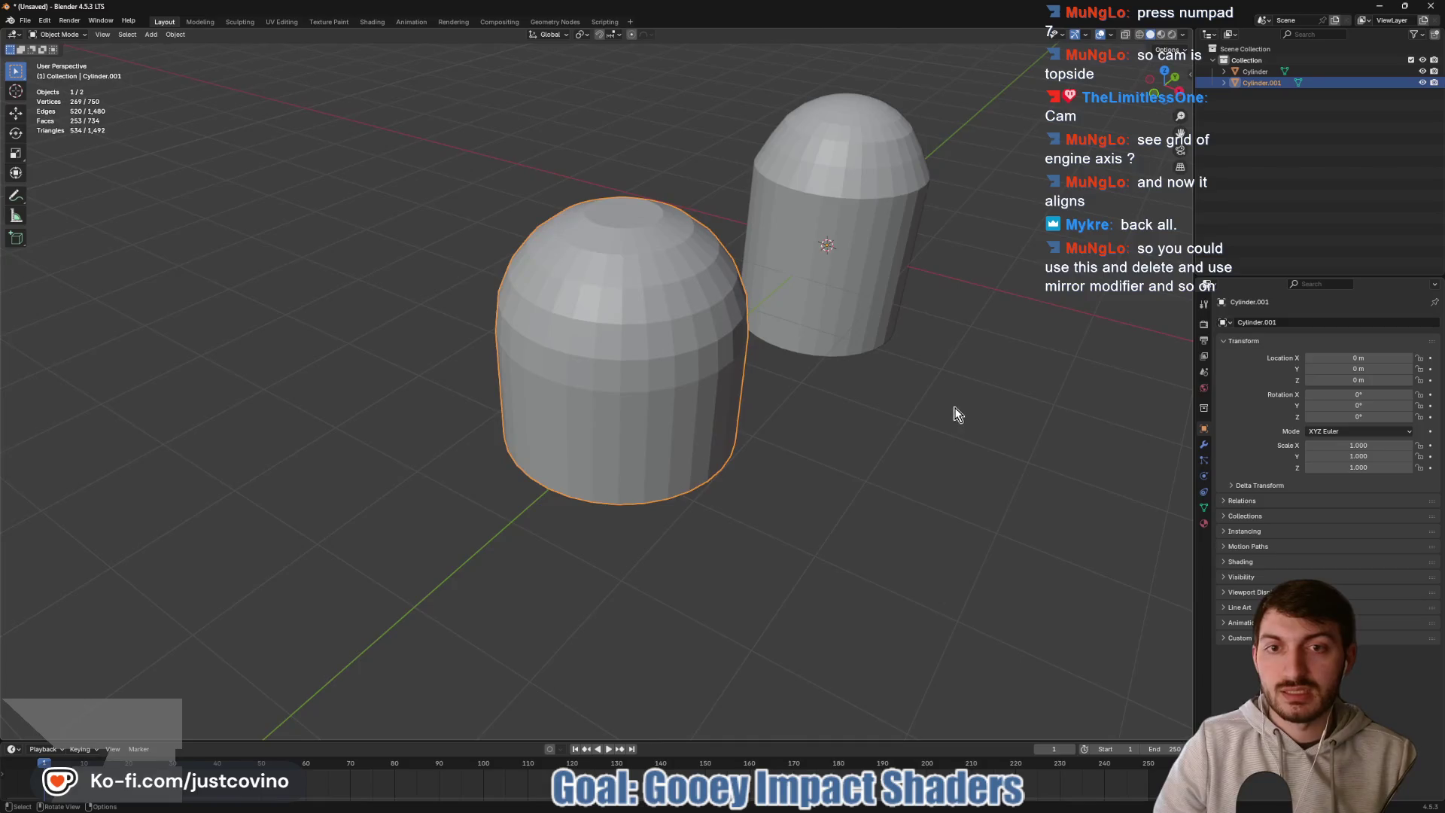
- Delete the plain cylinder and move the domed cylinder's geometry to the world origin
{"action": "left_click_drag", "start_coordinate": [954, 414], "coordinate": [1052, 358]}
{"action": "left_click", "coordinate": [1052, 359]}
{"action": "key", "text": "Delete"}
{"action": "left_click", "coordinate": [713, 384]}
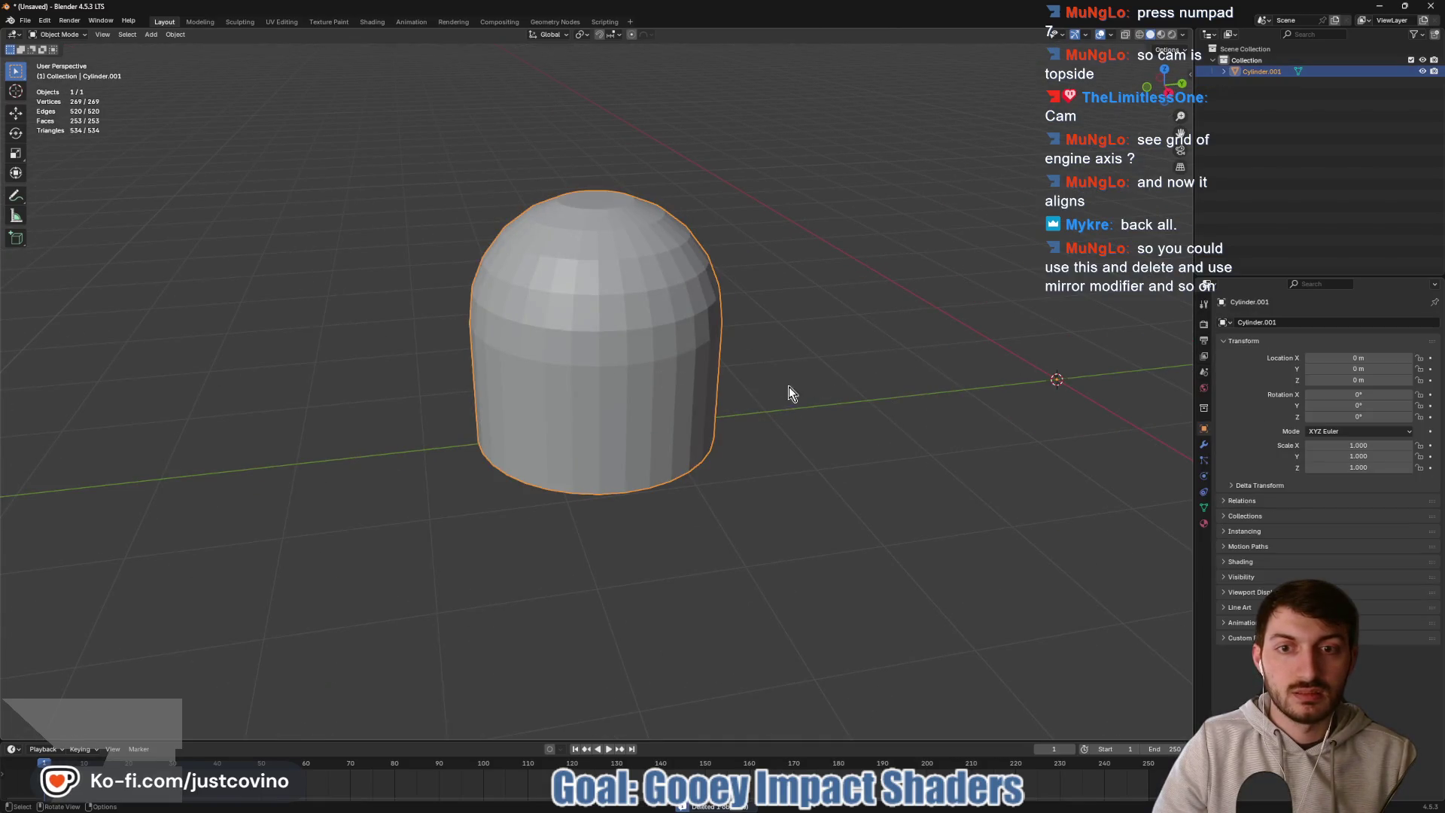
{"action": "right_click", "coordinate": [643, 364]}
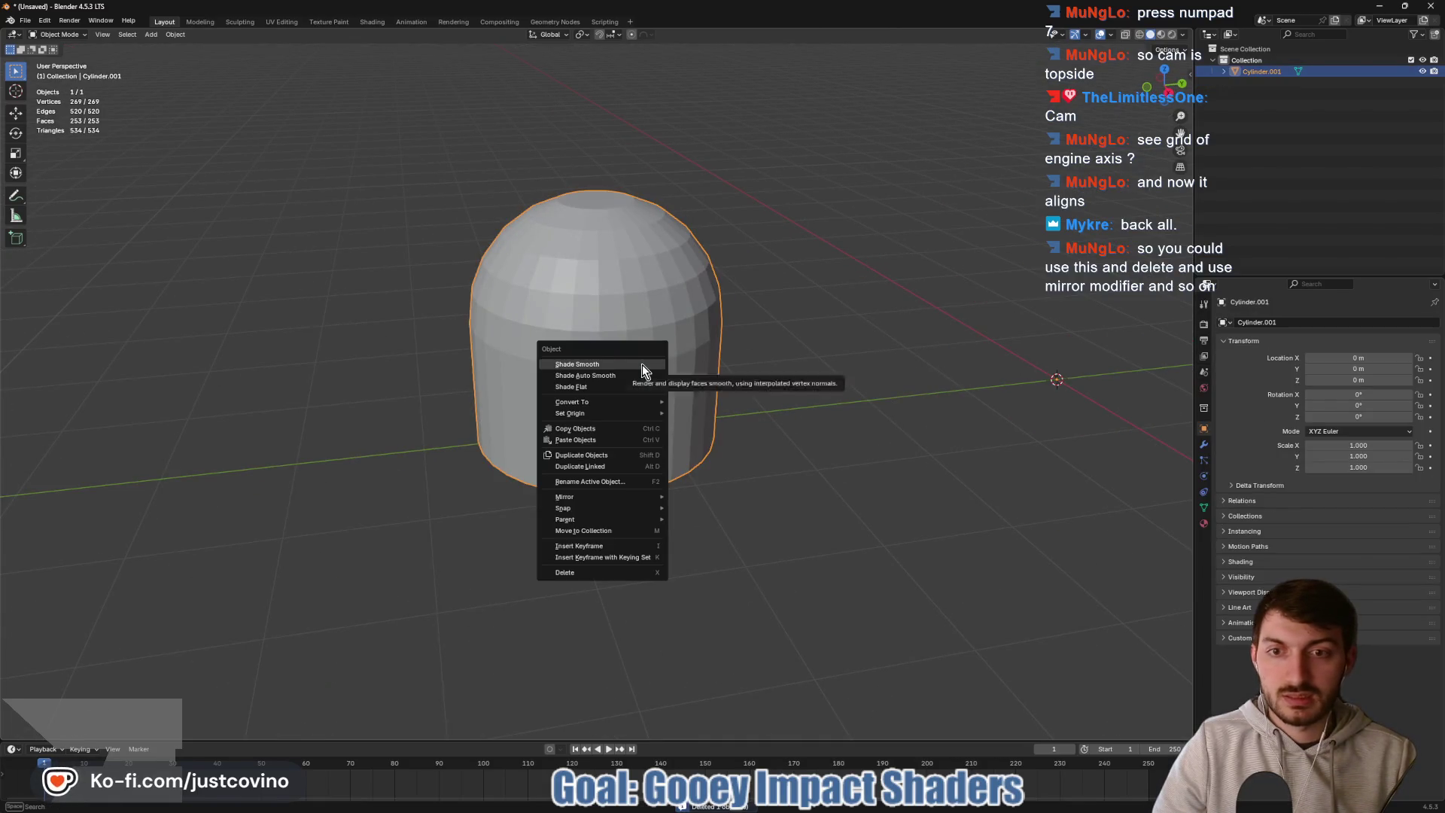
{"action": "mouse_move", "coordinate": [598, 419]}
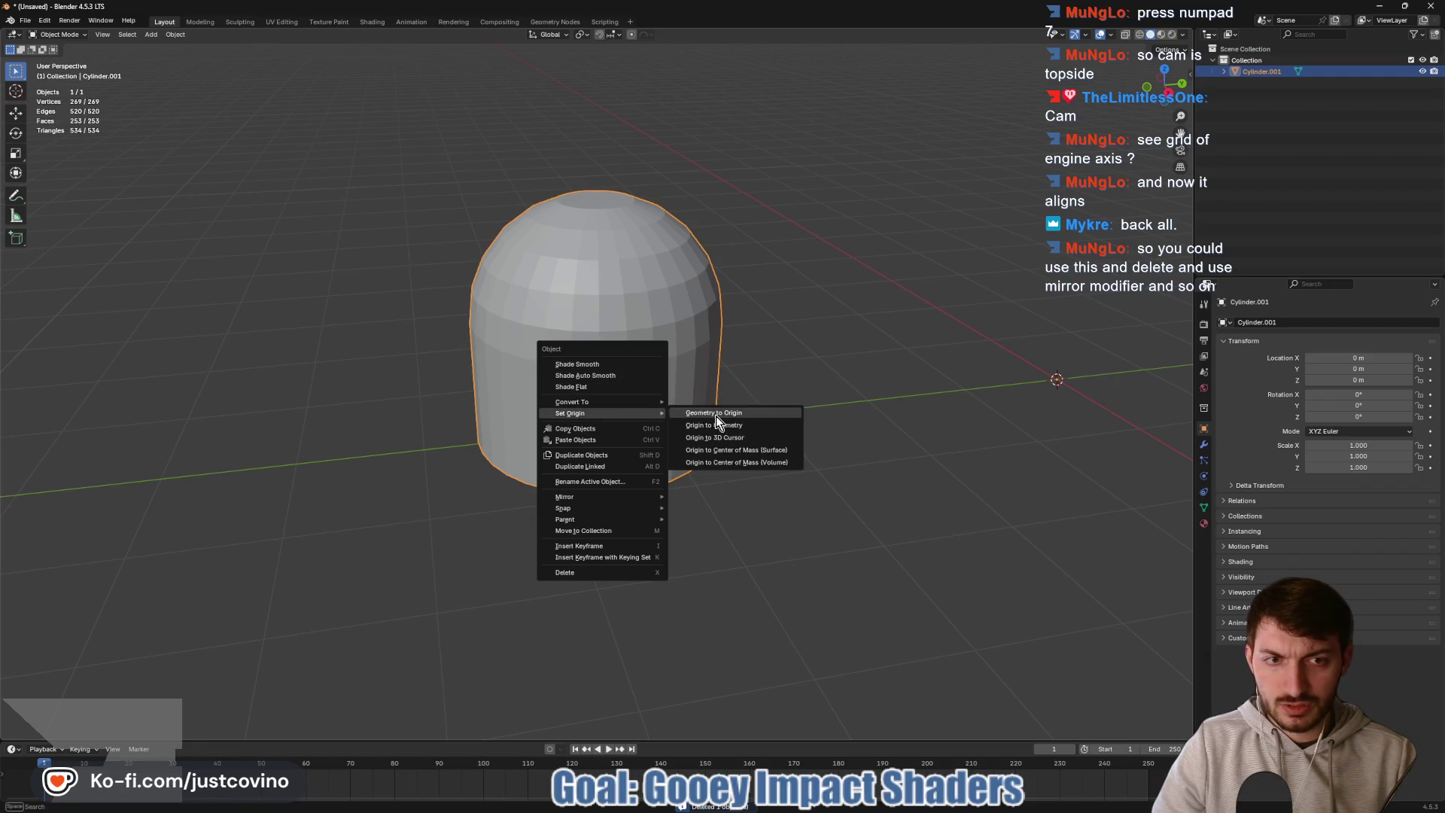
{"action": "left_click", "coordinate": [715, 416]}
{"action": "mouse_move", "coordinate": [893, 435]}
{"action": "left_mouse_down"}
{"action": "mouse_move", "coordinate": [836, 419]}
{"action": "mouse_move", "coordinate": [891, 449]}
{"action": "mouse_move", "coordinate": [598, 414]}
{"action": "mouse_move", "coordinate": [858, 444]}
{"action": "mouse_move", "coordinate": [844, 461]}
{"action": "left_mouse_up"}
- In vertex mode, select the cap's centre vertex from top view and enable proportional editing
{"action": "key", "text": "Tab"}
{"action": "scroll", "coordinate": [844, 461], "scroll_direction": "up", "scroll_amount": 2}
{"action": "key", "text": "1"}
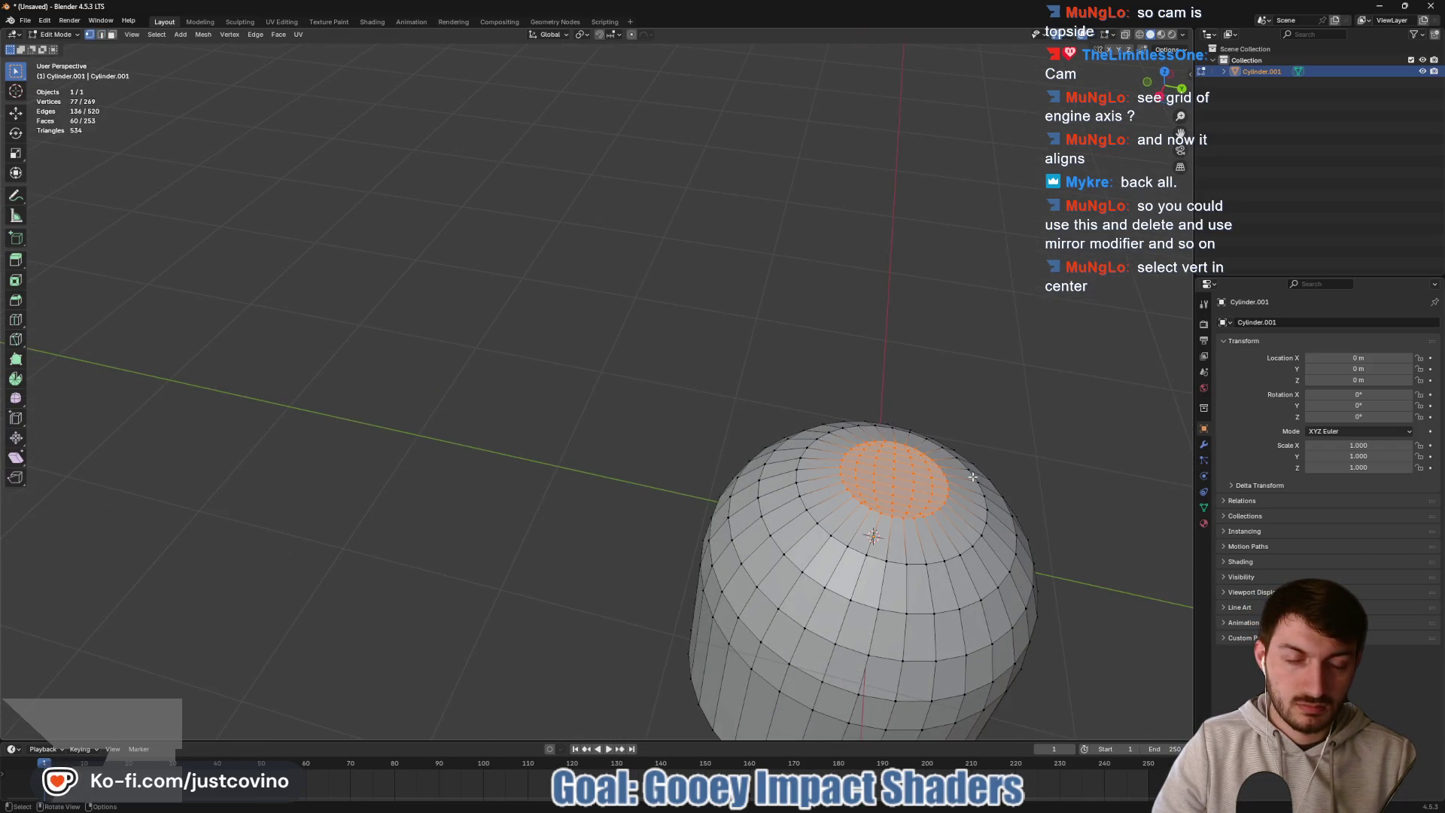
{"action": "key", "text": "KP_7"}
{"action": "left_click_drag", "start_coordinate": [826, 242], "coordinate": [816, 268]}
{"action": "key", "text": "KP_7"}
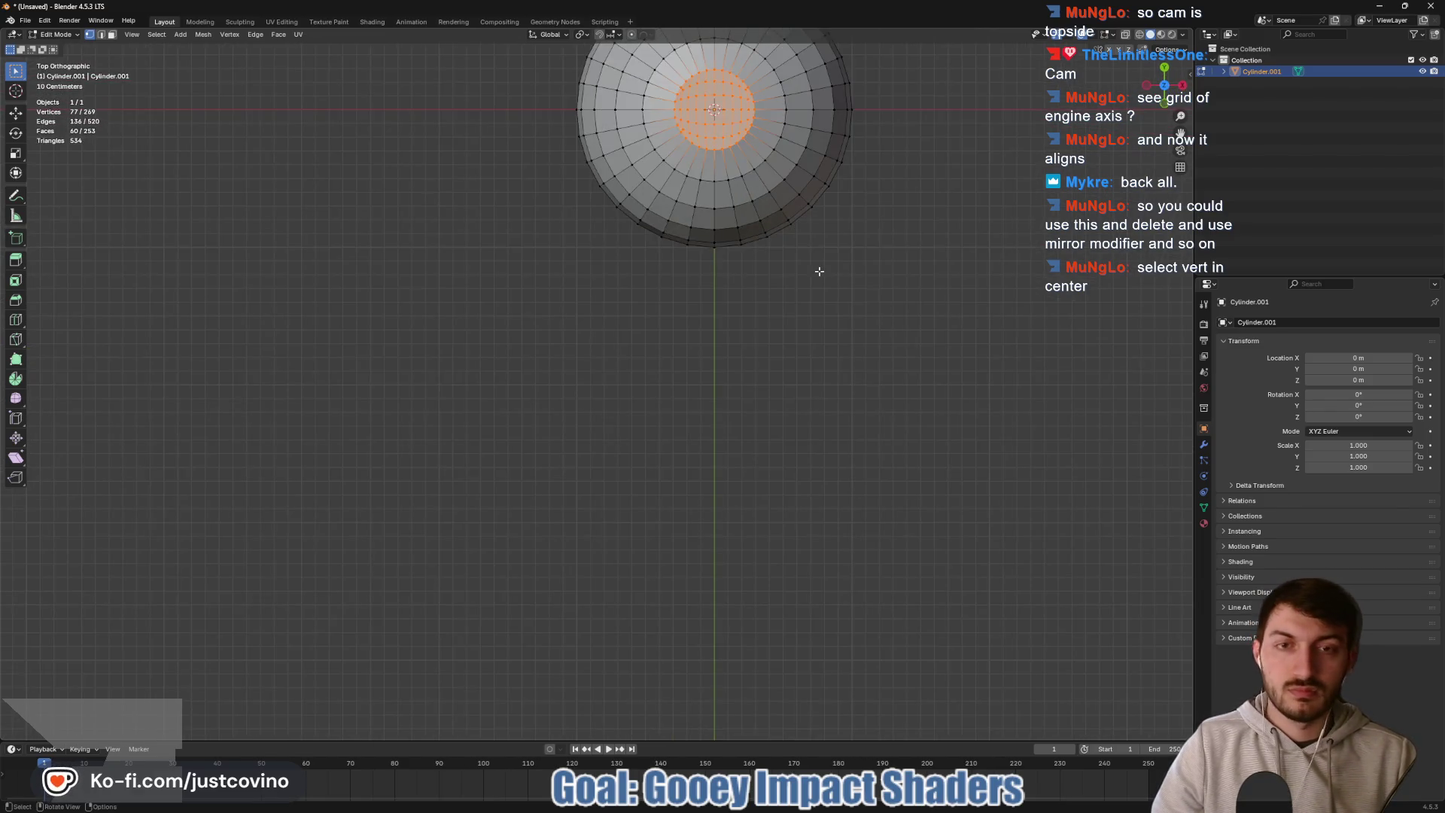
{"action": "scroll", "coordinate": [782, 158], "scroll_direction": "up", "scroll_amount": 4}
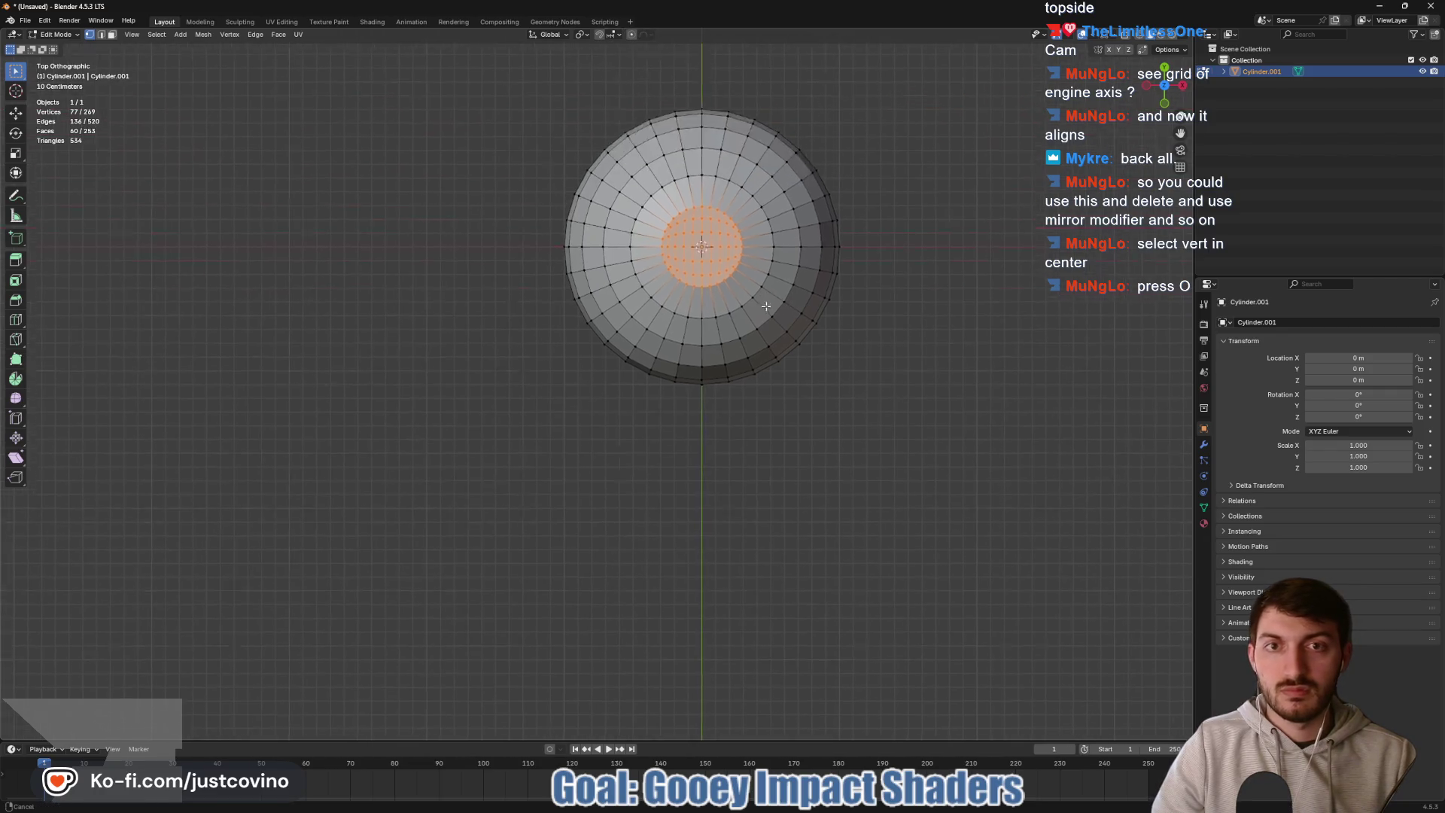
{"action": "left_click", "coordinate": [899, 207]}
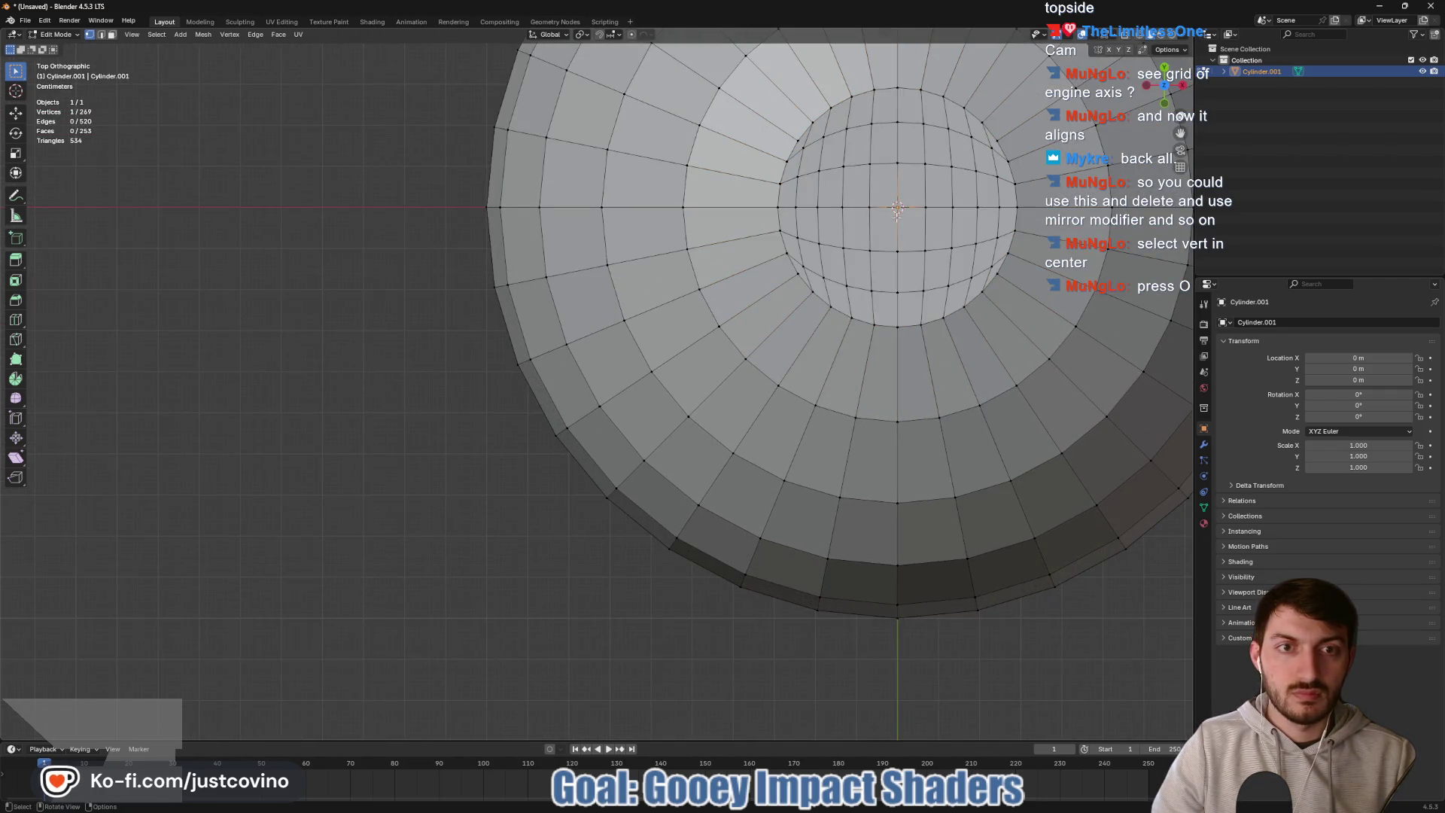
{"action": "key", "text": "o"}
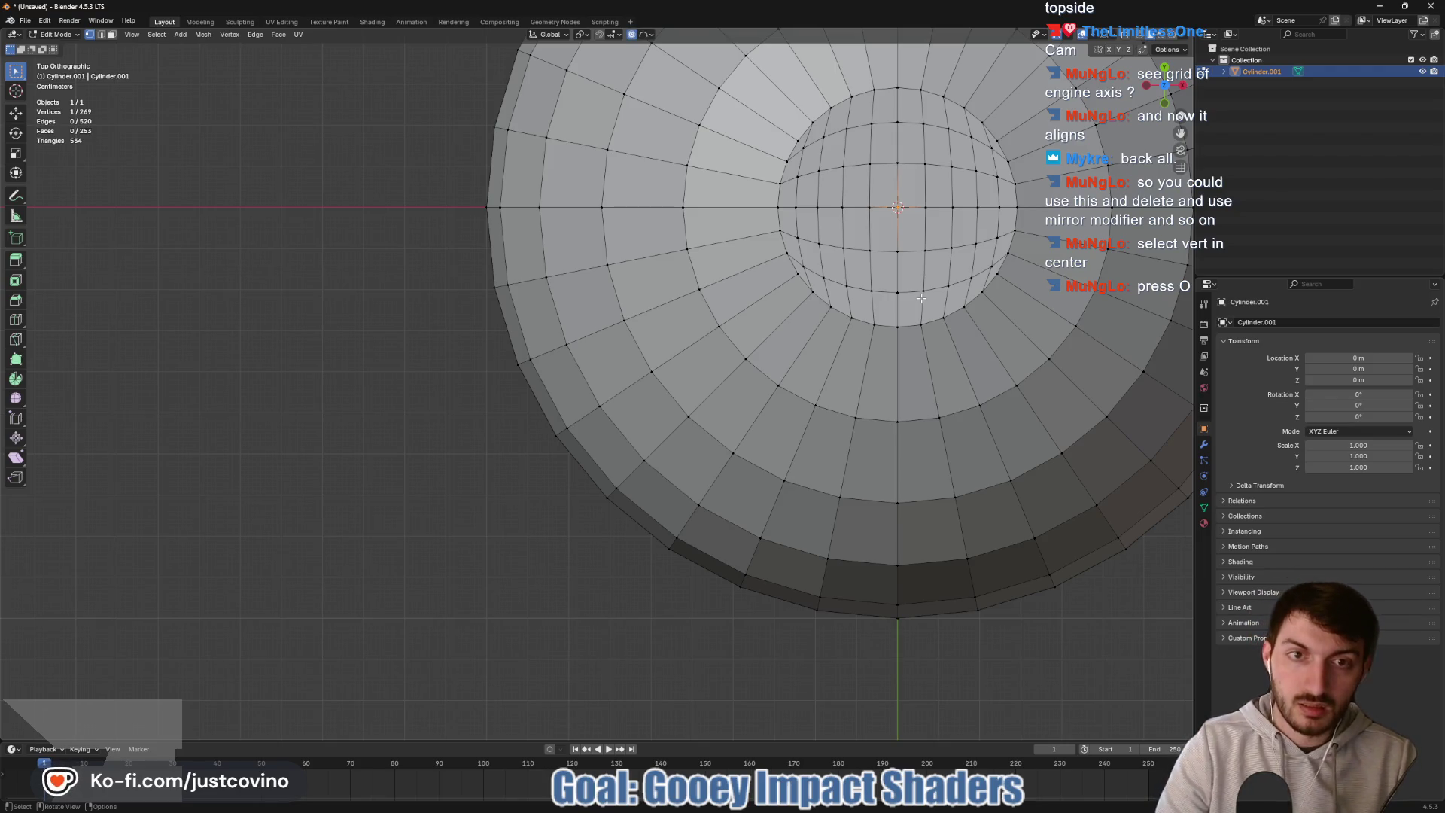
{"action": "scroll", "coordinate": [922, 298], "scroll_direction": "down", "scroll_amount": 2}
{"action": "left_click_drag", "start_coordinate": [922, 298], "coordinate": [912, 248]}
{"action": "scroll", "coordinate": [926, 223], "scroll_direction": "down", "scroll_amount": 2}
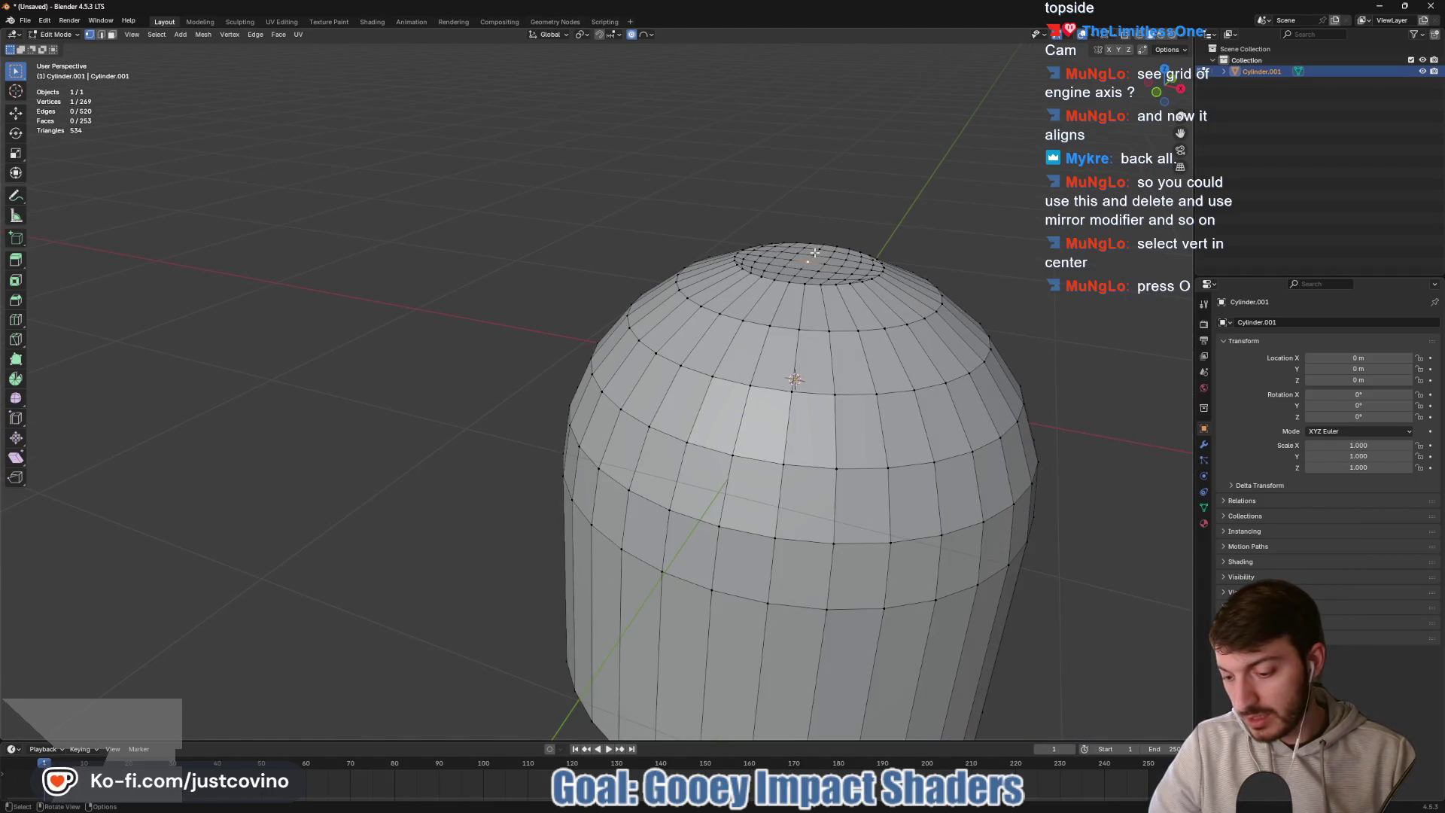
- Lift the centre vertex along Z with proportional falloff into a soft peak
{"action": "key", "text": "g"}
{"action": "key", "text": "z"}
{"action": "scroll", "coordinate": [816, 248], "scroll_direction": "down", "scroll_amount": 6}
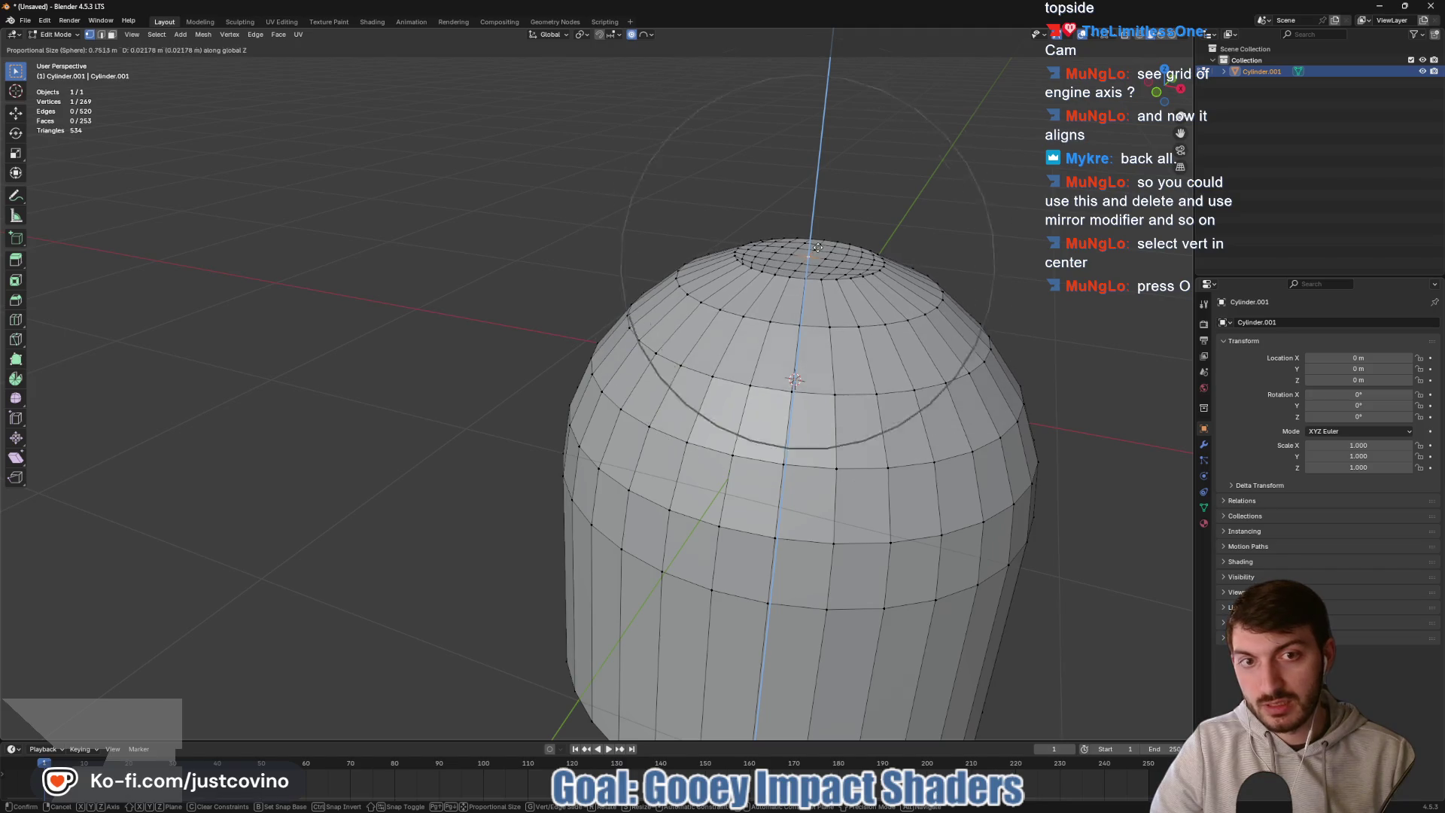
{"action": "scroll", "coordinate": [817, 247], "scroll_direction": "up", "scroll_amount": 5}
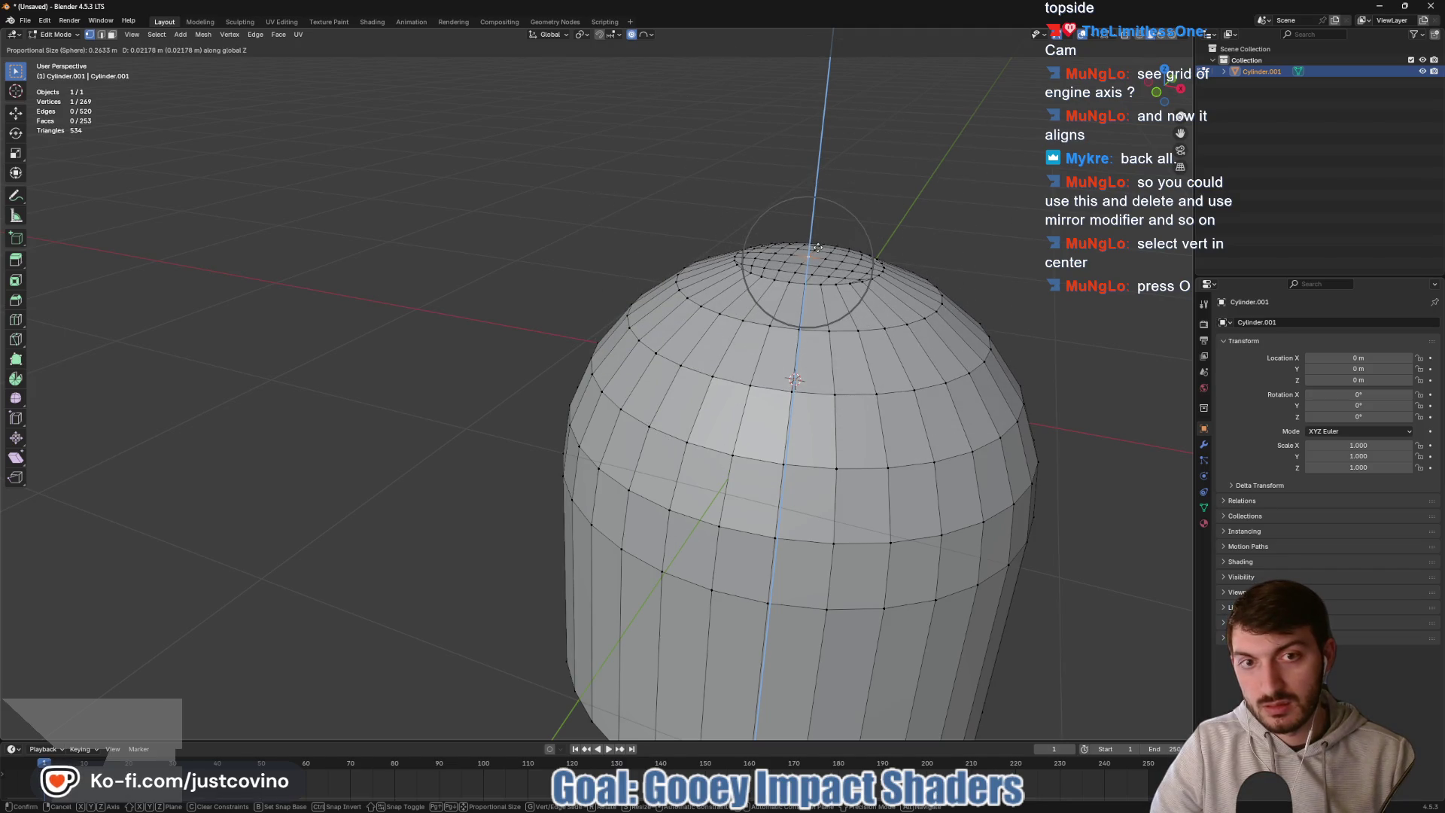
{"action": "scroll", "coordinate": [819, 239], "scroll_direction": "down", "scroll_amount": 2}
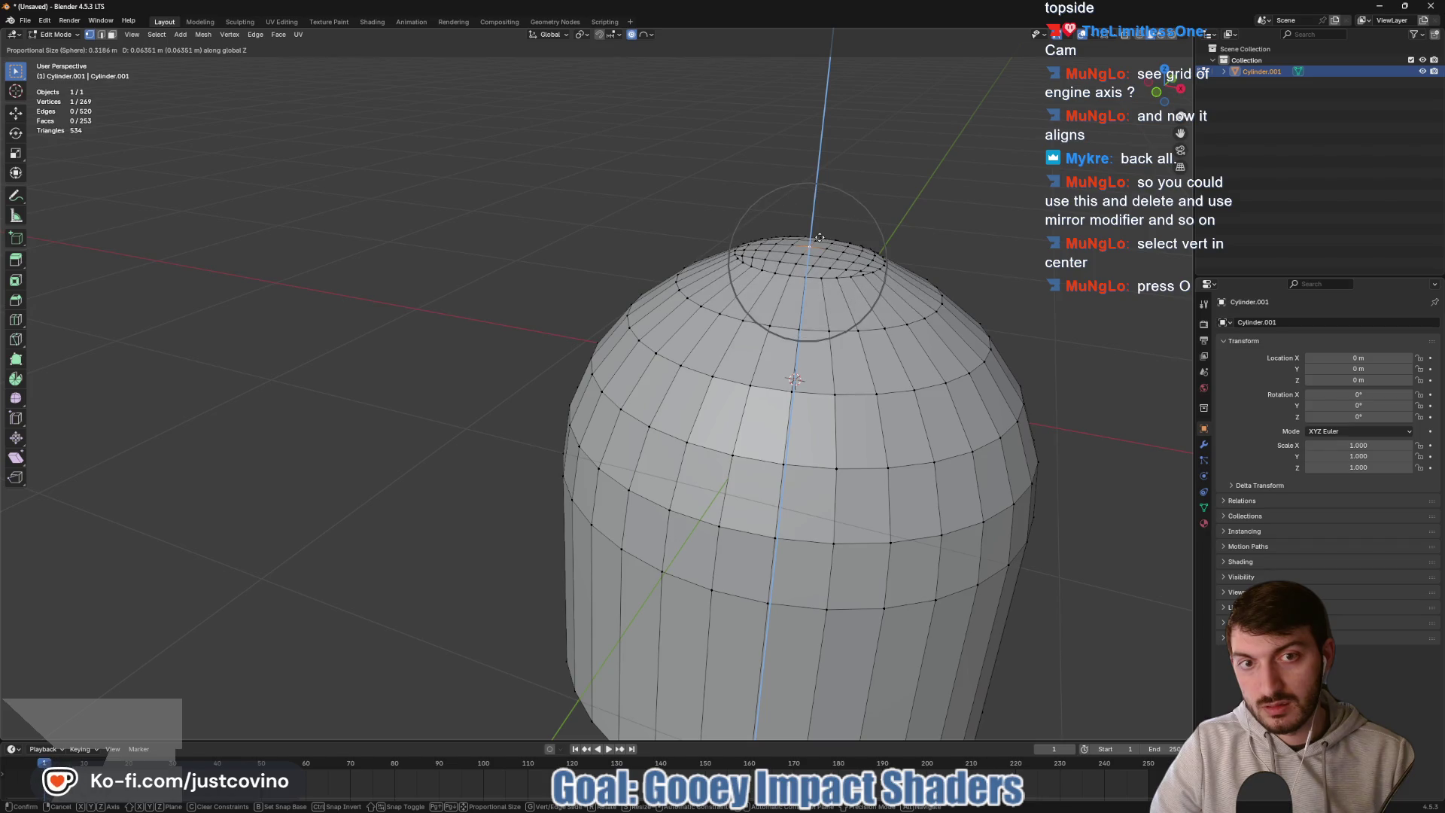
{"action": "scroll", "coordinate": [819, 238], "scroll_direction": "up", "scroll_amount": 1}
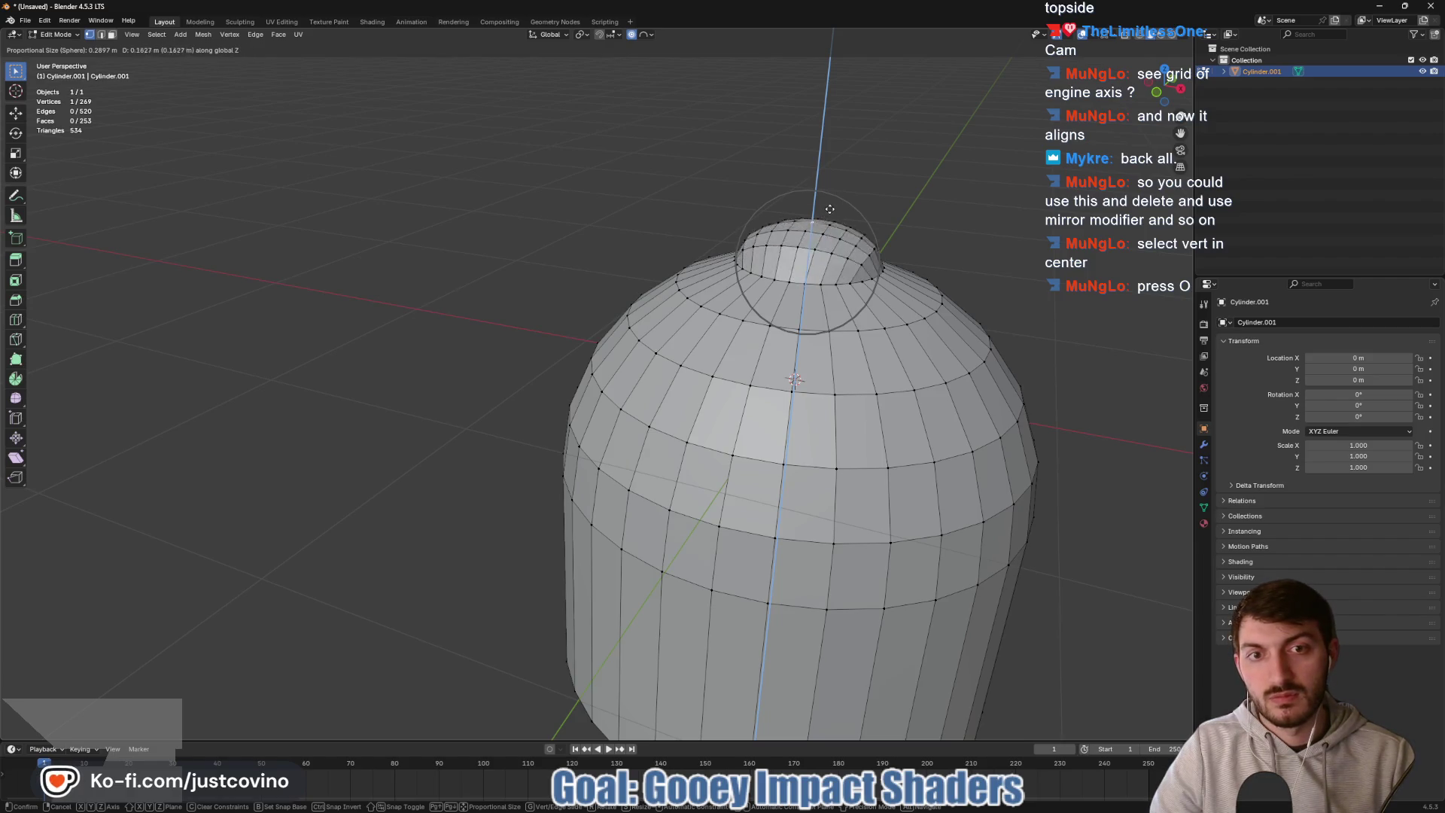
{"action": "scroll", "coordinate": [815, 254], "scroll_direction": "up", "scroll_amount": 8}
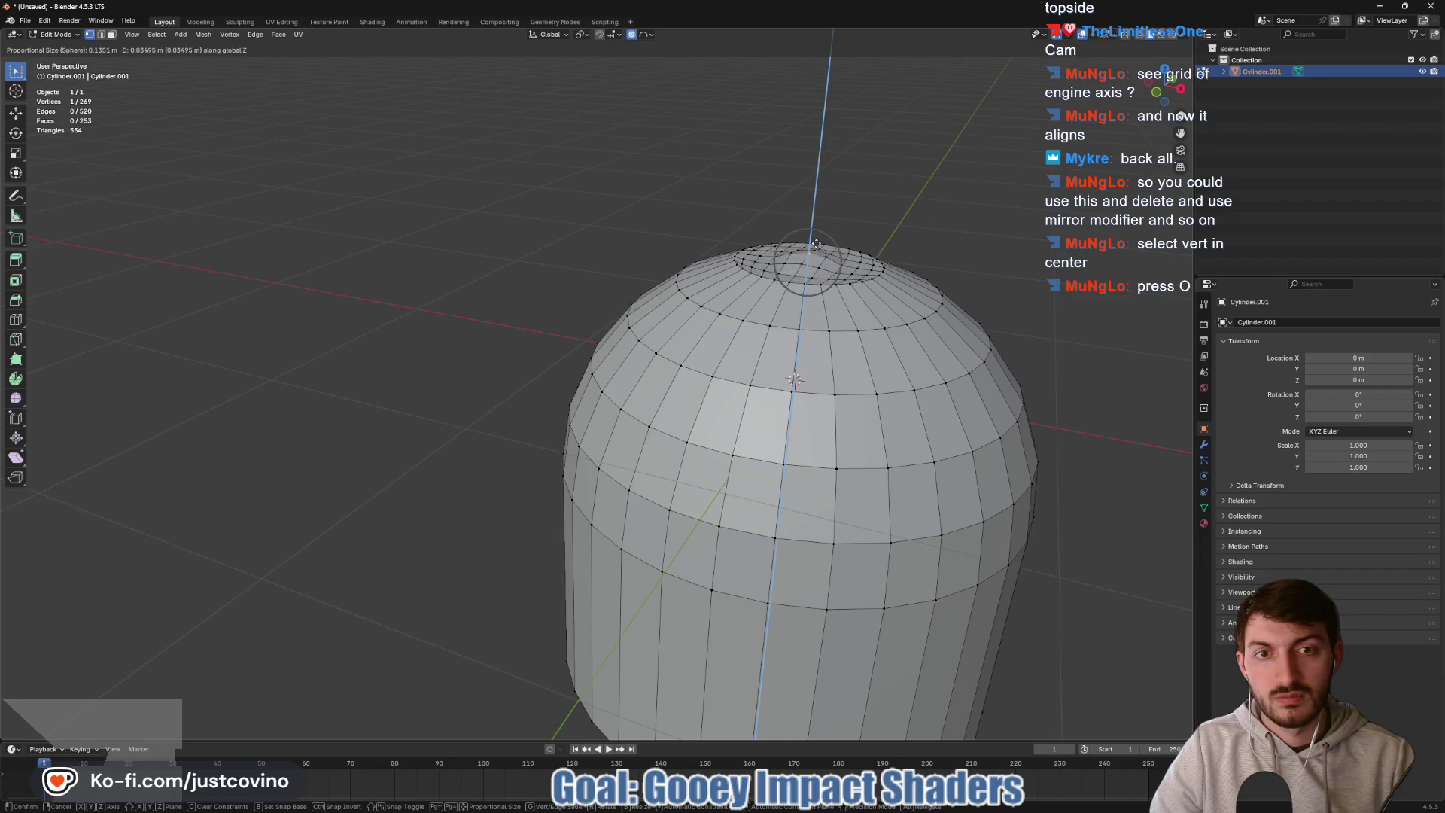
{"action": "scroll", "coordinate": [819, 230], "scroll_direction": "down", "scroll_amount": 8}
{"action": "scroll", "coordinate": [818, 236], "scroll_direction": "down", "scroll_amount": 1}
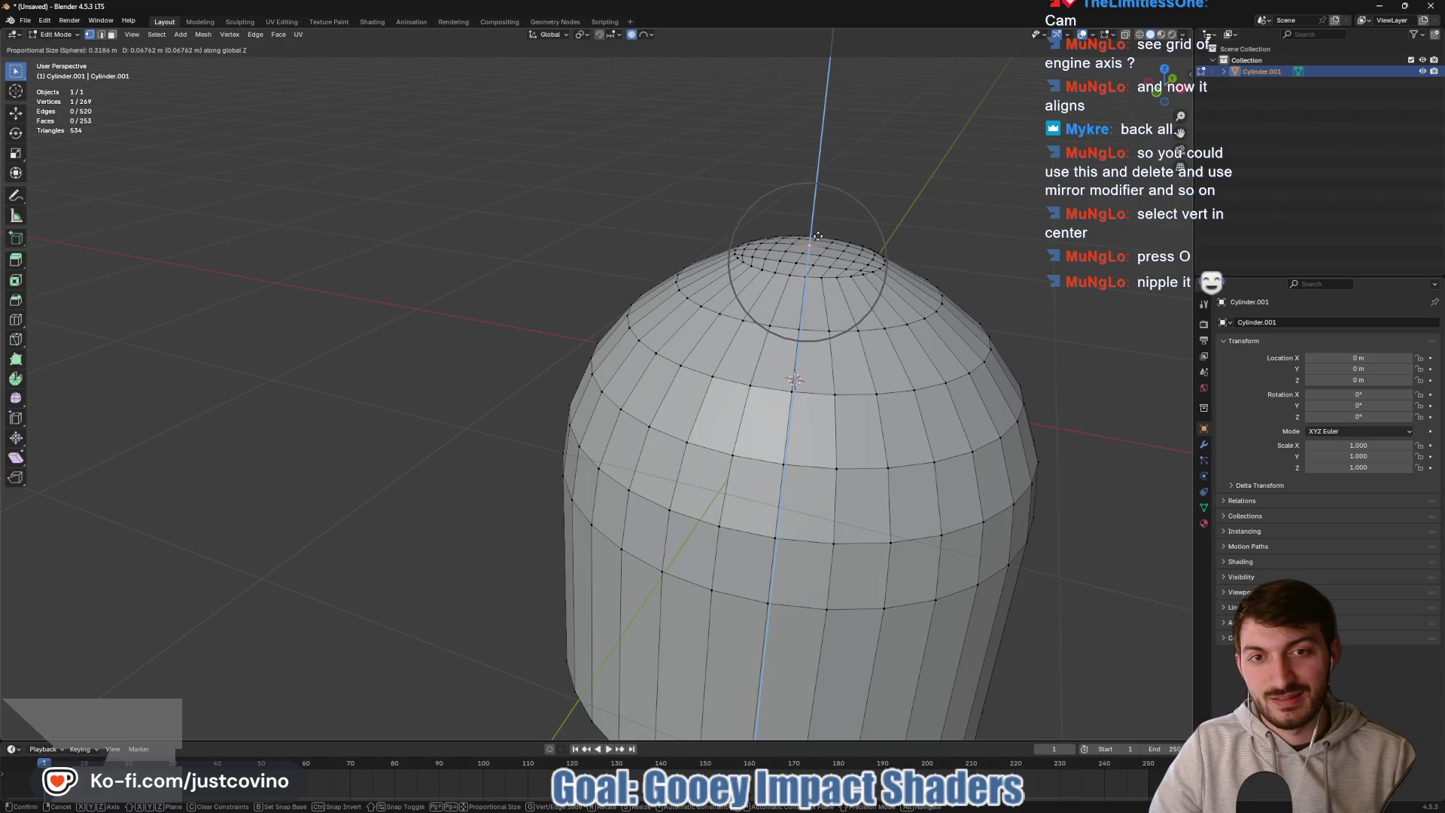
{"action": "left_click", "coordinate": [818, 236]}
- Adjust the peak with a second Z move, leaving it raised about 0.068 m
{"action": "scroll", "coordinate": [887, 208], "scroll_direction": "down", "scroll_amount": 3}
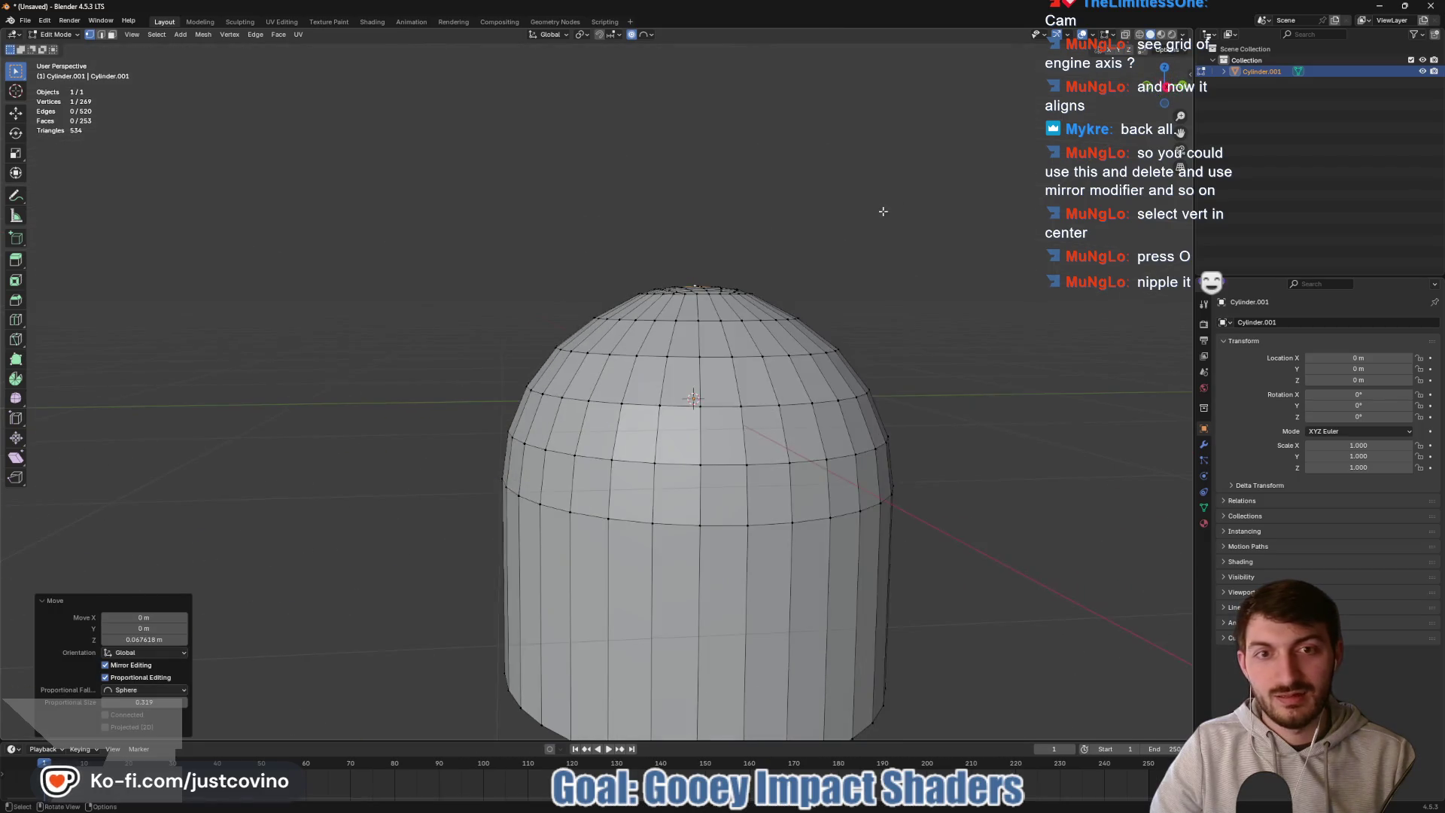
{"action": "left_click_drag", "start_coordinate": [829, 249], "coordinate": [881, 275]}
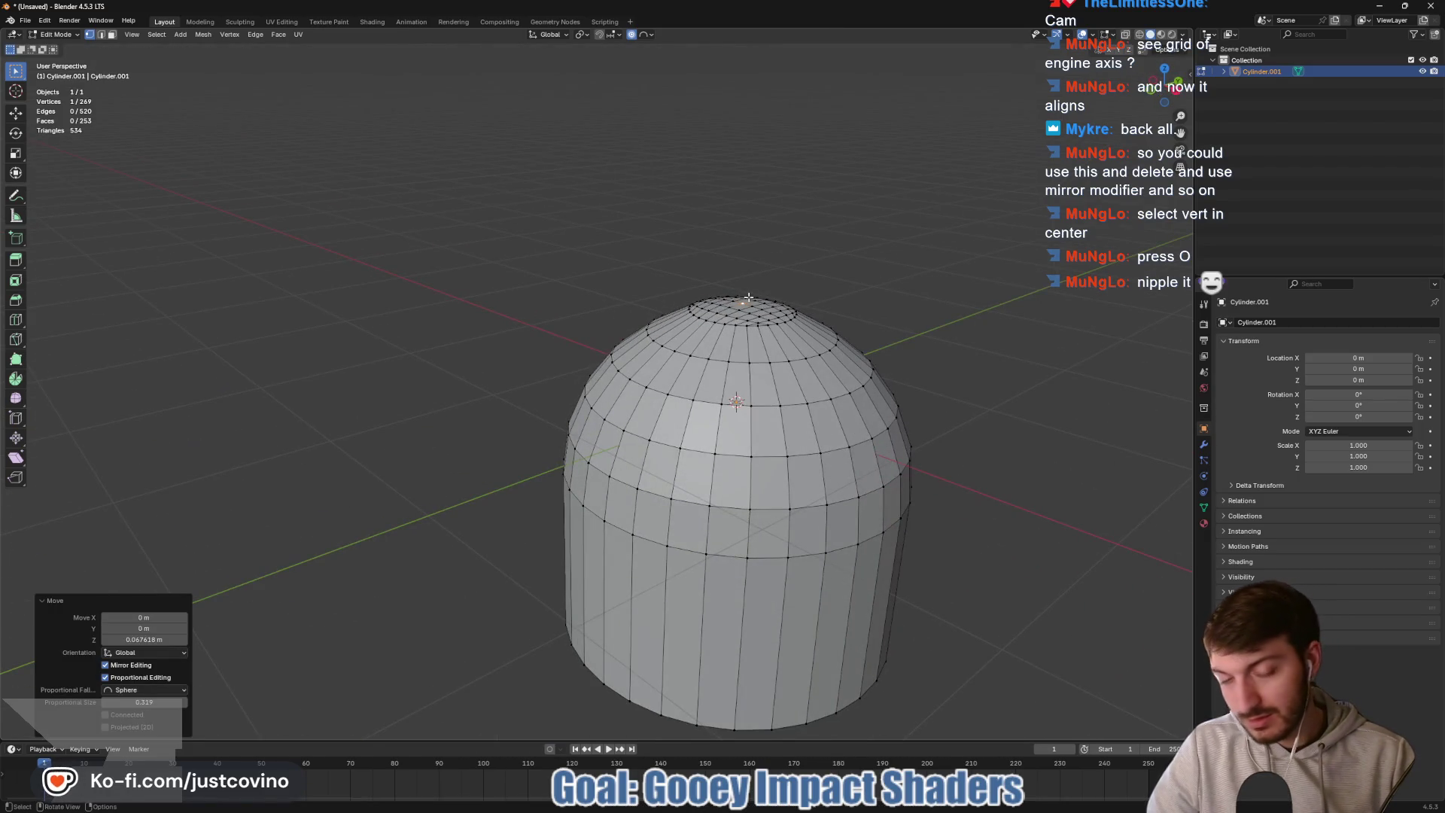
{"action": "key", "text": "g"}
{"action": "key", "text": "z"}
{"action": "scroll", "coordinate": [749, 297], "scroll_direction": "up", "scroll_amount": 2}
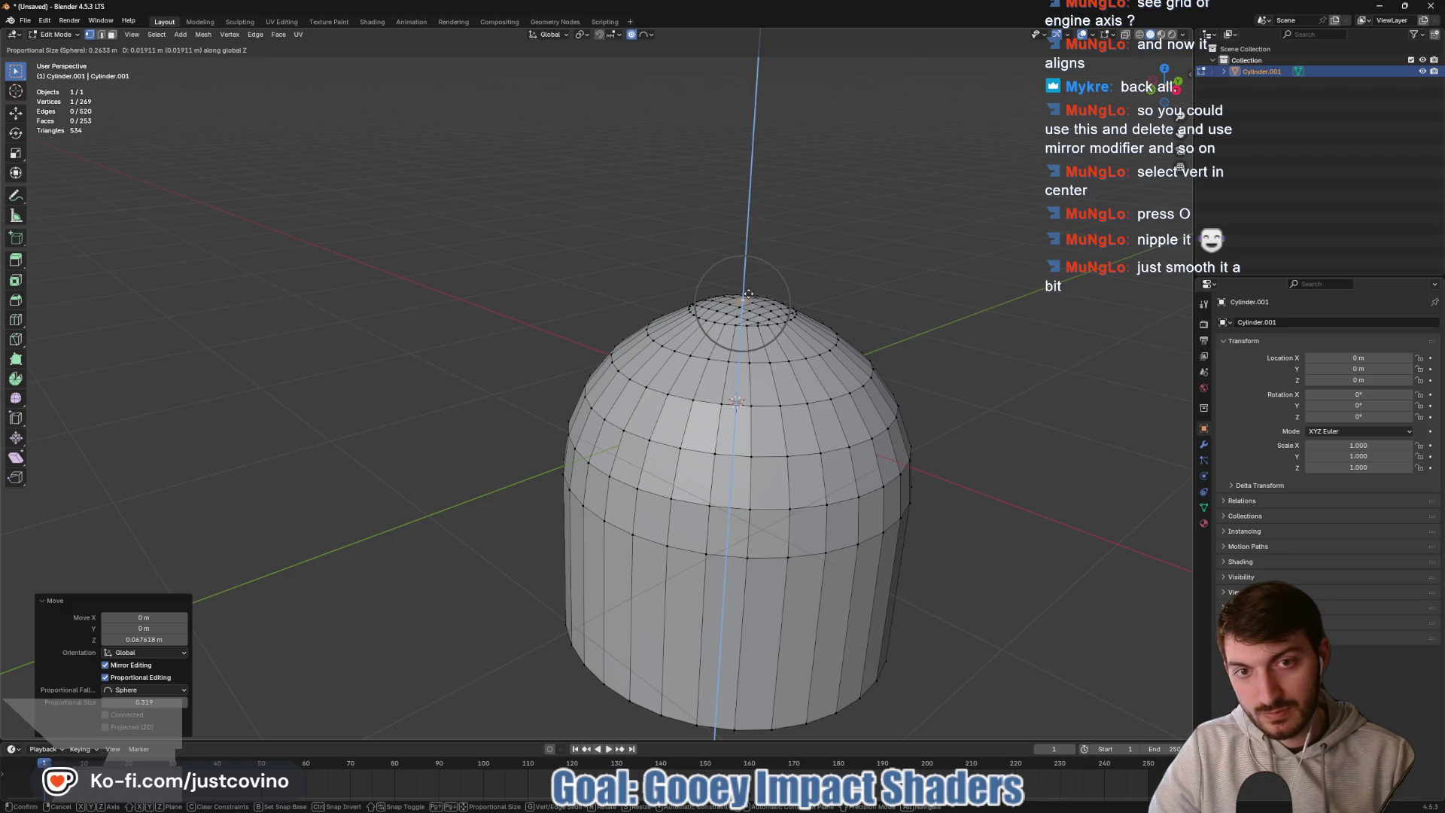
{"action": "left_click", "coordinate": [749, 293]}
- Apply Shade Smooth to the domed cylinder
{"action": "key", "text": "Tab"}
{"action": "right_click", "coordinate": [761, 361]}
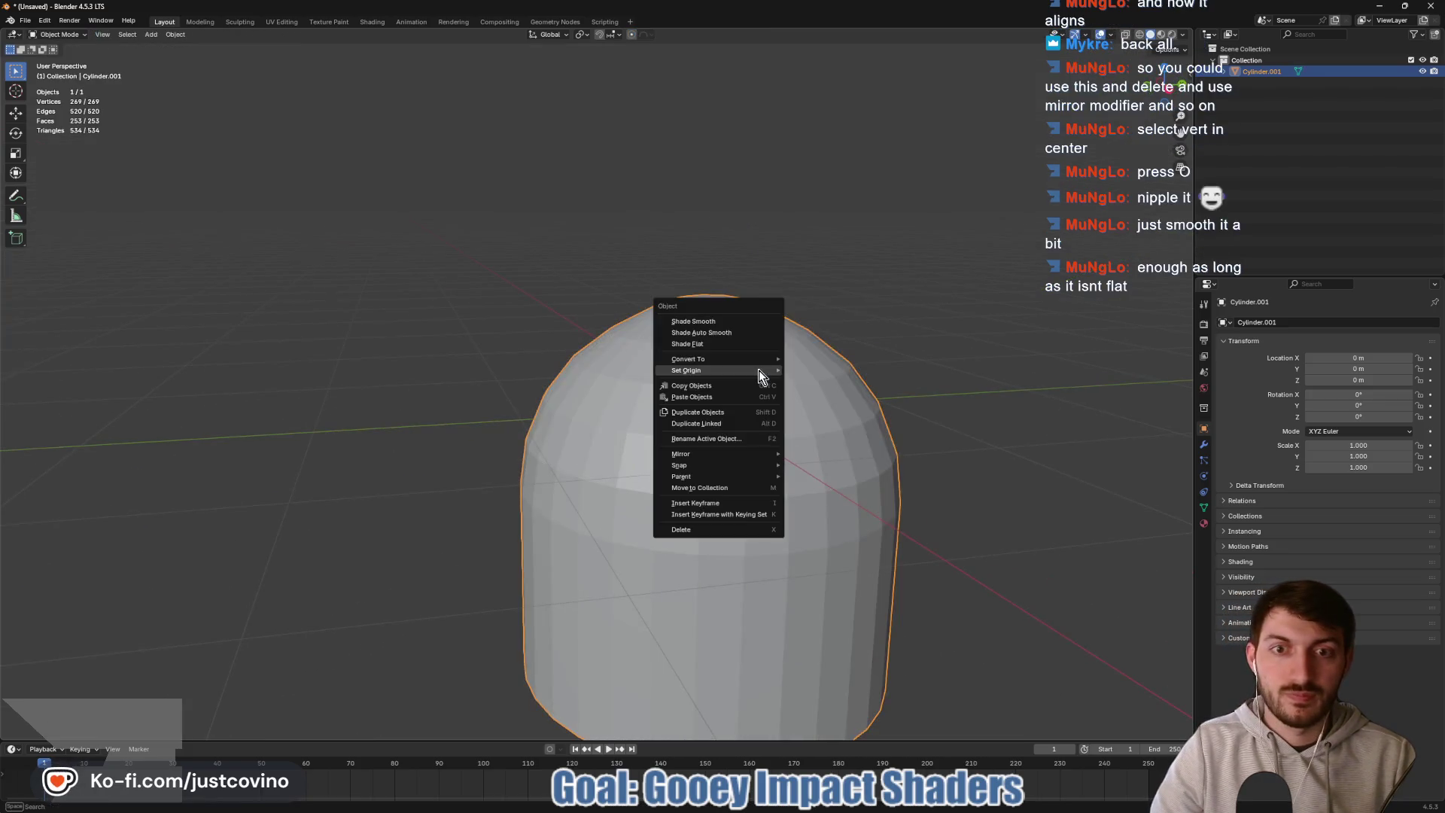
{"action": "left_click", "coordinate": [708, 321]}
{"action": "mouse_move", "coordinate": [833, 346]}
{"action": "left_mouse_down"}
{"action": "mouse_move", "coordinate": [862, 330]}
{"action": "mouse_move", "coordinate": [832, 310]}
{"action": "mouse_move", "coordinate": [861, 343]}
{"action": "mouse_move", "coordinate": [951, 329]}
{"action": "mouse_move", "coordinate": [939, 325]}
{"action": "left_mouse_up"}
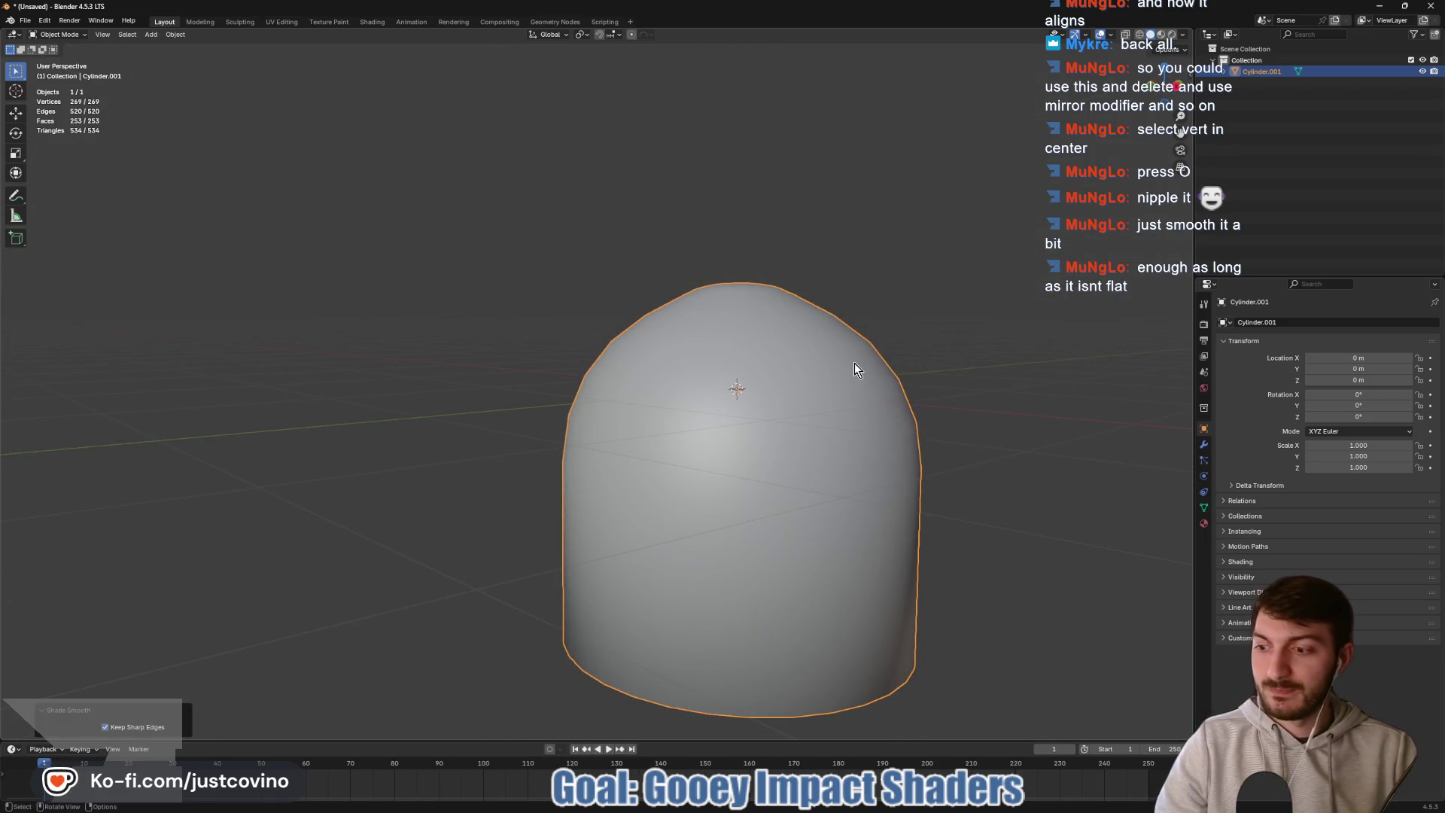
{"action": "mouse_move", "coordinate": [768, 377]}
{"action": "left_mouse_down"}
{"action": "mouse_move", "coordinate": [816, 380]}
{"action": "mouse_move", "coordinate": [759, 455]}
{"action": "mouse_move", "coordinate": [797, 432]}
{"action": "mouse_move", "coordinate": [771, 452]}
{"action": "mouse_move", "coordinate": [783, 474]}
{"action": "mouse_move", "coordinate": [761, 422]}
{"action": "mouse_move", "coordinate": [792, 474]}
{"action": "mouse_move", "coordinate": [845, 464]}
{"action": "left_mouse_up"}
- Raise the dome's top centre vertex slightly along Z so the crown rounds up
{"action": "key", "text": "Tab"}
{"action": "left_click_drag", "start_coordinate": [814, 340], "coordinate": [783, 315]}
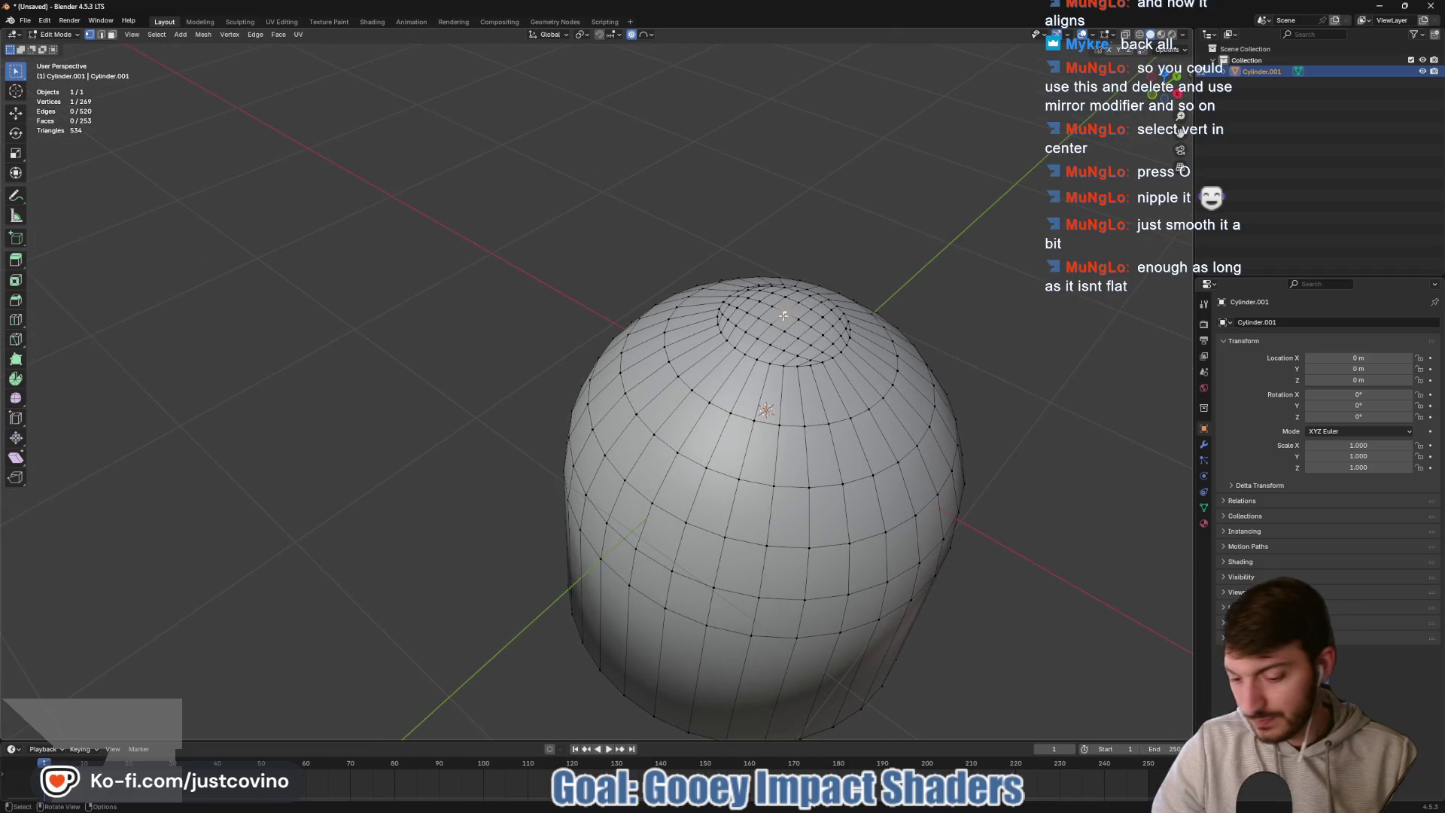
{"action": "key", "text": "g"}
{"action": "key", "text": "z"}
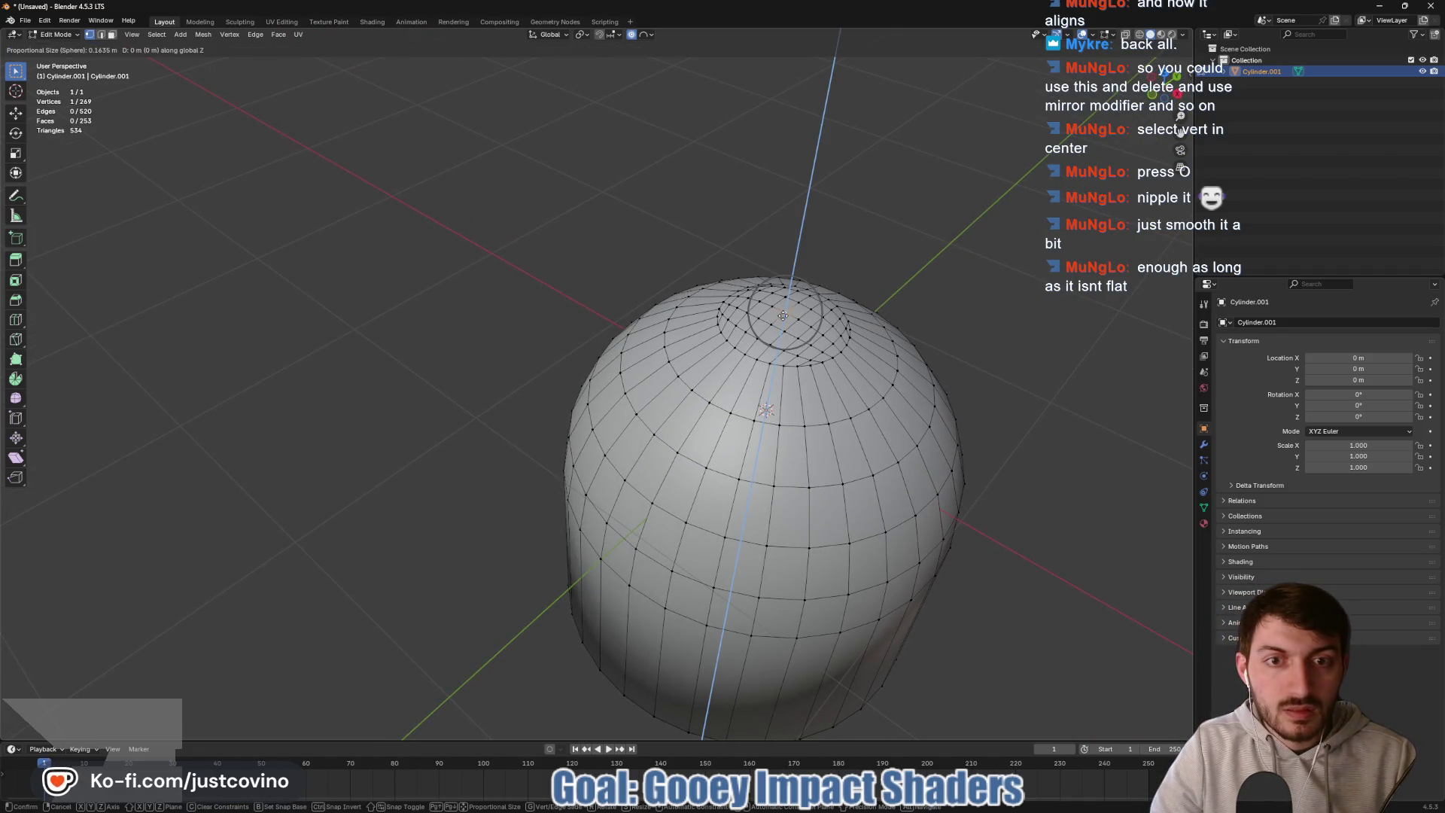
{"action": "left_click", "coordinate": [783, 314]}
{"action": "mouse_move", "coordinate": [783, 313]}
{"action": "left_mouse_down"}
{"action": "mouse_move", "coordinate": [829, 299]}
{"action": "mouse_move", "coordinate": [843, 323]}
{"action": "mouse_move", "coordinate": [813, 355]}
{"action": "mouse_move", "coordinate": [834, 366]}
{"action": "mouse_move", "coordinate": [681, 378]}
{"action": "mouse_move", "coordinate": [687, 323]}
{"action": "mouse_move", "coordinate": [839, 355]}
{"action": "mouse_move", "coordinate": [800, 406]}
{"action": "left_mouse_up"}
- Compare the crown in Object Mode, then start a loop cut around the cylinder's side
{"action": "key", "text": "Tab"}
{"action": "scroll", "coordinate": [841, 366], "scroll_direction": "down", "scroll_amount": 3}
{"action": "key", "text": "Tab"}
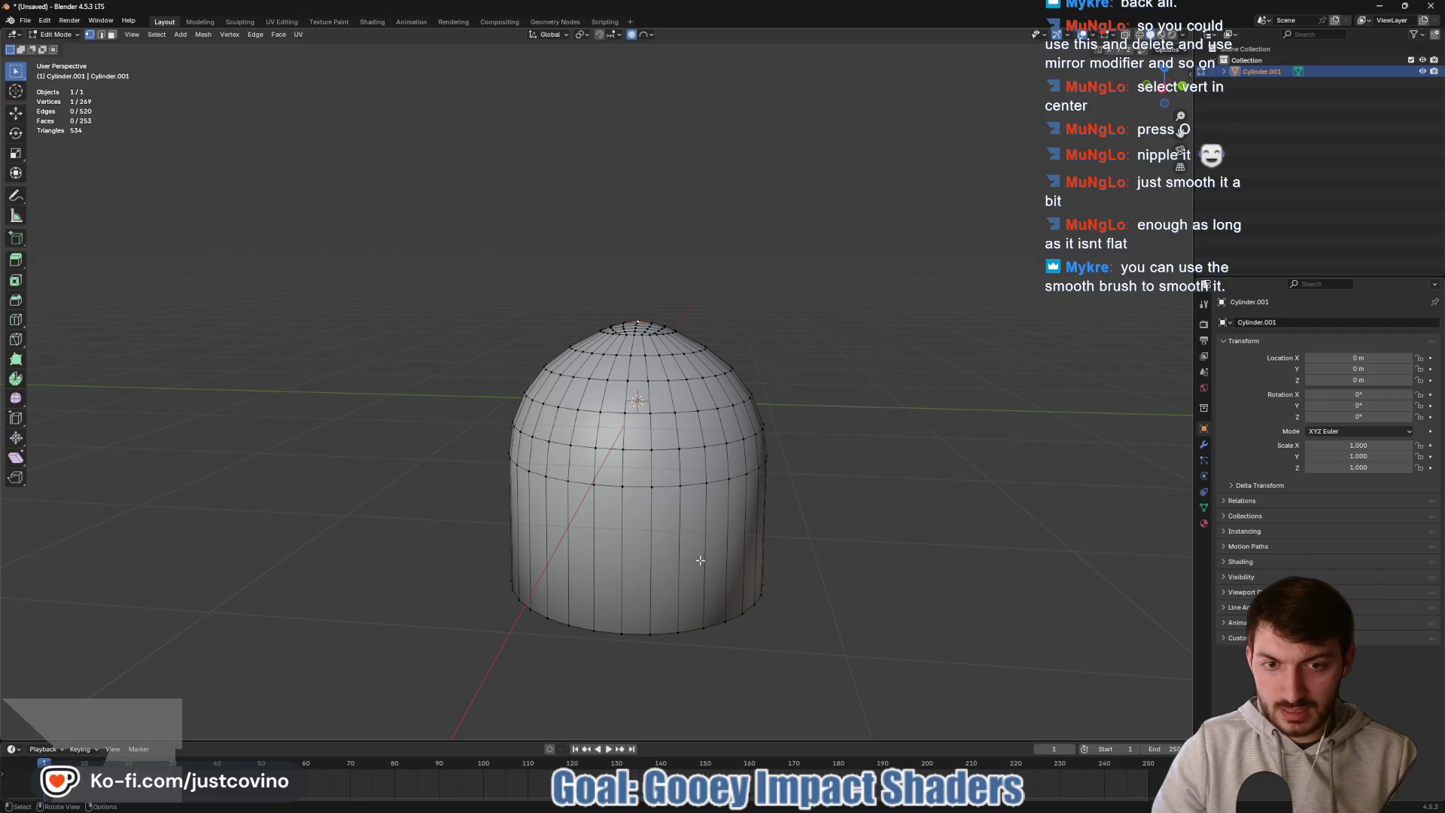
{"action": "scroll", "coordinate": [668, 539], "scroll_direction": "down", "scroll_amount": 2}
{"action": "left_click_drag", "start_coordinate": [669, 539], "coordinate": [662, 548]}
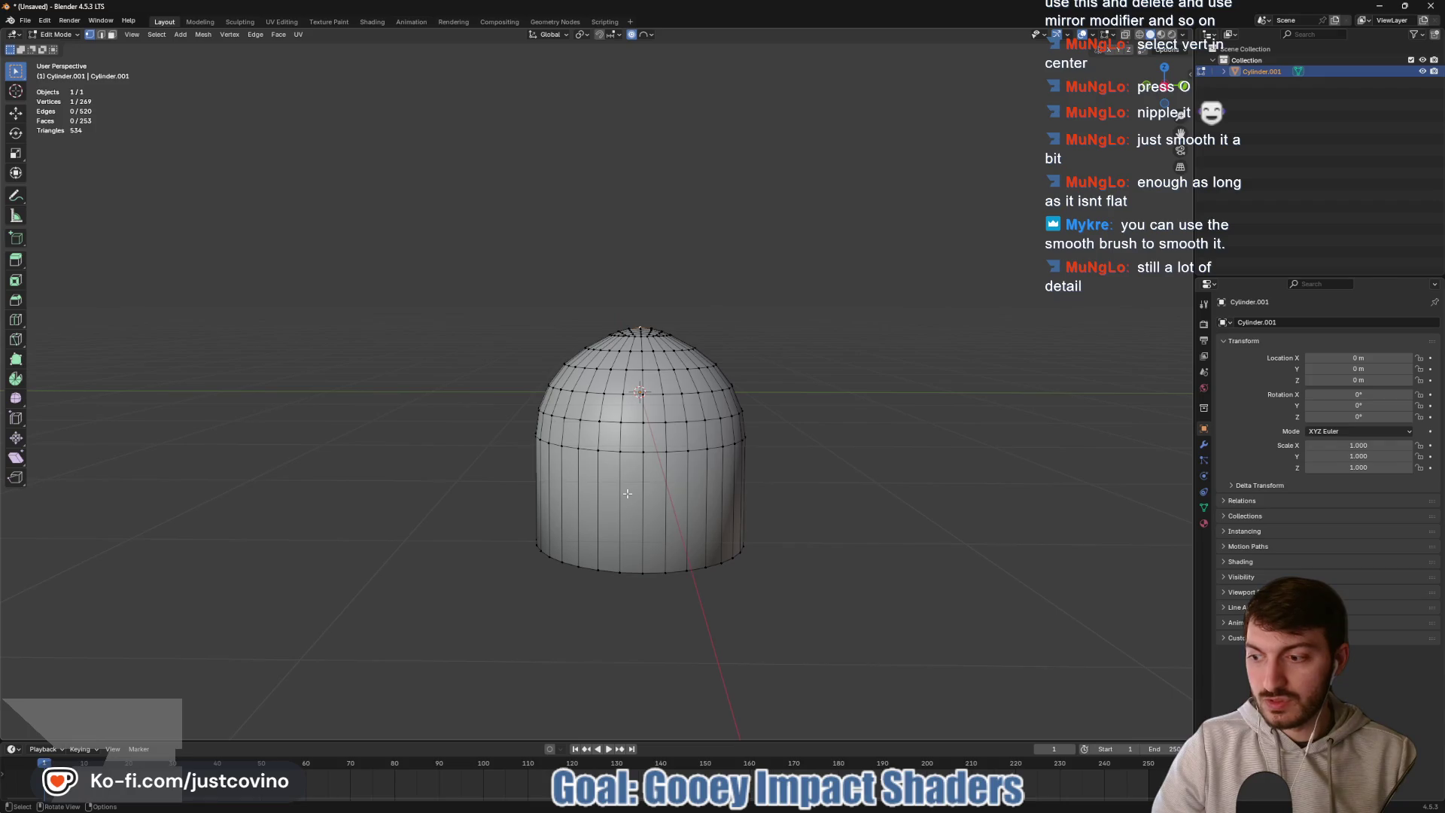
{"action": "key", "text": "ctrl+r"}
- Place four edge loops around the cylinder's straight sides and deselect them
{"action": "scroll", "coordinate": [646, 502], "scroll_direction": "up", "scroll_amount": 3}
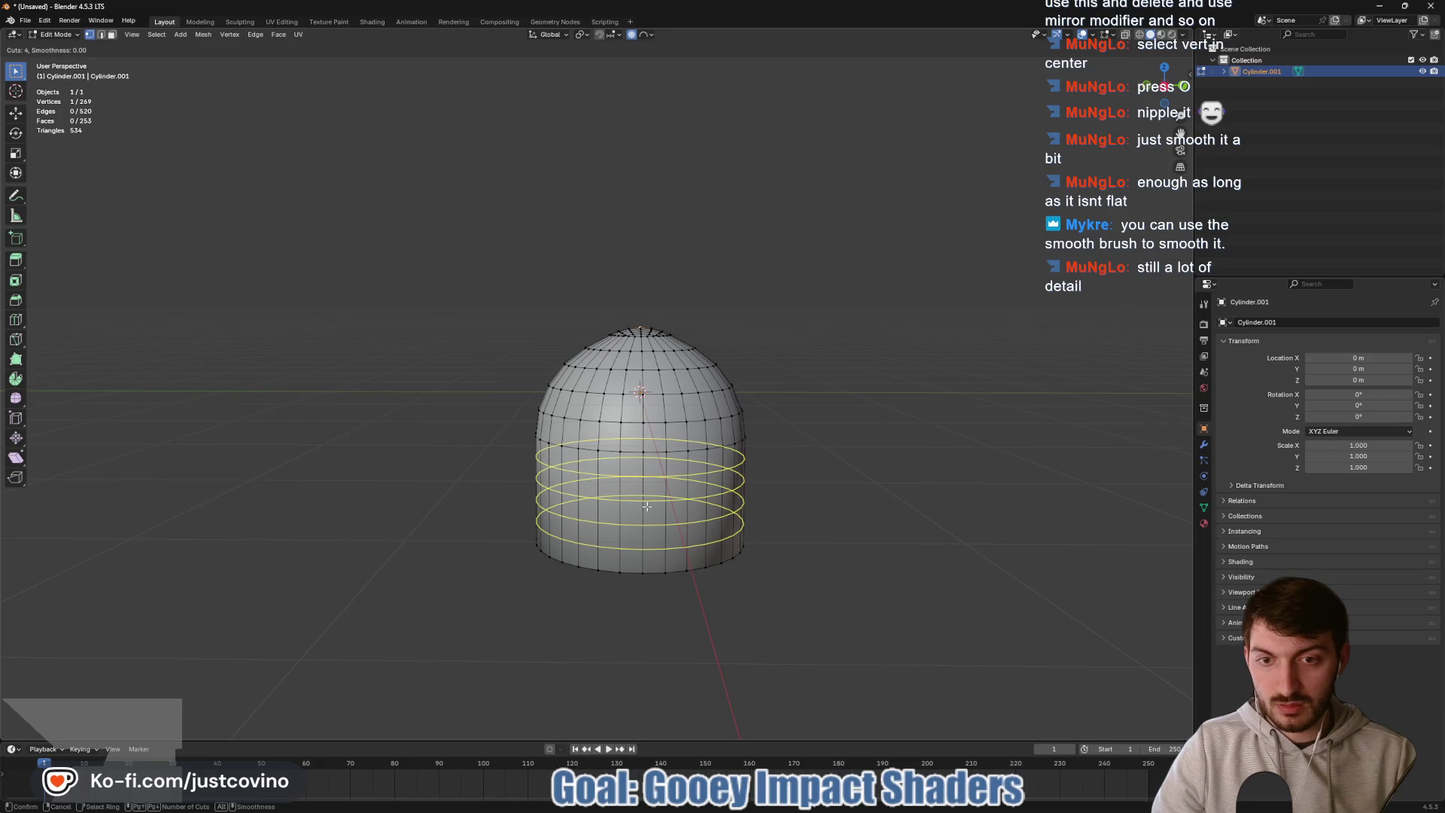
{"action": "left_click", "coordinate": [648, 507]}
{"action": "right_click", "coordinate": [647, 507]}
{"action": "left_click", "coordinate": [918, 476]}
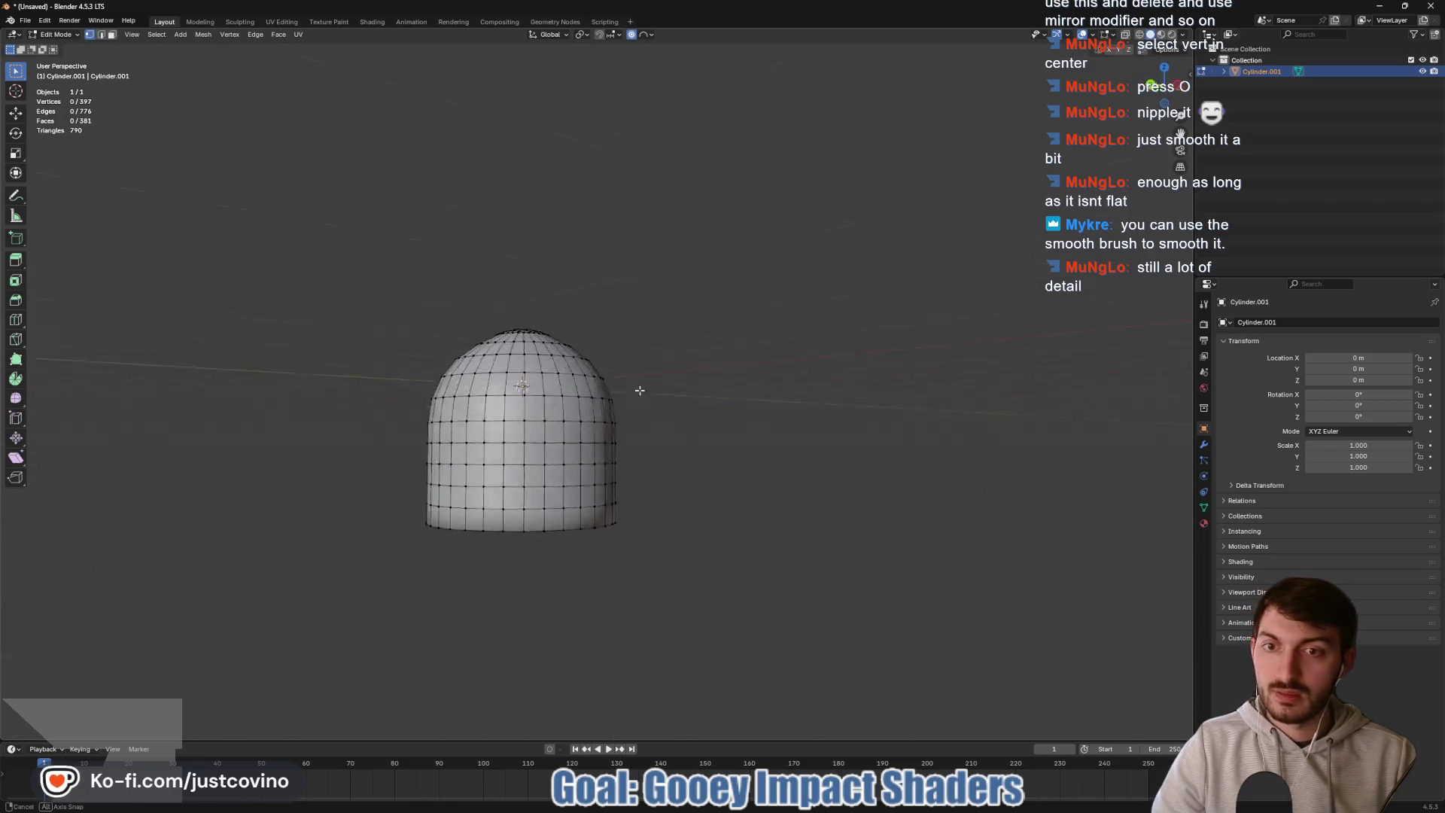
{"action": "key", "text": "Tab"}
- Inspect the smoothed dome from several angles, switching between Object and Edit Mode
{"action": "mouse_move", "coordinate": [803, 429]}
{"action": "left_mouse_down"}
{"action": "mouse_move", "coordinate": [881, 436]}
{"action": "mouse_move", "coordinate": [816, 429]}
{"action": "mouse_move", "coordinate": [801, 369]}
{"action": "mouse_move", "coordinate": [771, 406]}
{"action": "left_mouse_up"}
{"action": "key", "text": "Tab"}
{"action": "key", "text": "Tab"}
{"action": "mouse_move", "coordinate": [659, 418]}
{"action": "left_mouse_down"}
{"action": "mouse_move", "coordinate": [836, 374]}
{"action": "mouse_move", "coordinate": [846, 439]}
{"action": "left_mouse_up"}
{"action": "key", "text": "Tab"}
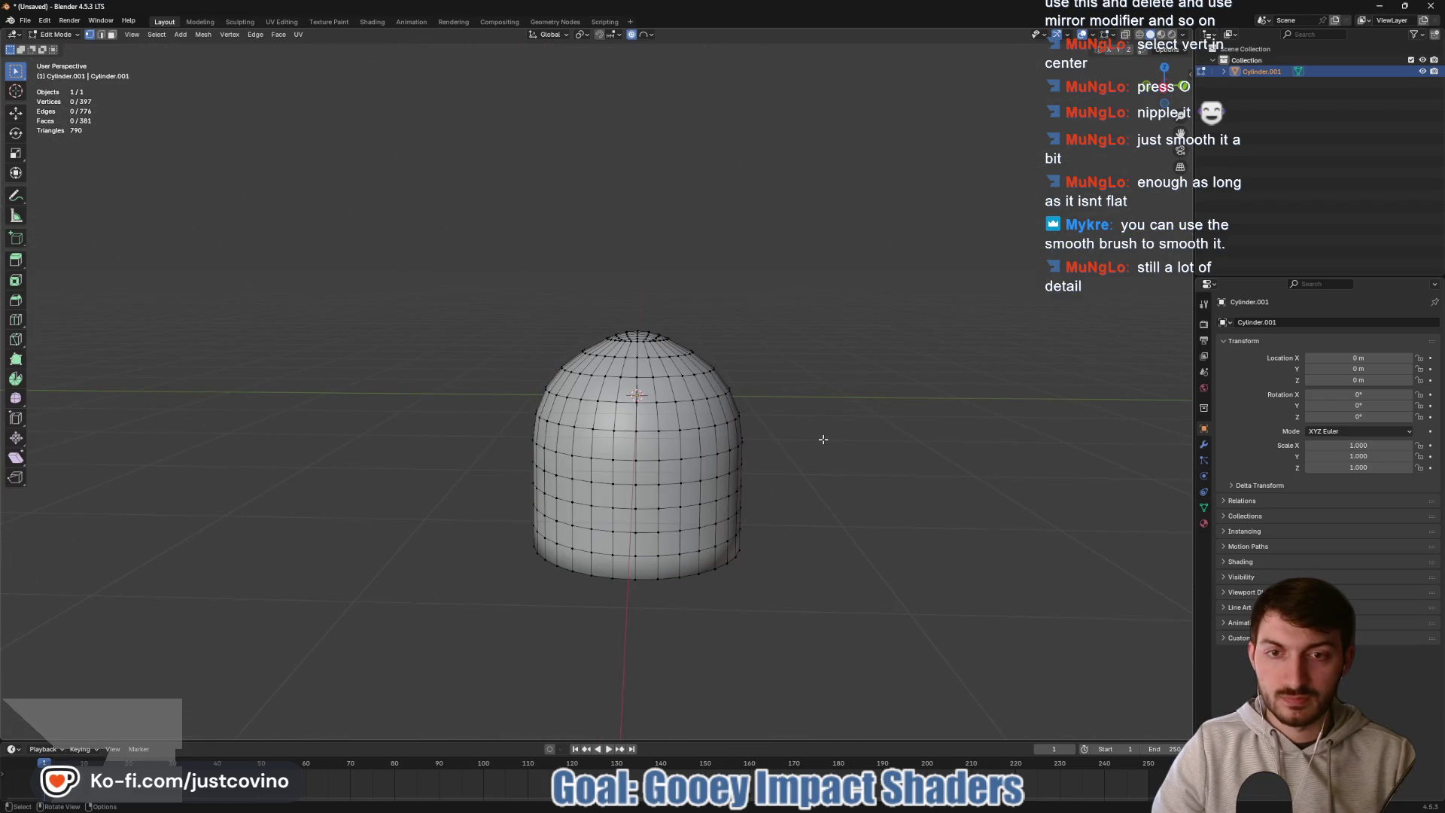
{"action": "key", "text": "Tab"}
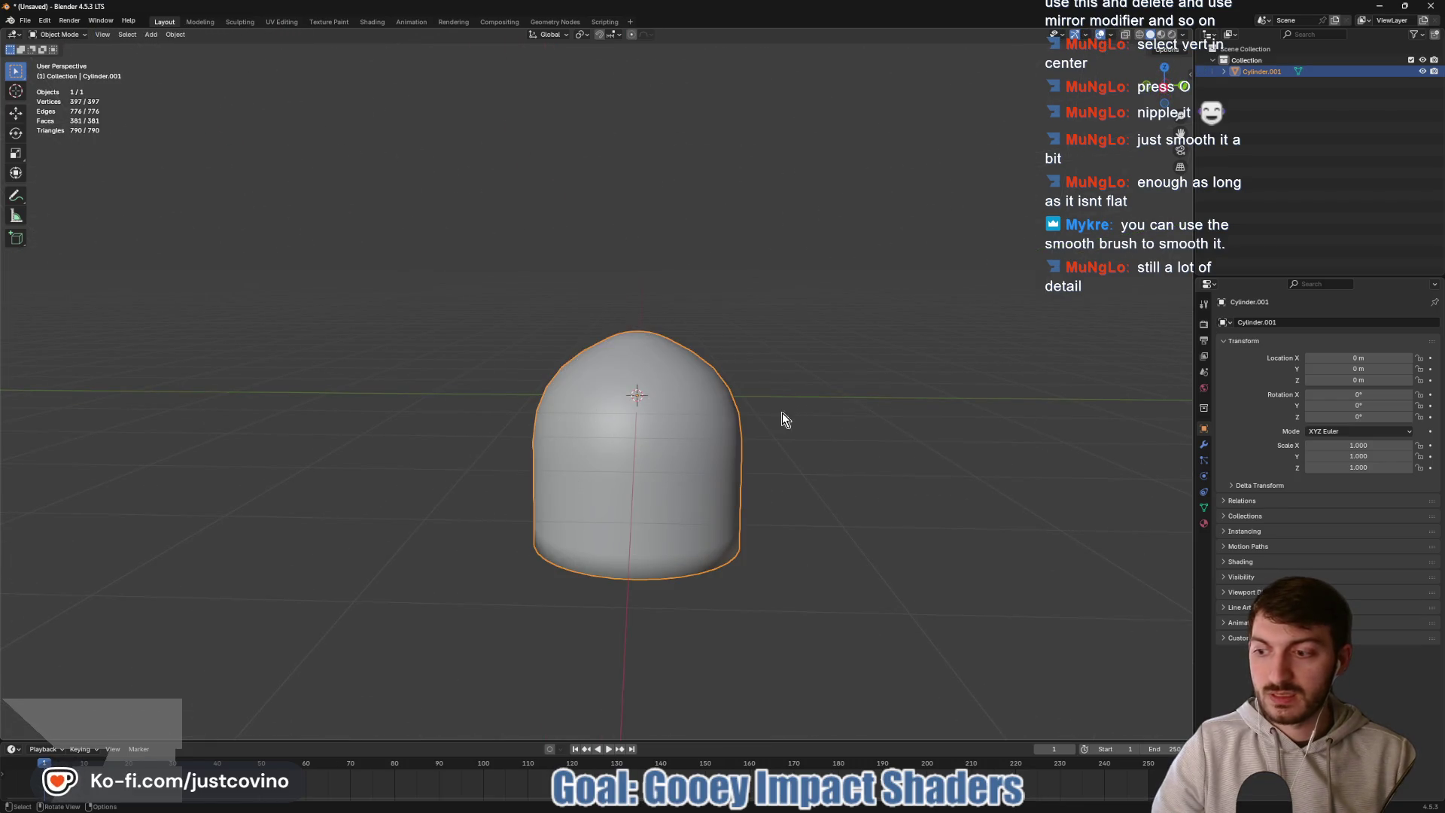
{"action": "mouse_move", "coordinate": [784, 377]}
{"action": "left_mouse_down"}
{"action": "mouse_move", "coordinate": [693, 429]}
{"action": "mouse_move", "coordinate": [657, 410]}
{"action": "mouse_move", "coordinate": [745, 390]}
{"action": "left_mouse_up"}
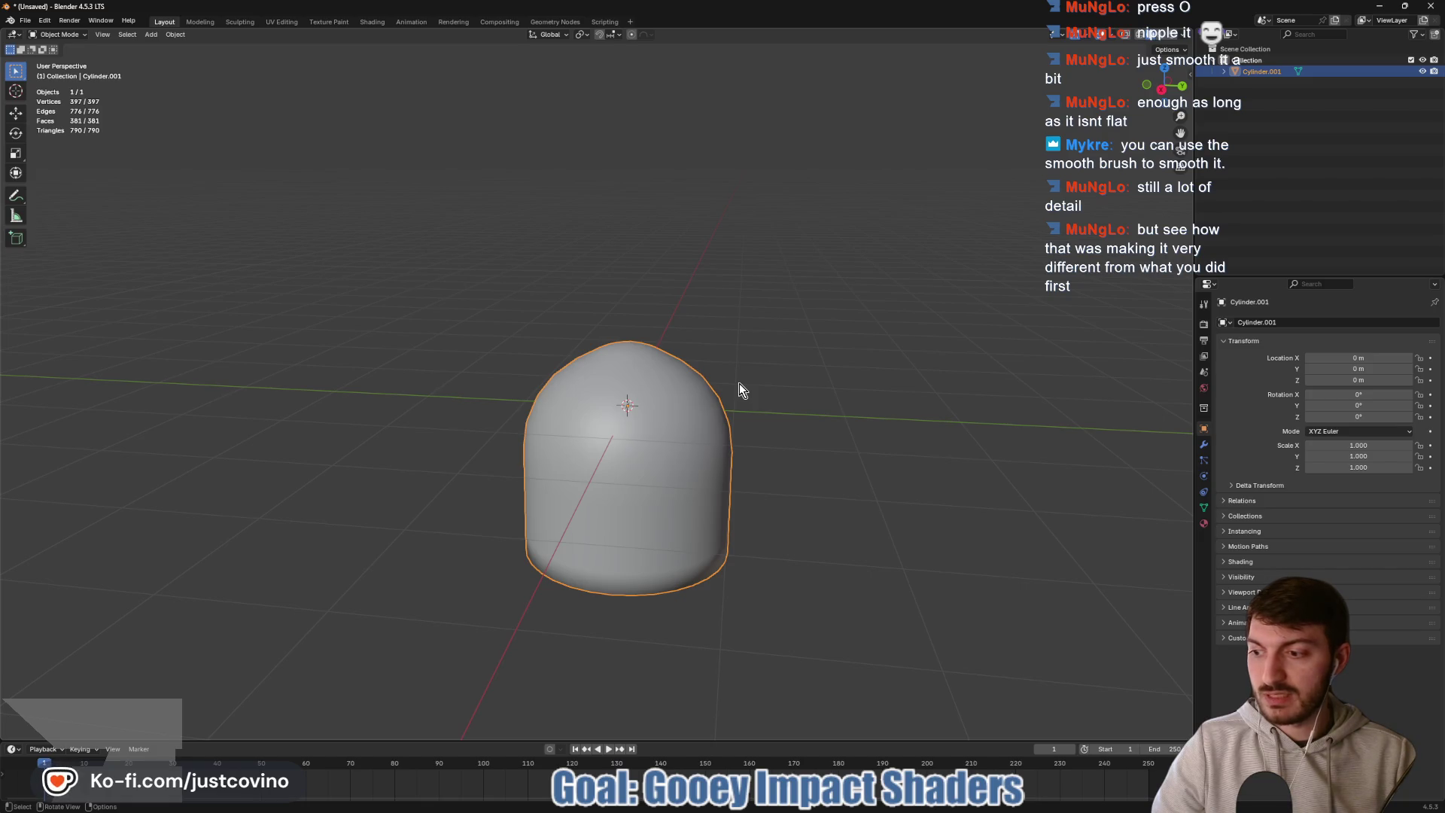
{"action": "mouse_move", "coordinate": [780, 402]}
{"action": "left_mouse_down"}
{"action": "mouse_move", "coordinate": [725, 375]}
{"action": "mouse_move", "coordinate": [743, 413]}
{"action": "mouse_move", "coordinate": [808, 410]}
{"action": "left_mouse_up"}
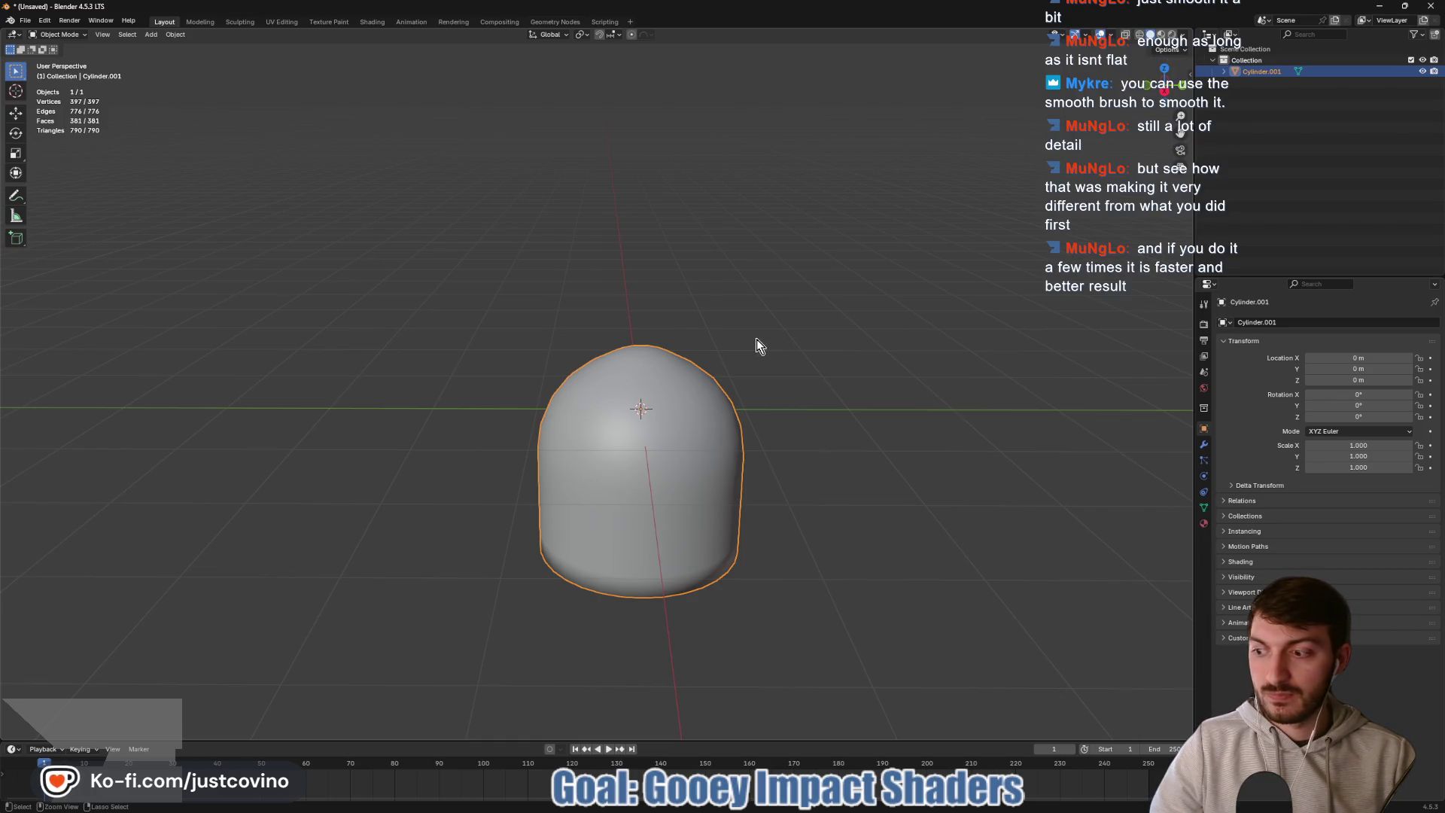
{"action": "key", "text": "ctrl+s"}
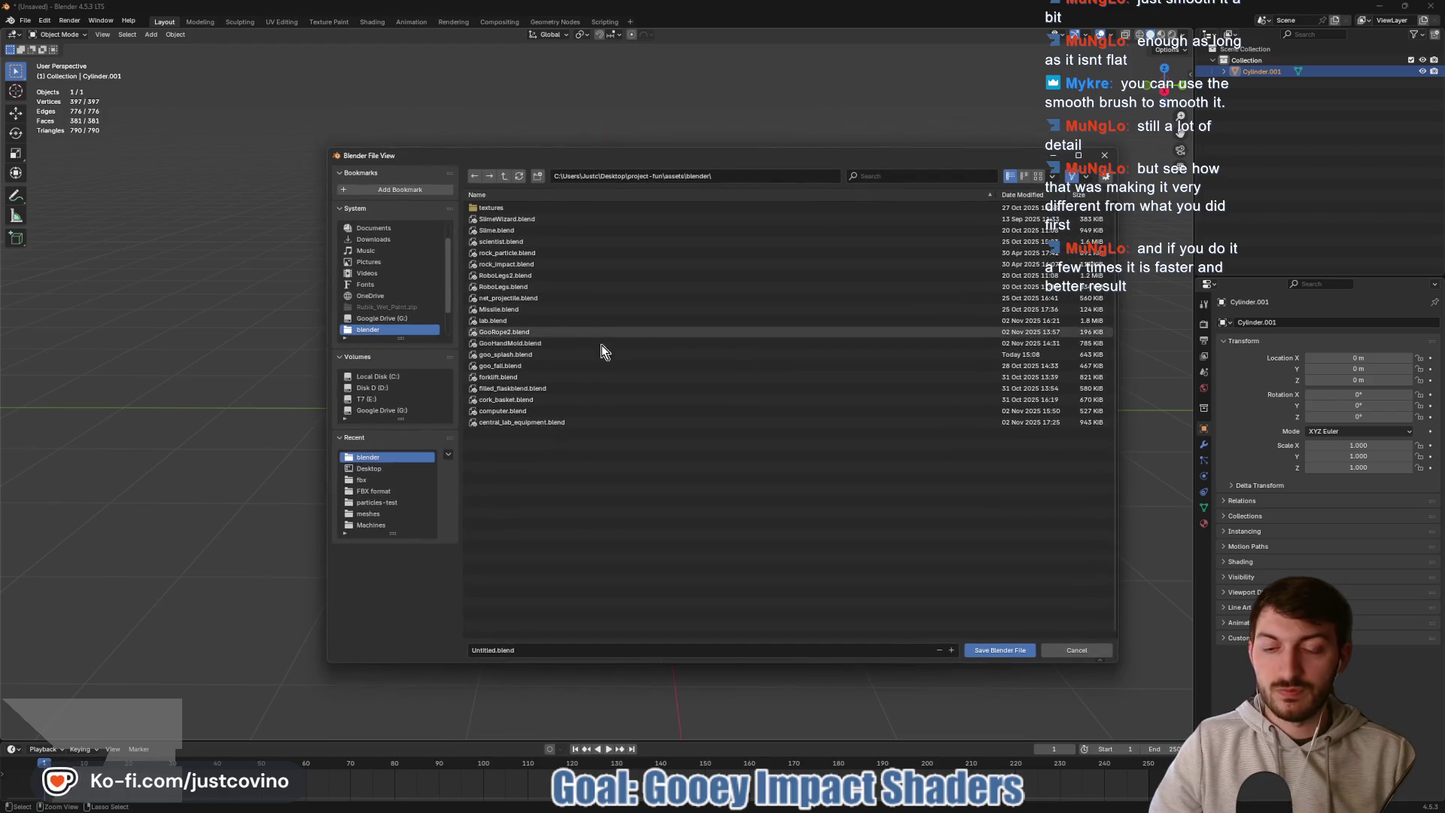
- Replace 'Untitled' with 'goo_trail_mesh' and save the .blend file in assets/blender
{"action": "left_click", "coordinate": [490, 648]}
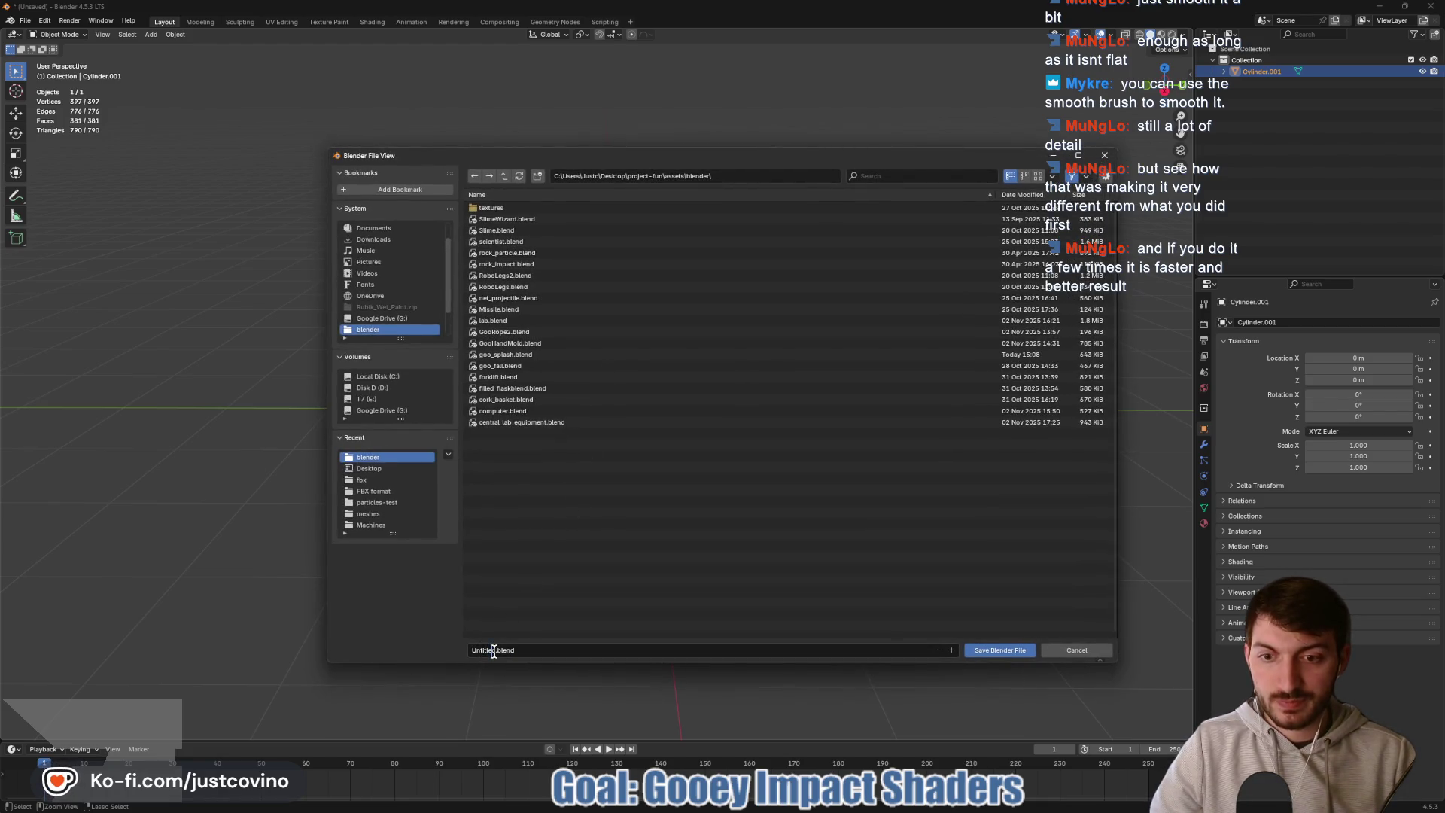
{"action": "key", "text": "BackSpace"}
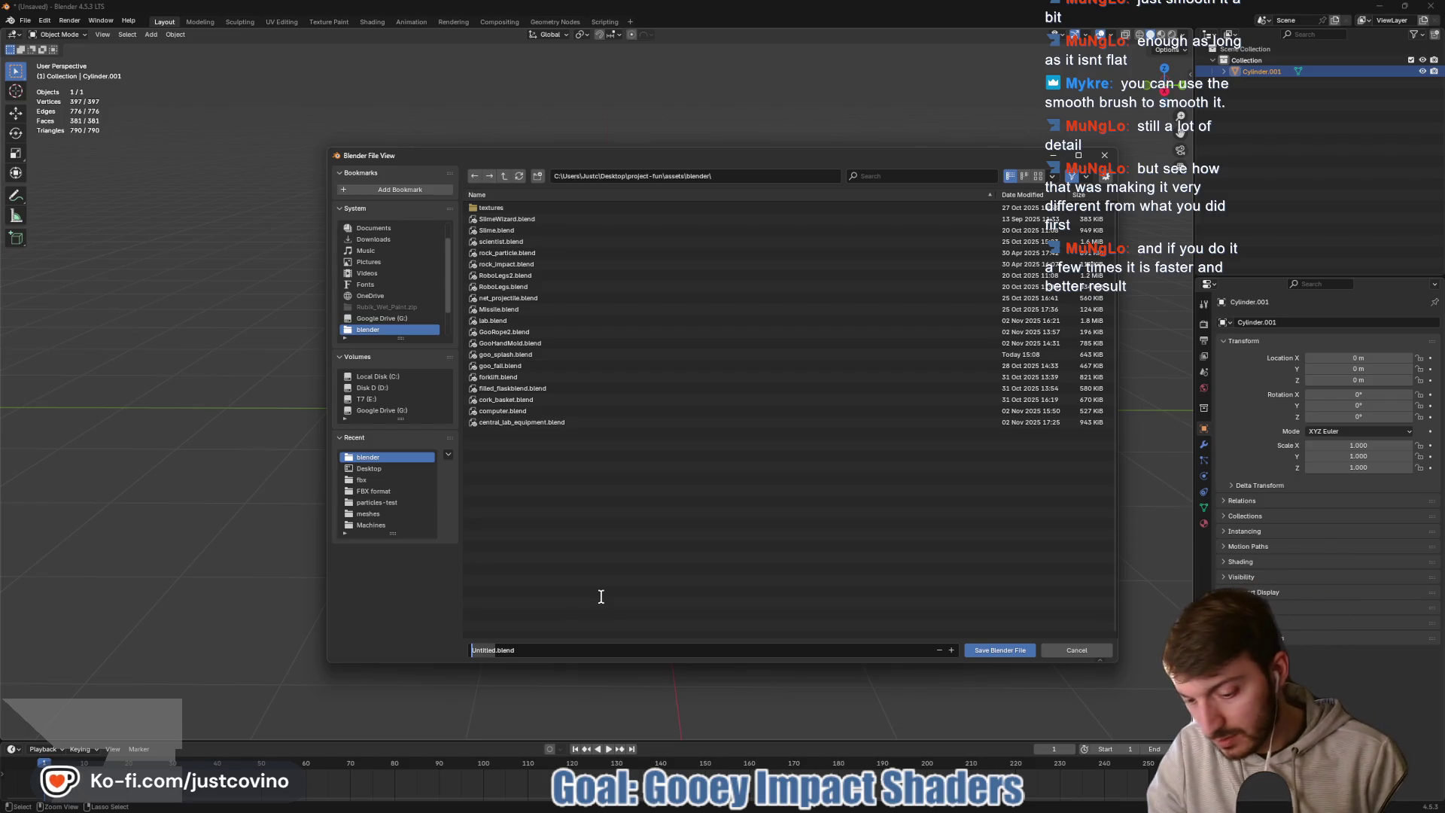
{"action": "type", "text": "rat"}
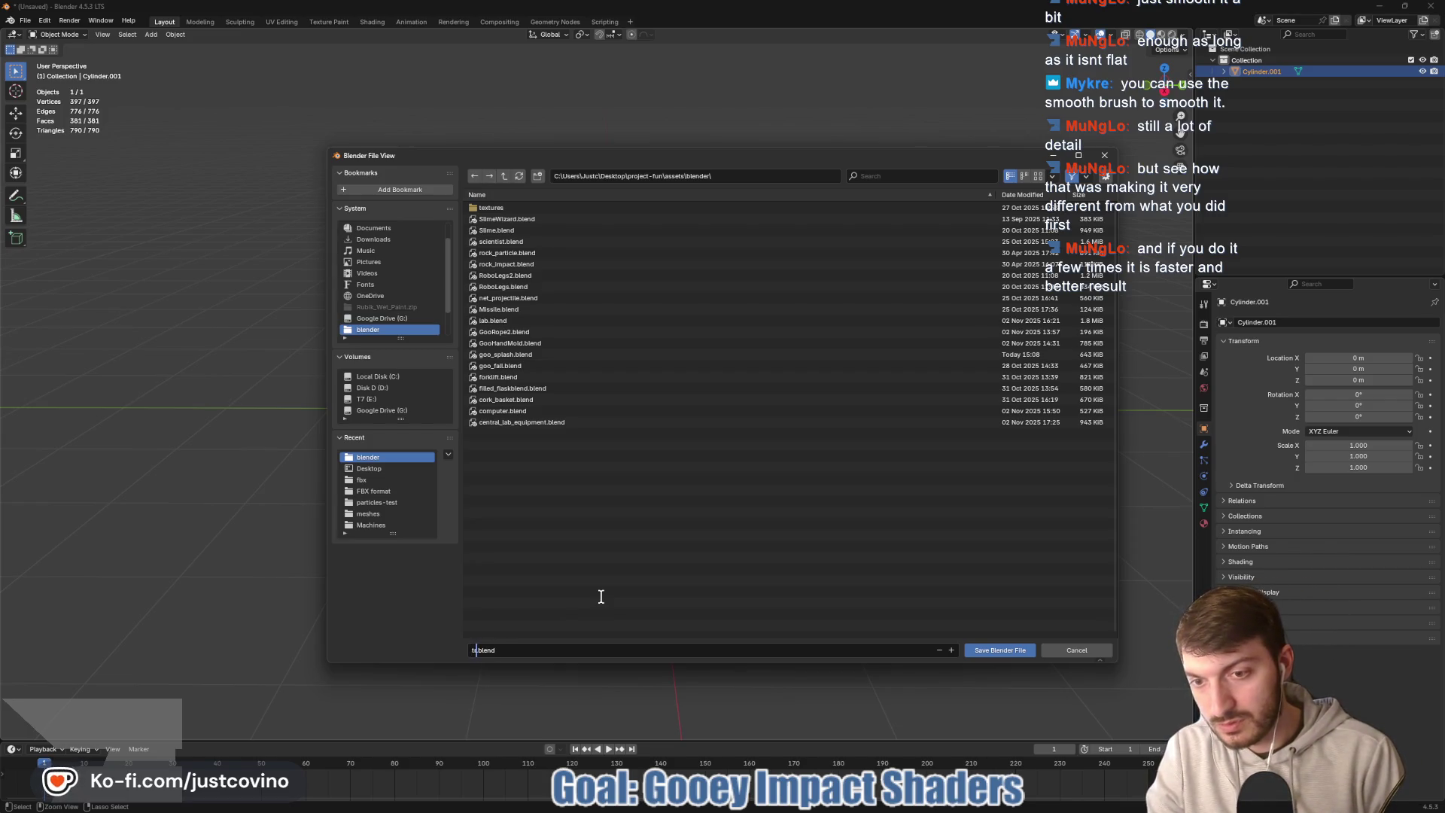
{"action": "type", "text": "goo_trail"}
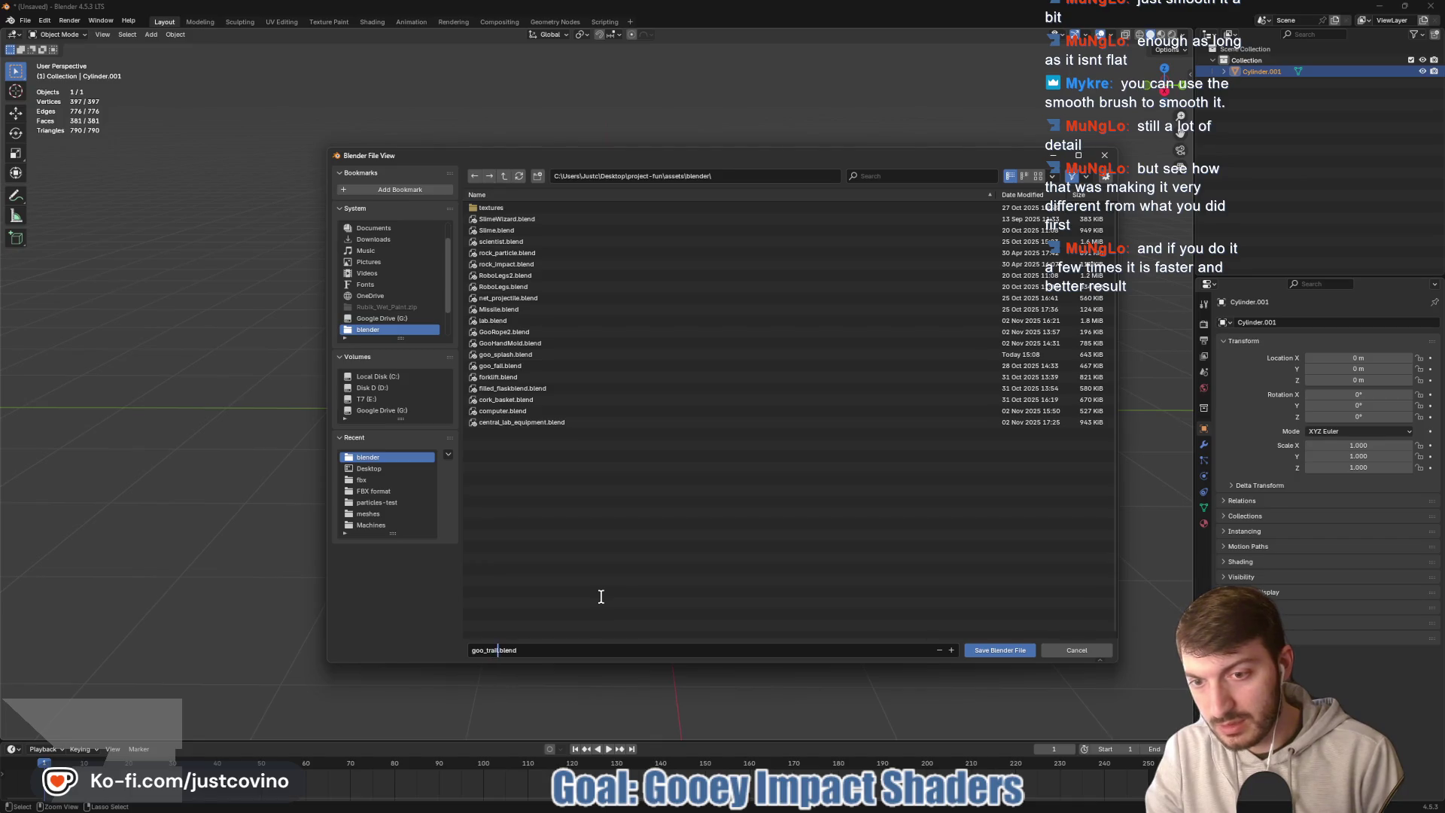
{"action": "type", "text": "esh"}
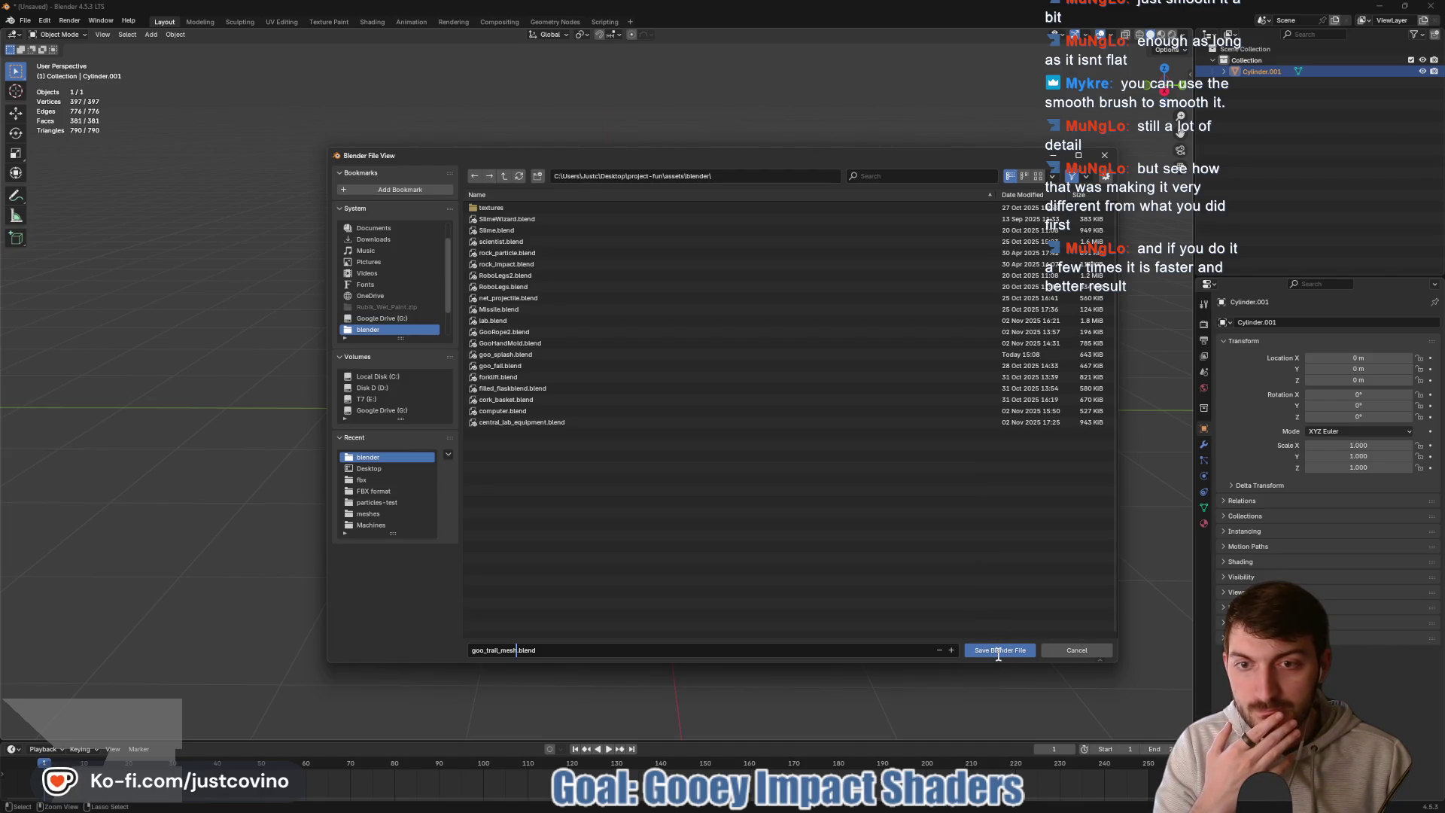
{"action": "left_click", "coordinate": [1078, 650]}
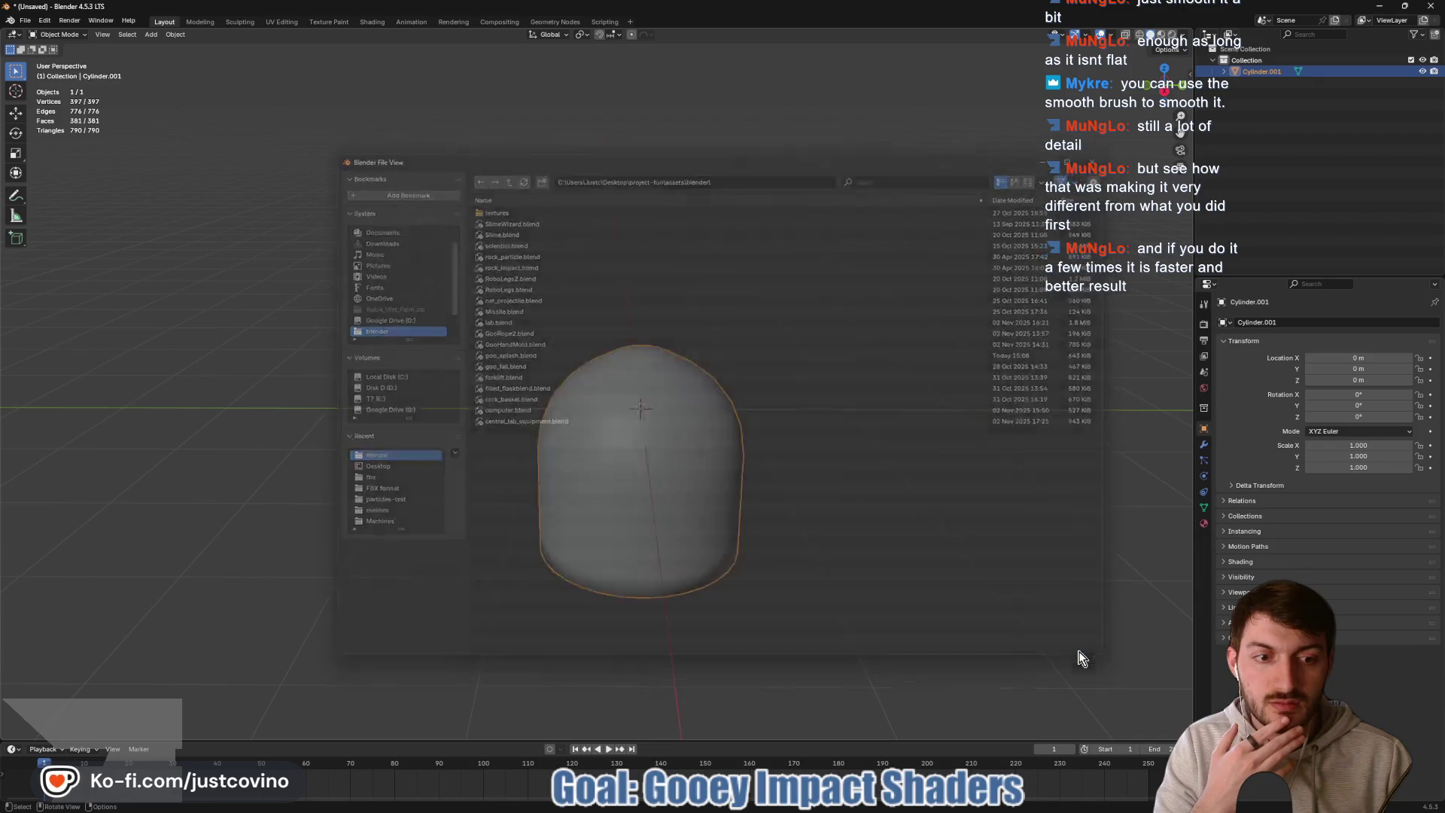
- Start an FBX export and browse to Desktop/project-fun/assets/meshes
{"action": "left_click", "coordinate": [26, 21]}
{"action": "mouse_move", "coordinate": [64, 189]}
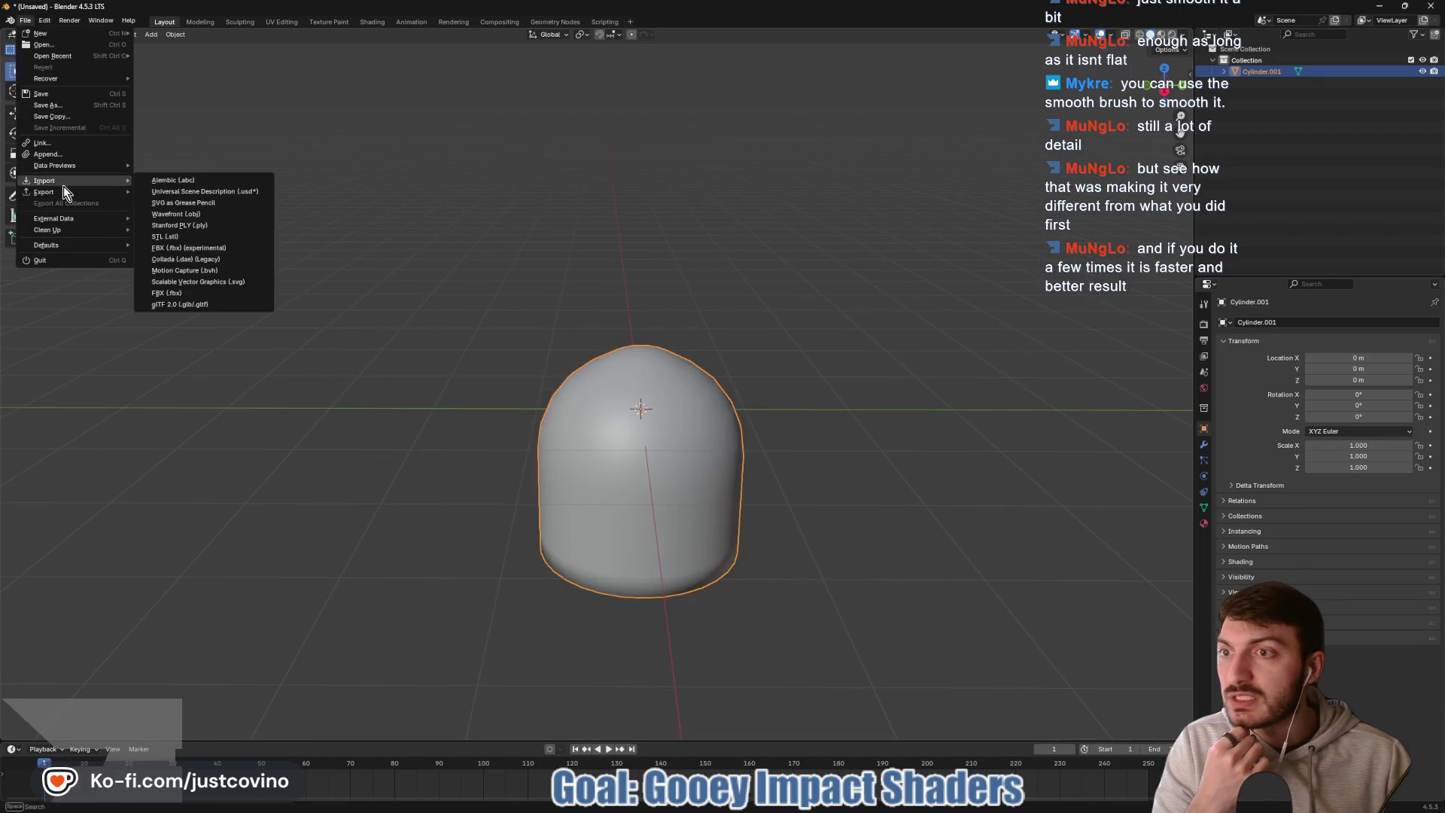
{"action": "left_click", "coordinate": [213, 293]}
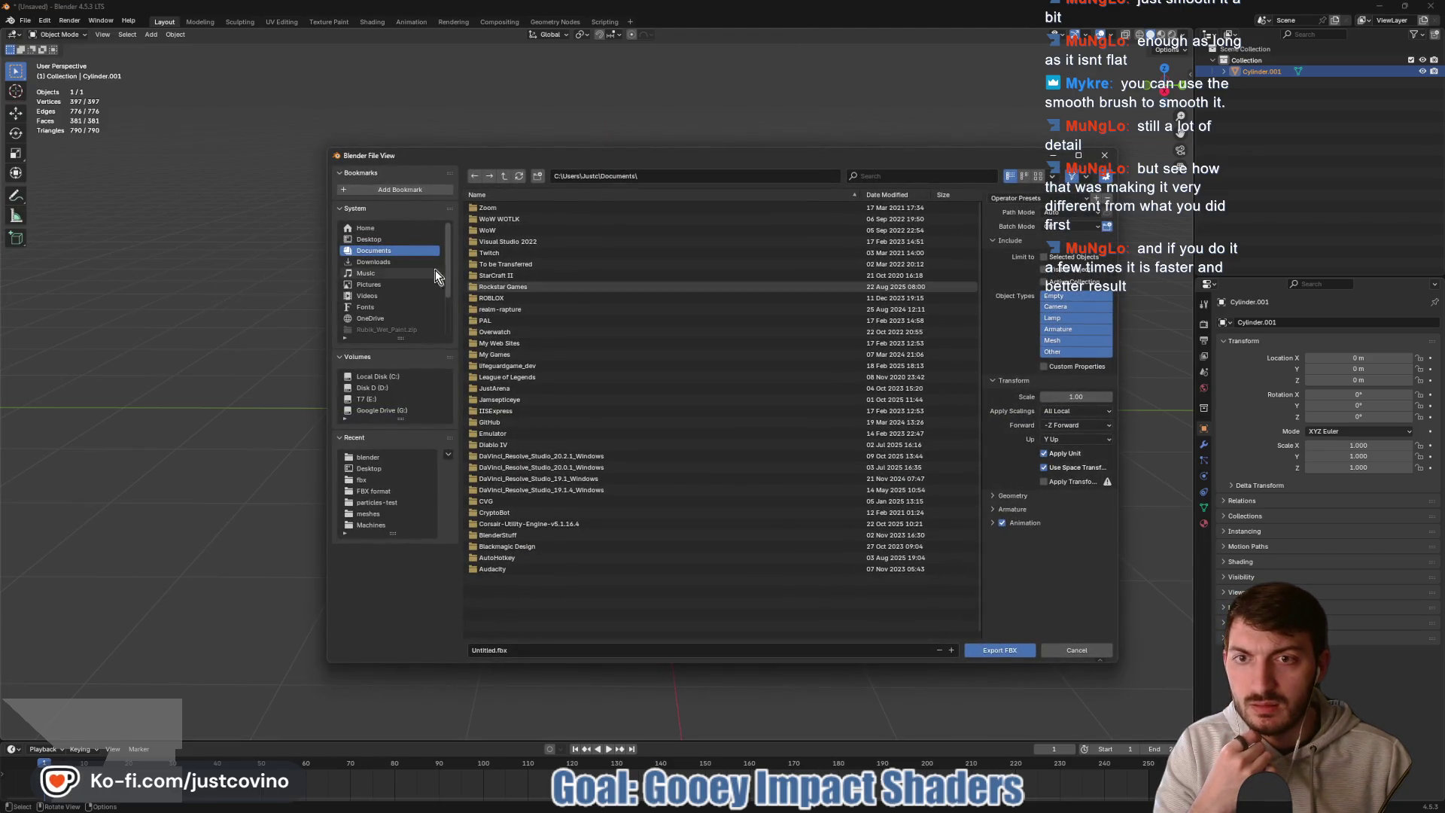
{"action": "left_click", "coordinate": [369, 239]}
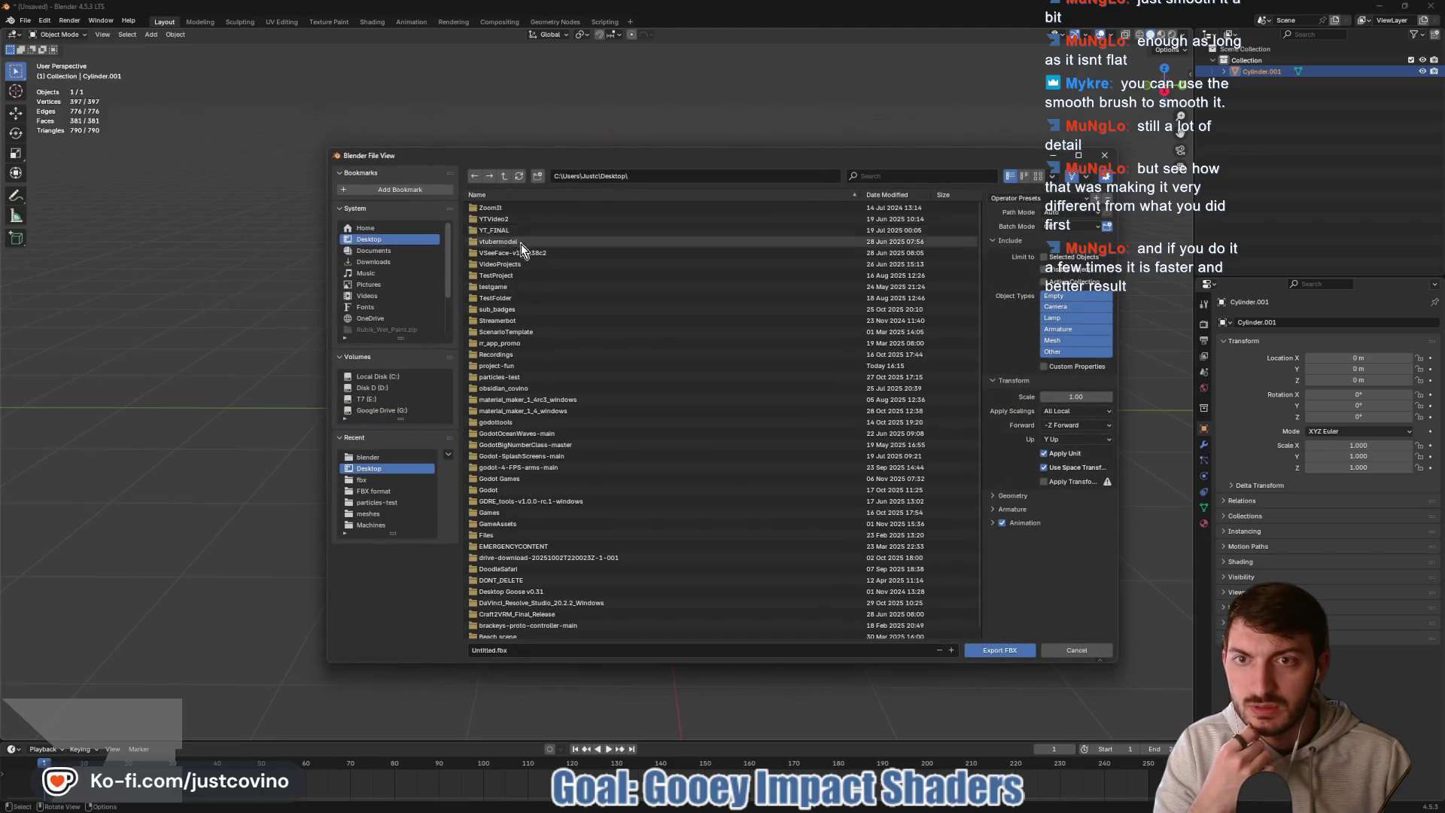
{"action": "double_click", "coordinate": [532, 366]}
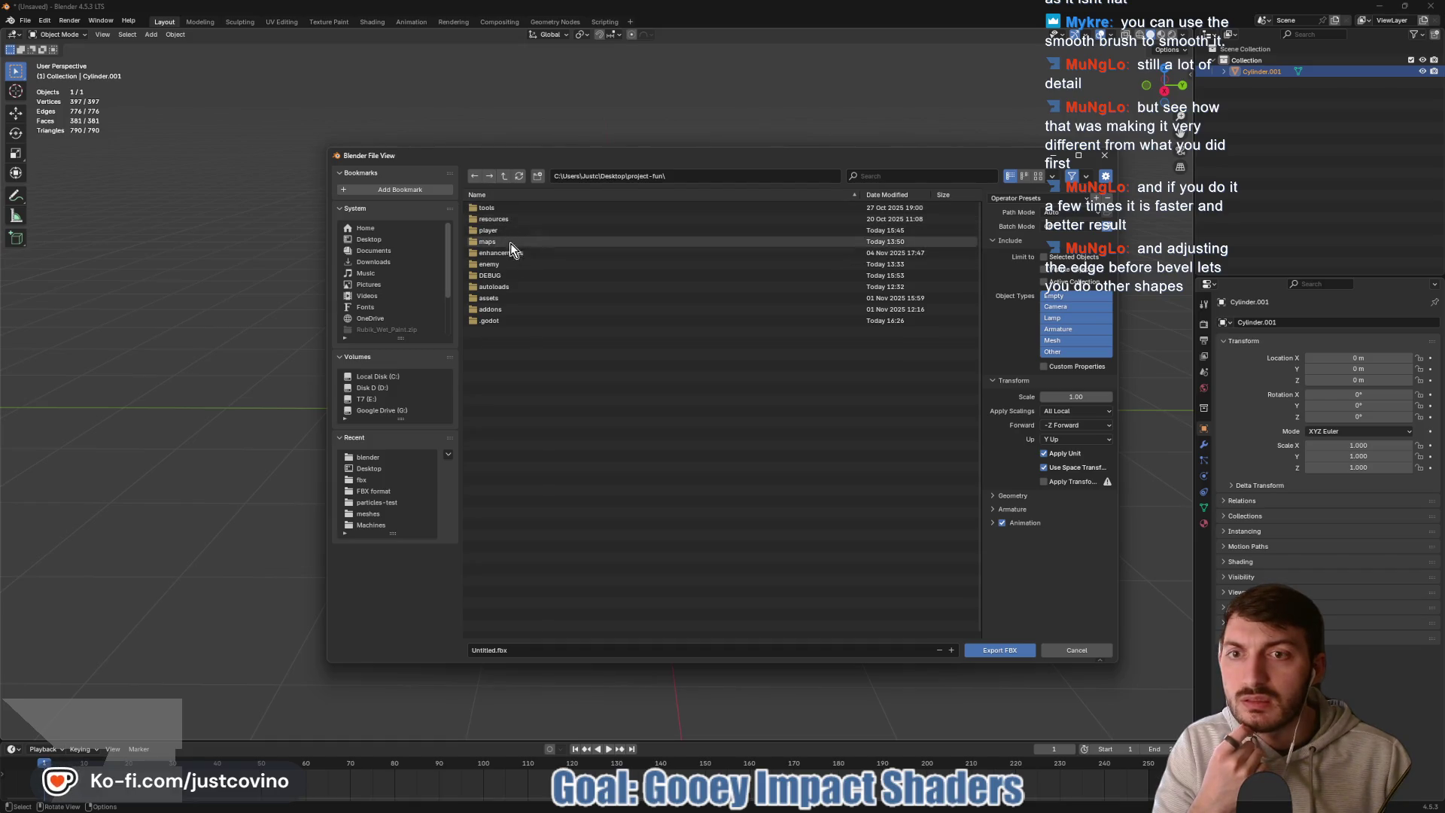
{"action": "double_click", "coordinate": [498, 300]}
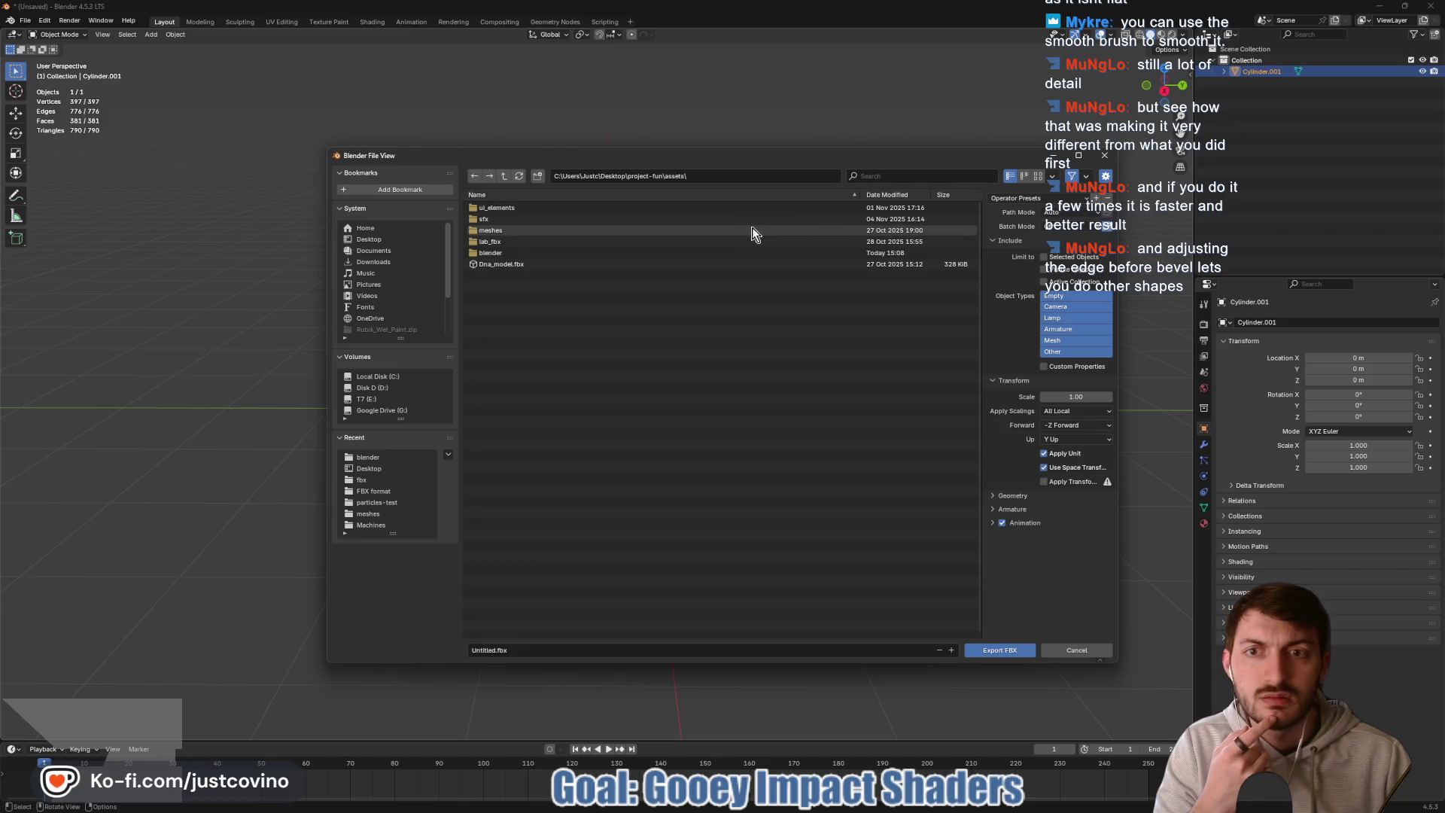
{"action": "double_click", "coordinate": [499, 230]}
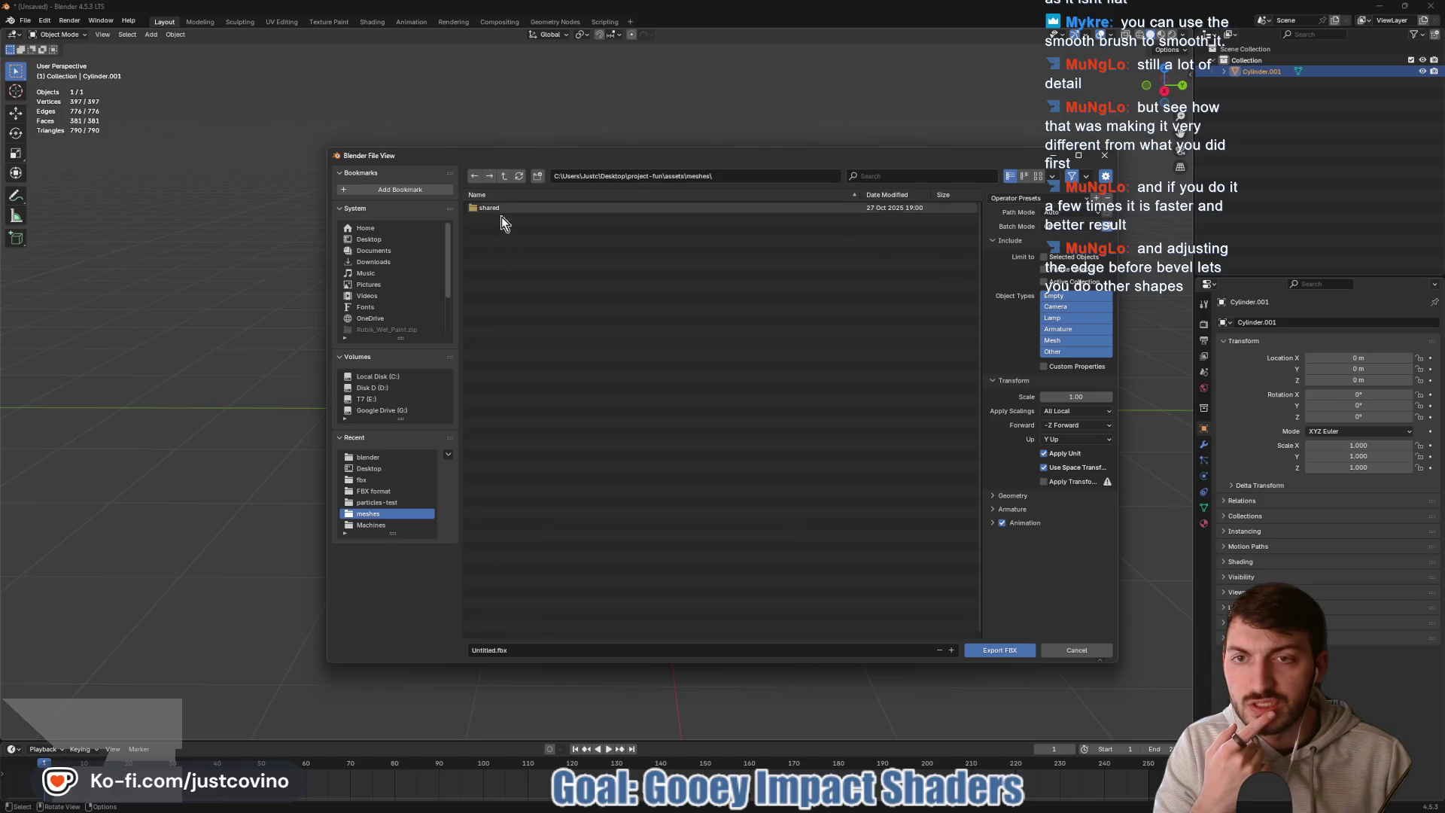
- Name the export goo_trail_mesh.fbx, limit Object Types to Mesh, and export it
{"action": "left_click", "coordinate": [483, 649]}
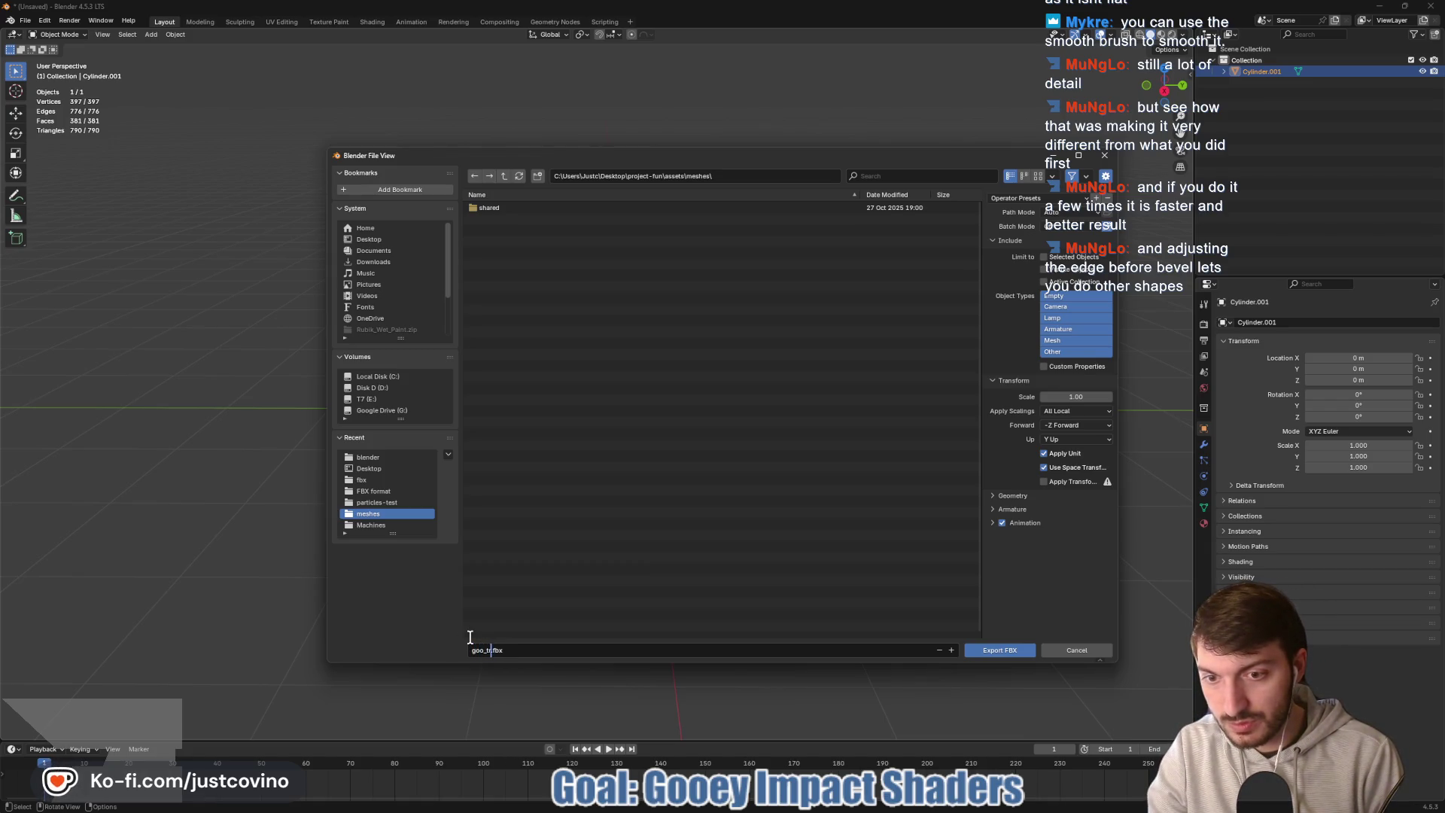
{"action": "type", "text": "ail_mesh"}
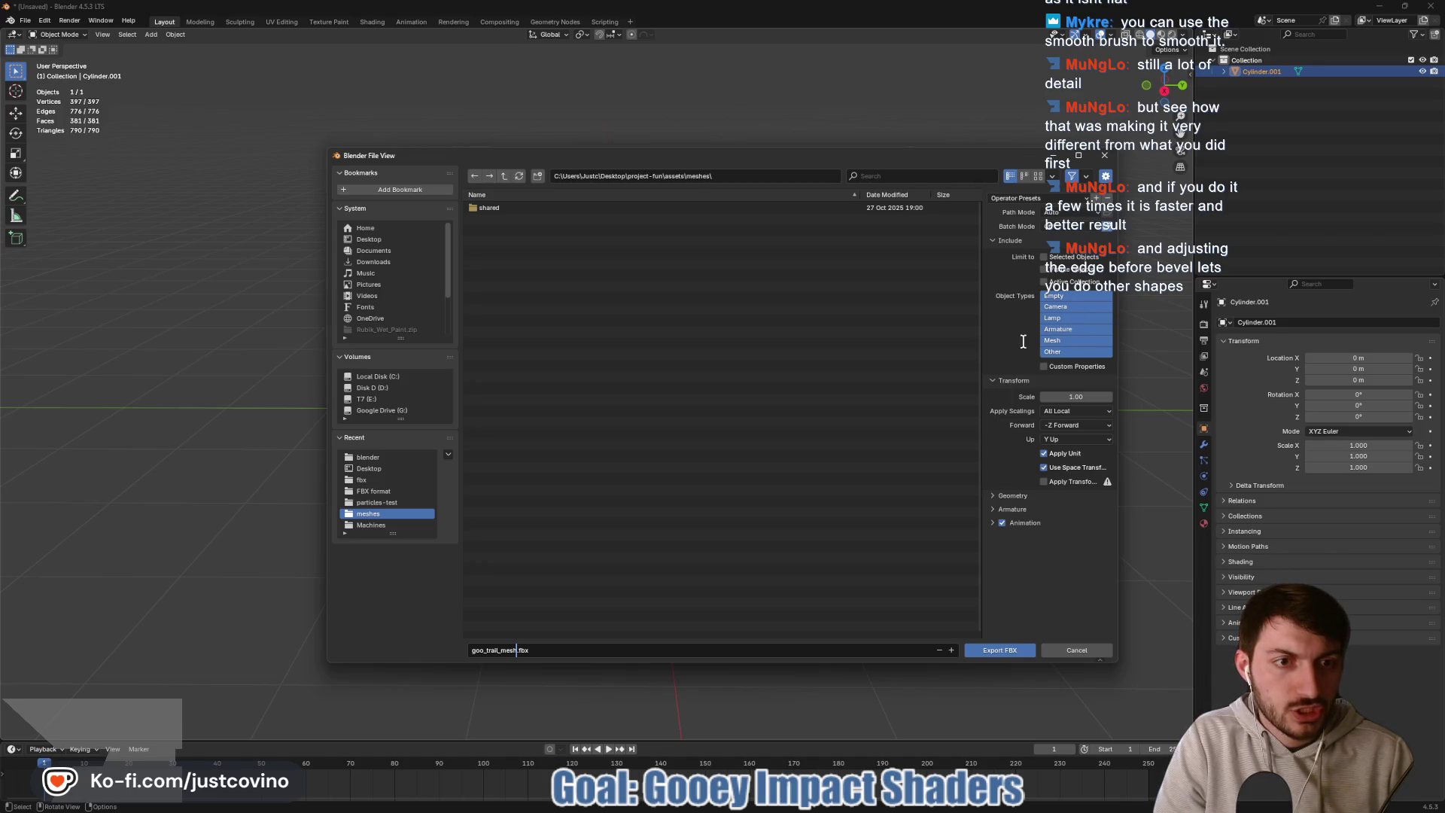
{"action": "left_click", "coordinate": [1062, 329]}
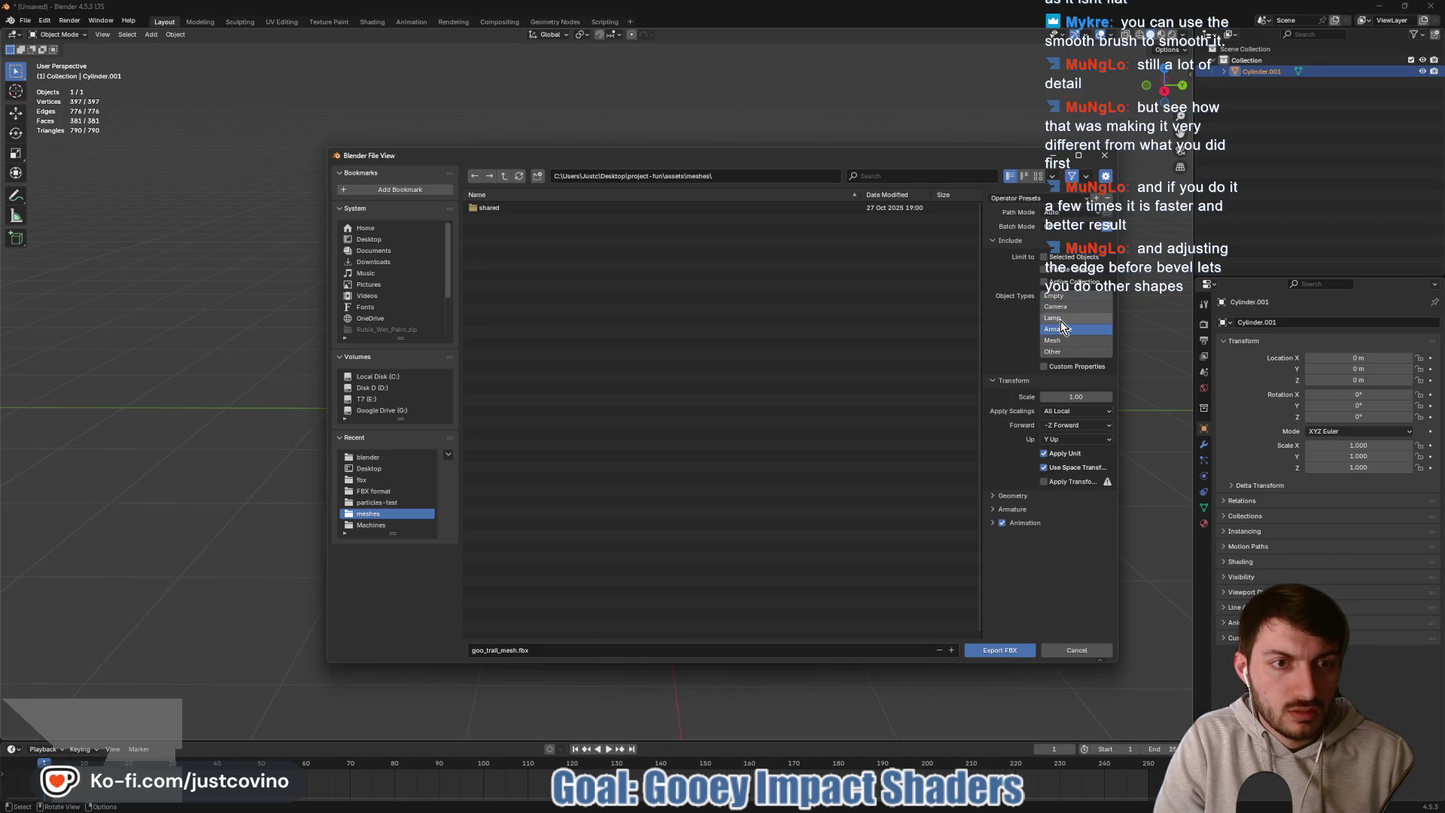
{"action": "left_click", "coordinate": [1061, 341]}
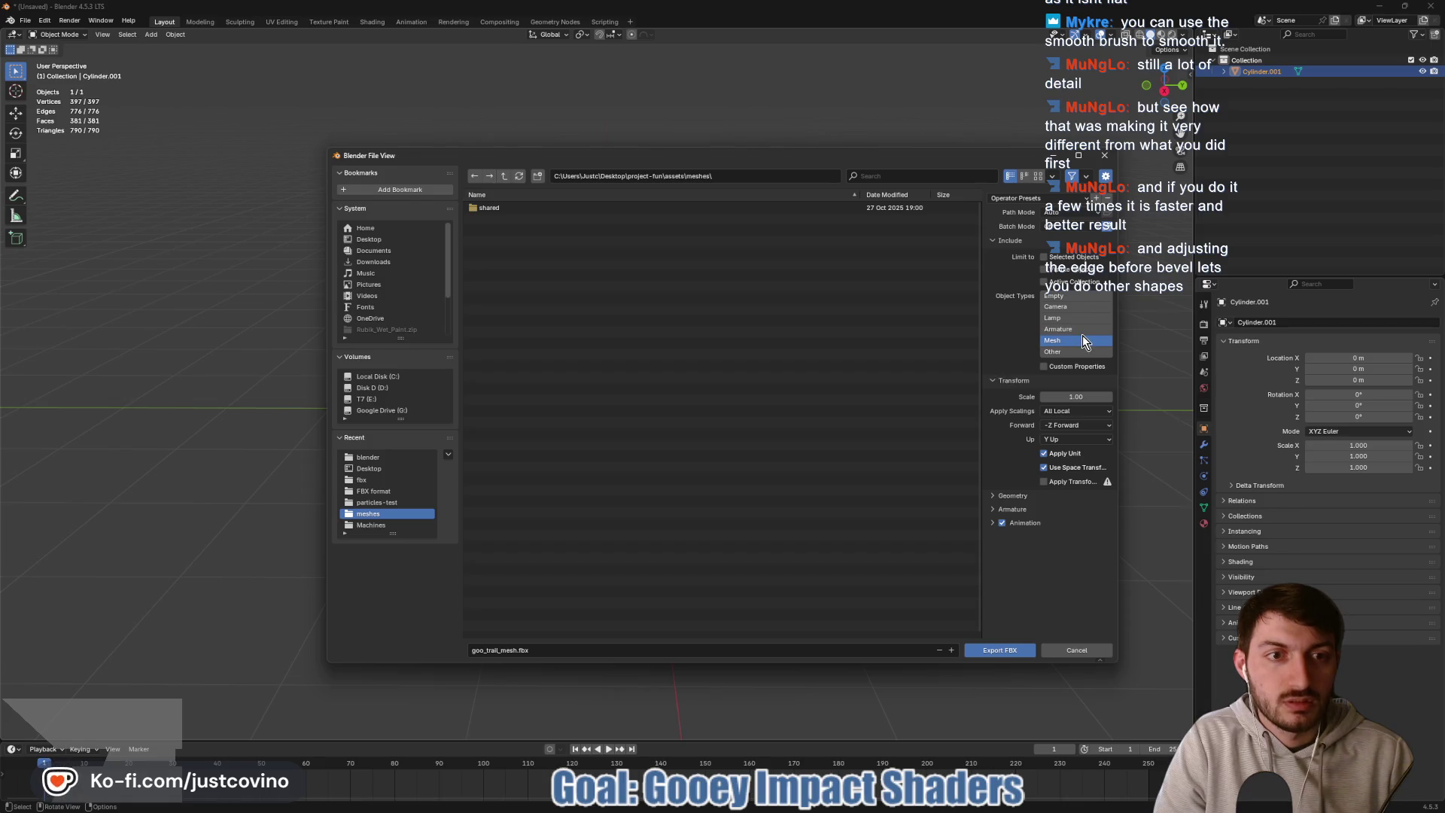
{"action": "left_click", "coordinate": [1004, 652]}
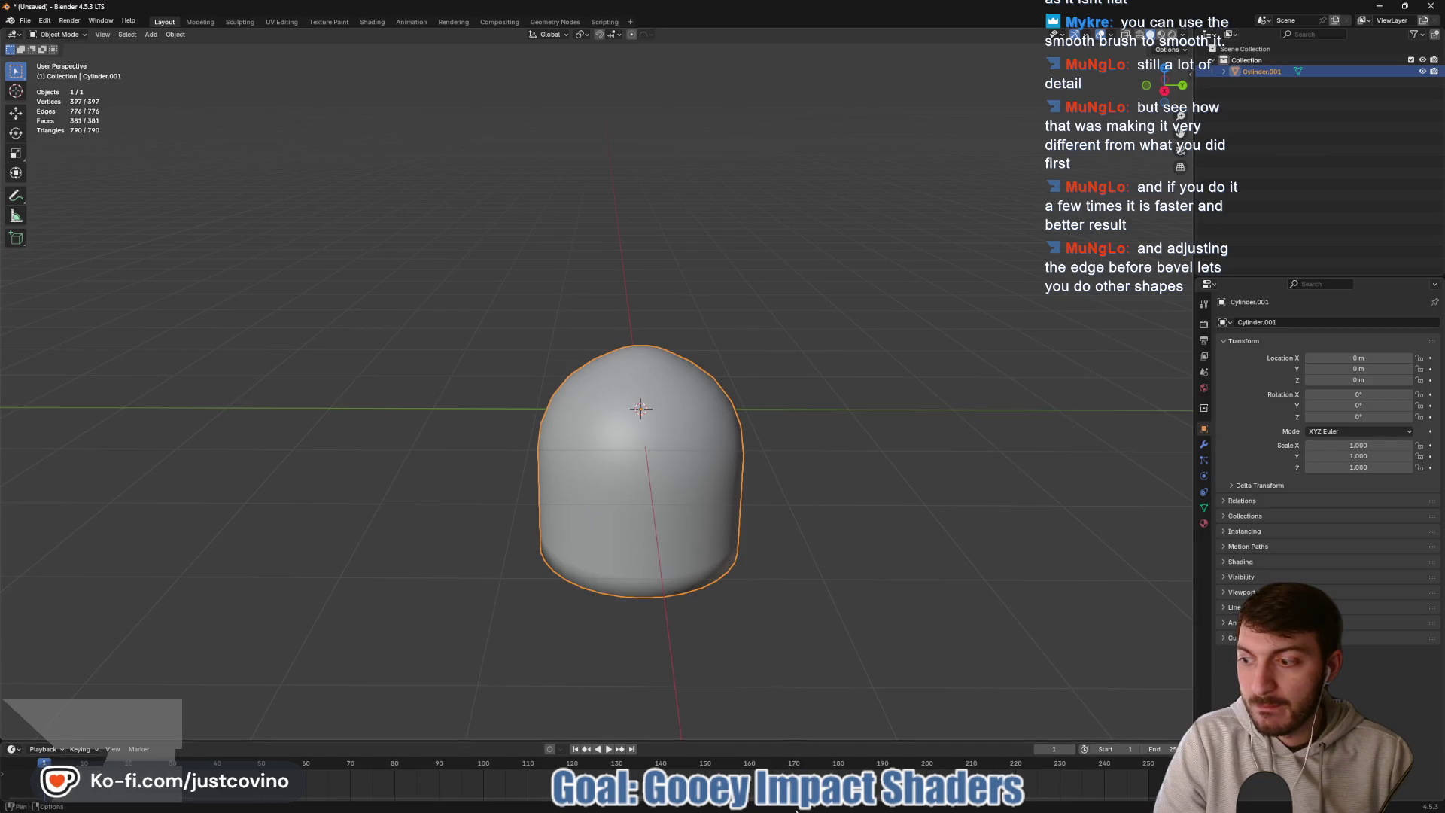
- In Godot, expand assets/meshes and open the import settings of goo_trail_mesh.fbx
{"action": "mouse_move", "coordinate": [795, 806]}
{"action": "mouse_move", "coordinate": [860, 806]}
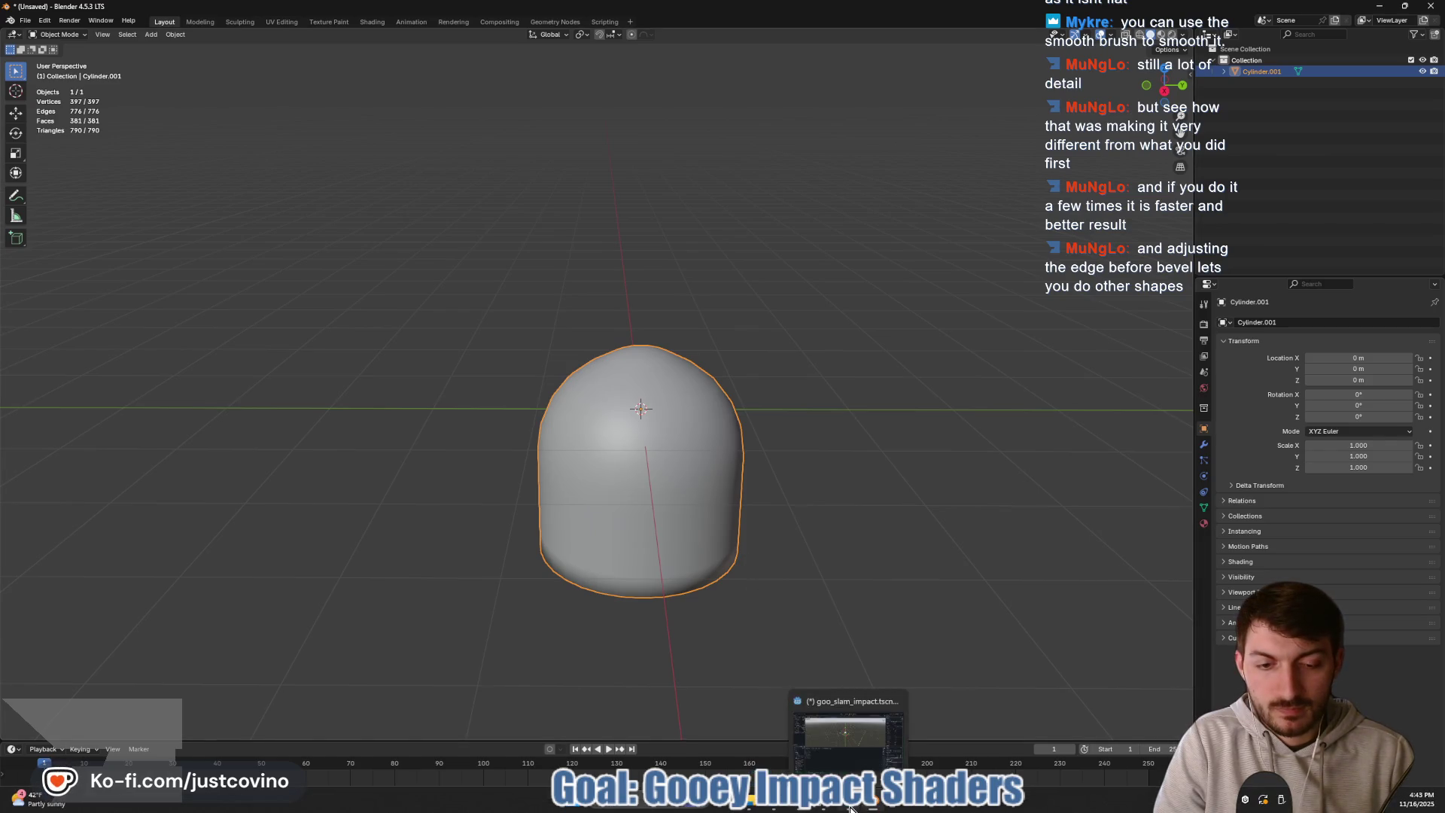
{"action": "left_click", "coordinate": [854, 720]}
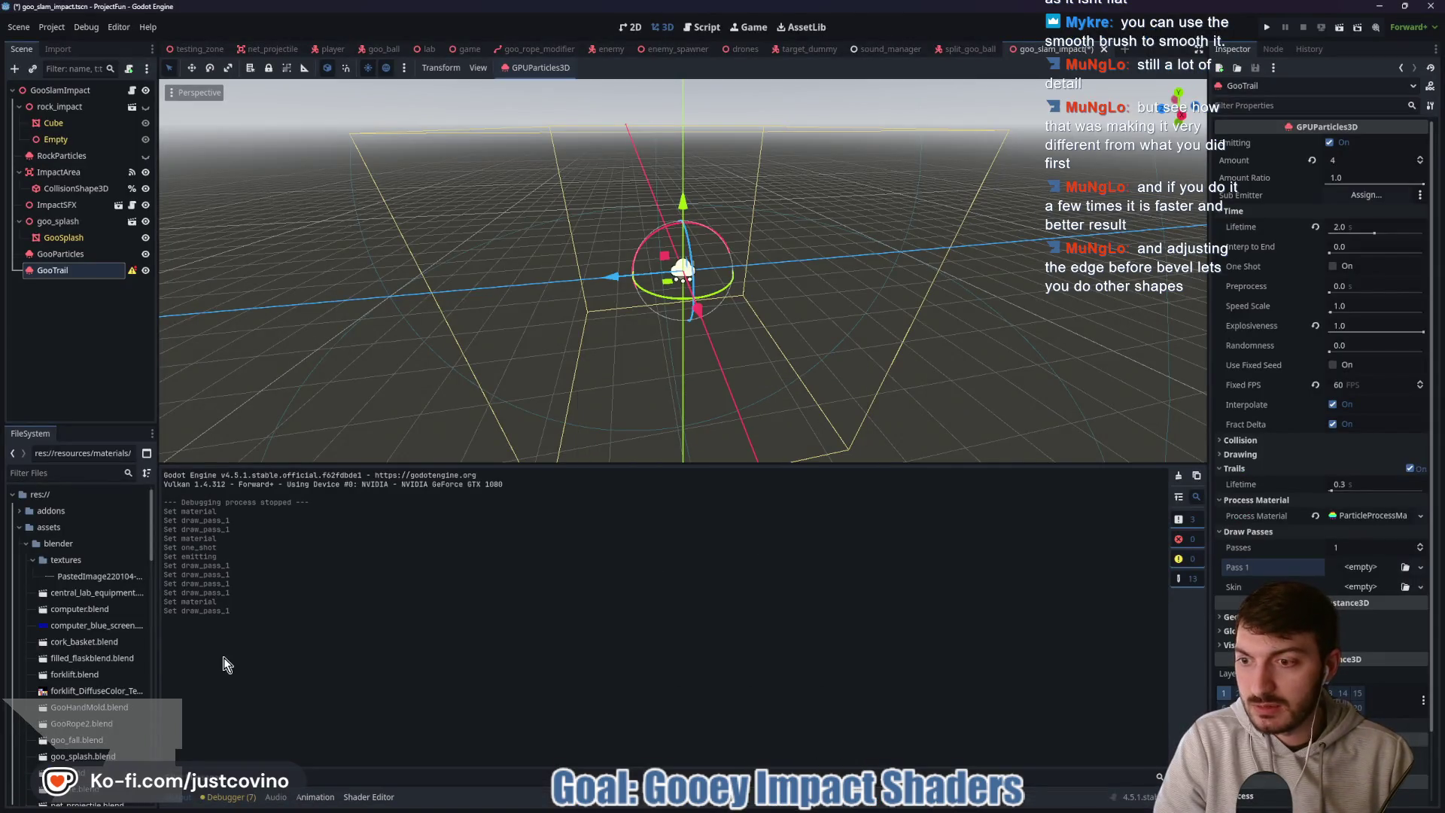
{"action": "left_click", "coordinate": [26, 544]}
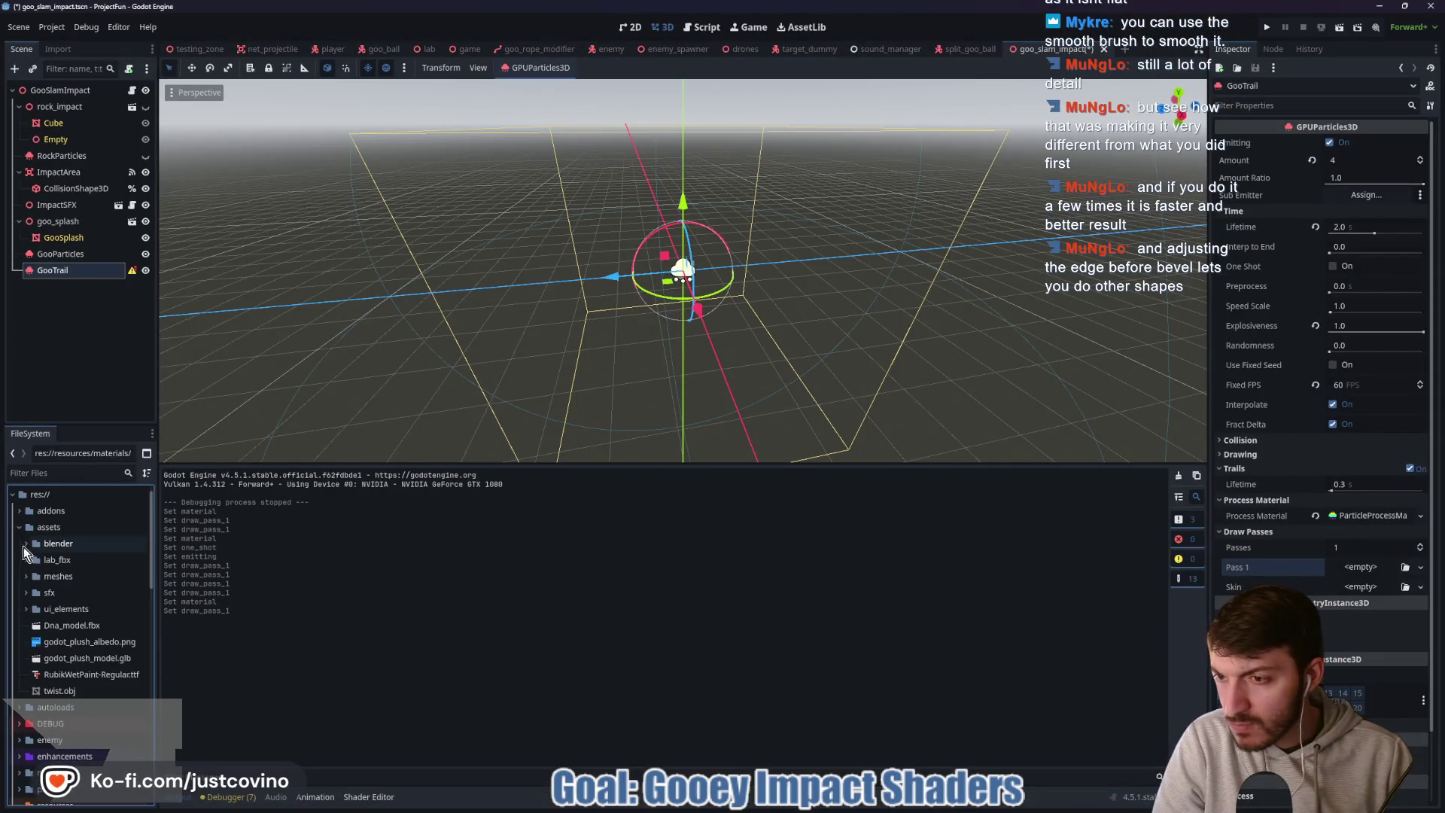
{"action": "left_click", "coordinate": [25, 578]}
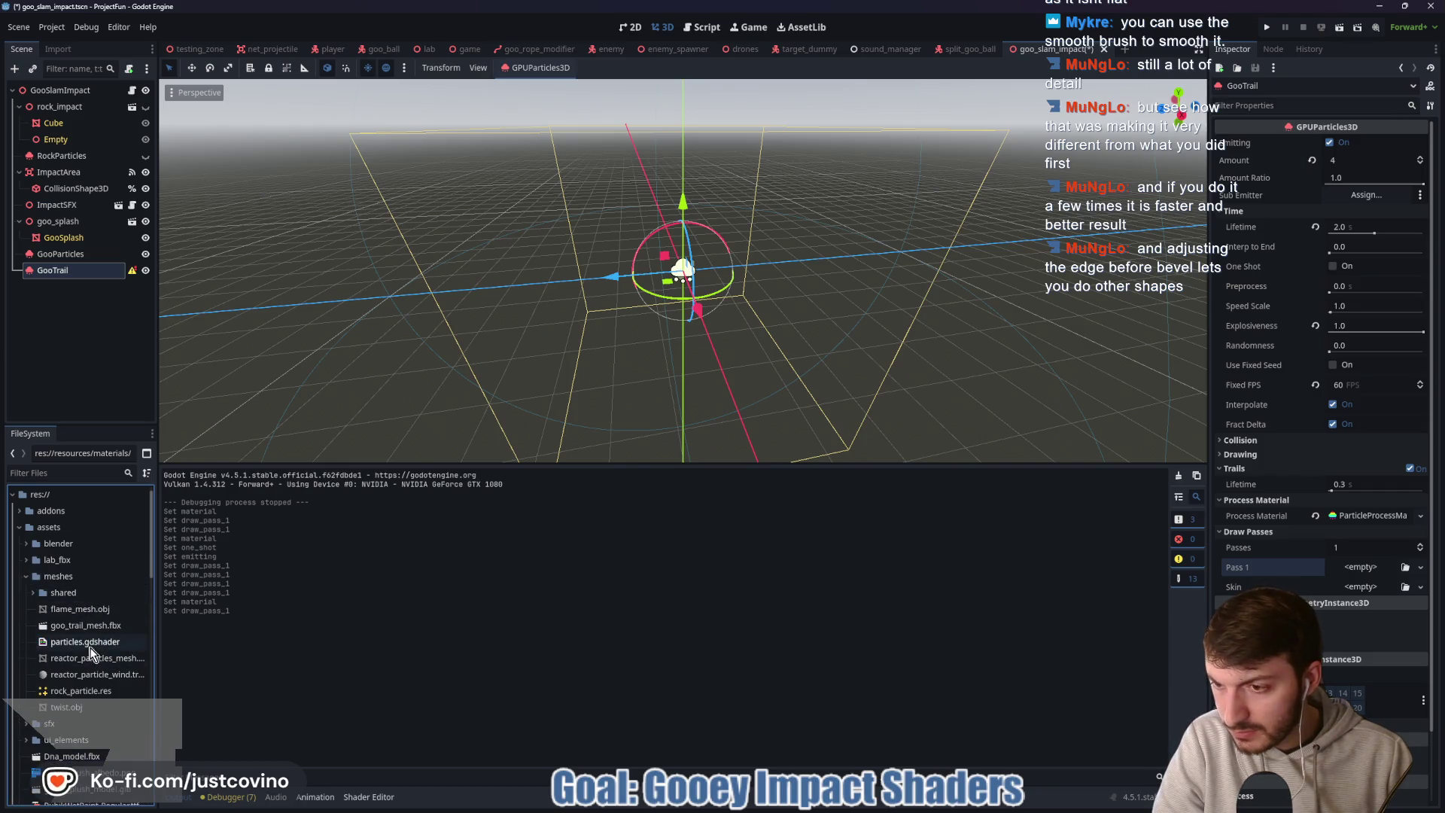
{"action": "double_click", "coordinate": [86, 627]}
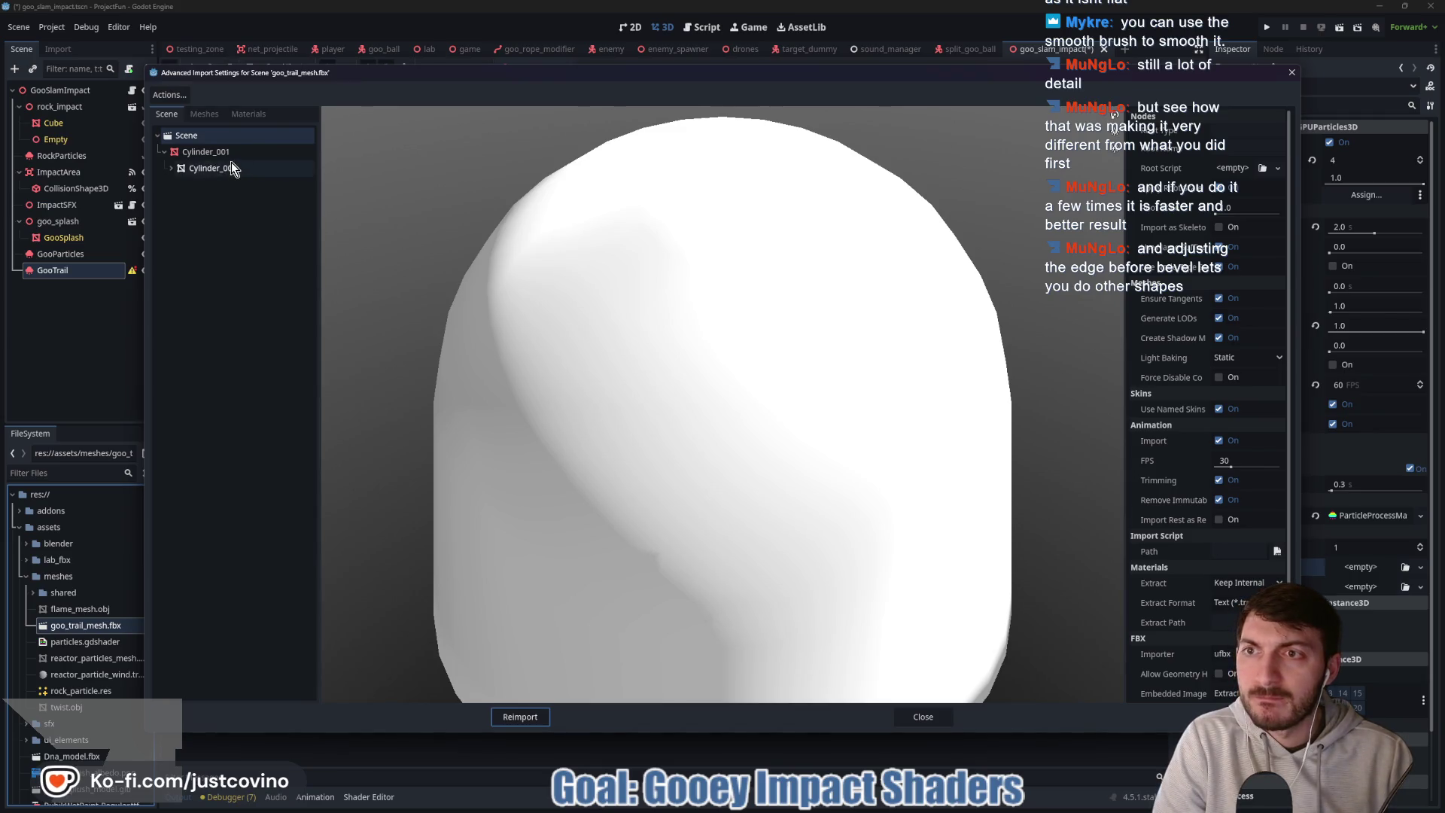
- Try saving the Cylinder_001 mesh to its own file, then cancel and close the import settings
{"action": "left_click", "coordinate": [204, 113]}
{"action": "left_click", "coordinate": [198, 135]}
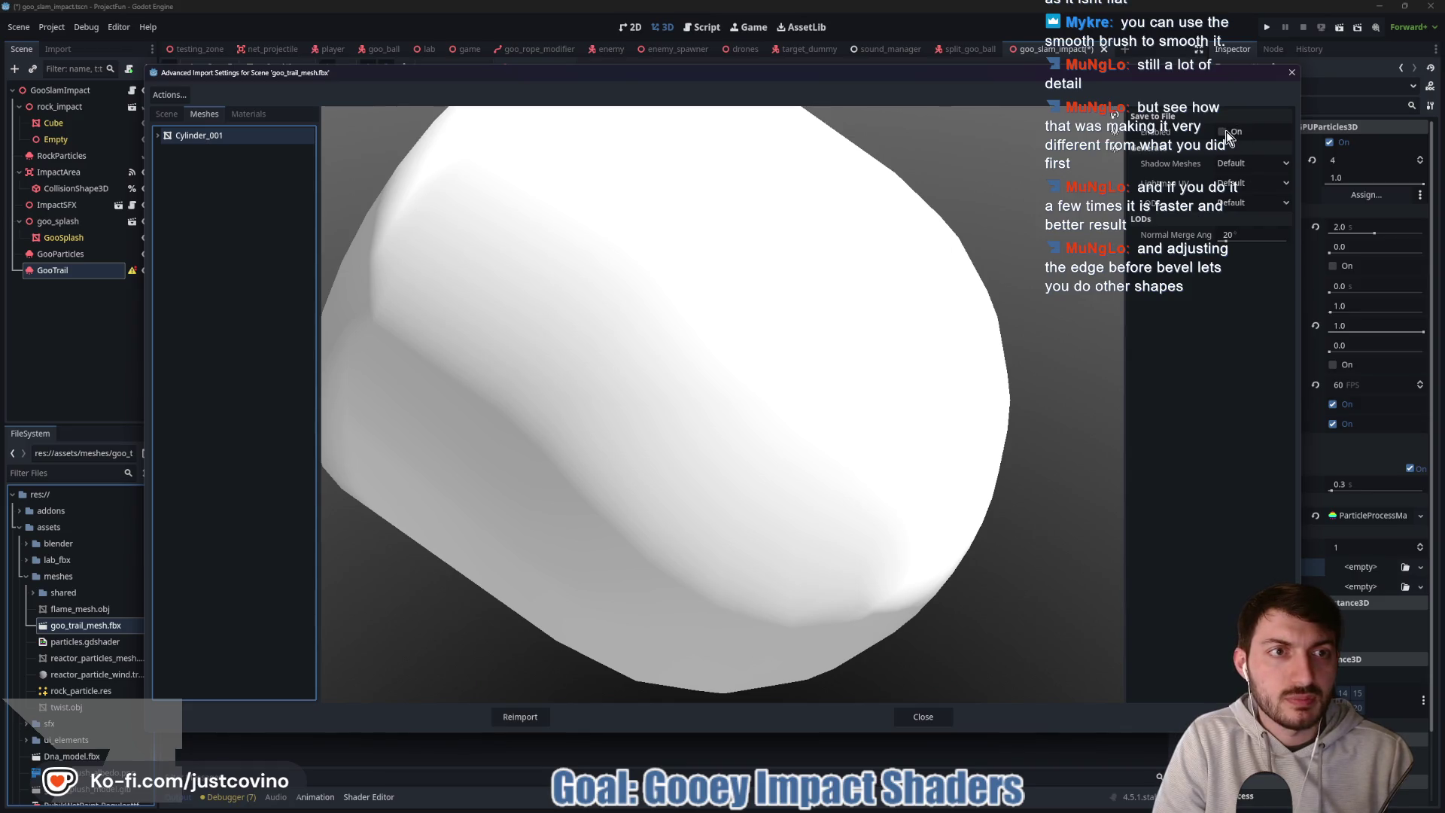
{"action": "left_click", "coordinate": [1222, 131]}
{"action": "left_click", "coordinate": [1284, 151]}
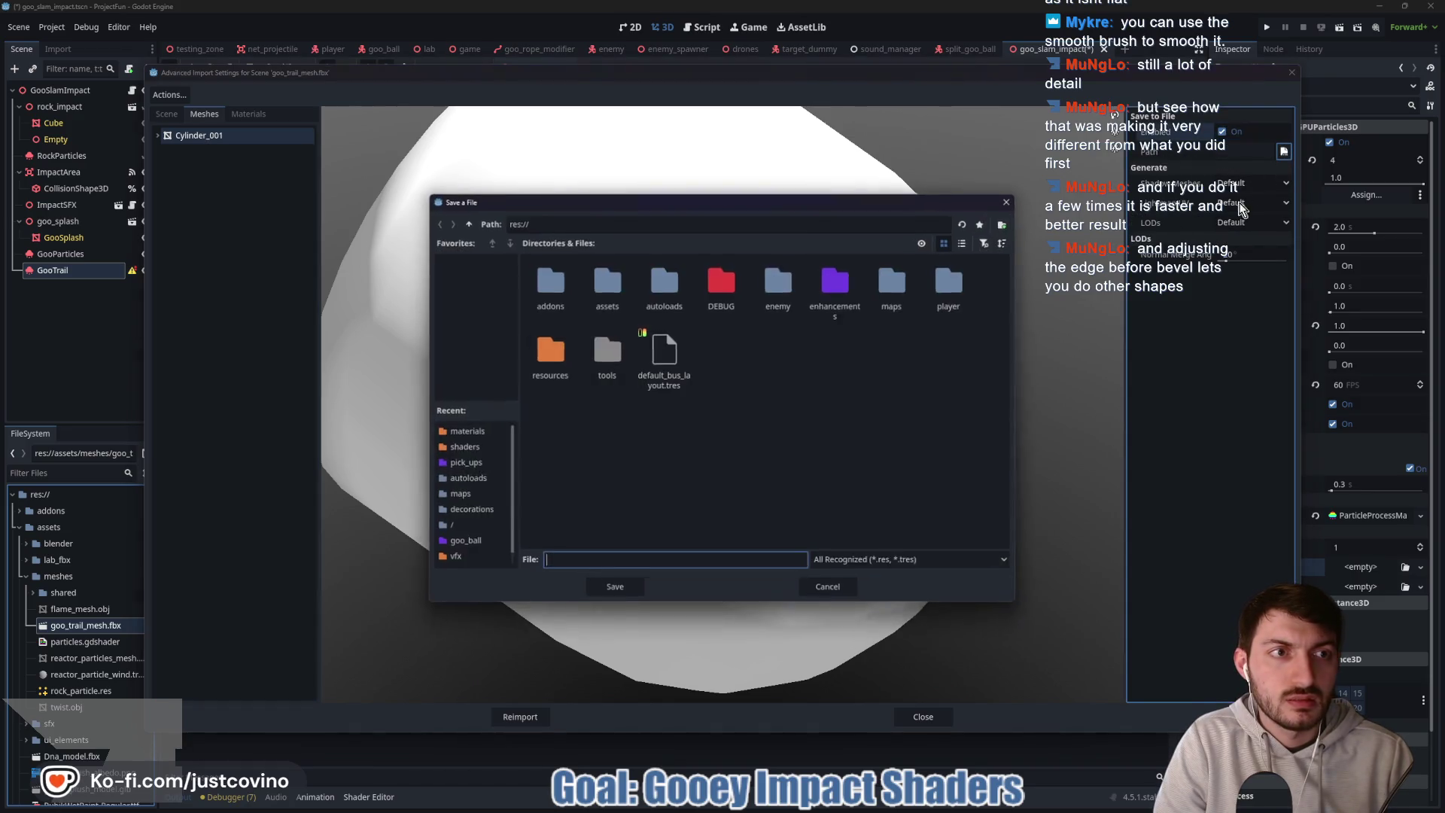
{"action": "left_click", "coordinate": [549, 354]}
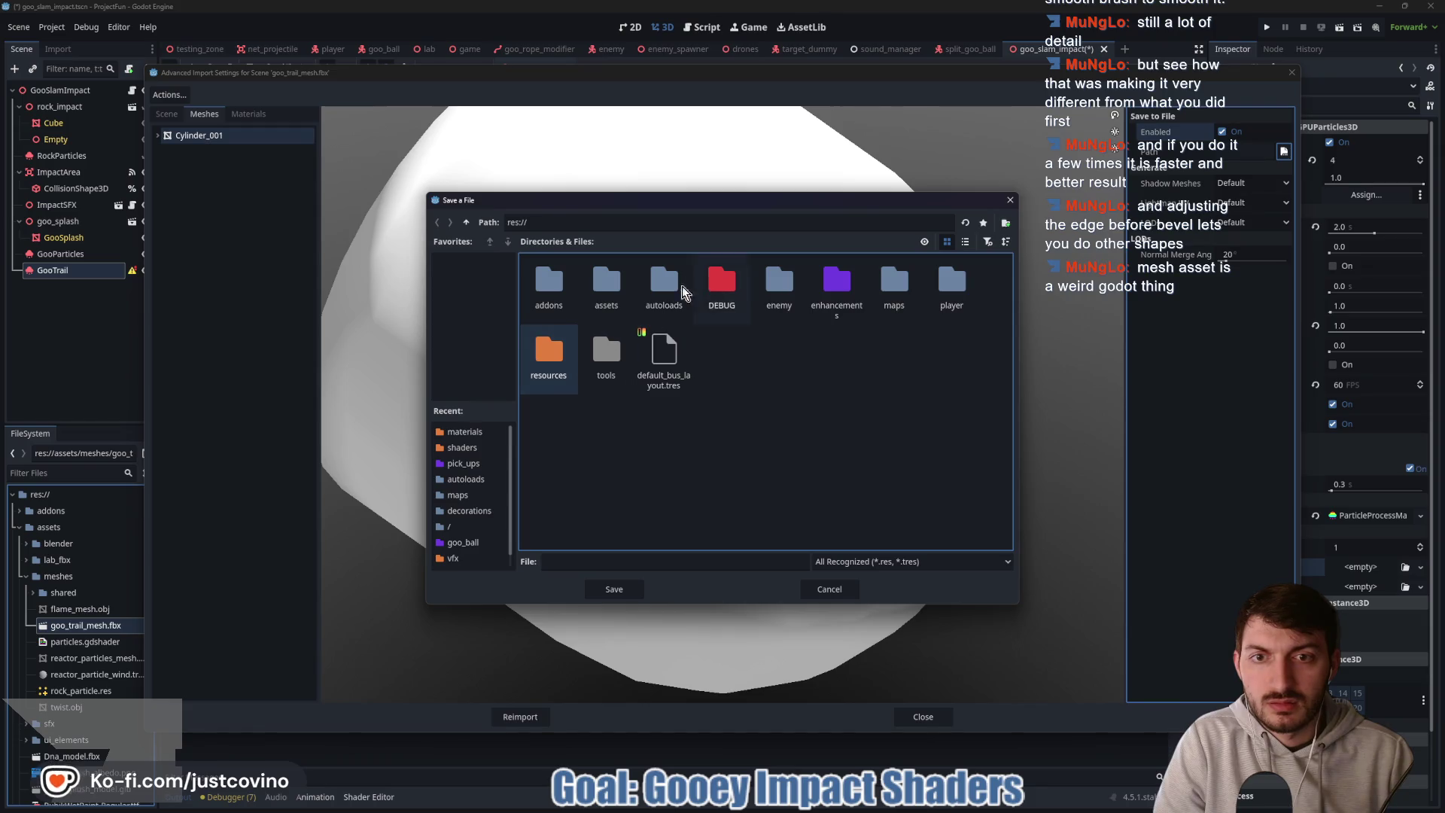
{"action": "double_click", "coordinate": [599, 292]}
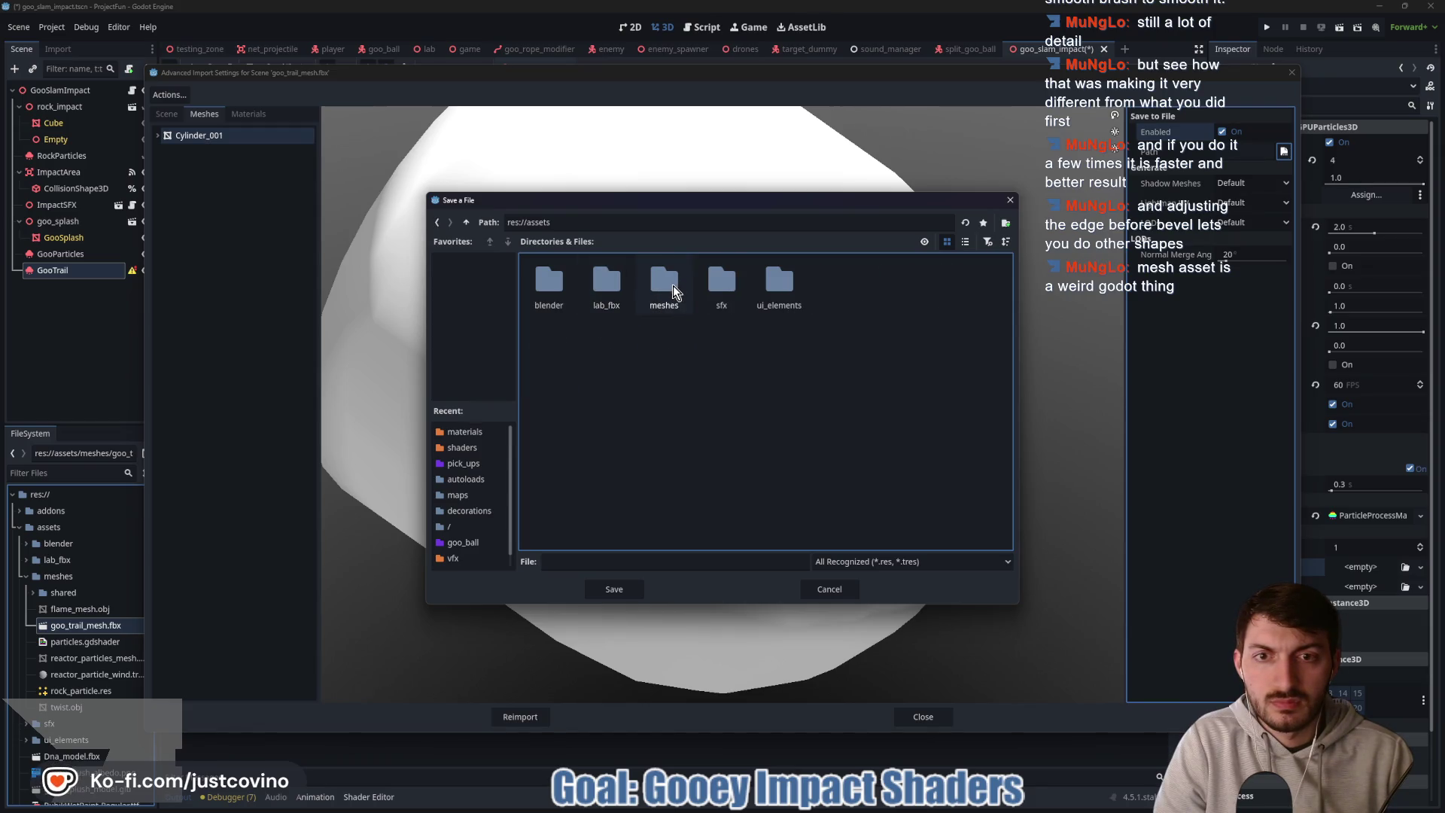
{"action": "left_click", "coordinate": [828, 585]}
{"action": "left_click", "coordinate": [948, 719]}
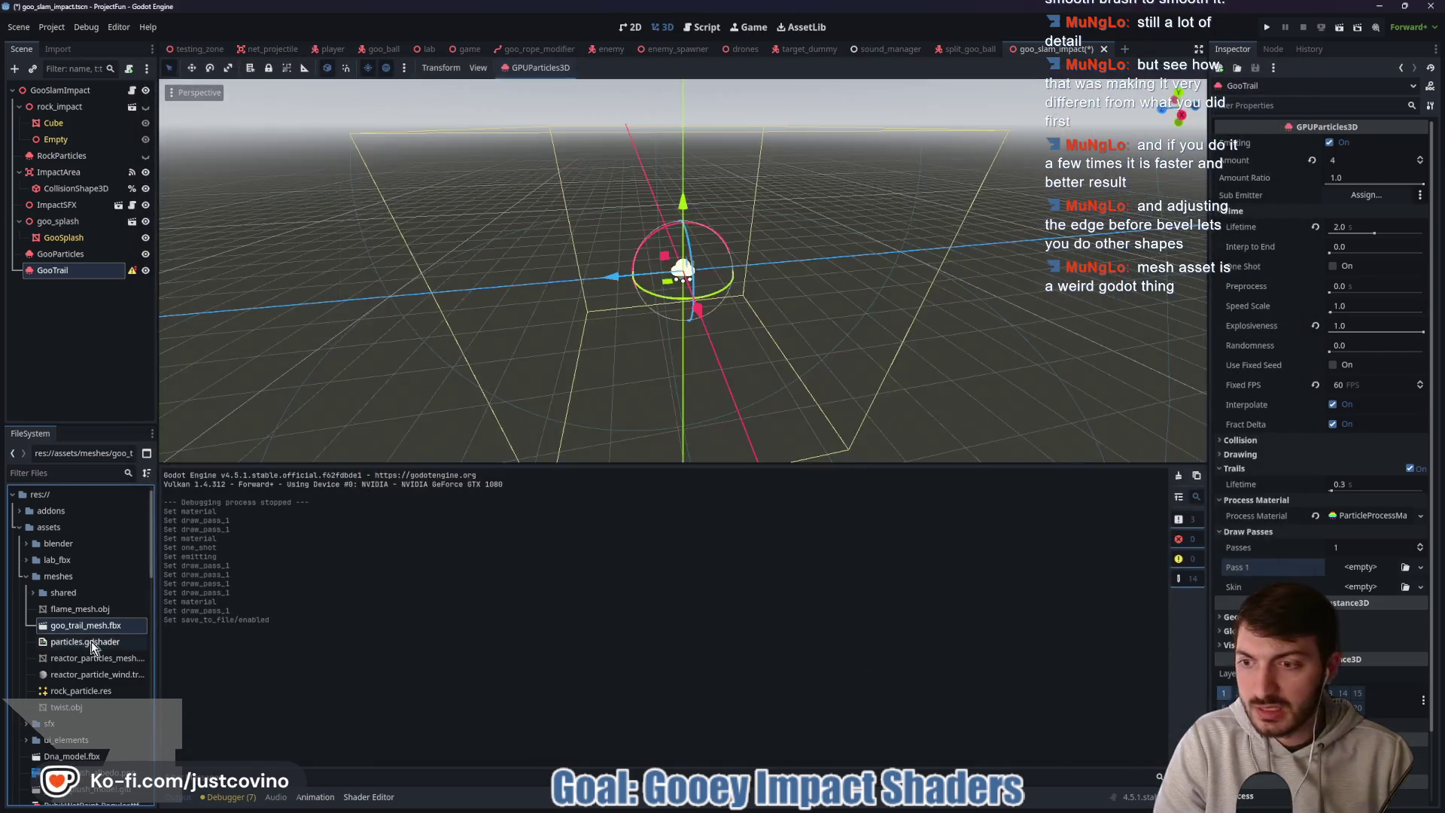
- Remove goo_trail_mesh.fbx from the project and return to Blender
{"action": "key", "text": "Down"}
{"action": "left_click", "coordinate": [68, 626]}
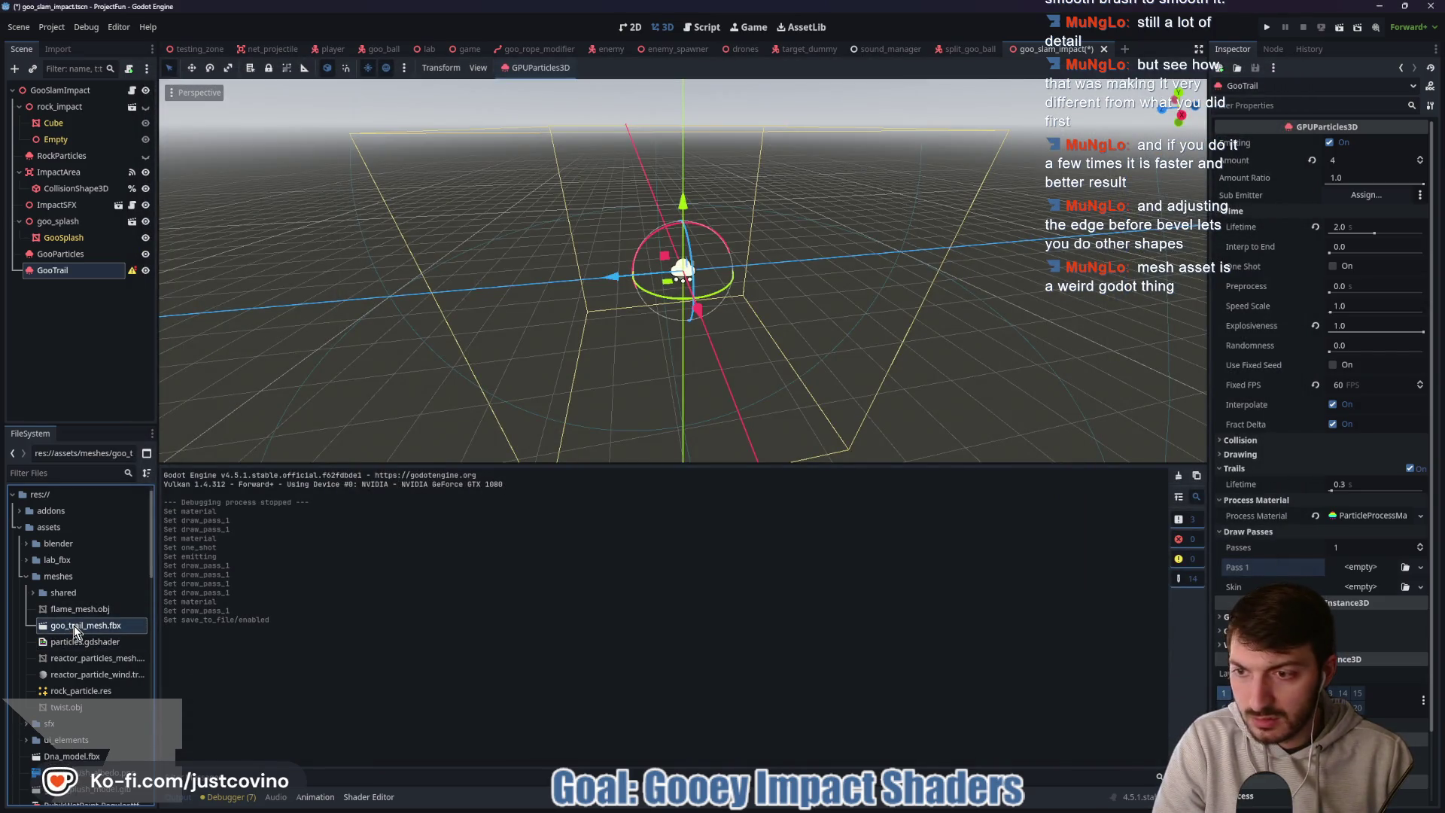
{"action": "key", "text": "Delete"}
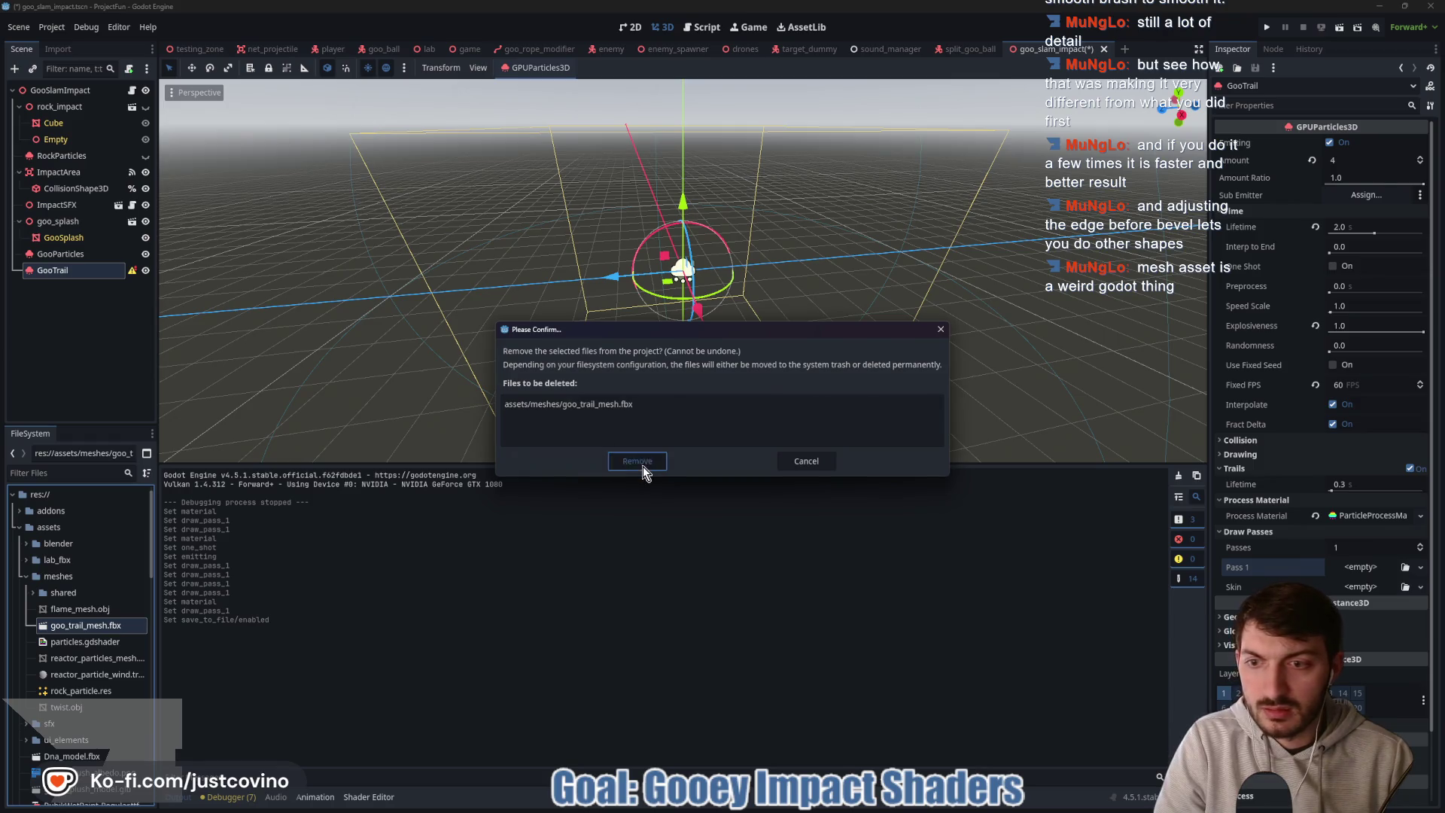
{"action": "left_click", "coordinate": [642, 467]}
{"action": "left_click", "coordinate": [894, 804]}
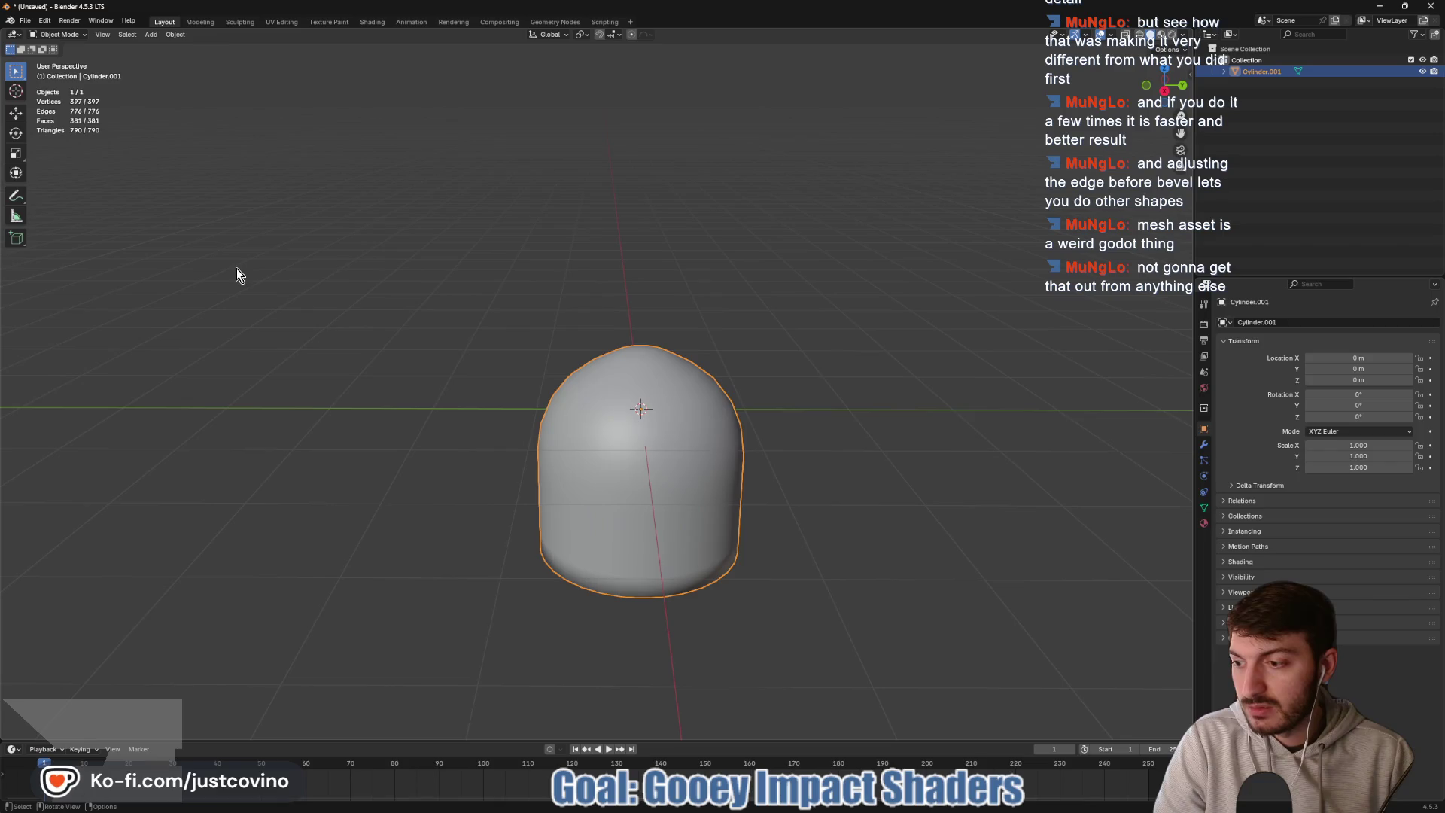
- Export the dome as Wavefront OBJ (Untitled.obj) into Desktop/project-fun/assets/meshes, then check Godot
{"action": "left_click", "coordinate": [25, 20]}
{"action": "mouse_move", "coordinate": [69, 193]}
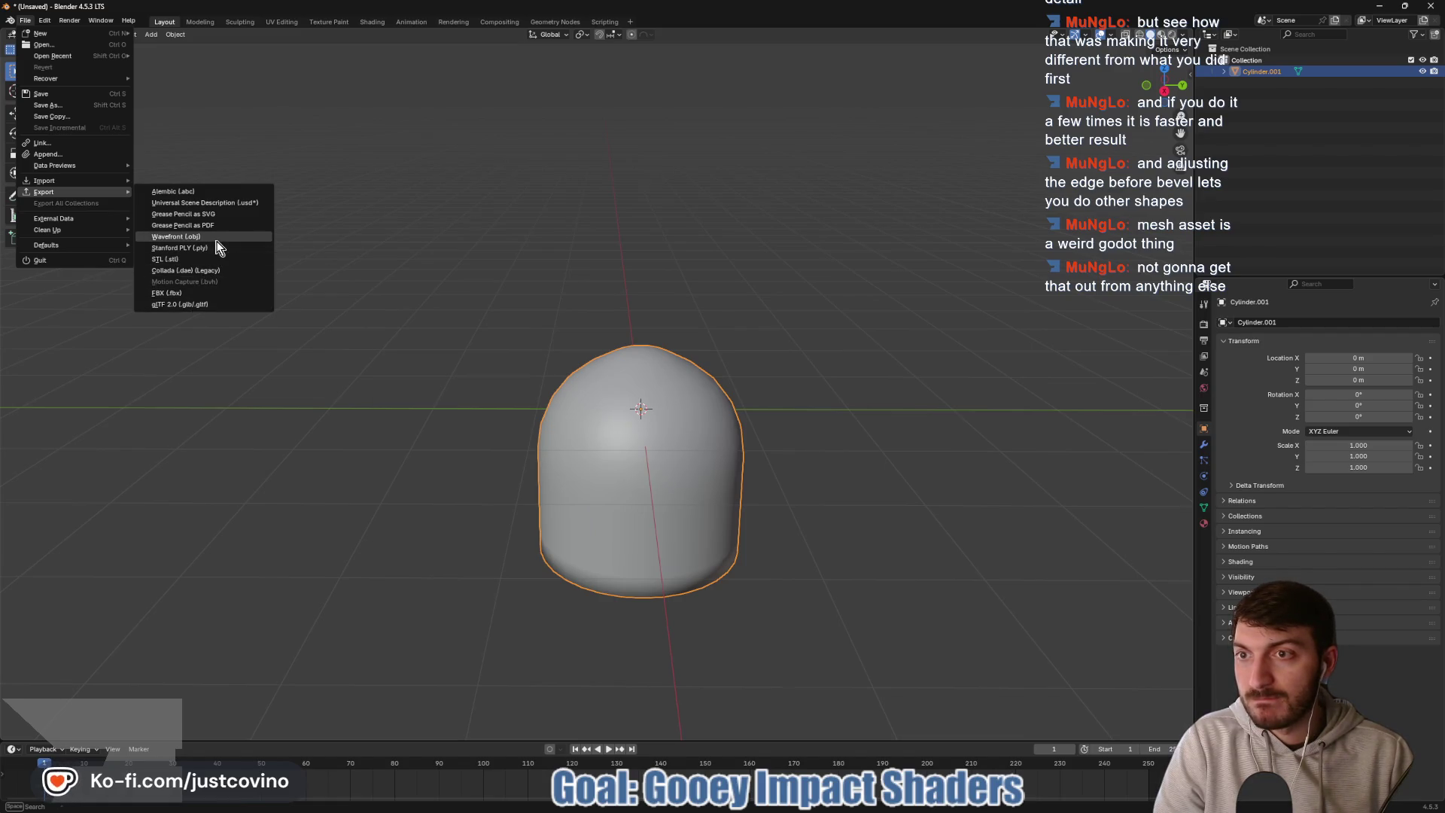
{"action": "left_click", "coordinate": [216, 238]}
{"action": "left_click", "coordinate": [383, 240]}
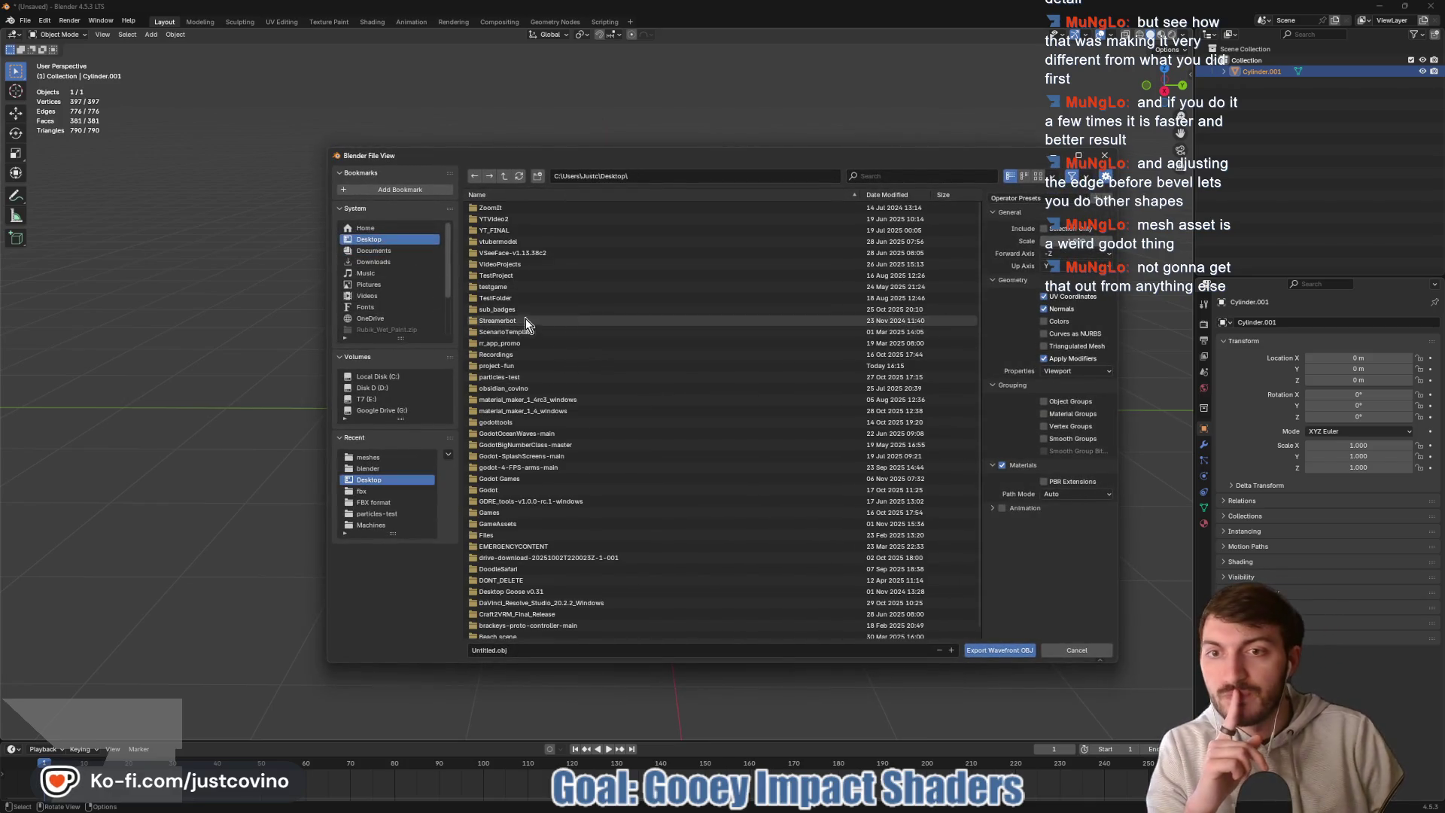
{"action": "double_click", "coordinate": [524, 366]}
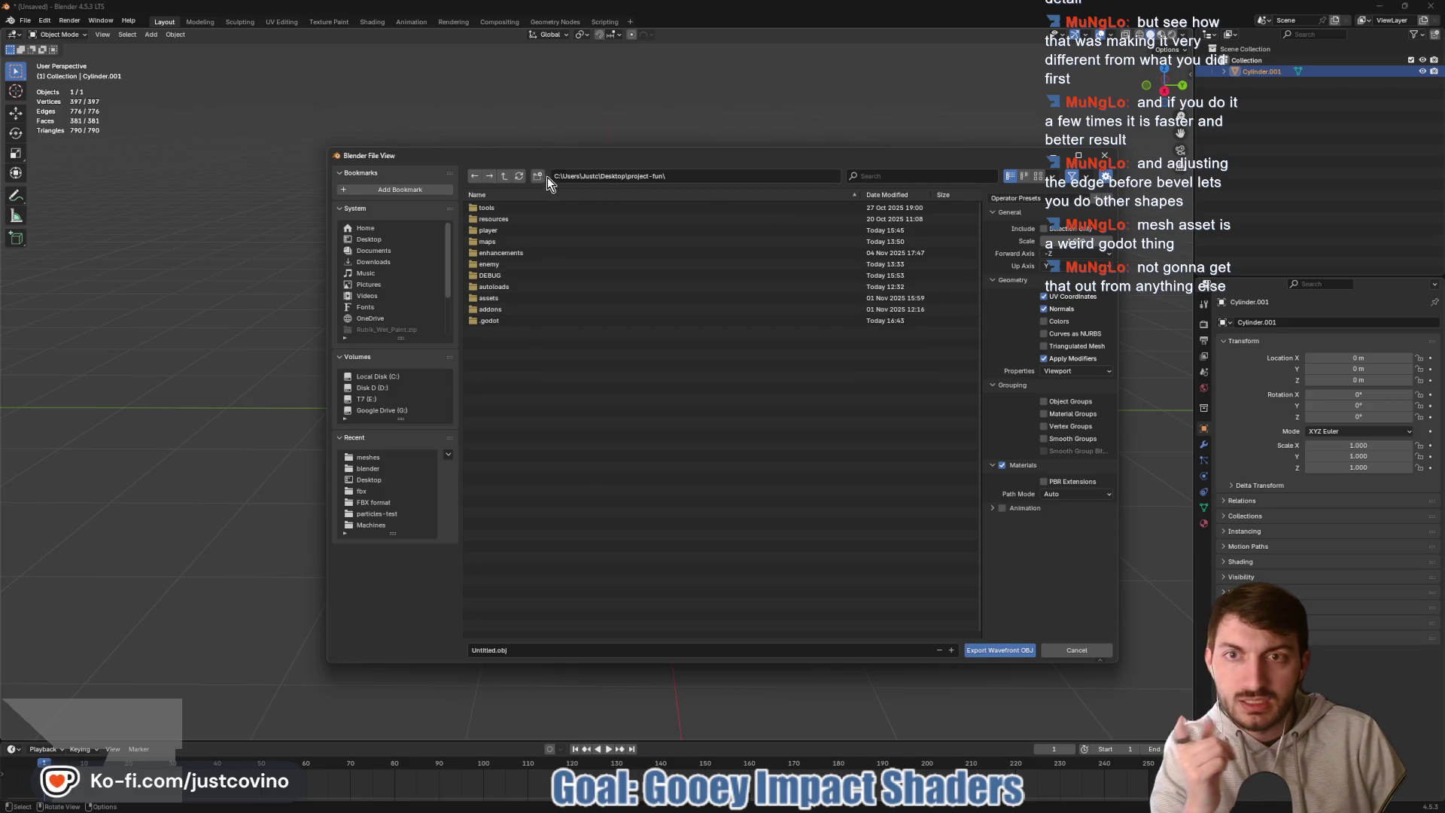
{"action": "left_click", "coordinate": [1073, 180]}
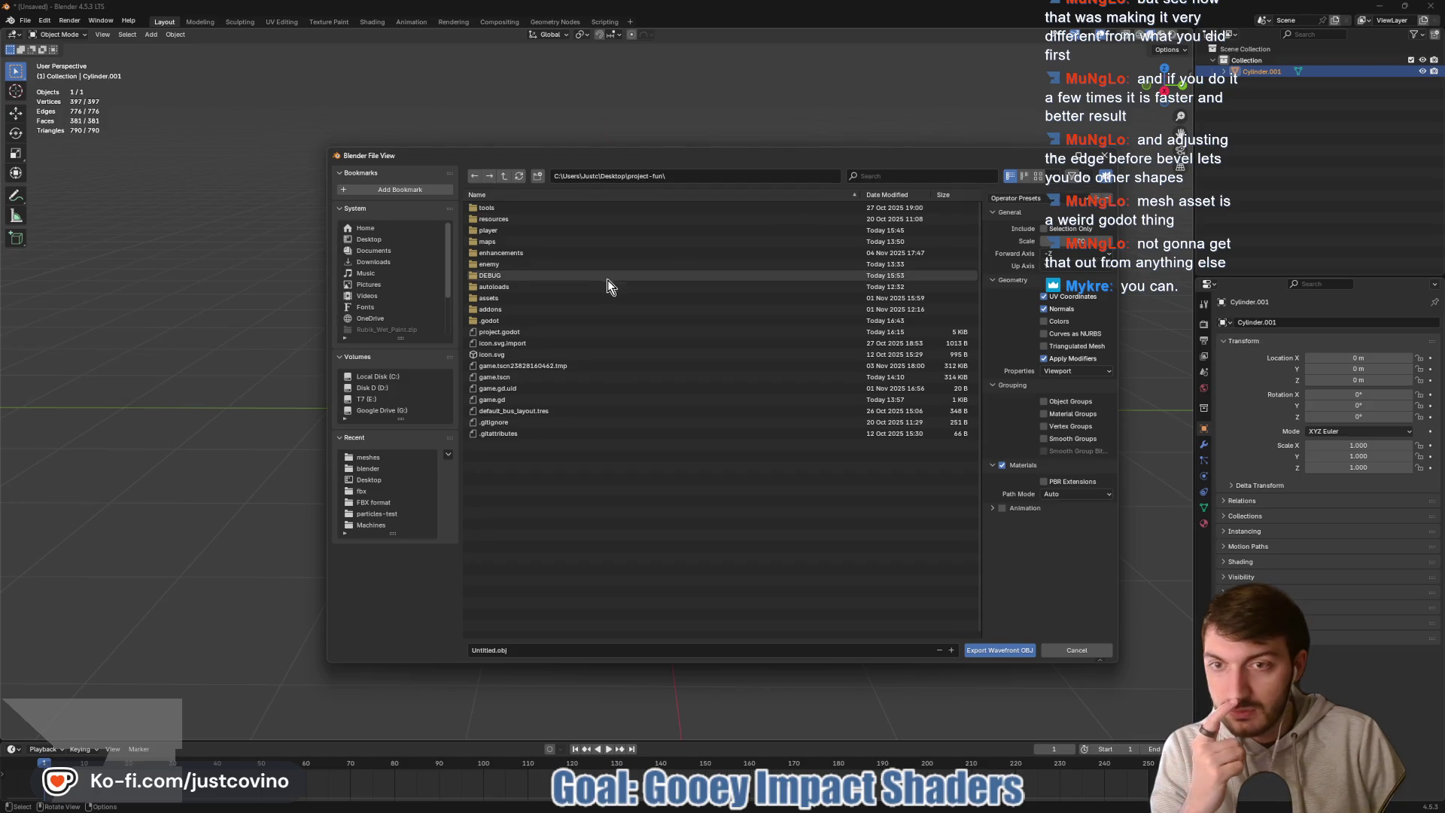
{"action": "left_click", "coordinate": [499, 300]}
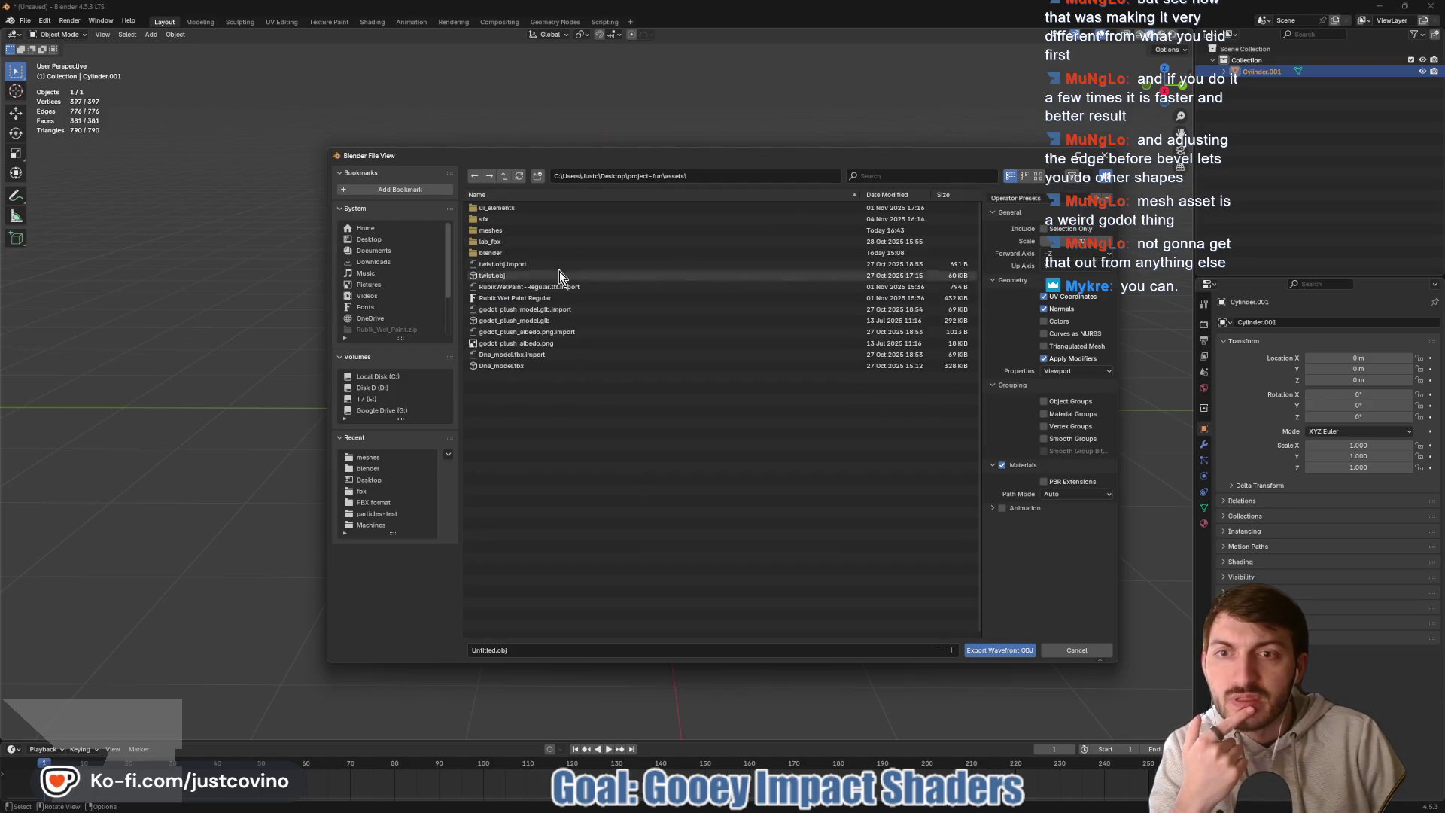
{"action": "double_click", "coordinate": [509, 232]}
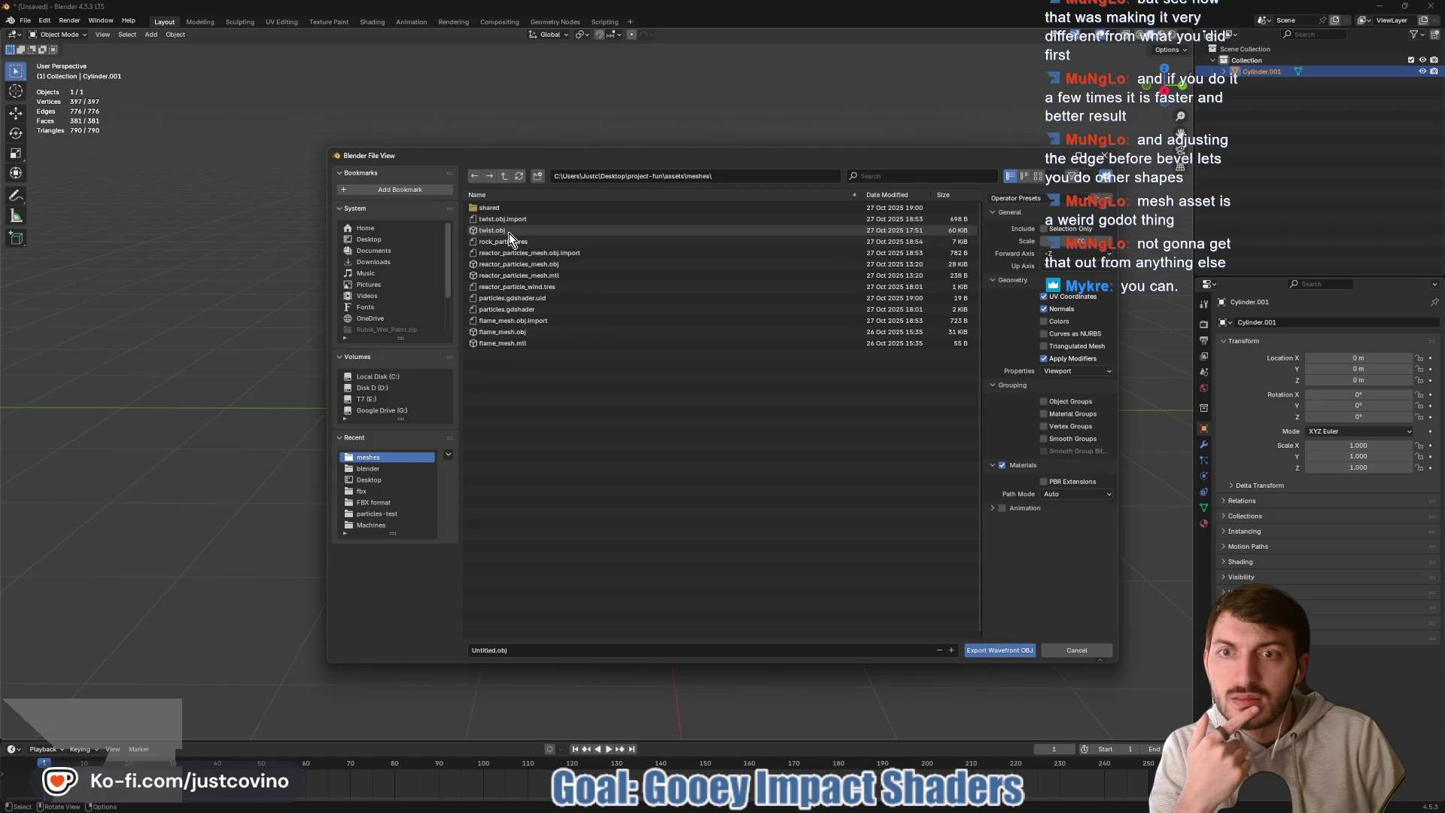
{"action": "left_click", "coordinate": [967, 652]}
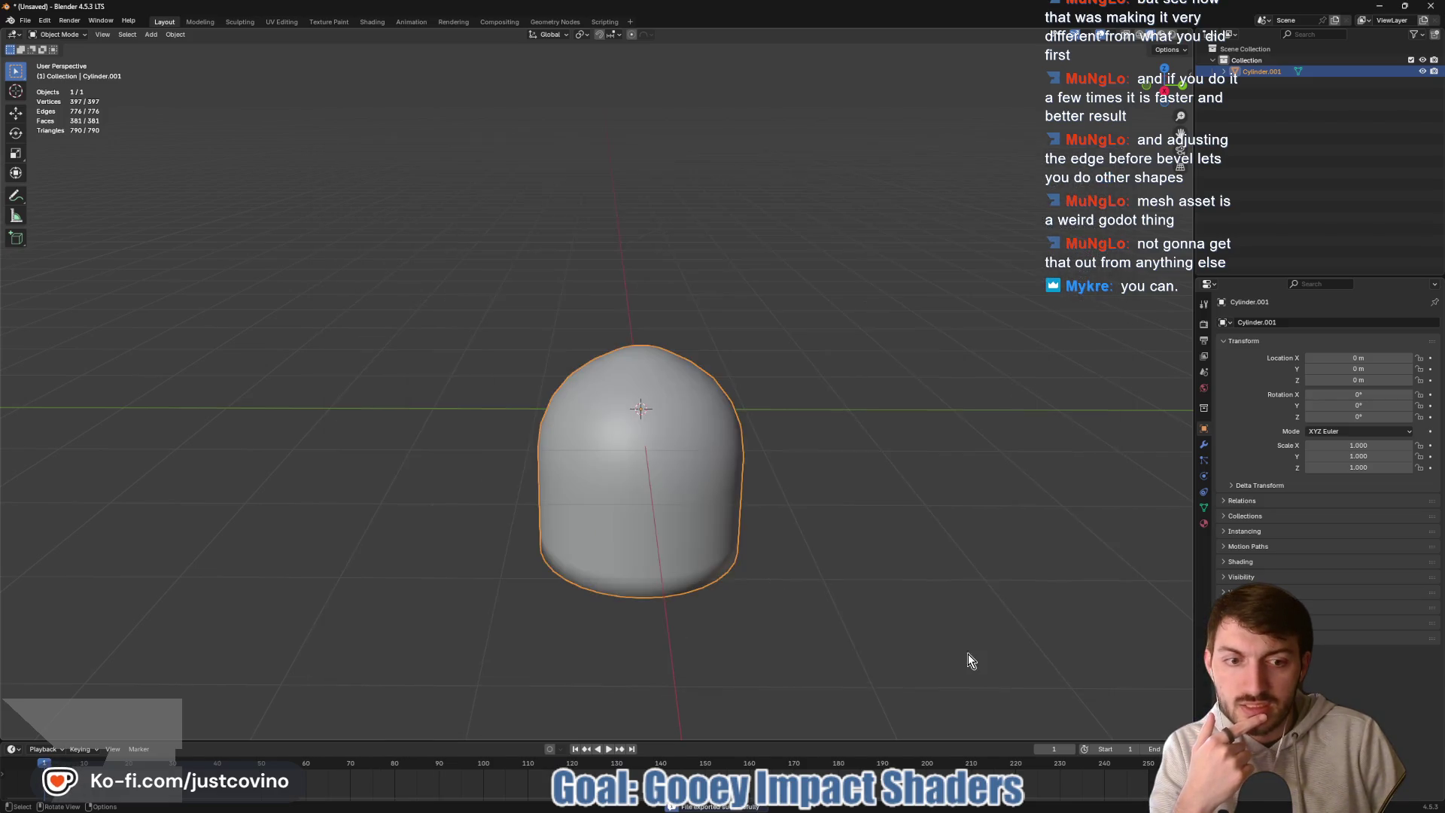
{"action": "key", "text": "alt+Tab"}
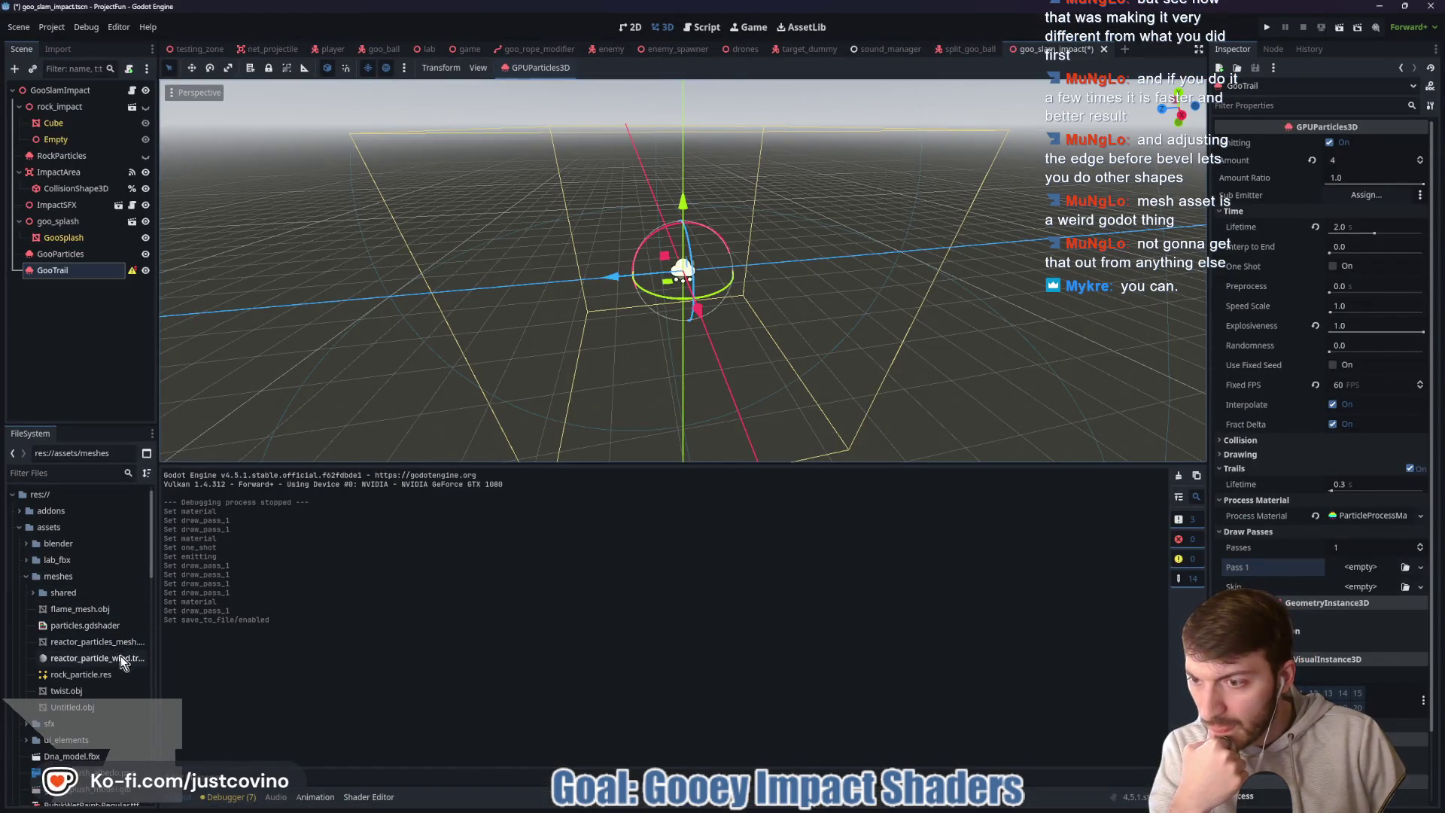
- Inspect the imported Untitled.obj, remove it from assets/meshes, and return to Blender
{"action": "left_click", "coordinate": [98, 706]}
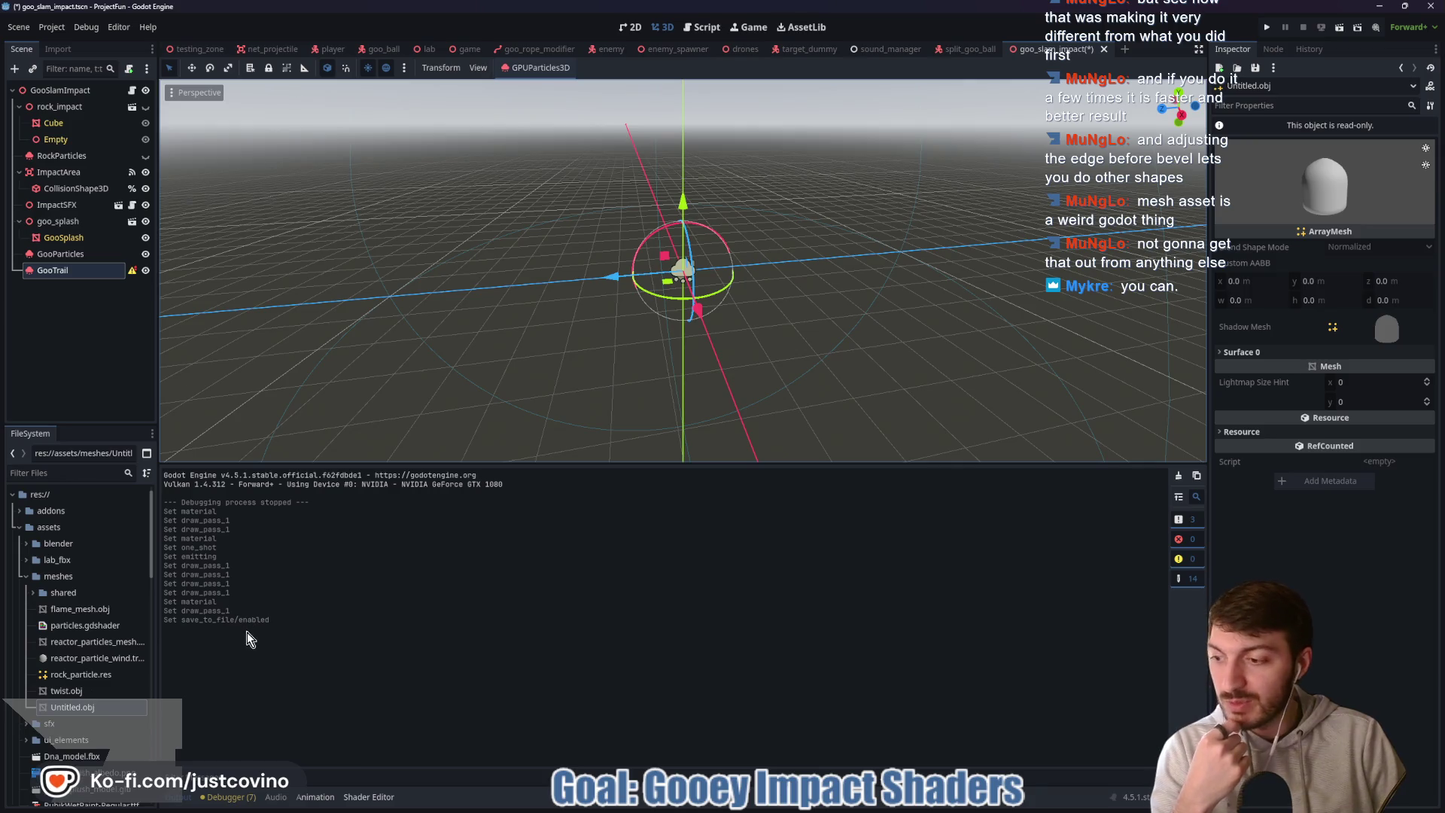
{"action": "left_click", "coordinate": [70, 693]}
{"action": "left_click", "coordinate": [71, 710]}
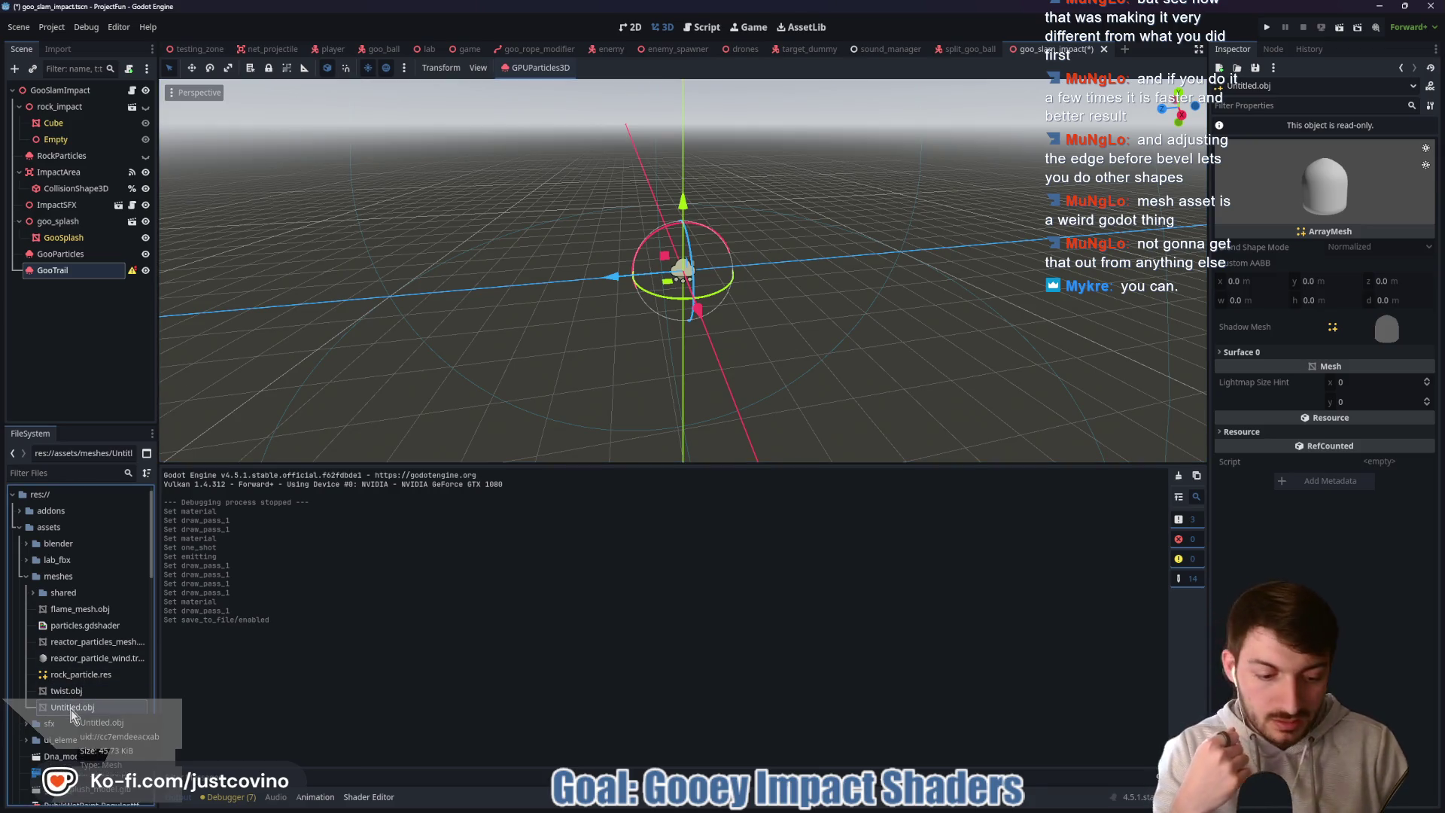
{"action": "key", "text": "Delete"}
{"action": "left_click", "coordinate": [637, 460]}
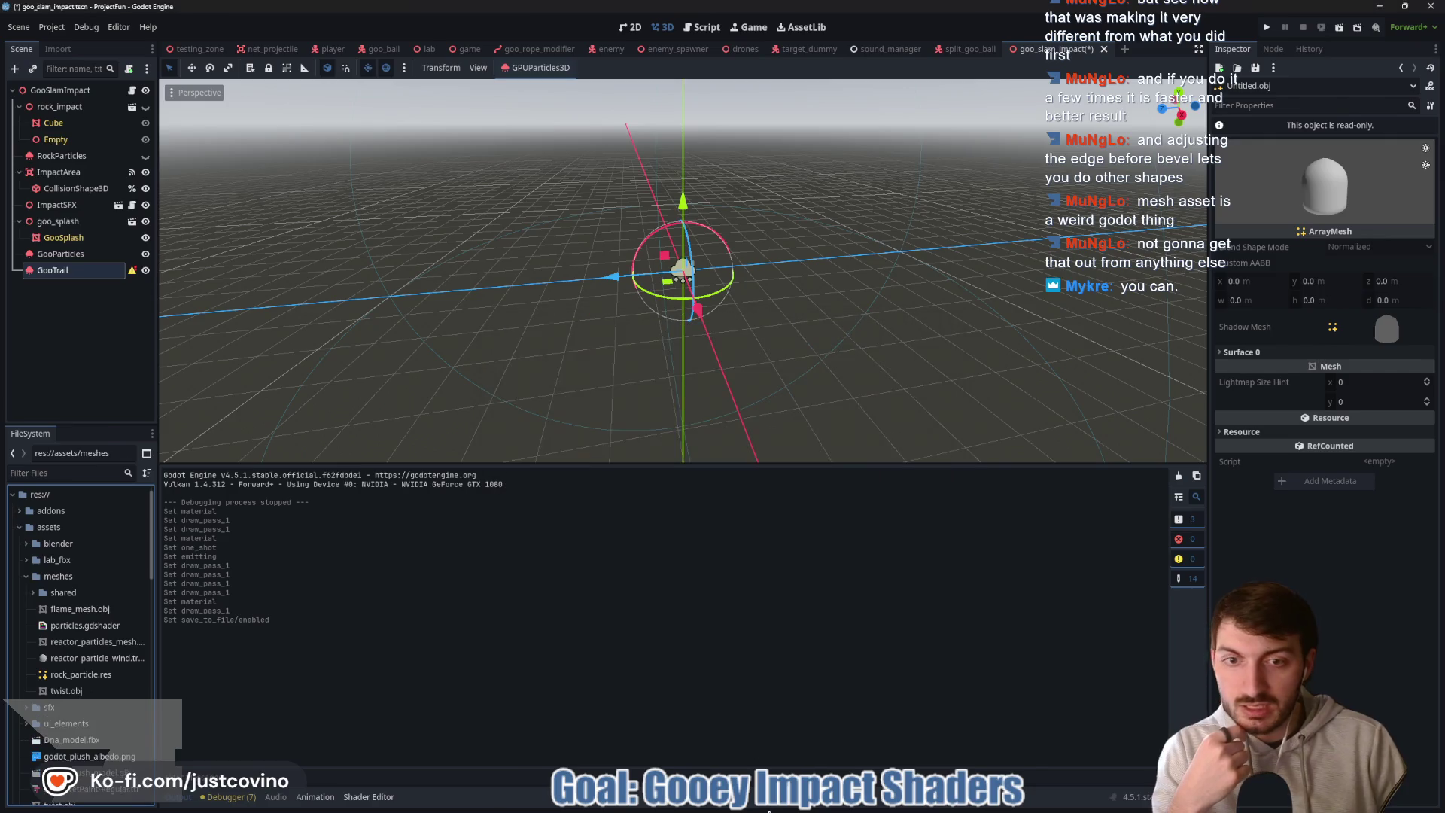
{"action": "left_click", "coordinate": [873, 809]}
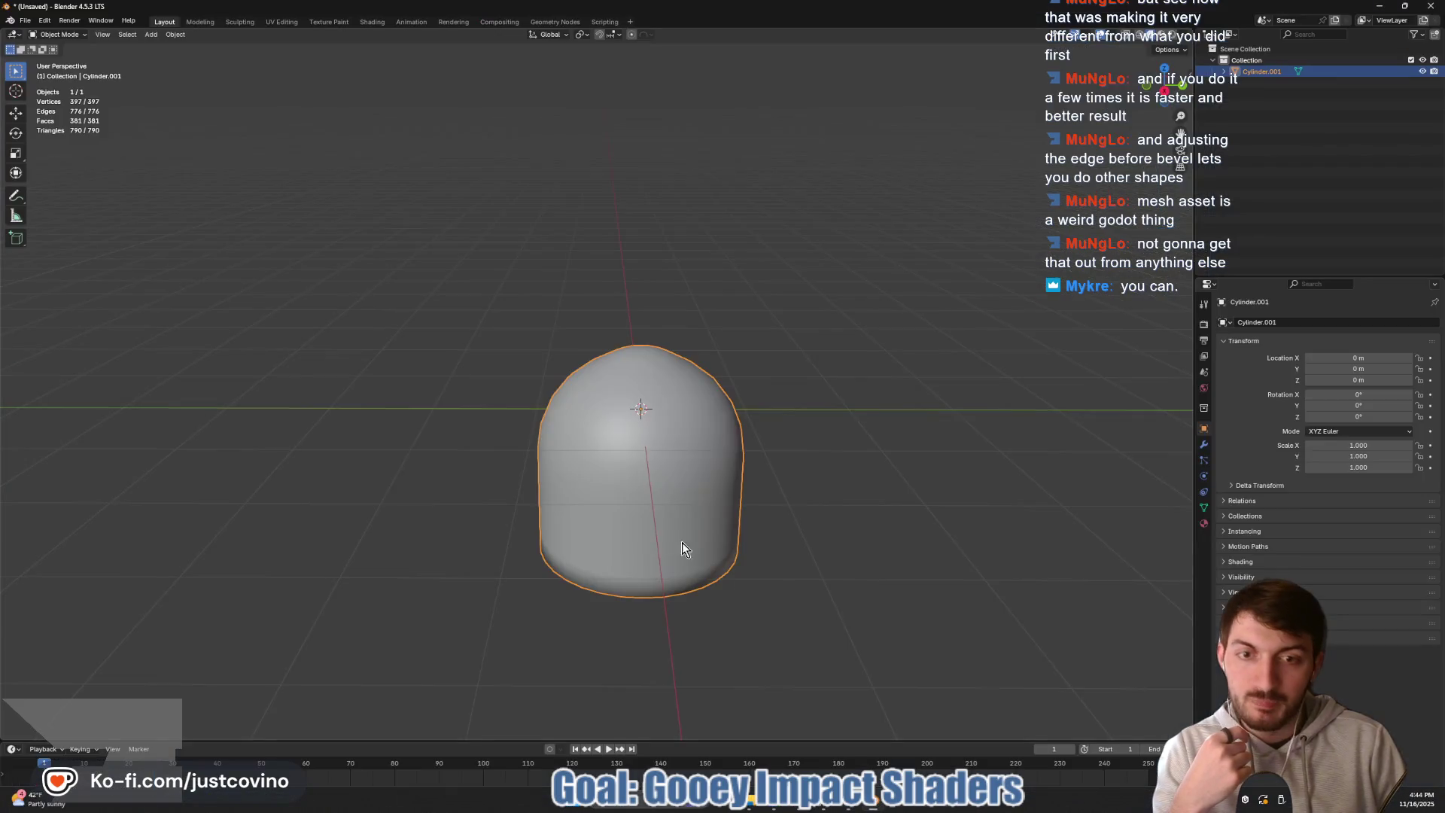
- Reopen the File > Export > Wavefront (.obj) dialog, which lands in assets/meshes
{"action": "left_click", "coordinate": [25, 20]}
{"action": "mouse_move", "coordinate": [56, 192]}
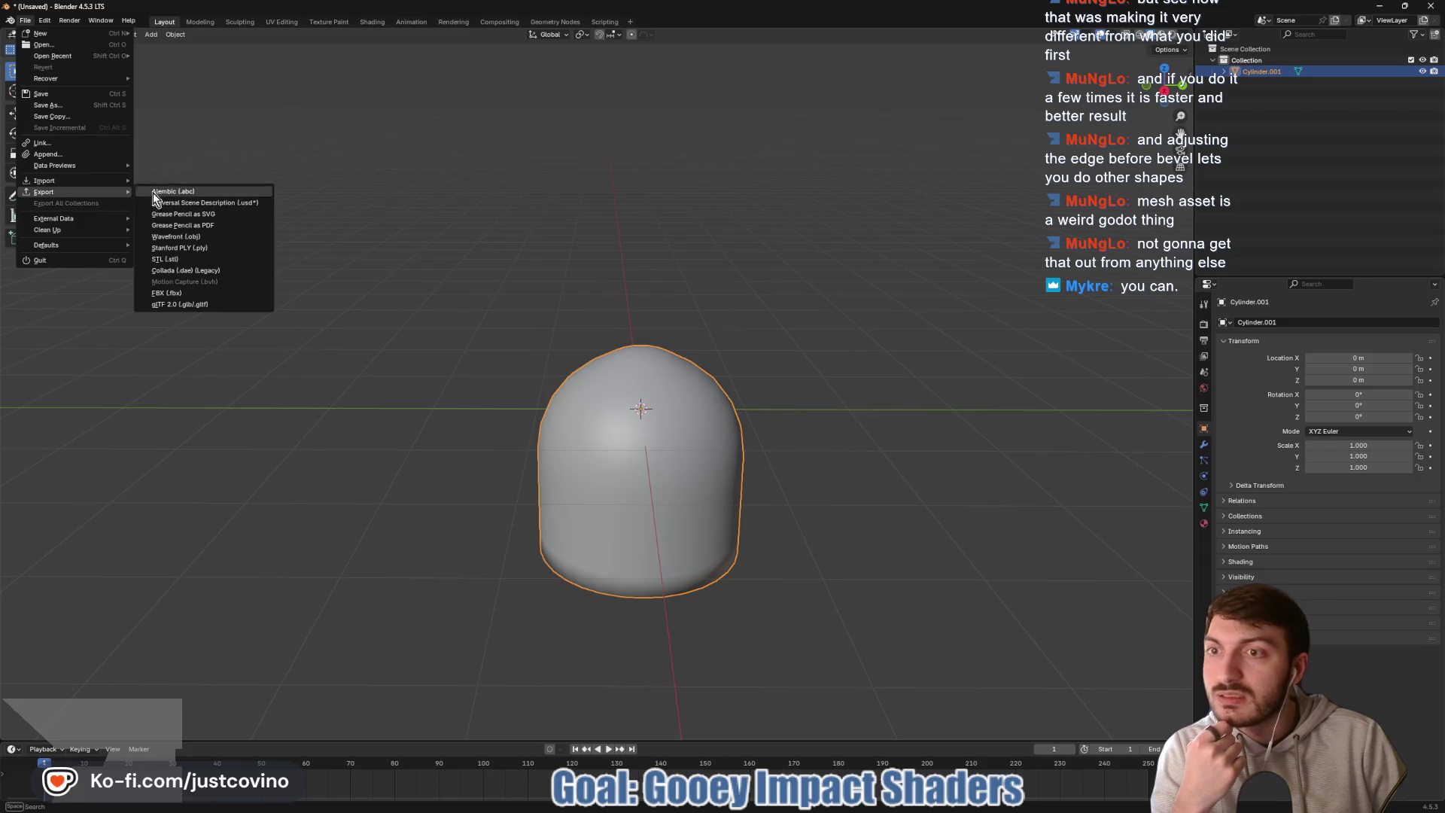
{"action": "left_click", "coordinate": [180, 236]}
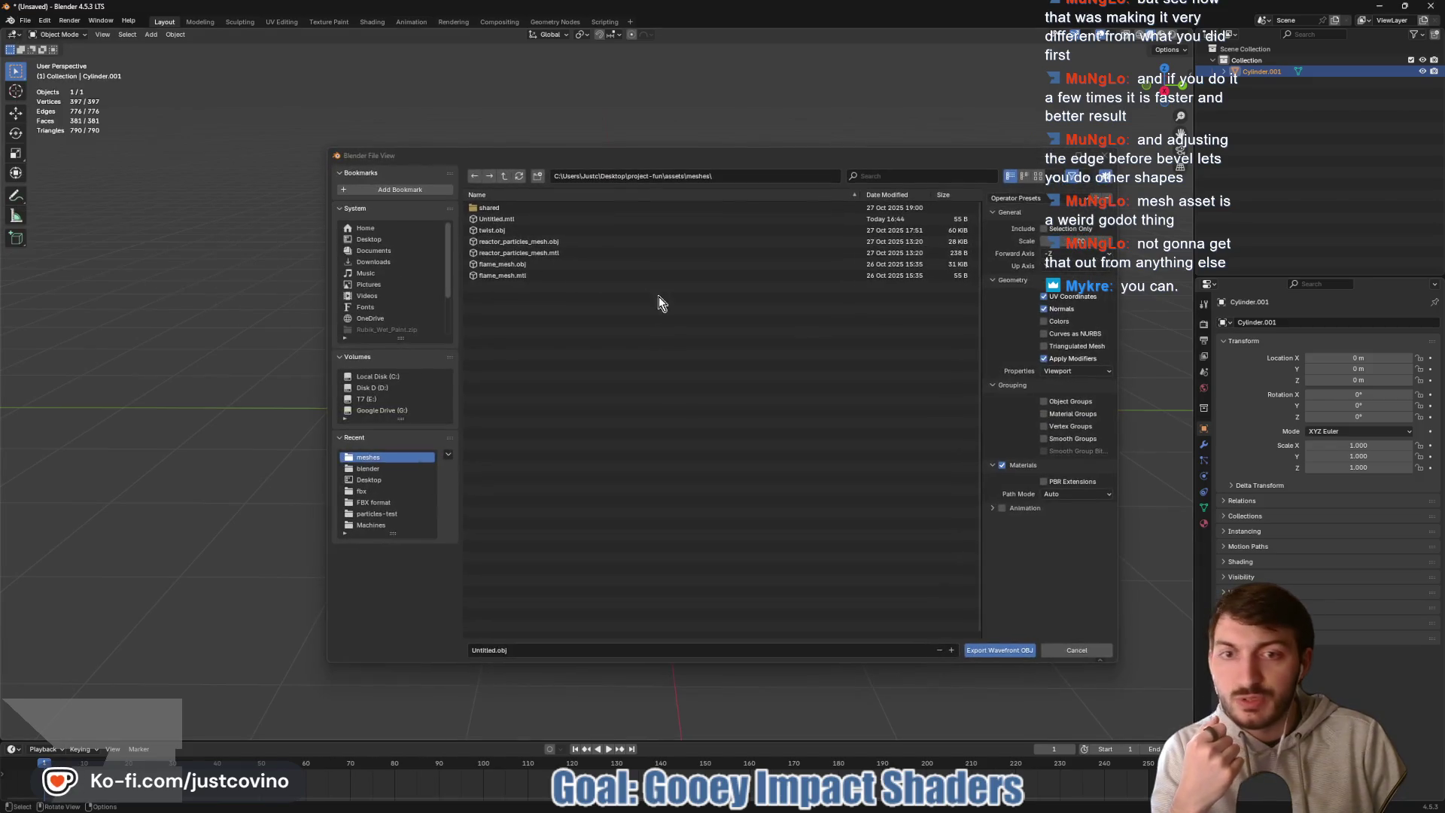
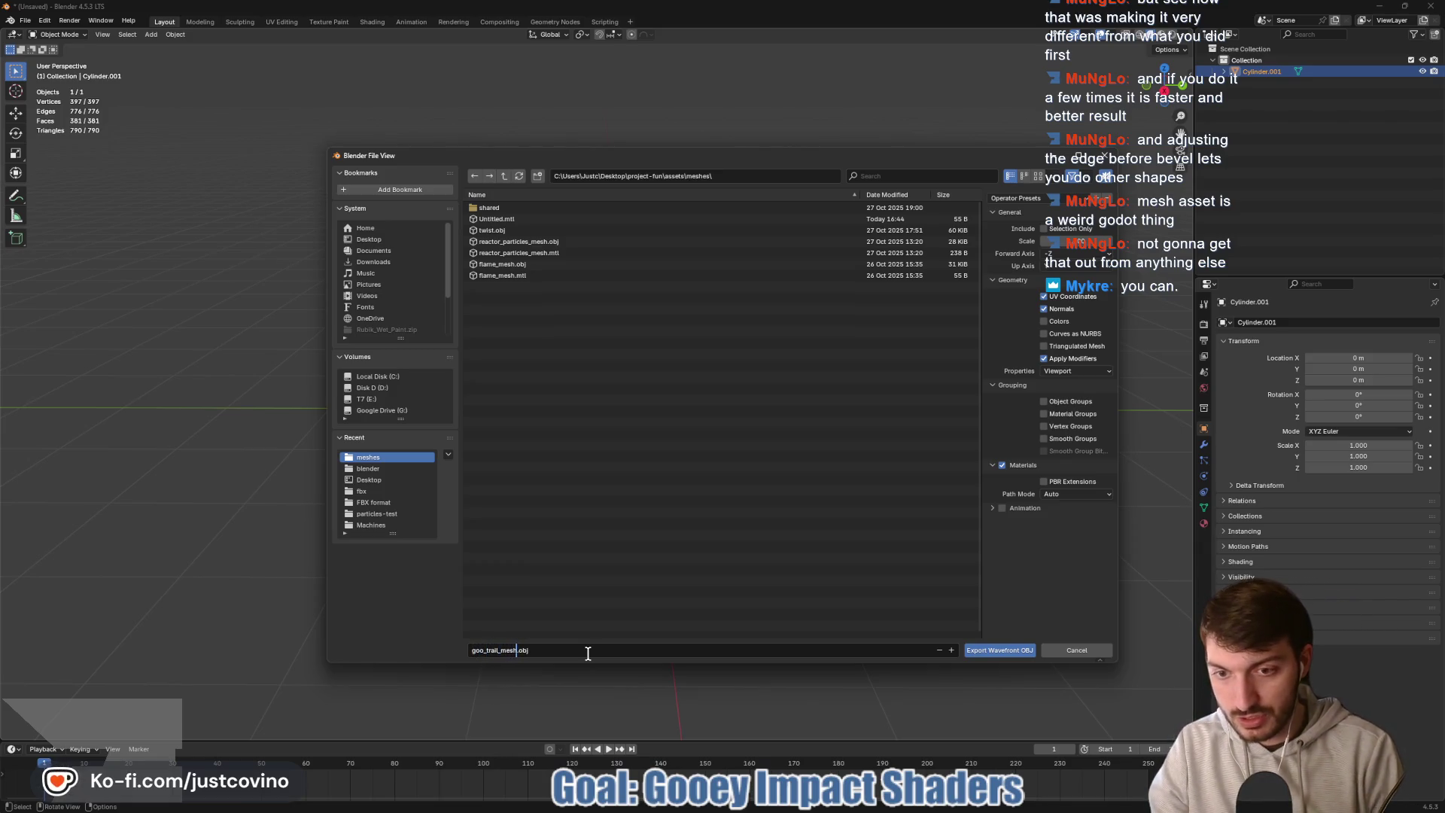
- Export goo_trail_mesh.obj from Blender into the meshes folder, then switch back to Godot
{"action": "left_click", "coordinate": [1000, 651]}
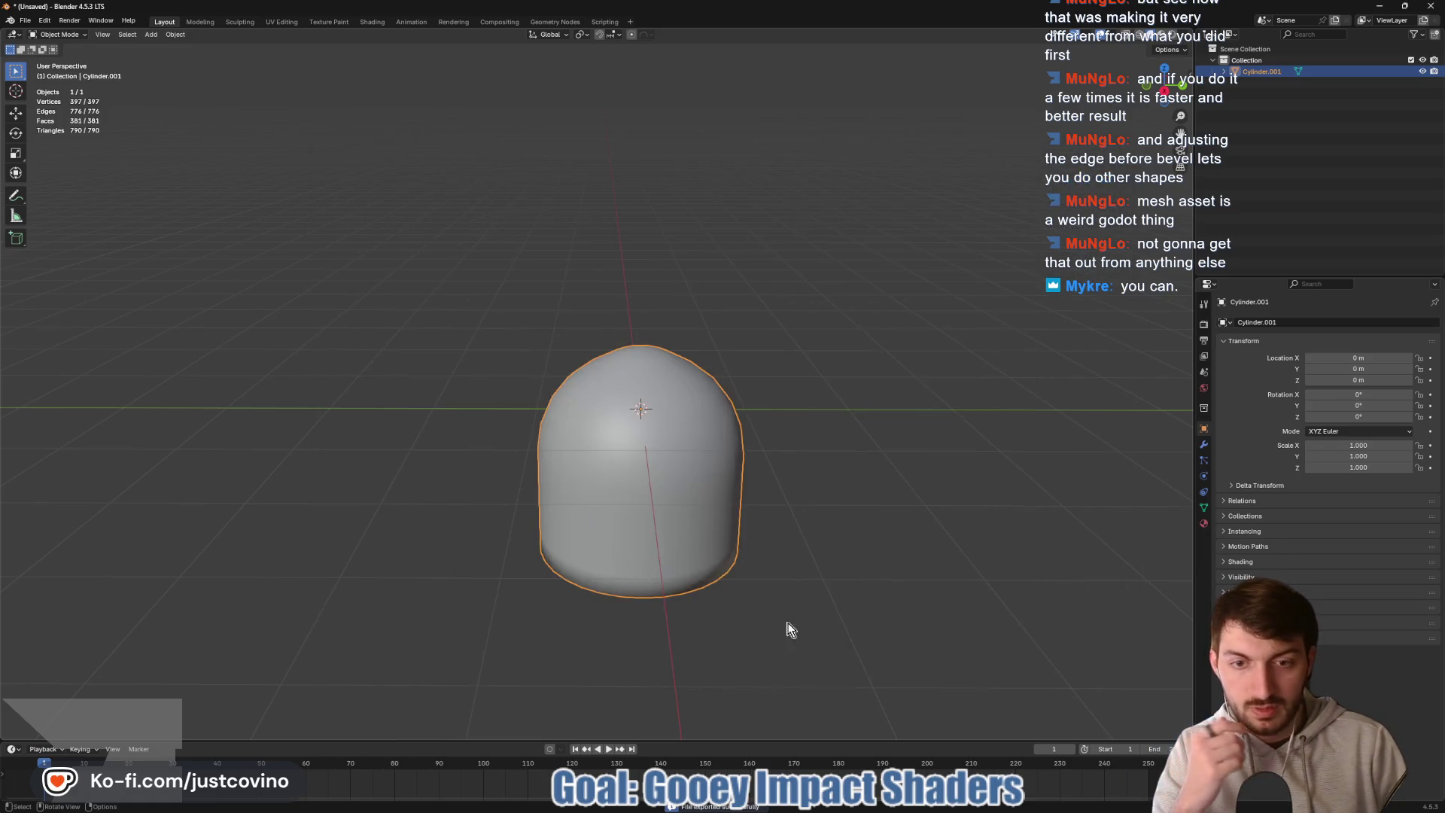
{"action": "left_click", "coordinate": [853, 809]}
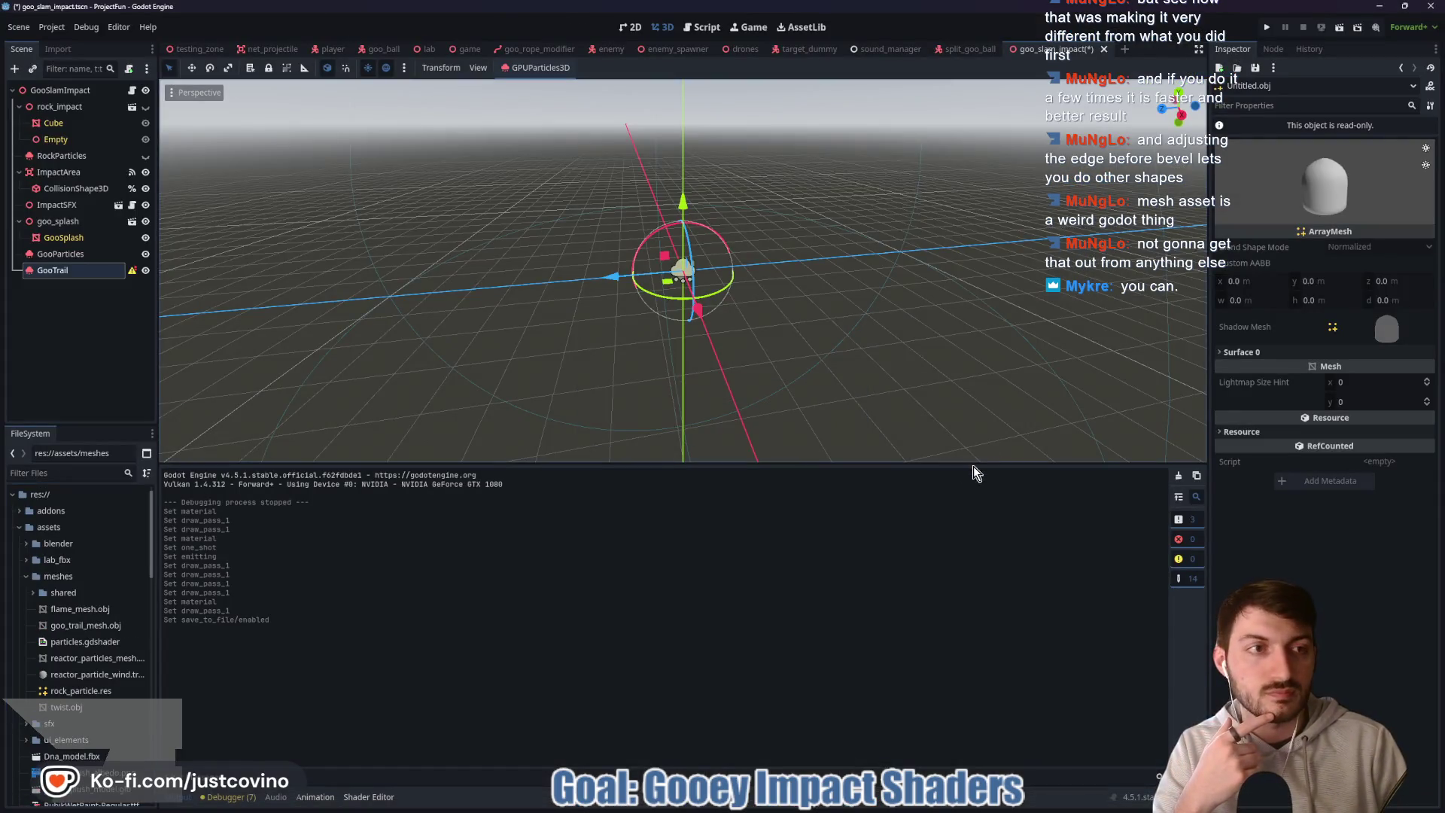
- Quick-load goo_trail_mesh.obj into GooTrail's Draw Passes > Pass 1 mesh slot
{"action": "left_click", "coordinate": [53, 269]}
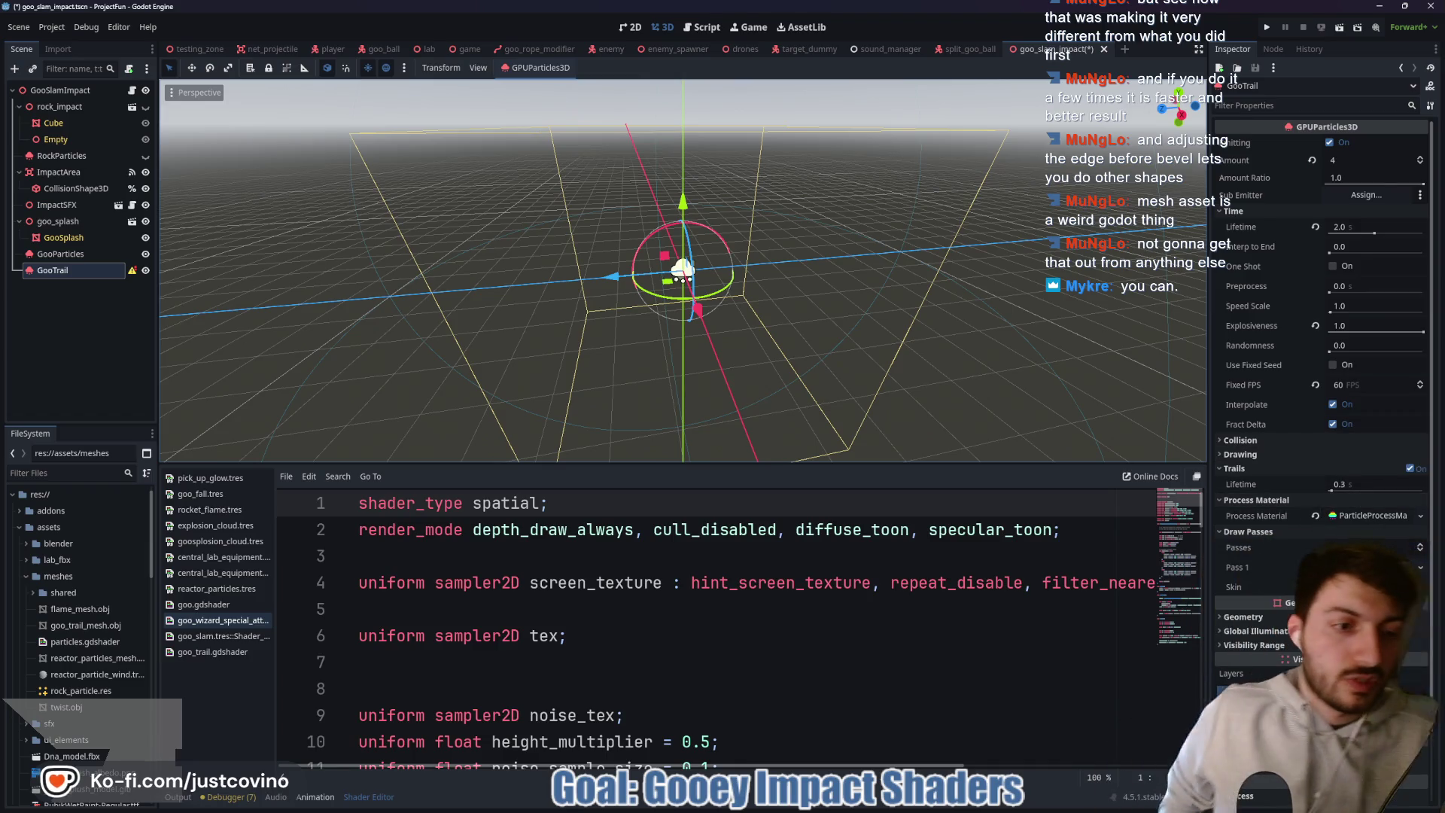
{"action": "left_click", "coordinate": [1364, 570]}
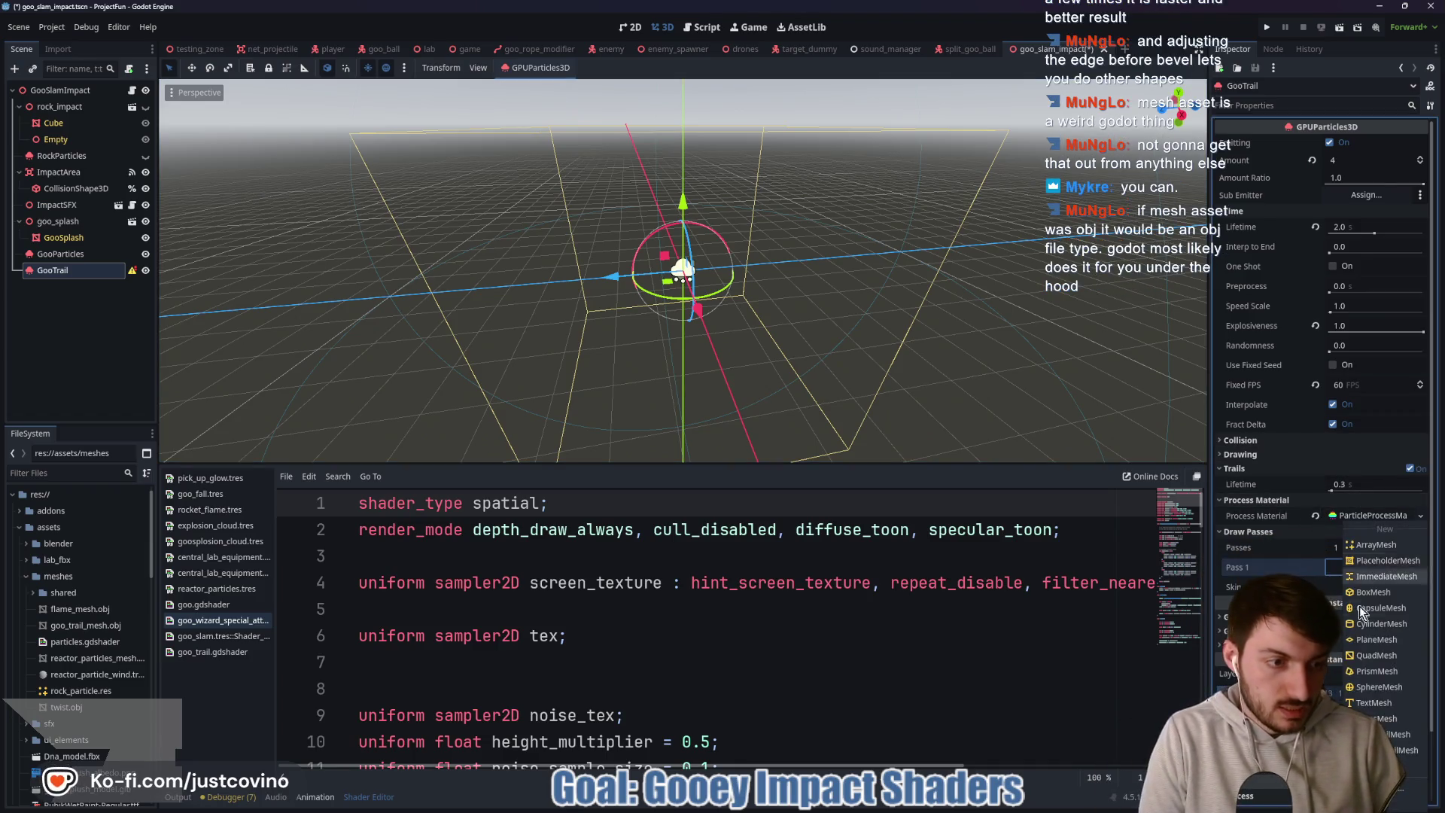
{"action": "left_click", "coordinate": [1378, 786]}
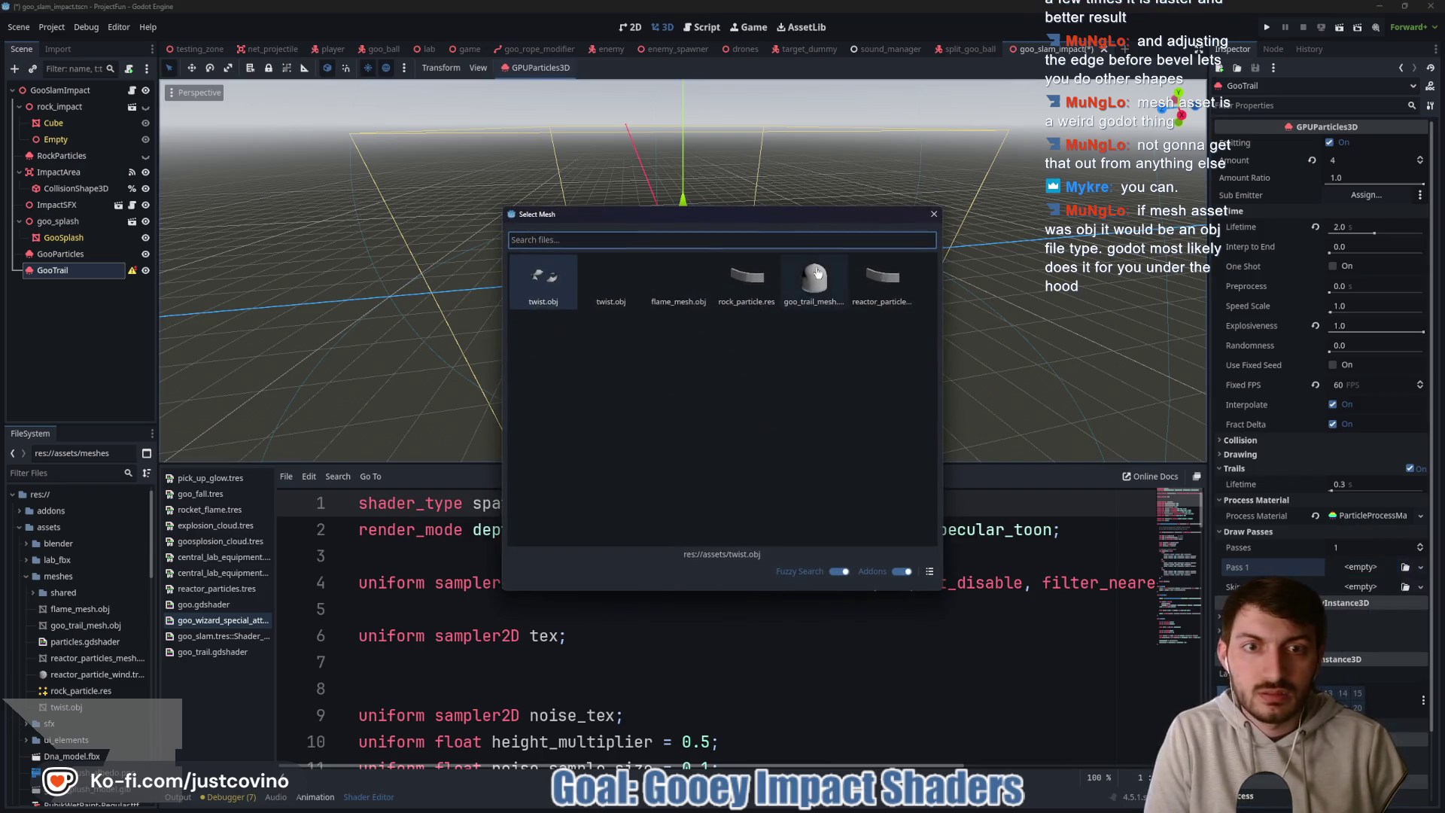
{"action": "left_click", "coordinate": [819, 273]}
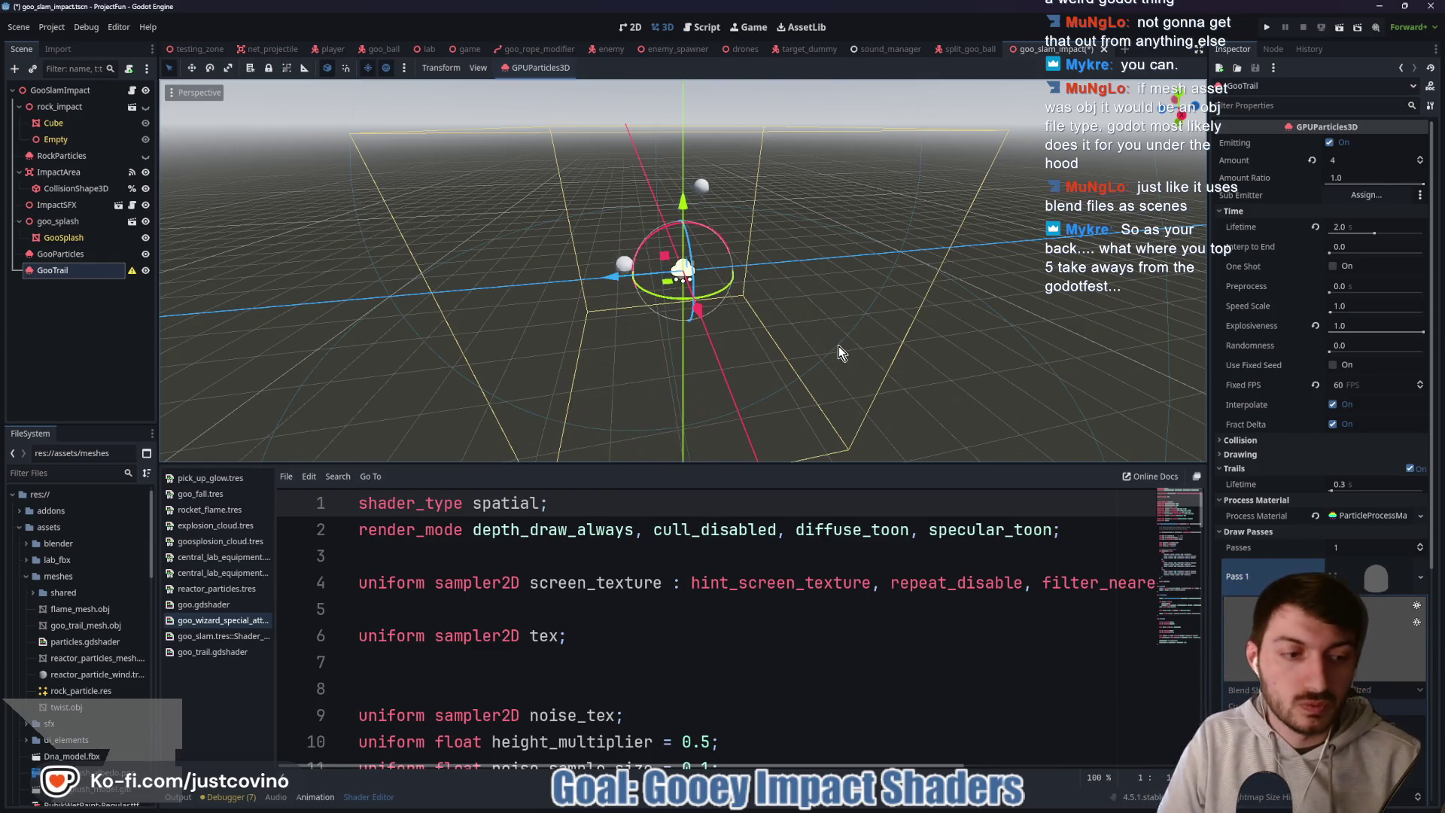
{"action": "scroll", "coordinate": [1393, 630], "scroll_direction": "down", "scroll_amount": 4}
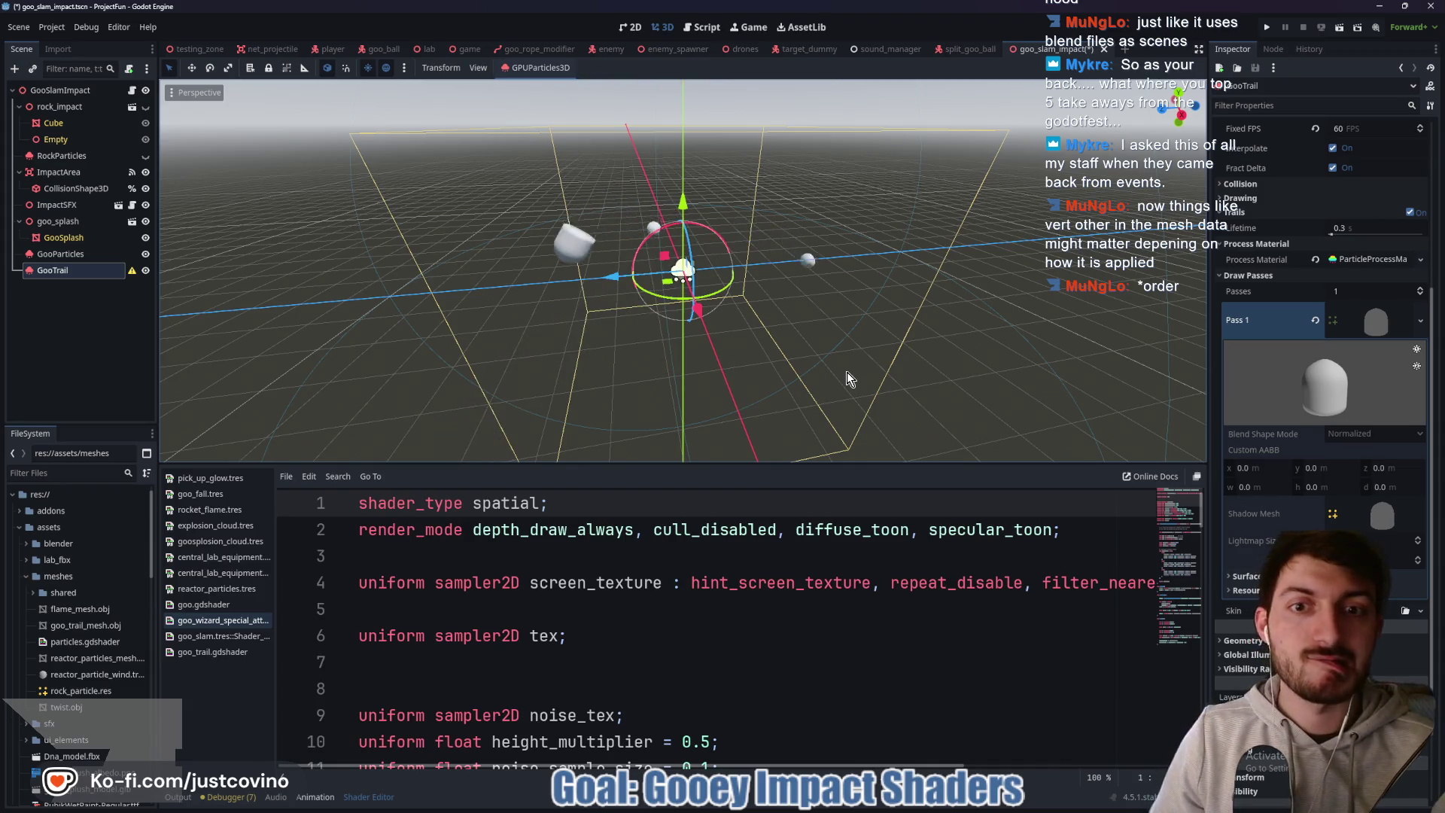
- Make GooTrail's Pass 1 draw mesh a unique copy
{"action": "left_click", "coordinate": [1340, 578]}
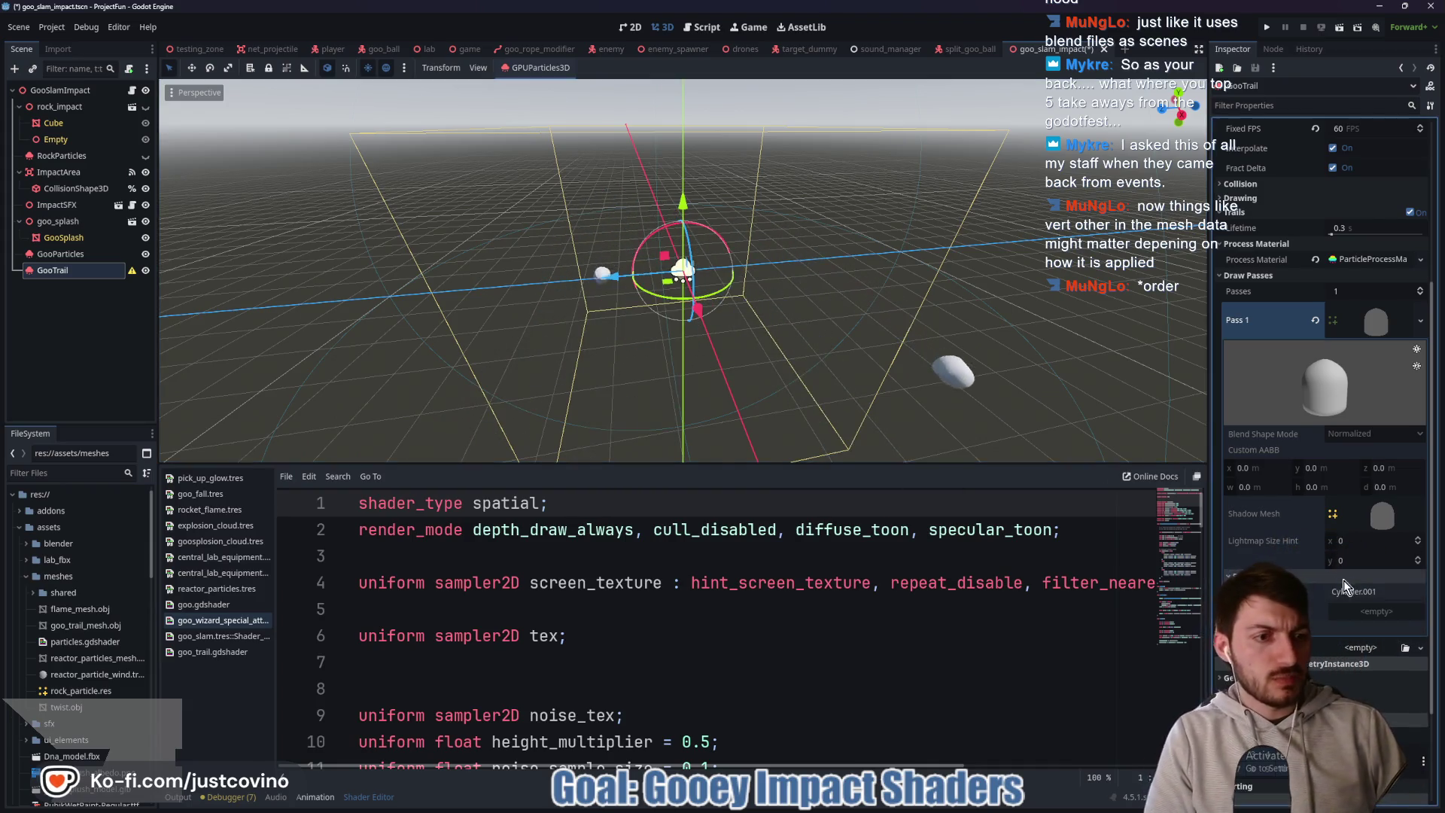
{"action": "left_click", "coordinate": [1378, 316]}
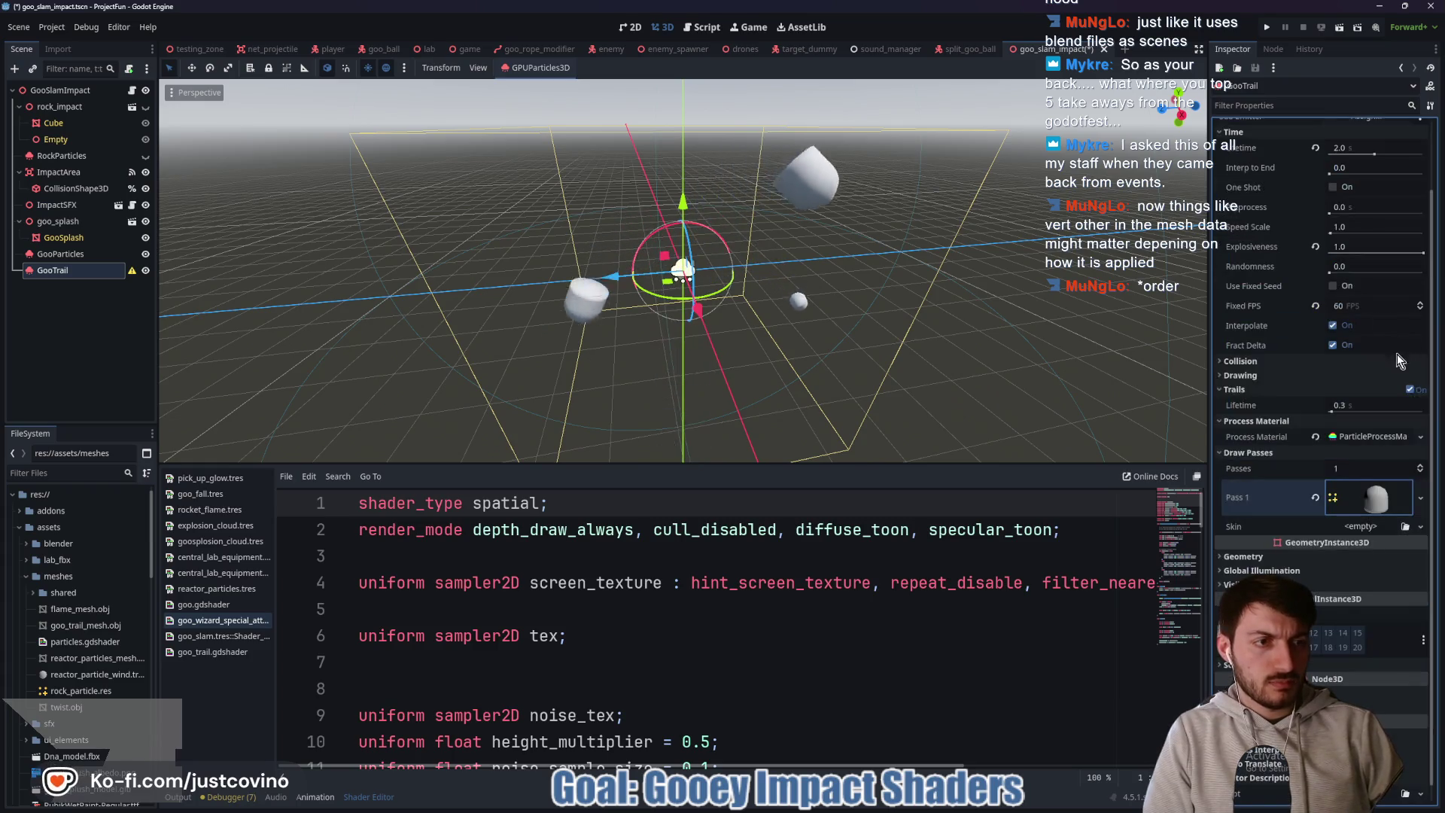
{"action": "left_click", "coordinate": [1392, 488]}
{"action": "scroll", "coordinate": [1317, 578], "scroll_direction": "down", "scroll_amount": 3}
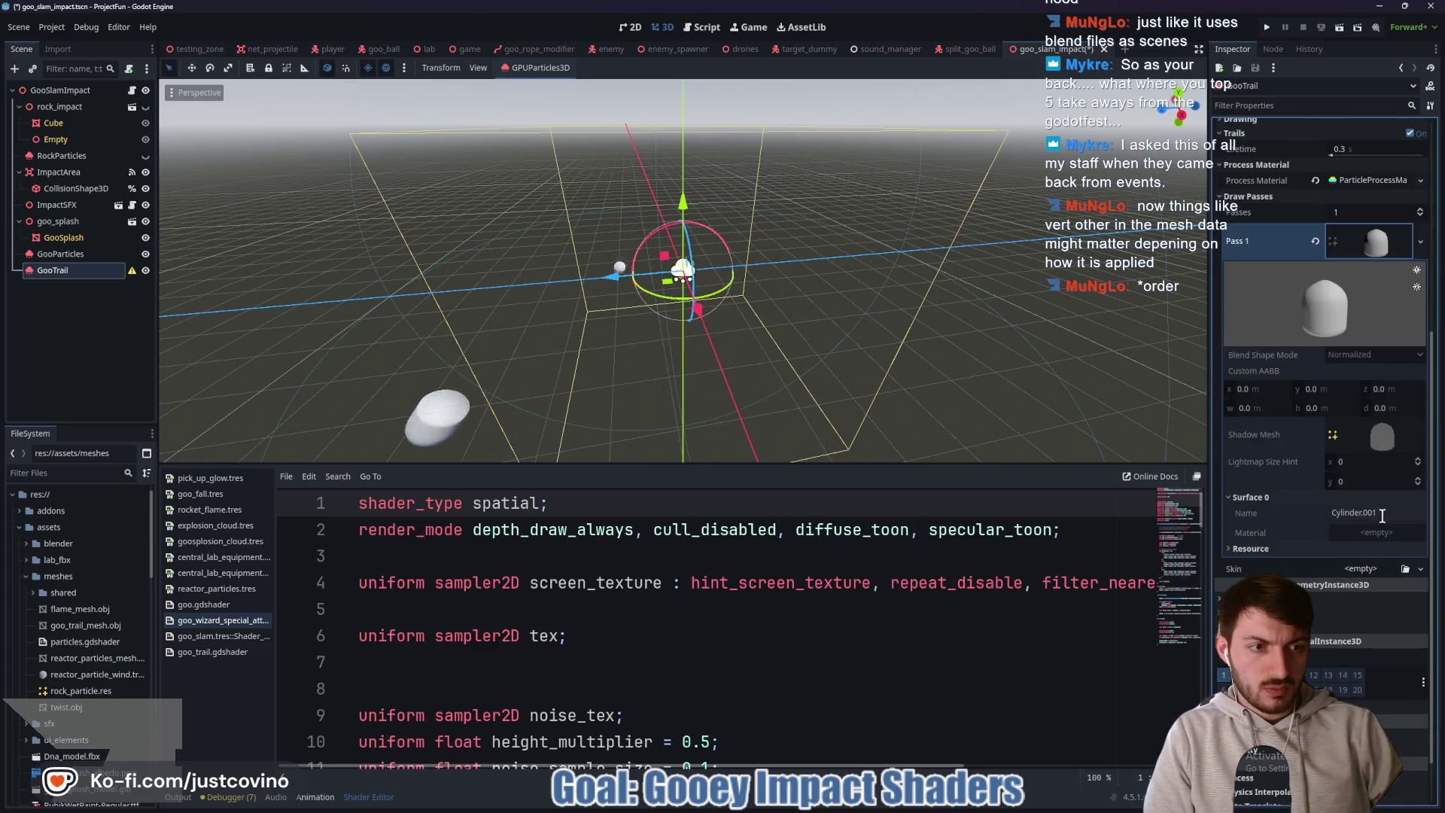
{"action": "left_click", "coordinate": [1421, 242]}
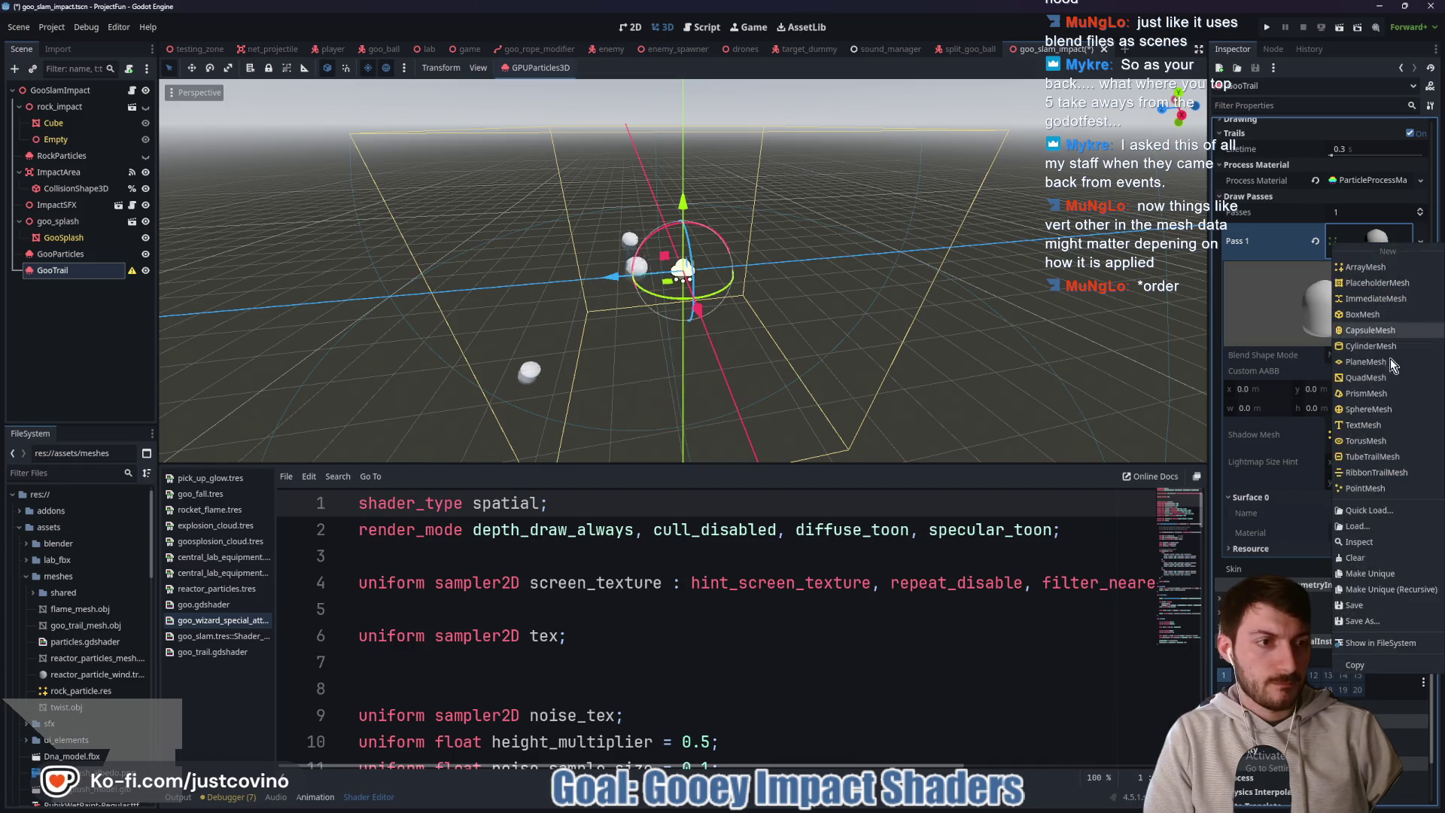
{"action": "left_click", "coordinate": [1380, 575]}
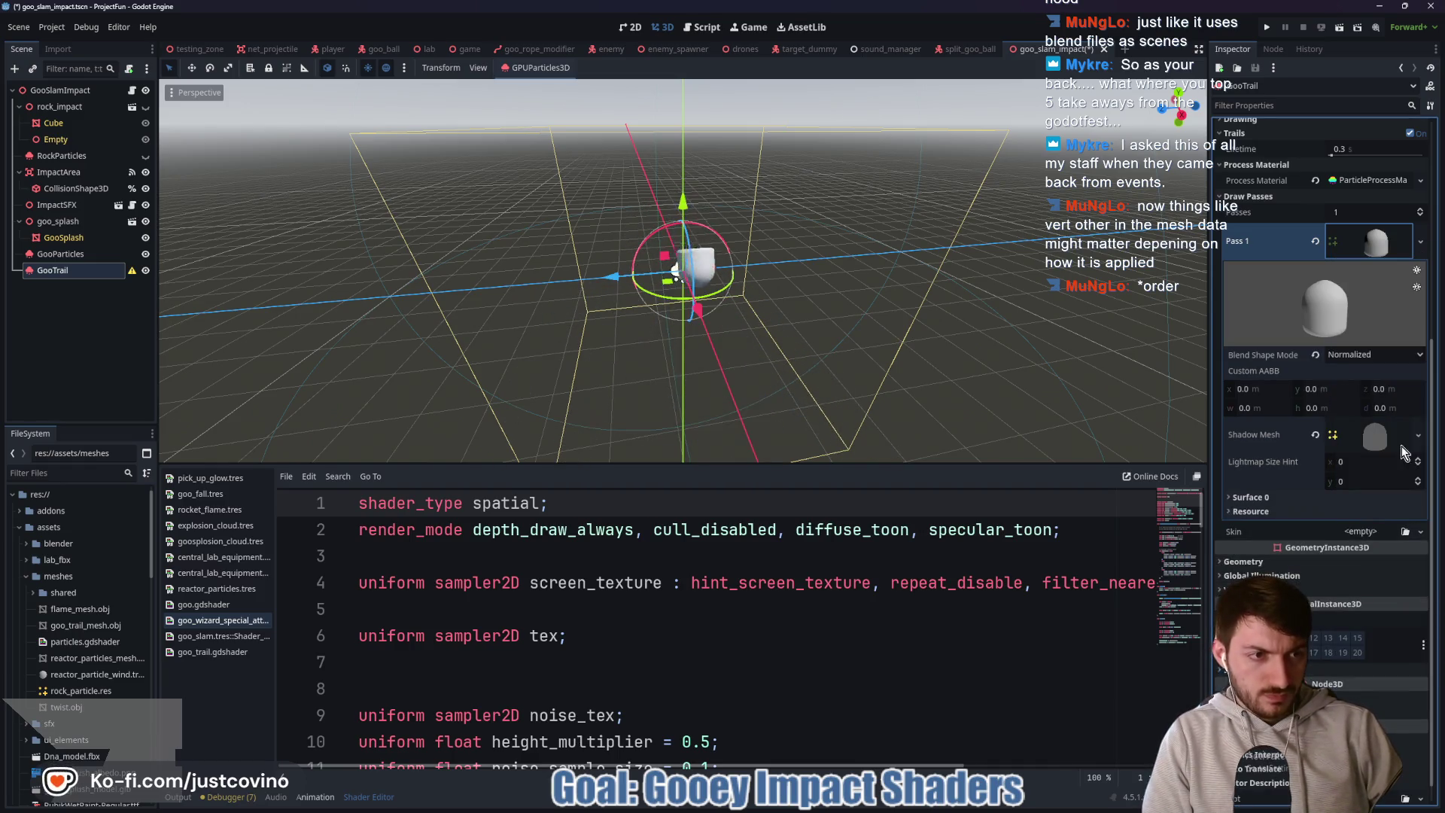
- Quick-load the green goo material onto the mesh's Surface 0 Material
{"action": "left_click", "coordinate": [1367, 498]}
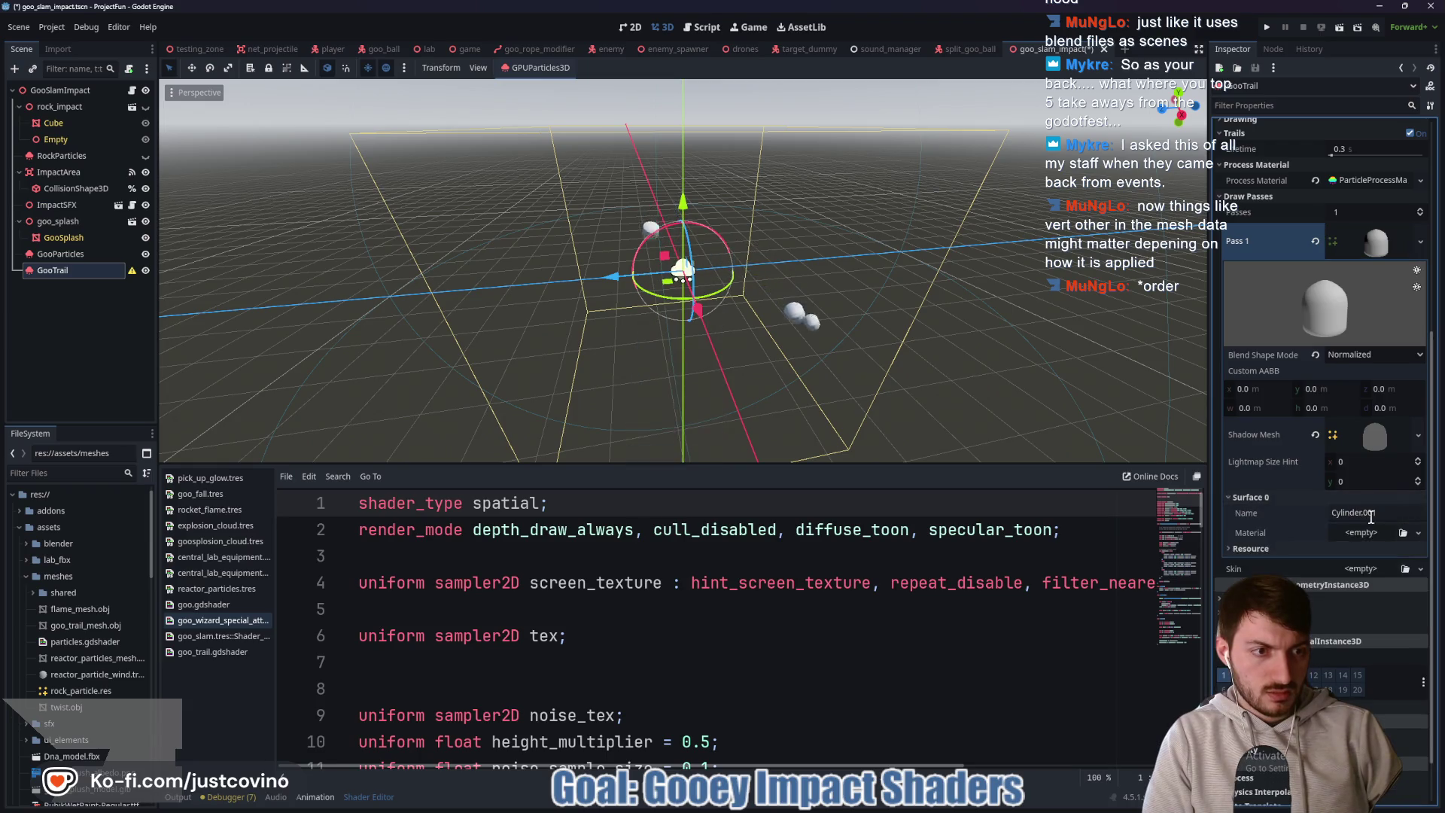
{"action": "left_click", "coordinate": [1352, 532]}
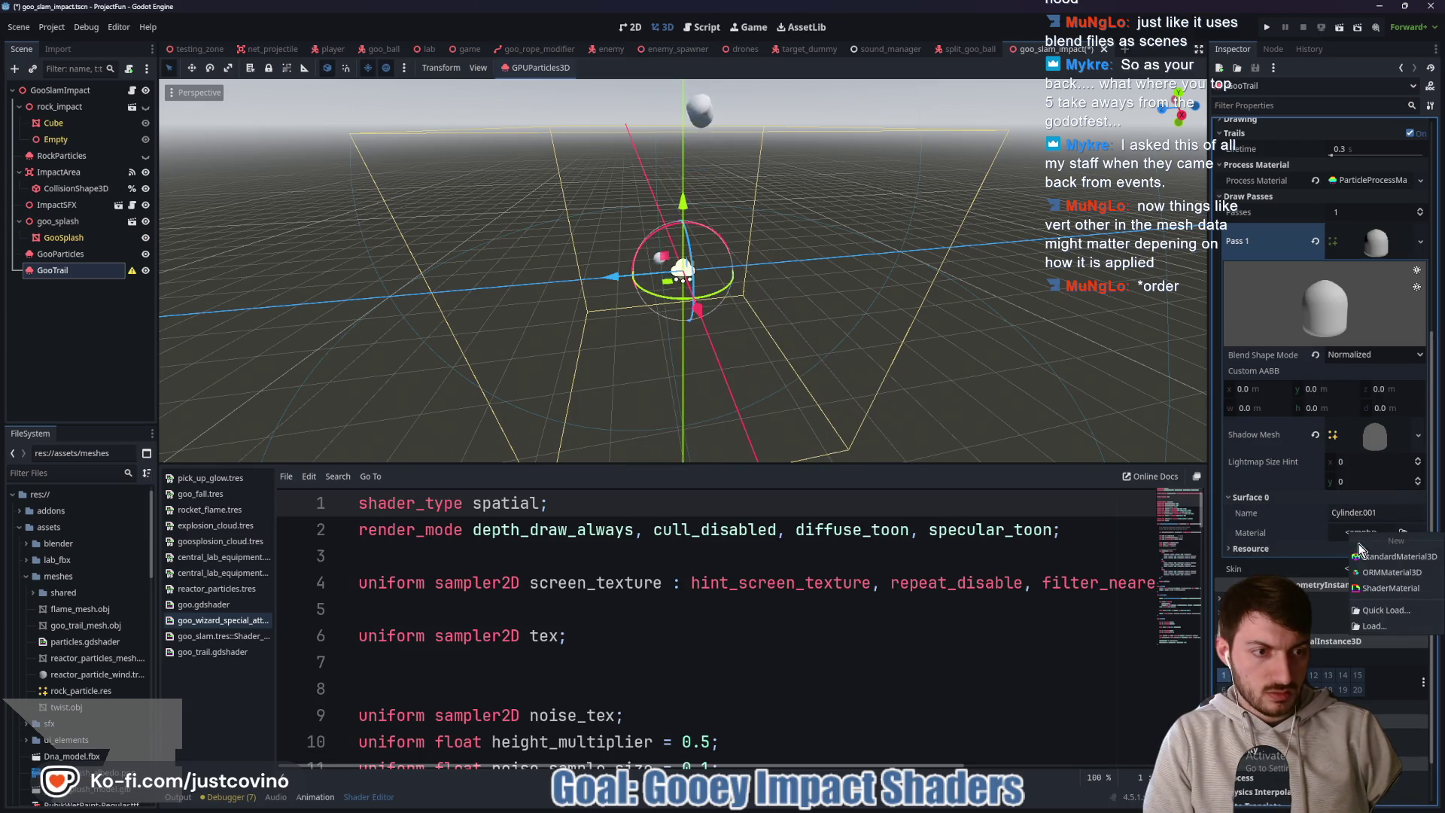
{"action": "left_click", "coordinate": [1385, 613]}
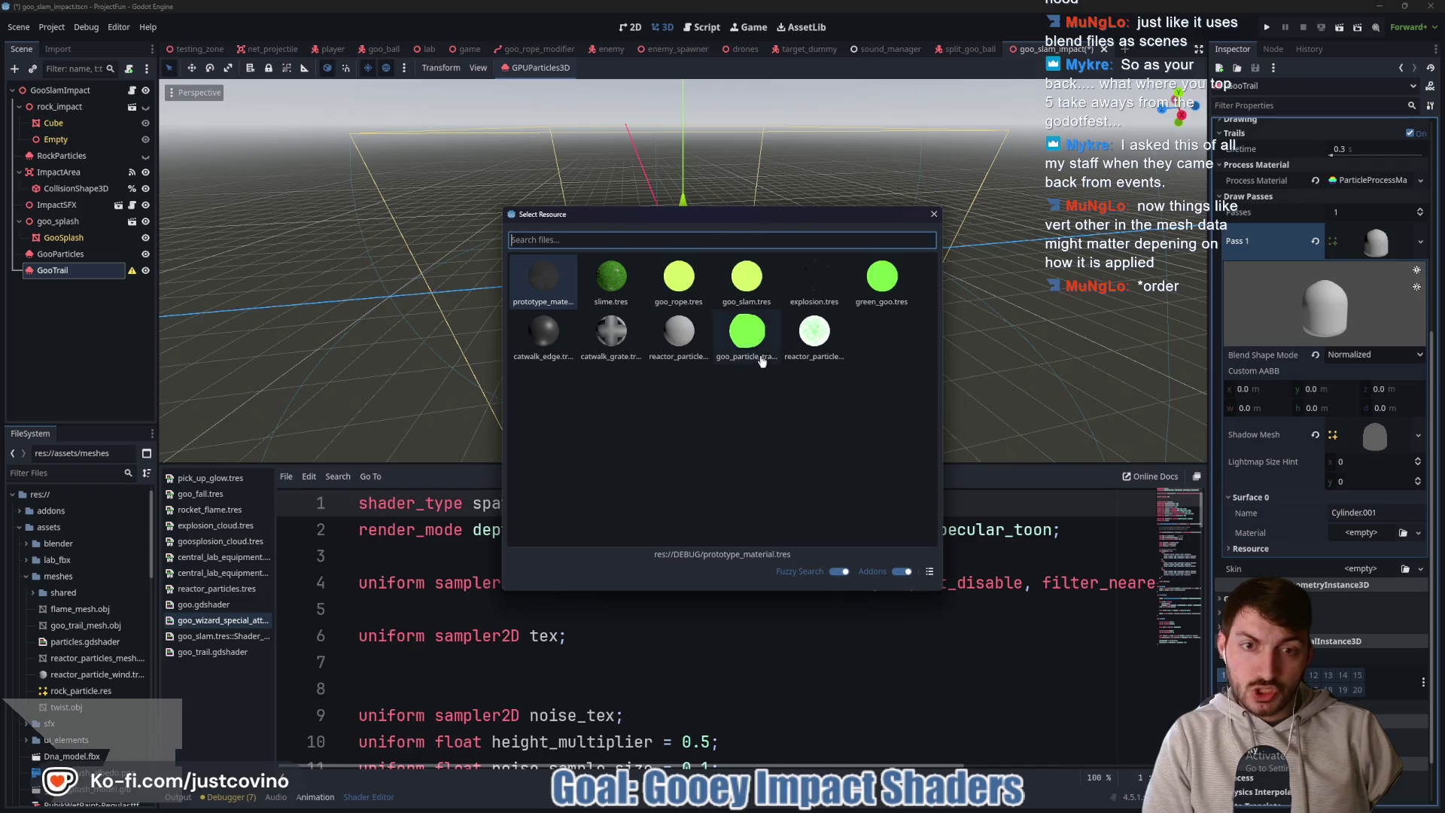
{"action": "left_click", "coordinate": [745, 329]}
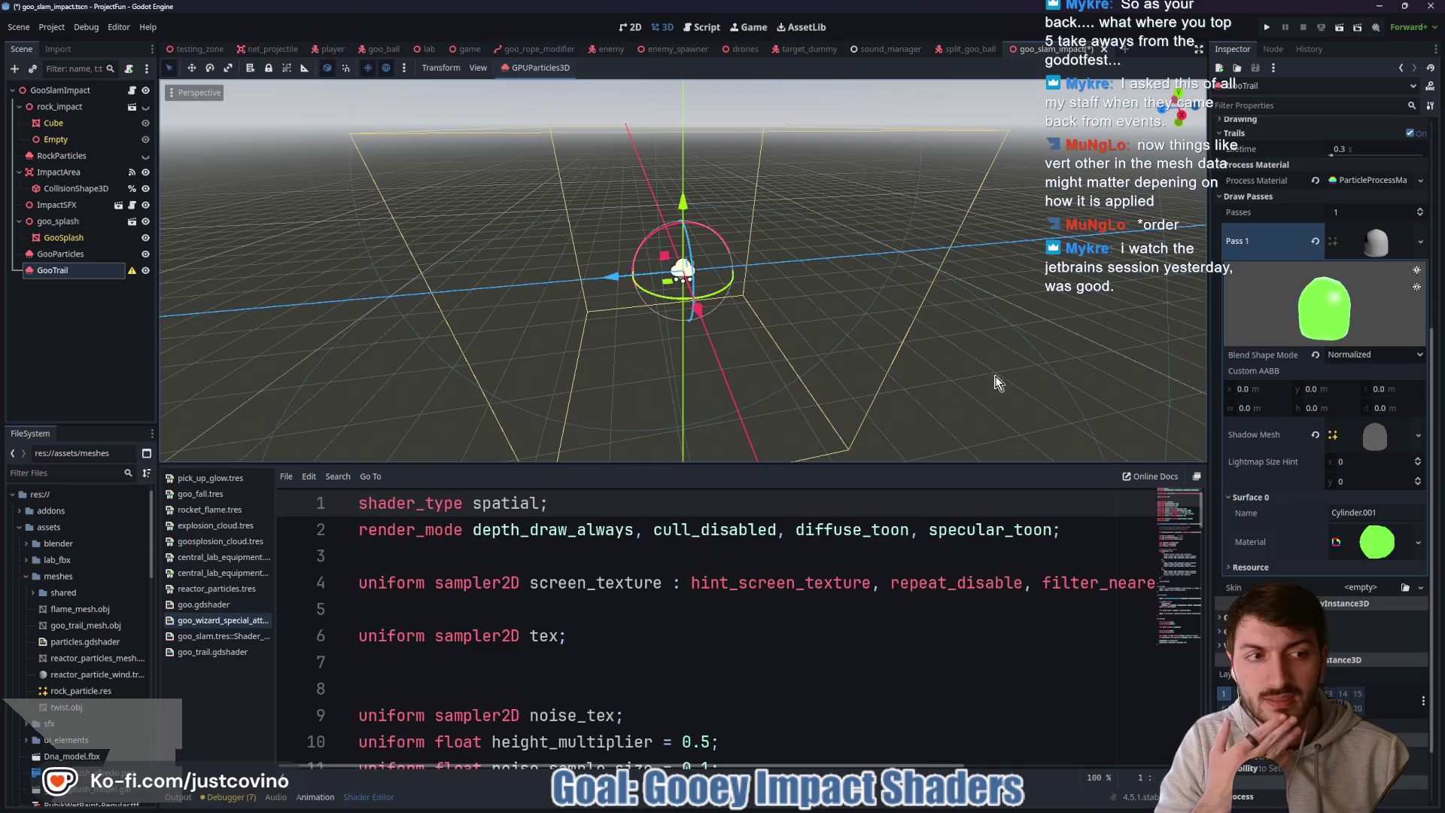
- Inspect the goo_trail_mesh.obj mesh data from the file list
{"action": "scroll", "coordinate": [834, 345], "scroll_direction": "up", "scroll_amount": 3}
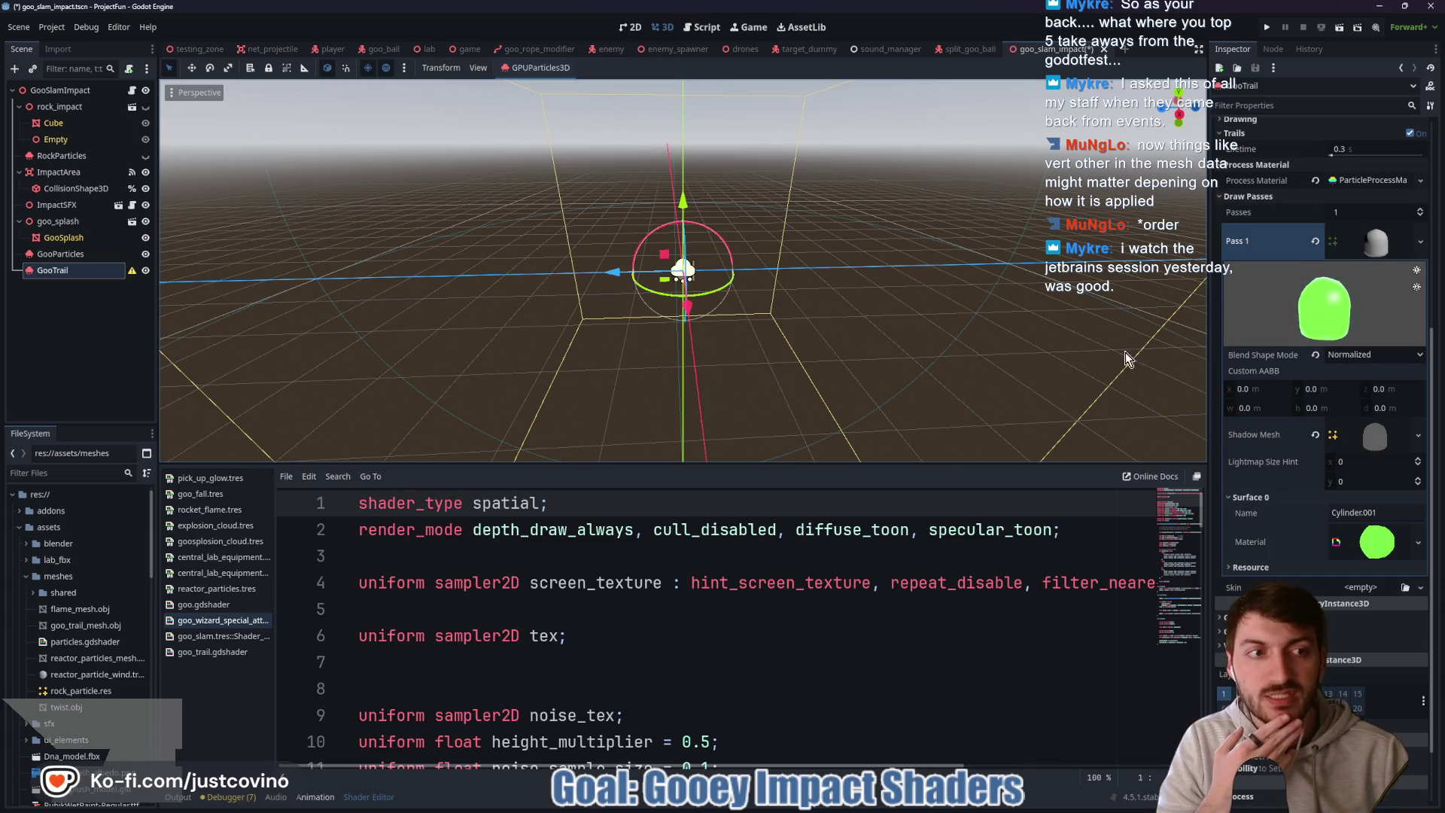
{"action": "scroll", "coordinate": [1335, 395], "scroll_direction": "up", "scroll_amount": 4}
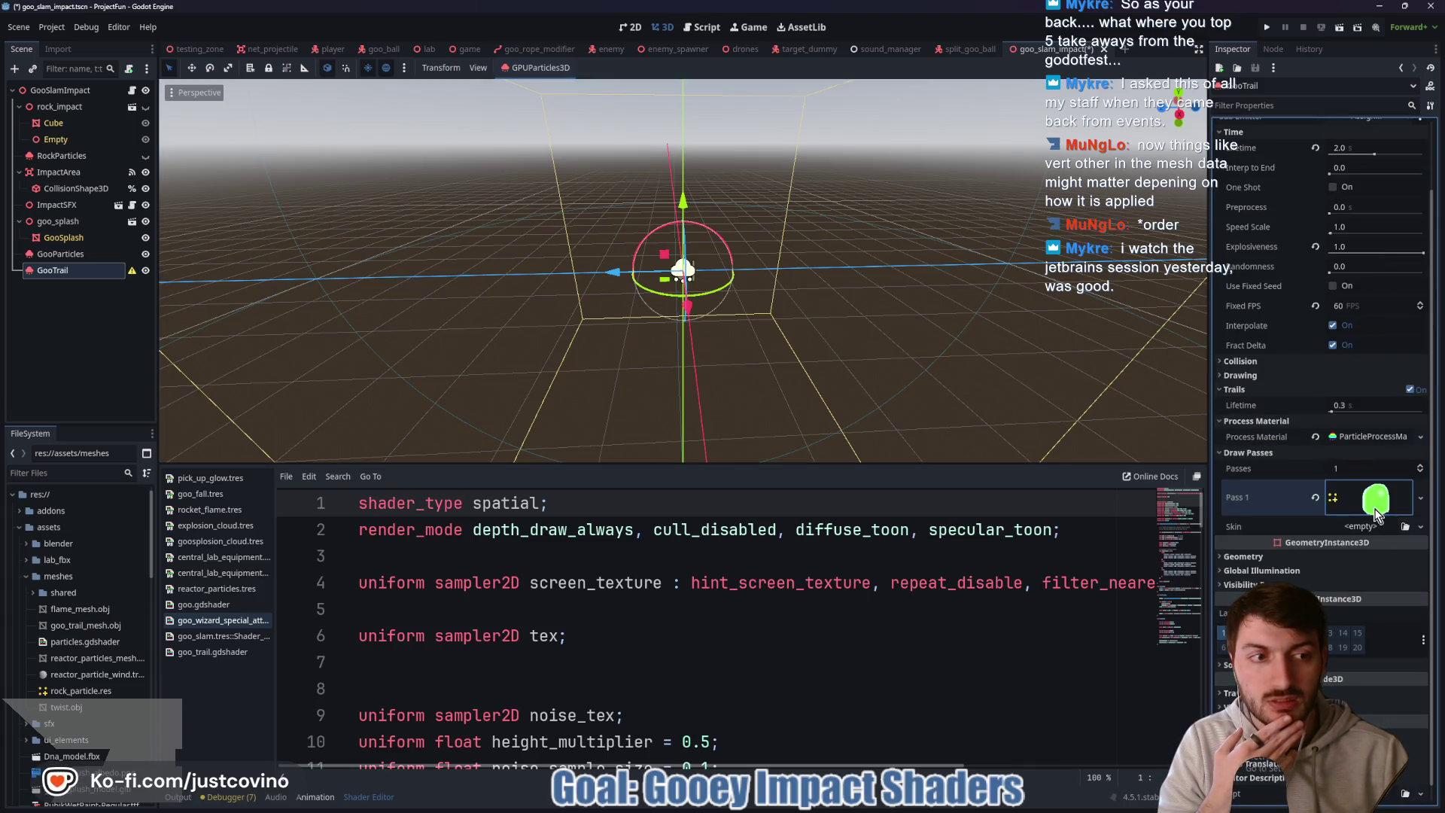
{"action": "scroll", "coordinate": [1358, 518], "scroll_direction": "down", "scroll_amount": 4}
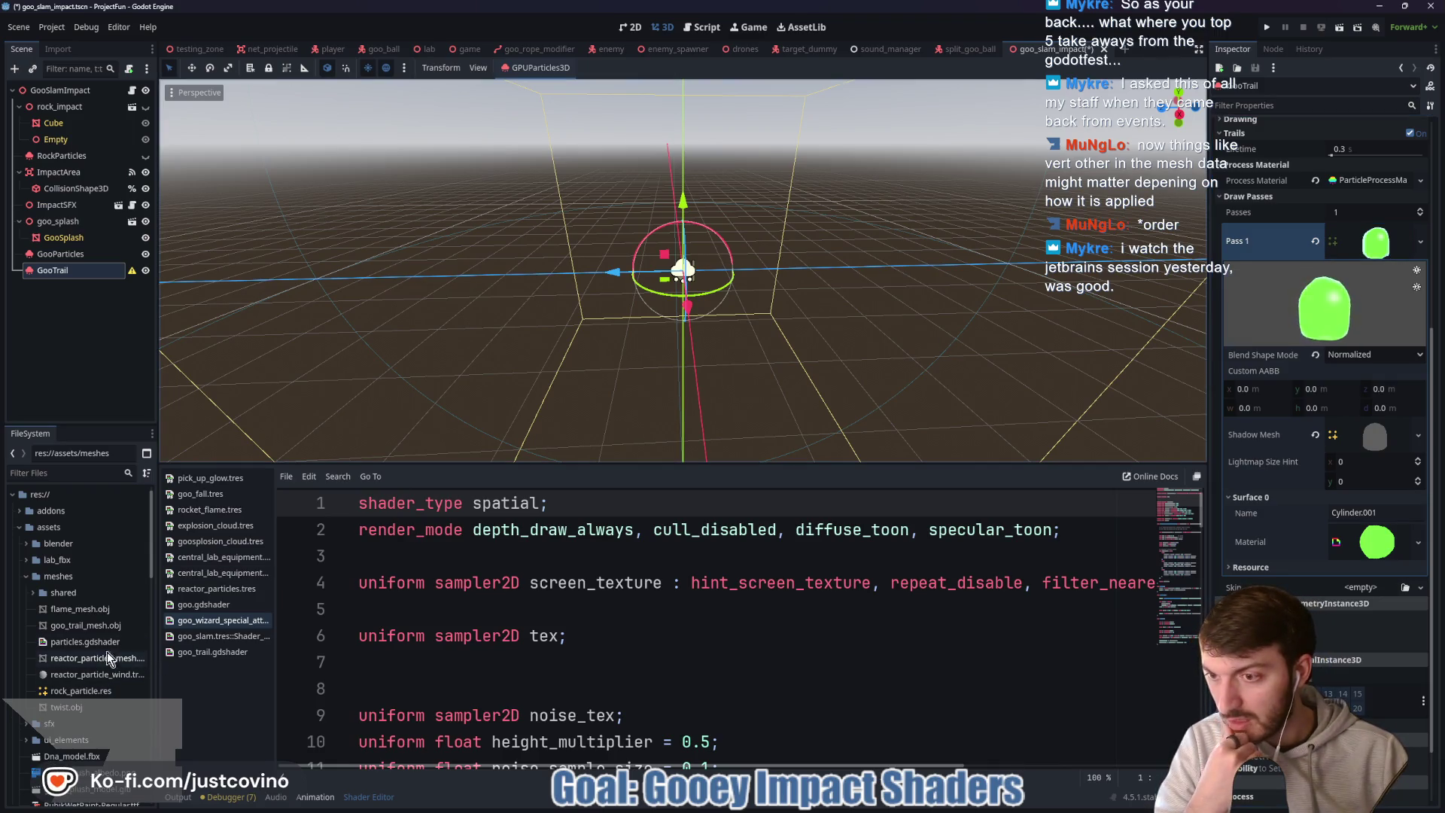
{"action": "double_click", "coordinate": [105, 626]}
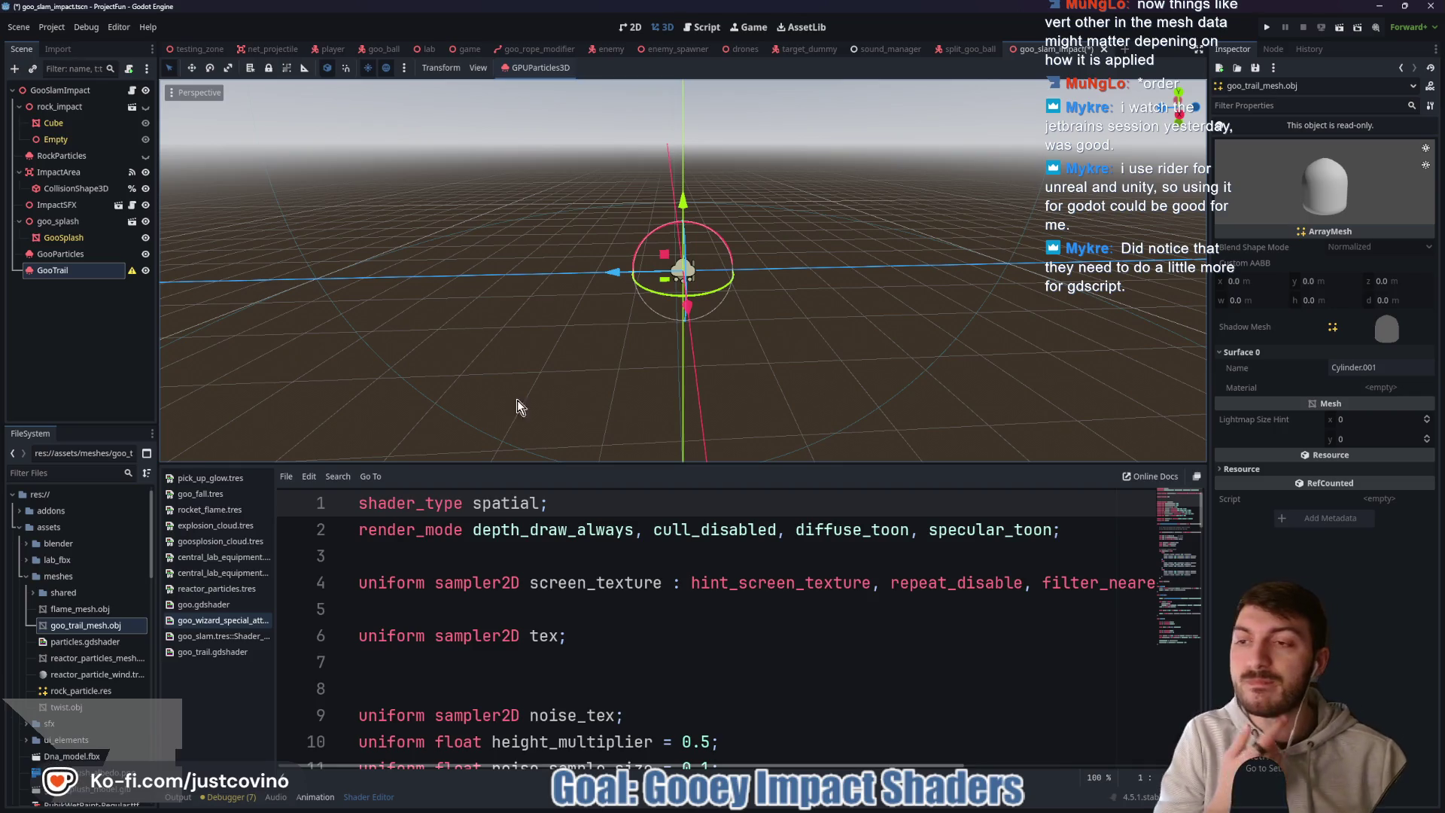
- Set GooTrail's mesh Blend Shape Mode to Relative, then go to Blender and deselect the cylinder
{"action": "mouse_move", "coordinate": [129, 271]}
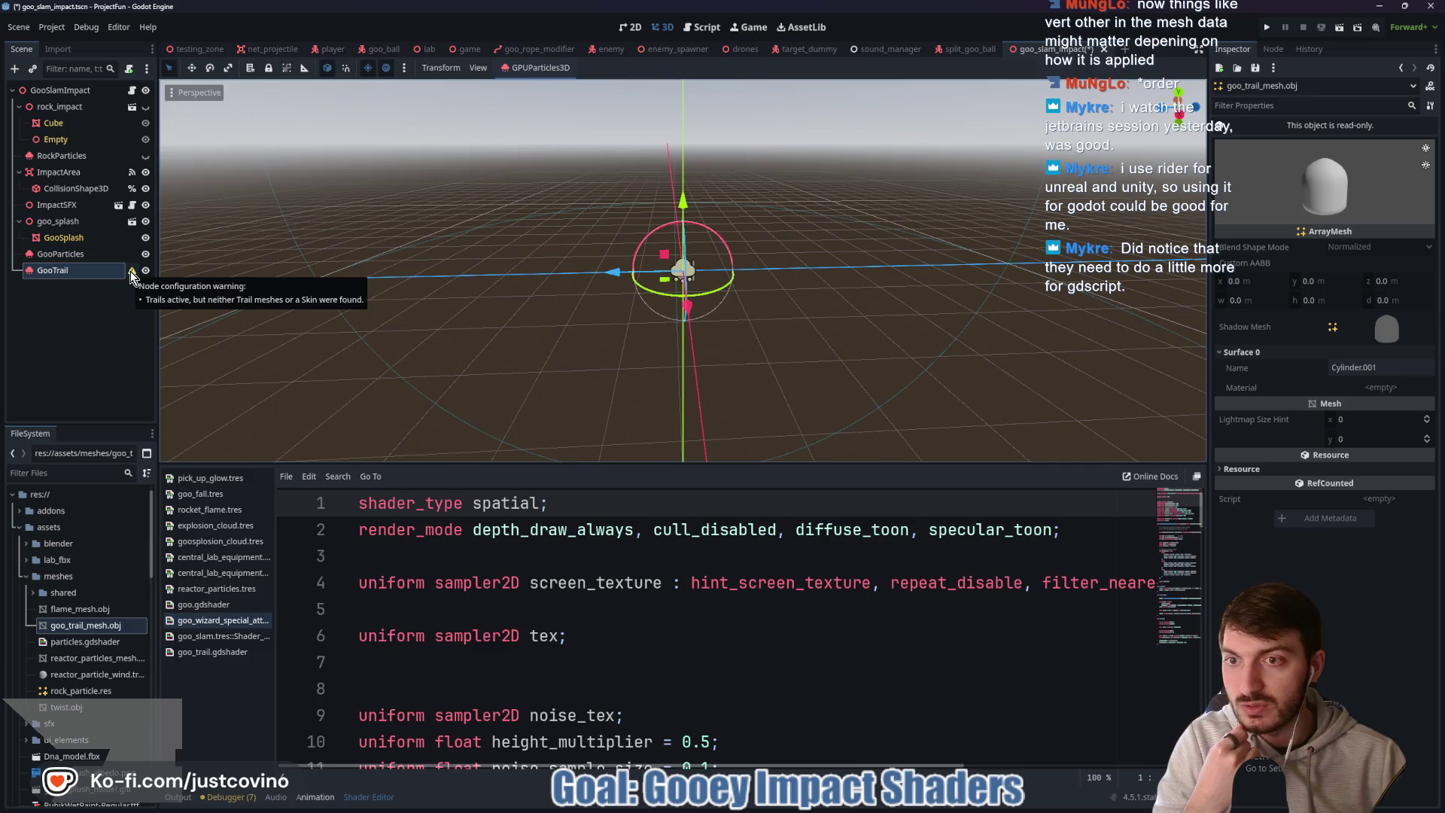
{"action": "left_click", "coordinate": [78, 275]}
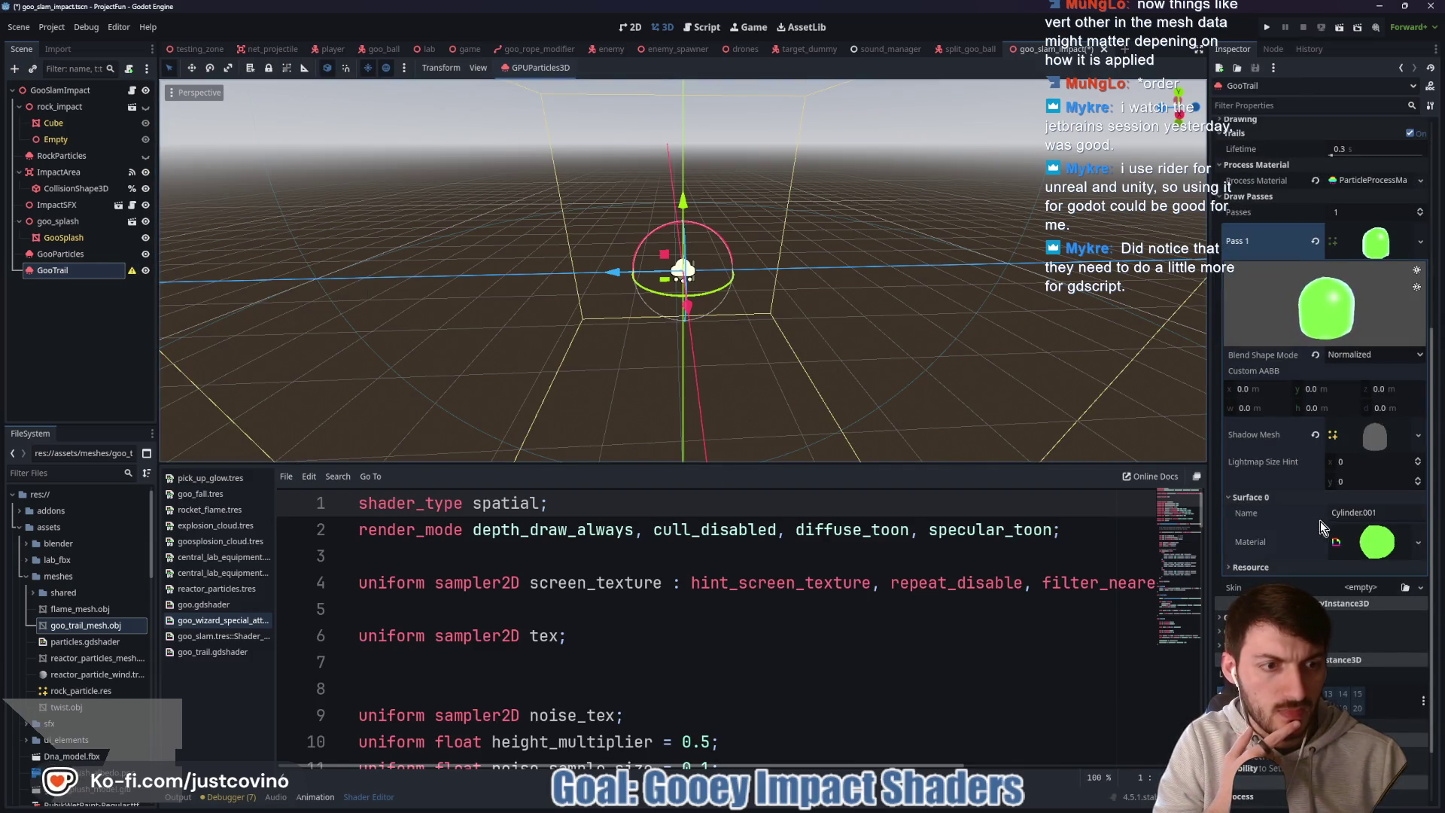
{"action": "left_click", "coordinate": [1346, 354]}
{"action": "left_click", "coordinate": [1361, 387]}
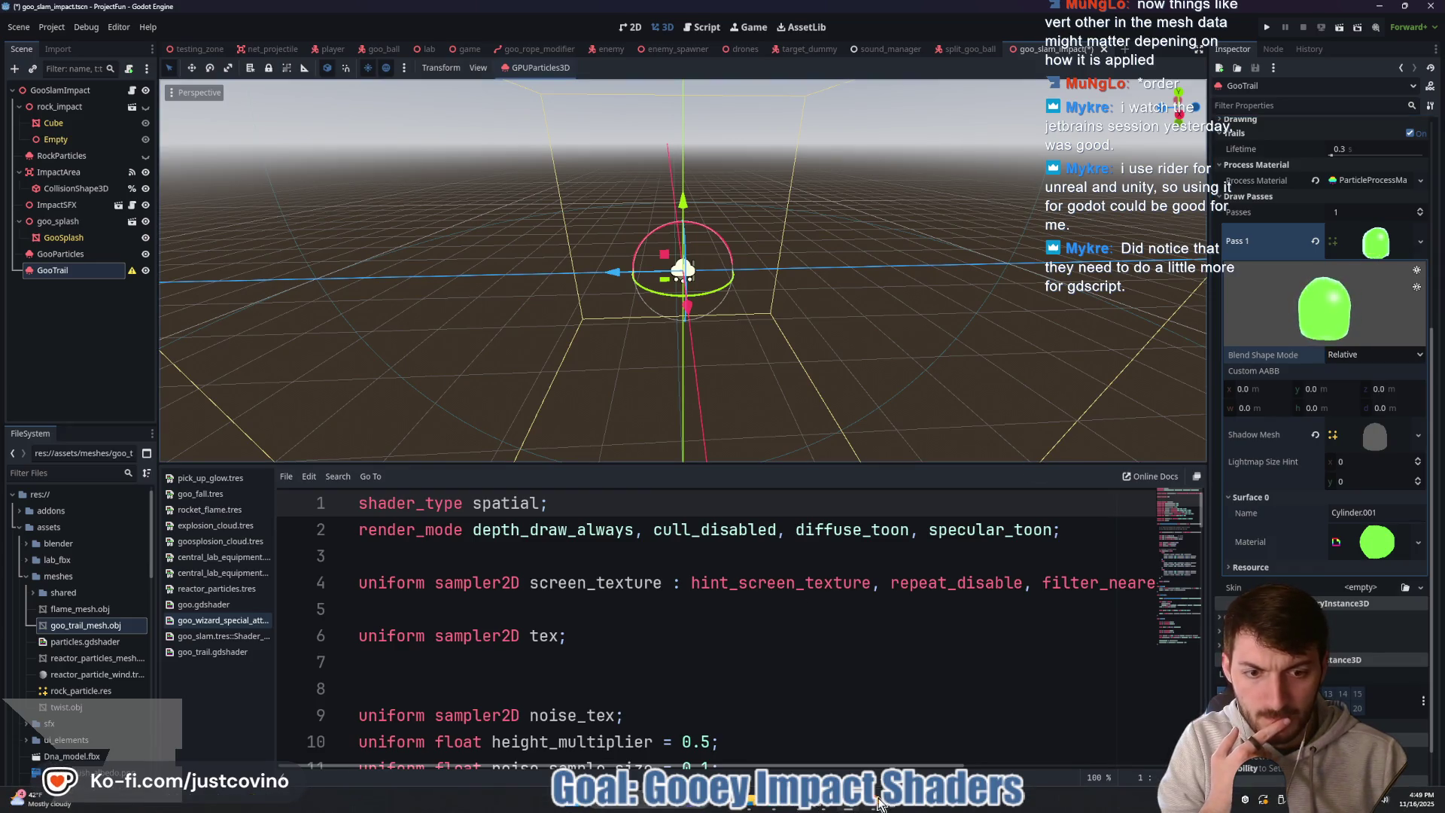
{"action": "key", "text": "alt+Tab"}
{"action": "left_click", "coordinate": [914, 413]}
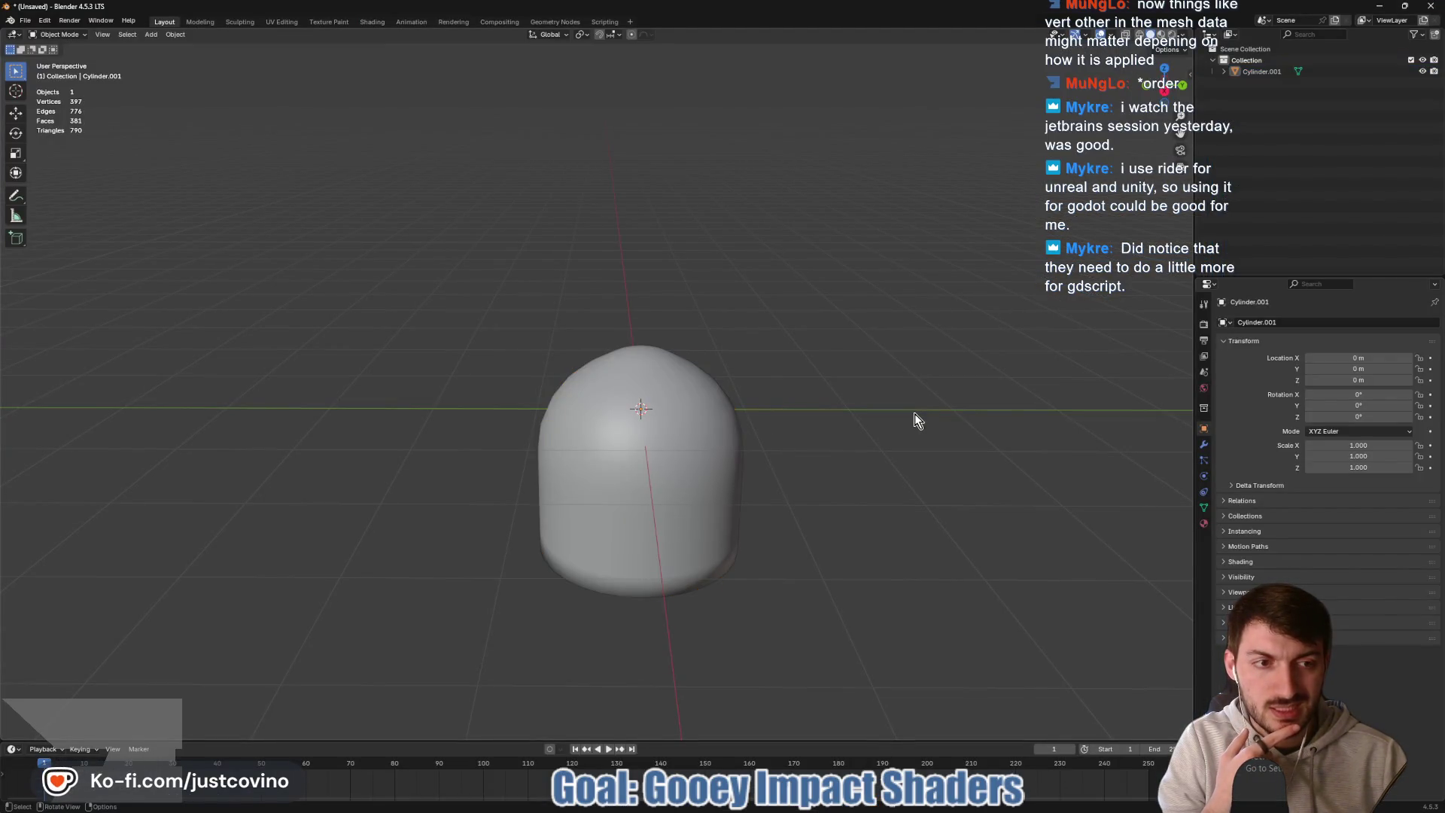
- Reselect the rounded cylinder, review its Convert To options, then return to Godot
{"action": "scroll", "coordinate": [834, 417], "scroll_direction": "down", "scroll_amount": 2}
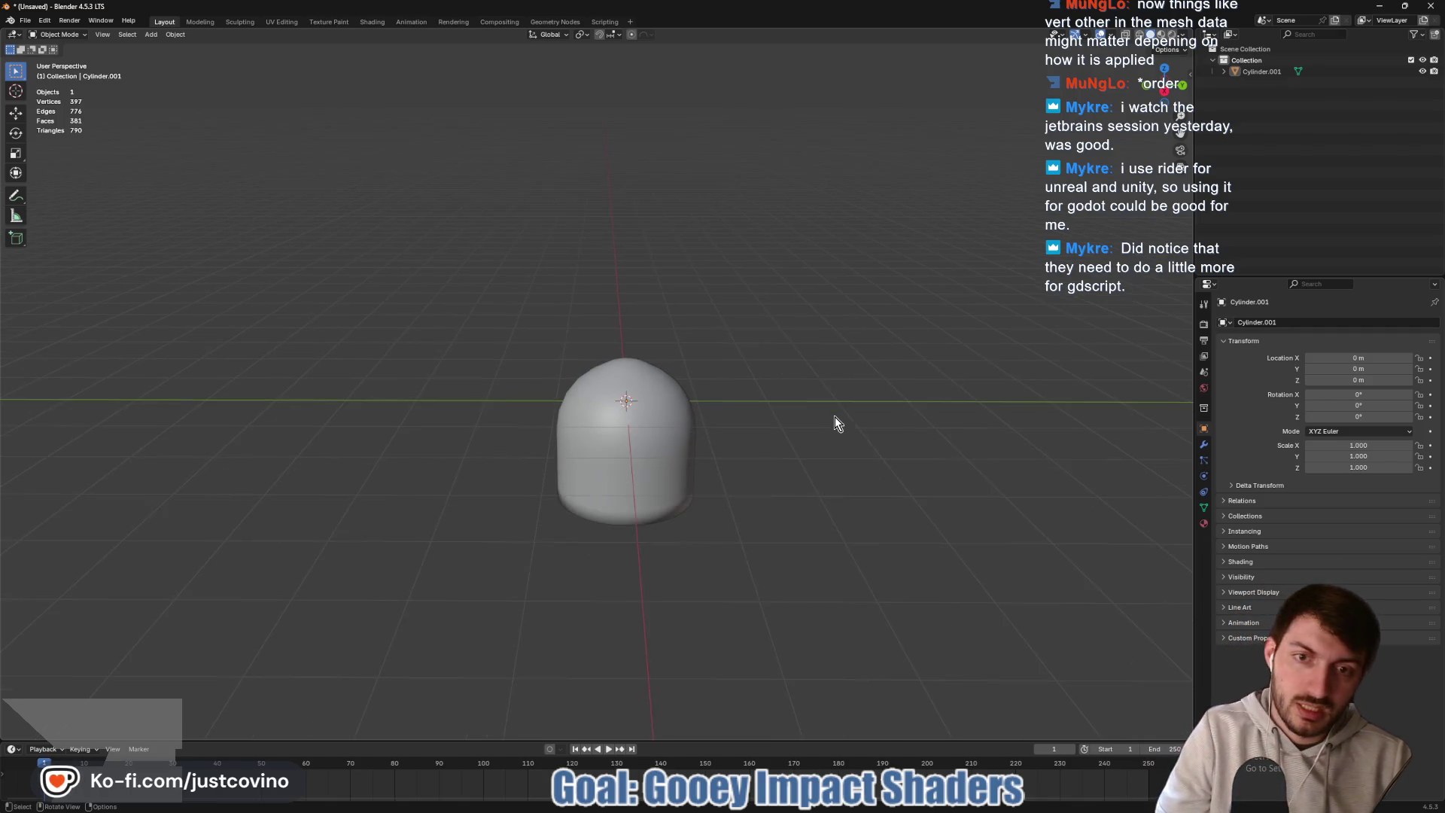
{"action": "left_click", "coordinate": [654, 444]}
{"action": "right_click", "coordinate": [653, 444]}
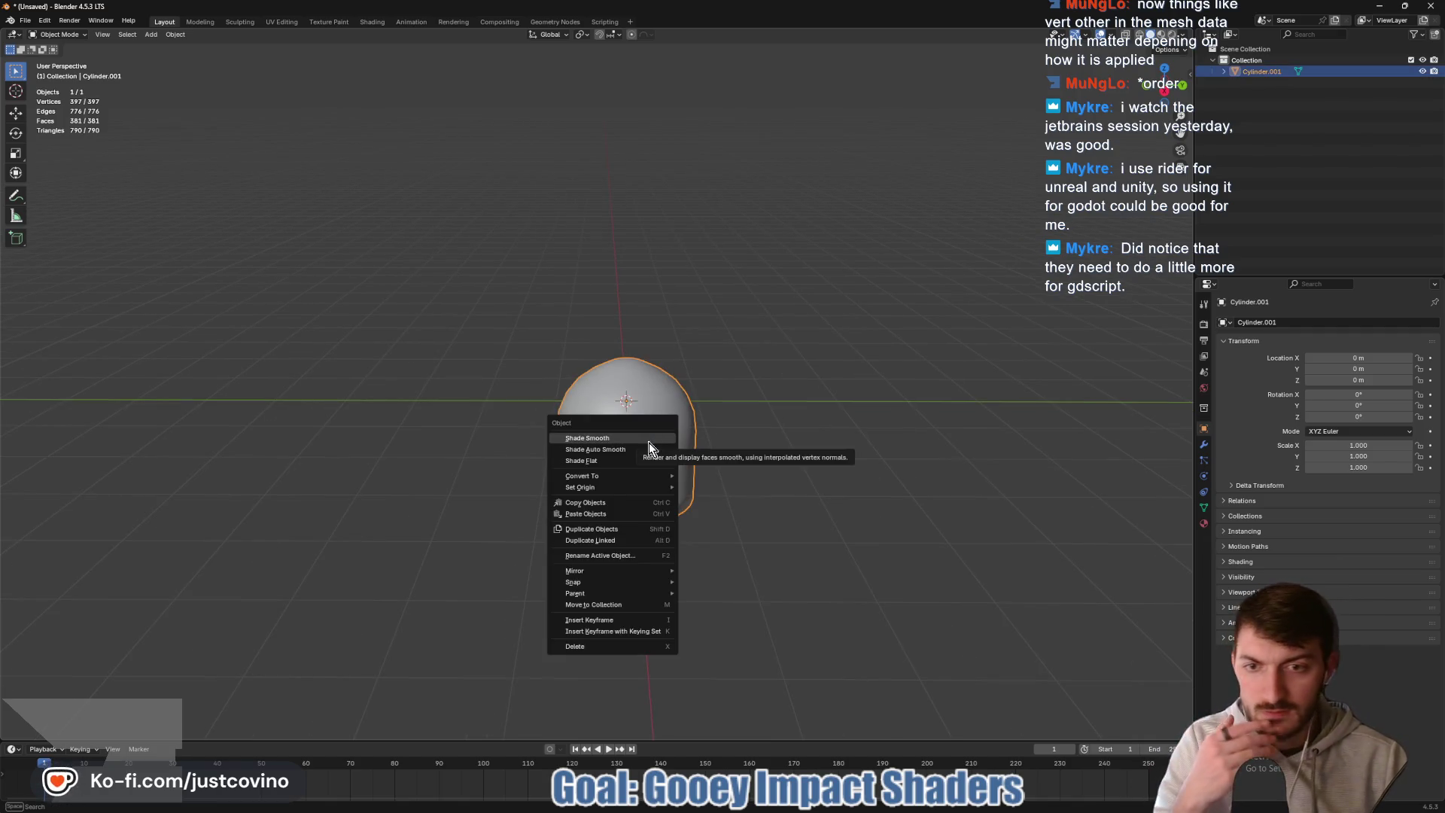
{"action": "mouse_move", "coordinate": [622, 485]}
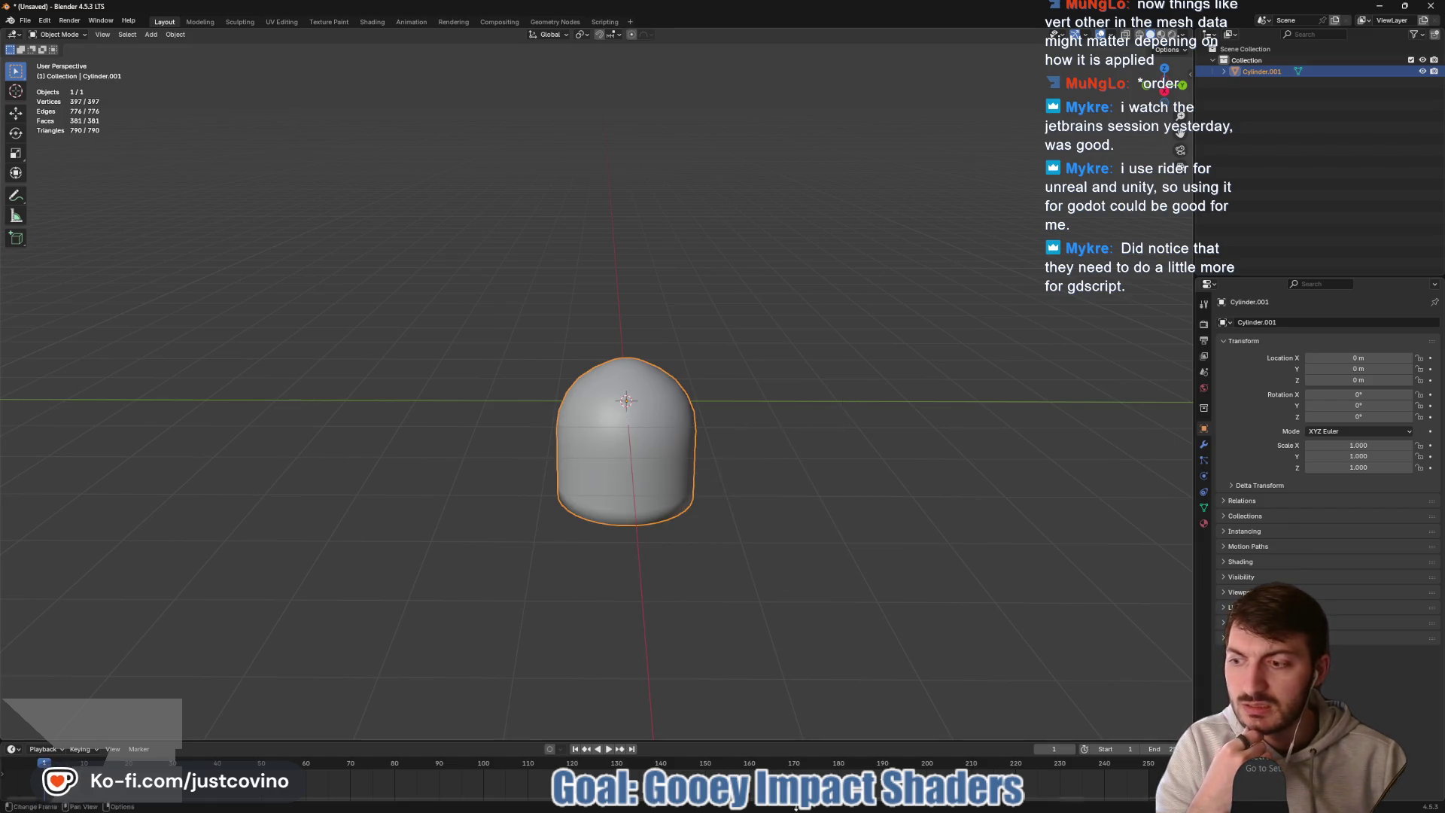
{"action": "left_click", "coordinate": [845, 807]}
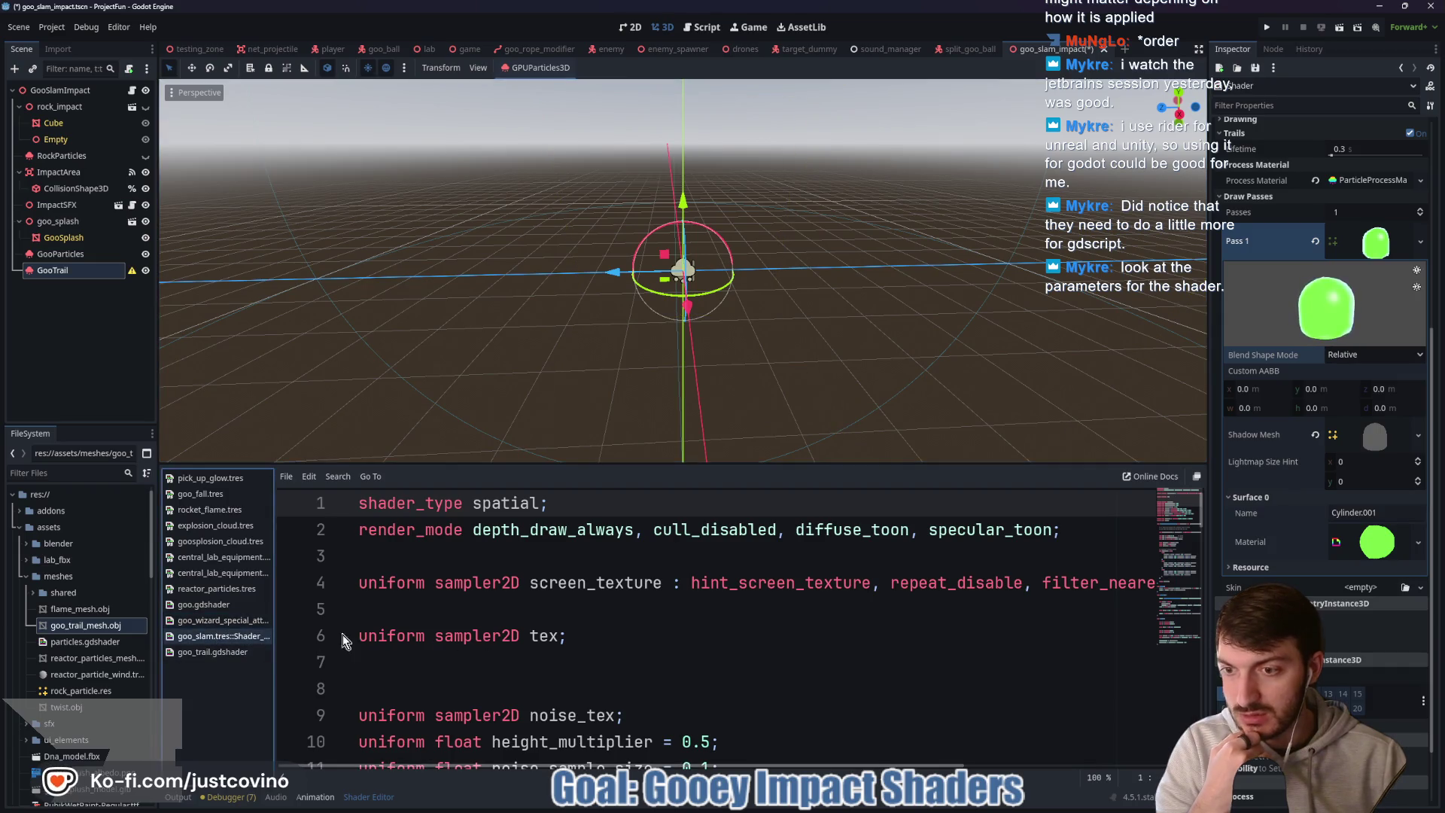
- Open goo_trail.gdshader and select the particle_trails render mode on line 2
{"action": "left_click", "coordinate": [201, 653]}
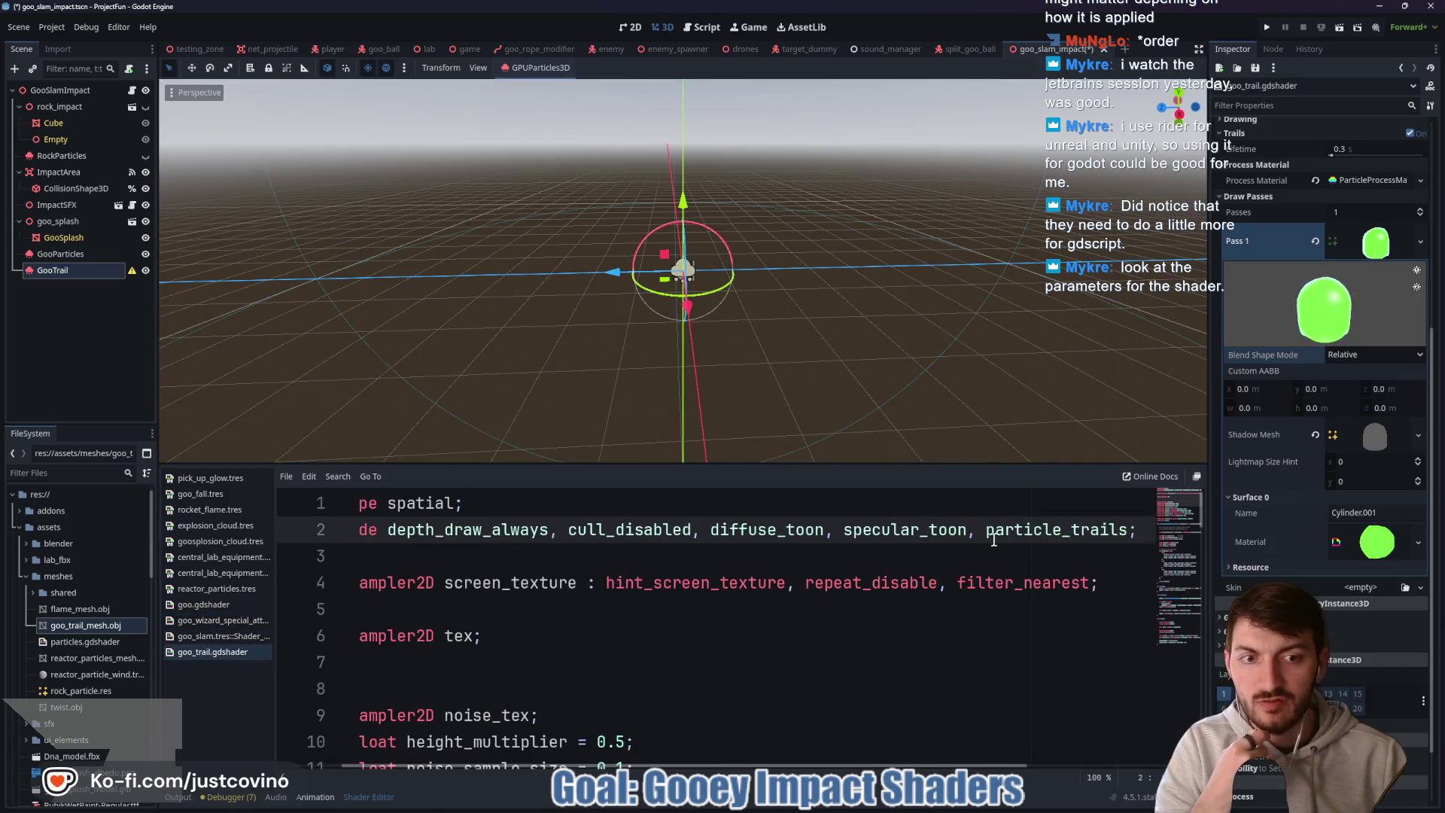
{"action": "key", "text": "ctrl+shift+Left"}
{"action": "mouse_move", "coordinate": [592, 763]}
{"action": "left_mouse_down"}
{"action": "mouse_move", "coordinate": [527, 765]}
{"action": "mouse_move", "coordinate": [761, 765]}
{"action": "left_mouse_up"}
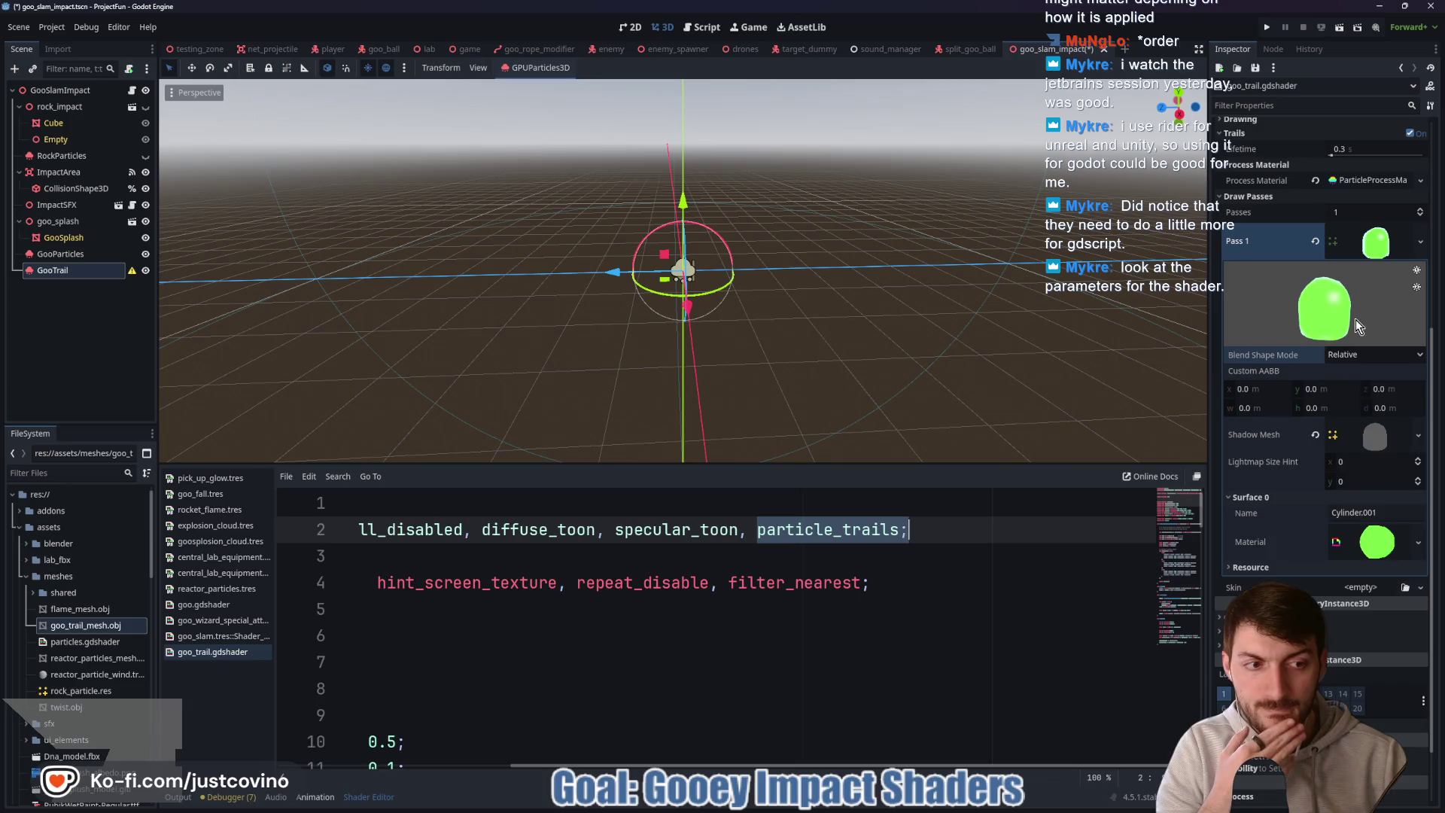
{"action": "left_click", "coordinate": [1355, 588]}
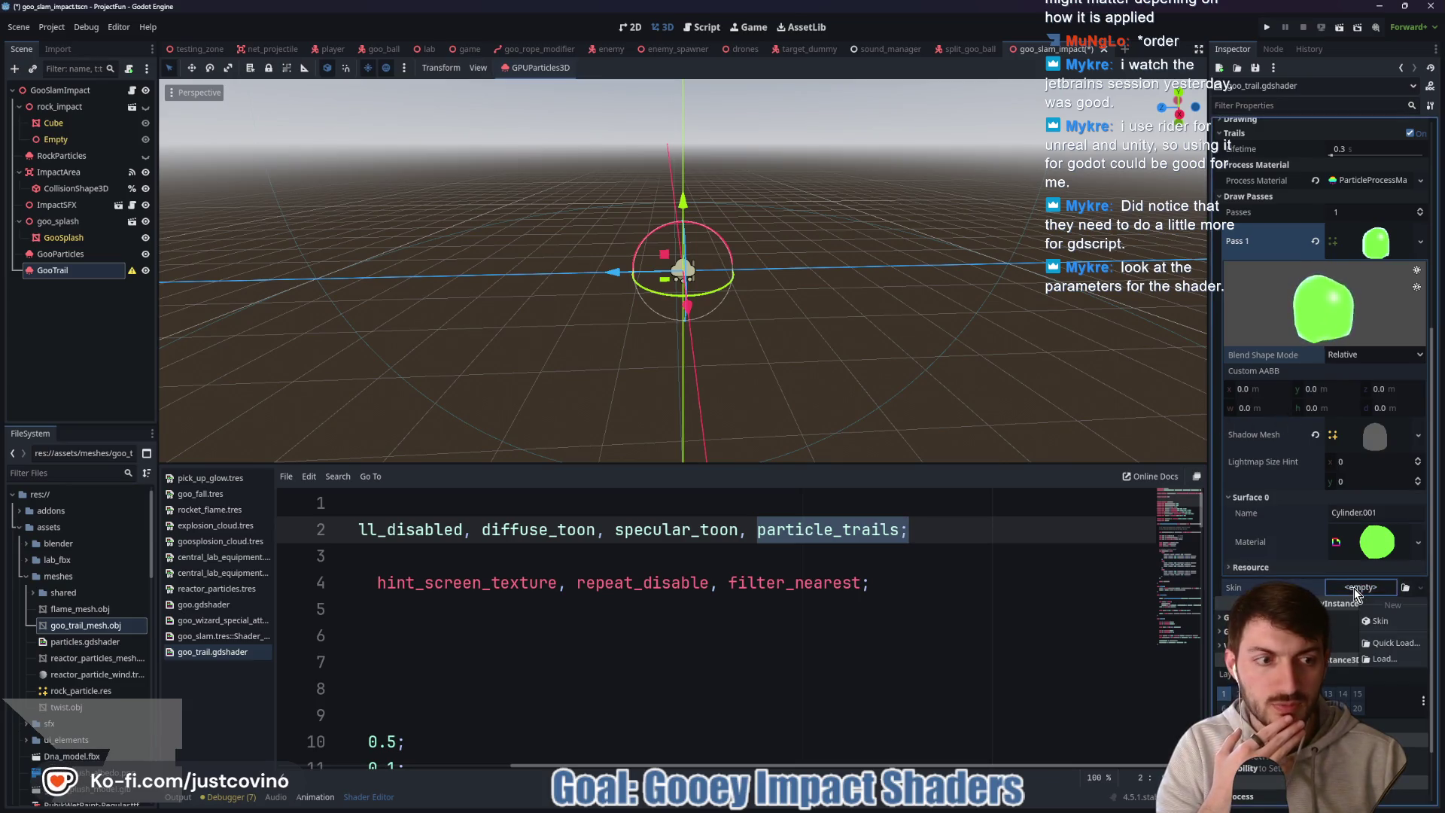
{"action": "left_click", "coordinate": [1364, 604]}
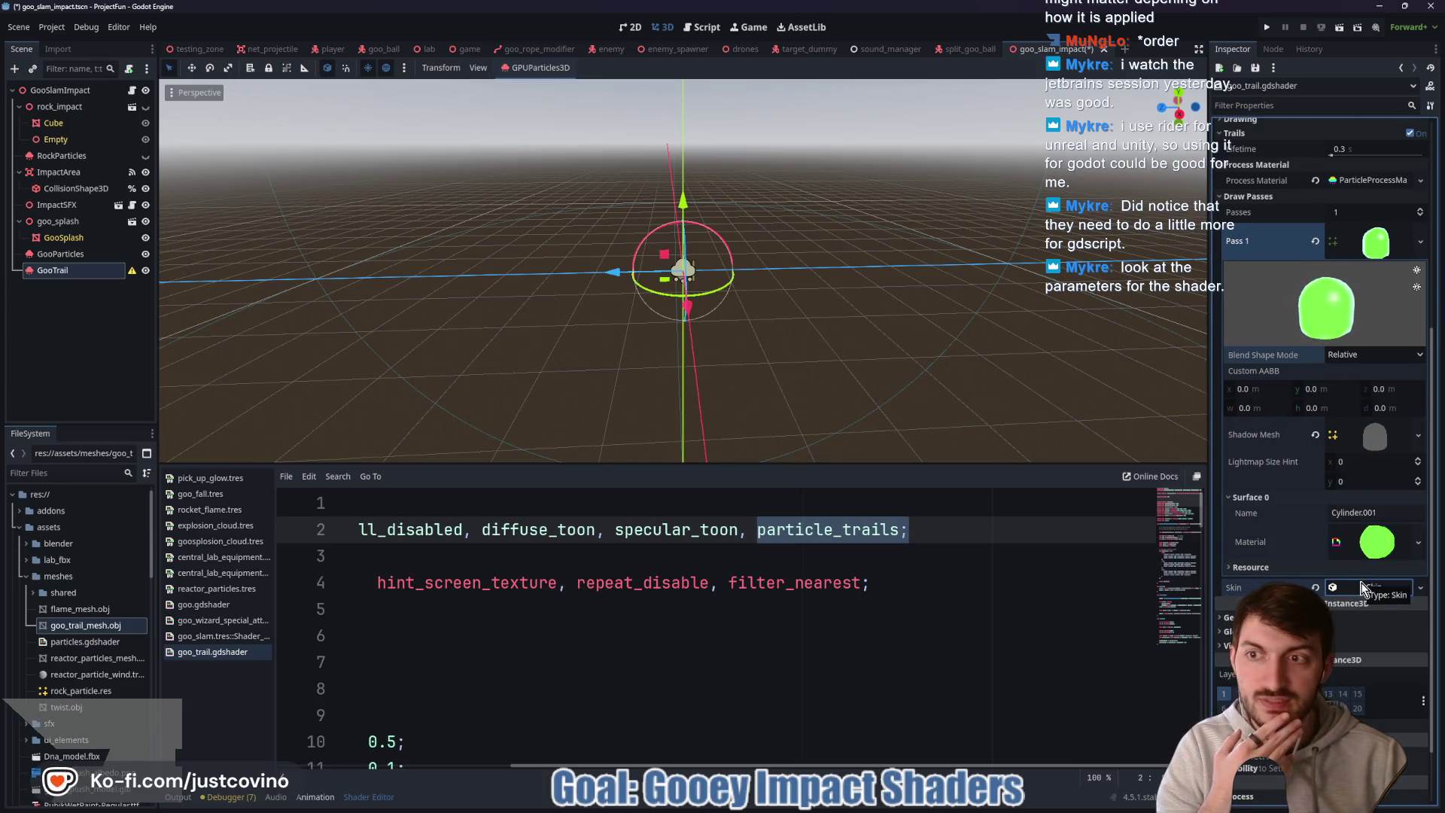
{"action": "left_click", "coordinate": [1364, 588]}
{"action": "left_click", "coordinate": [1357, 607]}
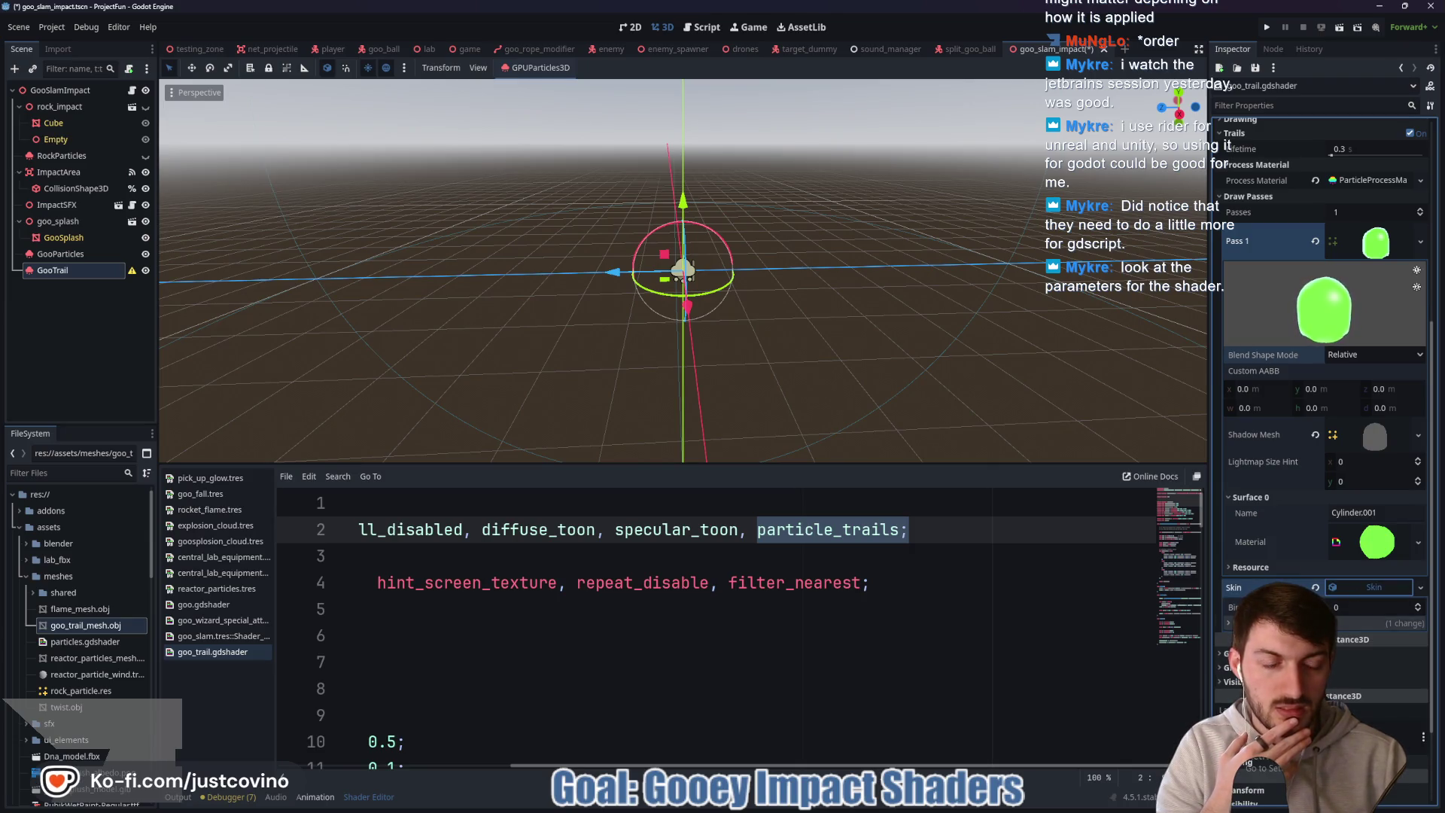
{"action": "type", "text": "2"}
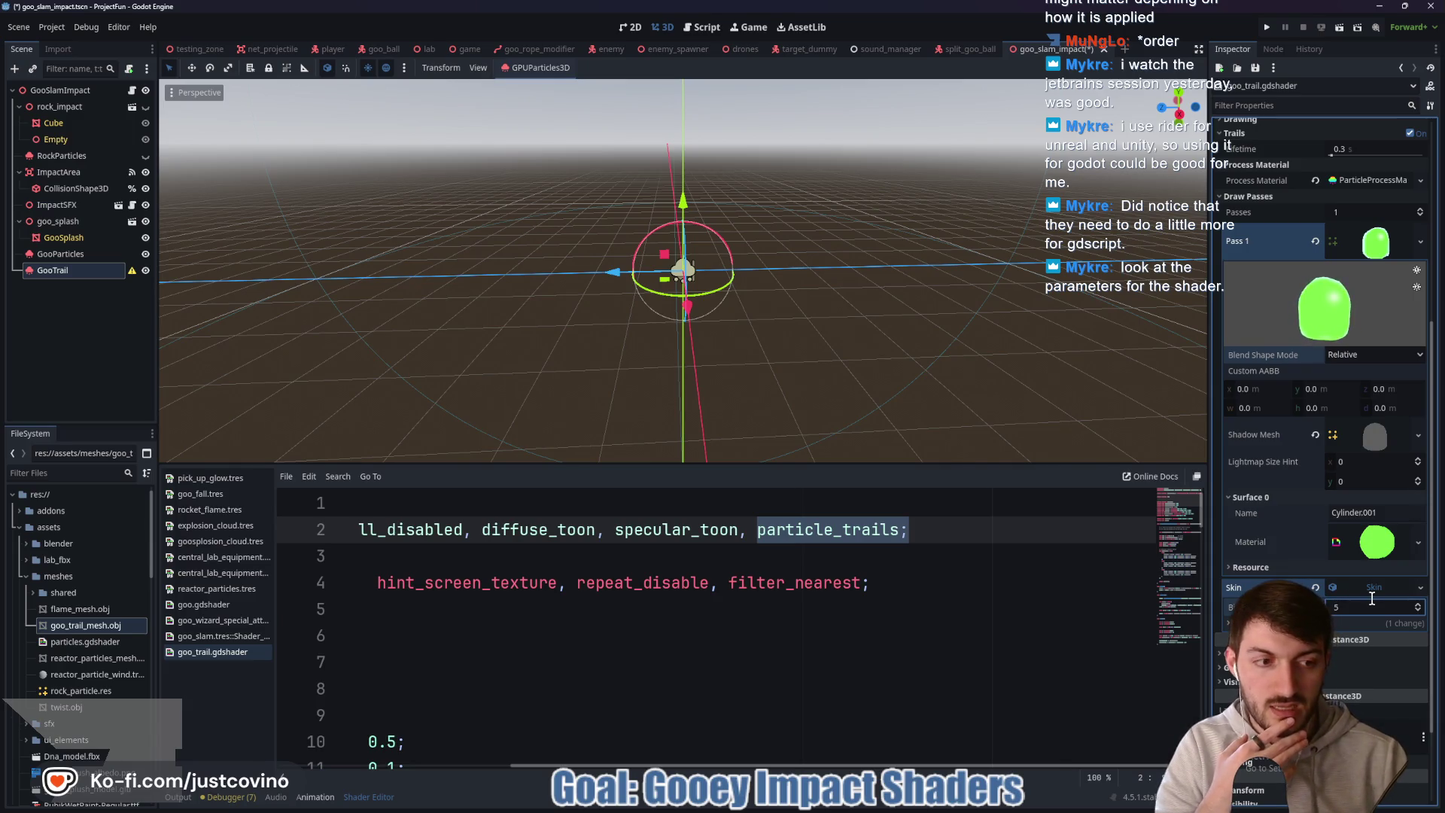
{"action": "key", "text": "Return"}
{"action": "key", "text": "ctrl+s"}
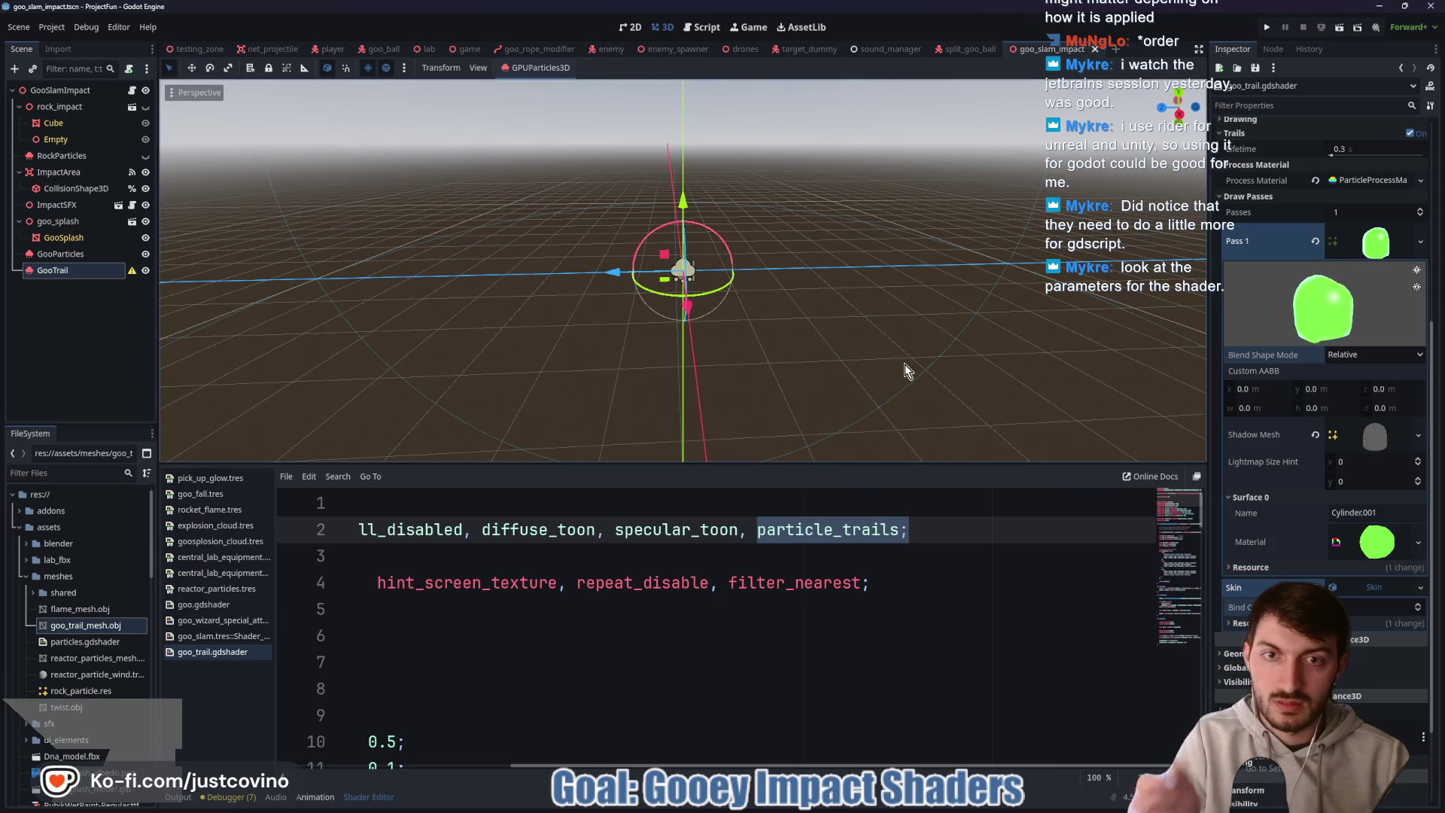
{"action": "scroll", "coordinate": [815, 318], "scroll_direction": "down", "scroll_amount": 1}
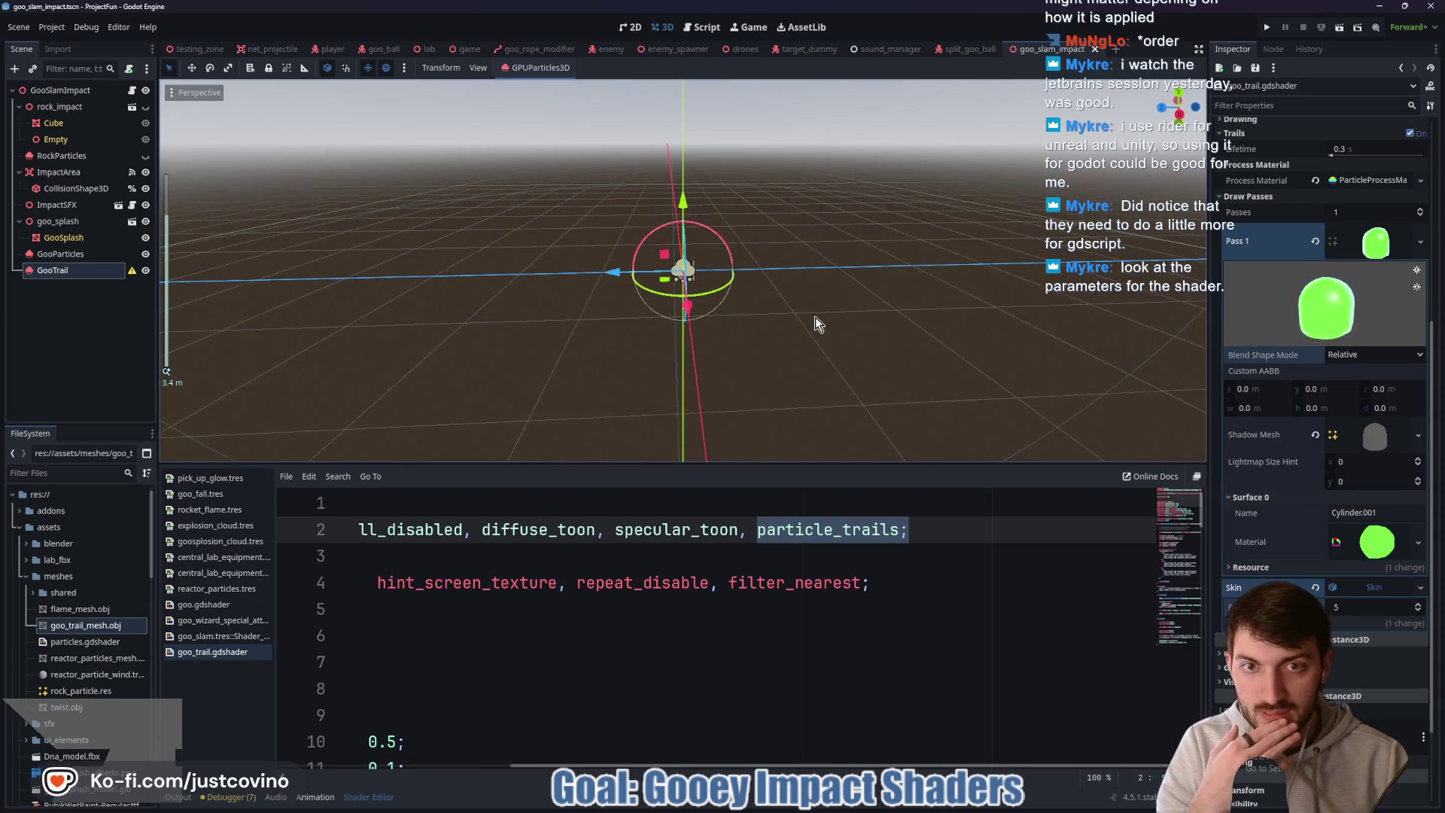
{"action": "left_click", "coordinate": [1338, 590]}
{"action": "right_click", "coordinate": [1339, 590]}
{"action": "left_click", "coordinate": [1363, 640]}
{"action": "left_click", "coordinate": [1365, 591]}
{"action": "left_click", "coordinate": [1385, 636]}
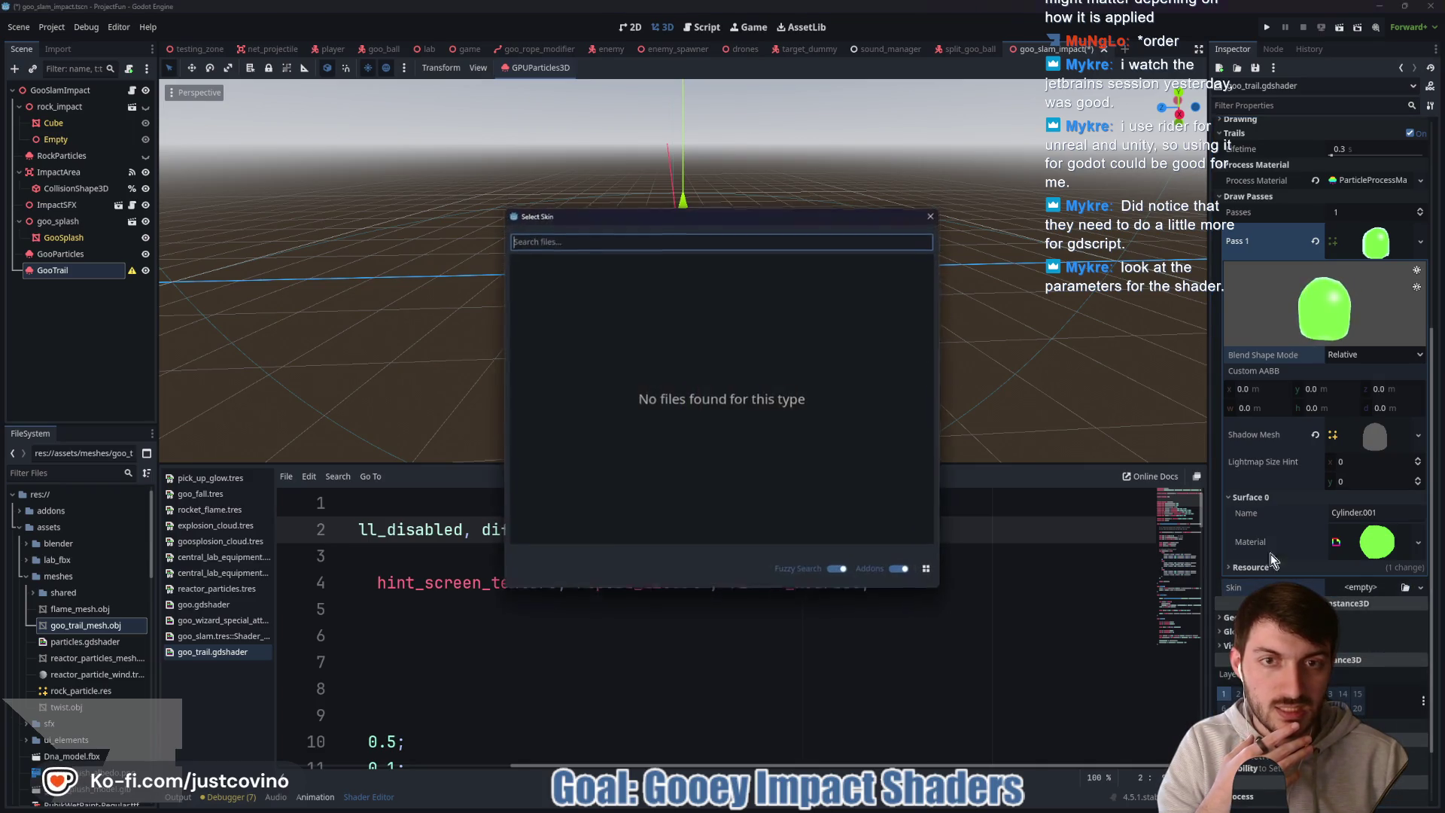
{"action": "left_click", "coordinate": [937, 208]}
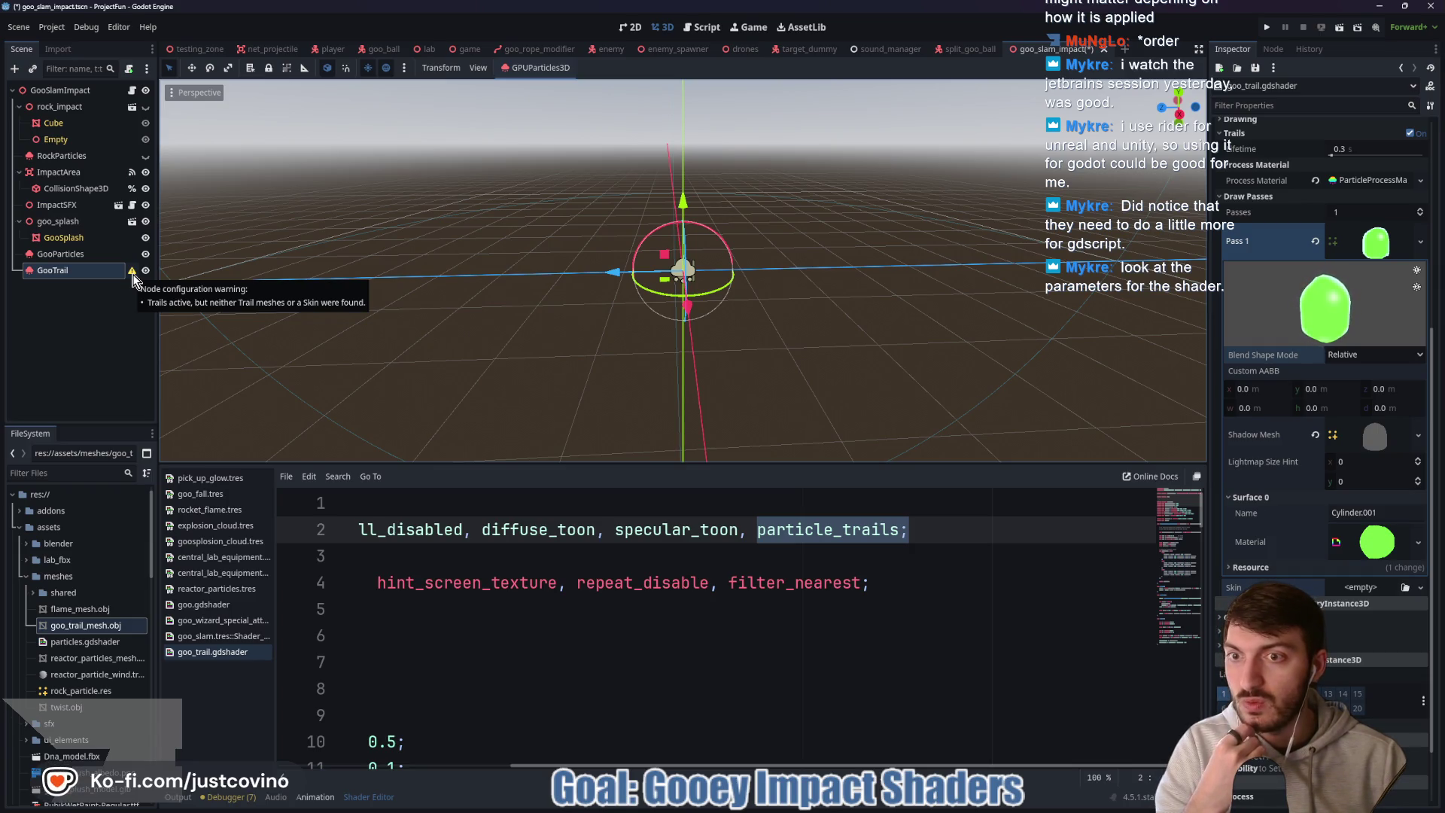
{"action": "mouse_move", "coordinate": [693, 808]}
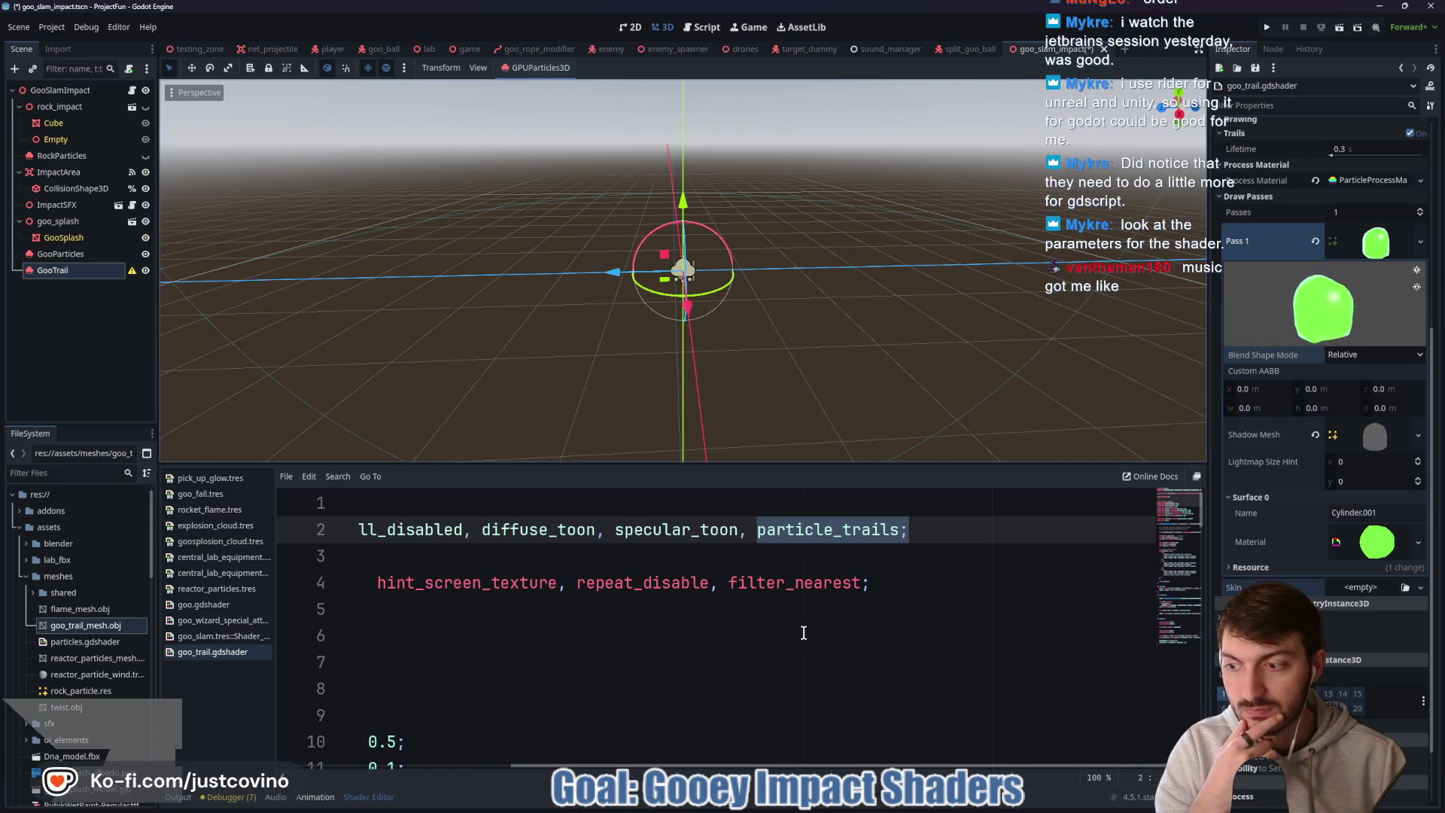
{"action": "mouse_move", "coordinate": [773, 804]}
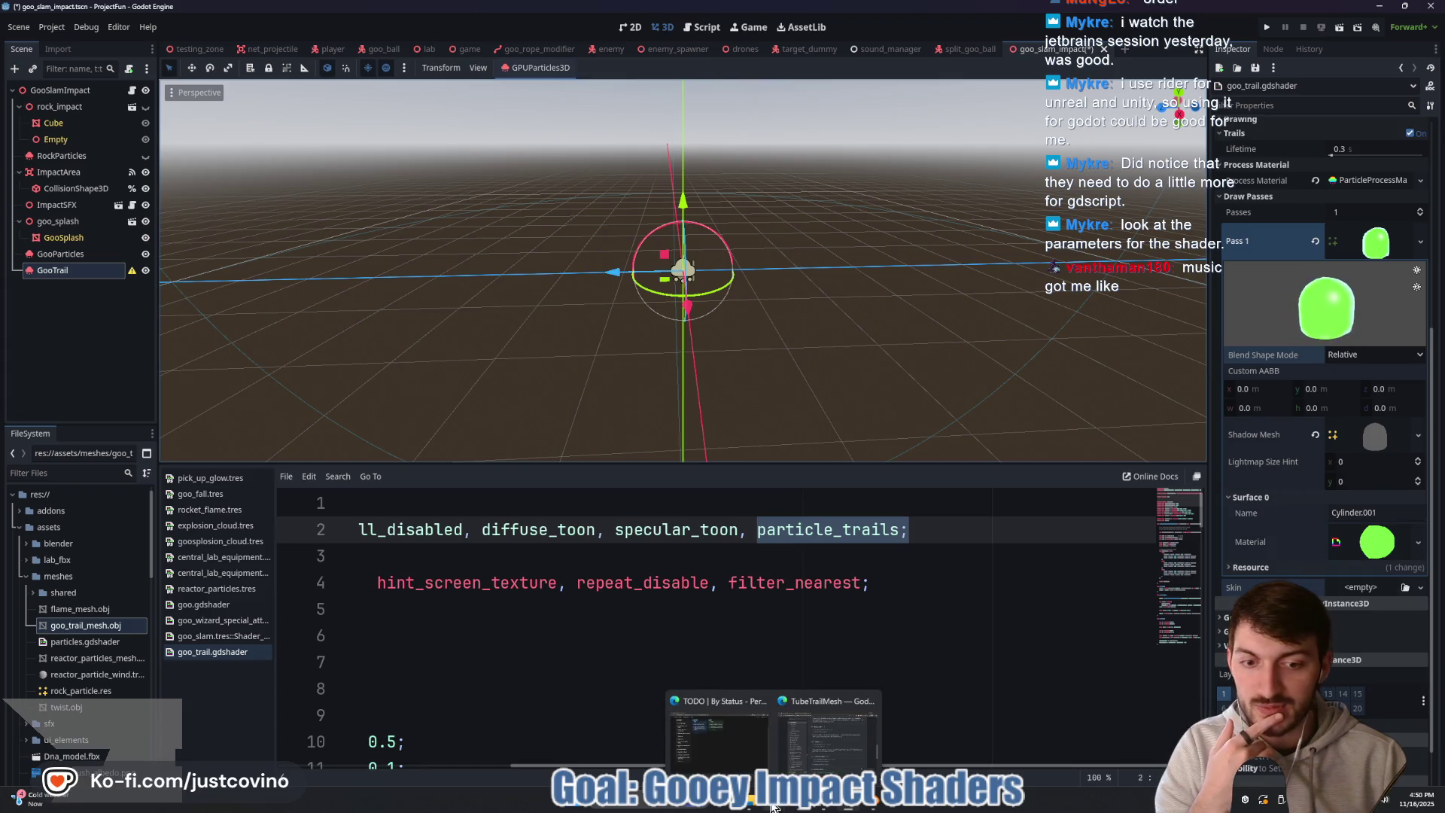
- Search the web for 'Blender how to make a trail mesh for Godot'
{"action": "left_click", "coordinate": [828, 729]}
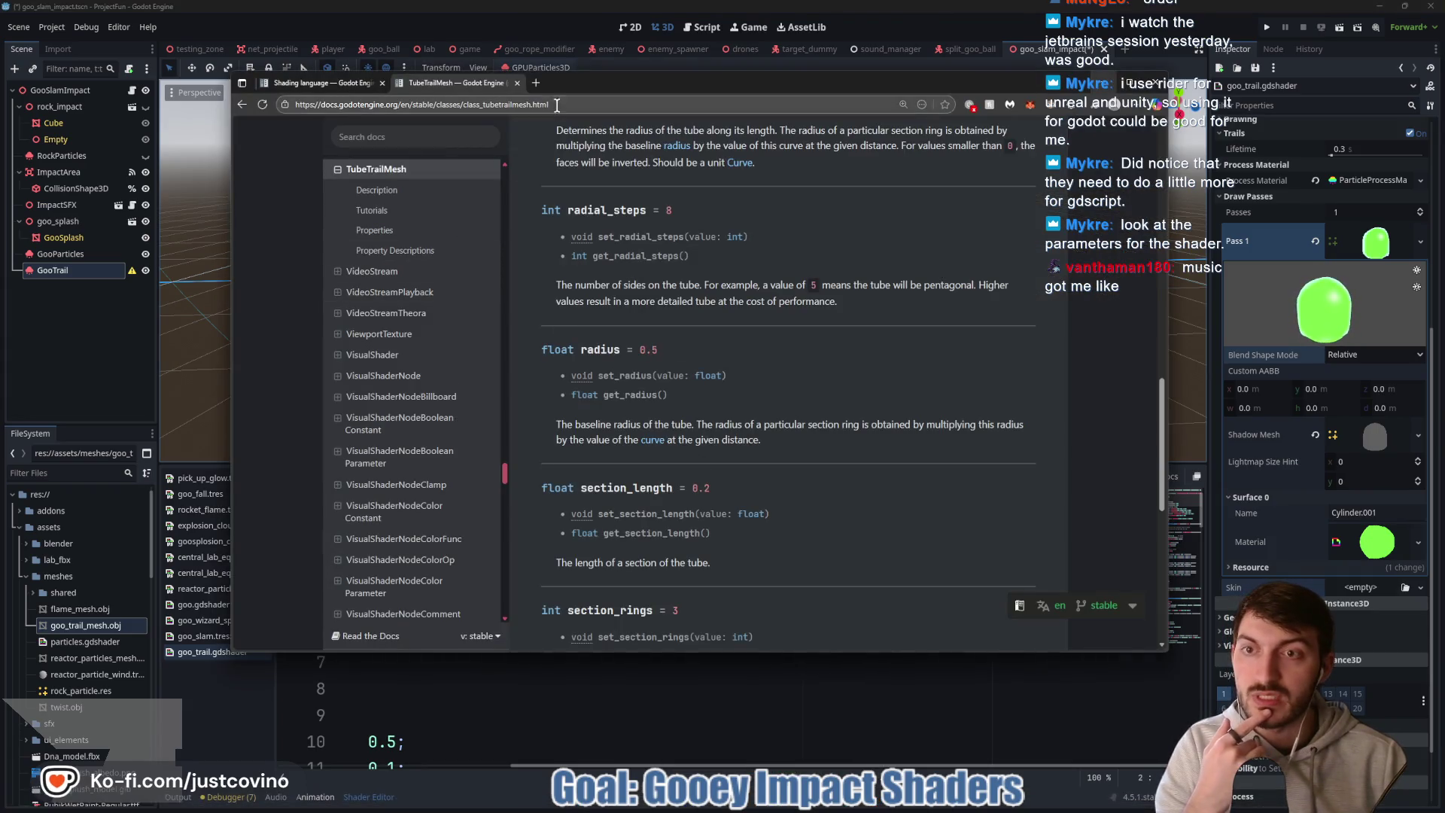
{"action": "left_click", "coordinate": [359, 84]}
{"action": "left_click", "coordinate": [381, 111]}
{"action": "type", "text": "Ble"}
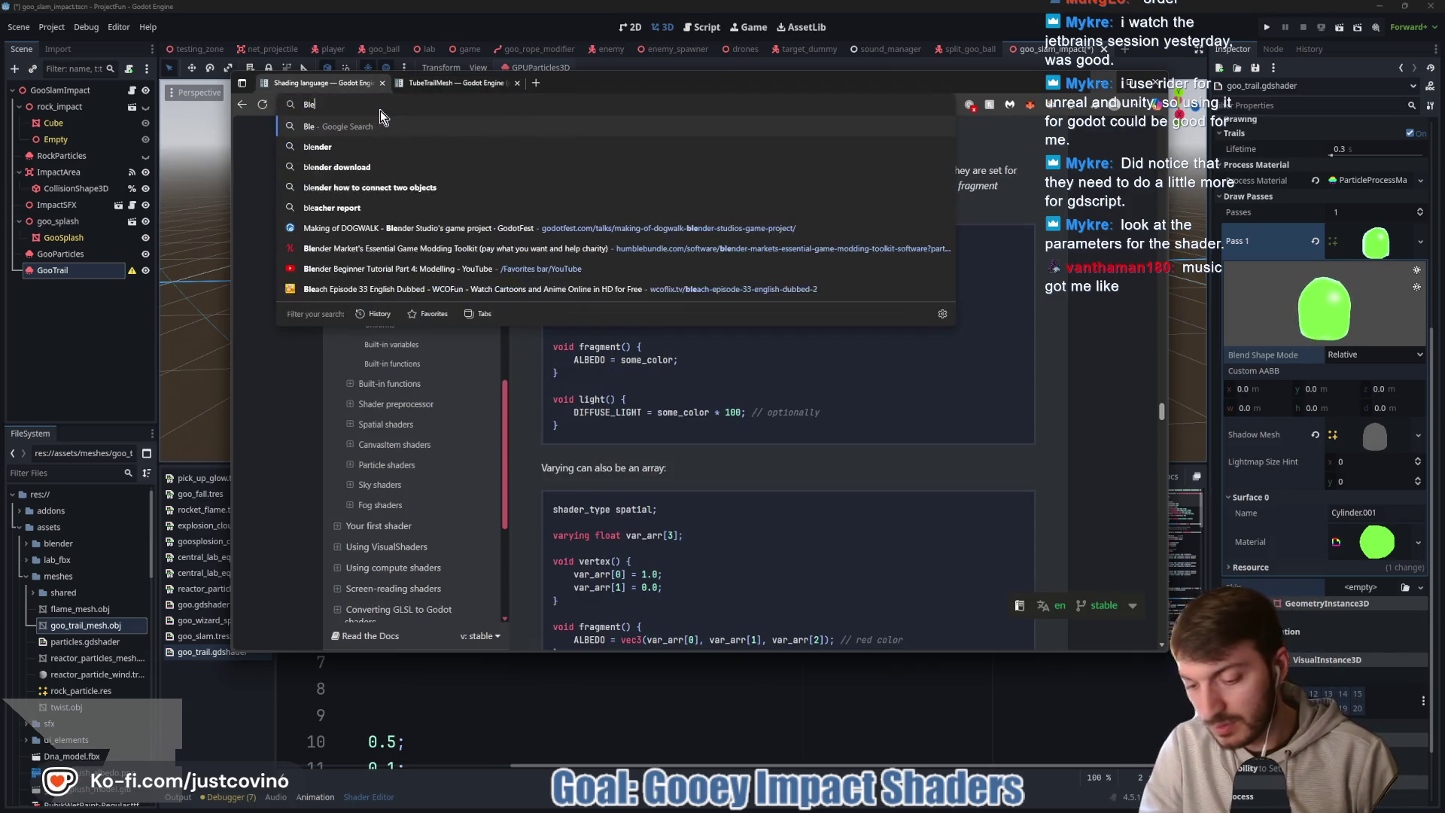
{"action": "type", "text": "nder how to make a tra"}
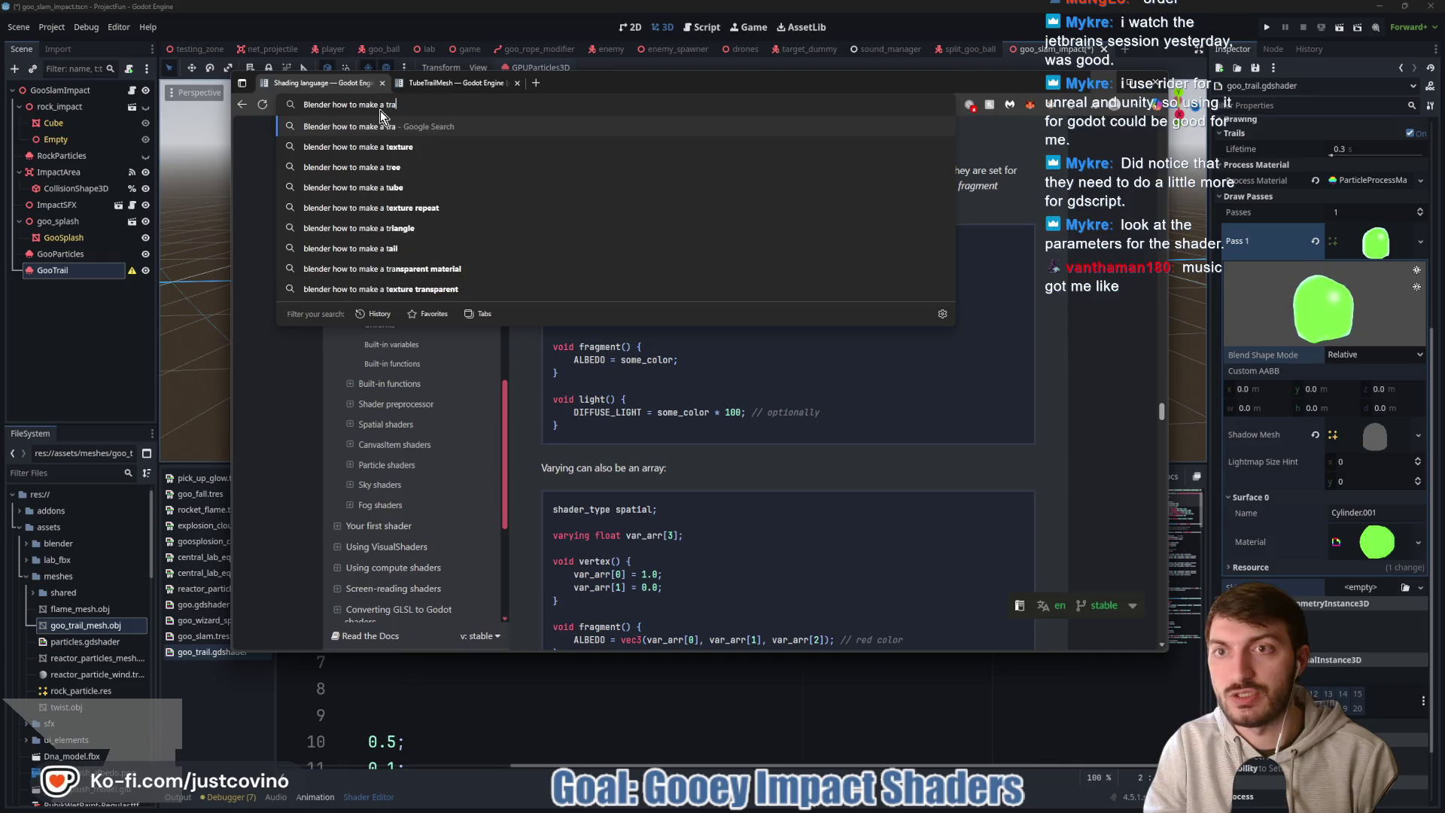
{"action": "type", "text": "il mesh for Godot"}
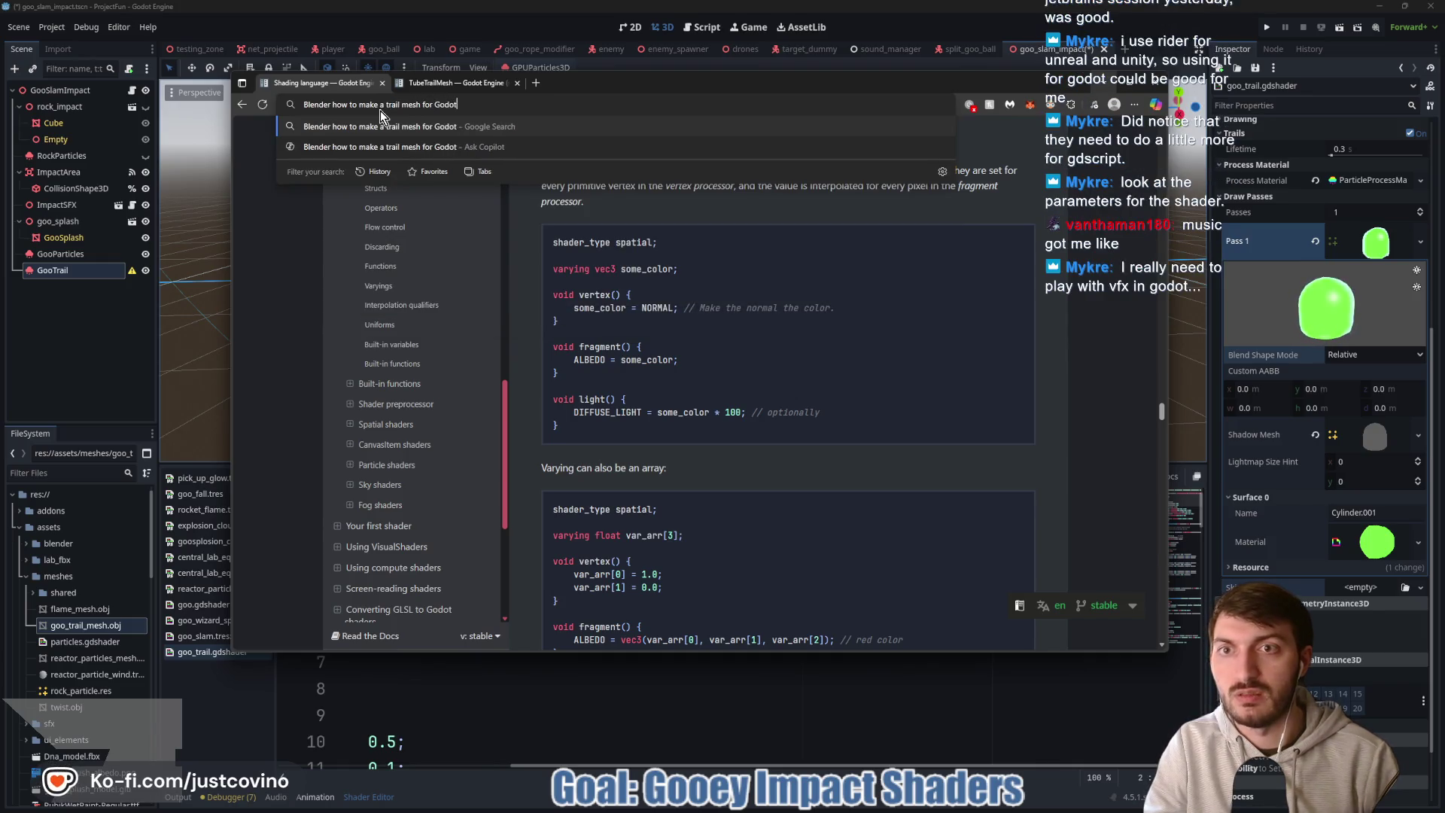
{"action": "key", "text": "Return"}
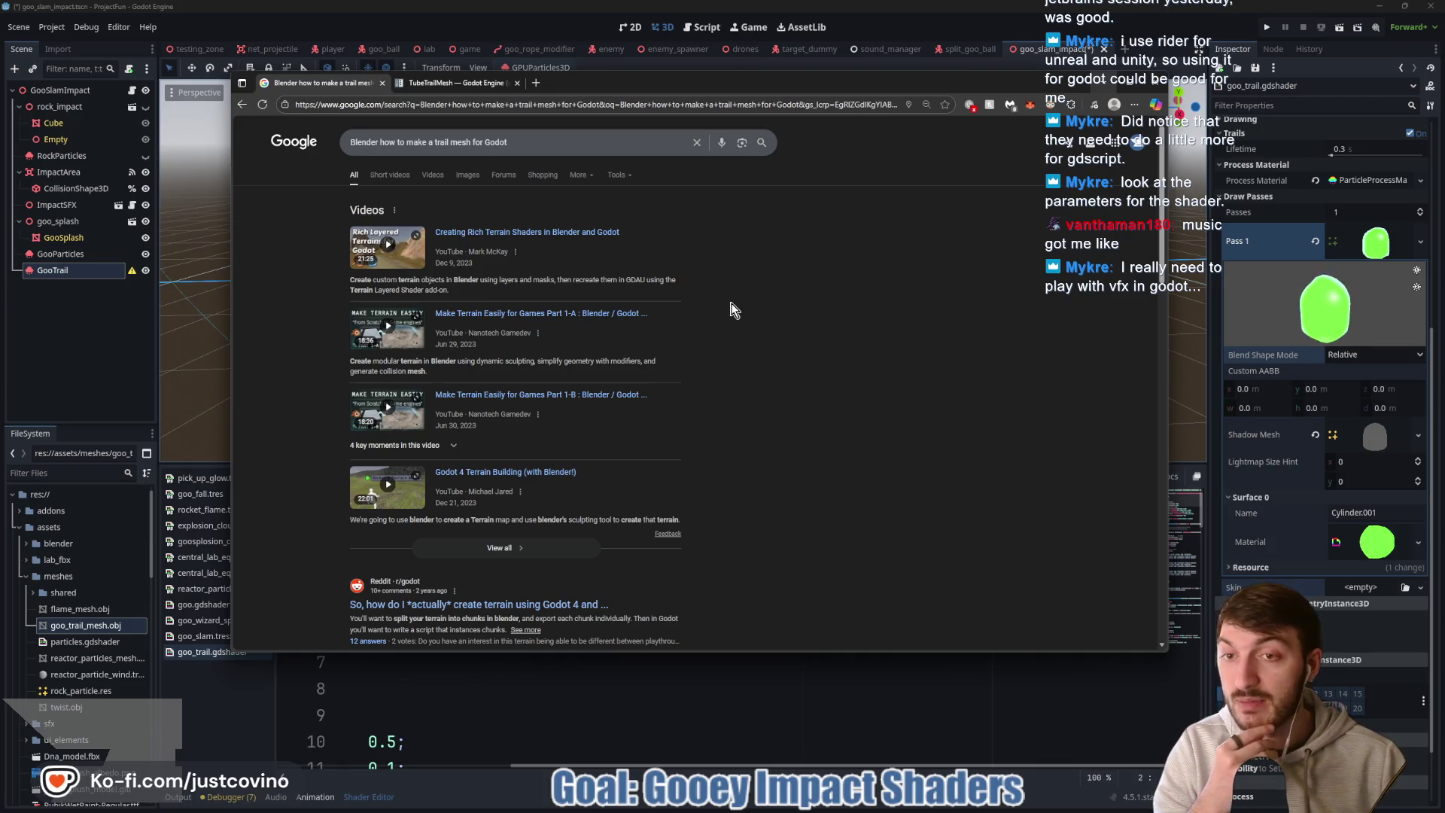
- Read the Godot Docs 3D Particle trails page, then return to Godot
{"action": "scroll", "coordinate": [734, 309], "scroll_direction": "down", "scroll_amount": 3}
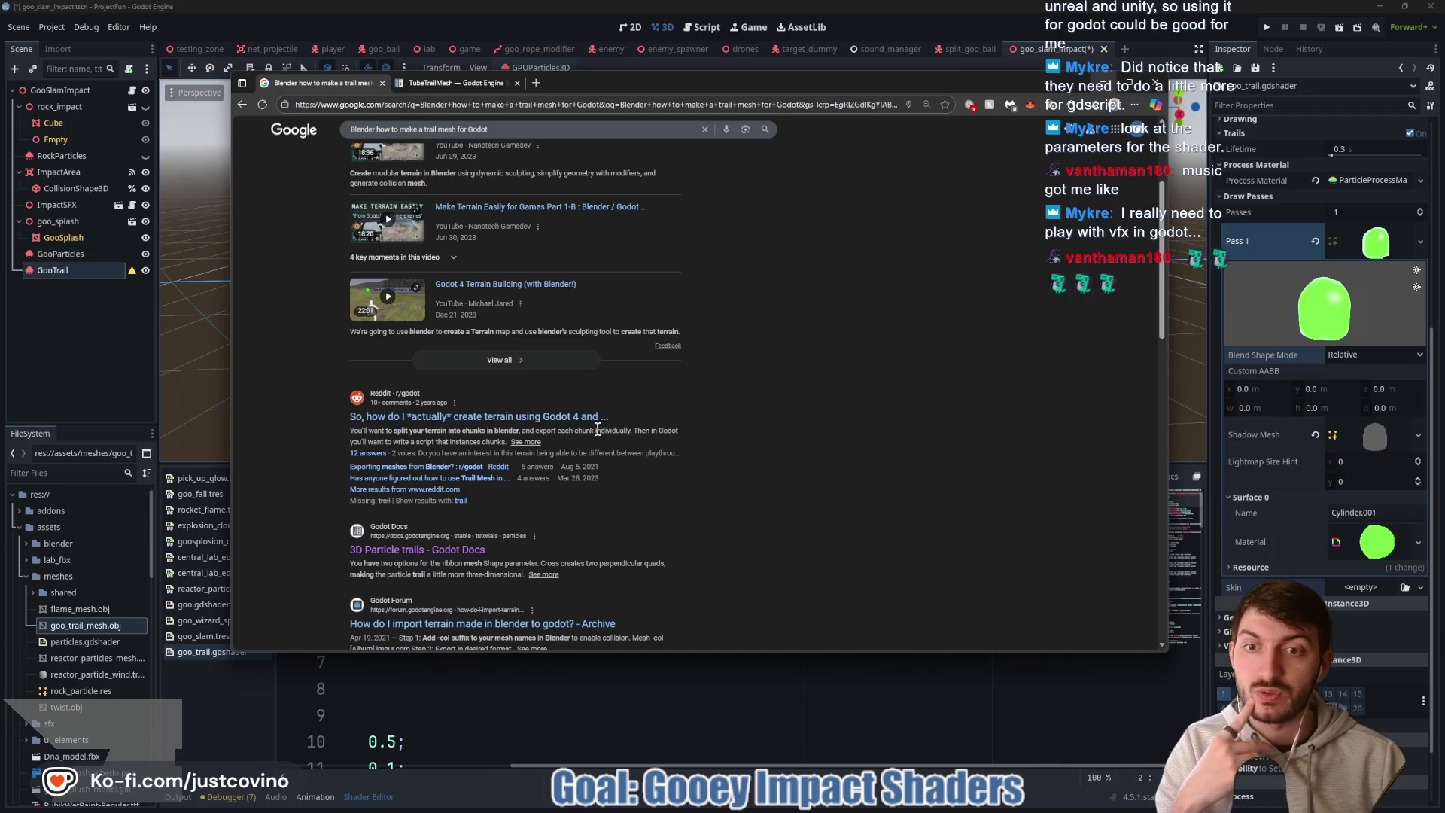
{"action": "scroll", "coordinate": [557, 425], "scroll_direction": "down", "scroll_amount": 2}
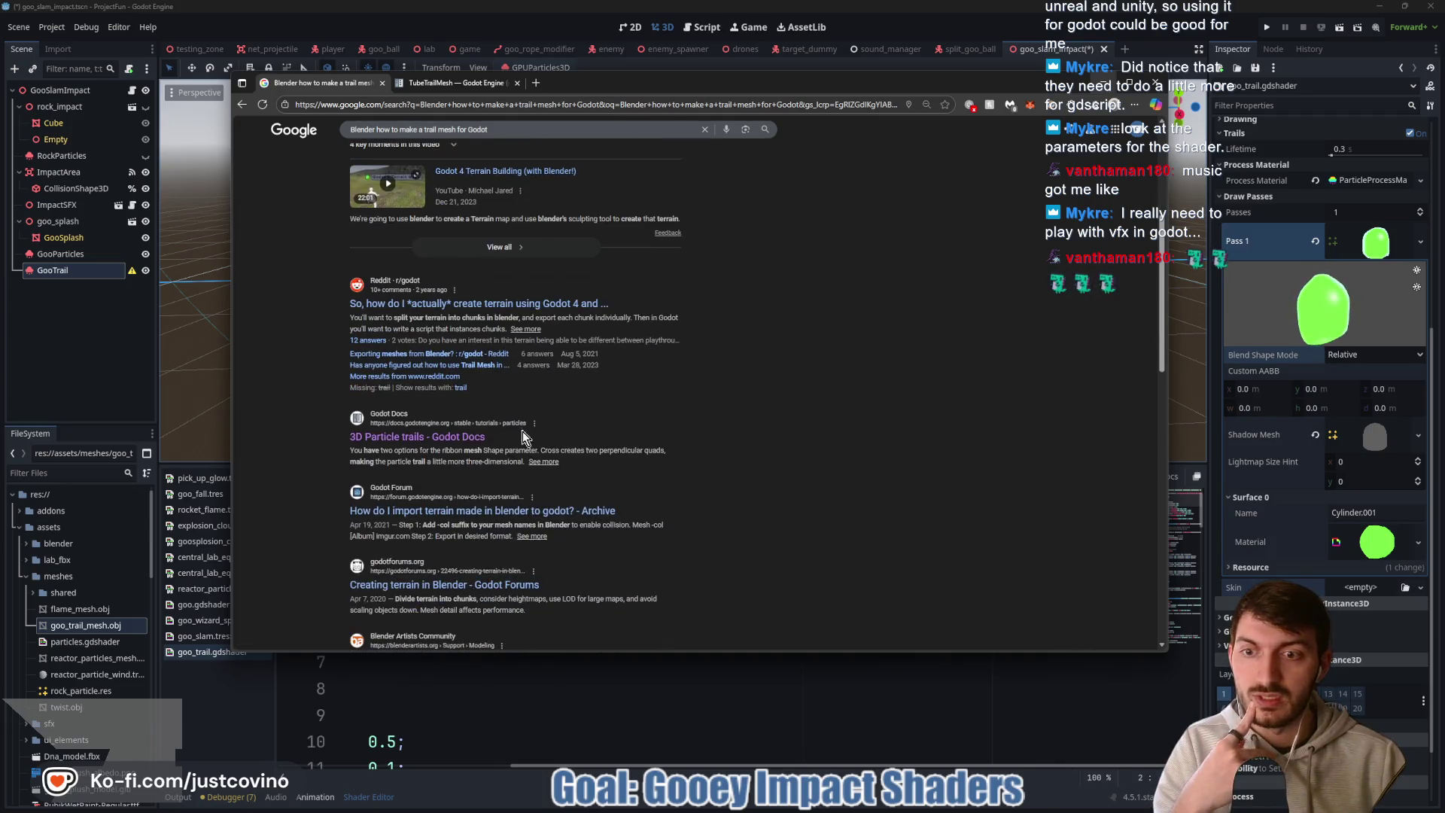
{"action": "left_click", "coordinate": [447, 438]}
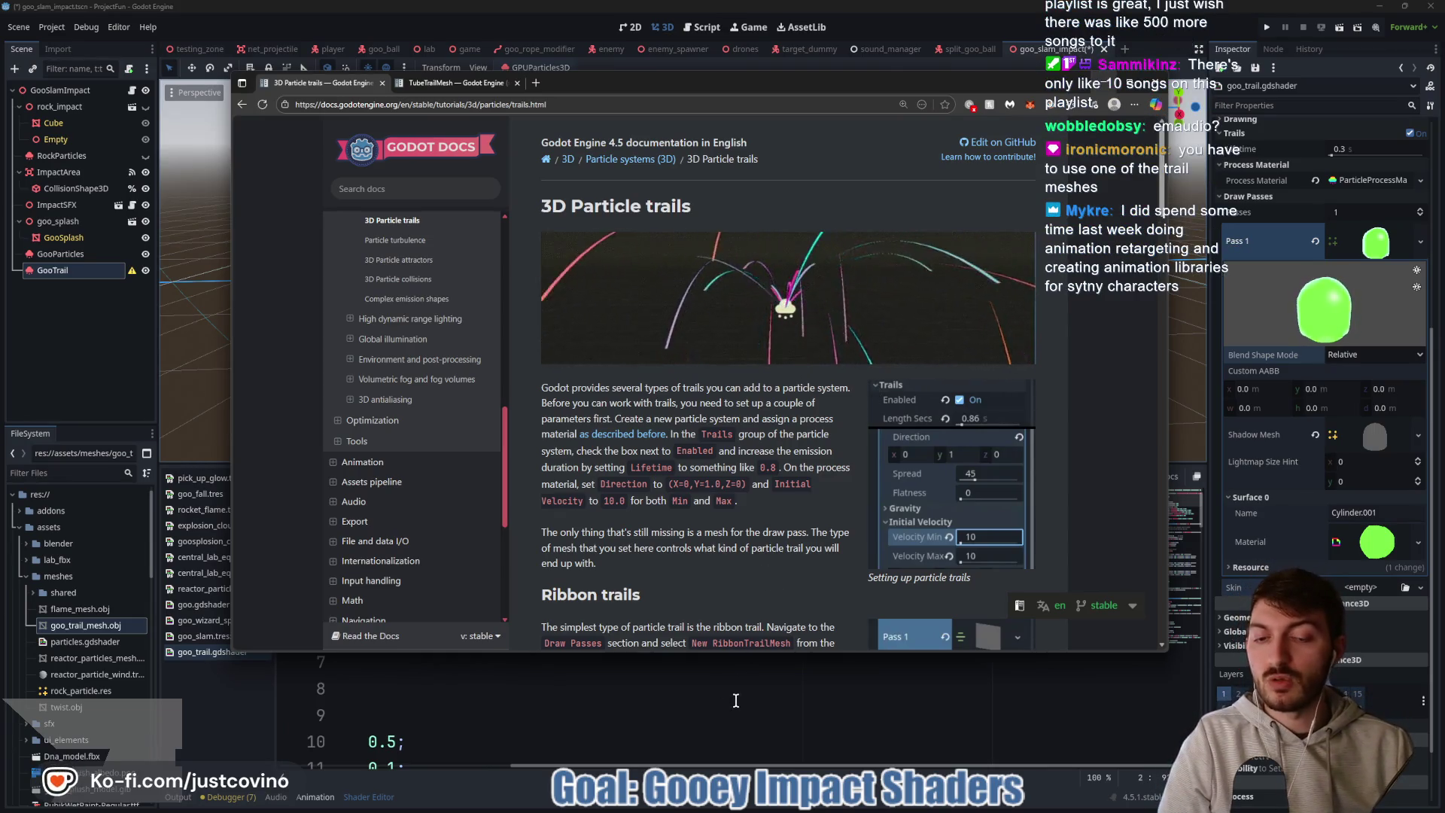
{"action": "left_click", "coordinate": [757, 681]}
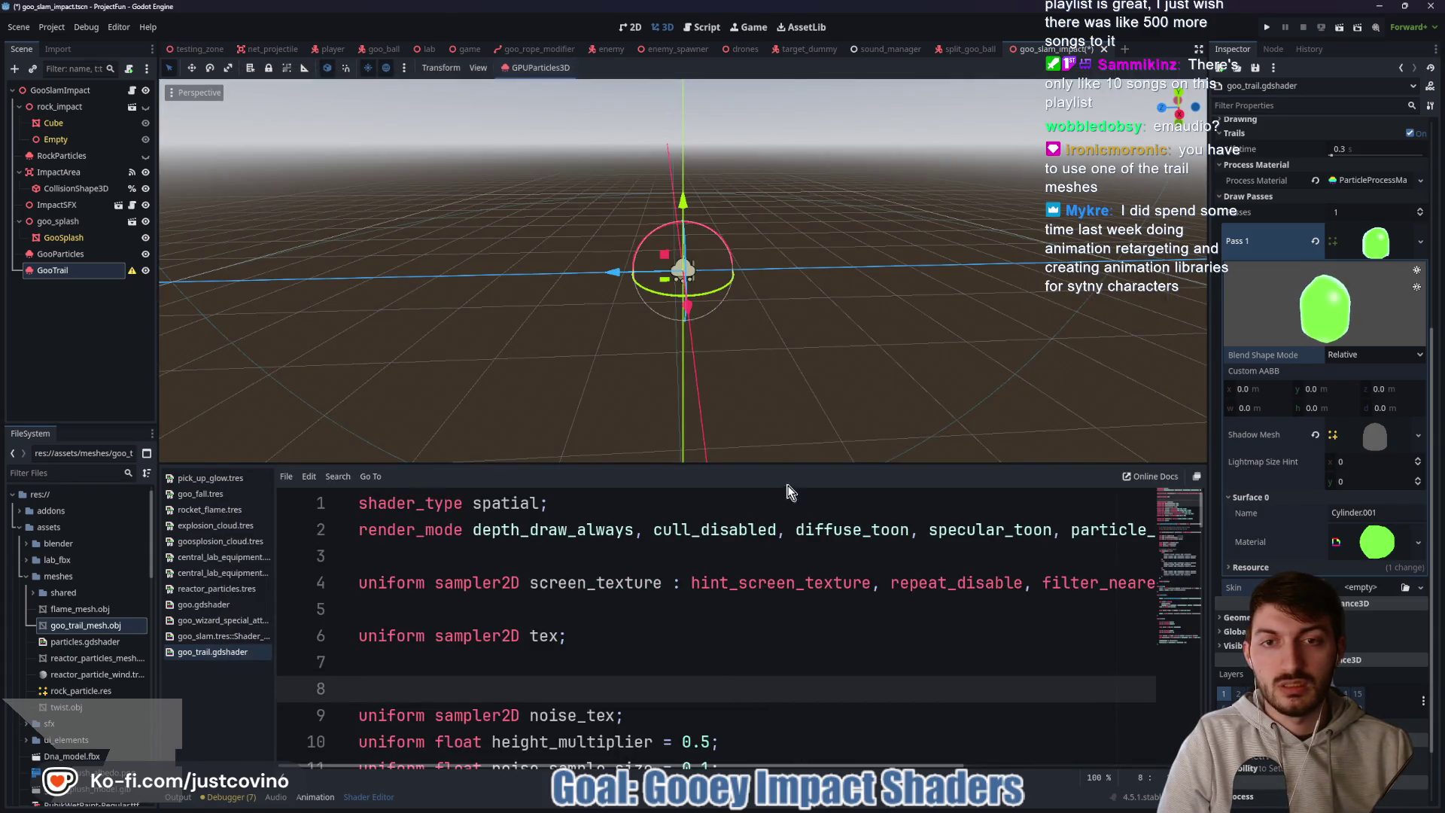
- Search Blender's operators for 'trail mesh', find no results, and dismiss the search
{"action": "key", "text": "alt+Tab"}
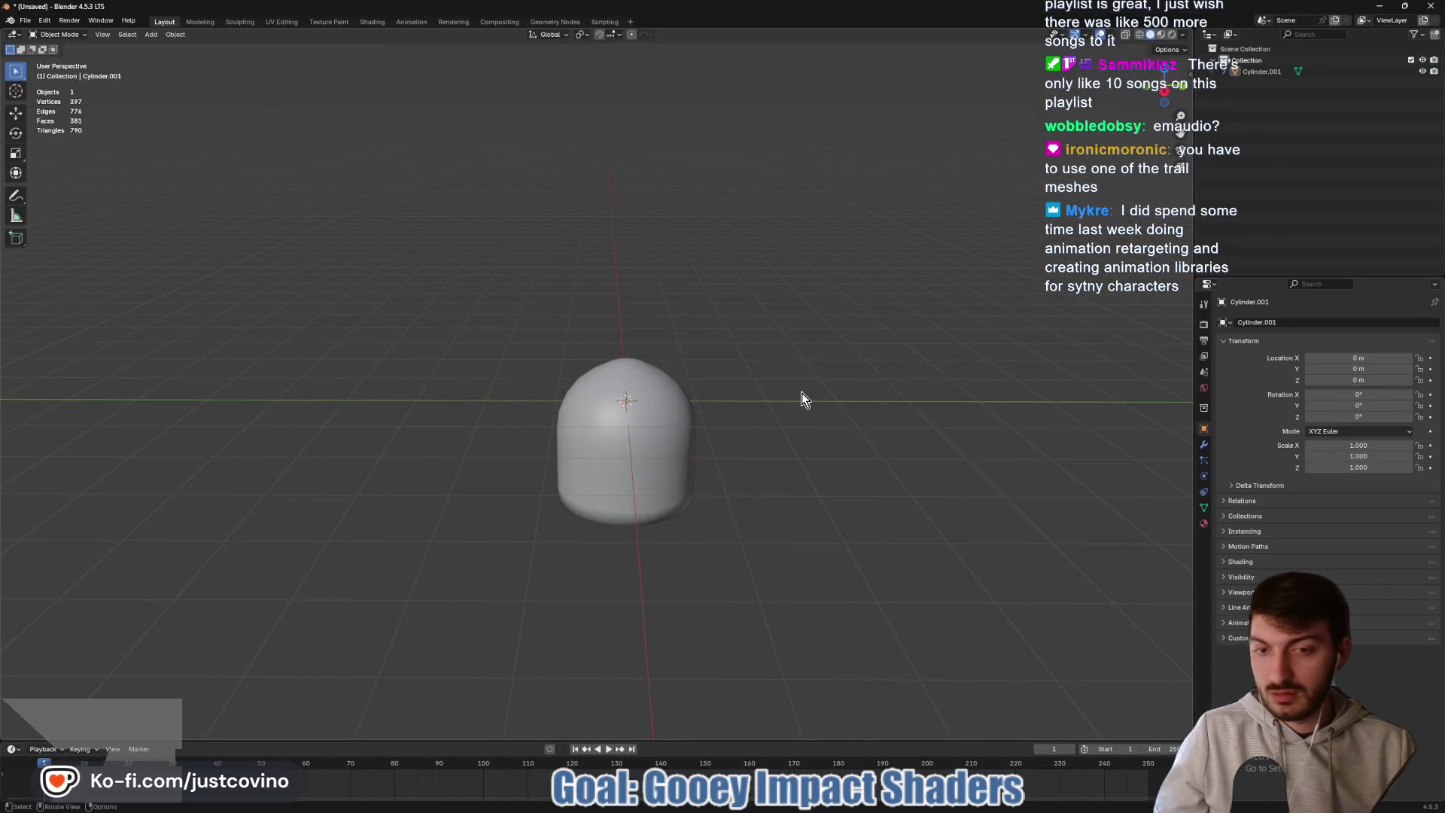
{"action": "key", "text": "F3"}
{"action": "type", "text": "trail"}
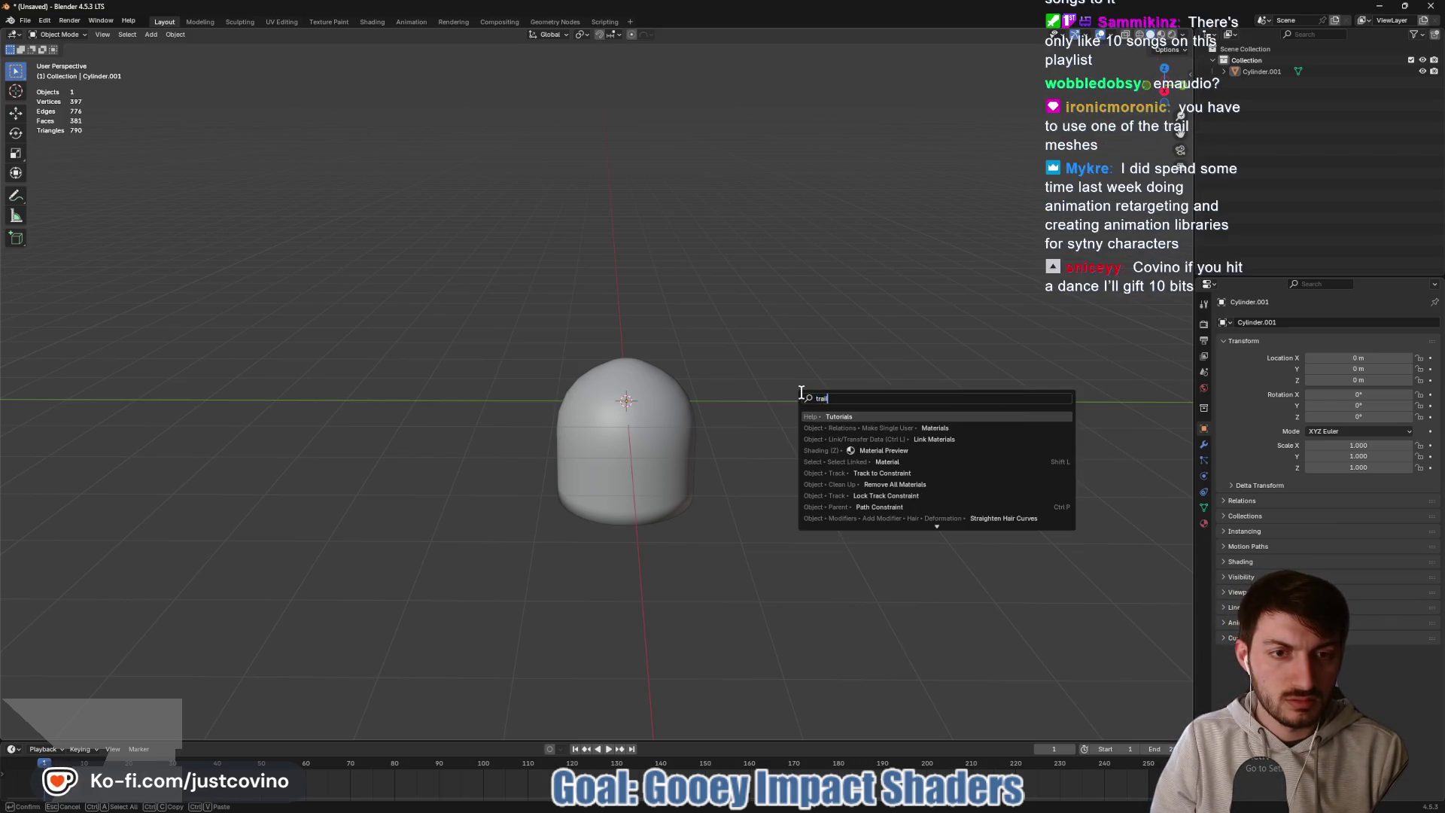
{"action": "type", "text": " mesh"}
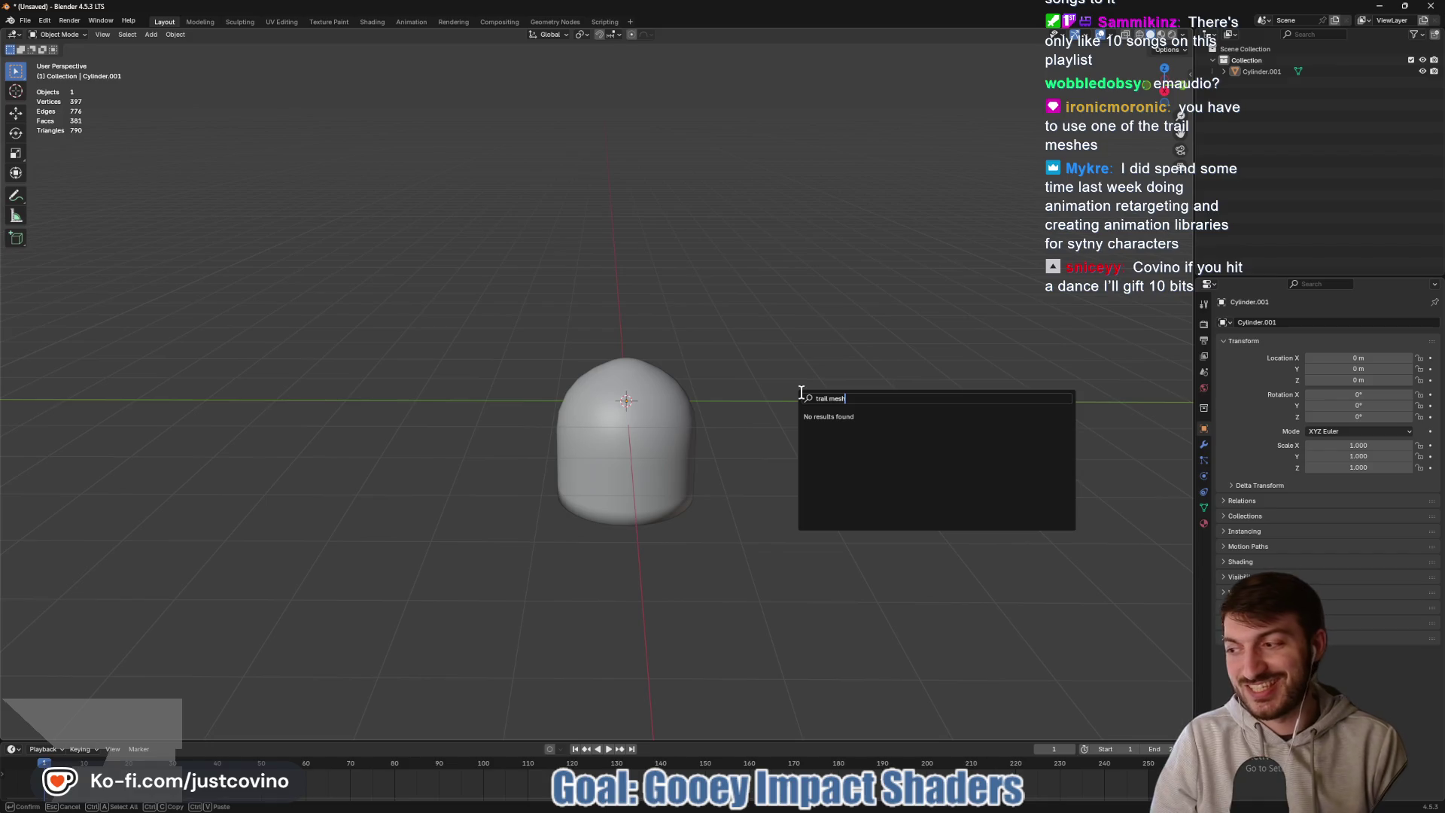
{"action": "key", "text": "Escape"}
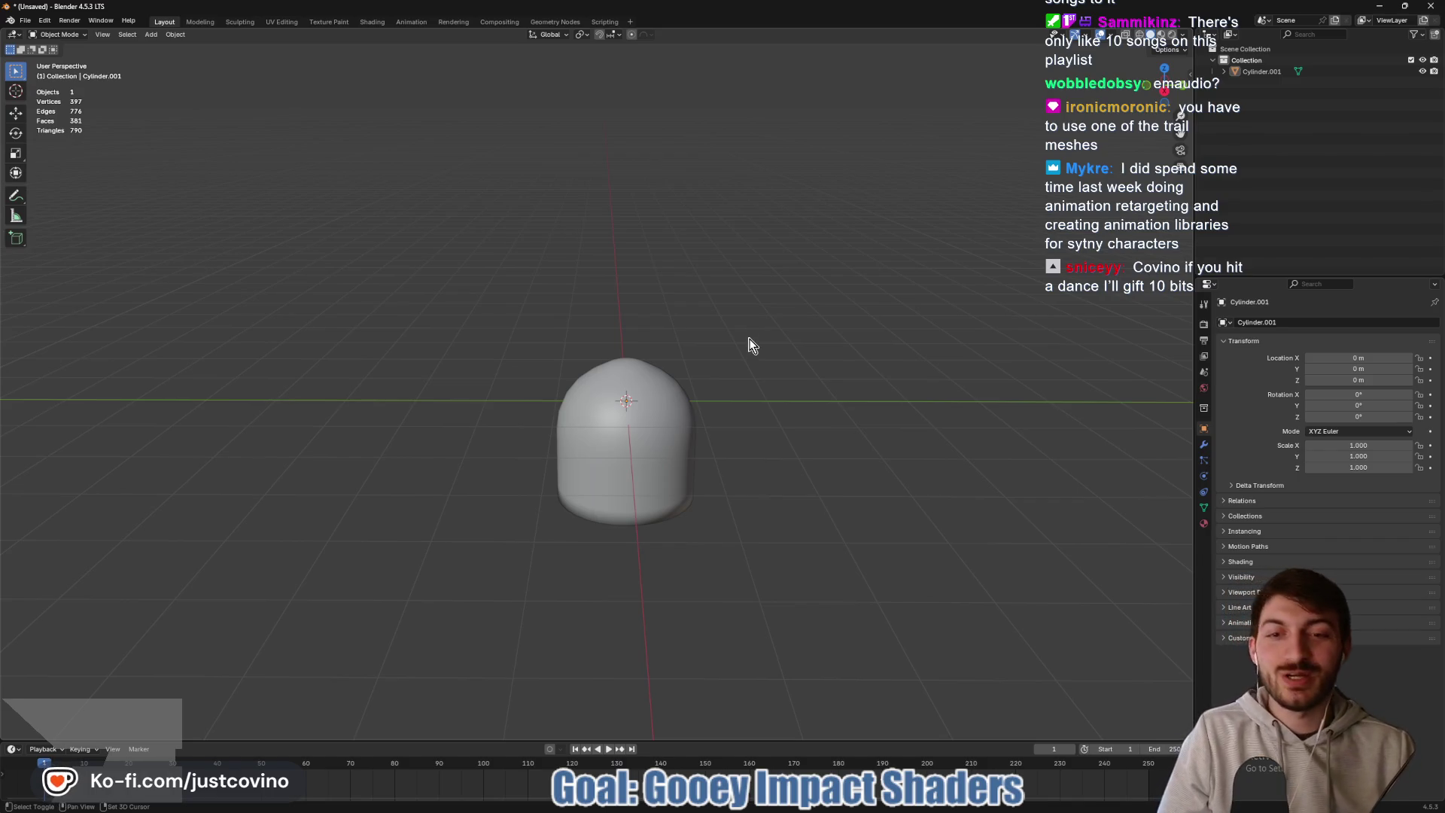
{"action": "key", "text": "shift+a"}
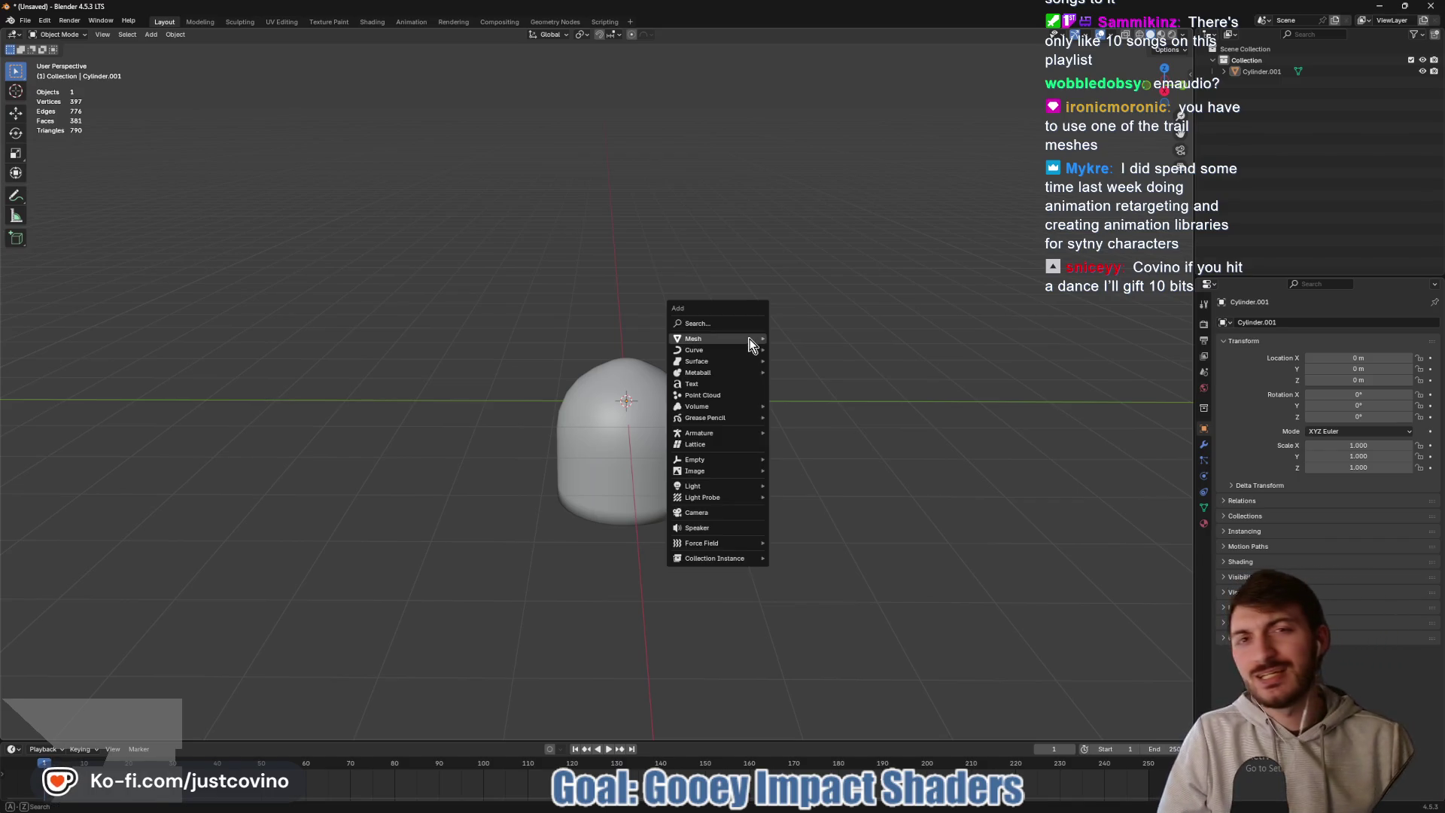
{"action": "mouse_move", "coordinate": [751, 345]}
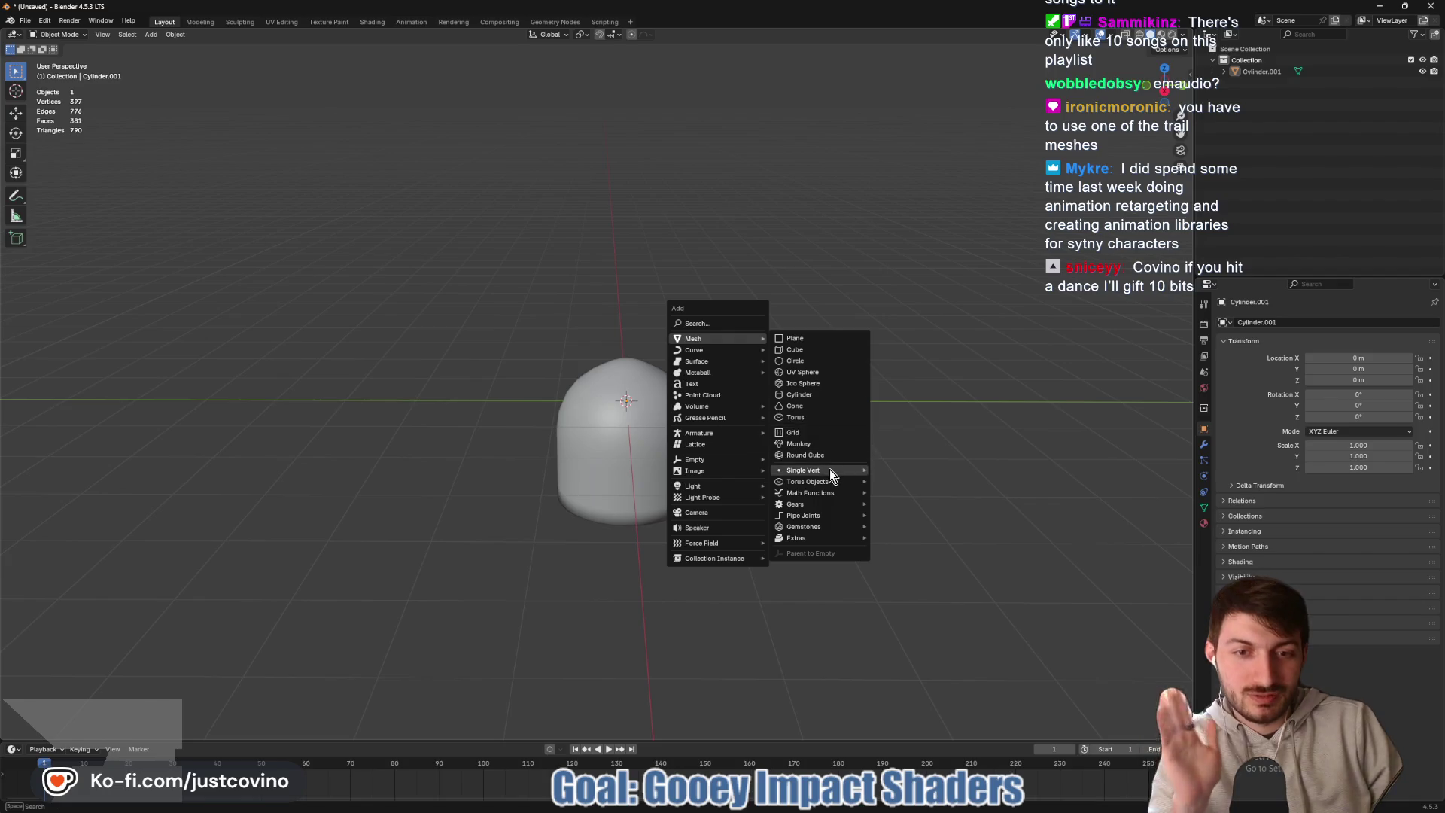
{"action": "mouse_move", "coordinate": [830, 471]}
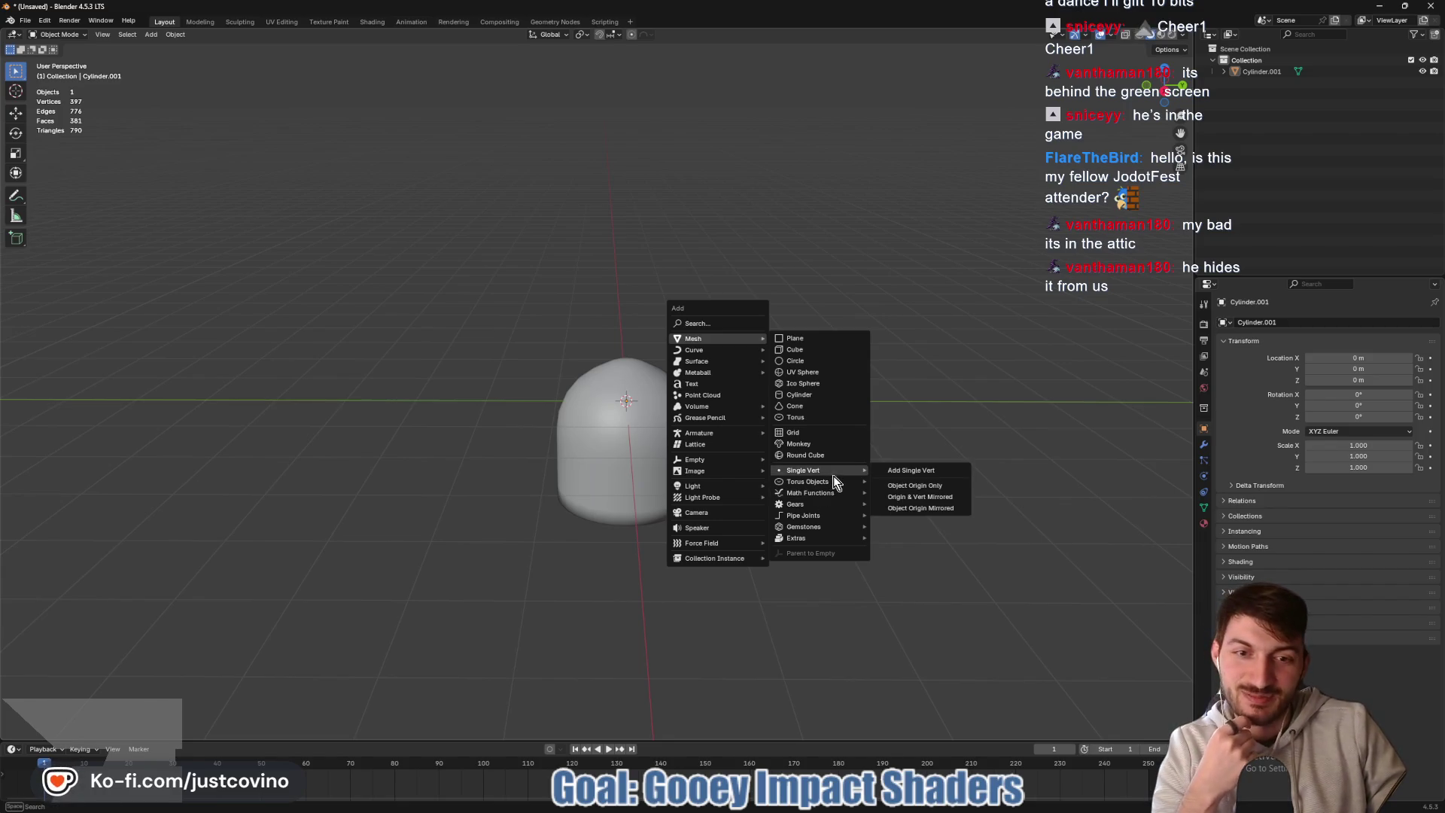
{"action": "mouse_move", "coordinate": [728, 425]}
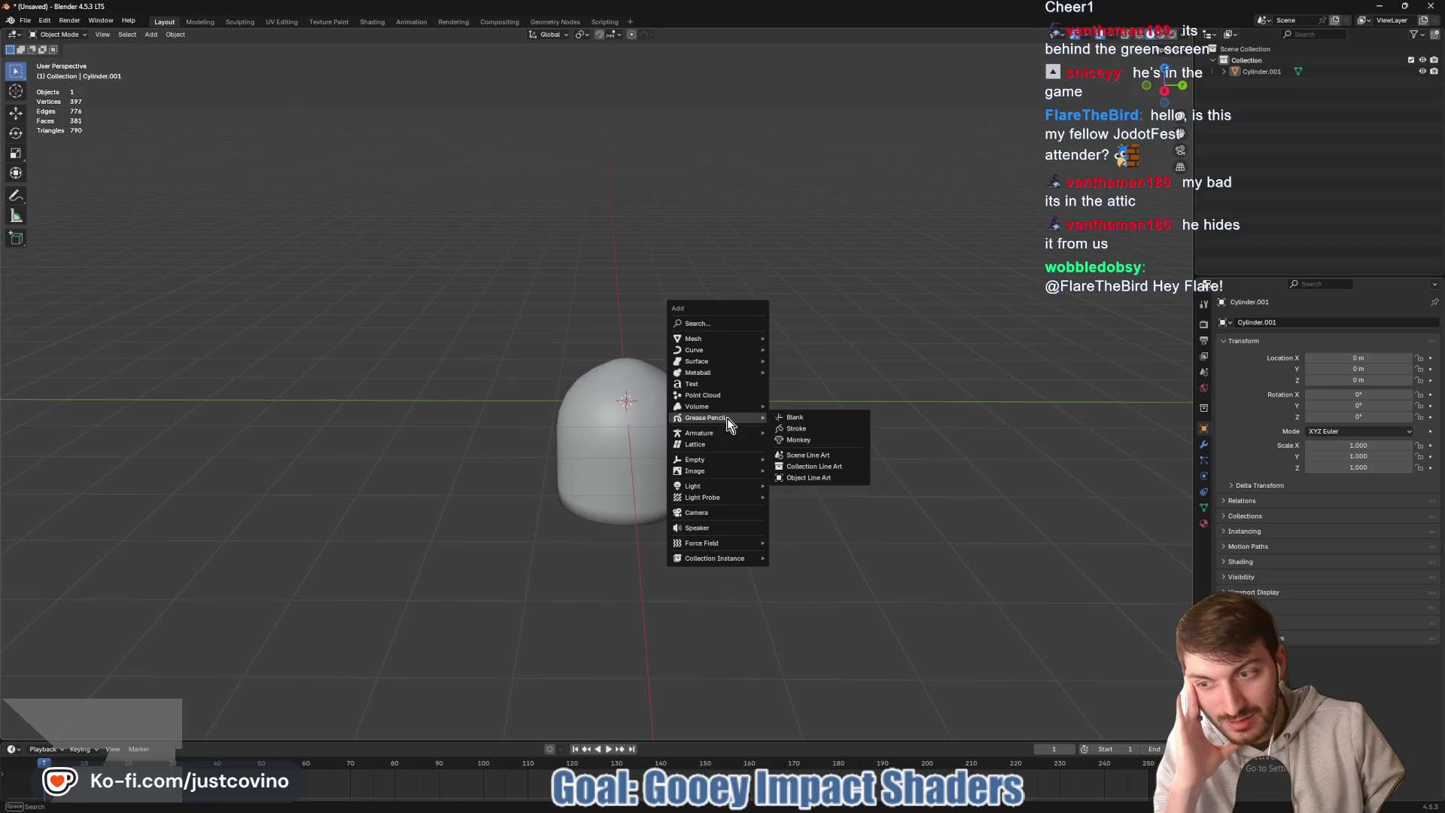
{"action": "key", "text": "Escape"}
{"action": "mouse_move", "coordinate": [813, 809]}
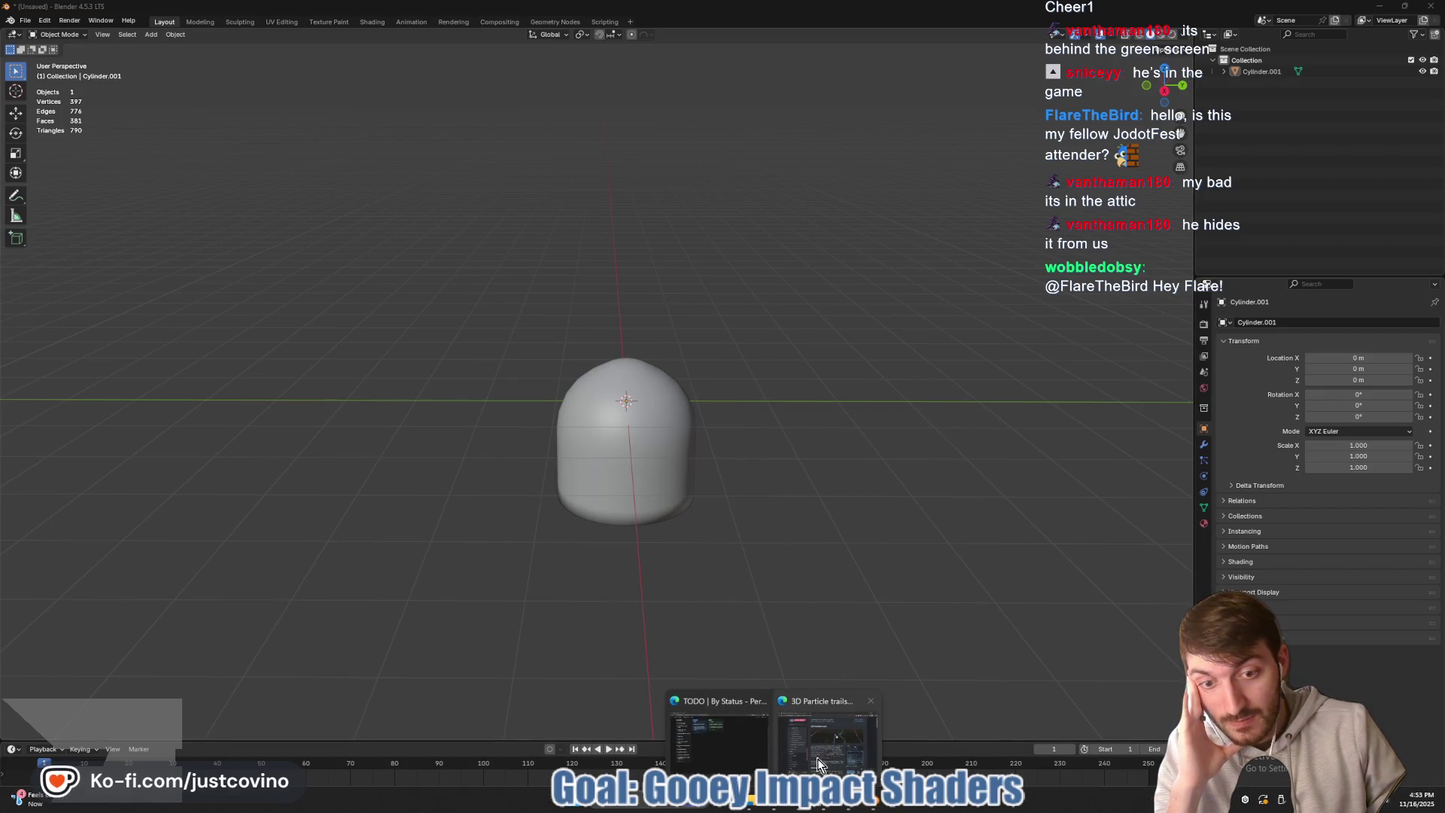
- Search Google for 'how to make custom tube trail mesh for Godot'
{"action": "left_click", "coordinate": [828, 734]}
{"action": "left_click", "coordinate": [475, 87]}
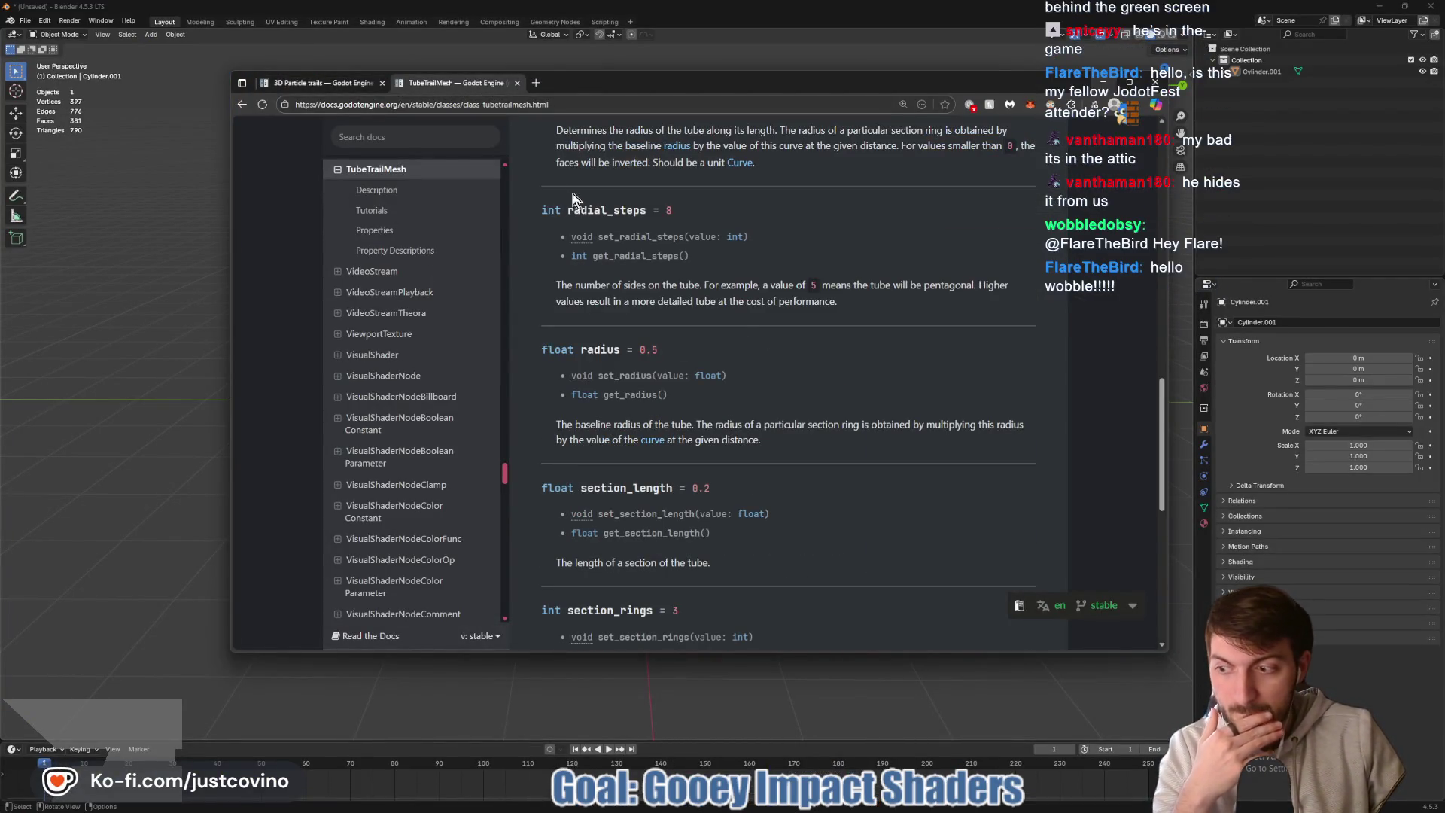
{"action": "left_click", "coordinate": [510, 106]}
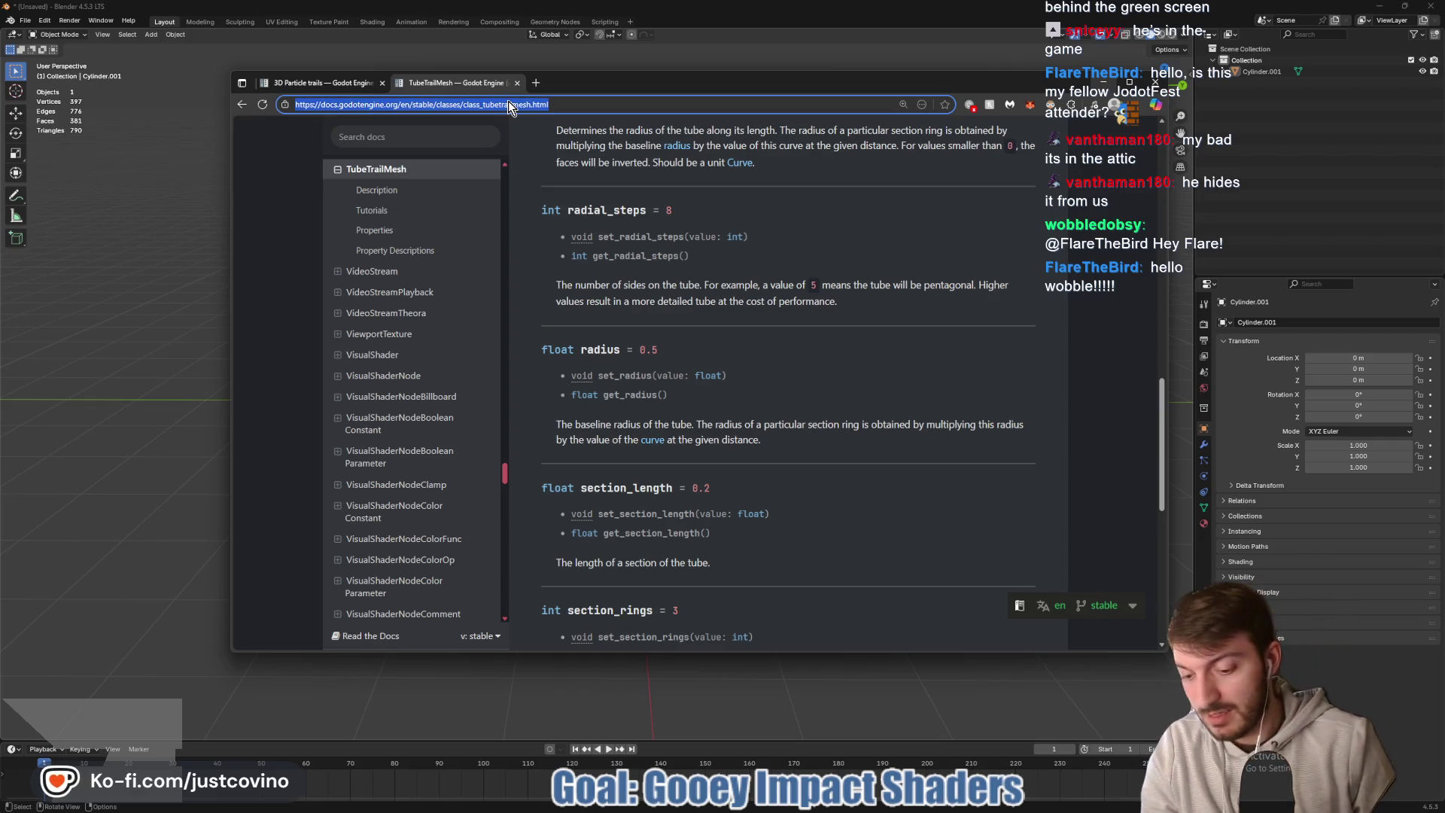
{"action": "type", "text": "how to make custom tube trail "}
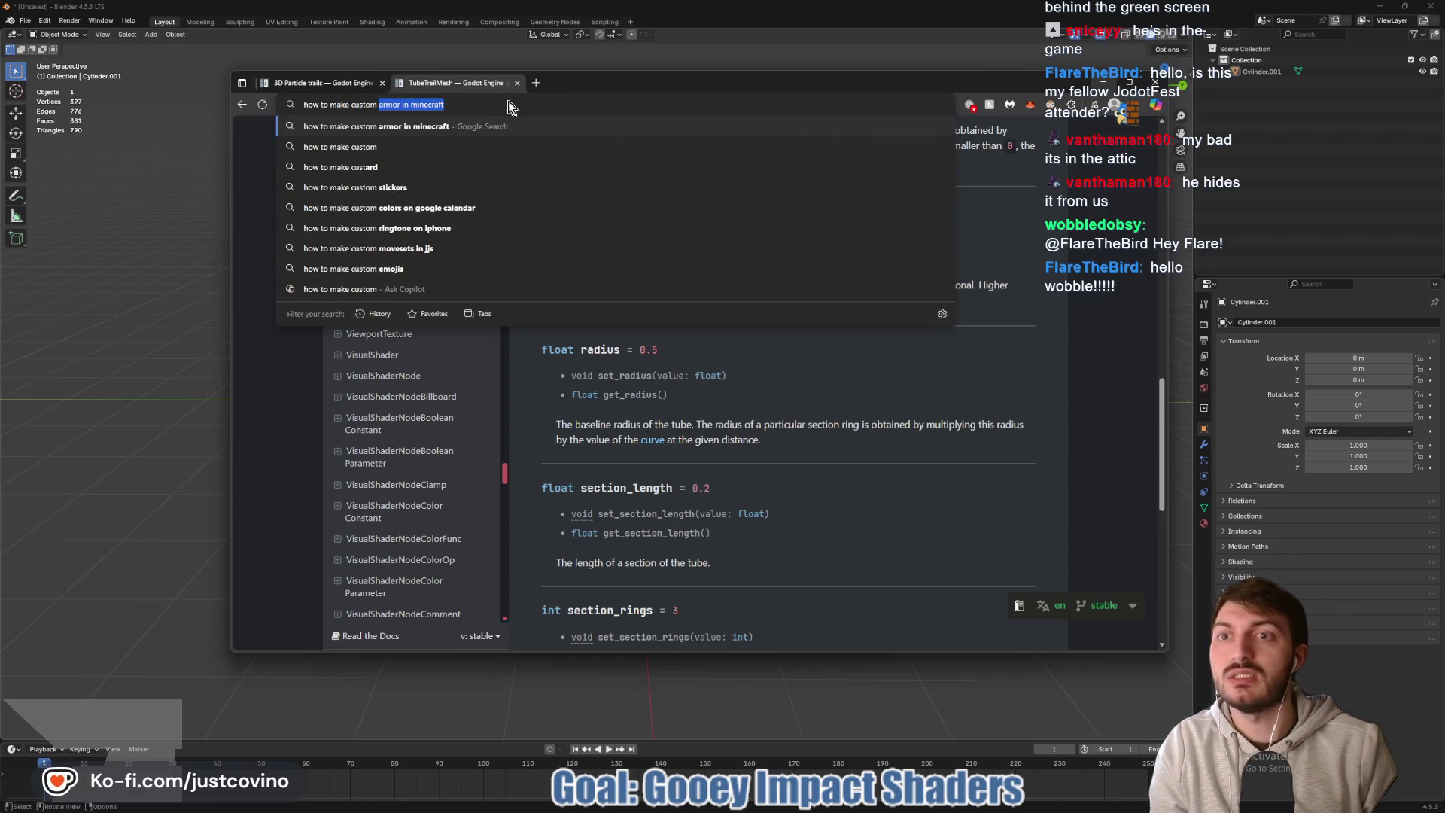
{"action": "type", "text": "mesh for Godot"}
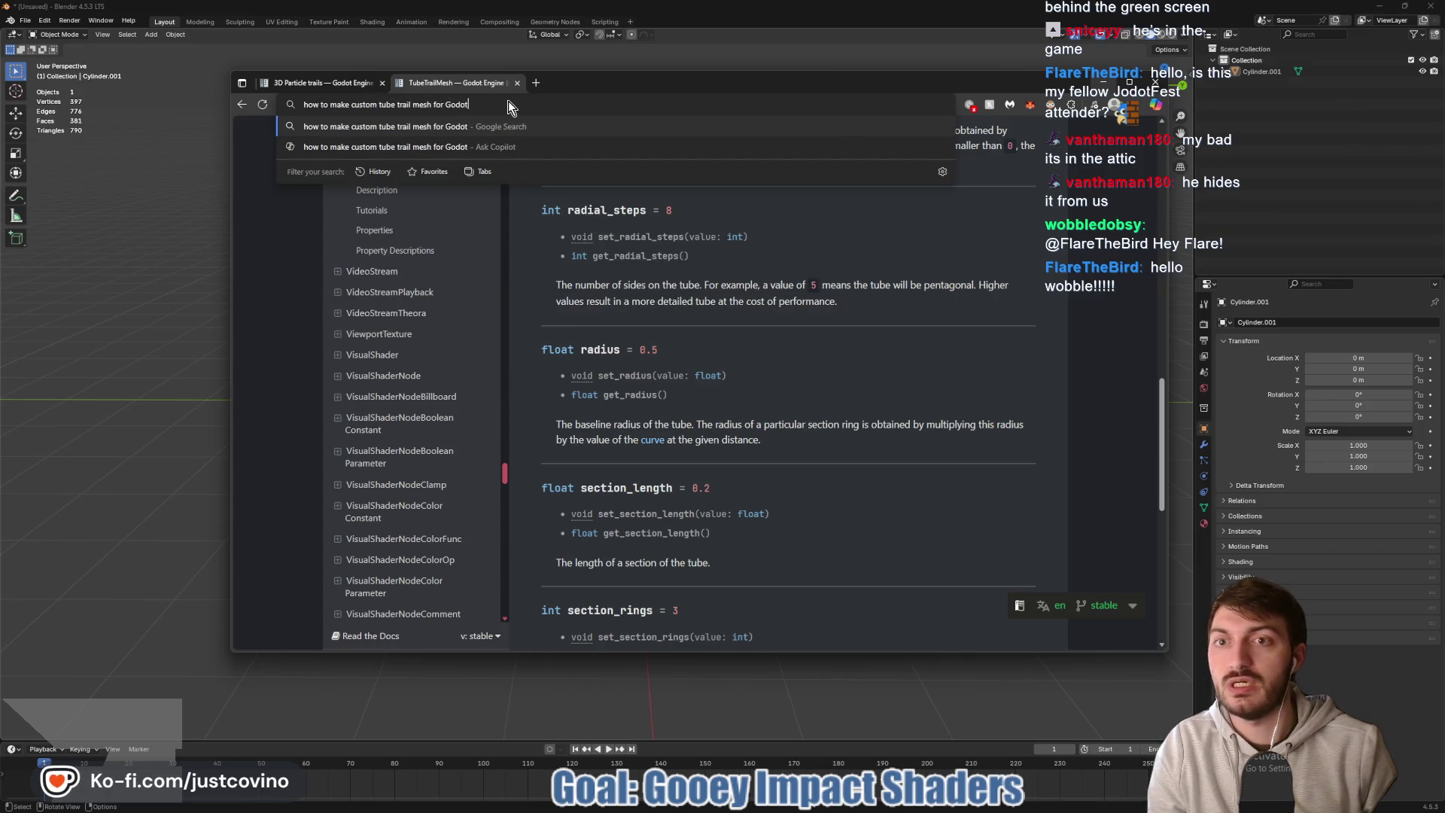
{"action": "key", "text": "Return"}
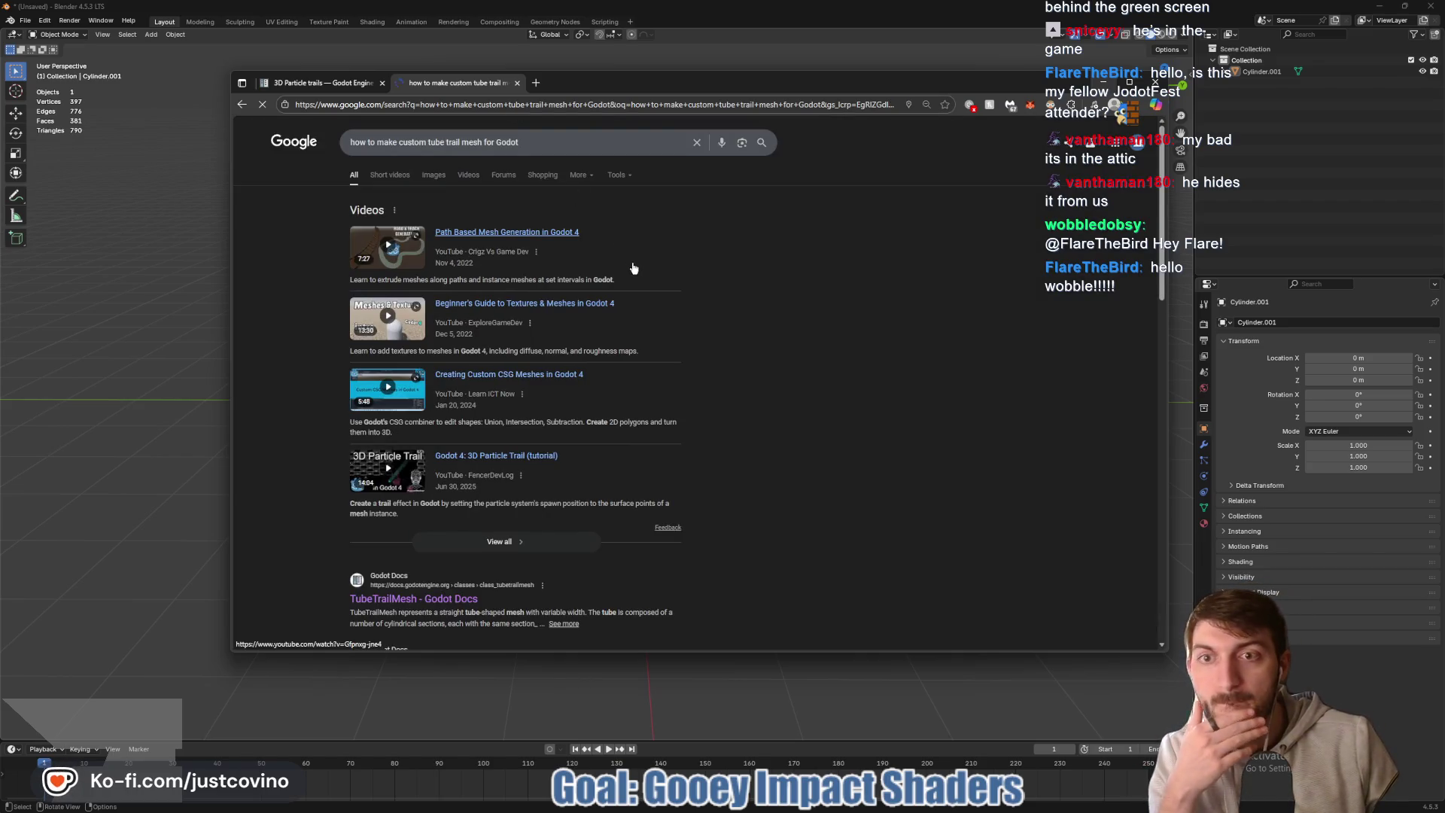
- Check the Reddit thread on Godot trails, then close the docs tabs and the browser
{"action": "scroll", "coordinate": [653, 278], "scroll_direction": "down", "scroll_amount": 3}
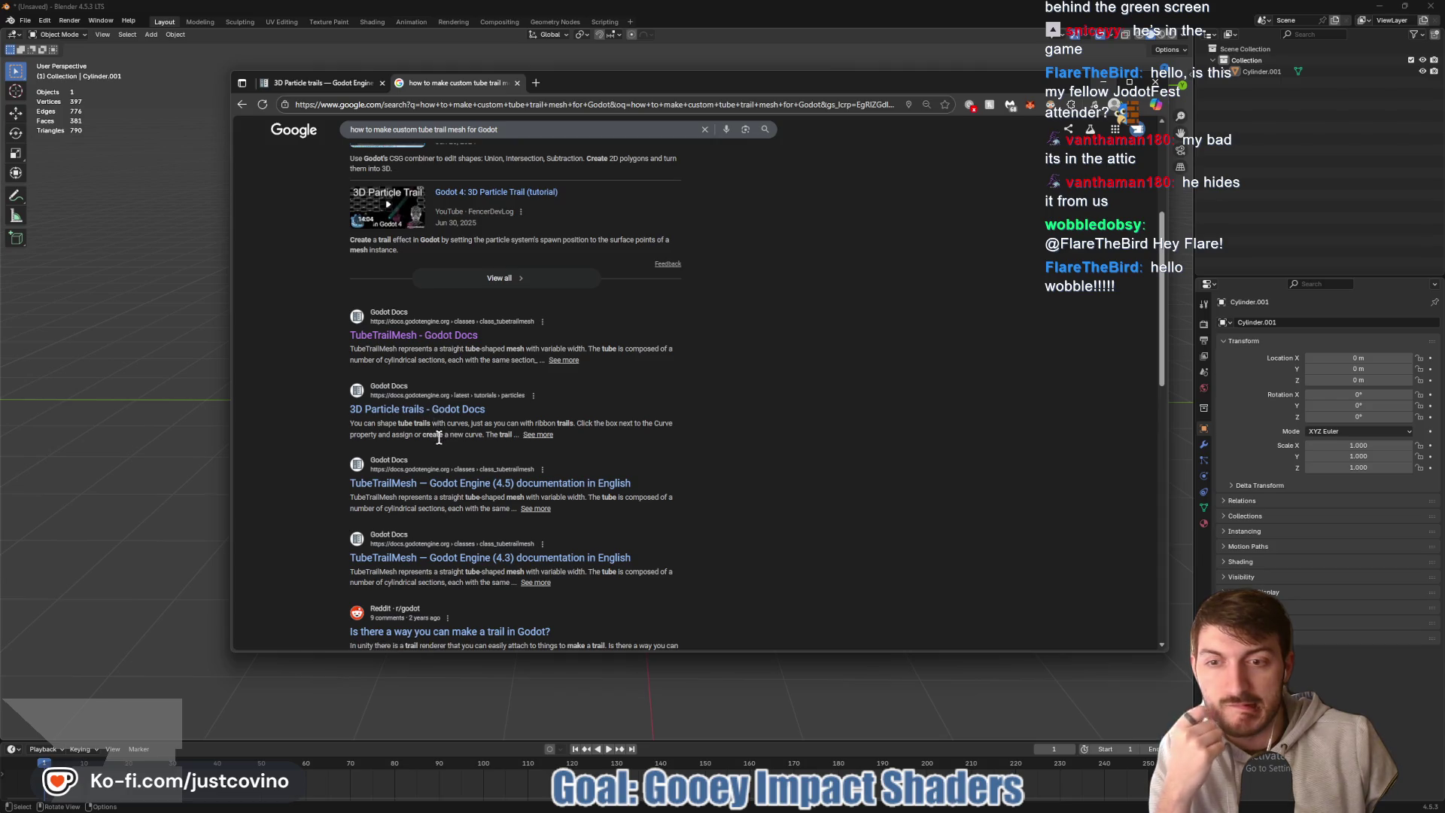
{"action": "scroll", "coordinate": [444, 451], "scroll_direction": "down", "scroll_amount": 2}
{"action": "left_click", "coordinate": [460, 483]}
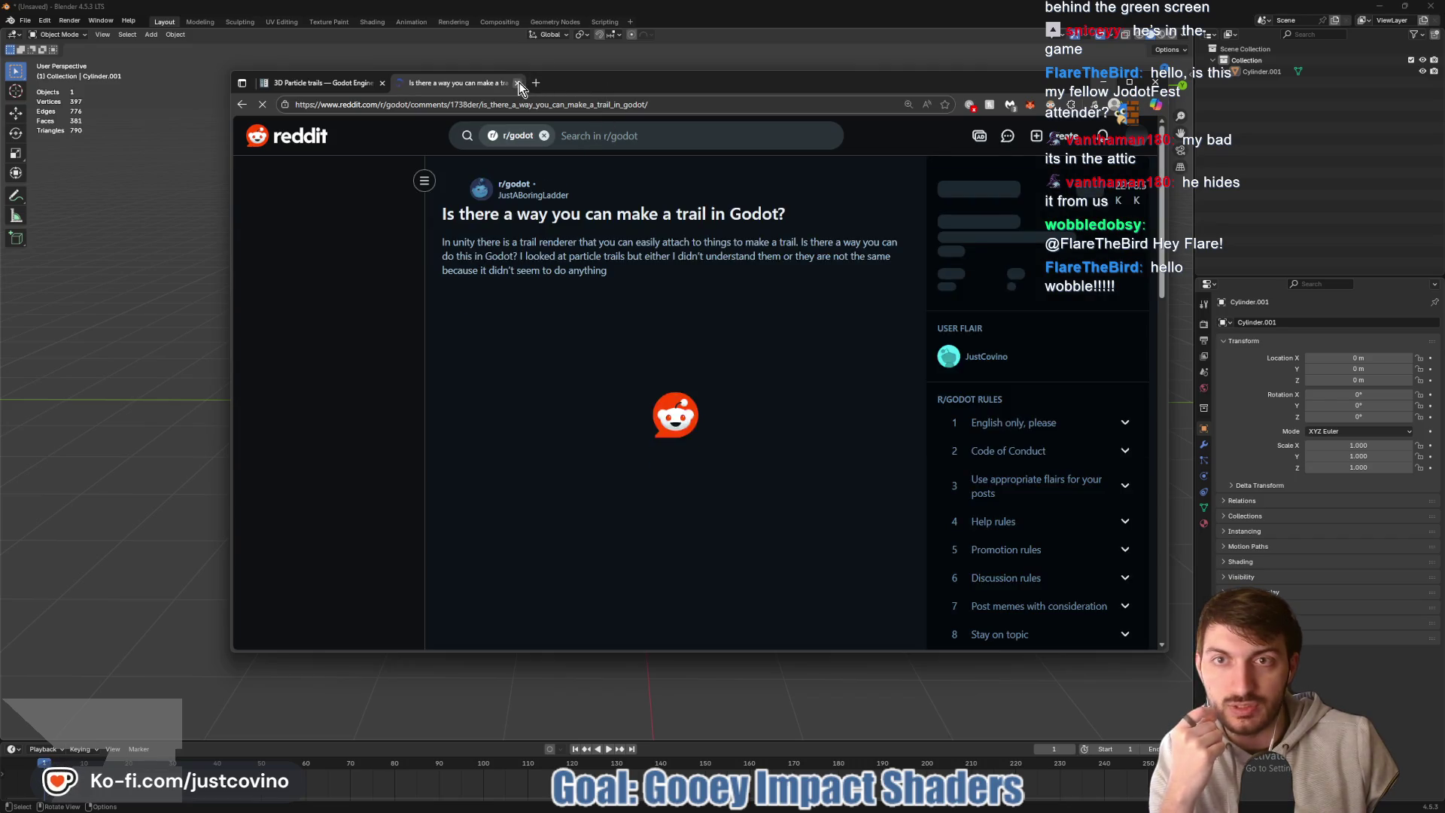
{"action": "left_click", "coordinate": [517, 83]}
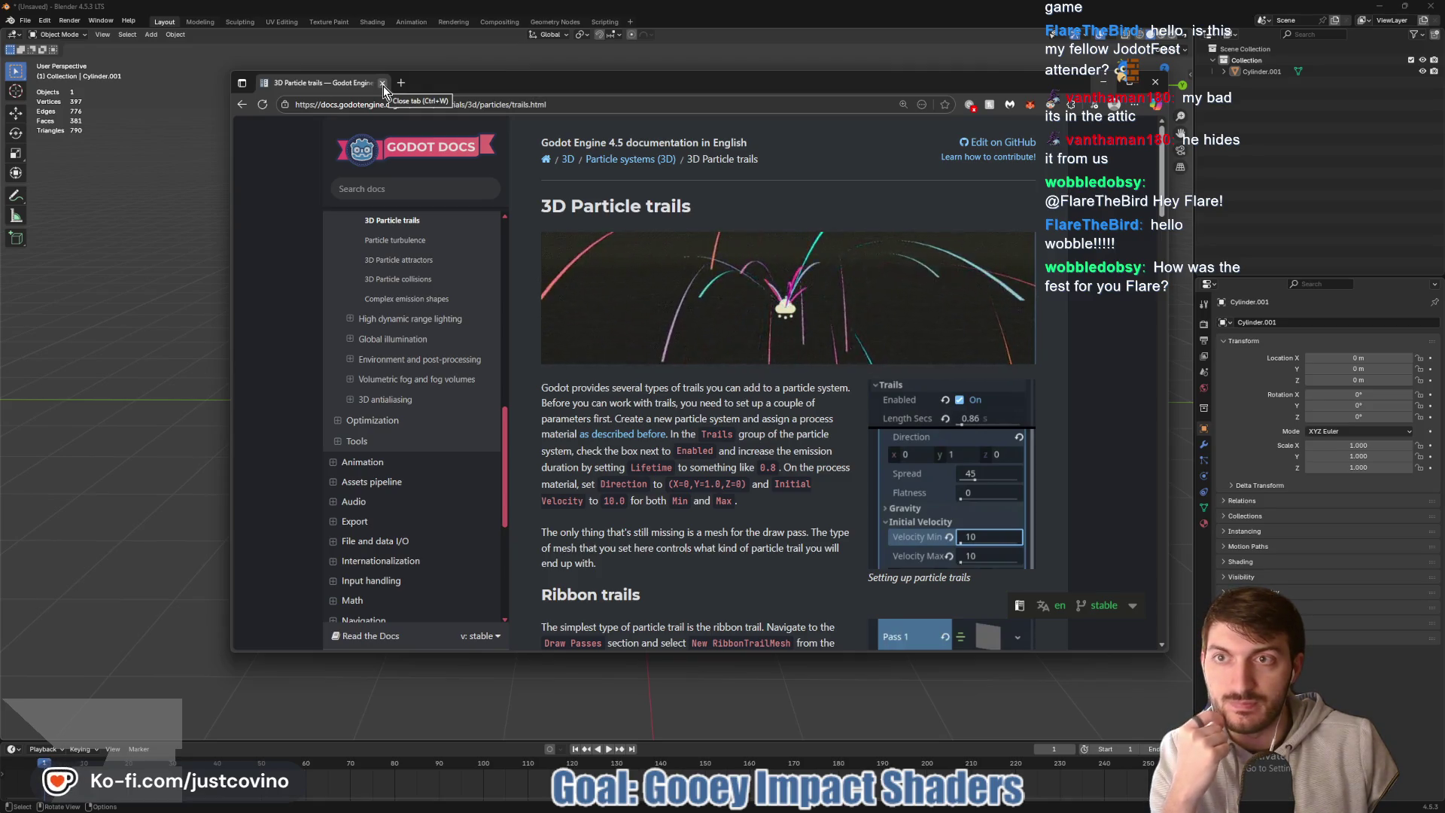
{"action": "left_click", "coordinate": [383, 86]}
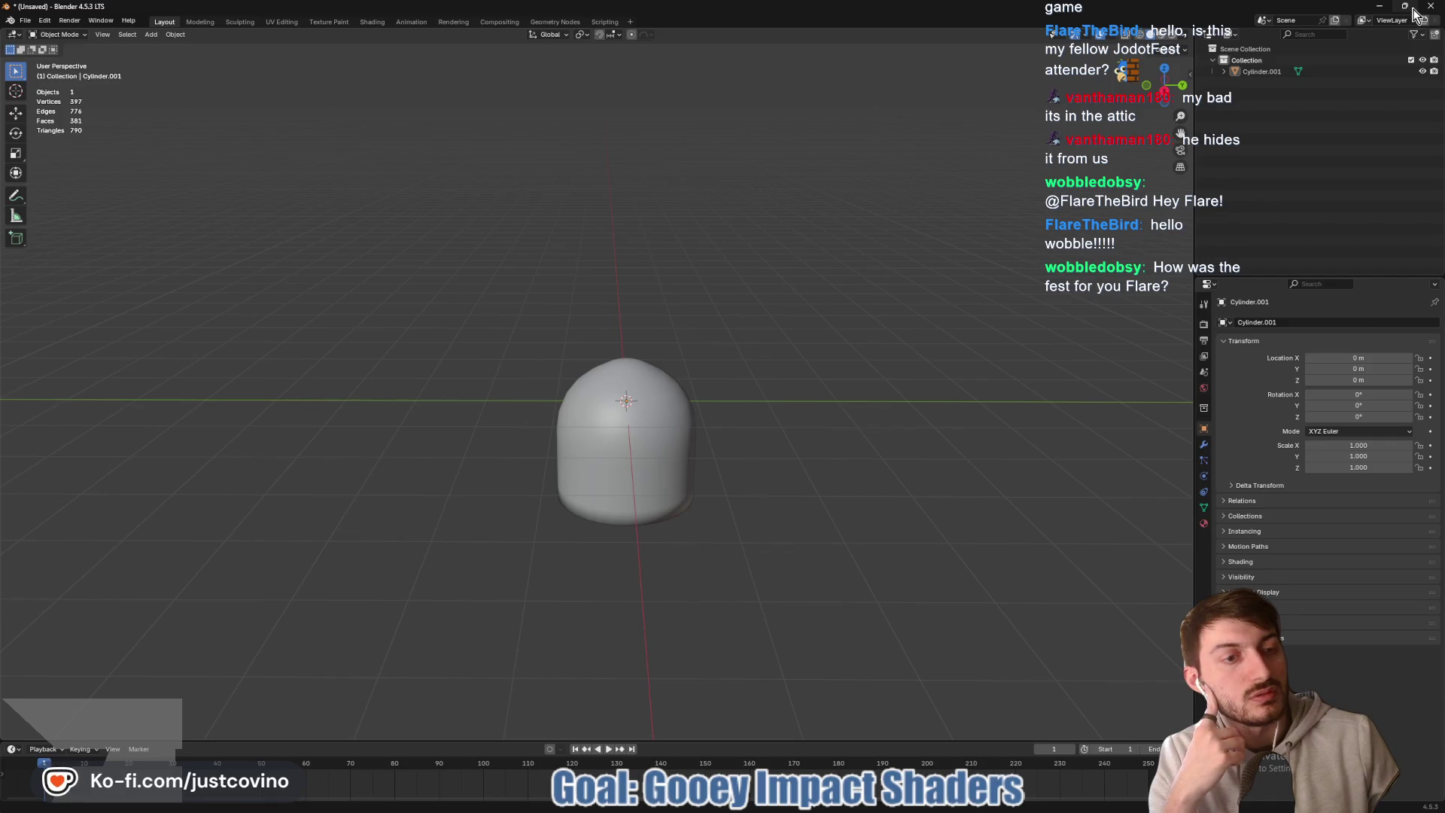
- Quit Blender without saving
{"action": "mouse_move", "coordinate": [1415, 14]}
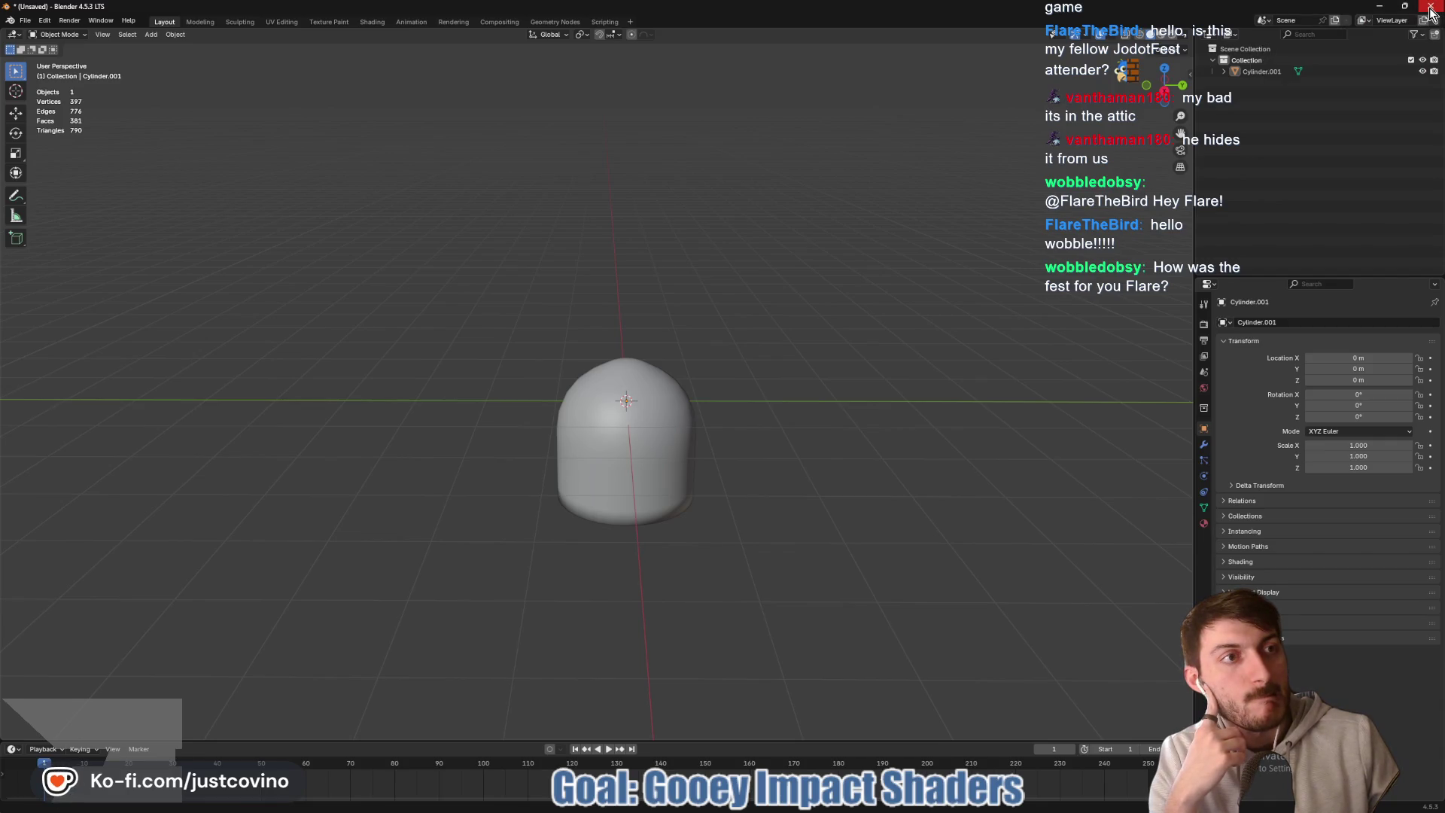
{"action": "left_click", "coordinate": [1432, 9]}
{"action": "left_click", "coordinate": [753, 428]}
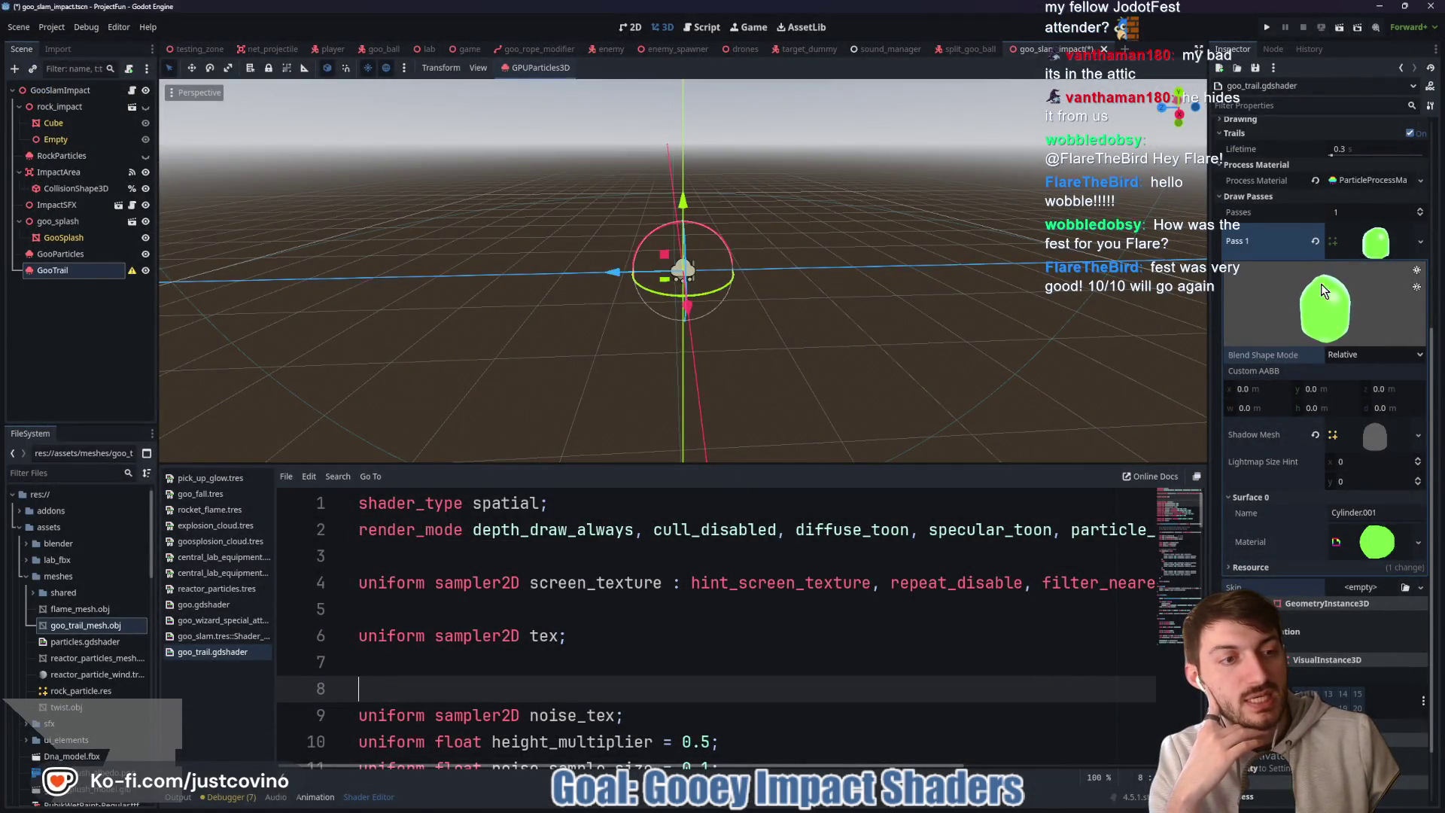
- Replace Draw Pass 1's mesh with a new TubeTrailMesh
{"action": "left_click", "coordinate": [1317, 241]}
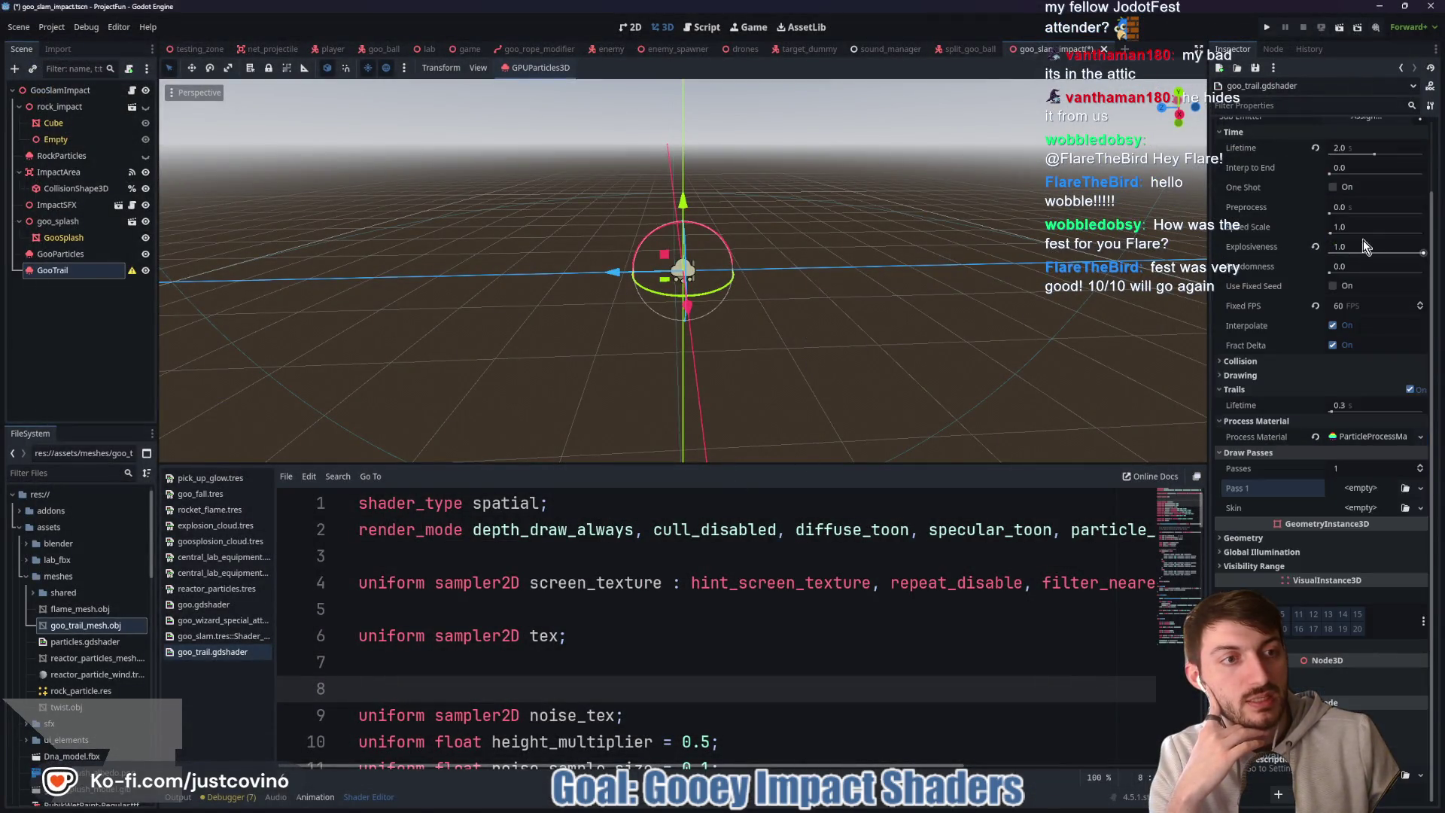
{"action": "left_click", "coordinate": [1355, 487]}
{"action": "left_click", "coordinate": [1384, 715]}
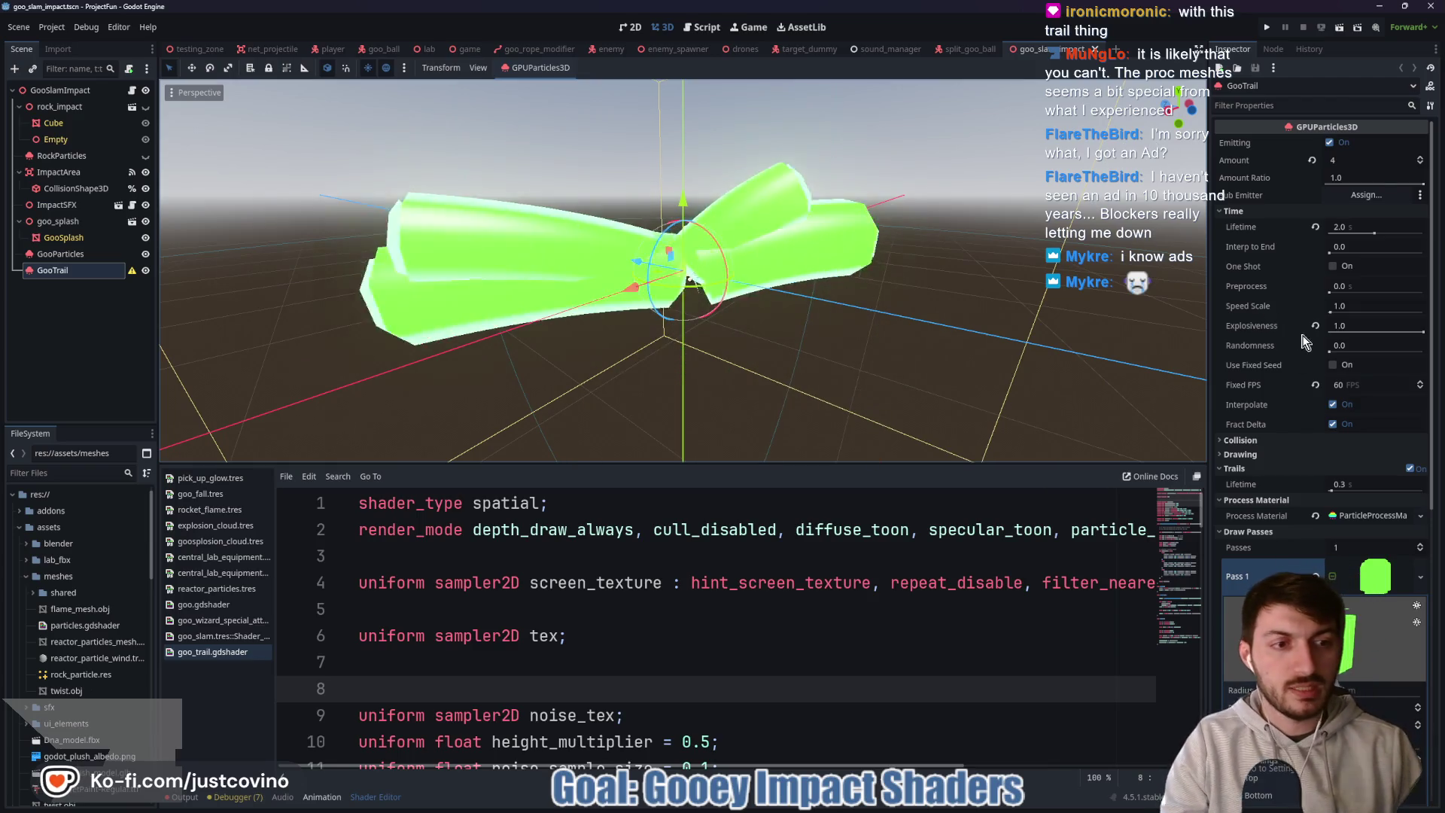
- Expand the process material's Display > Scale and Scale Over Velocity settings to review them
{"action": "left_click", "coordinate": [1352, 515]}
{"action": "scroll", "coordinate": [1316, 446], "scroll_direction": "down", "scroll_amount": 5}
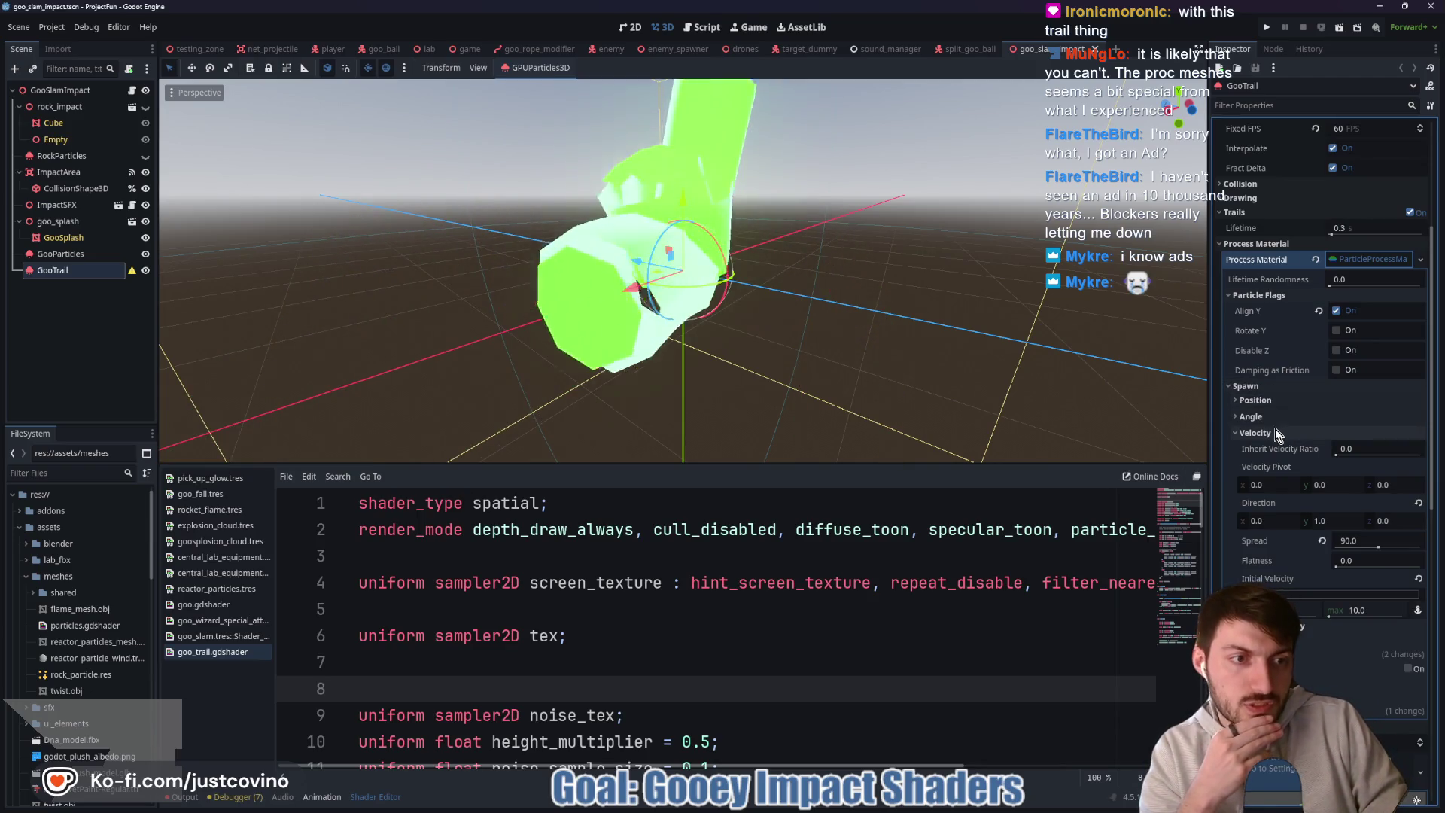
{"action": "scroll", "coordinate": [1276, 425], "scroll_direction": "down", "scroll_amount": 3}
{"action": "left_click", "coordinate": [1287, 484]}
{"action": "scroll", "coordinate": [1287, 477], "scroll_direction": "down", "scroll_amount": 2}
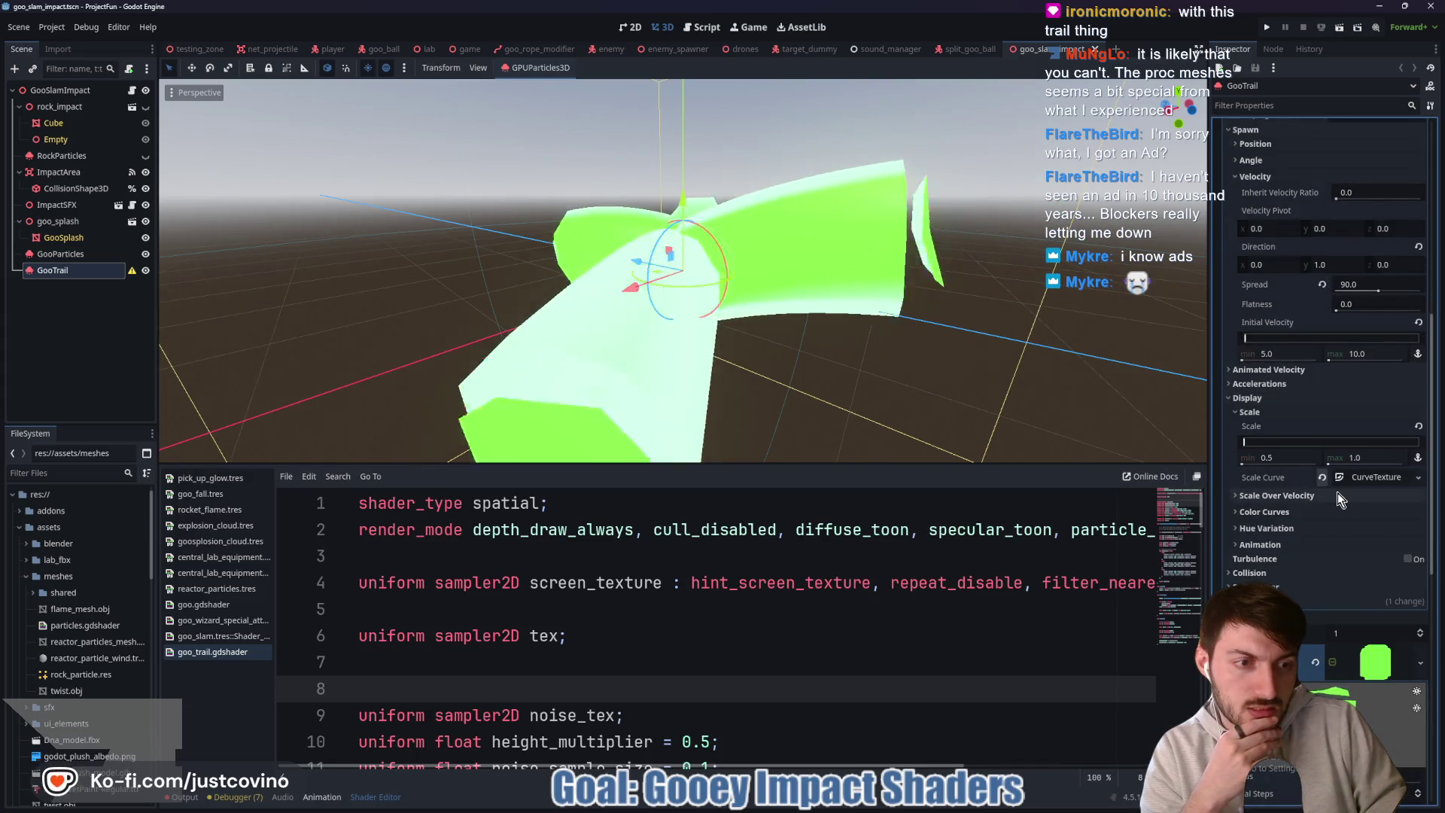
{"action": "left_click", "coordinate": [1320, 496]}
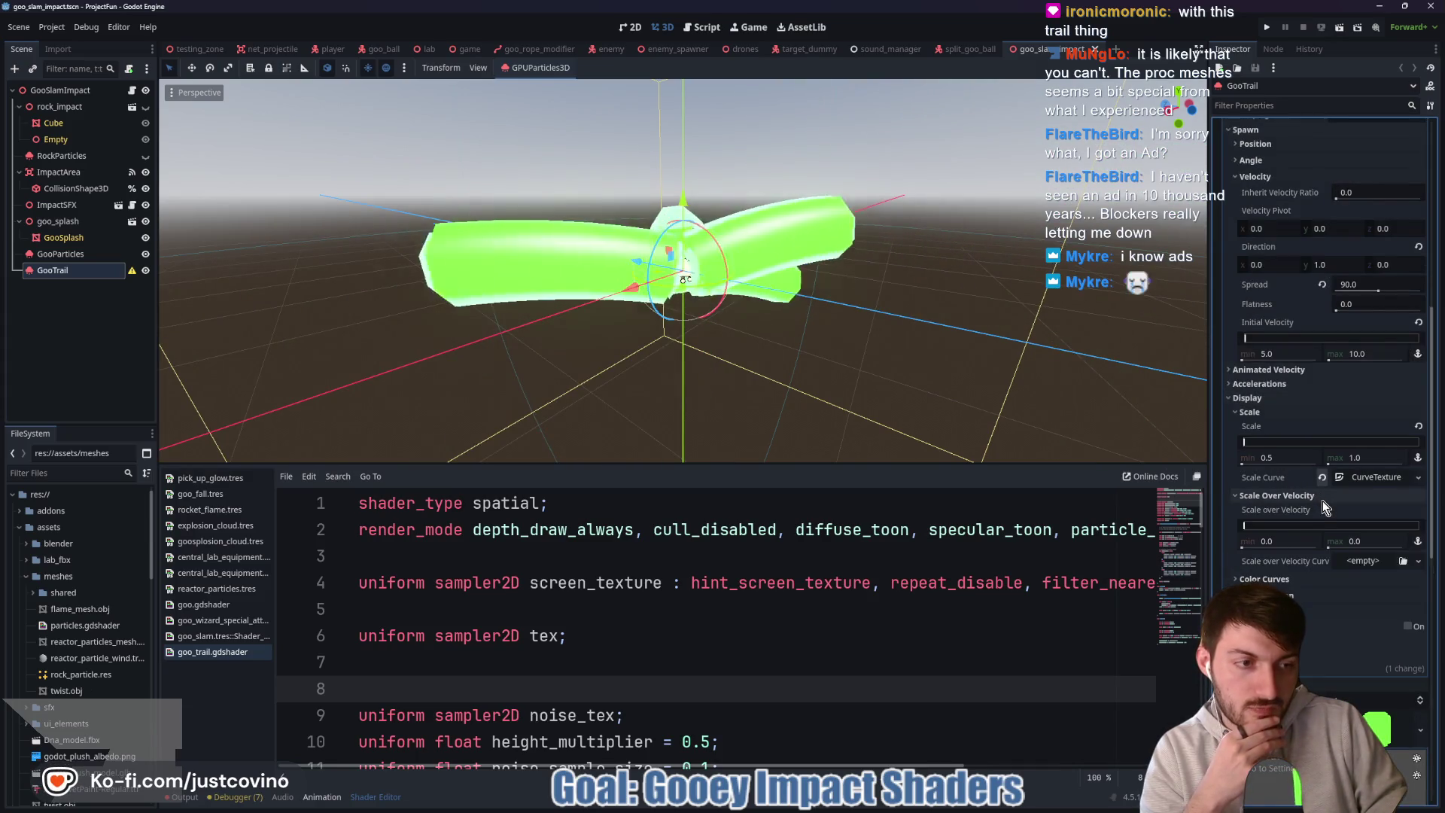
{"action": "scroll", "coordinate": [1322, 500], "scroll_direction": "down", "scroll_amount": 2}
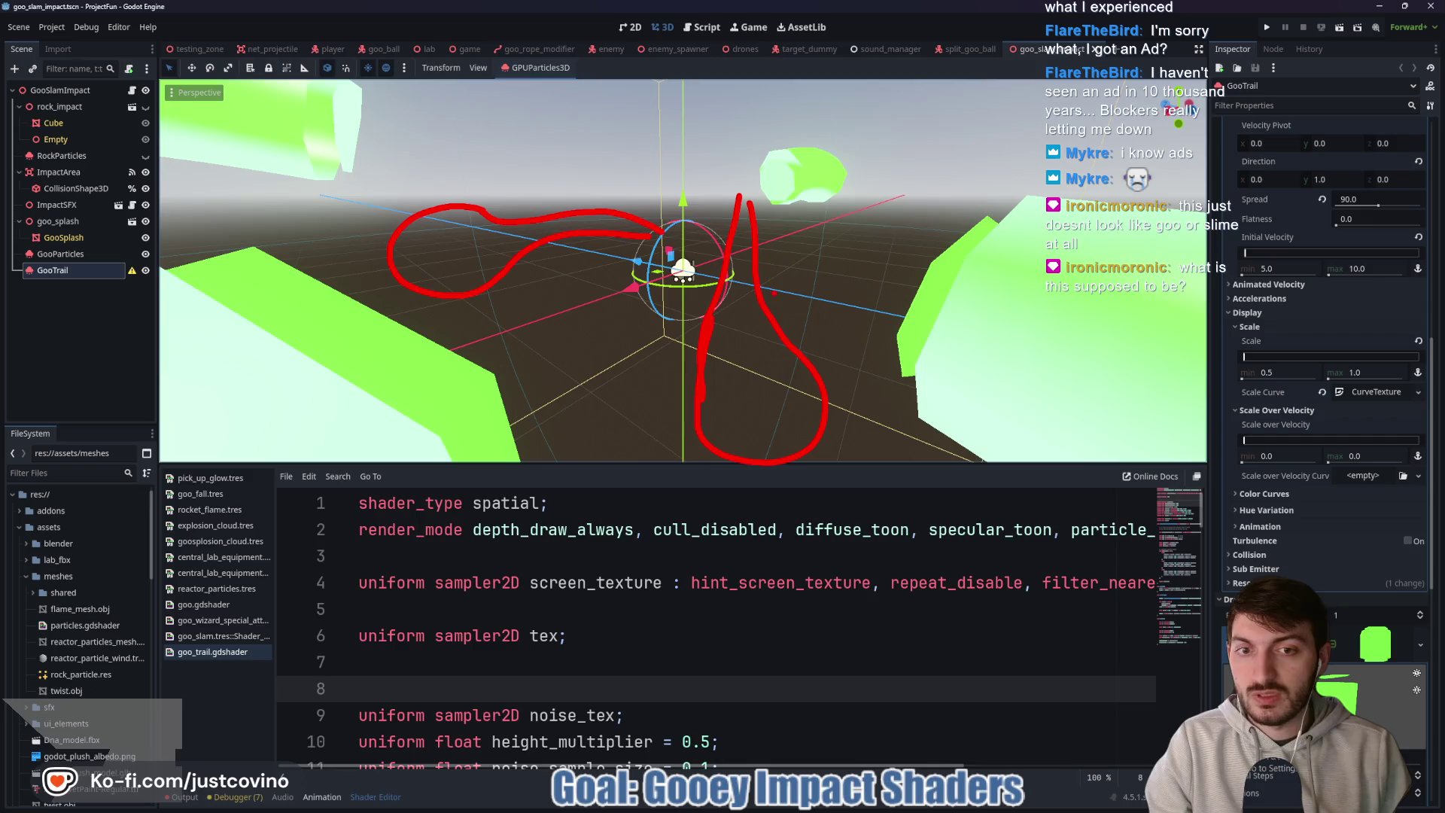
- Make GooTrail a one-shot burst of 6 particles, save the scene, and launch the game
{"action": "key", "text": "Escape"}
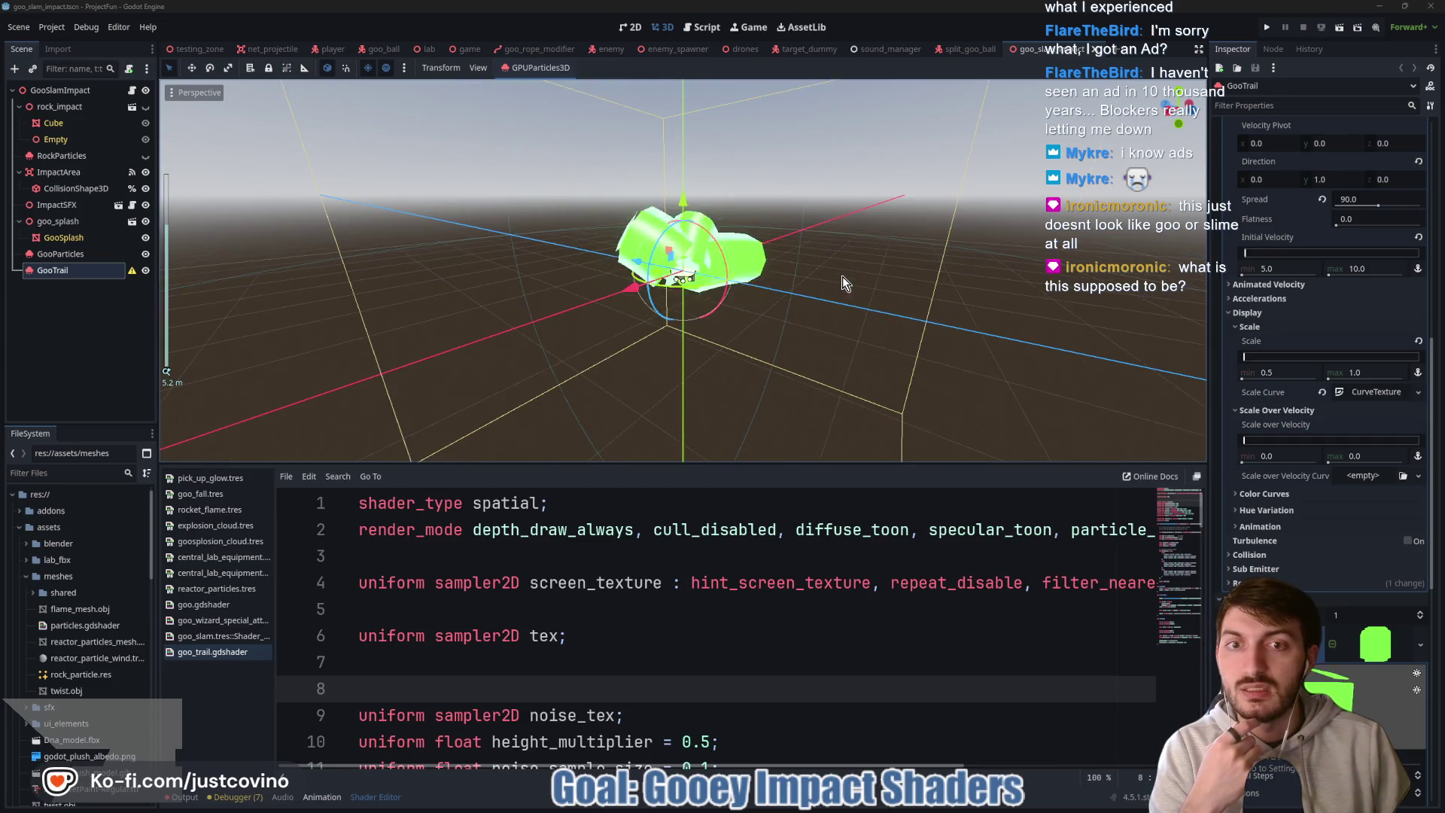
{"action": "left_click_drag", "start_coordinate": [847, 281], "coordinate": [804, 299]}
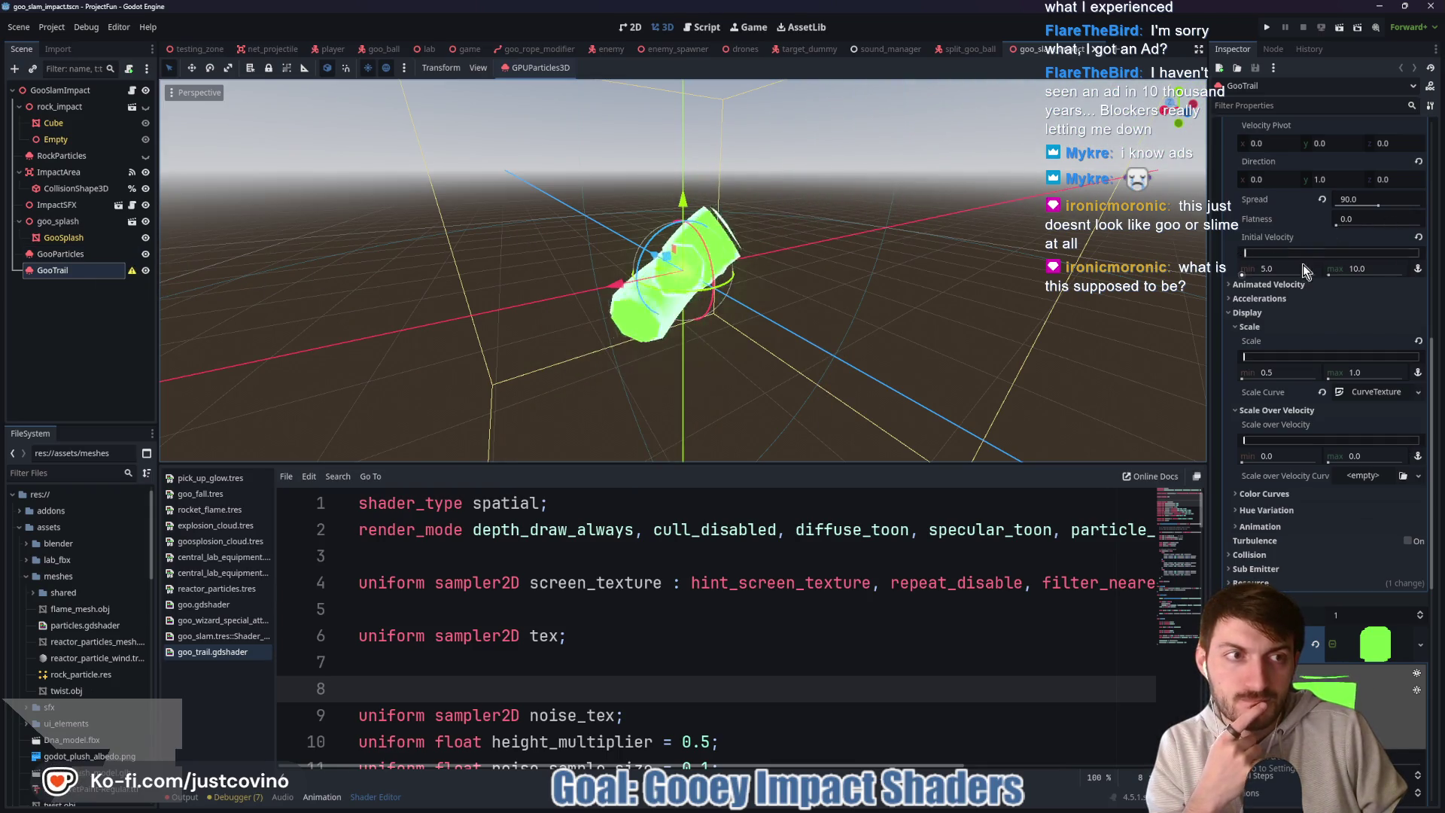
{"action": "scroll", "coordinate": [1306, 279], "scroll_direction": "up", "scroll_amount": 10}
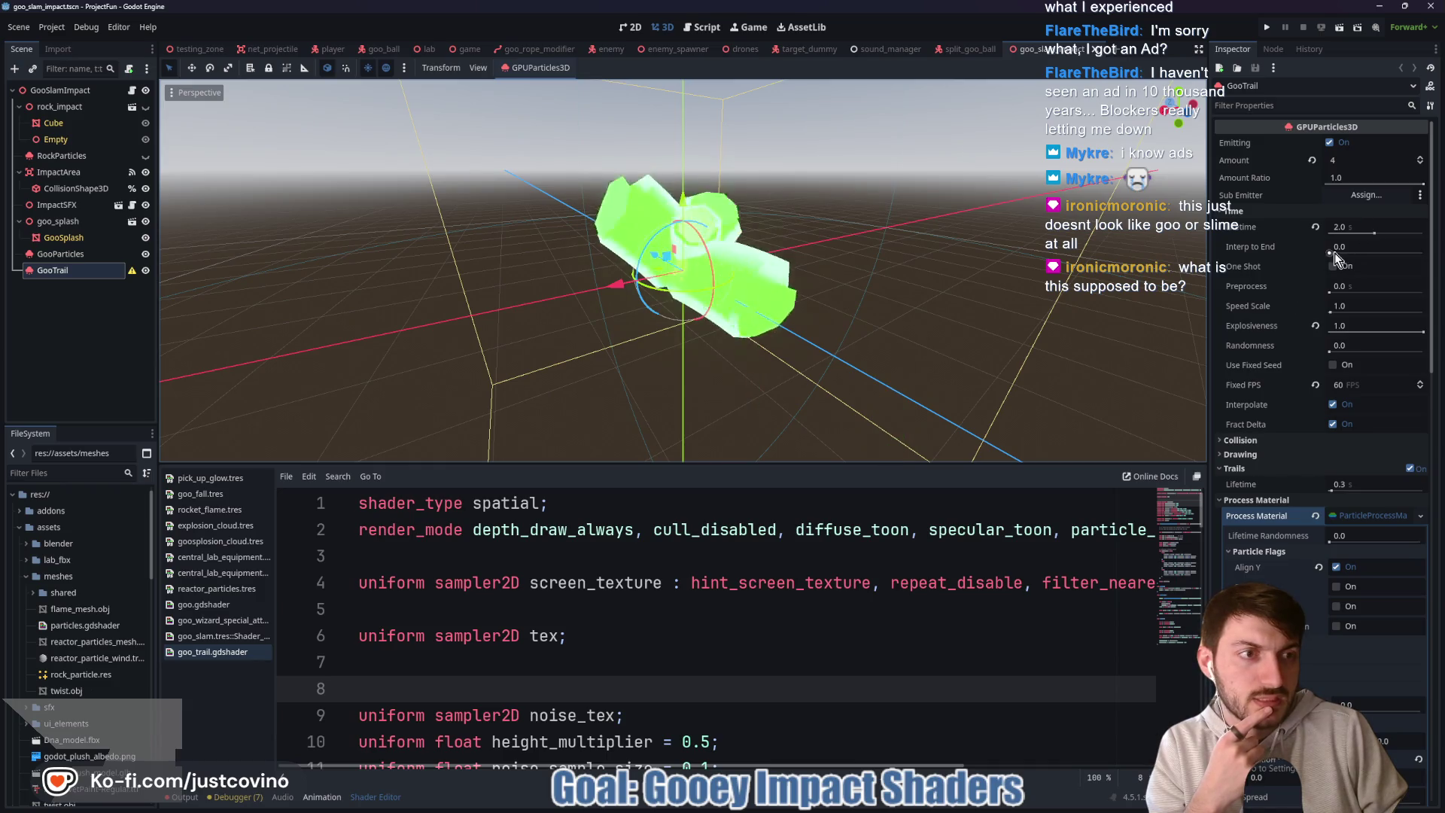
{"action": "left_click", "coordinate": [1333, 266]}
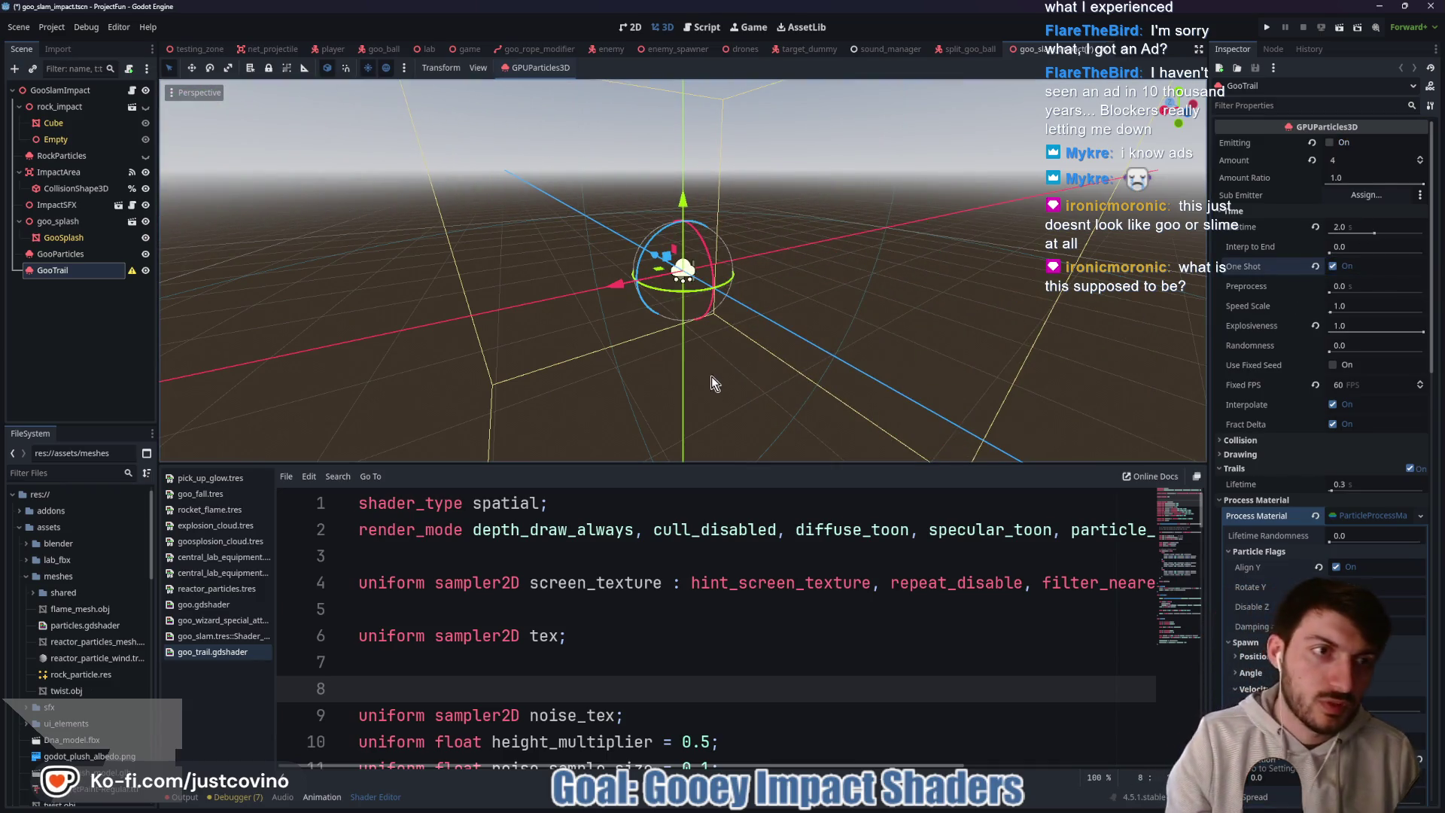
{"action": "key", "text": "ctrl+s"}
{"action": "left_click", "coordinate": [1347, 160]}
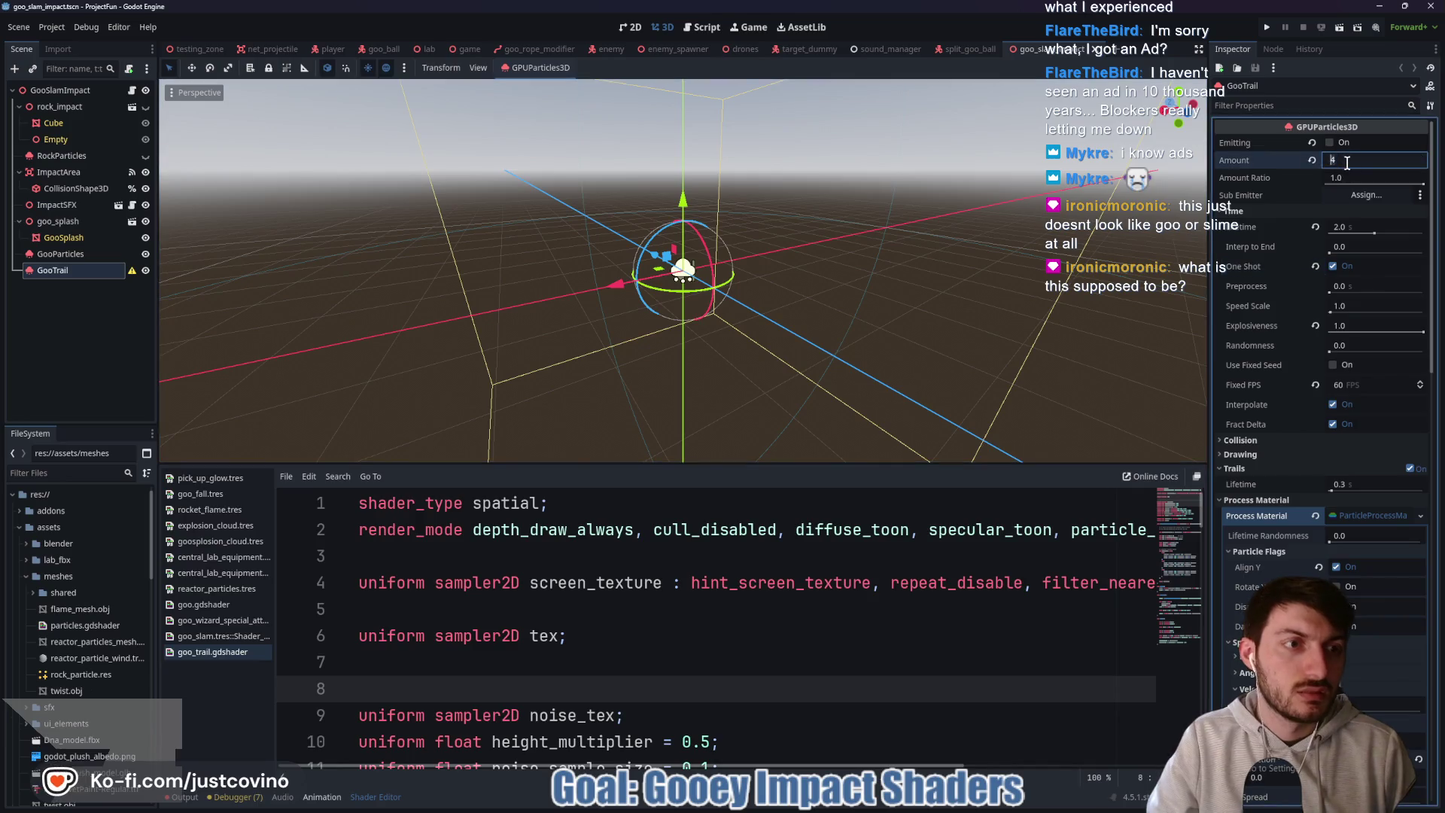
{"action": "type", "text": "6"}
{"action": "key", "text": "ctrl+s"}
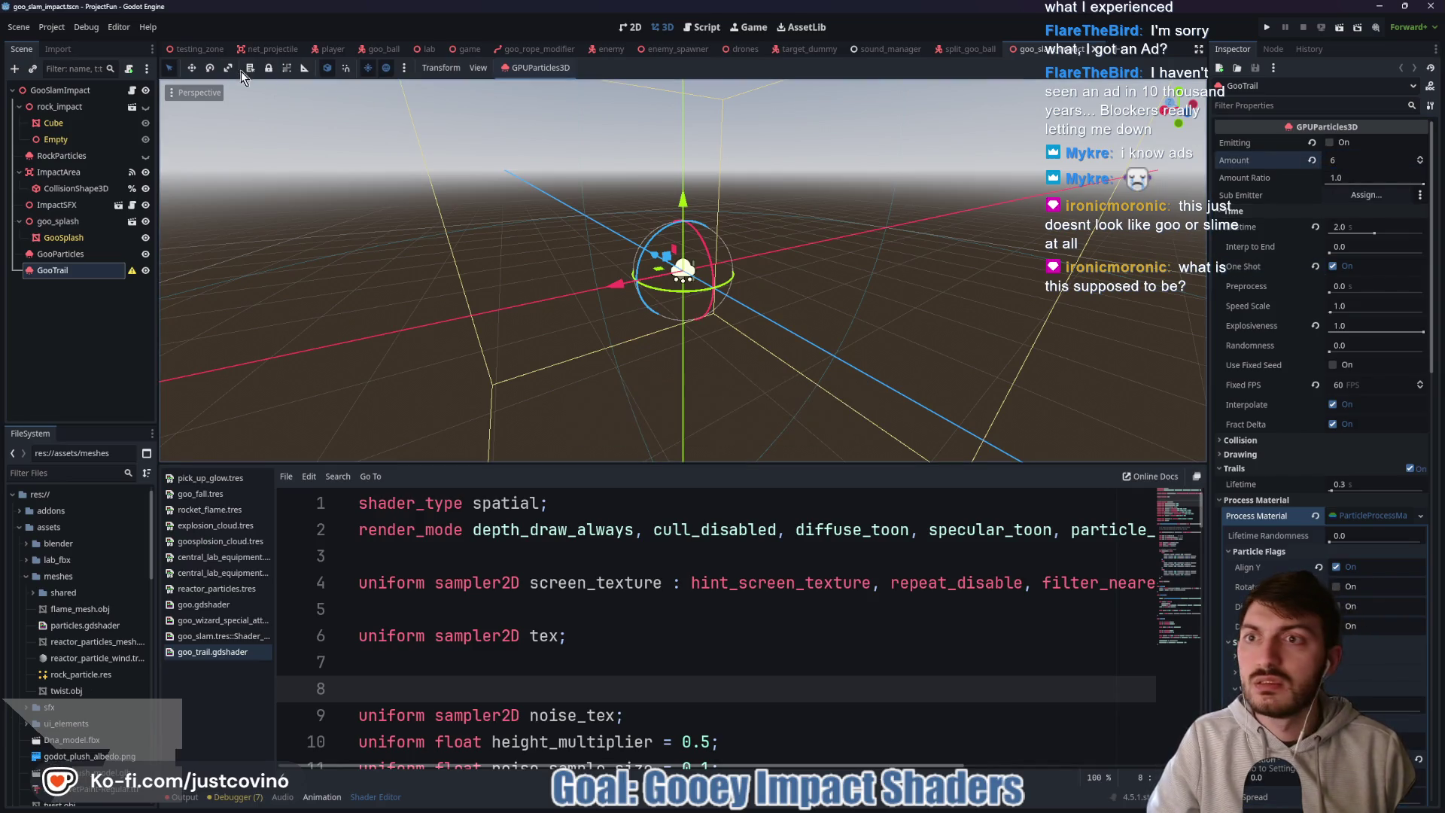
{"action": "left_click", "coordinate": [201, 49]}
{"action": "key", "text": "F6"}
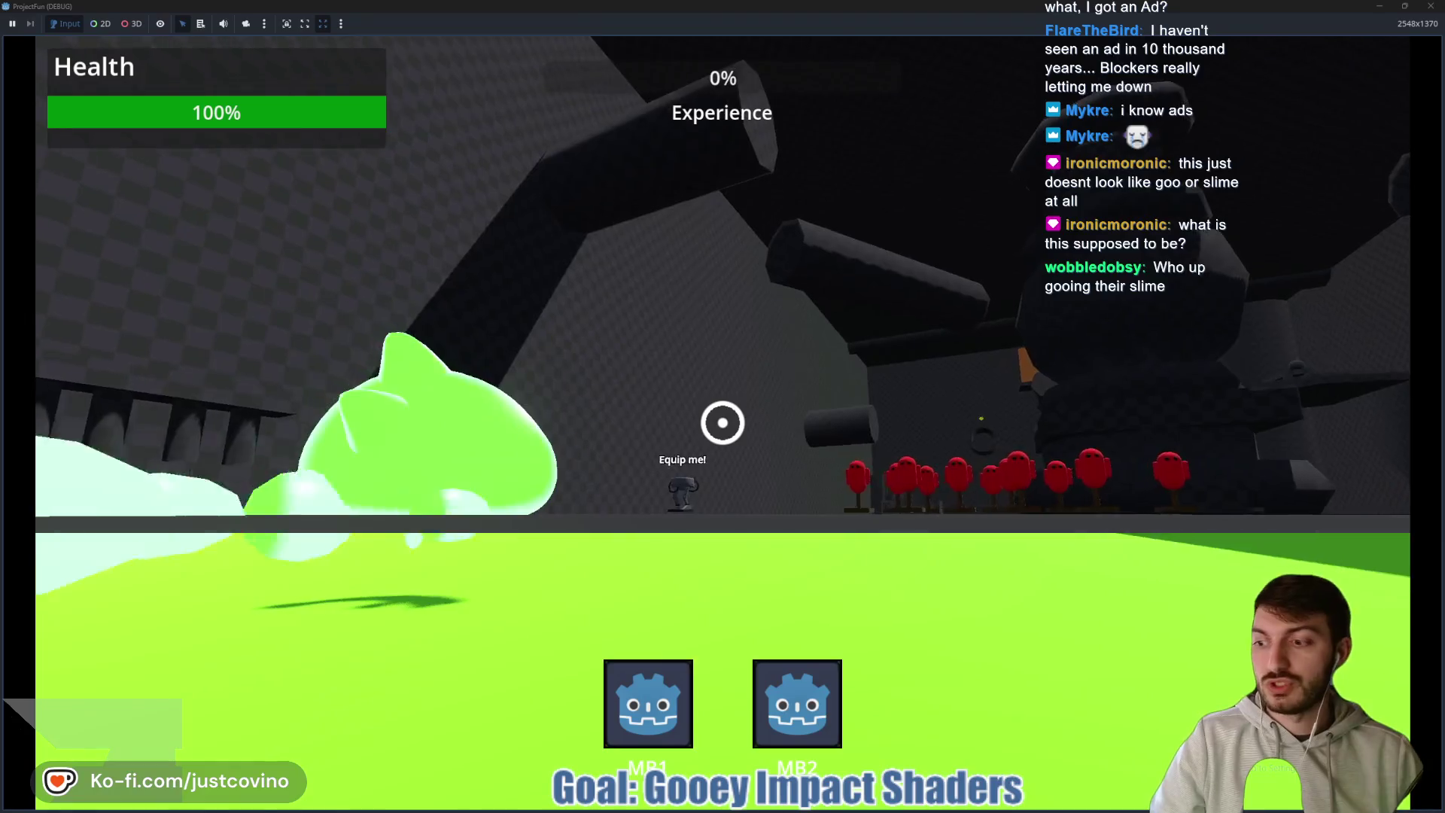
- Play-test by walking, swinging goo hands and slamming the floor four times, then stop the game
{"action": "key", "text": "w"}
{"action": "key", "text": "space"}
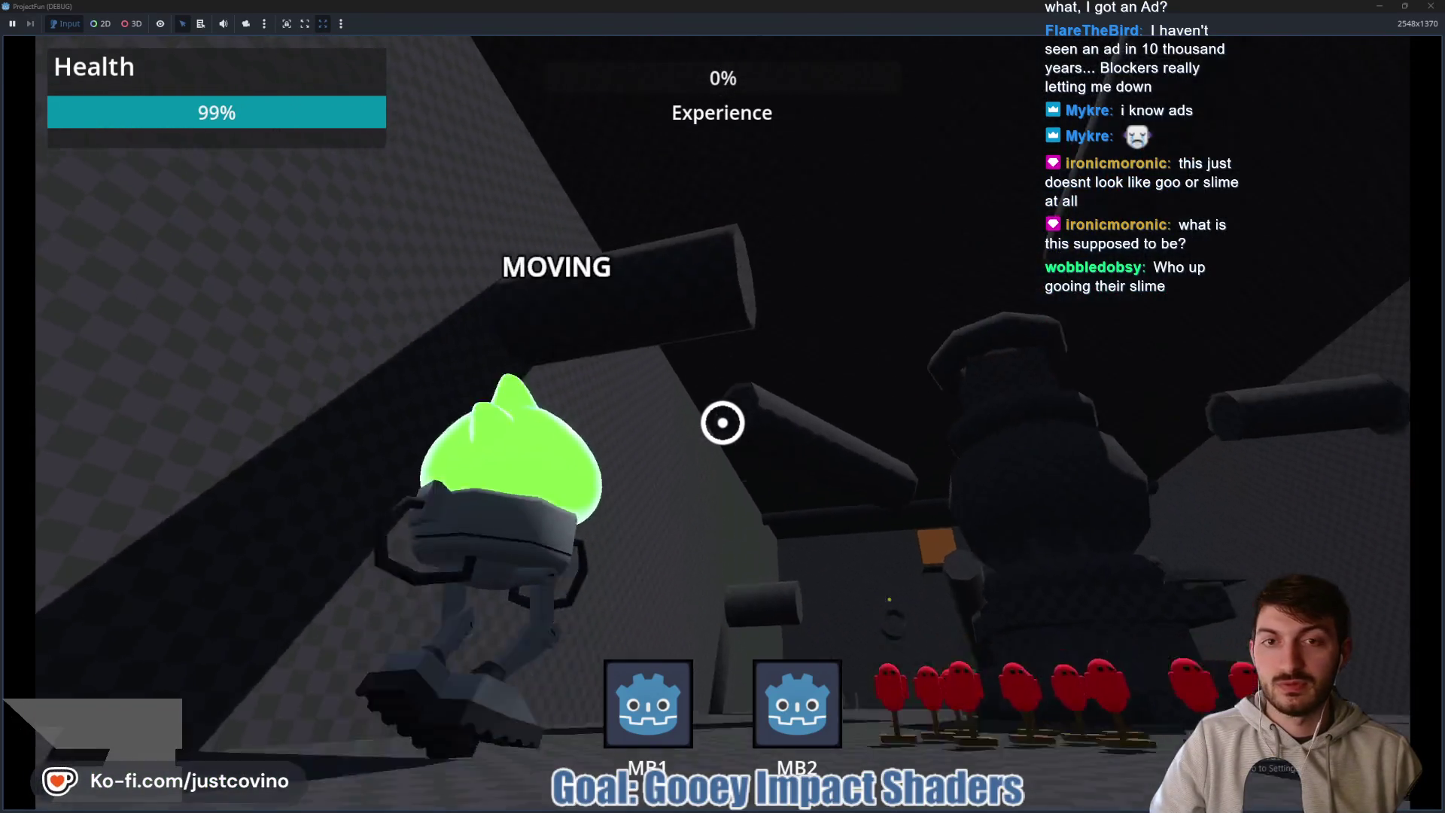
{"action": "left_click", "coordinate": [722, 422]}
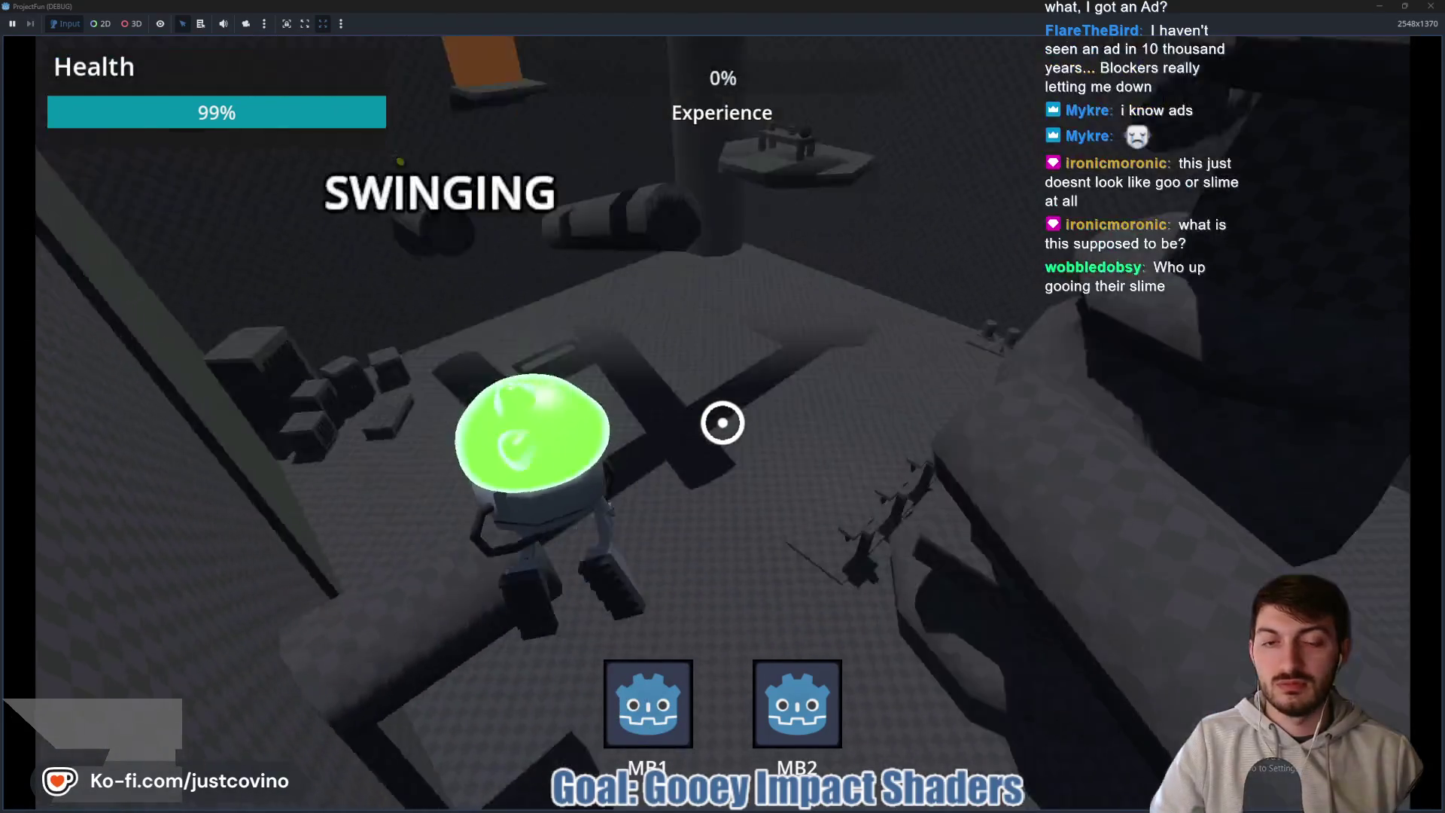
{"action": "key", "text": "space"}
{"action": "key", "text": "w"}
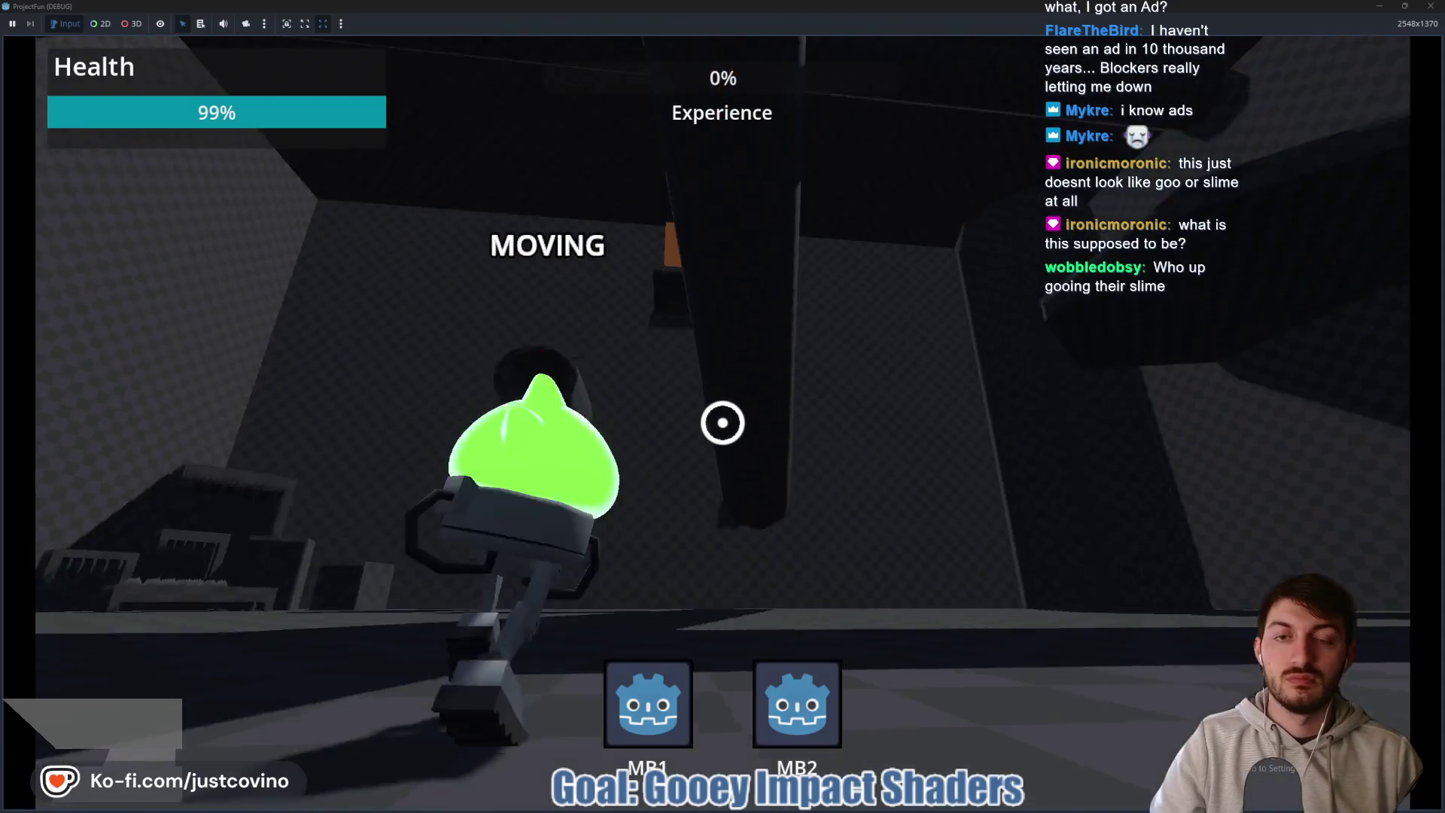
{"action": "left_click", "coordinate": [723, 423]}
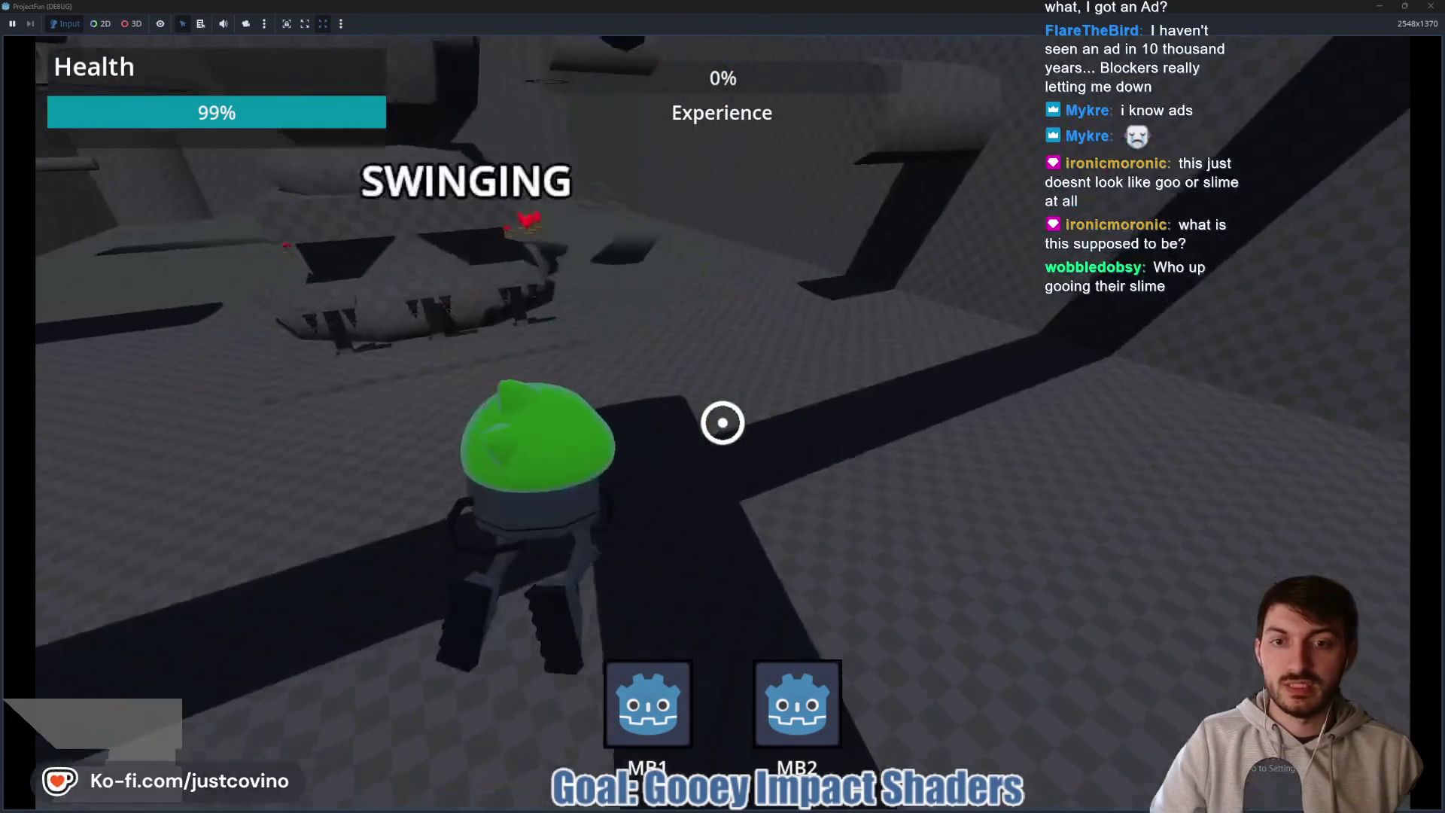
{"action": "key", "text": "space"}
{"action": "key", "text": "w"}
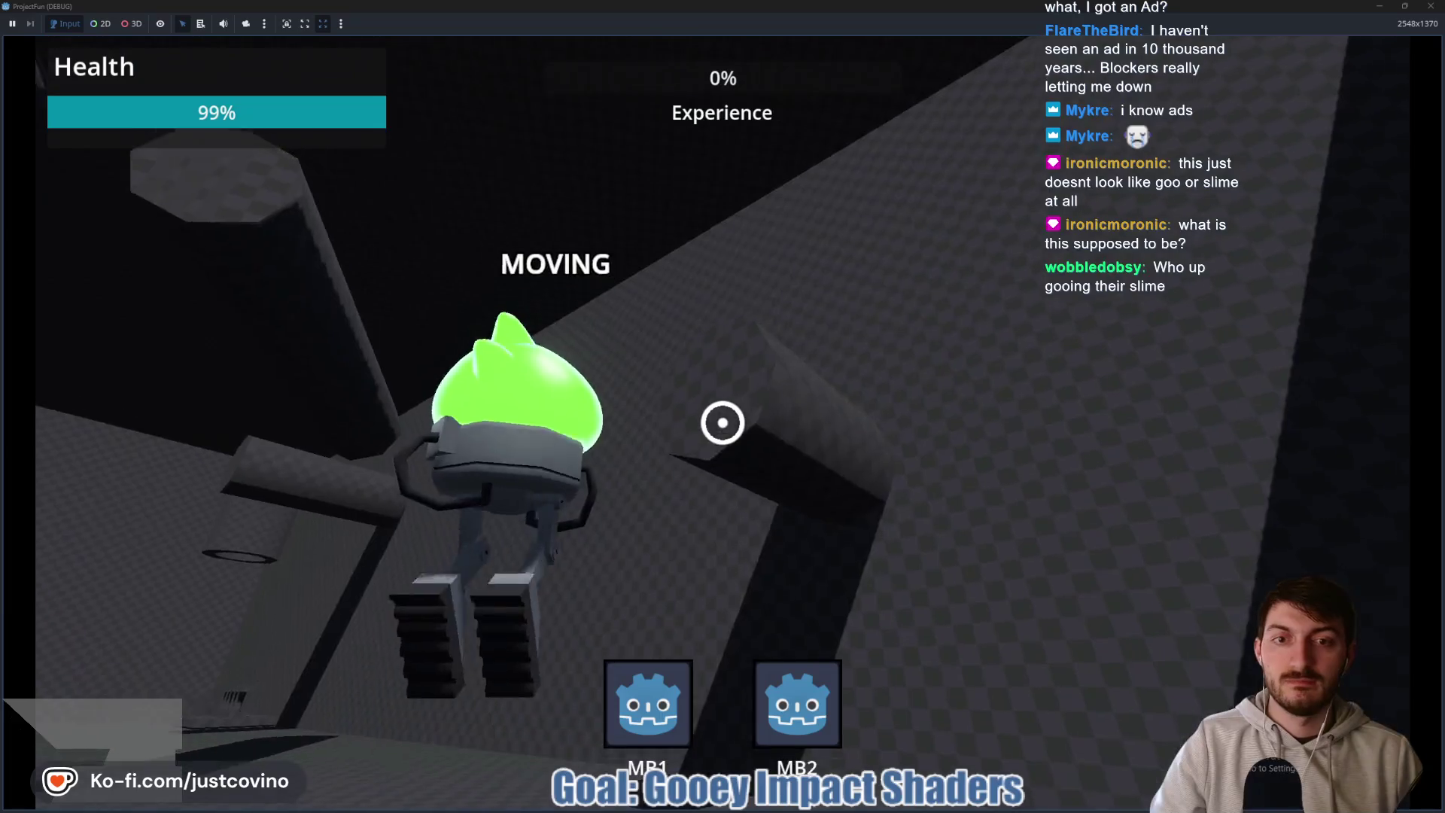
{"action": "left_click", "coordinate": [722, 423]}
{"action": "key", "text": "space"}
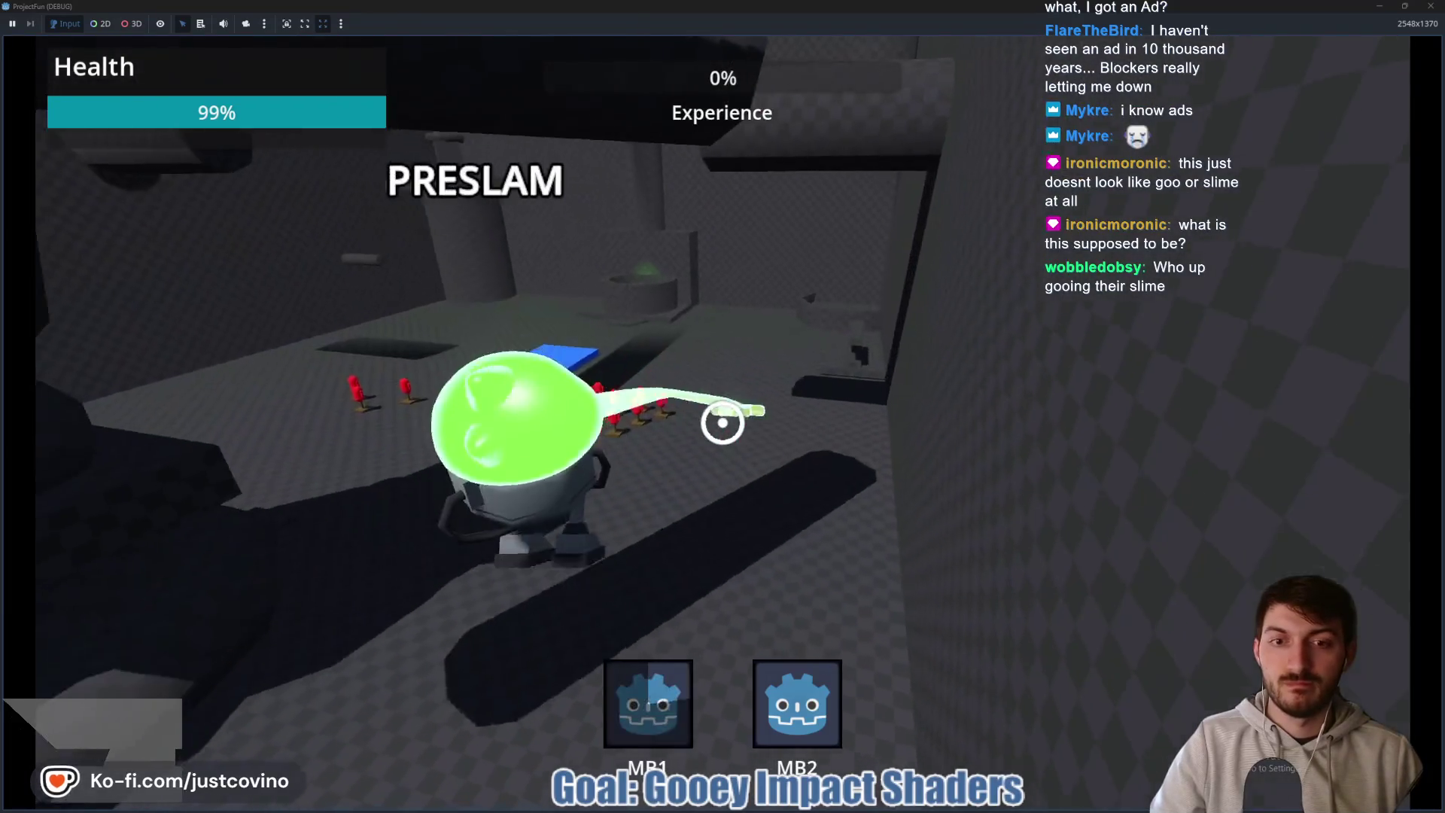
{"action": "key", "text": "w"}
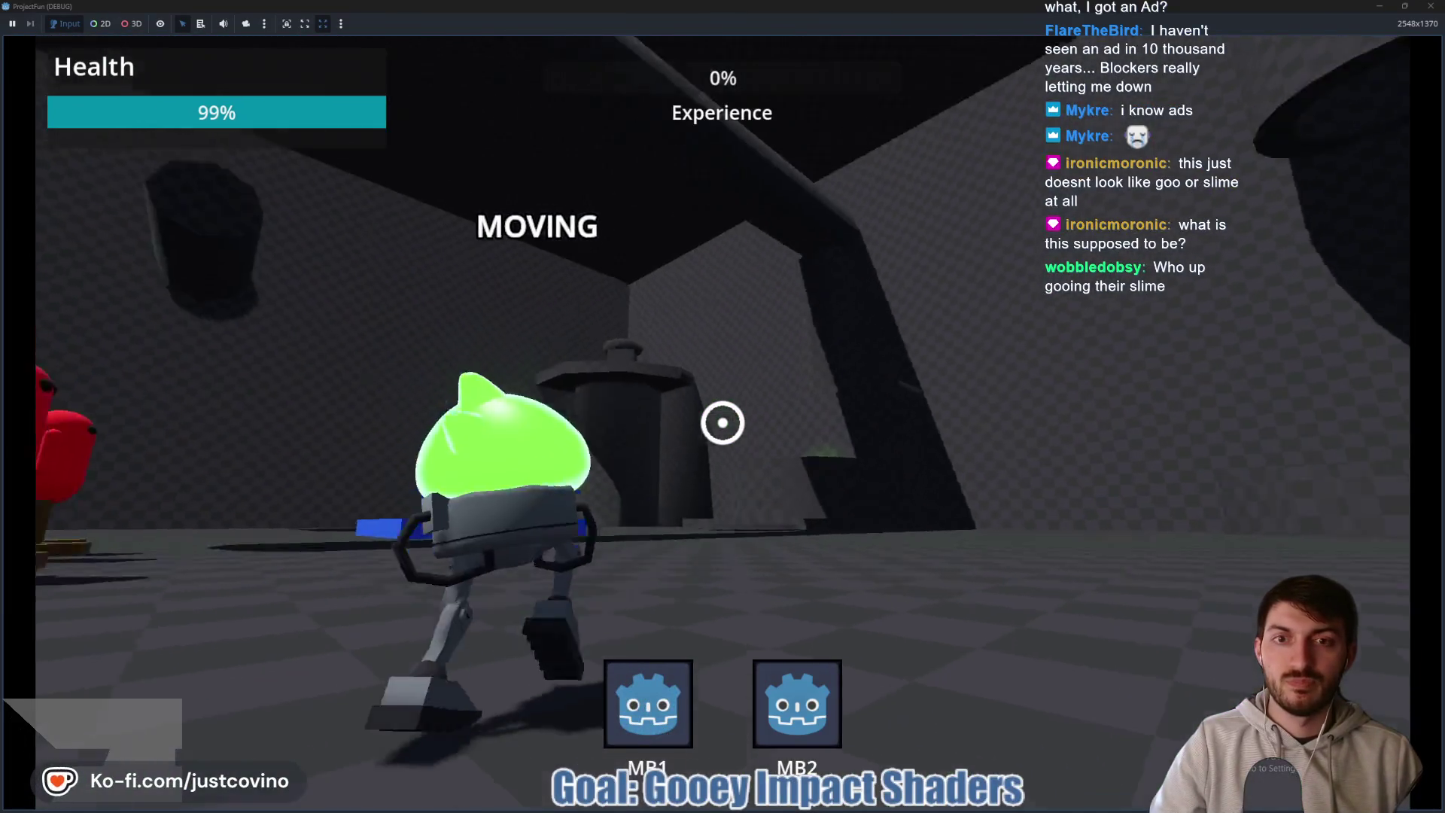
{"action": "left_click", "coordinate": [722, 422]}
{"action": "key", "text": "space"}
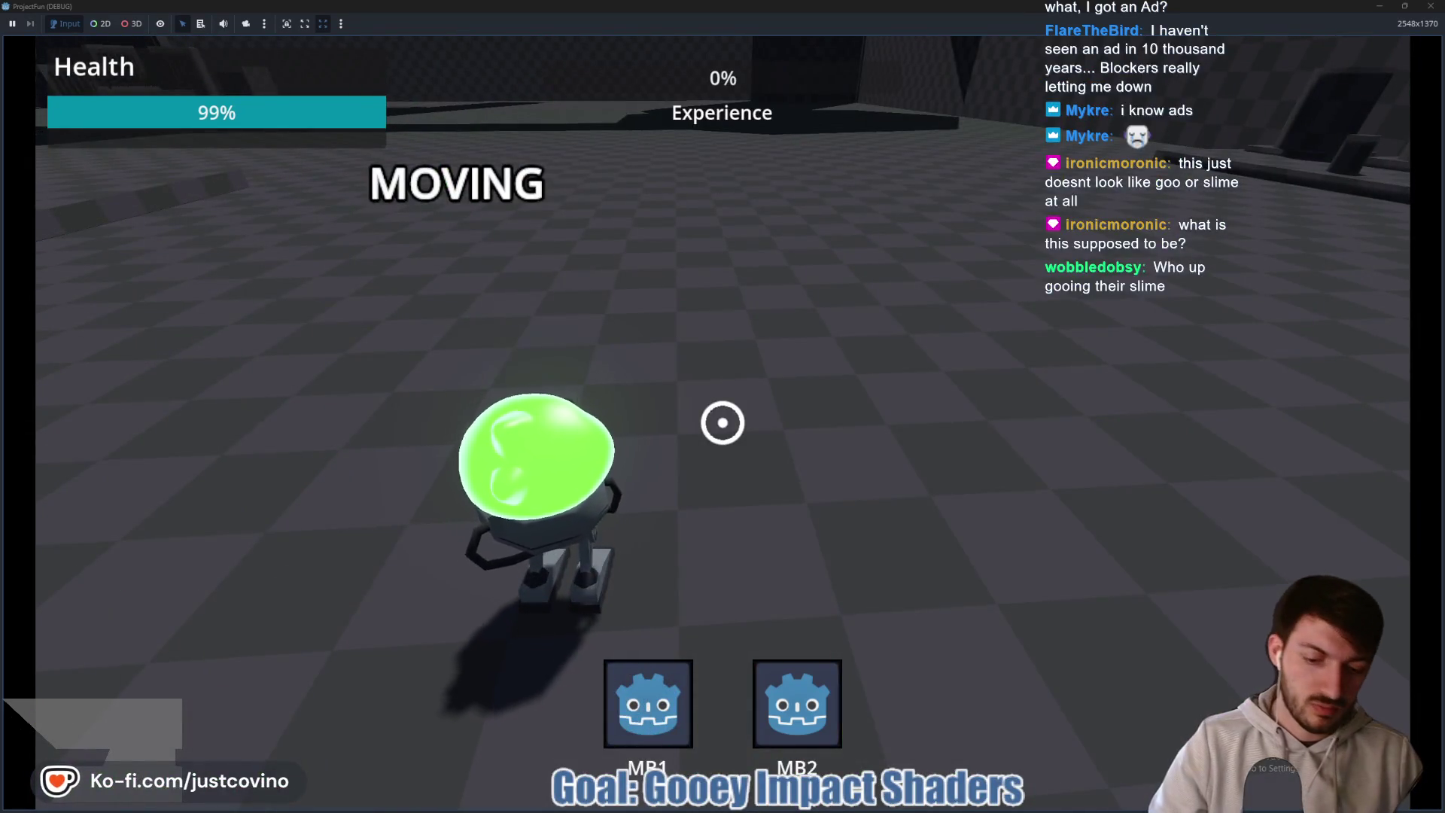
{"action": "key", "text": "F8"}
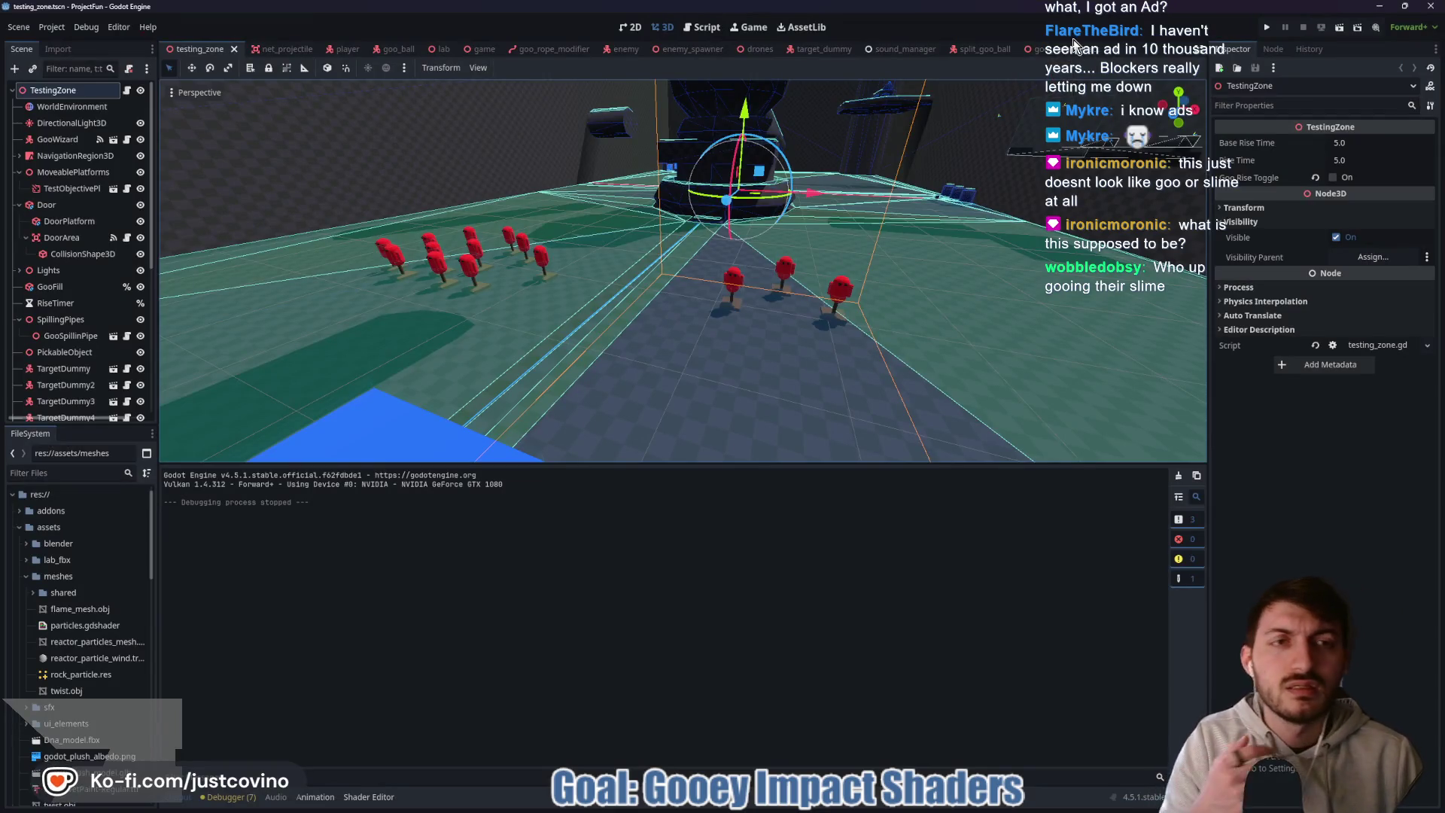
- Switch to the goo_slam_impact and split_goo_ball scenes, then open File Explorer at the Godot folder
{"action": "left_click", "coordinate": [1054, 50]}
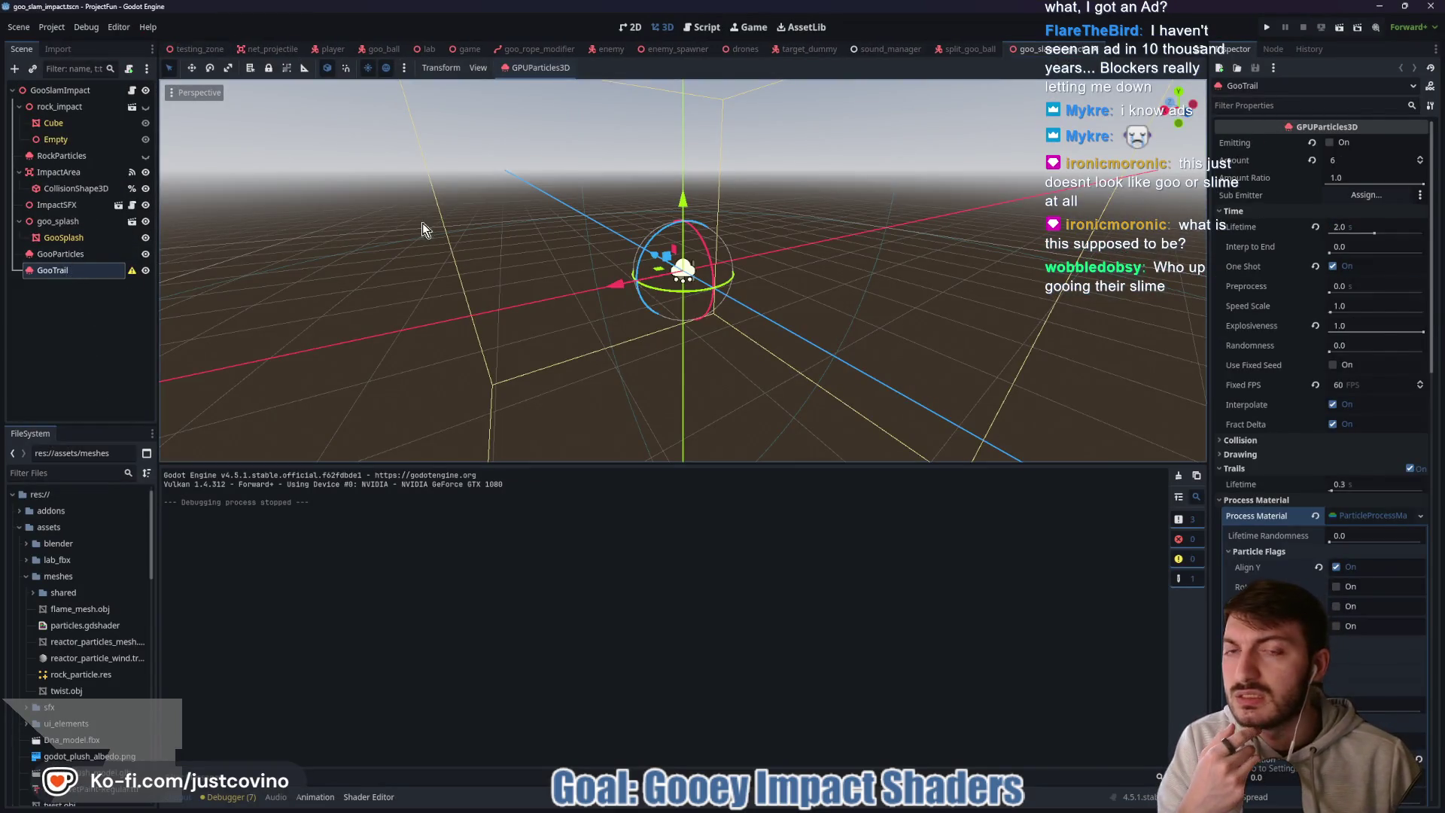
{"action": "left_click", "coordinate": [972, 51]}
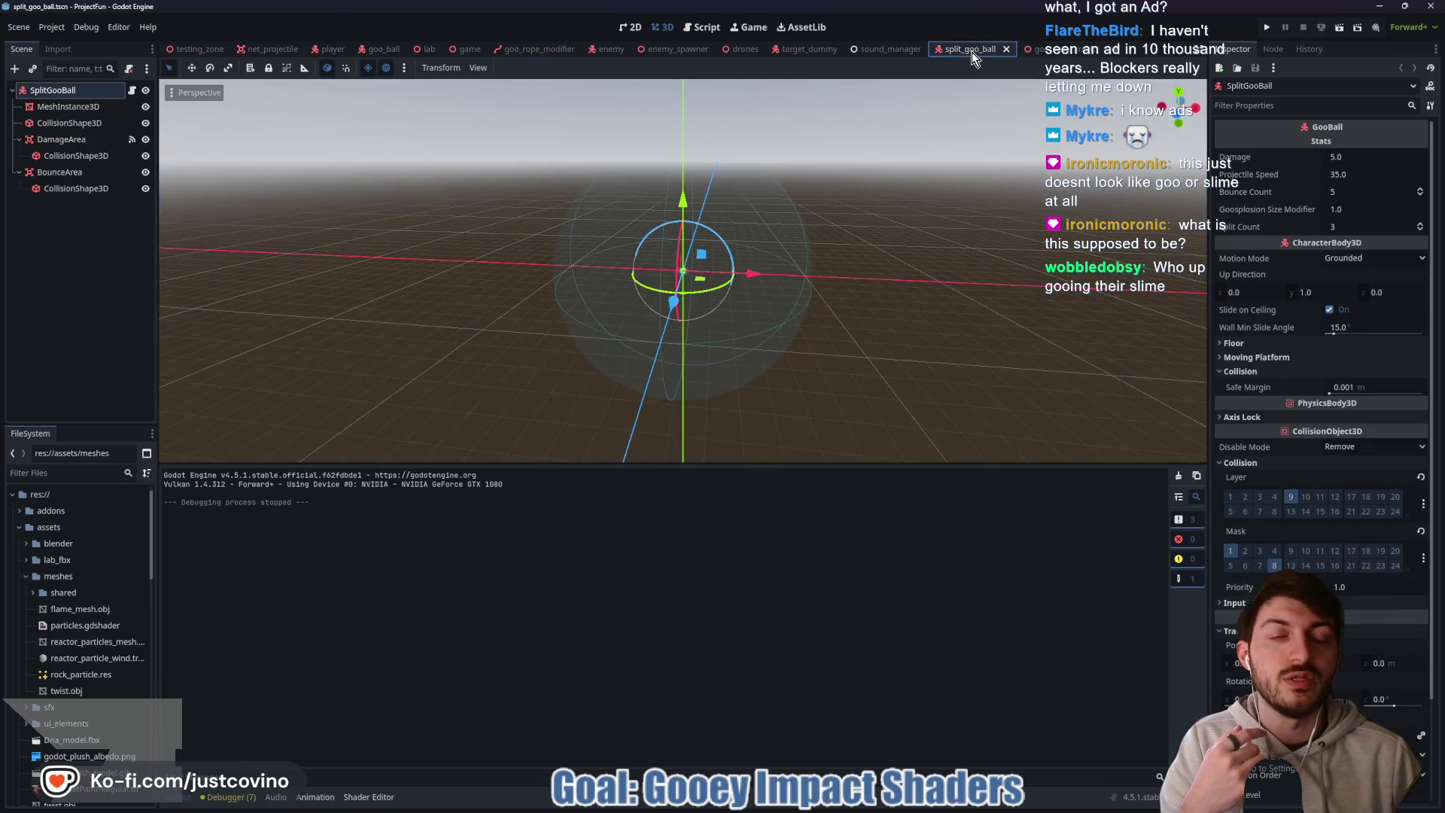
{"action": "left_click", "coordinate": [769, 809]}
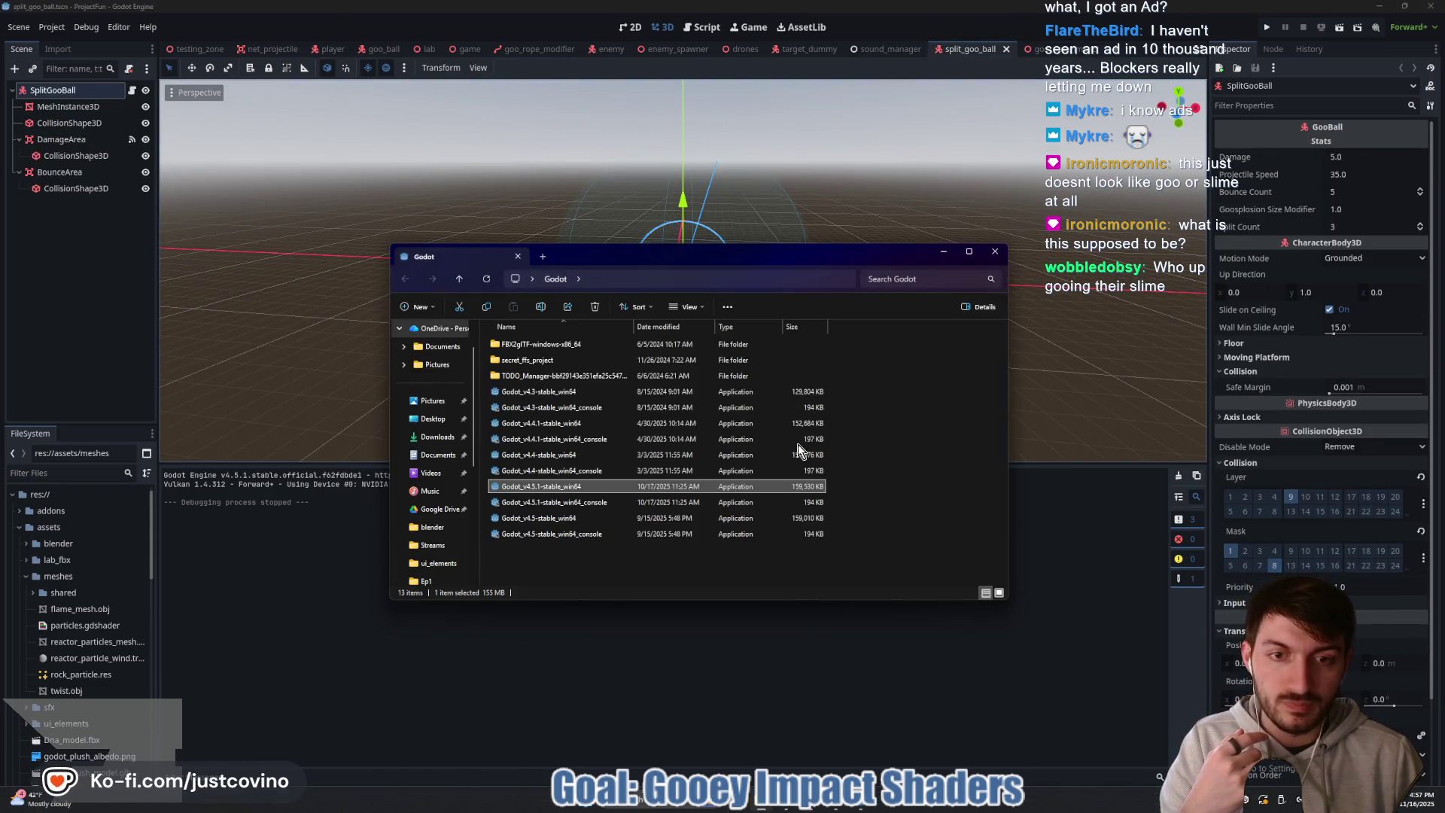
- Browse from Desktop into project-fun > assets > blender and open goo_splash.blend
{"action": "left_click", "coordinate": [430, 420]}
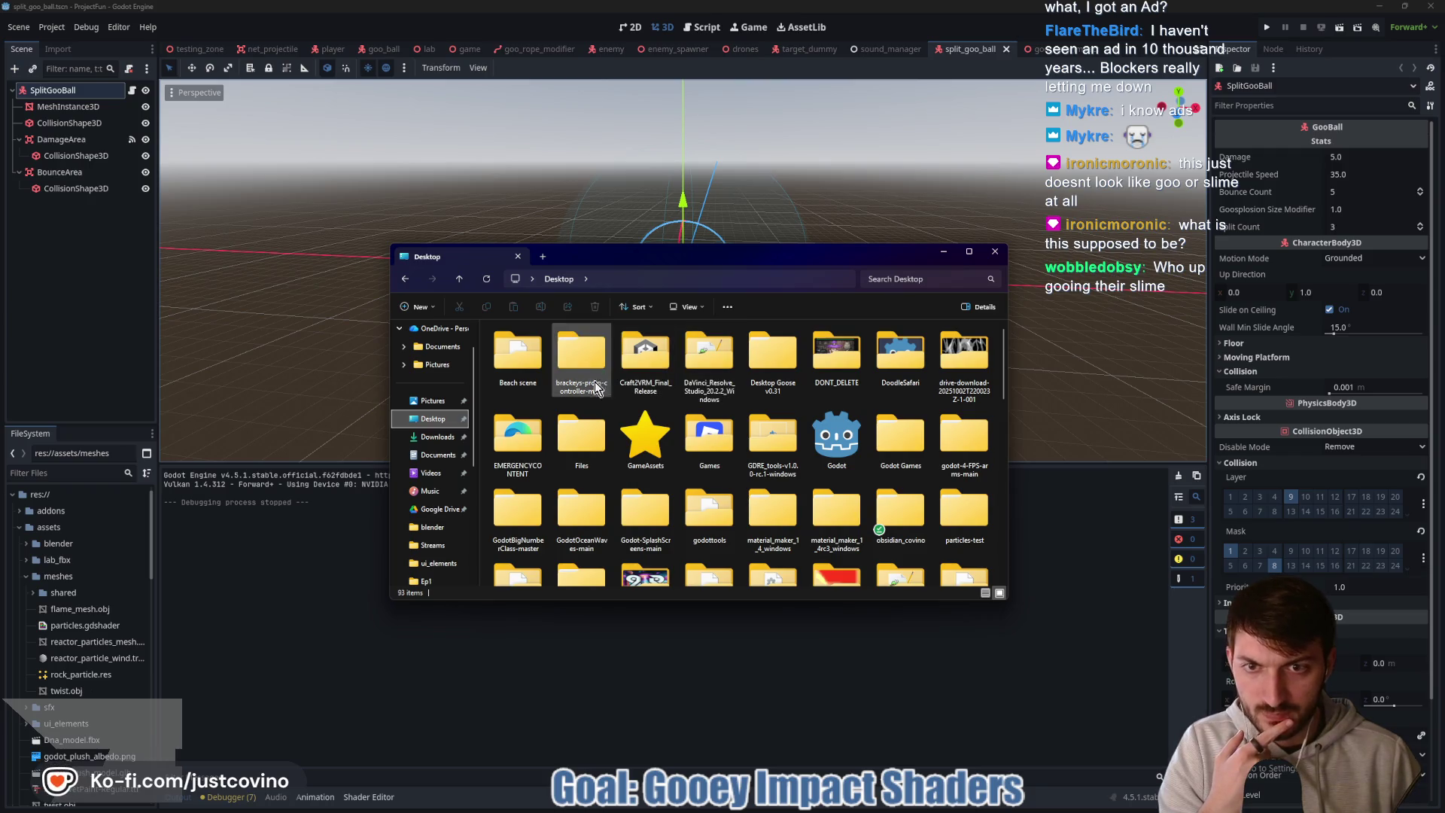
{"action": "scroll", "coordinate": [845, 450], "scroll_direction": "down", "scroll_amount": 4}
{"action": "scroll", "coordinate": [845, 450], "scroll_direction": "up", "scroll_amount": 2}
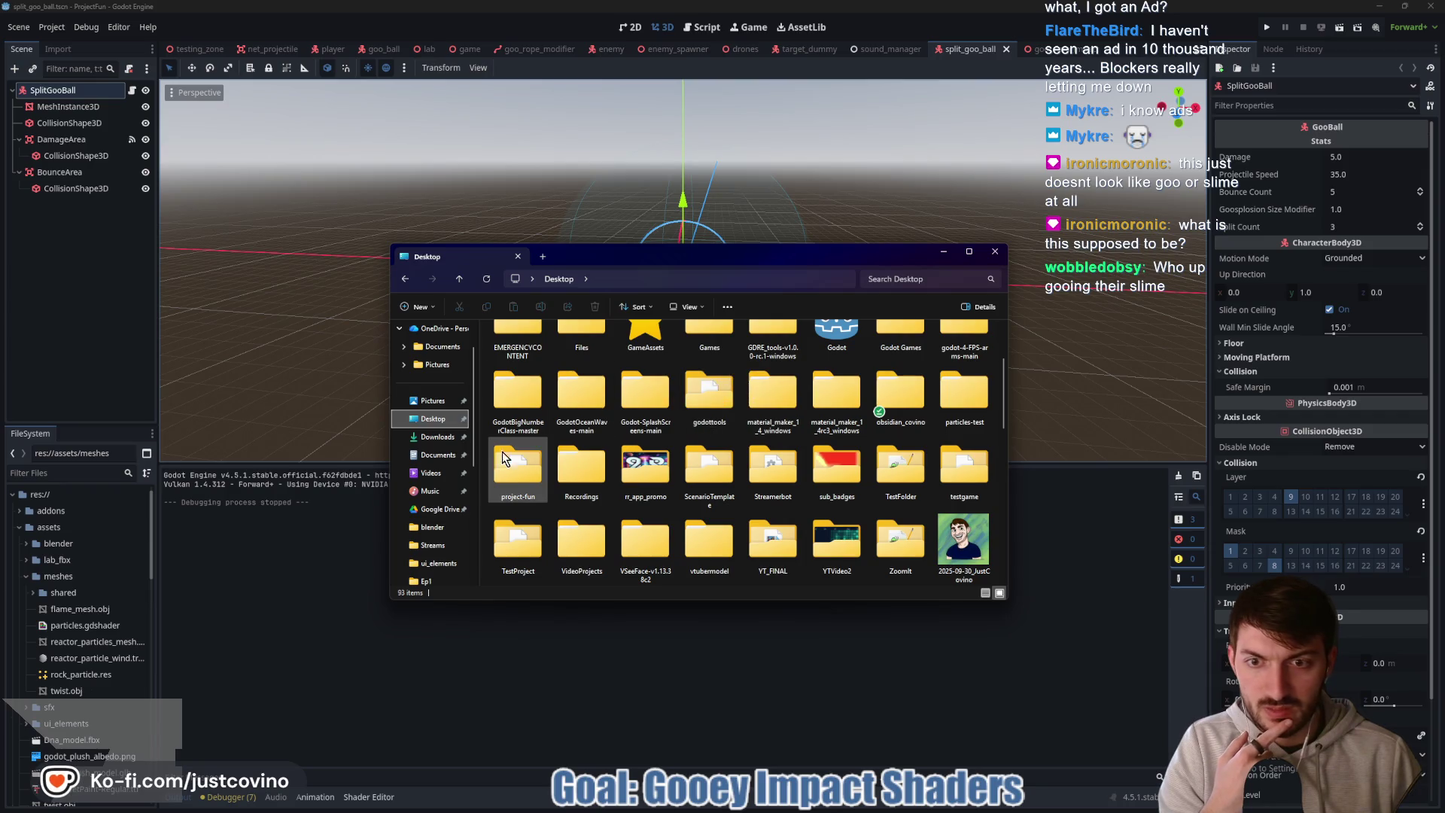
{"action": "double_click", "coordinate": [518, 476]}
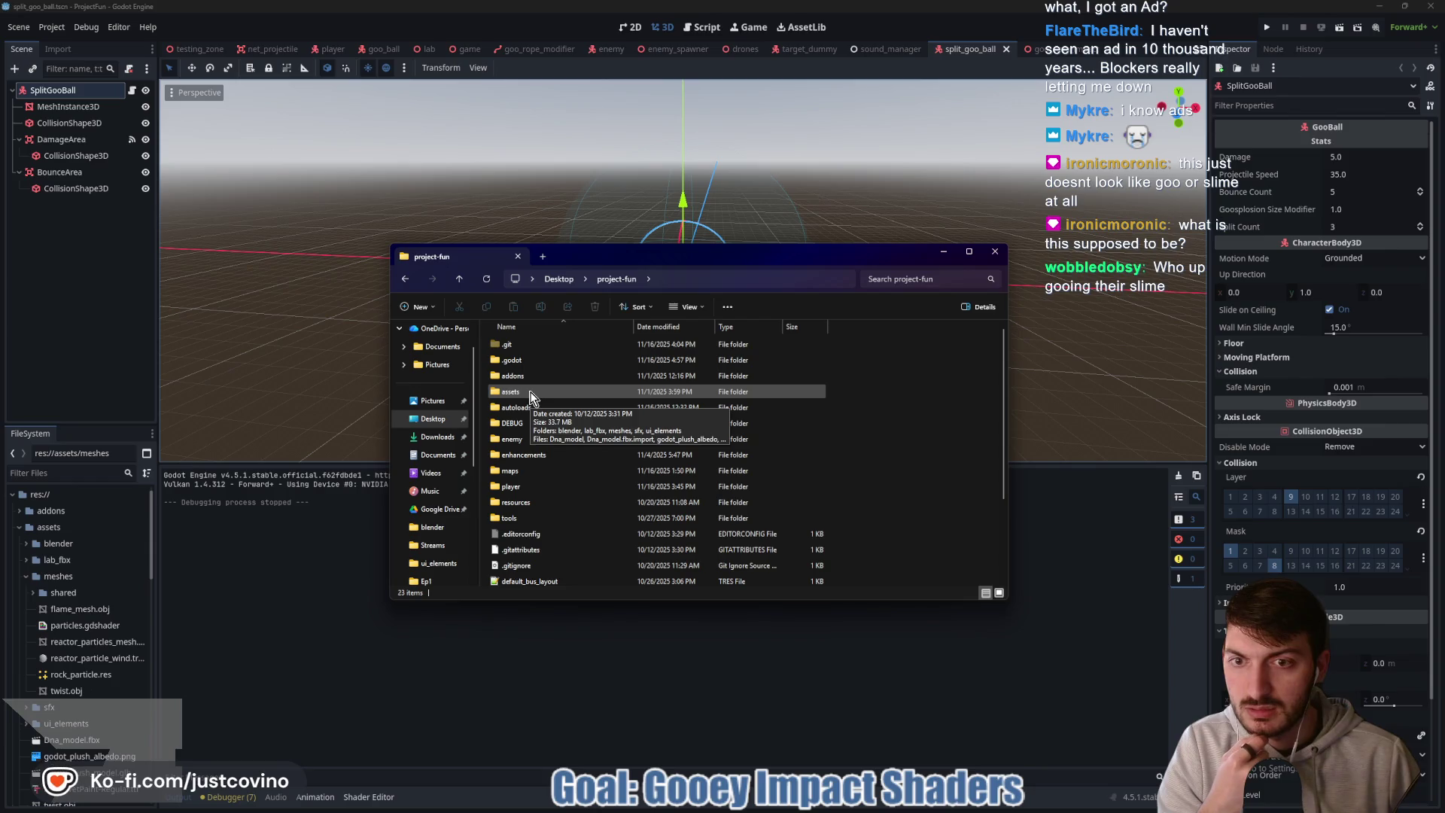
{"action": "double_click", "coordinate": [530, 393]}
{"action": "double_click", "coordinate": [525, 346]}
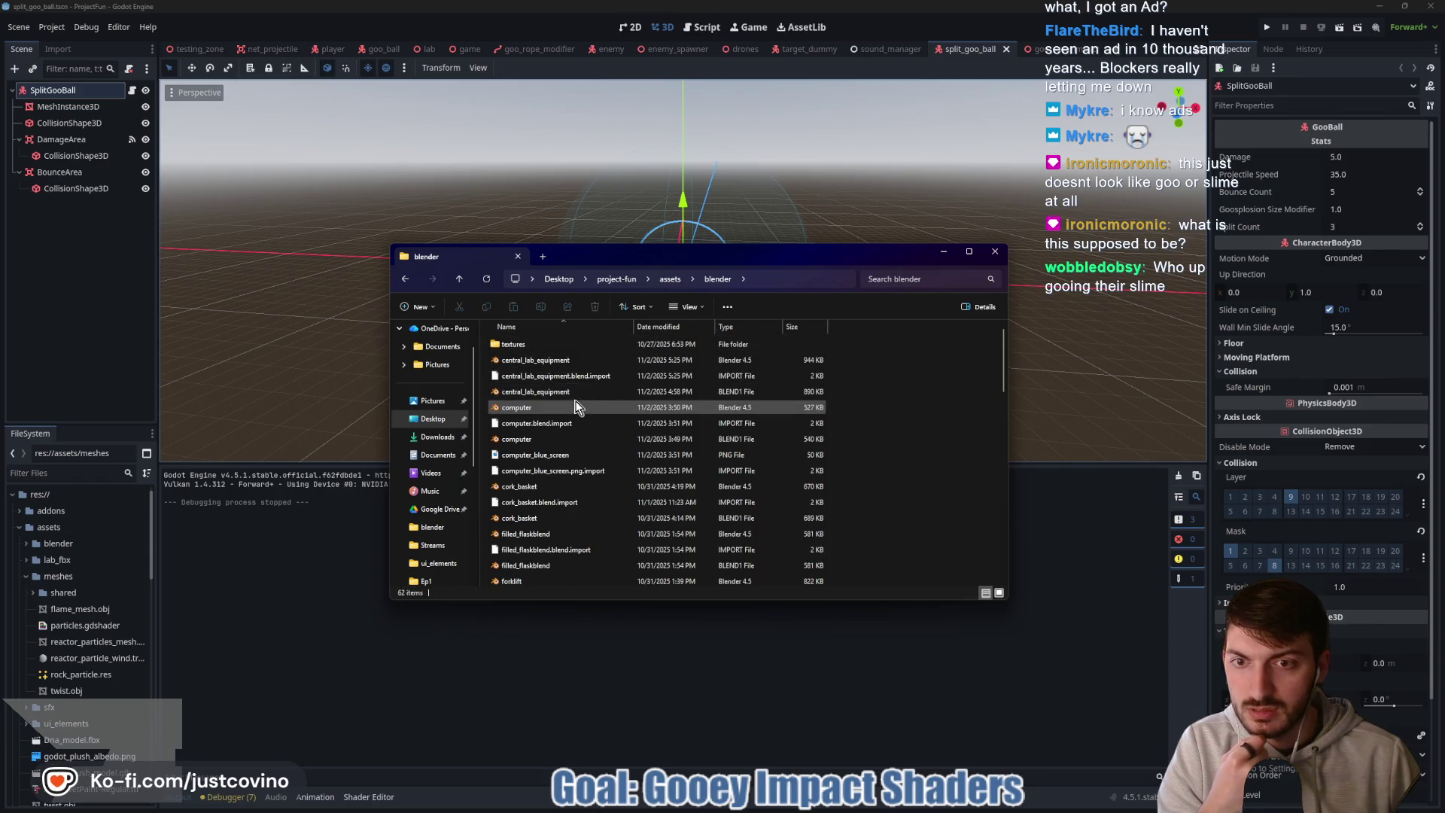
{"action": "scroll", "coordinate": [572, 399], "scroll_direction": "down", "scroll_amount": 5}
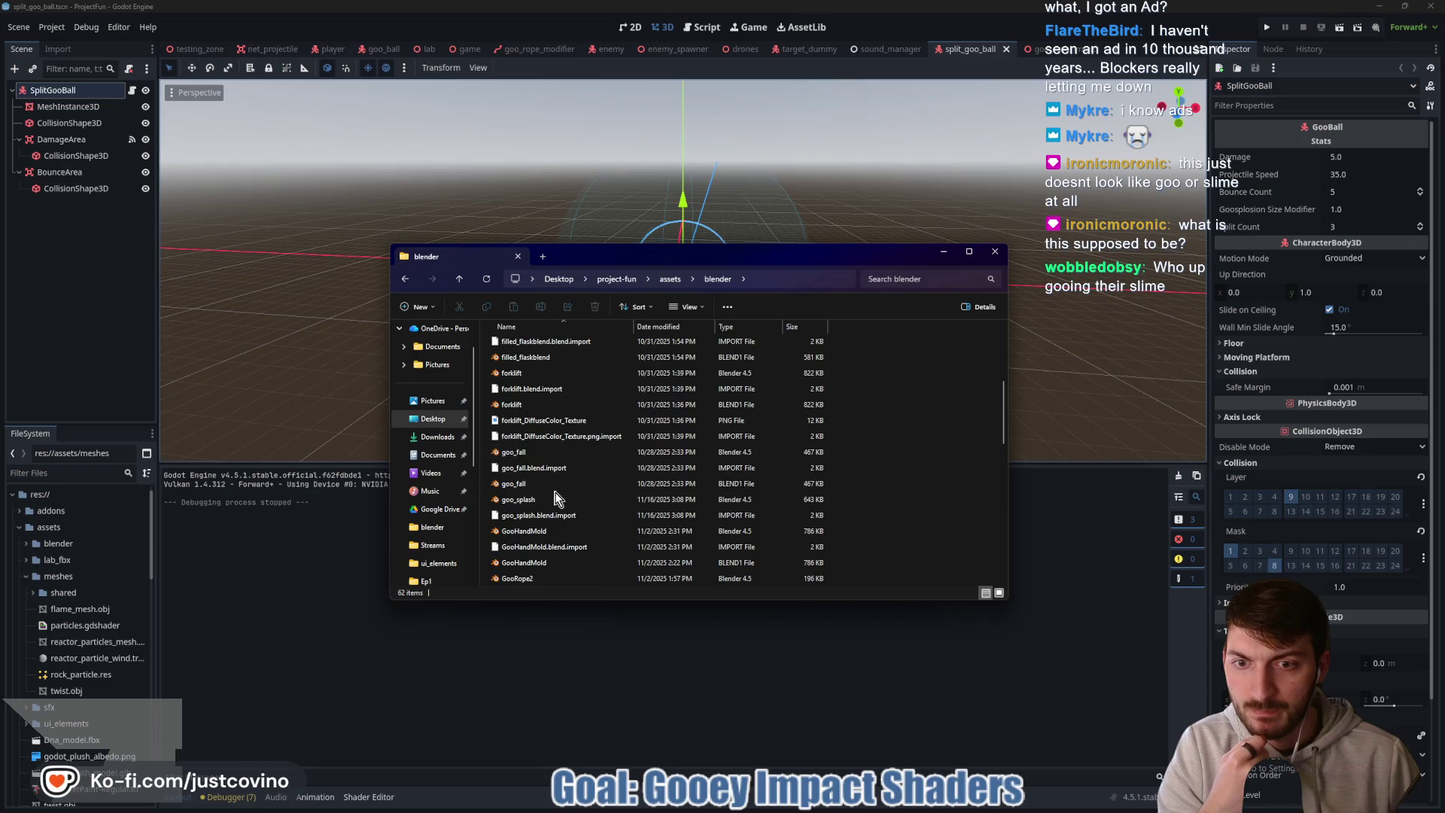
{"action": "left_click", "coordinate": [549, 500]}
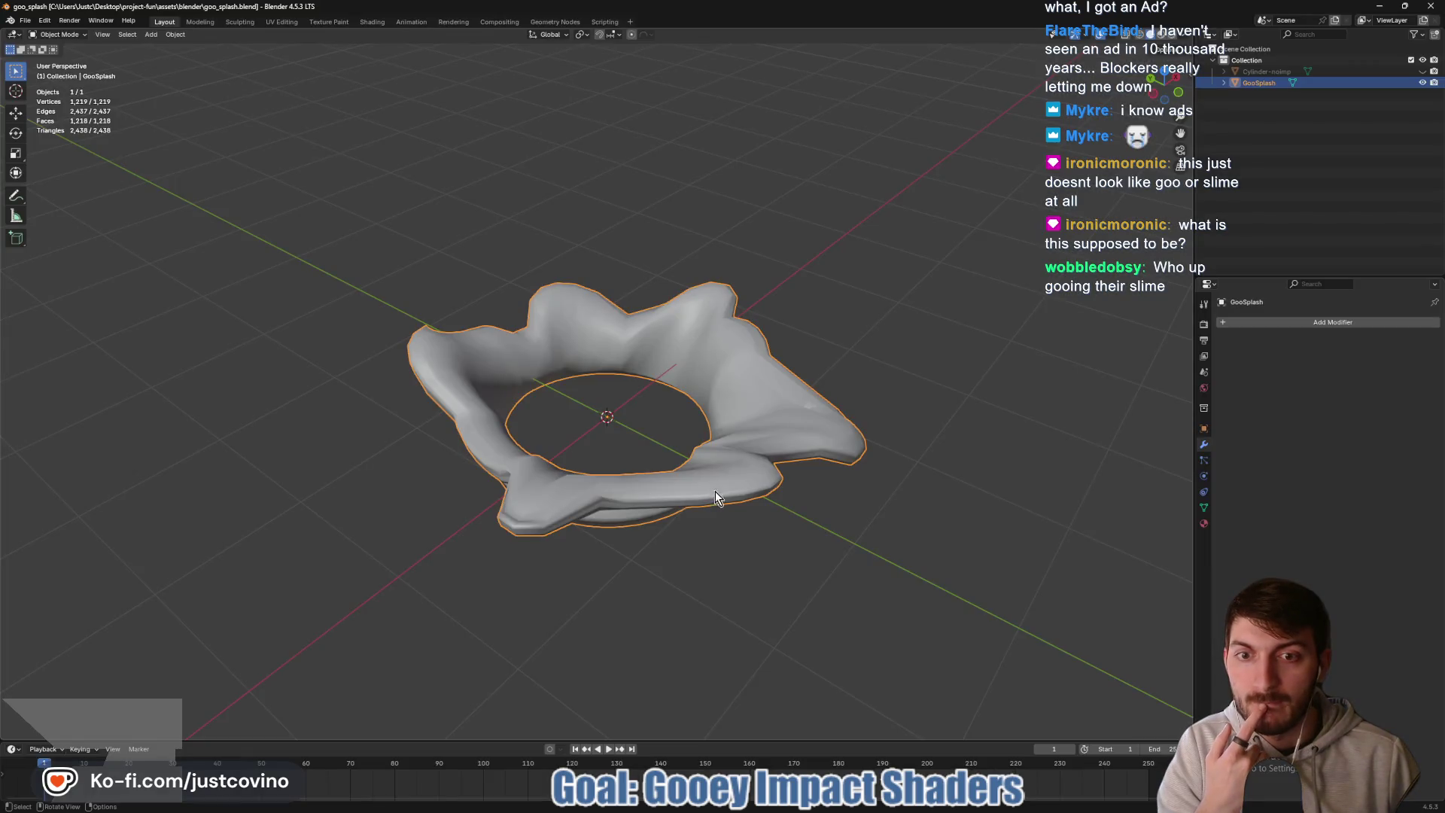
- In a side view, raise the GooSplash vertices 0.2544 m along Z with proportional editing, then return to Godot
{"action": "left_click_drag", "start_coordinate": [715, 490], "coordinate": [753, 452]}
{"action": "left_click", "coordinate": [1180, 87]}
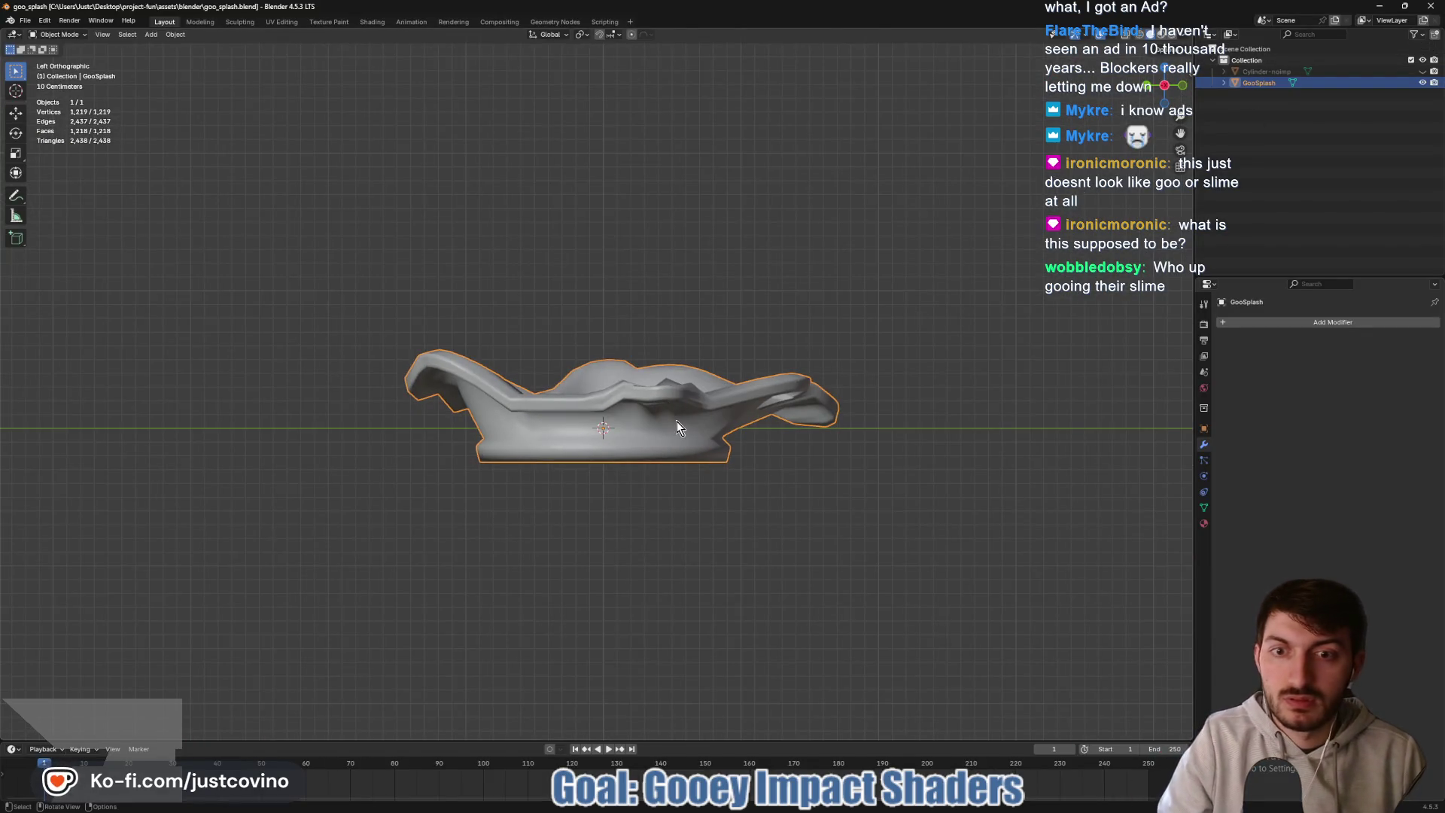
{"action": "key", "text": "Tab"}
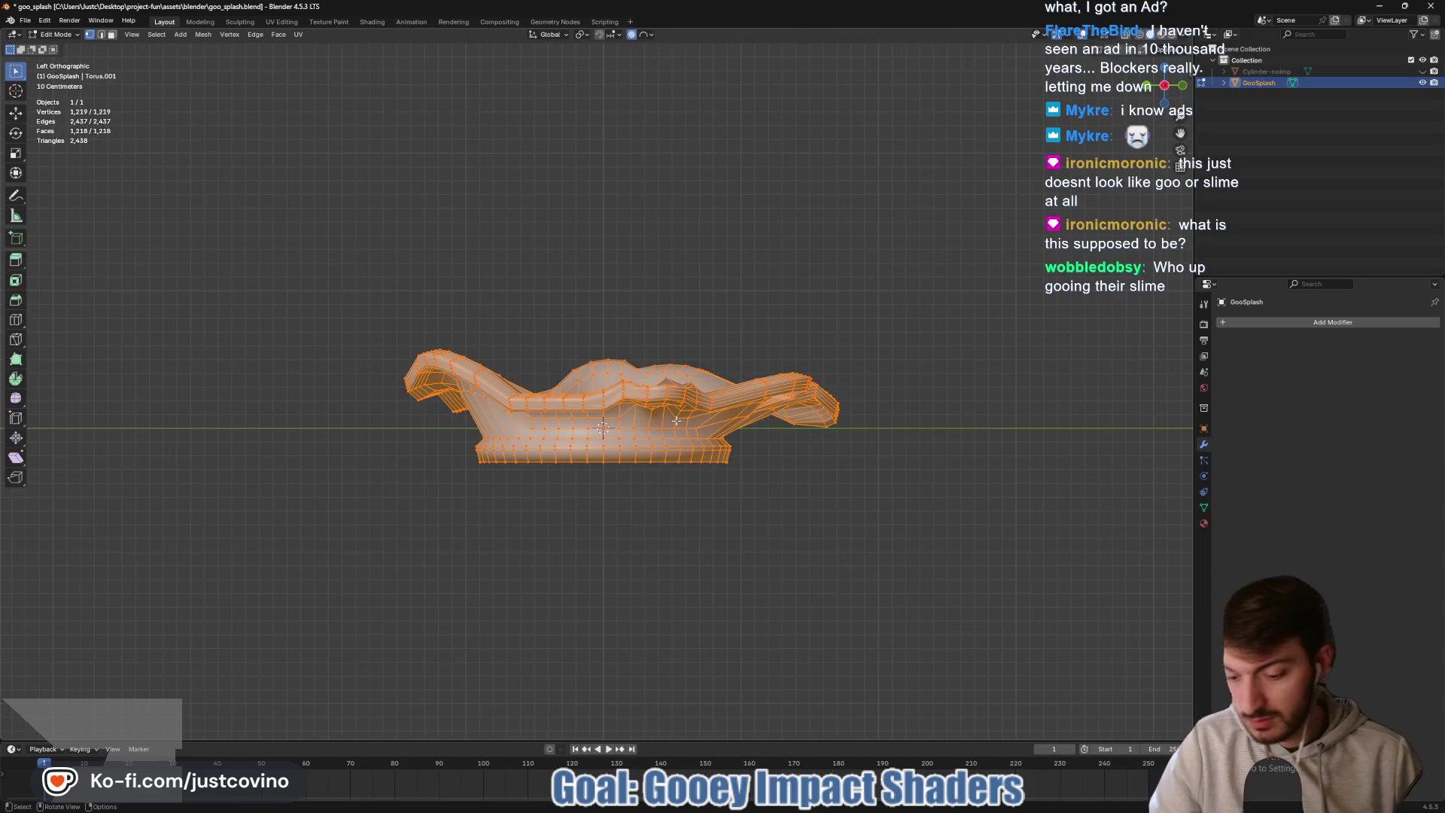
{"action": "key", "text": "g"}
{"action": "key", "text": "z"}
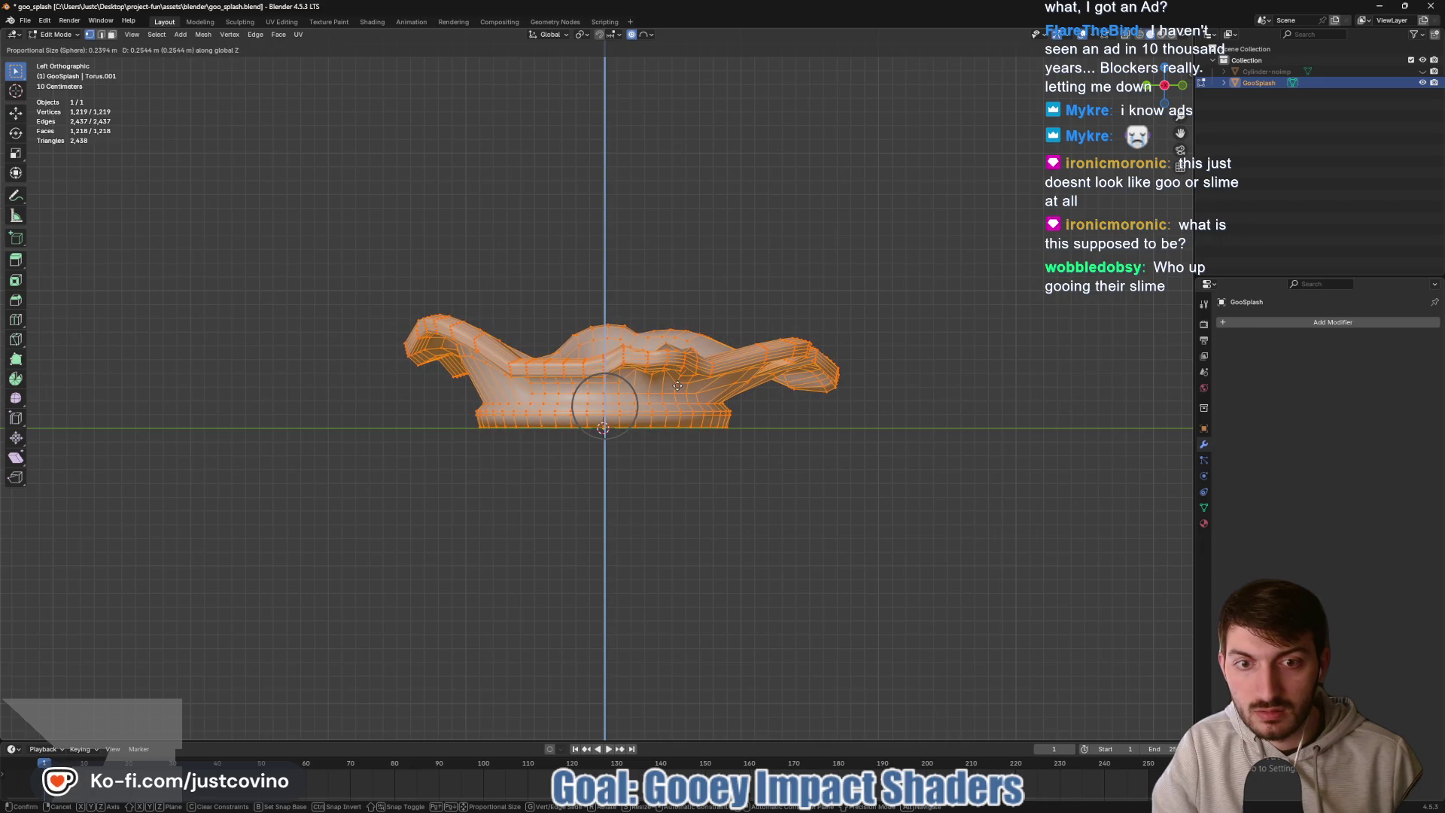
{"action": "left_click", "coordinate": [677, 386]}
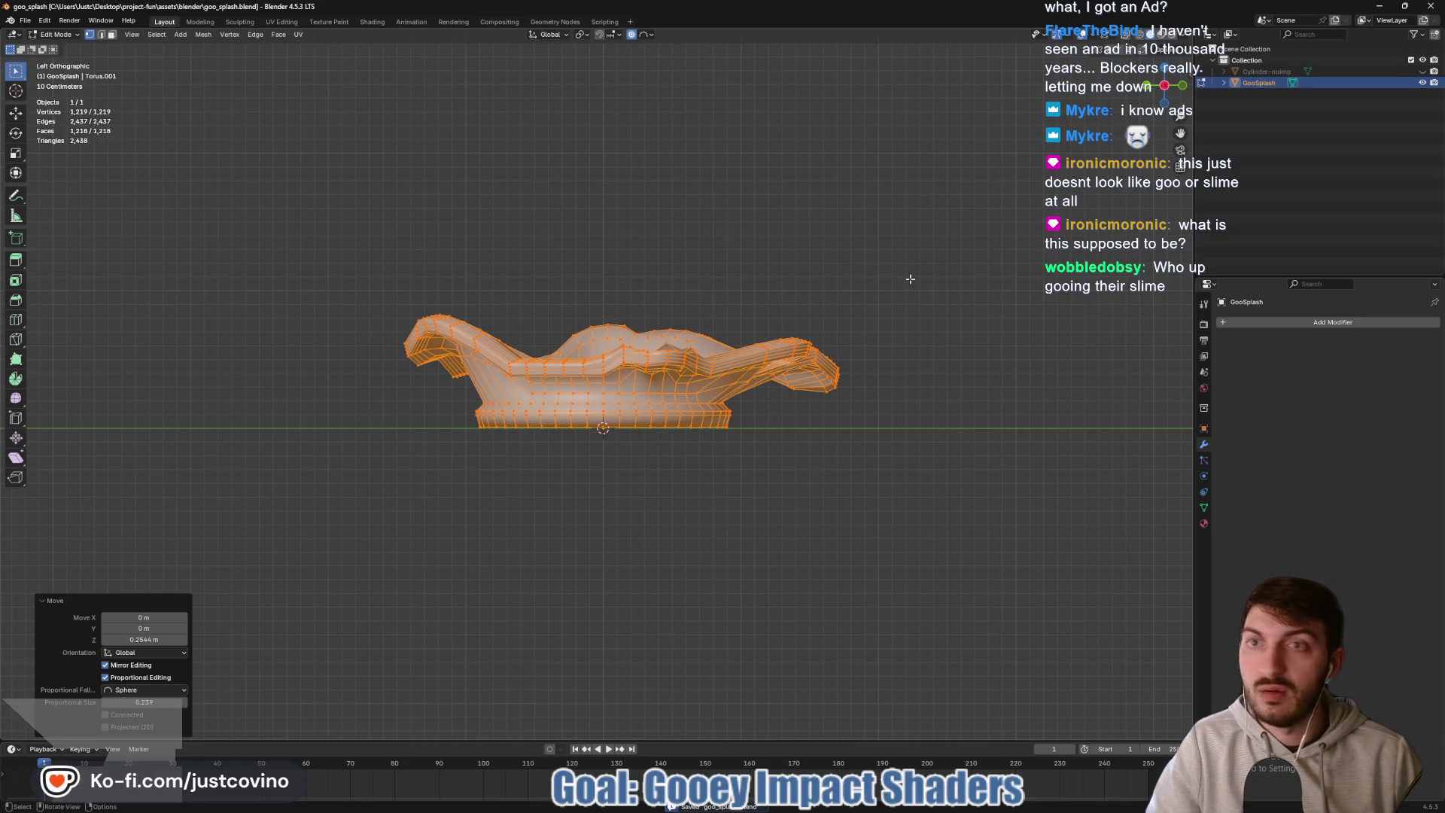
{"action": "key", "text": "alt+Tab"}
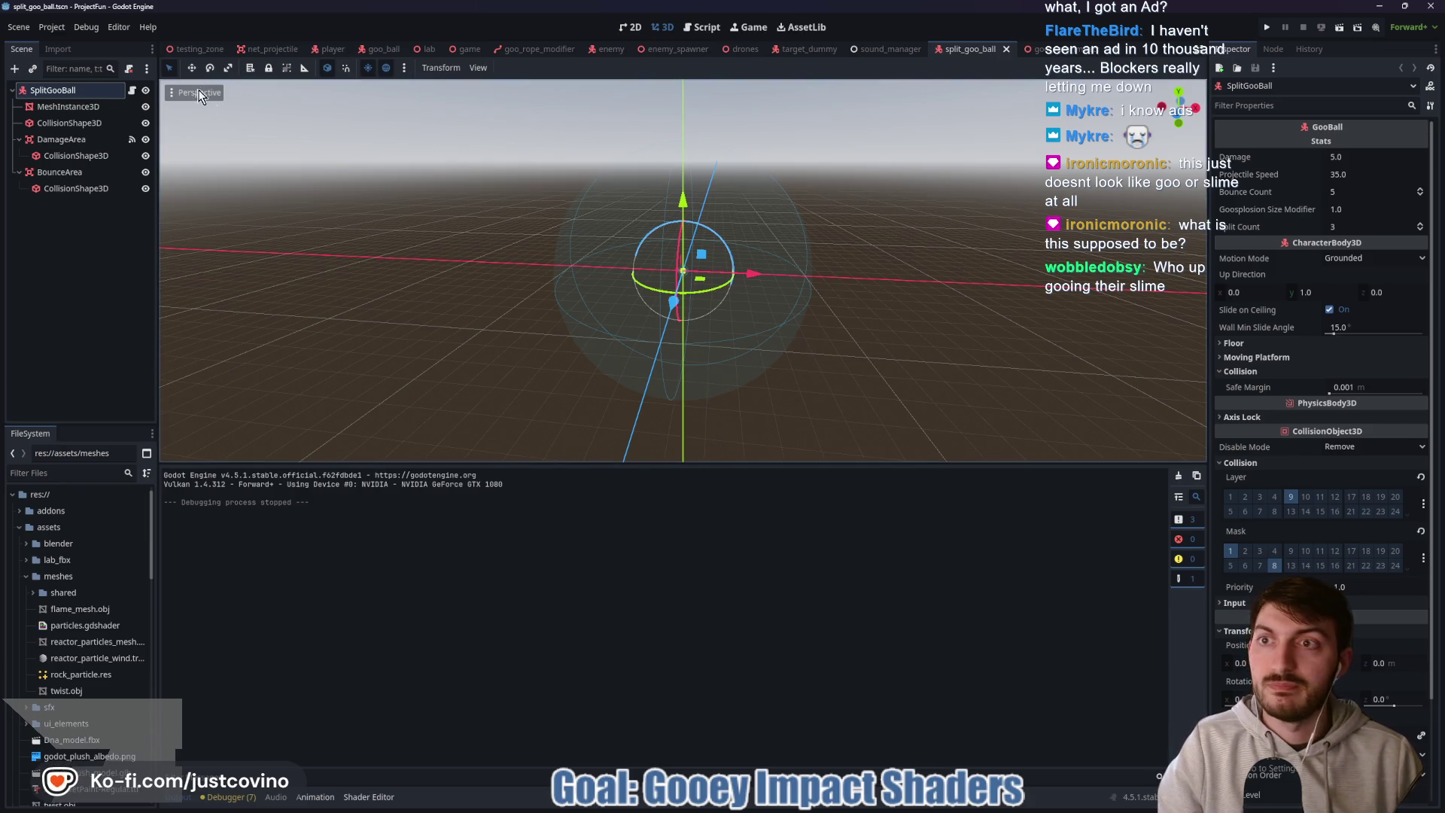
- Run the game from testing_zone, swing and slam to see the goo splash, then stop and reopen goo_slam_impact
{"action": "left_click", "coordinate": [188, 47]}
{"action": "key", "text": "F6"}
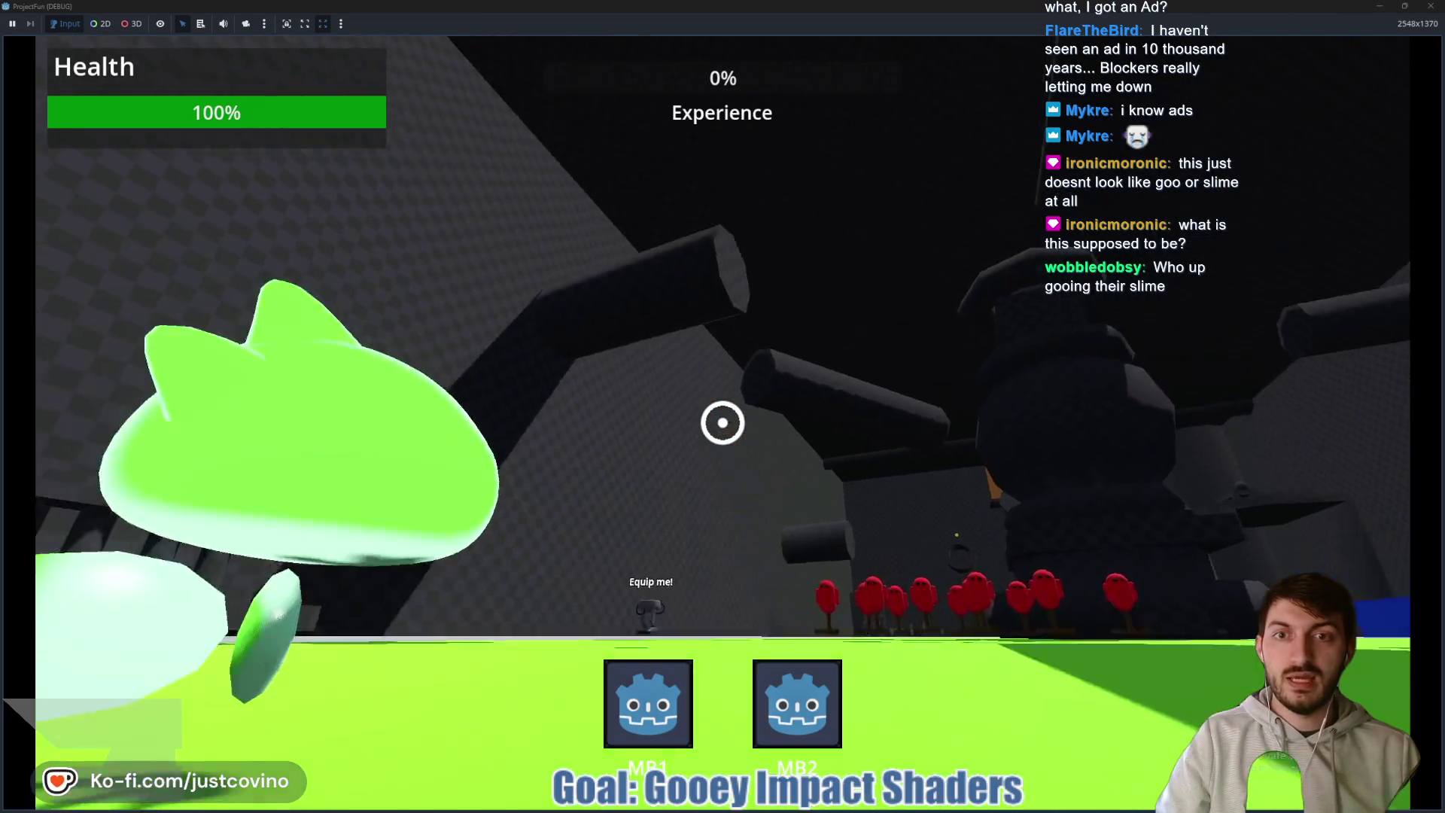
{"action": "left_click", "coordinate": [723, 423]}
{"action": "left_click", "coordinate": [723, 422]}
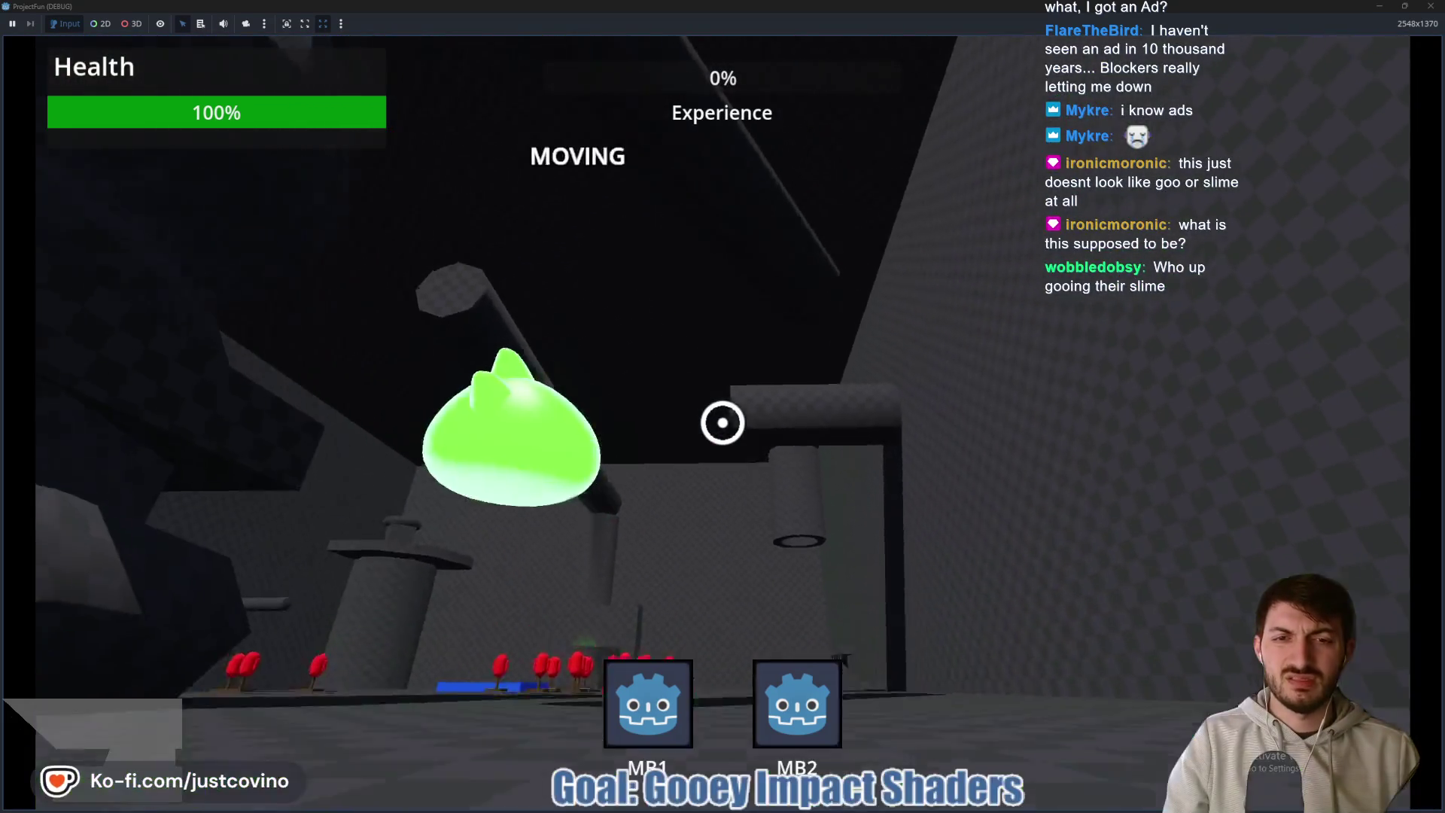
{"action": "left_click", "coordinate": [723, 422]}
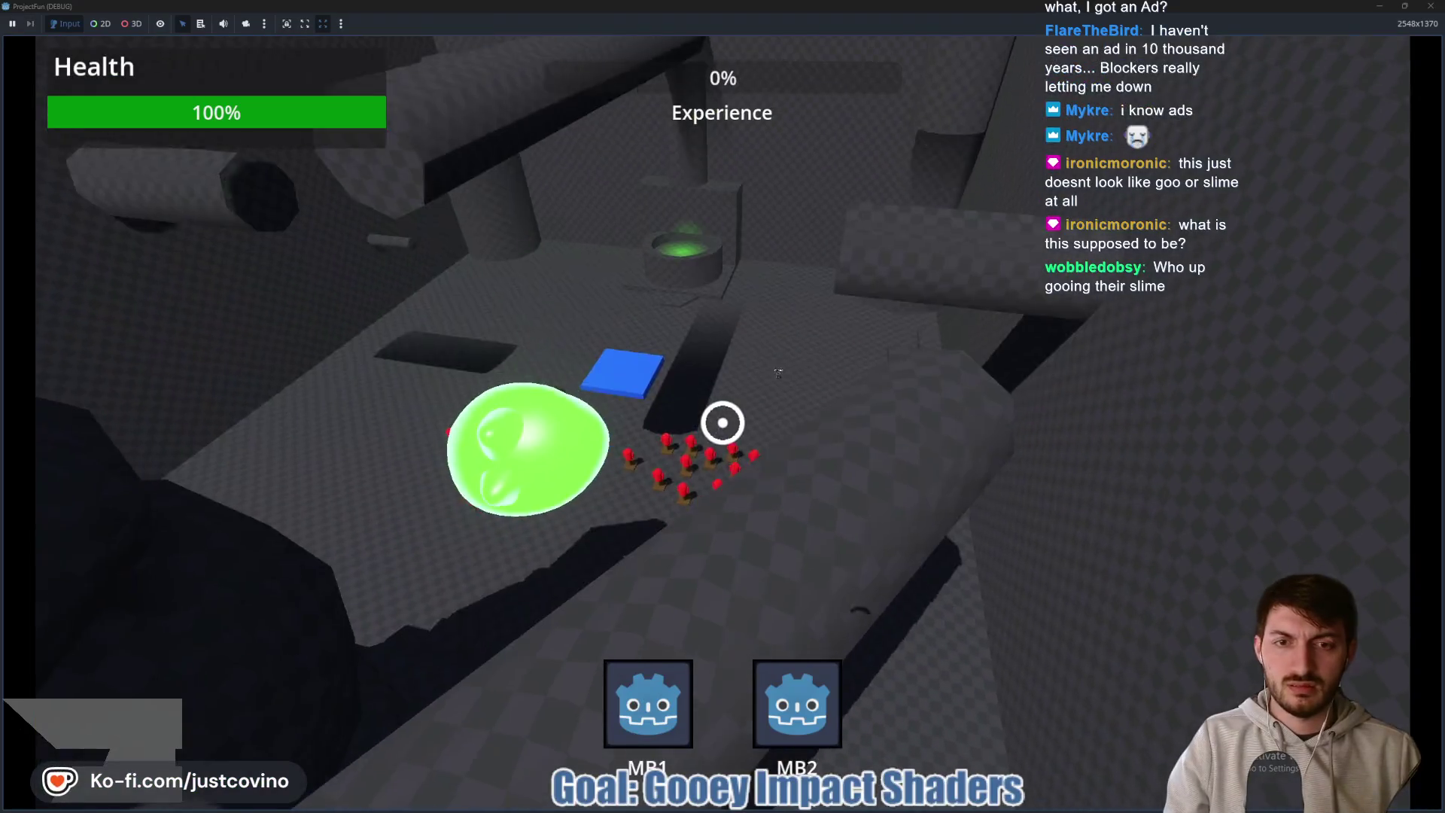
{"action": "left_click", "coordinate": [723, 422]}
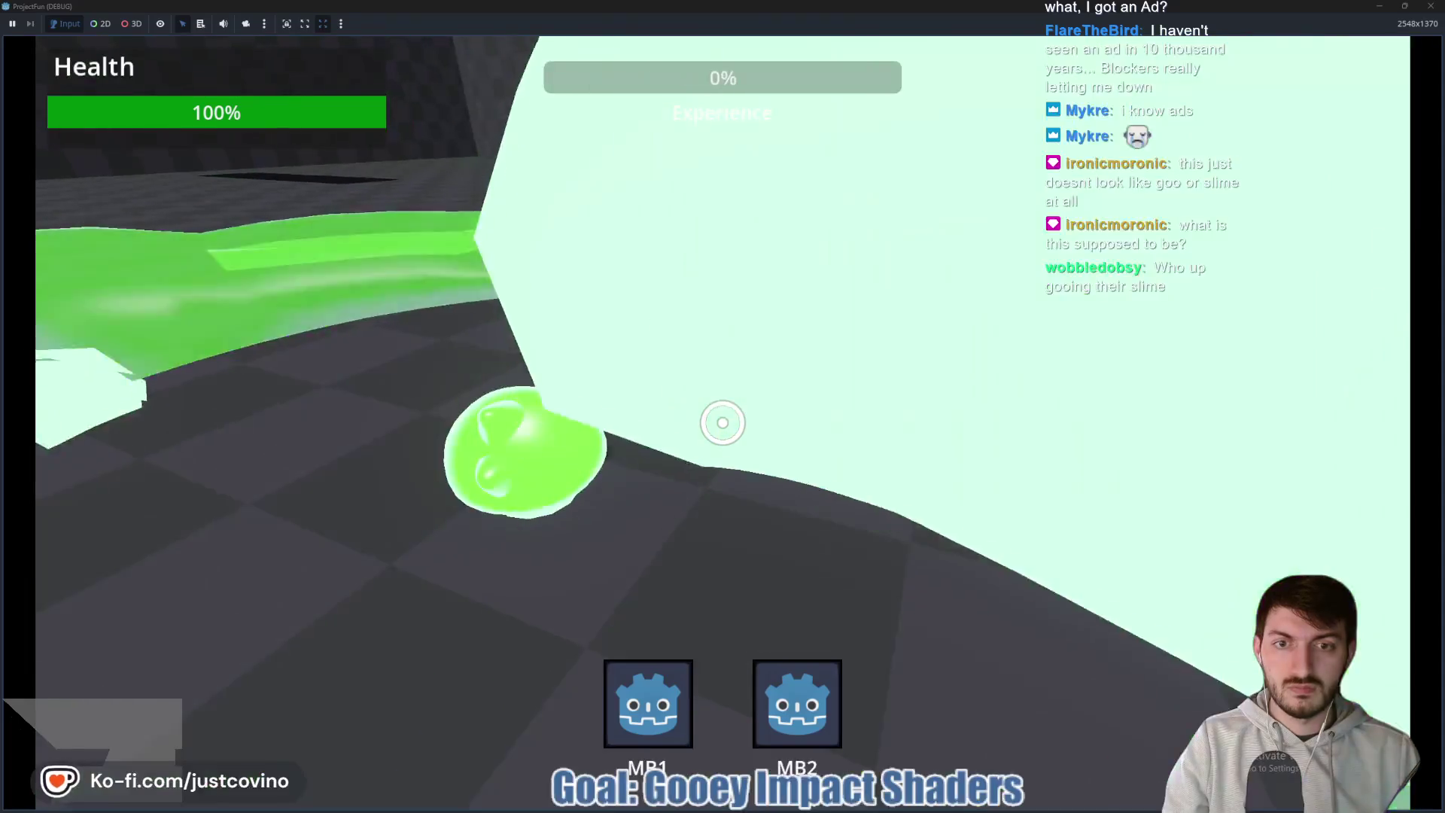
{"action": "key", "text": "F8"}
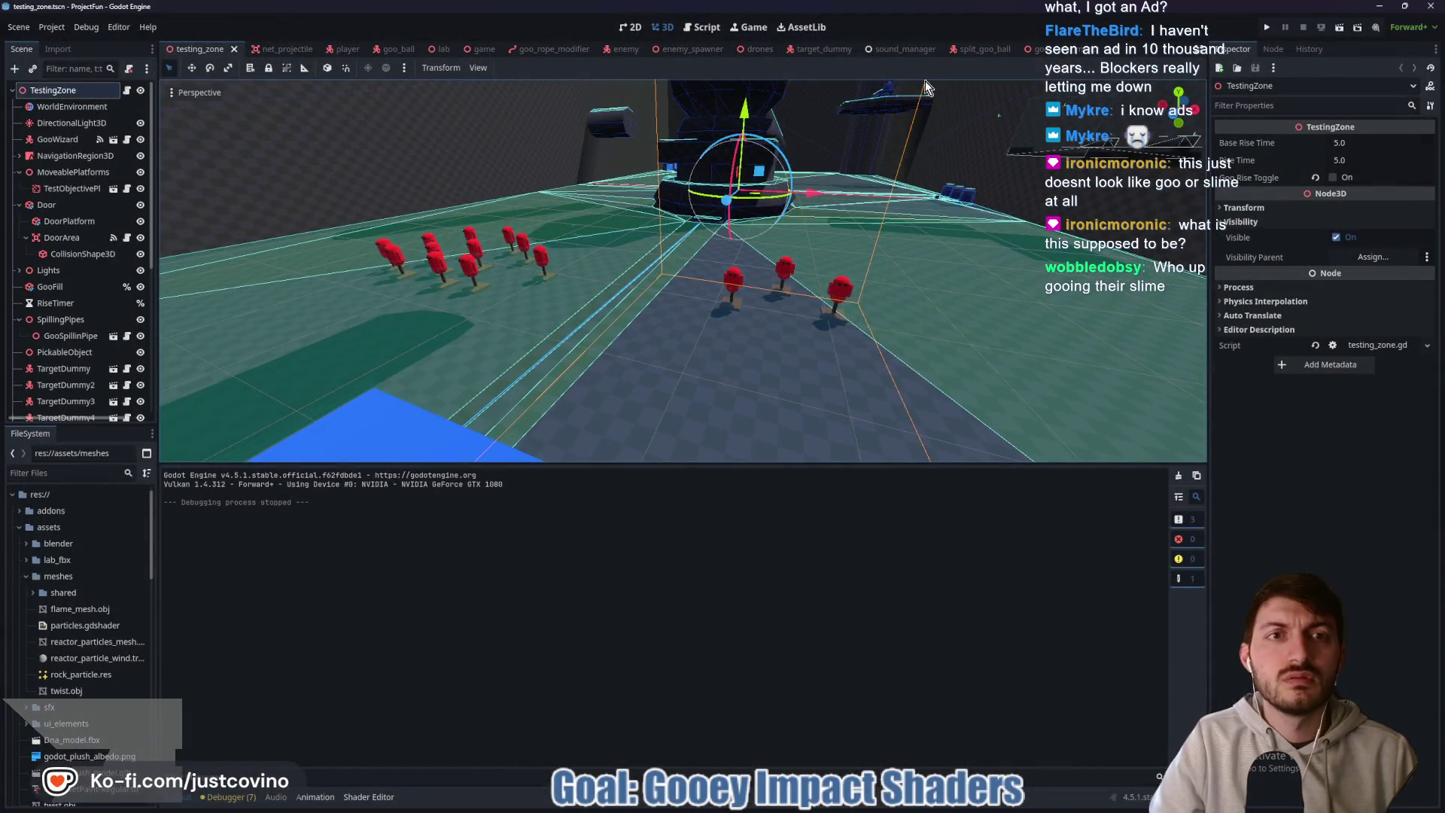
{"action": "left_click", "coordinate": [1035, 50]}
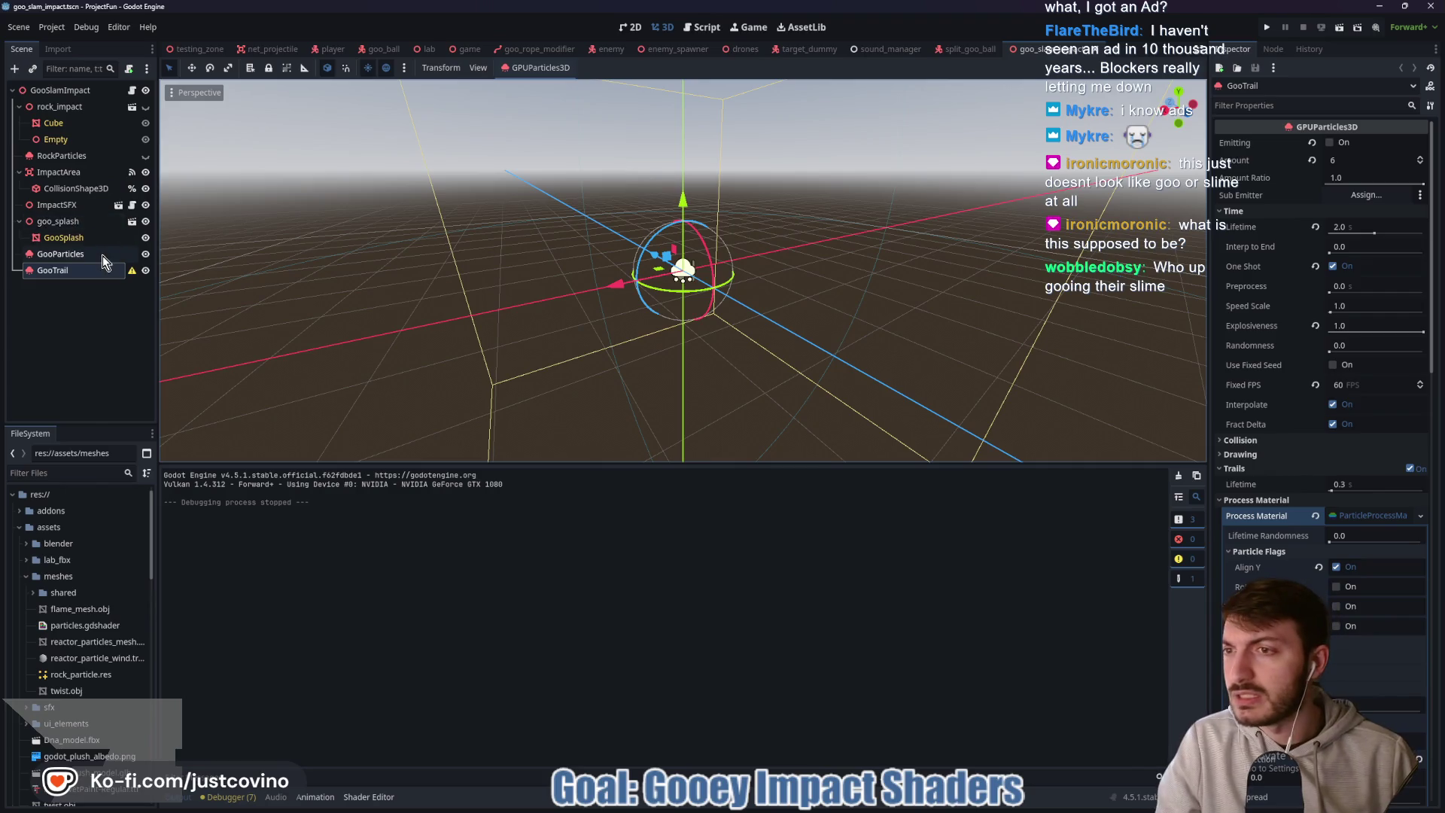
- Select GooSplash and try Transform scale values 1, 1.65, then back to 1.0
{"action": "left_click", "coordinate": [74, 241]}
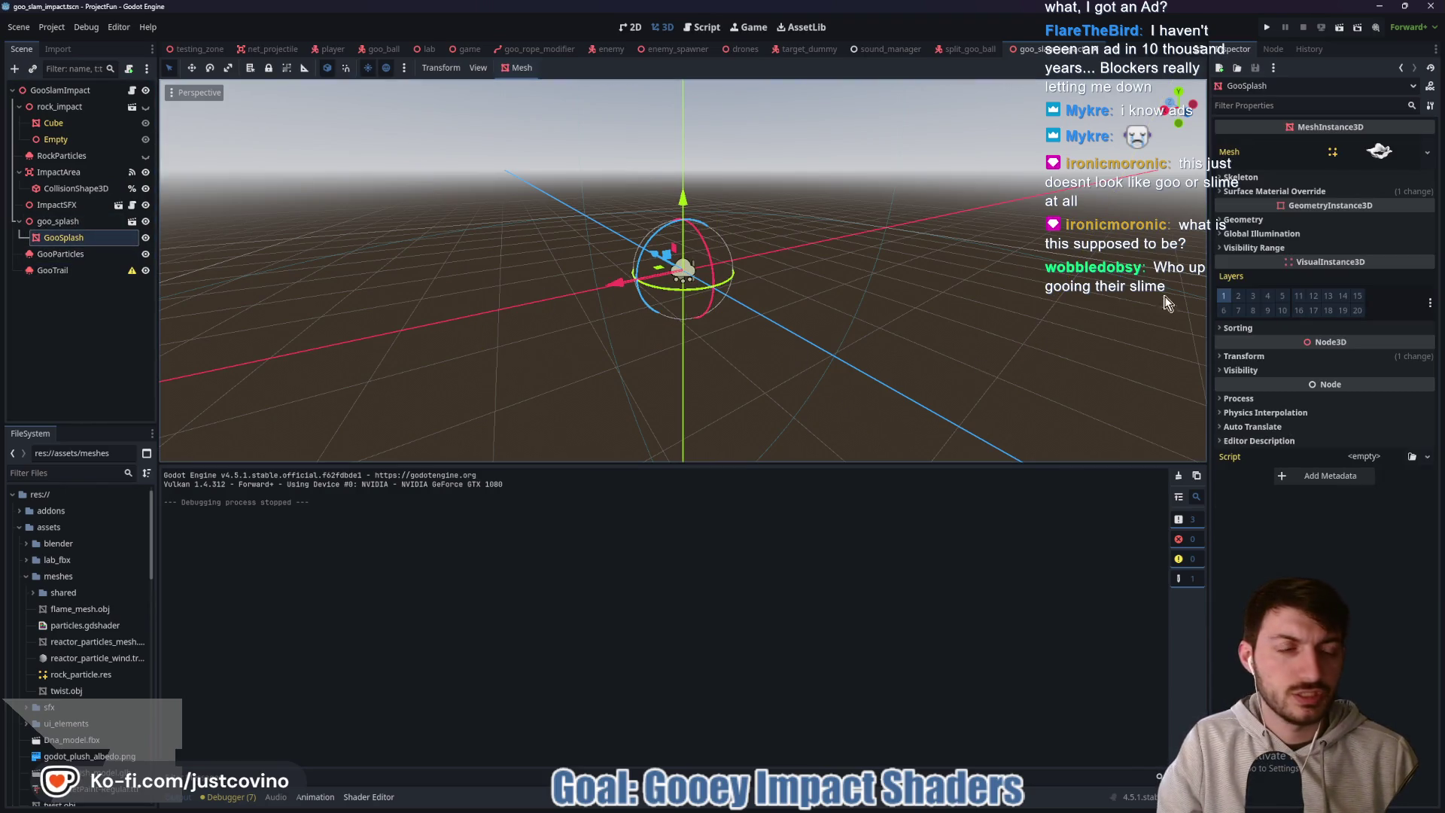
{"action": "left_click", "coordinate": [1259, 357]}
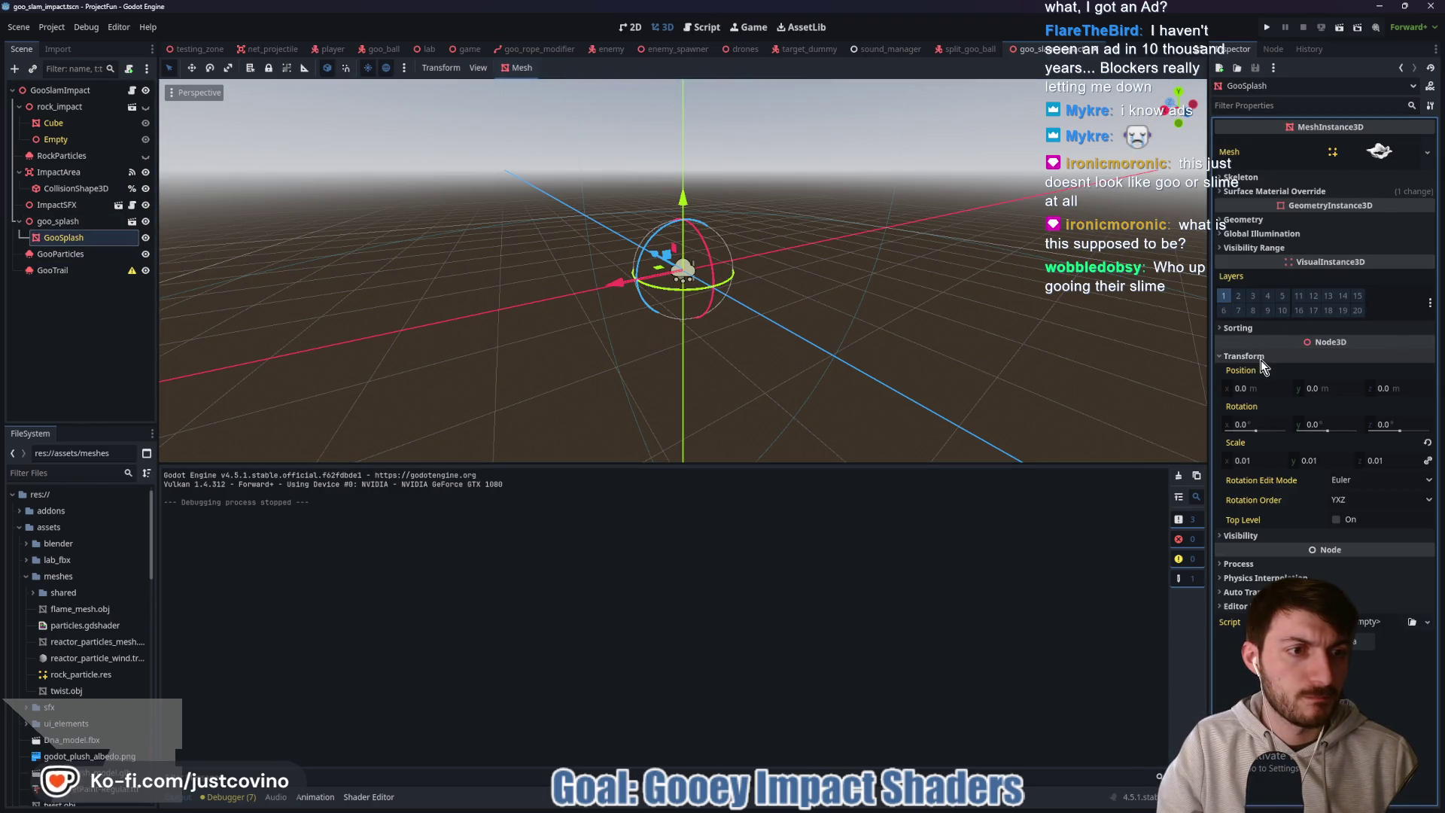
{"action": "left_click", "coordinate": [1257, 461]}
{"action": "type", "text": "1"}
{"action": "key", "text": "Return"}
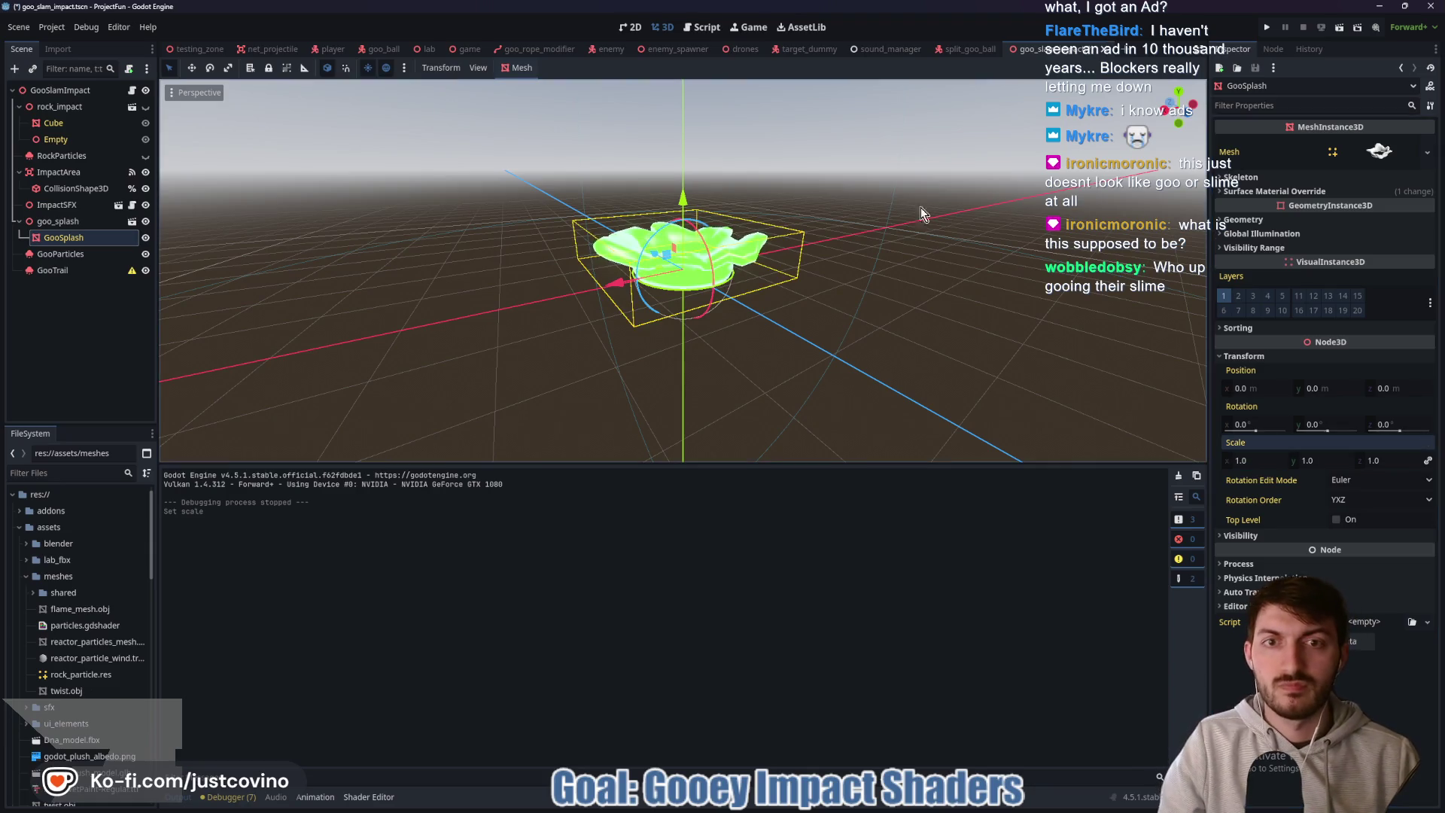
{"action": "scroll", "coordinate": [932, 293], "scroll_direction": "up", "scroll_amount": 5}
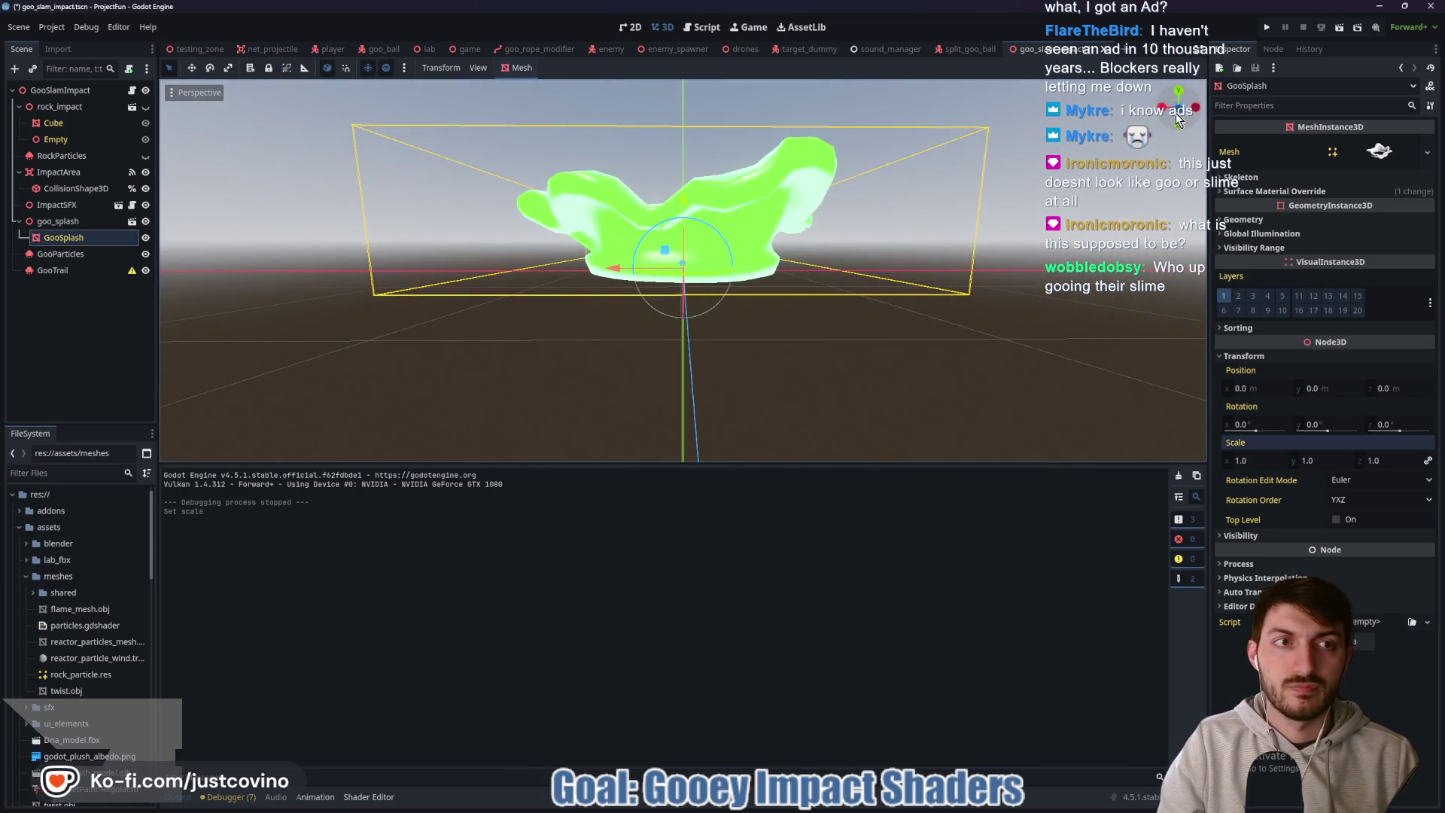
{"action": "key", "text": "ctrl+KP_1"}
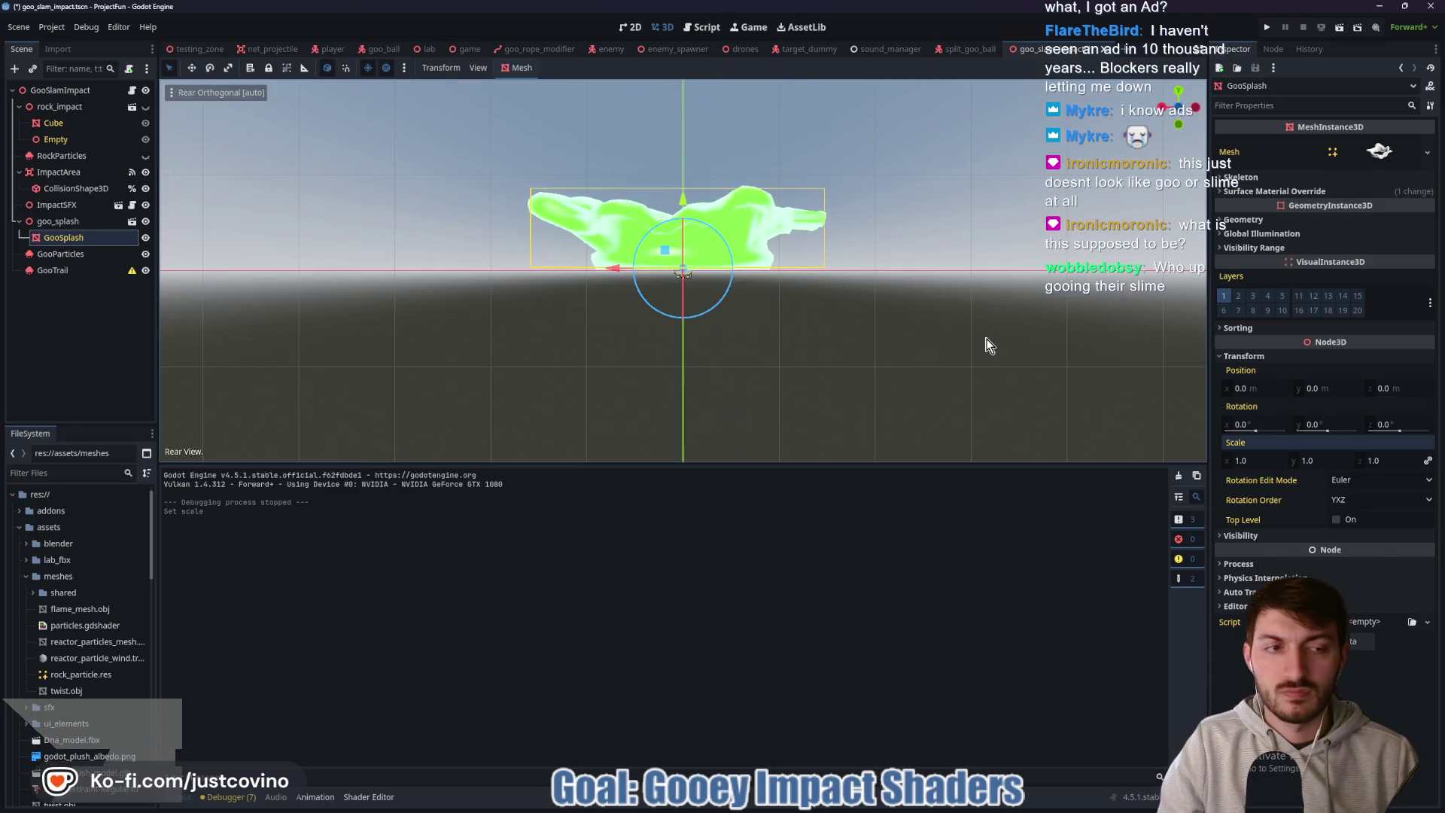
{"action": "mouse_move", "coordinate": [1242, 460]}
{"action": "left_mouse_down"}
{"action": "mouse_move", "coordinate": [1310, 461]}
{"action": "mouse_move", "coordinate": [1235, 460]}
{"action": "mouse_move", "coordinate": [1272, 460]}
{"action": "mouse_move", "coordinate": [1249, 461]}
{"action": "left_mouse_up"}
{"action": "mouse_move", "coordinate": [833, 265]}
{"action": "left_mouse_down"}
{"action": "mouse_move", "coordinate": [864, 386]}
{"action": "mouse_move", "coordinate": [913, 409]}
{"action": "mouse_move", "coordinate": [865, 300]}
{"action": "mouse_move", "coordinate": [831, 332]}
{"action": "left_mouse_up"}
- Shrink GooSplash to 0.35 on all axes, save the scene, and run the game
{"action": "scroll", "coordinate": [832, 331], "scroll_direction": "down", "scroll_amount": 2}
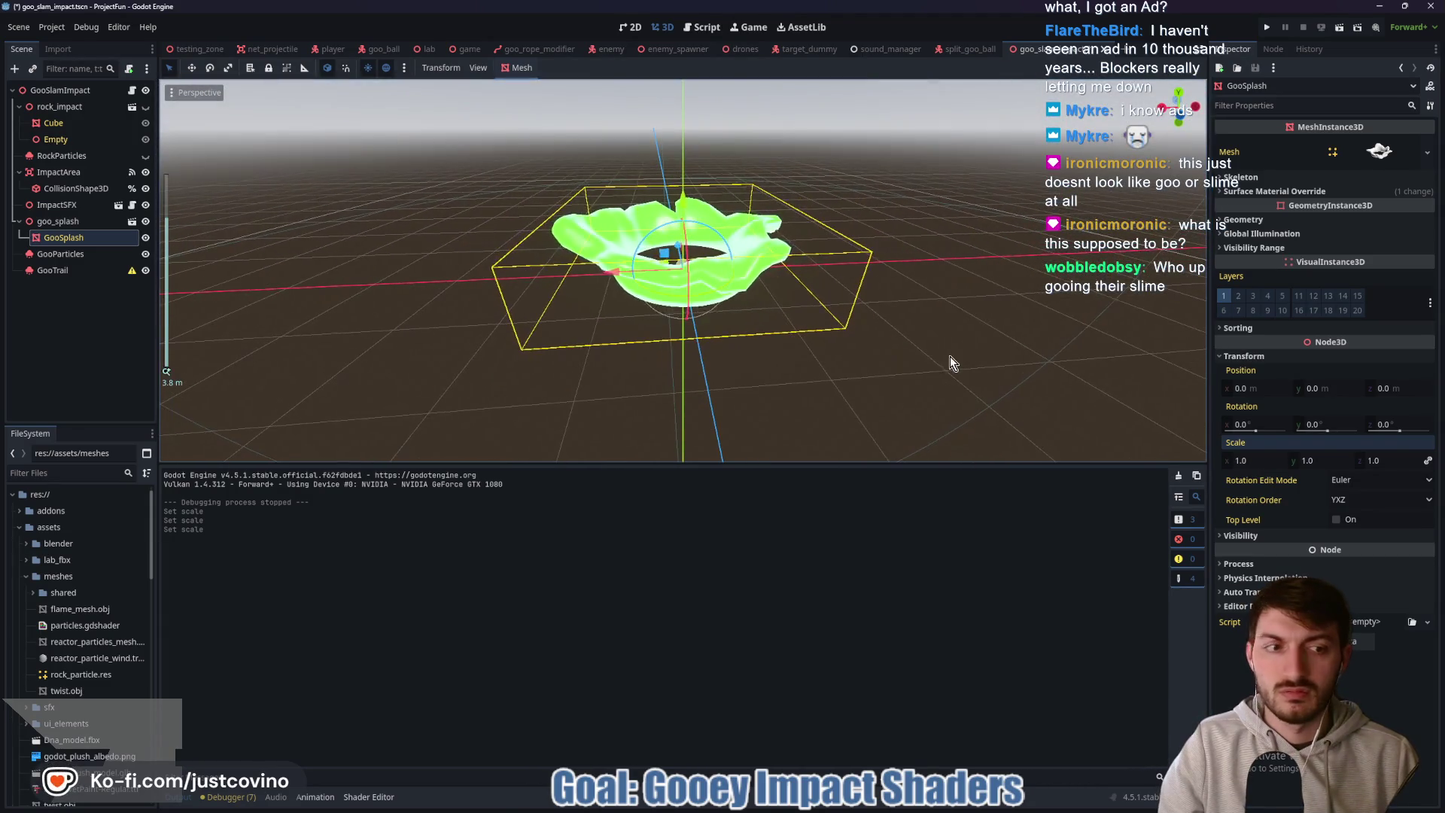
{"action": "left_click_drag", "start_coordinate": [1263, 463], "coordinate": [1212, 461]}
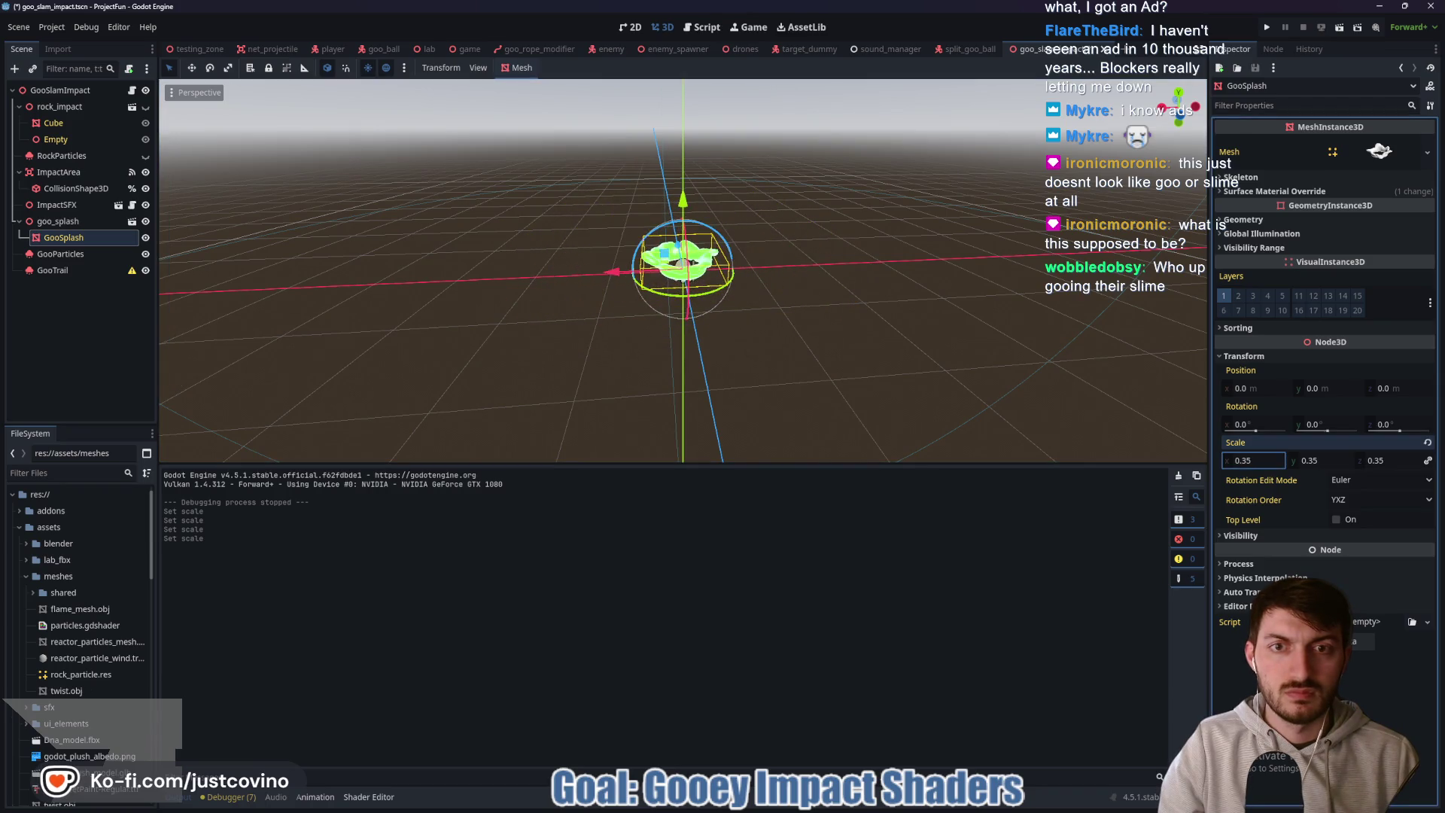
{"action": "key", "text": "ctrl+s"}
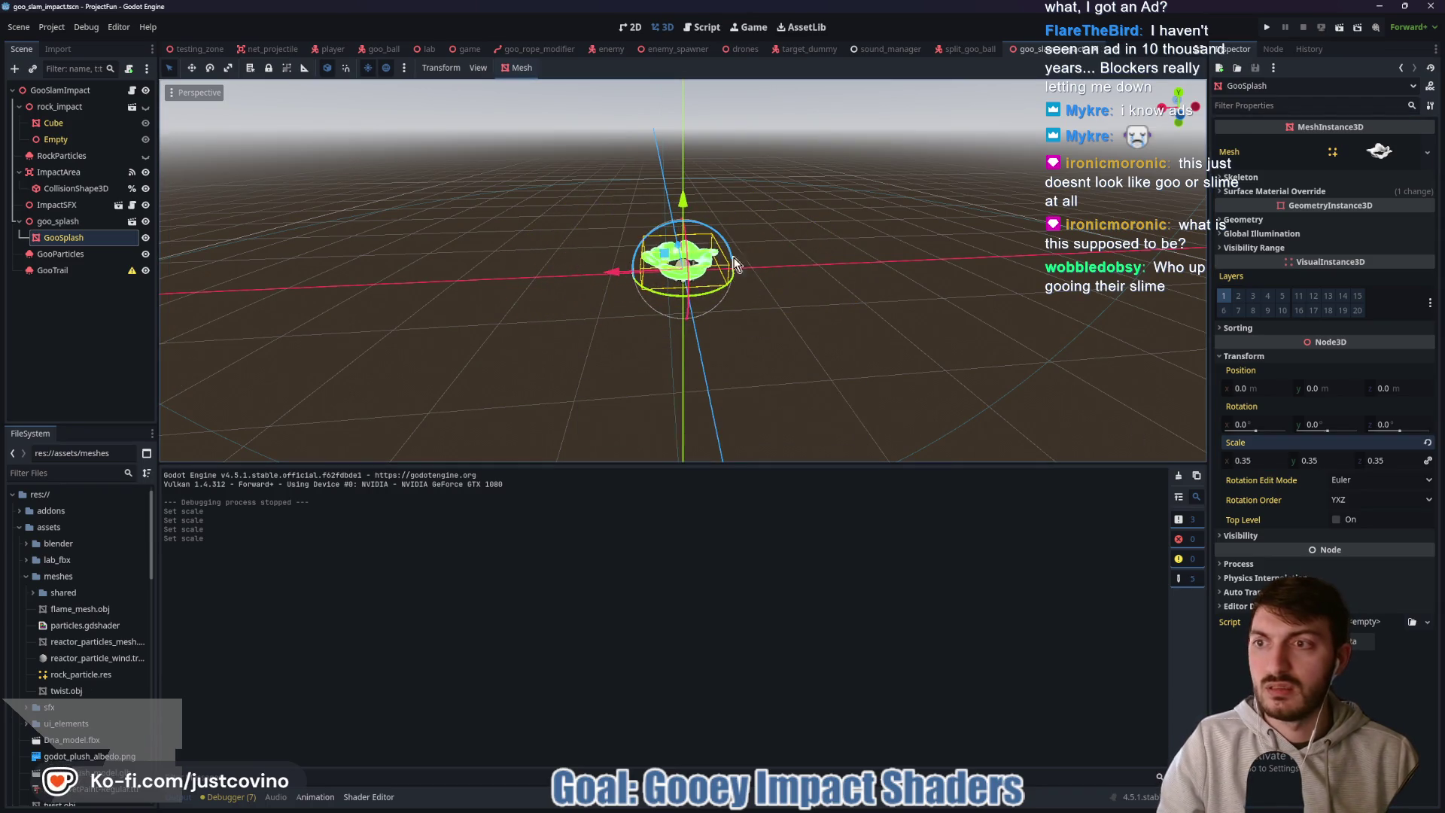
{"action": "key", "text": "F5"}
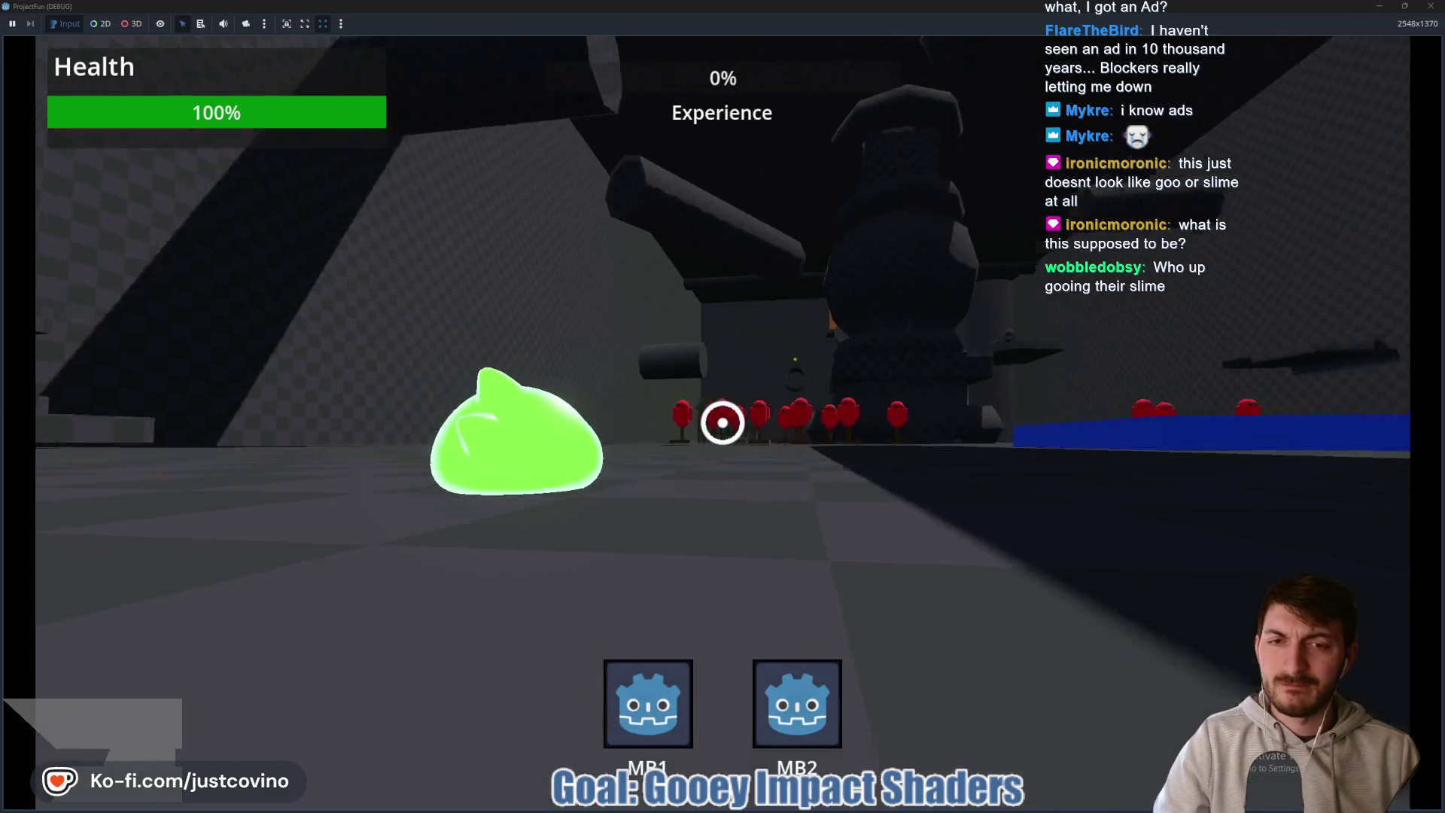
- Swing around in the game to check the resized splash, stop it, and open goo_slam_impact.gd
{"action": "key", "text": "w"}
{"action": "left_click", "coordinate": [723, 423]}
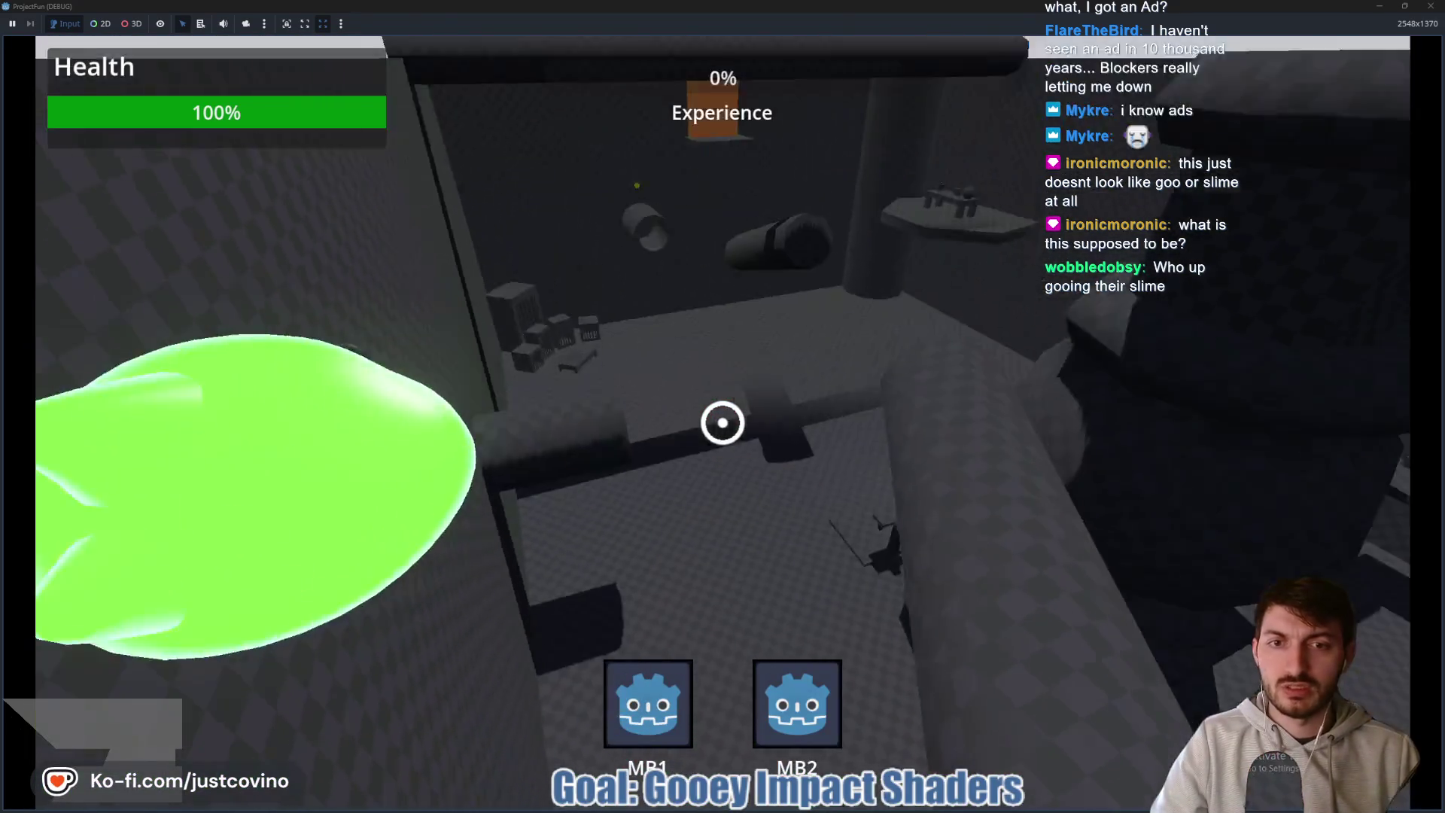
{"action": "left_click", "coordinate": [723, 422]}
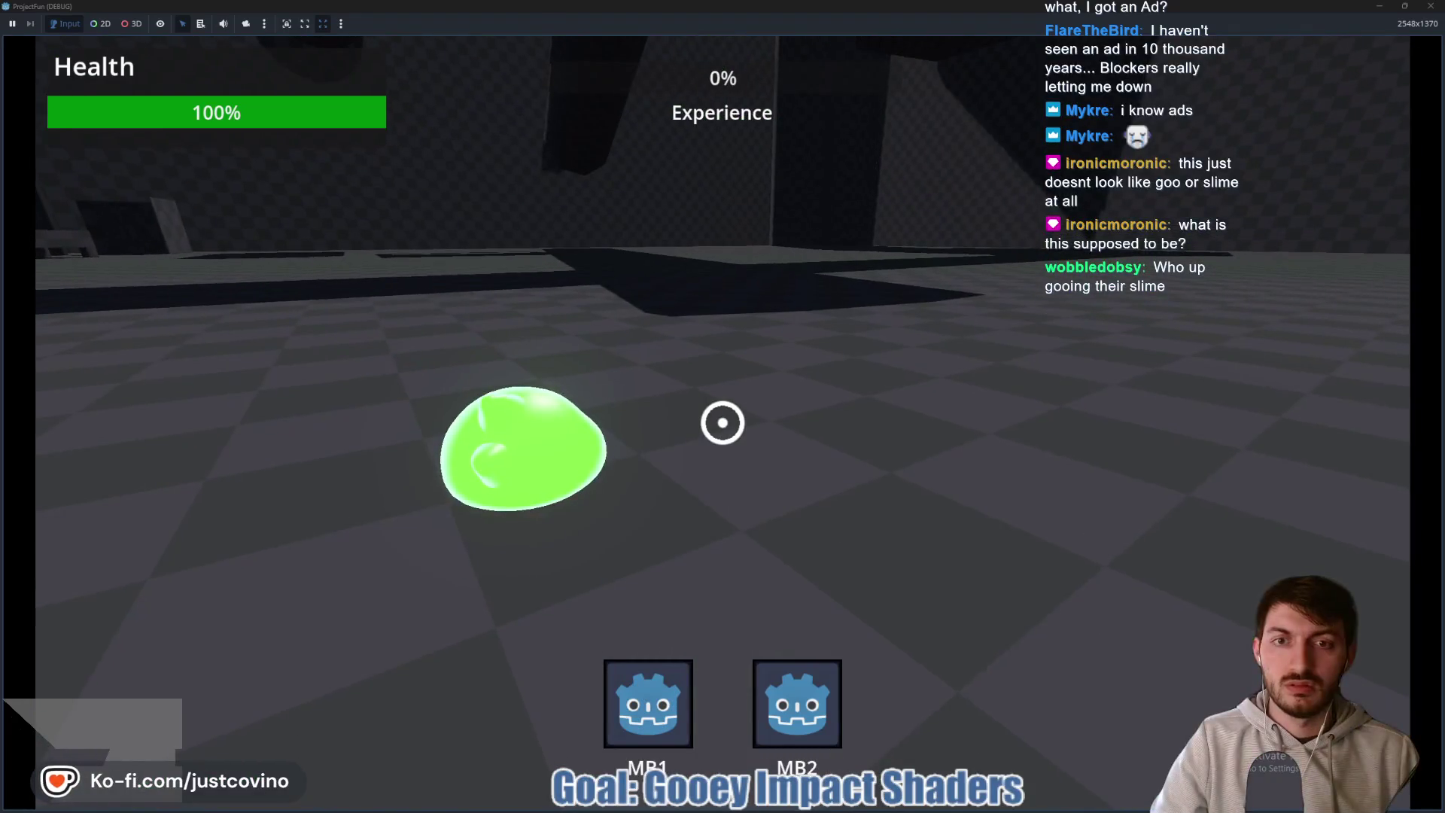
{"action": "key", "text": "F8"}
{"action": "left_click", "coordinate": [1043, 49]}
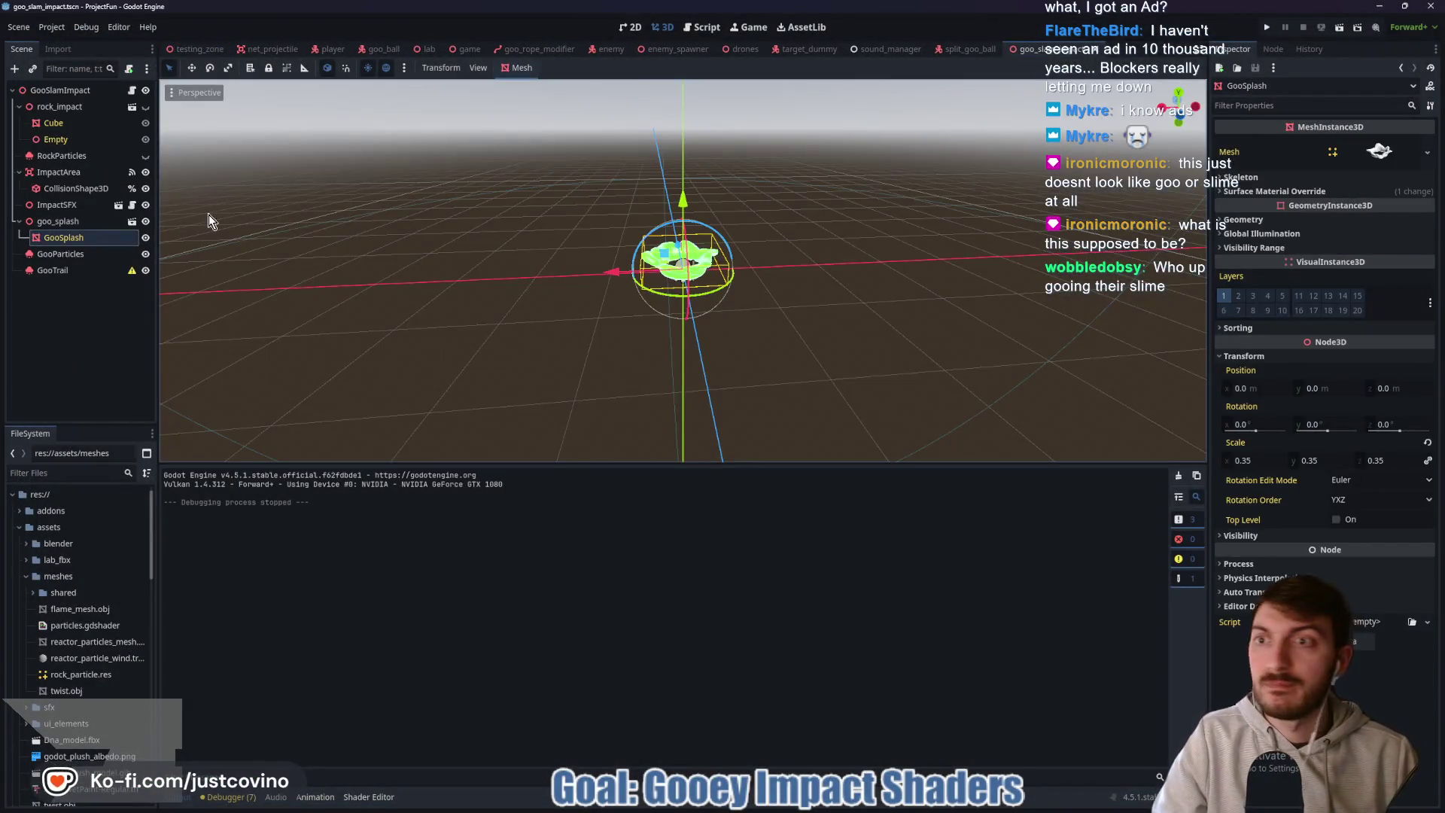
{"action": "key", "text": "ctrl+F3"}
- Drag the Output splitter down and review the tween_impact and _get_fade_scale code
{"action": "scroll", "coordinate": [712, 357], "scroll_direction": "down", "scroll_amount": 10}
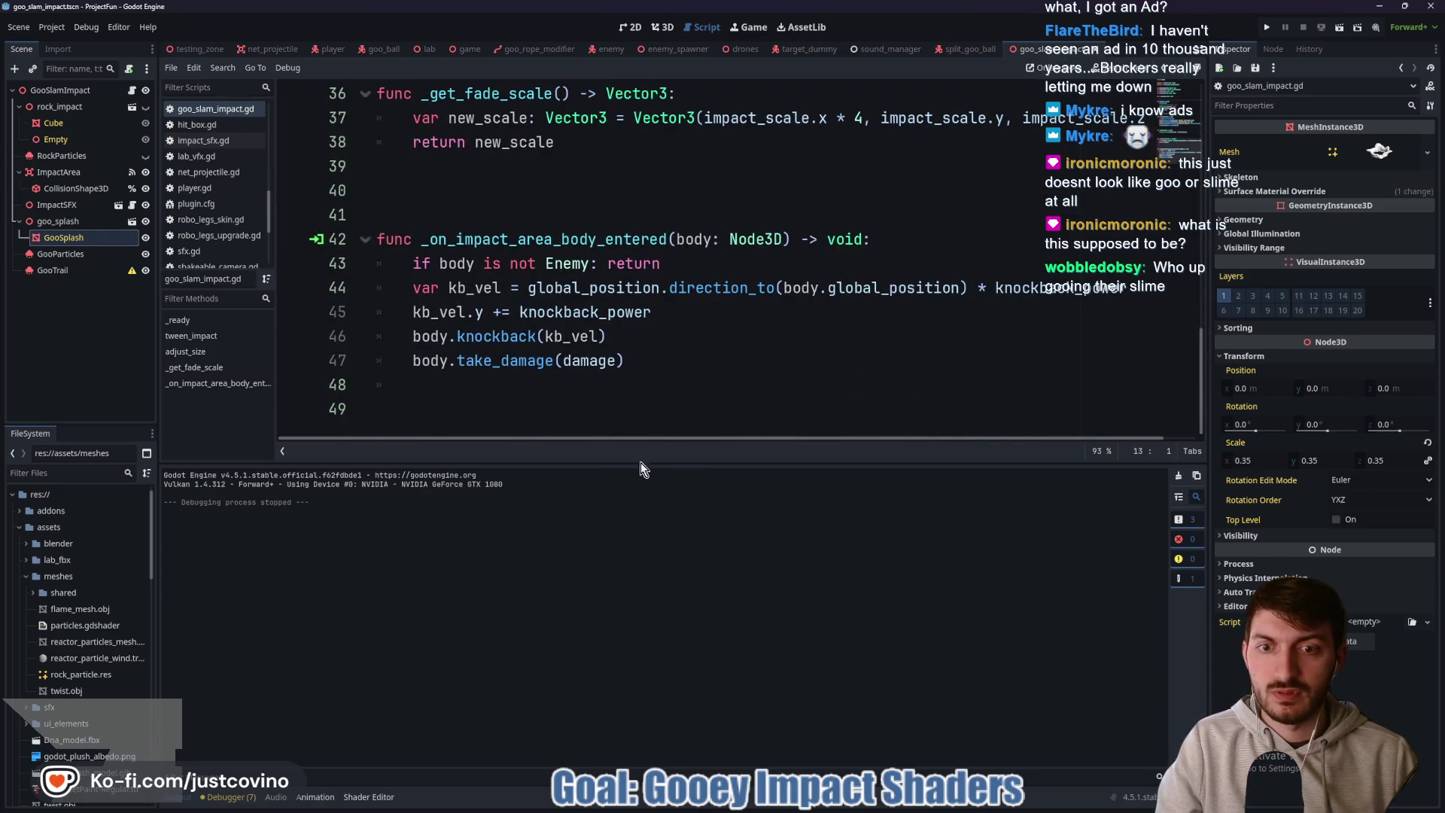
{"action": "left_click_drag", "start_coordinate": [637, 465], "coordinate": [637, 663]}
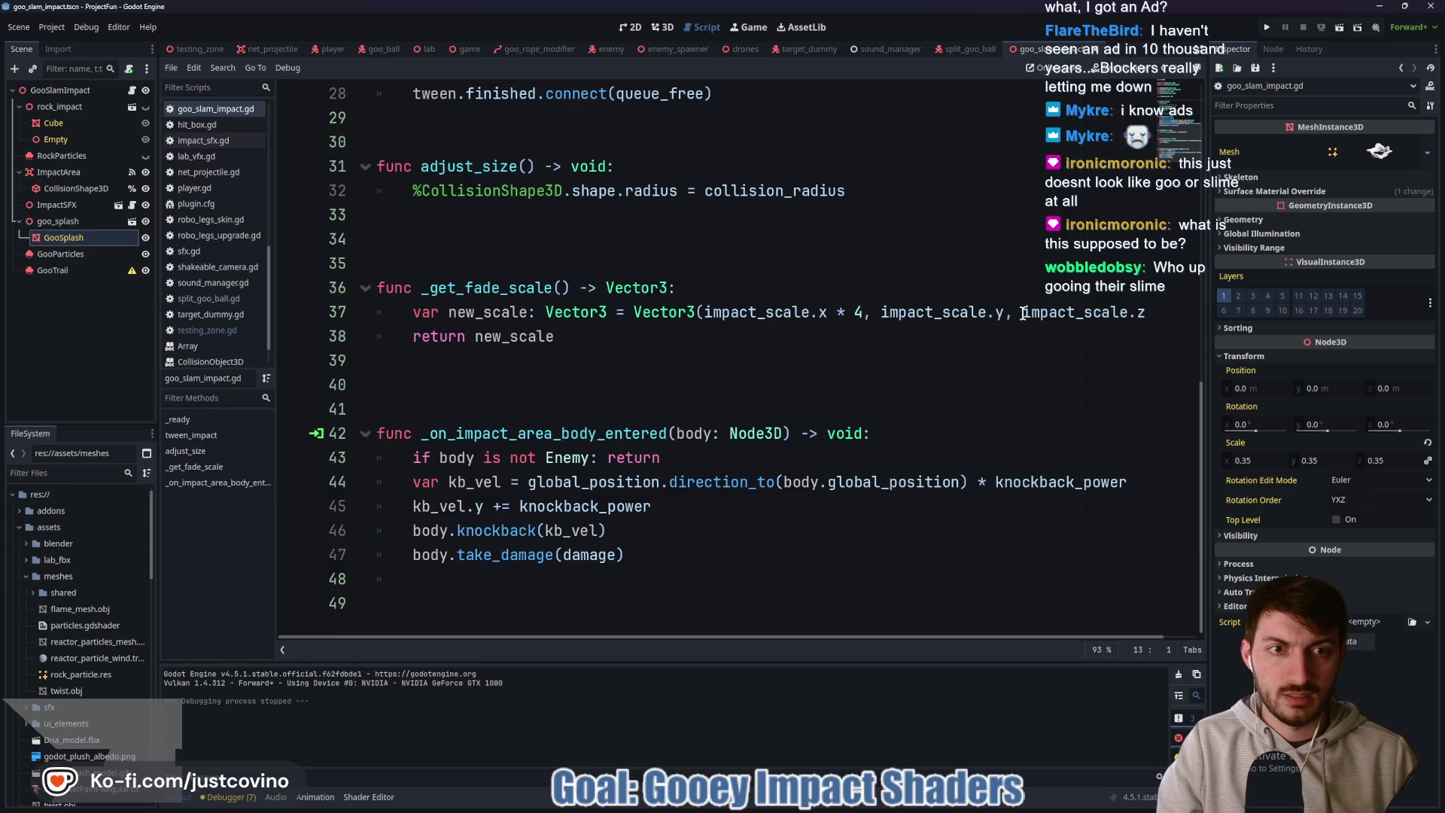
{"action": "left_click_drag", "start_coordinate": [1002, 311], "coordinate": [871, 312]}
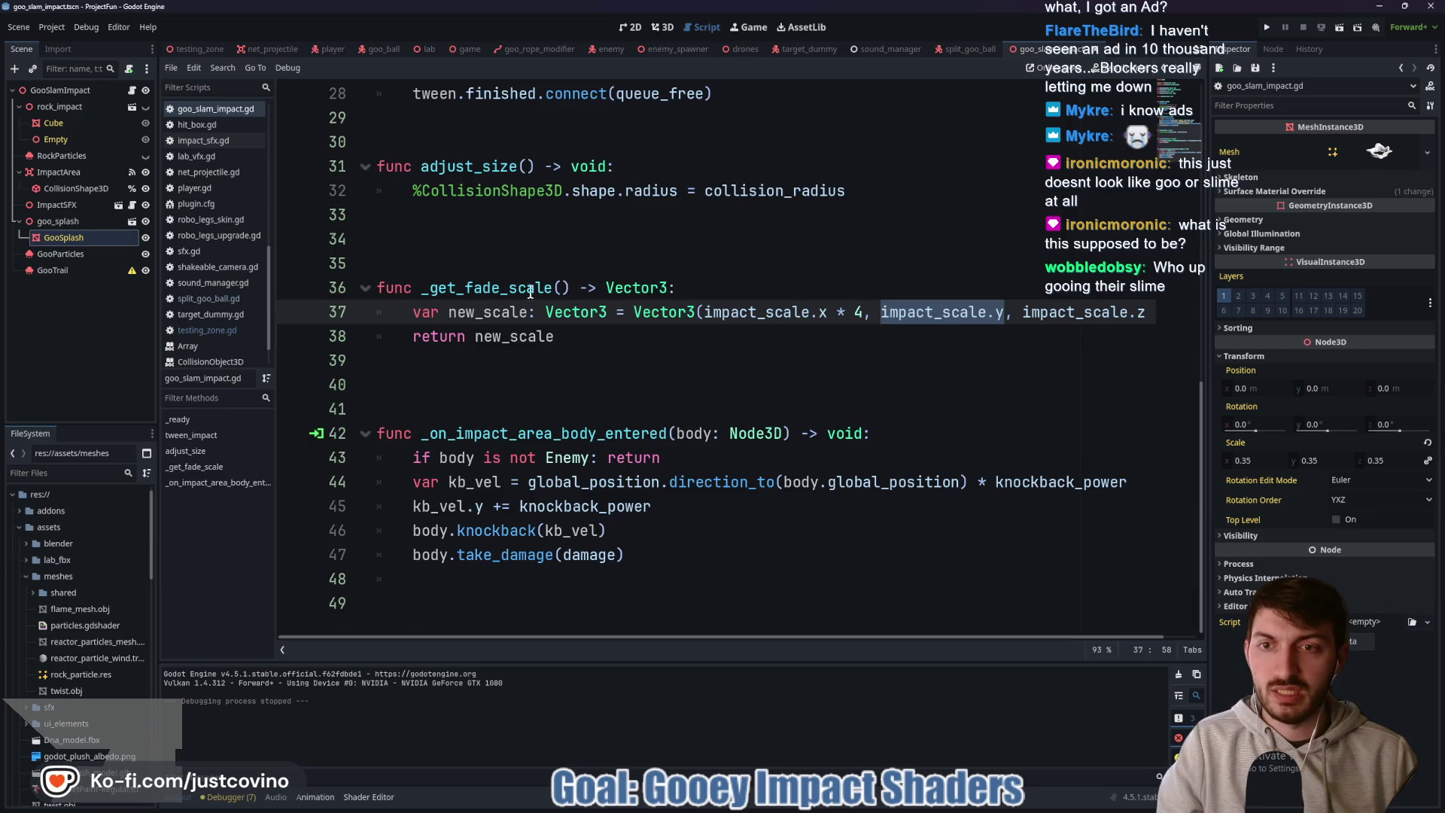
{"action": "double_click", "coordinate": [476, 289]}
{"action": "scroll", "coordinate": [784, 386], "scroll_direction": "up", "scroll_amount": 5}
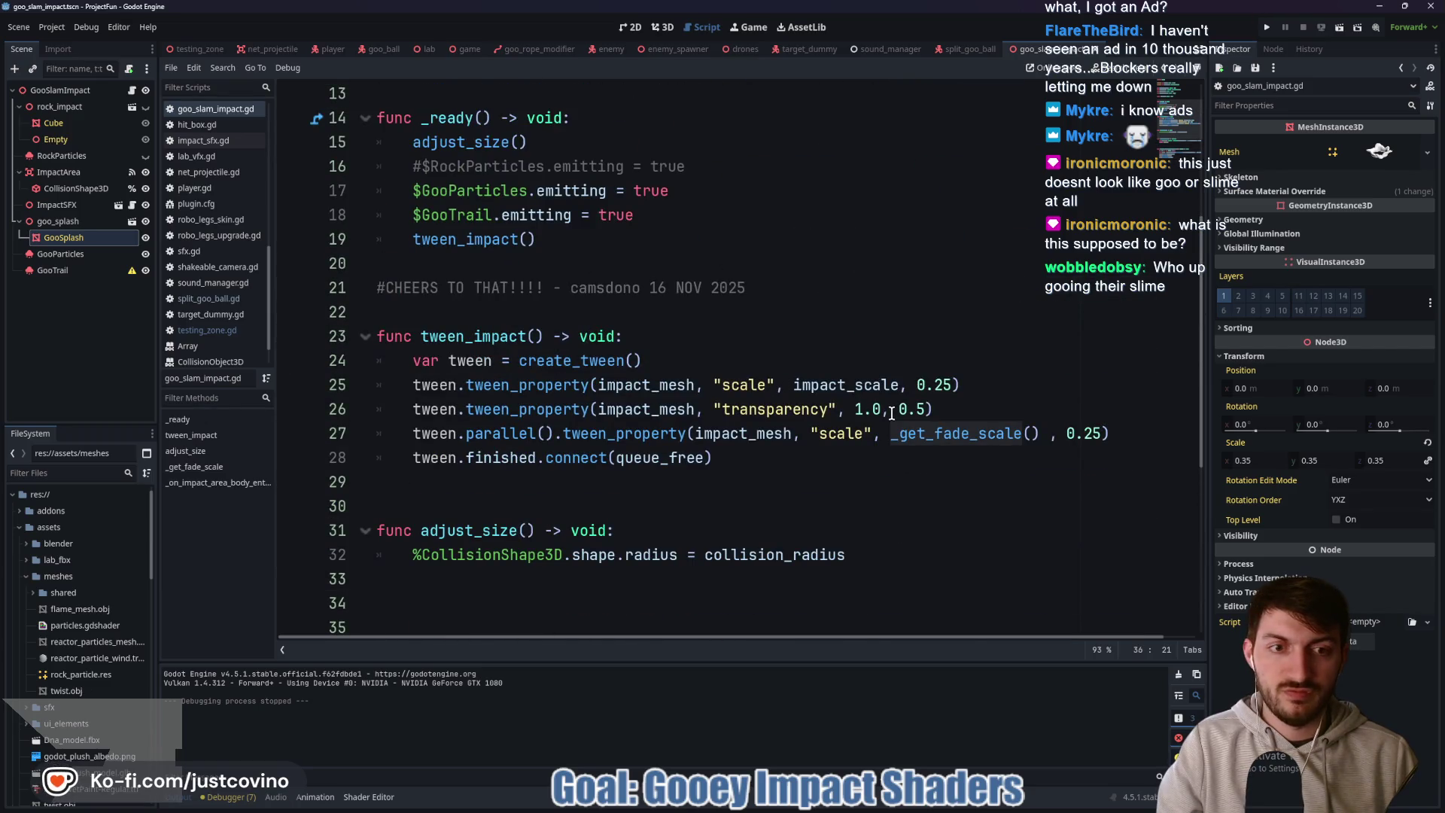
{"action": "double_click", "coordinate": [483, 434]}
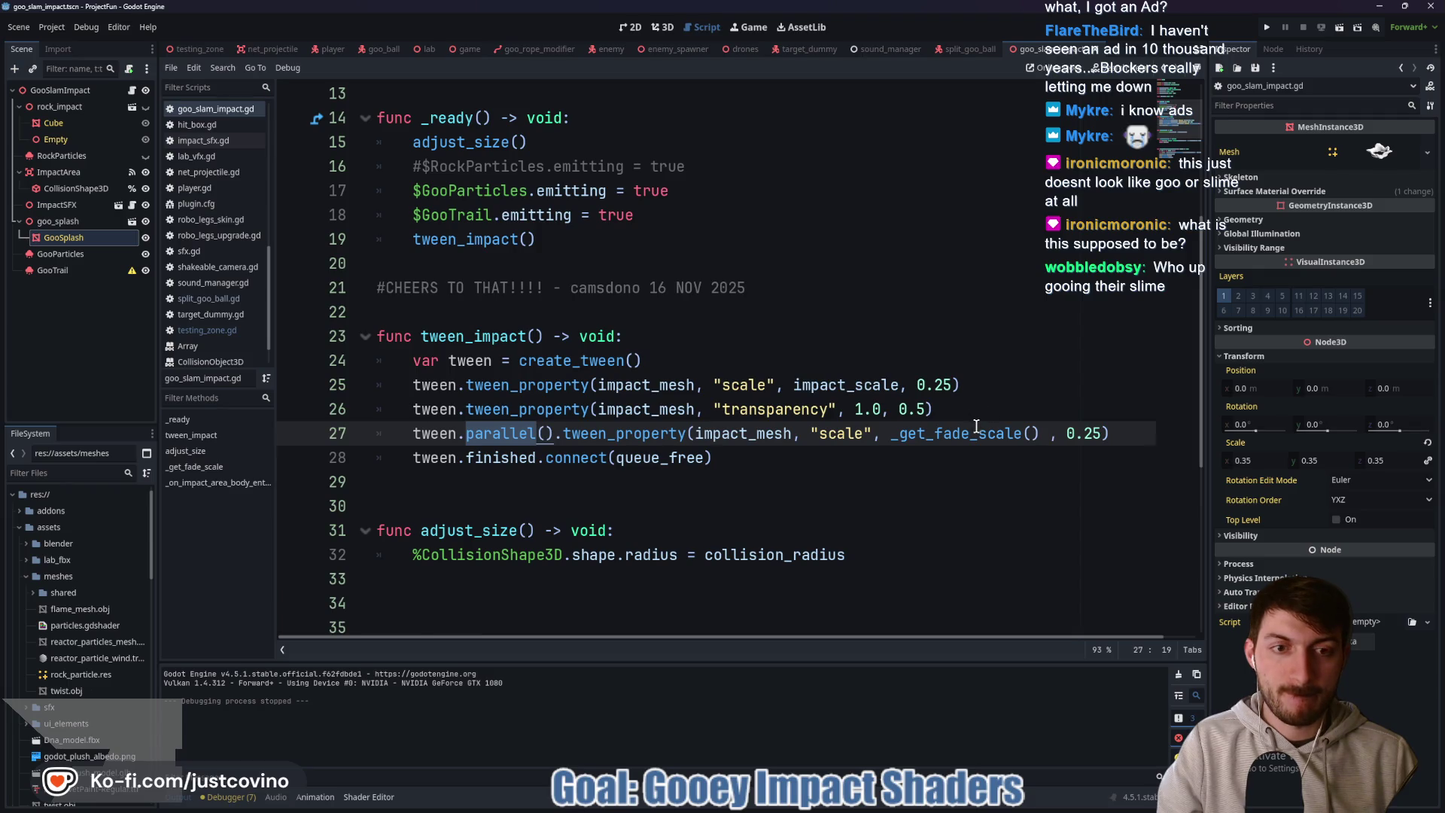
{"action": "scroll", "coordinate": [976, 427], "scroll_direction": "down", "scroll_amount": 5}
{"action": "scroll", "coordinate": [969, 419], "scroll_direction": "up", "scroll_amount": 5}
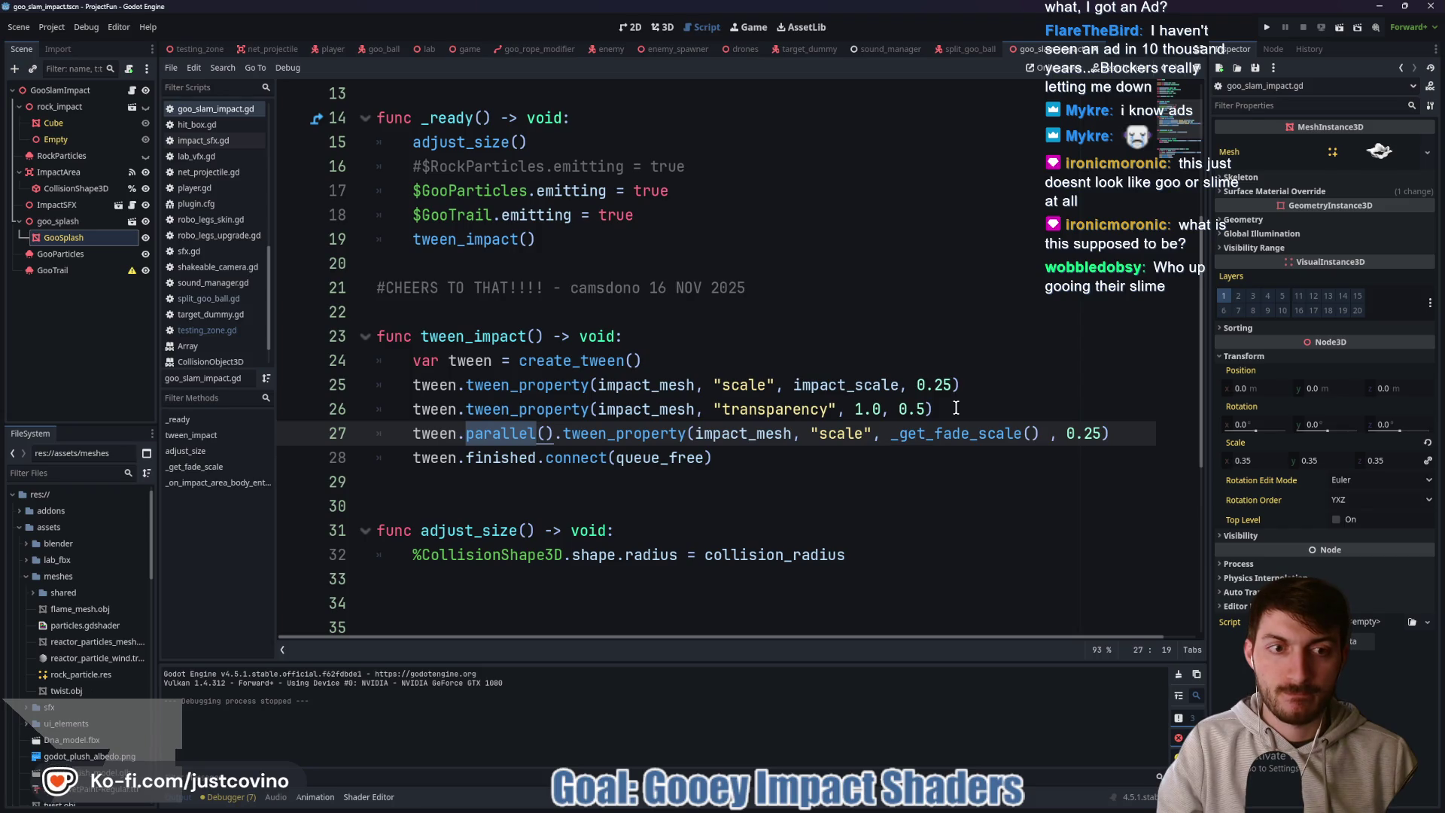
{"action": "scroll", "coordinate": [956, 408], "scroll_direction": "down", "scroll_amount": 3}
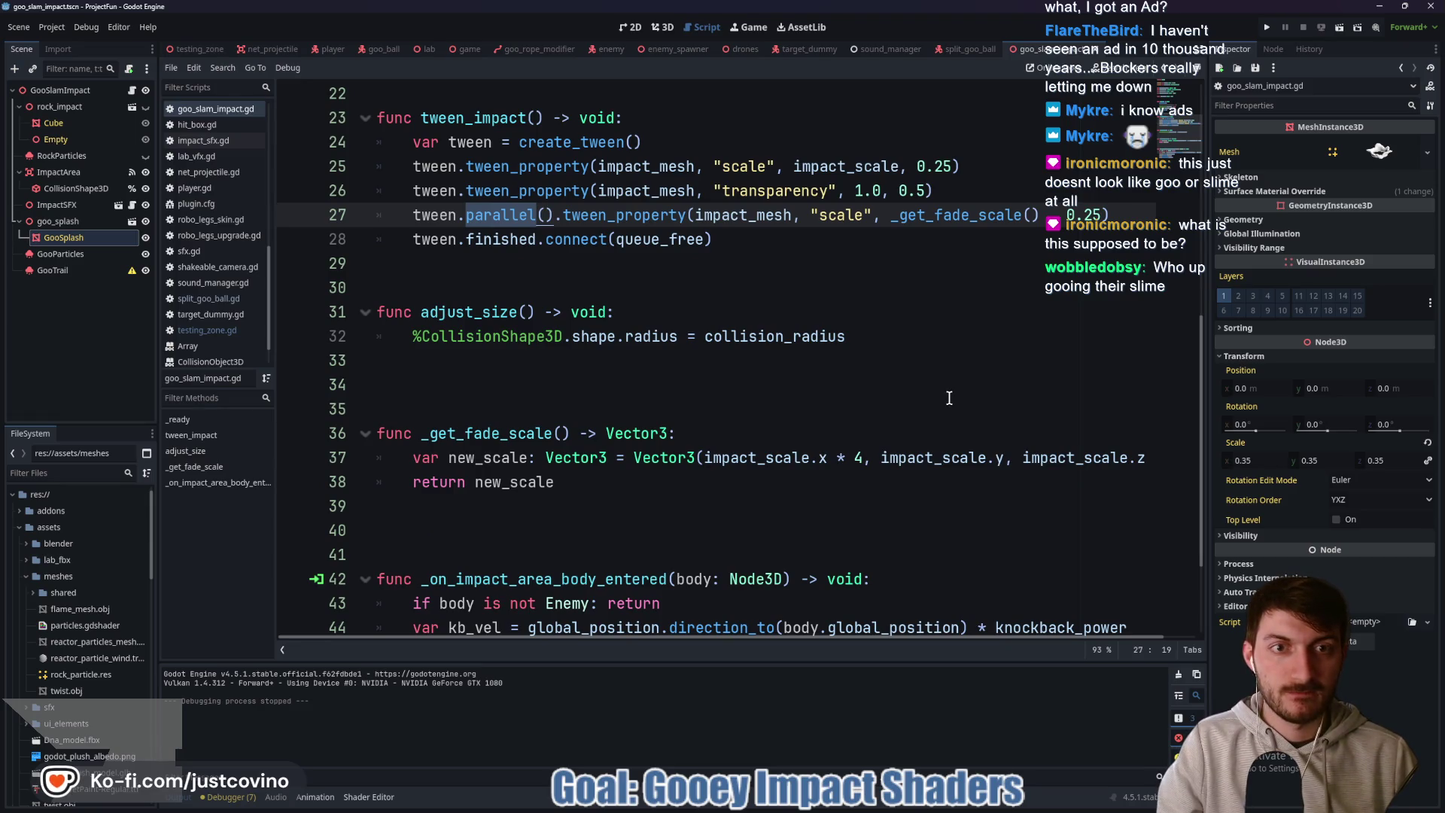
{"action": "scroll", "coordinate": [949, 398], "scroll_direction": "down", "scroll_amount": 2}
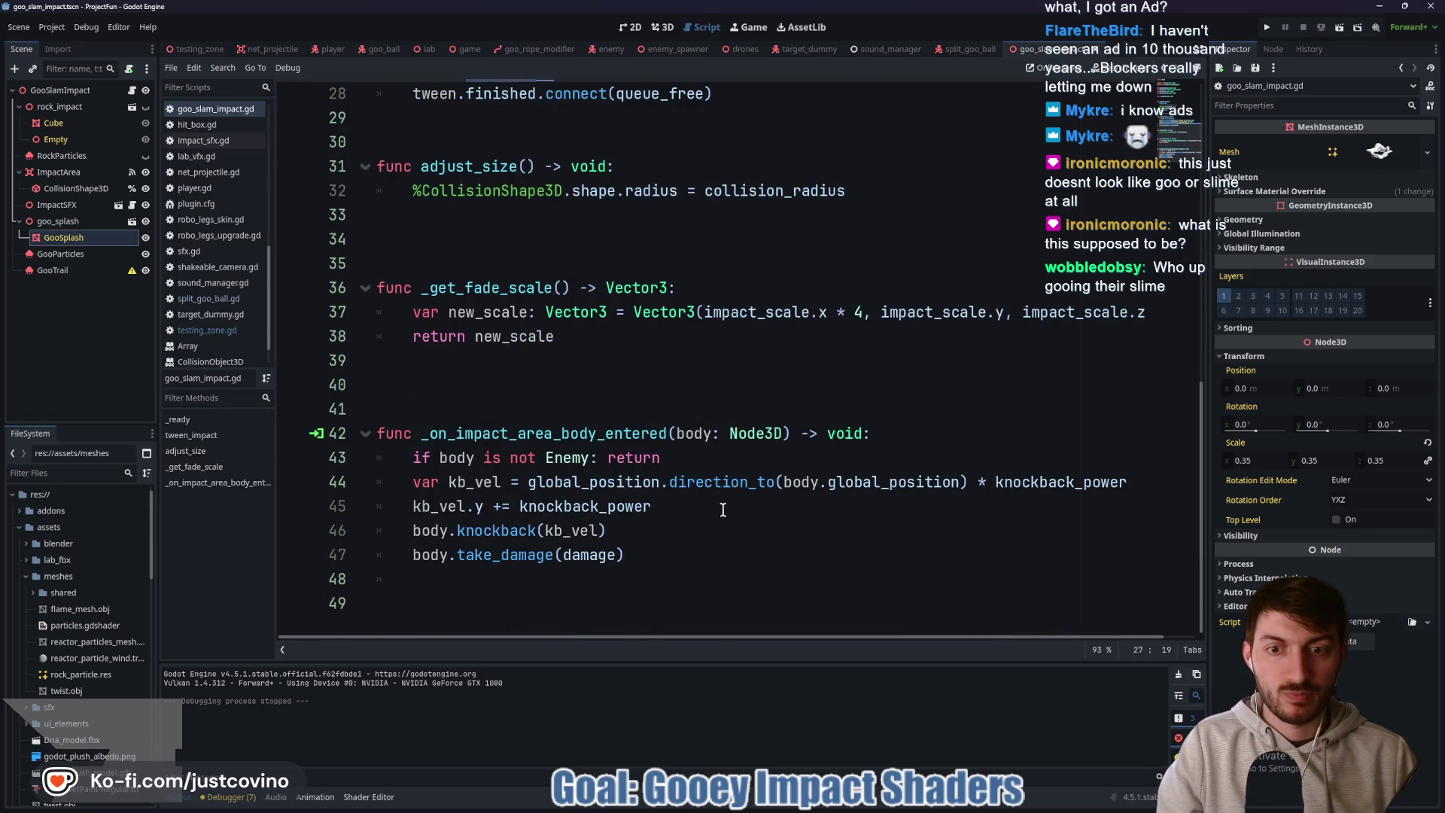
{"action": "scroll", "coordinate": [822, 468], "scroll_direction": "up", "scroll_amount": 5}
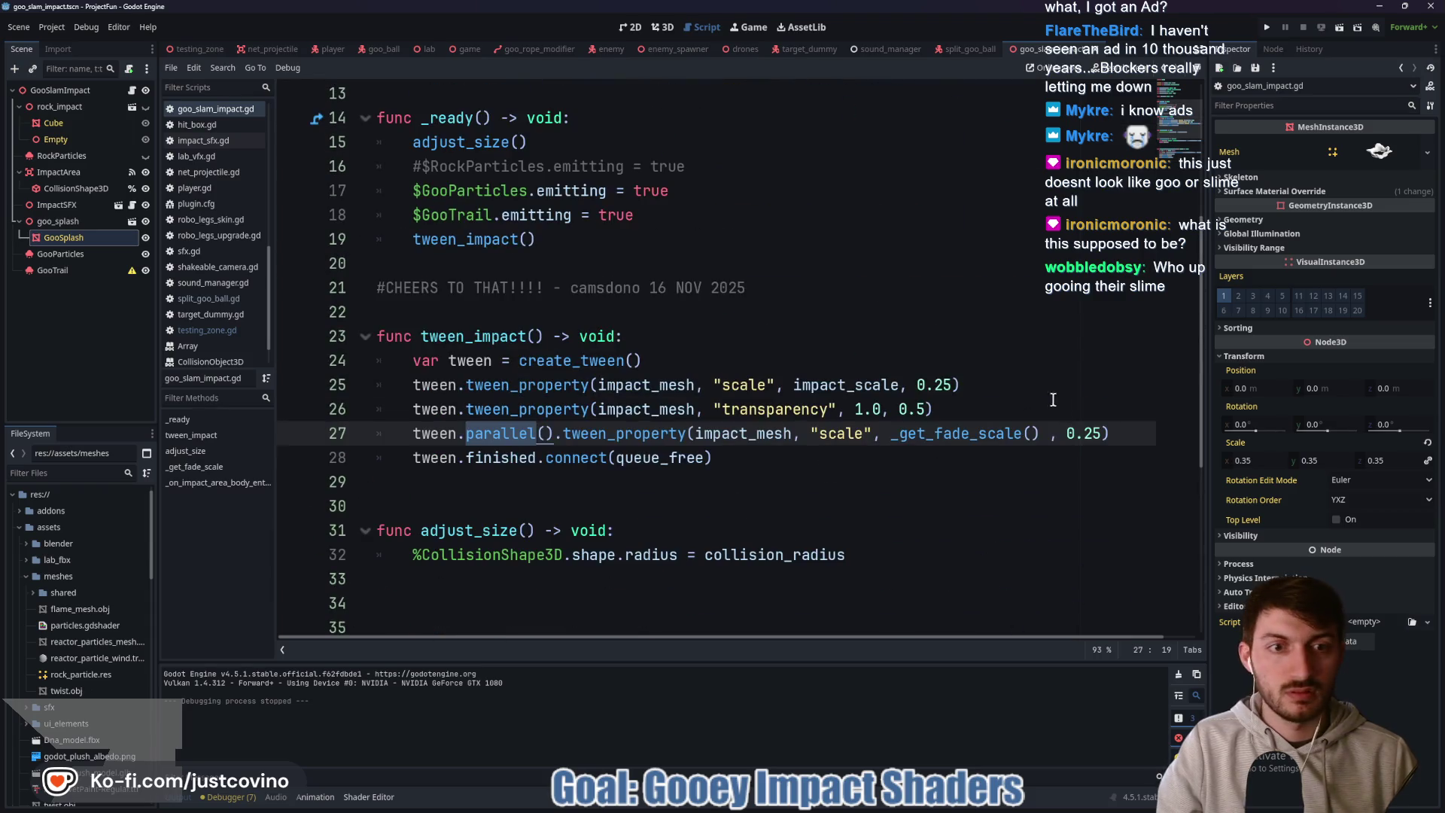
- Inspect line 27's fade tween and the _get_fade_scale function, undoing a stray colon edit
{"action": "left_click", "coordinate": [1042, 433]}
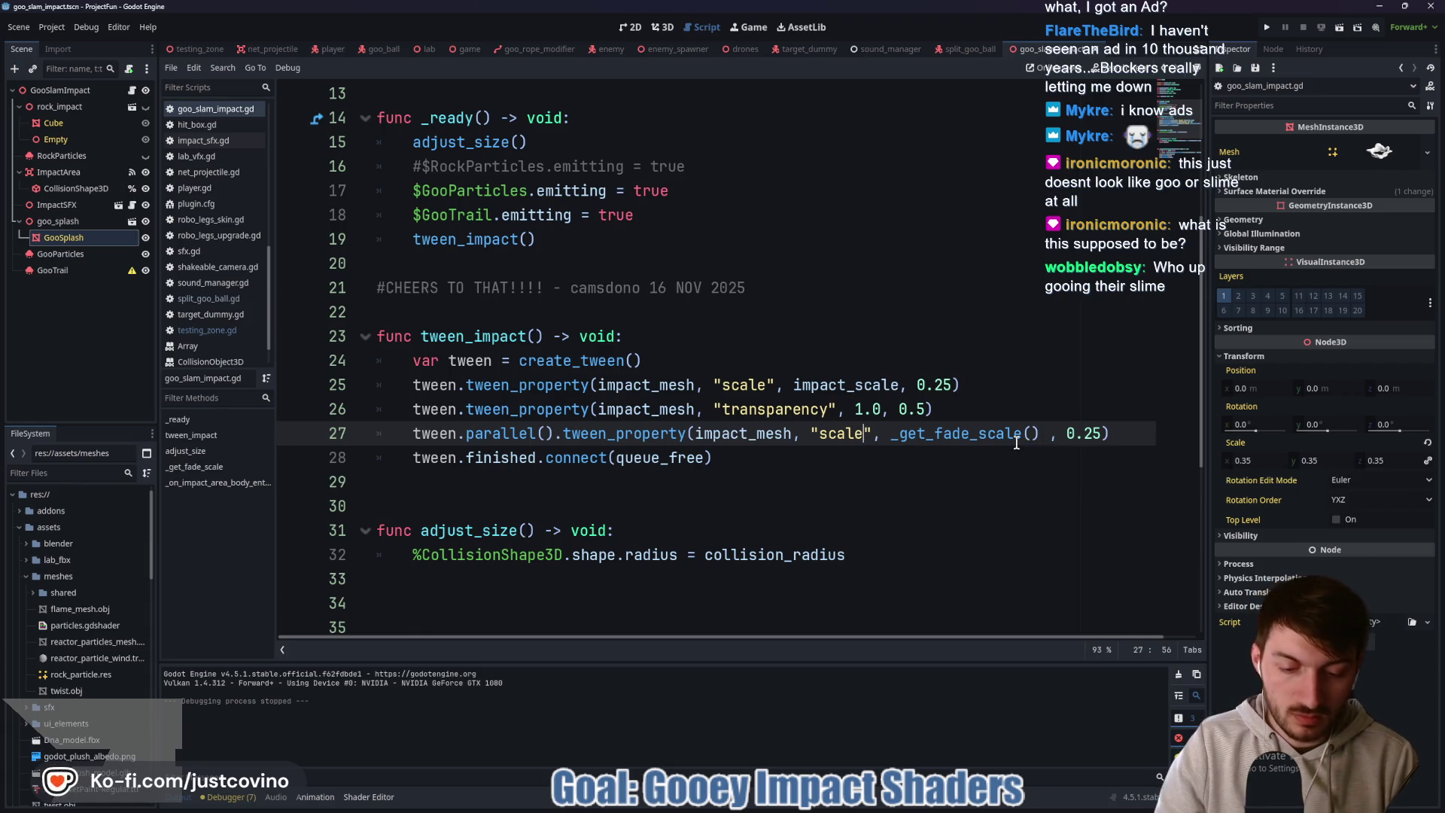
{"action": "type", "text": ":"}
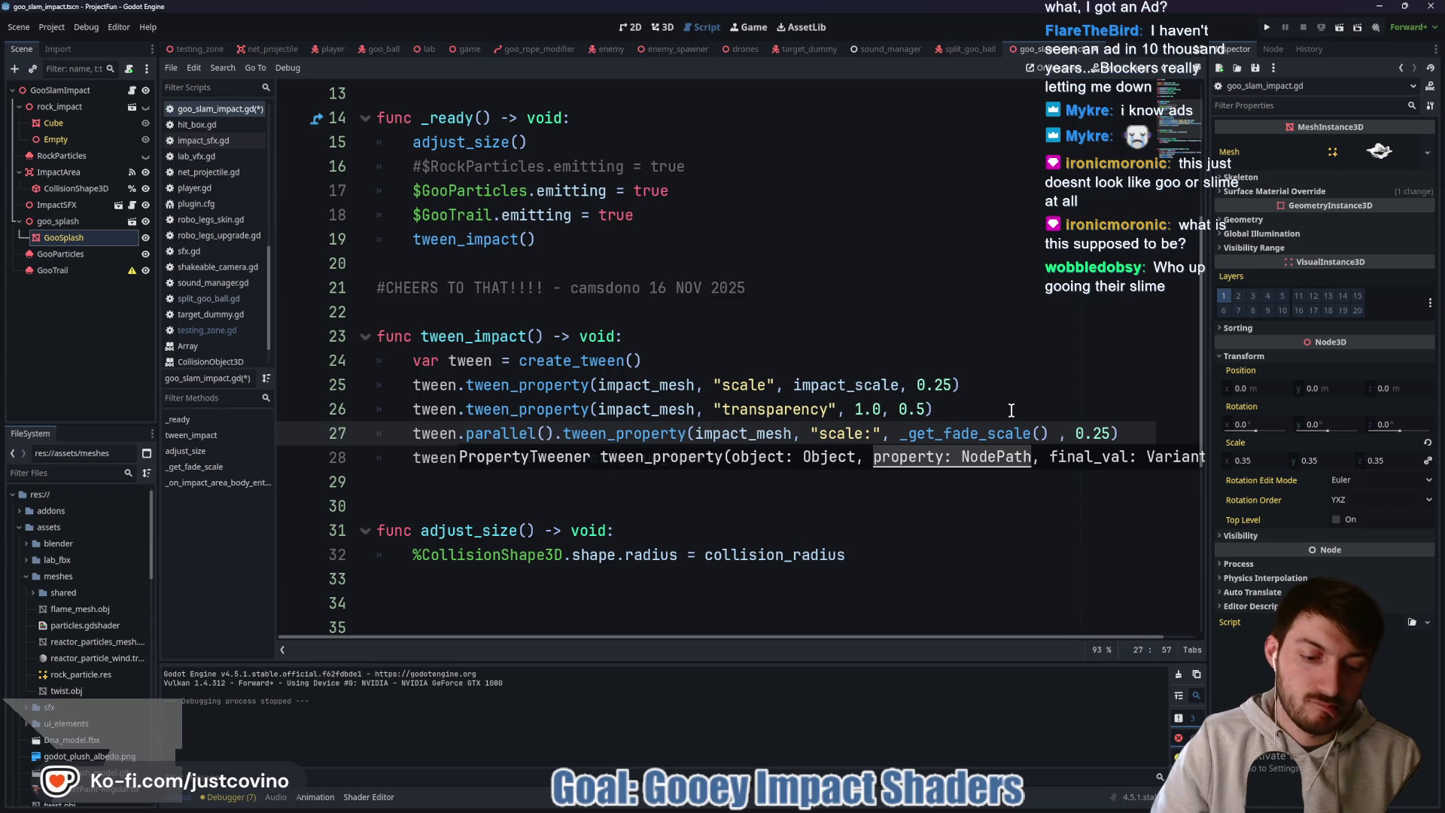
{"action": "key", "text": "BackSpace"}
{"action": "left_click", "coordinate": [1012, 433]}
{"action": "scroll", "coordinate": [965, 427], "scroll_direction": "down", "scroll_amount": 5}
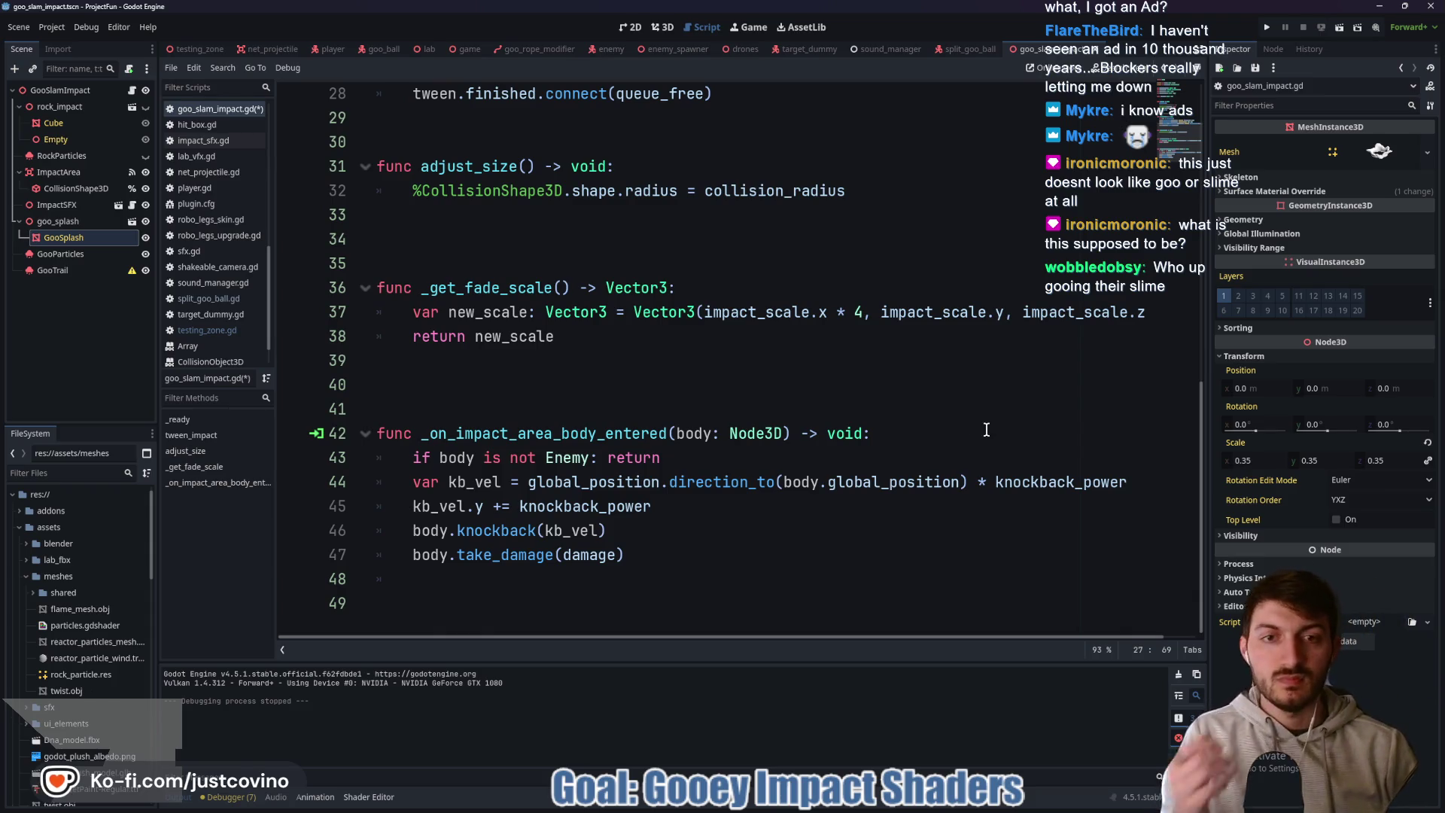
{"action": "scroll", "coordinate": [821, 386], "scroll_direction": "up", "scroll_amount": 6}
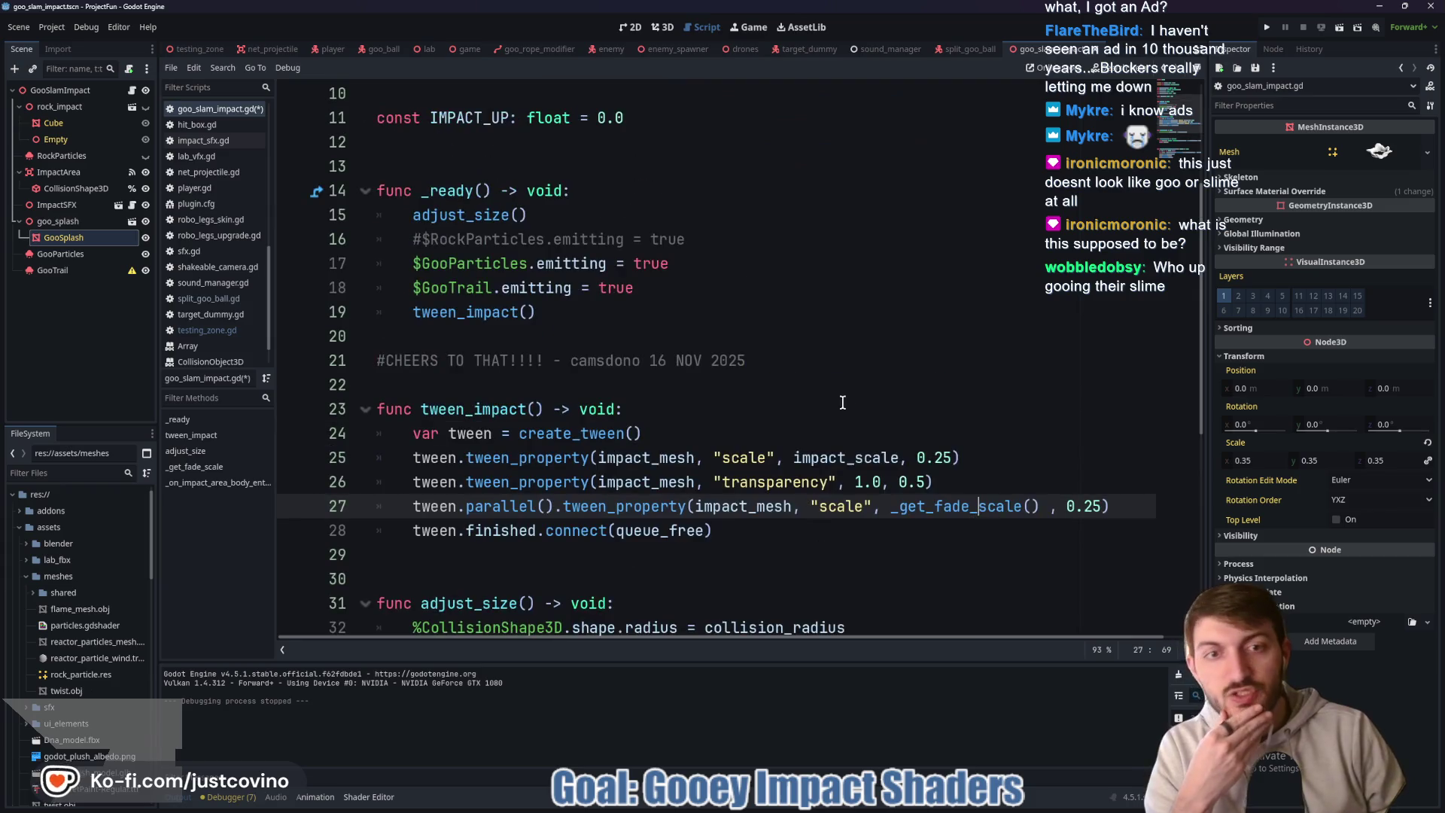
{"action": "double_click", "coordinate": [841, 506]}
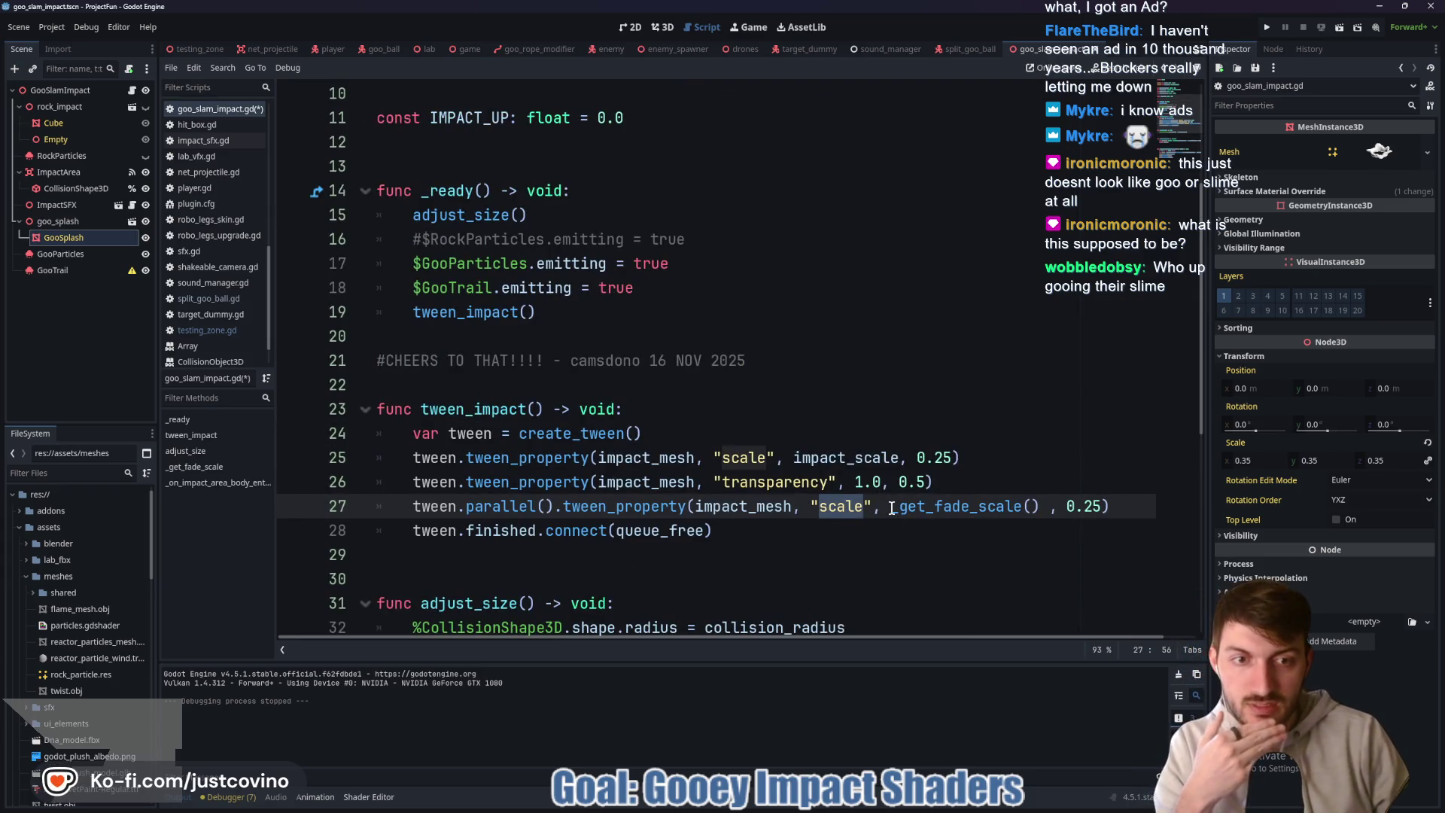
{"action": "scroll", "coordinate": [892, 506], "scroll_direction": "down", "scroll_amount": 1}
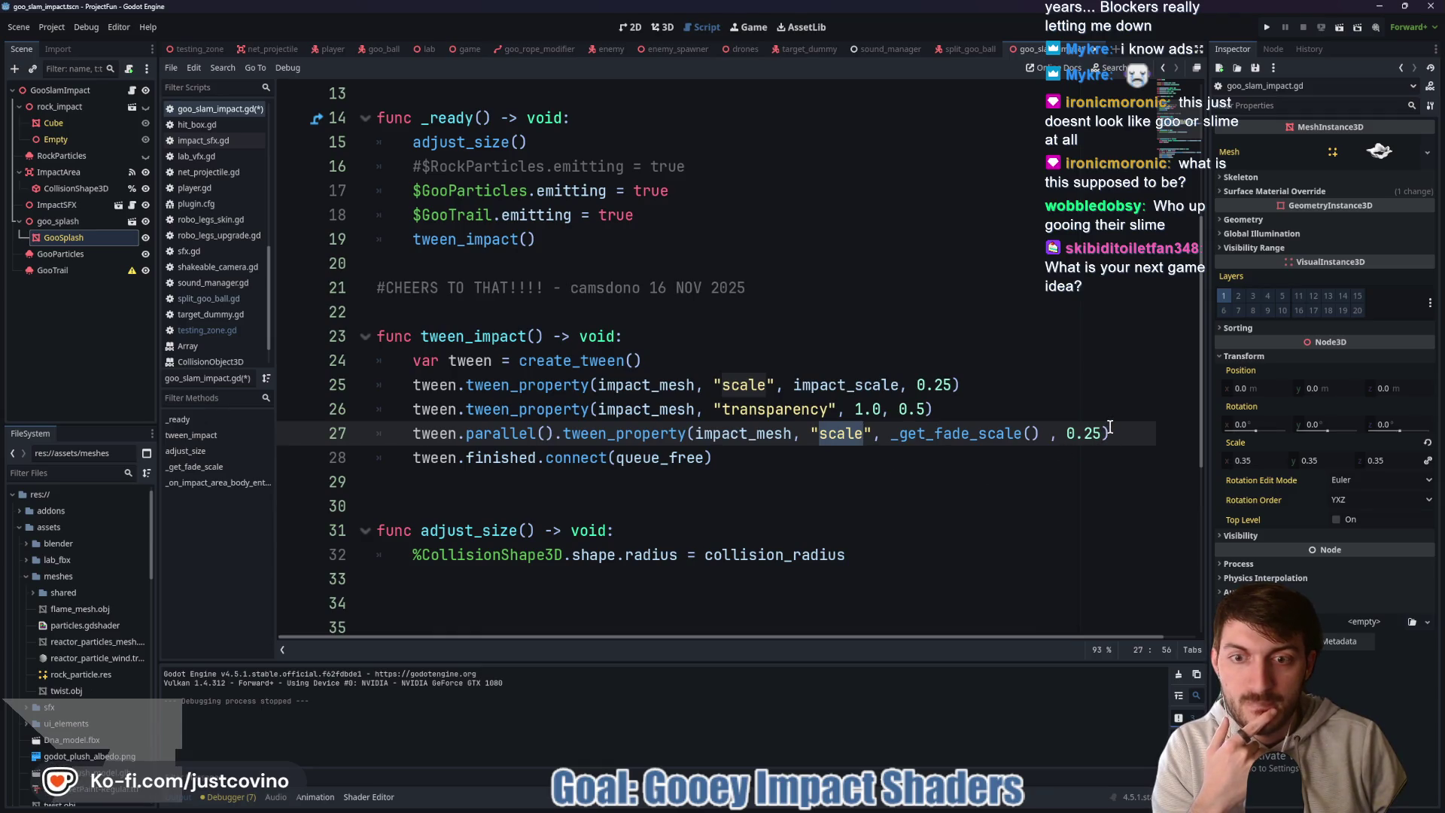
{"action": "scroll", "coordinate": [996, 450], "scroll_direction": "down", "scroll_amount": 5}
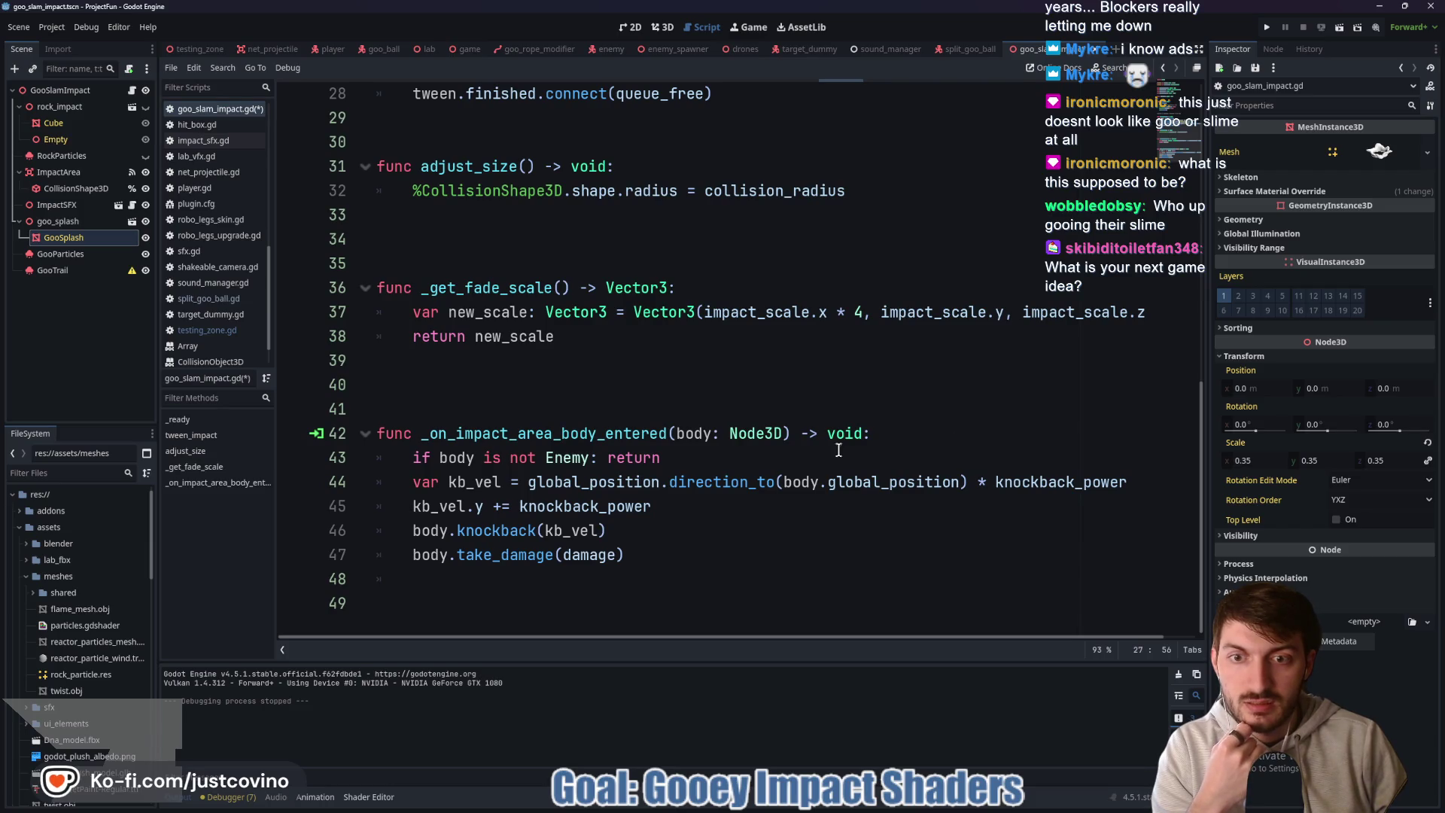
{"action": "scroll", "coordinate": [581, 440], "scroll_direction": "up", "scroll_amount": 1}
{"action": "double_click", "coordinate": [459, 362]}
{"action": "scroll", "coordinate": [740, 454], "scroll_direction": "up", "scroll_amount": 1}
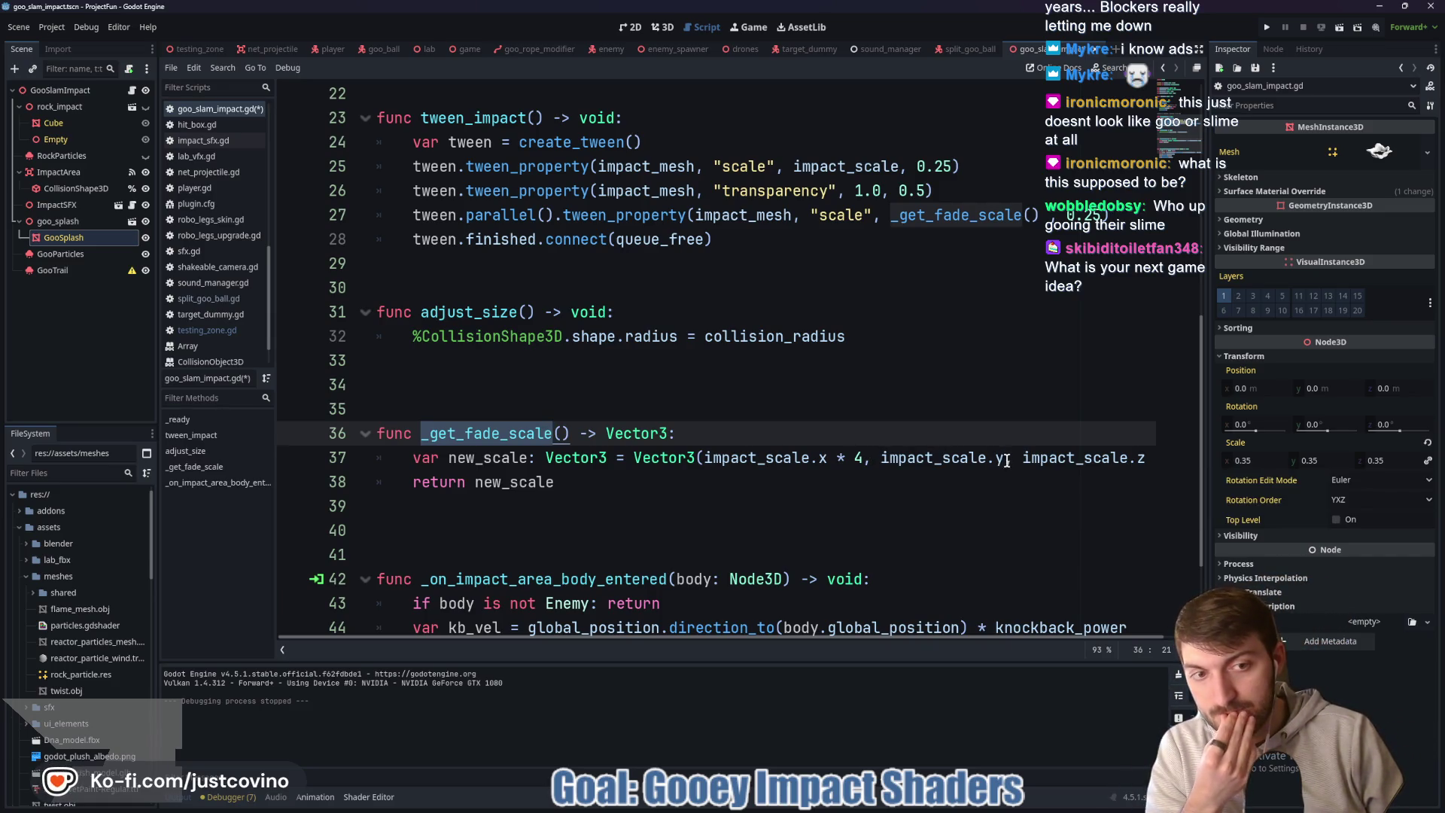
{"action": "mouse_move", "coordinate": [1005, 459]}
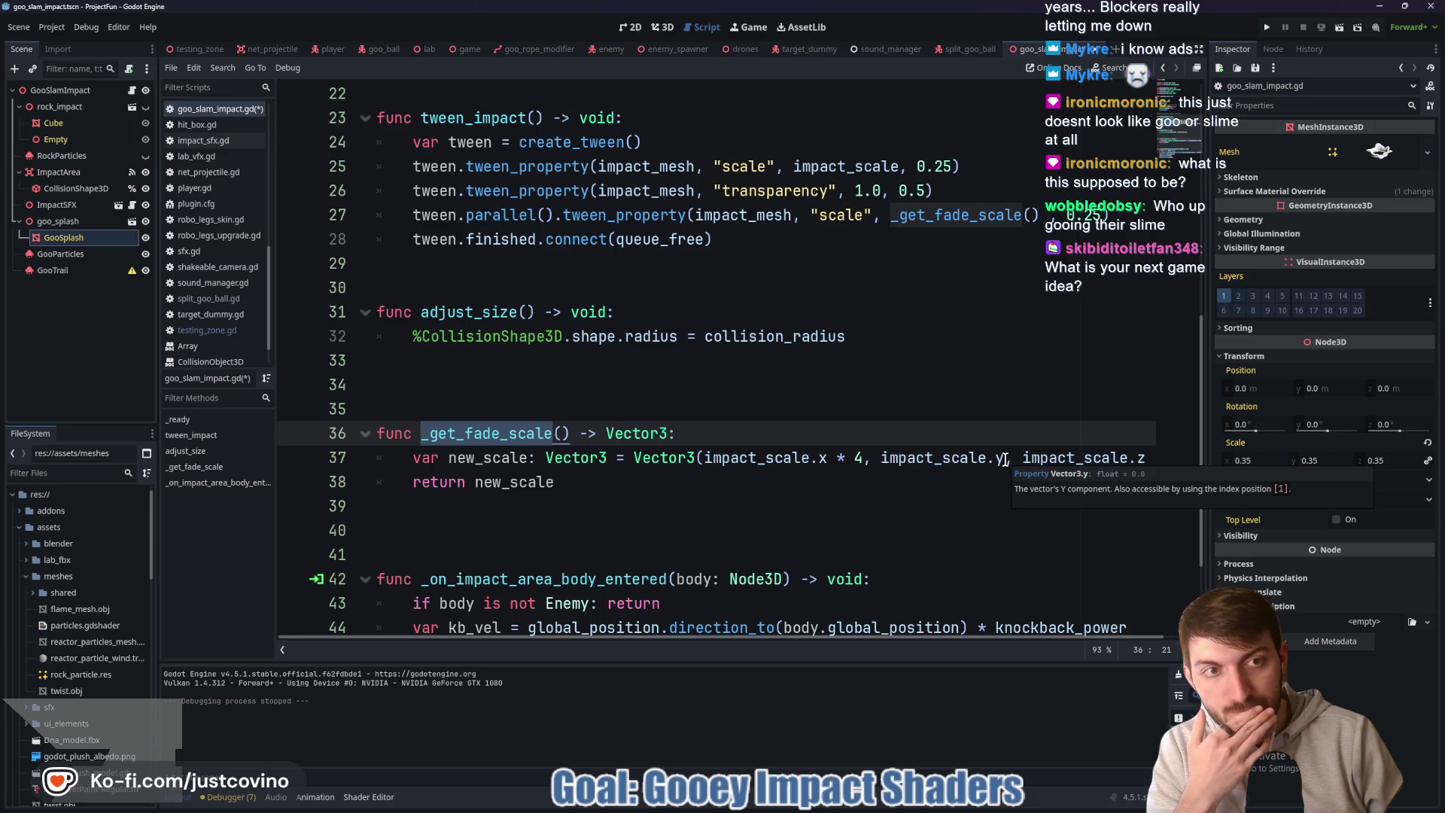
{"action": "scroll", "coordinate": [1004, 458], "scroll_direction": "up", "scroll_amount": 1}
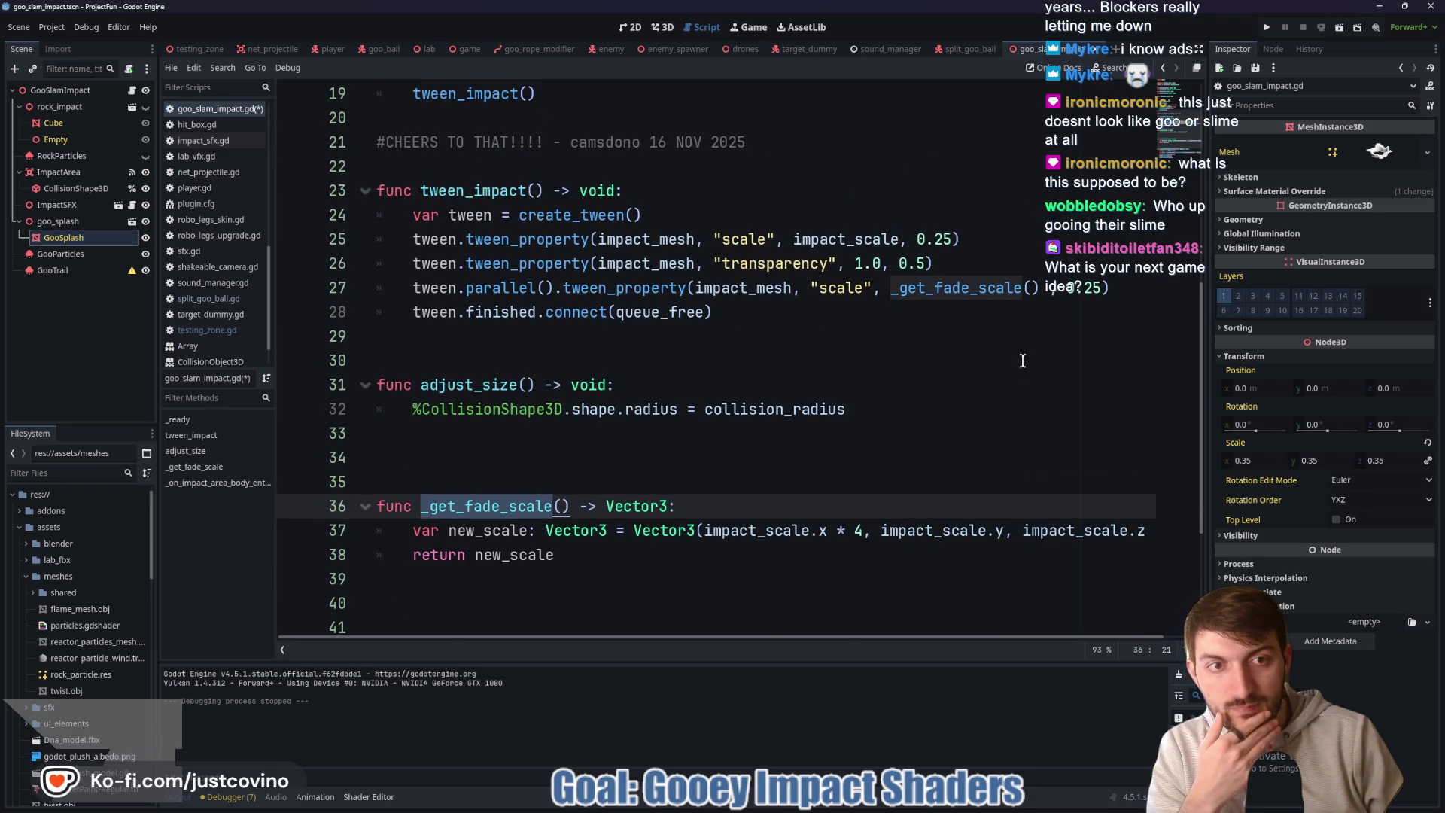
- Change line 27 to tween "scale:x" to _get_fade_scale().x
{"action": "left_click", "coordinate": [864, 295]}
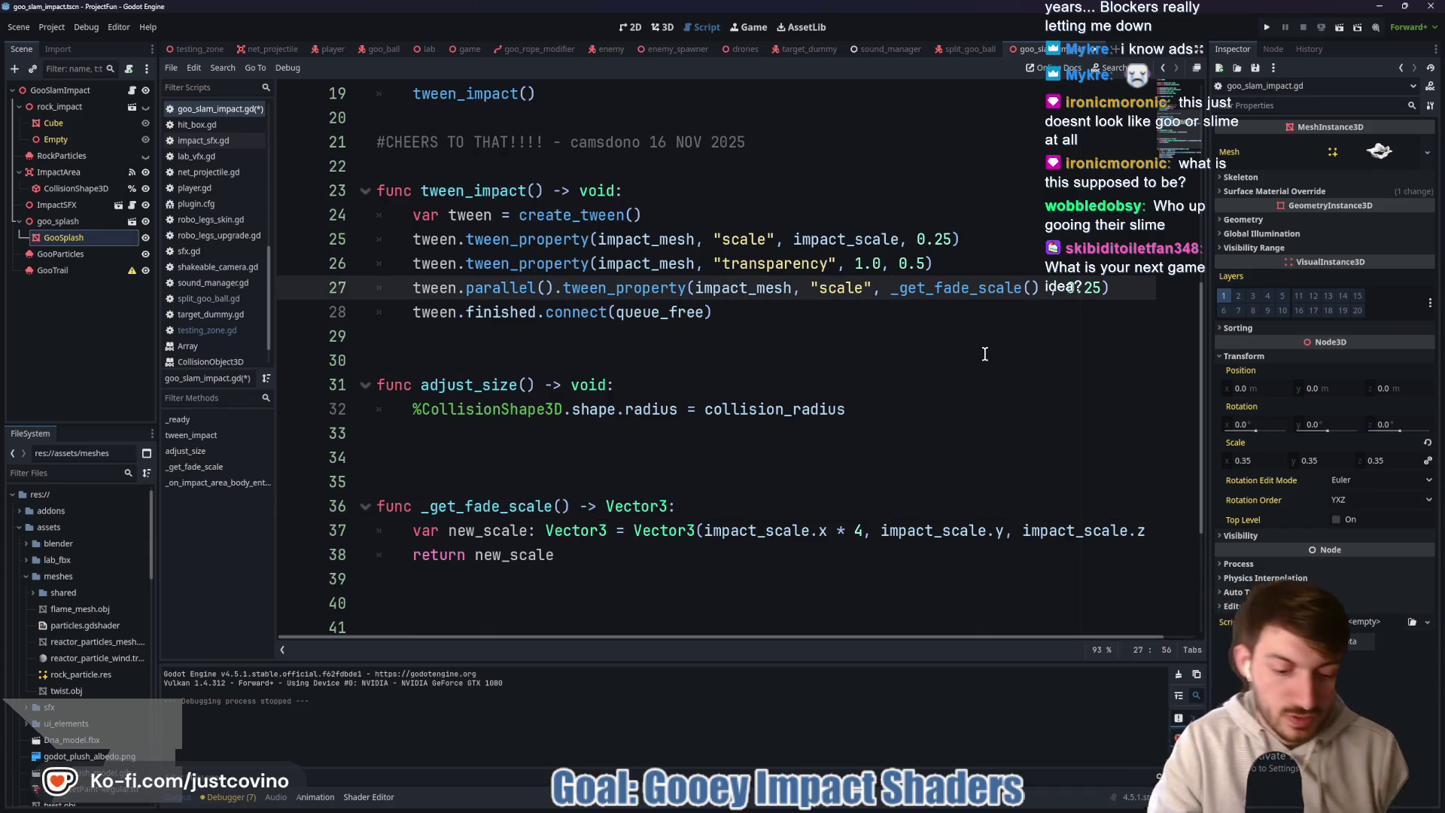
{"action": "type", "text": ":x"}
{"action": "left_click", "coordinate": [1063, 298]}
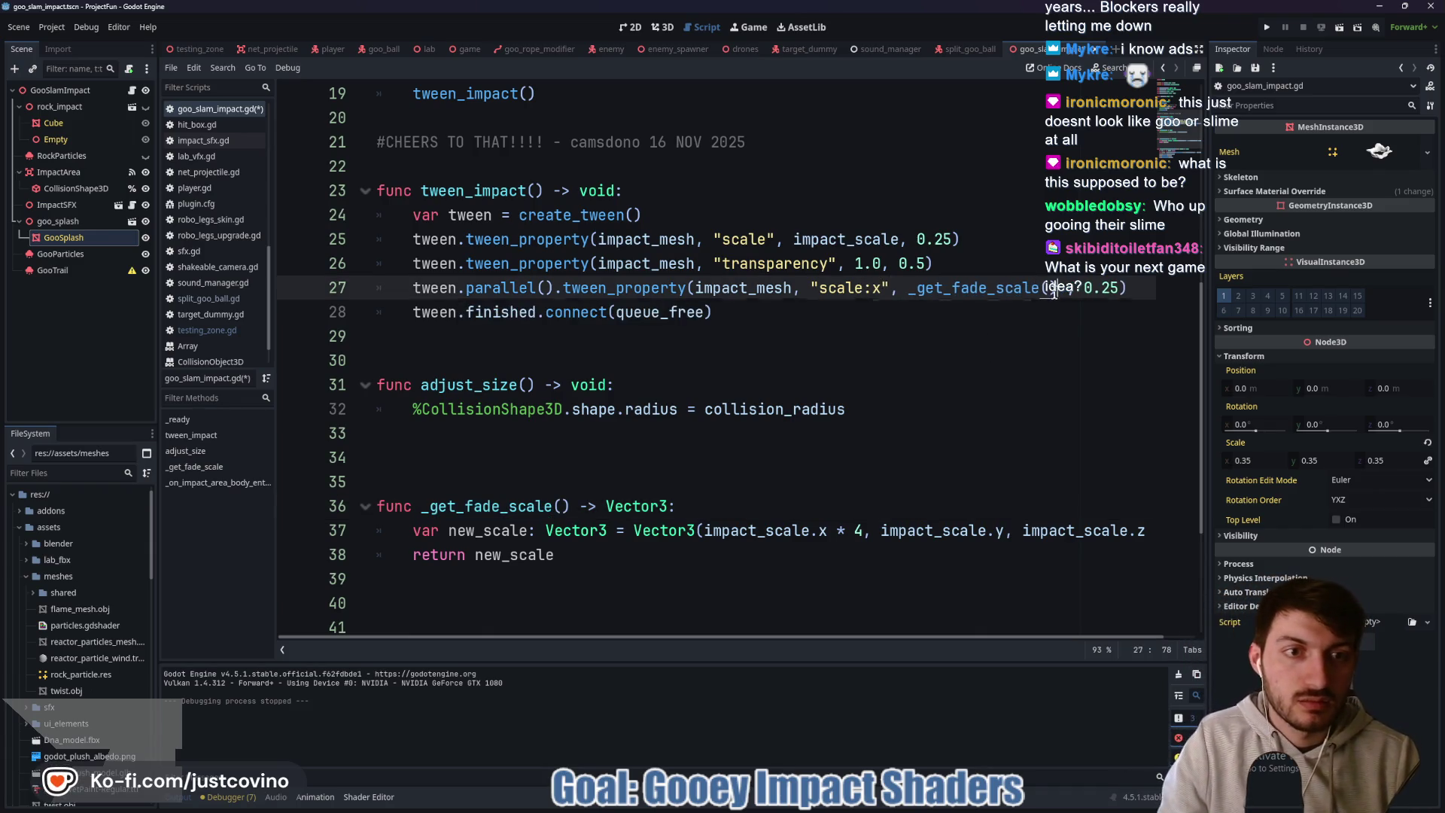
{"action": "type", "text": ".x"}
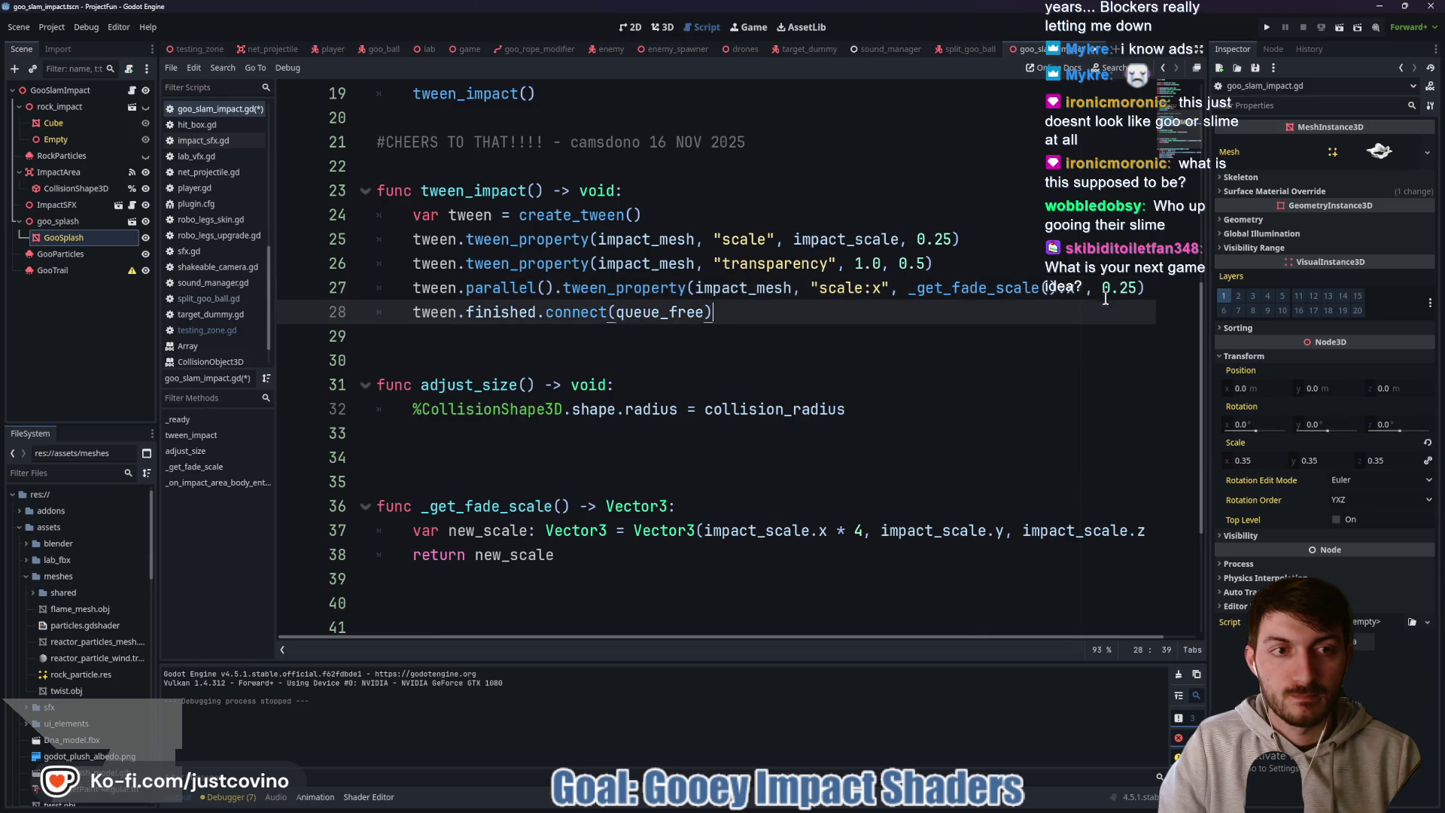
{"action": "left_click", "coordinate": [1167, 294]}
- Duplicate line 27 as line 28 and change it to tween "scale:z" to _get_fade_scale().z
{"action": "left_click_drag", "start_coordinate": [1148, 289], "coordinate": [401, 289]}
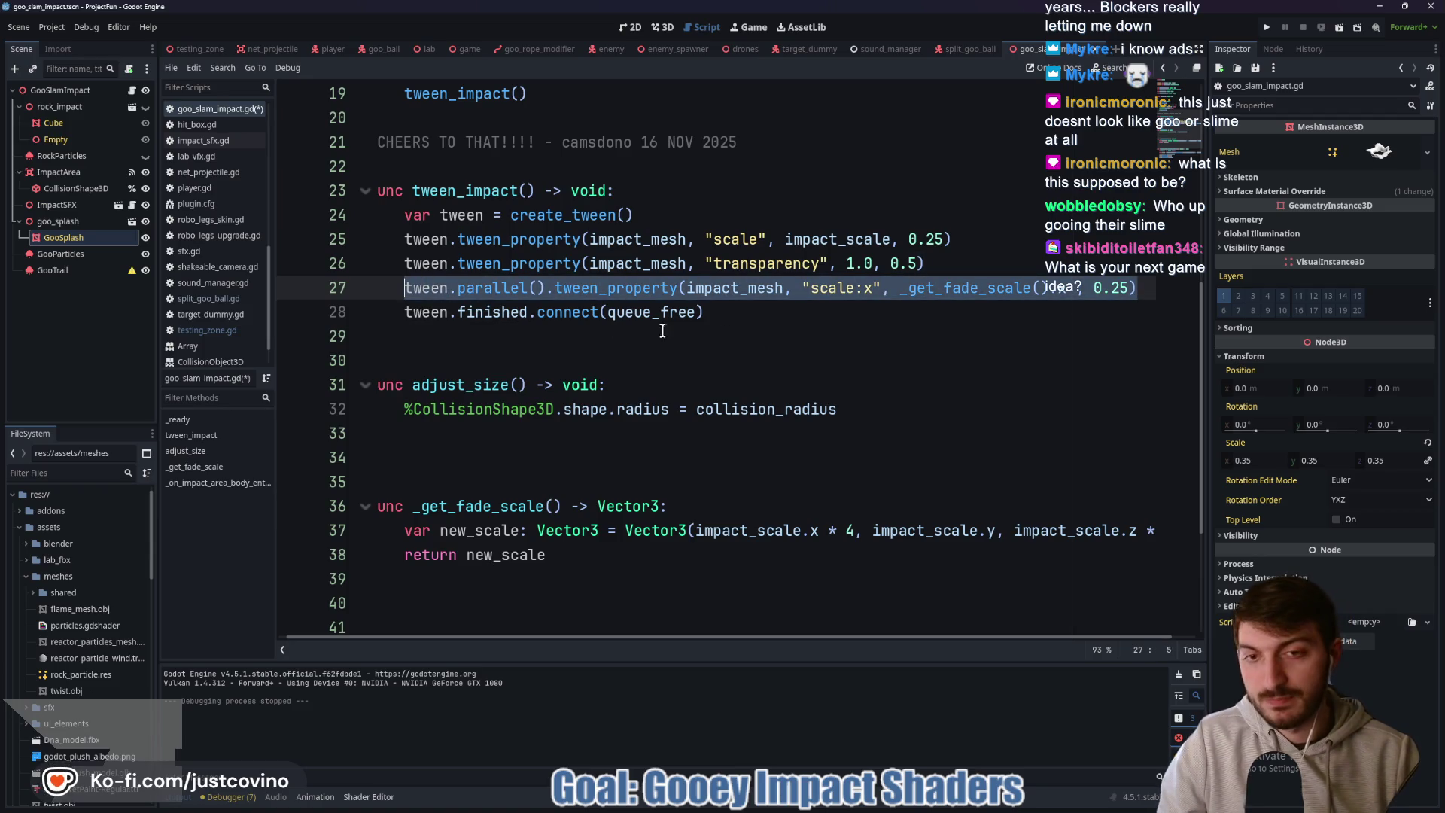
{"action": "left_click", "coordinate": [1160, 288]}
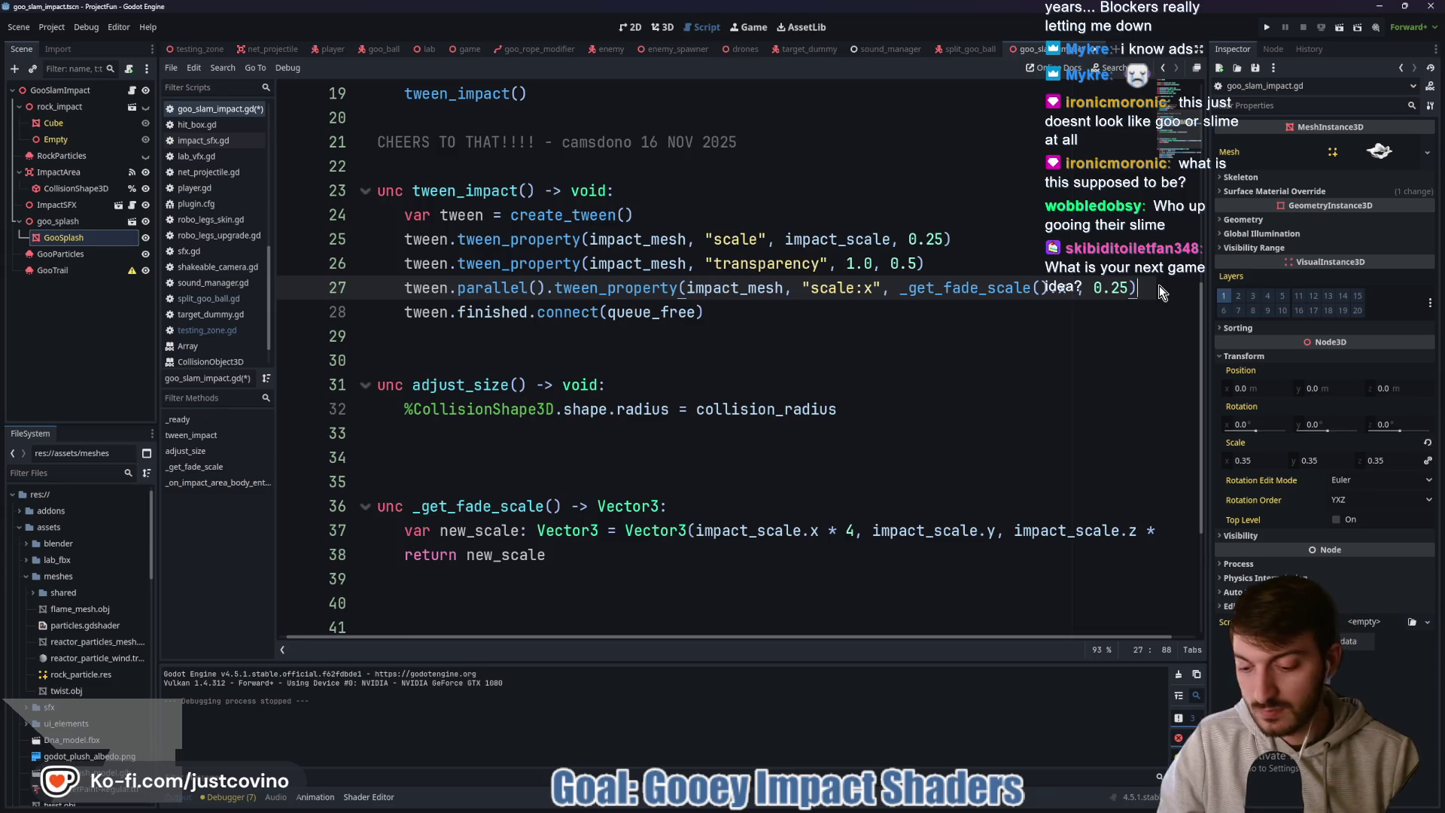
{"action": "key", "text": "Return"}
{"action": "type", "text": "tween.parallel().tween_property(impact_mesh, \"scale:x\", _get_fade_scale().x , 0.25)"}
{"action": "left_click", "coordinate": [875, 314]}
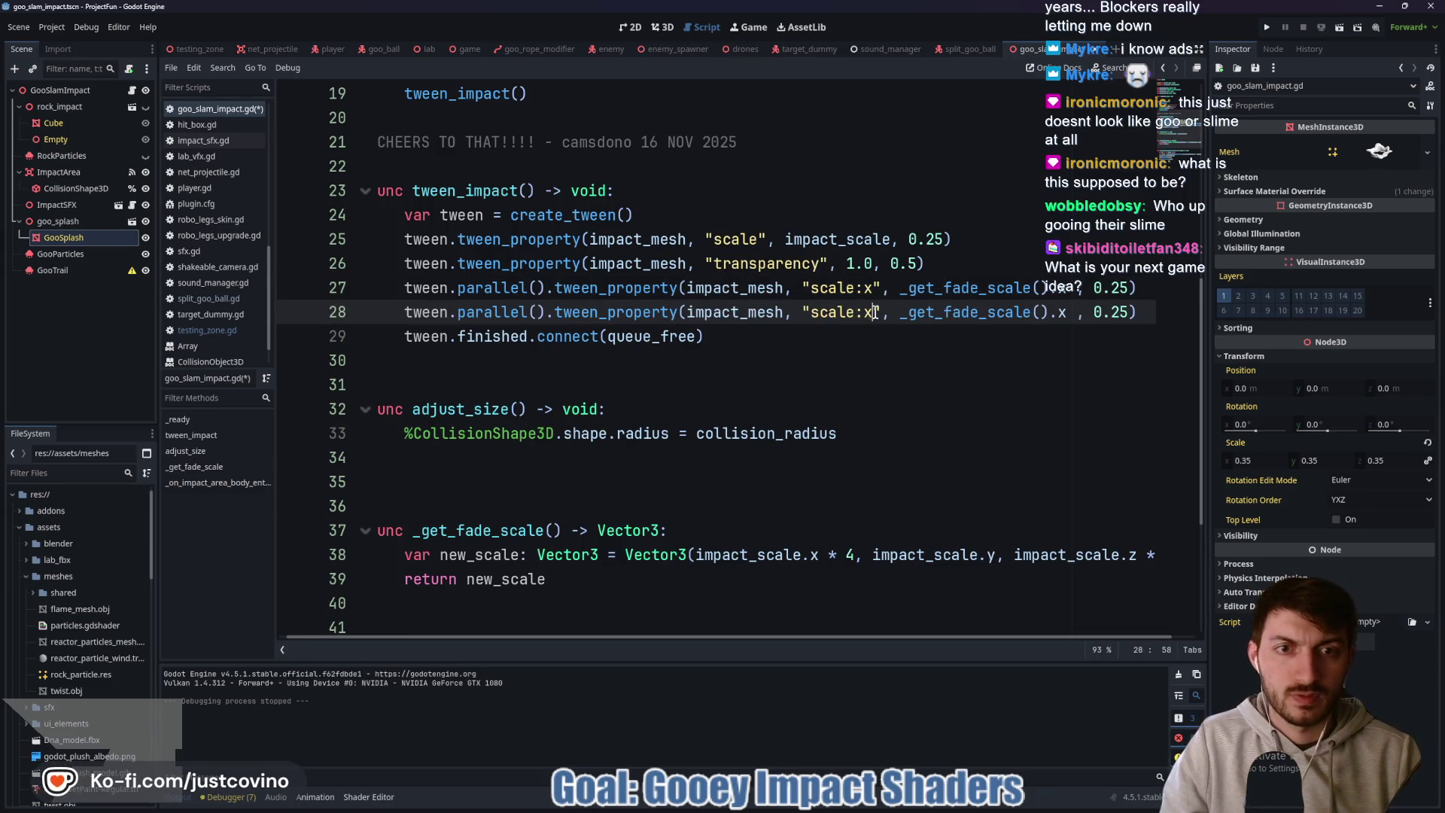
{"action": "key", "text": "BackSpace"}
{"action": "type", "text": "z"}
{"action": "left_click", "coordinate": [1069, 313]}
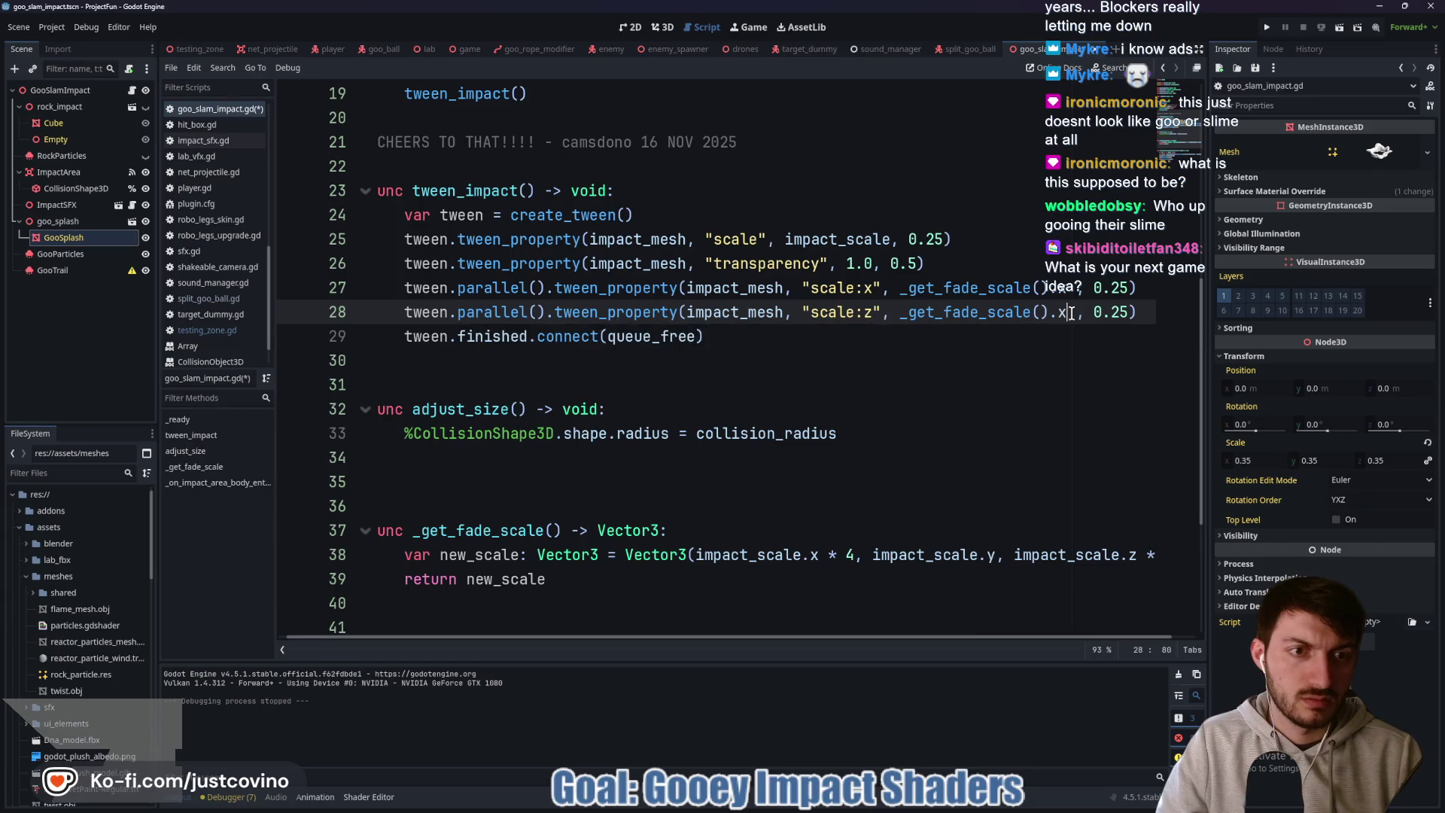
{"action": "key", "text": "BackSpace"}
{"action": "type", "text": "z"}
{"action": "left_click", "coordinate": [1150, 313]}
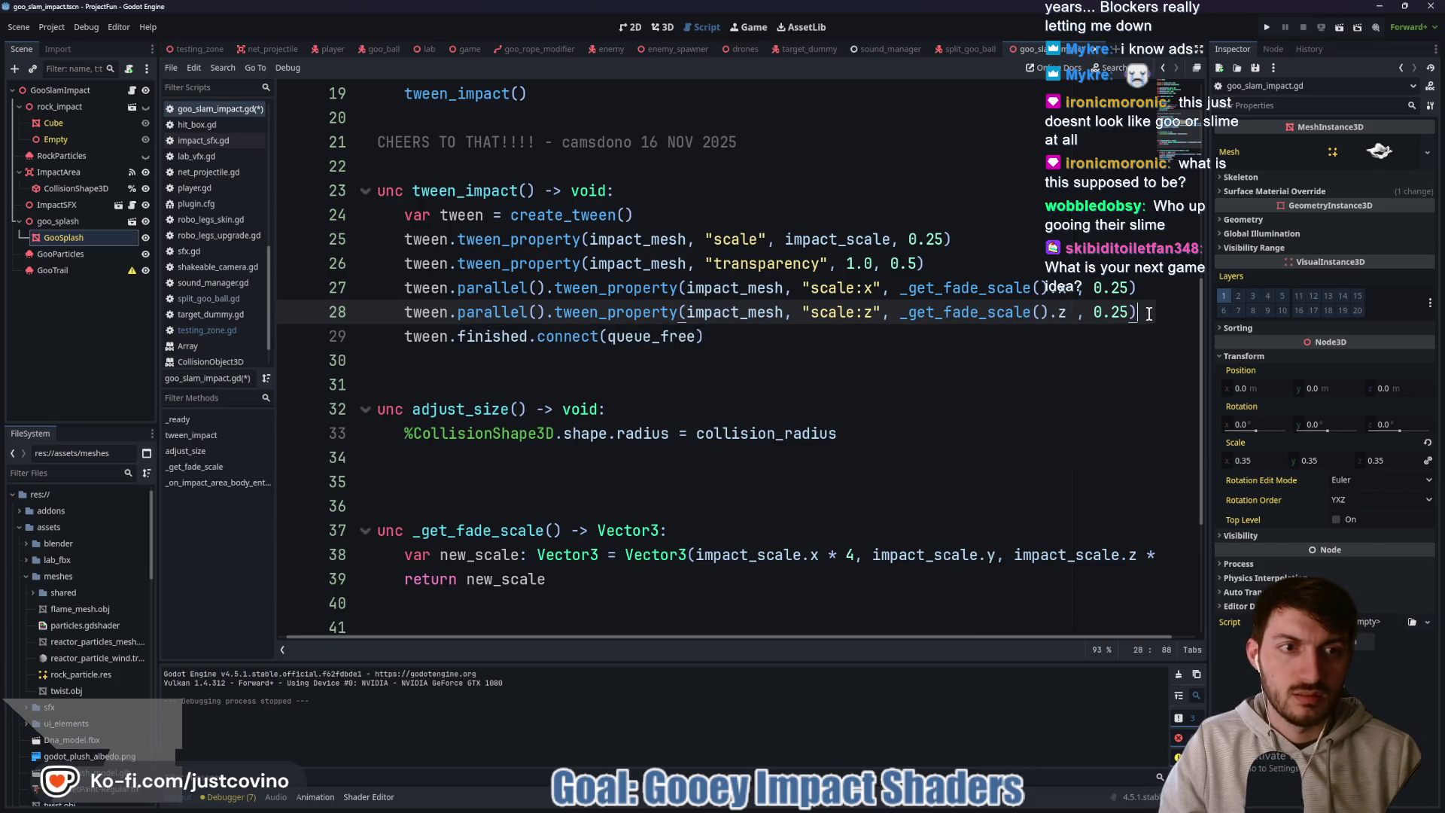
{"action": "key", "text": "Return"}
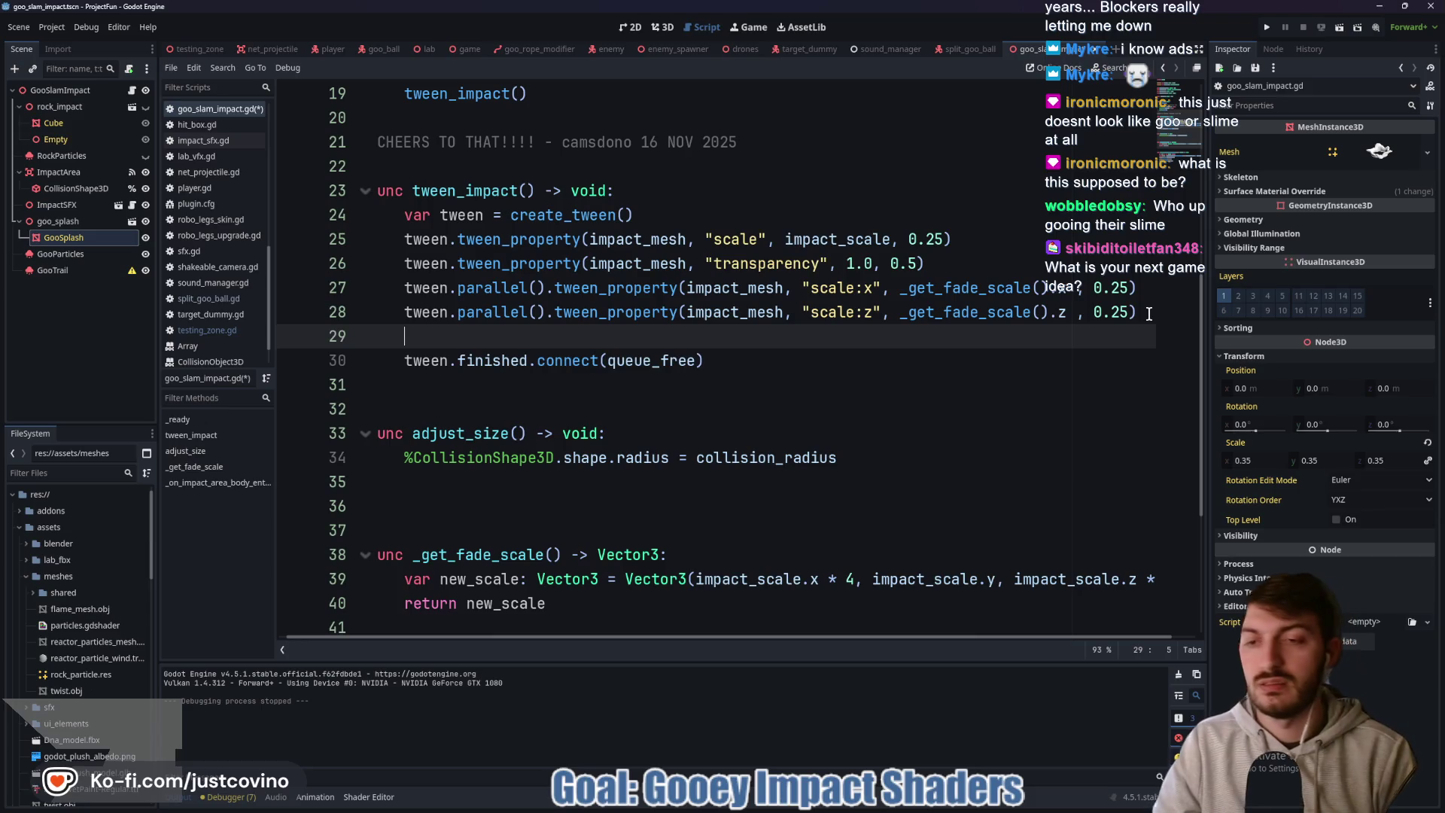
- Write line 29: tween.tween_property(impact_mesh, "scale:y", _get_fade_scale().y, 0.25)
{"action": "type", "text": "tw"}
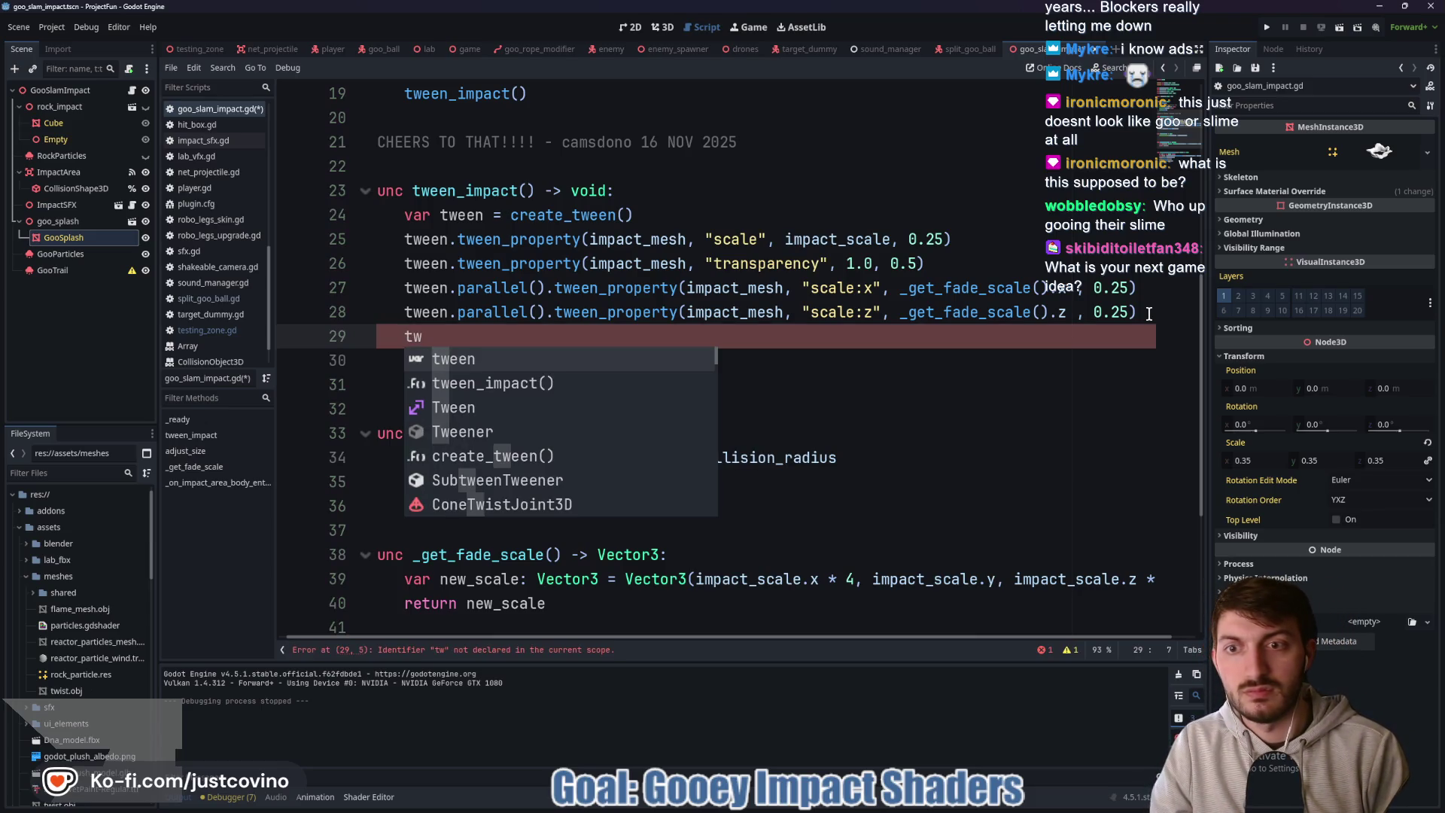
{"action": "type", "text": "een.tween)"}
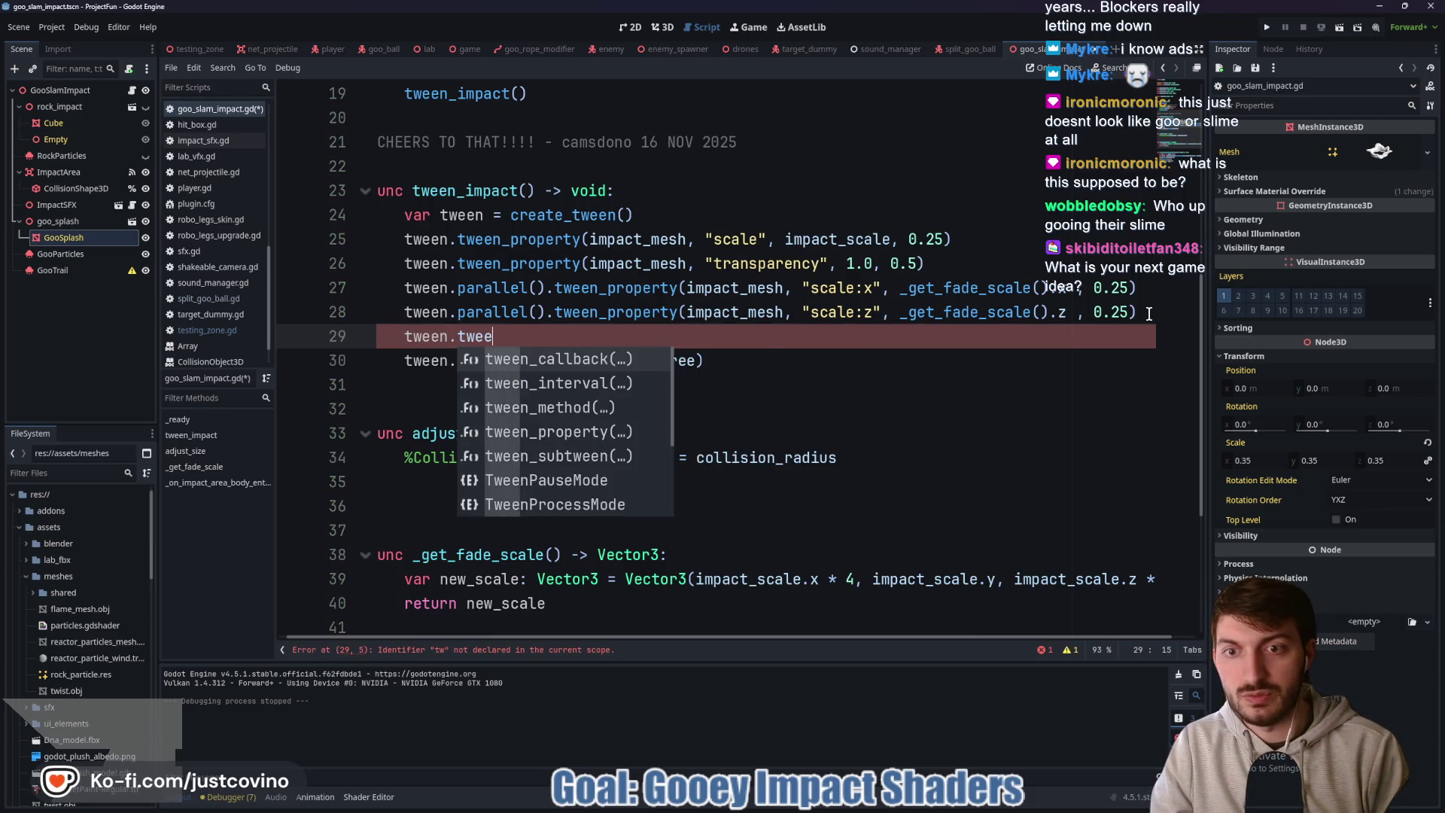
{"action": "key", "text": "BackSpace"}
{"action": "key", "text": "BackSpace"}
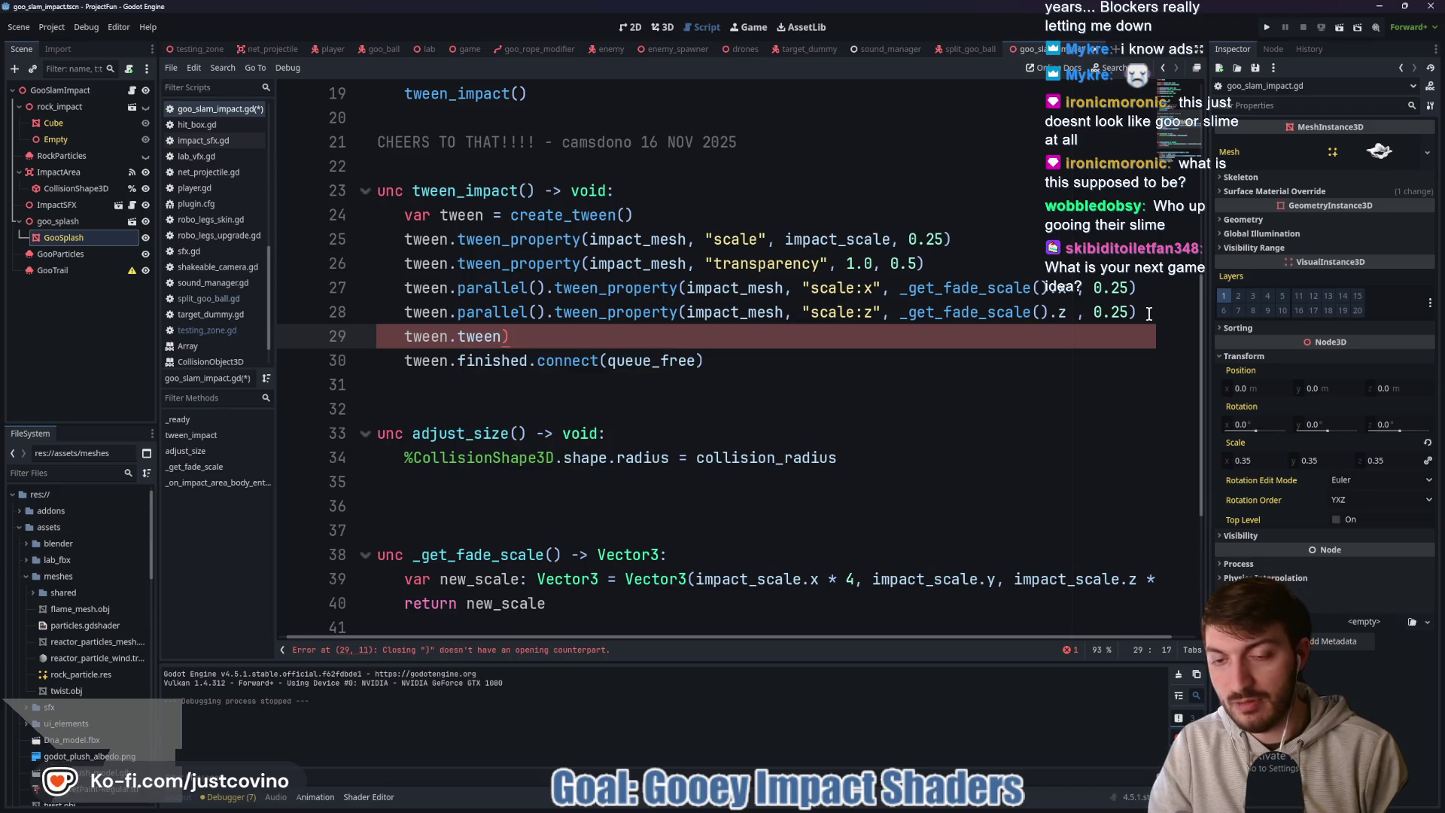
{"action": "type", "text": "_pr"}
{"action": "key", "text": "Return"}
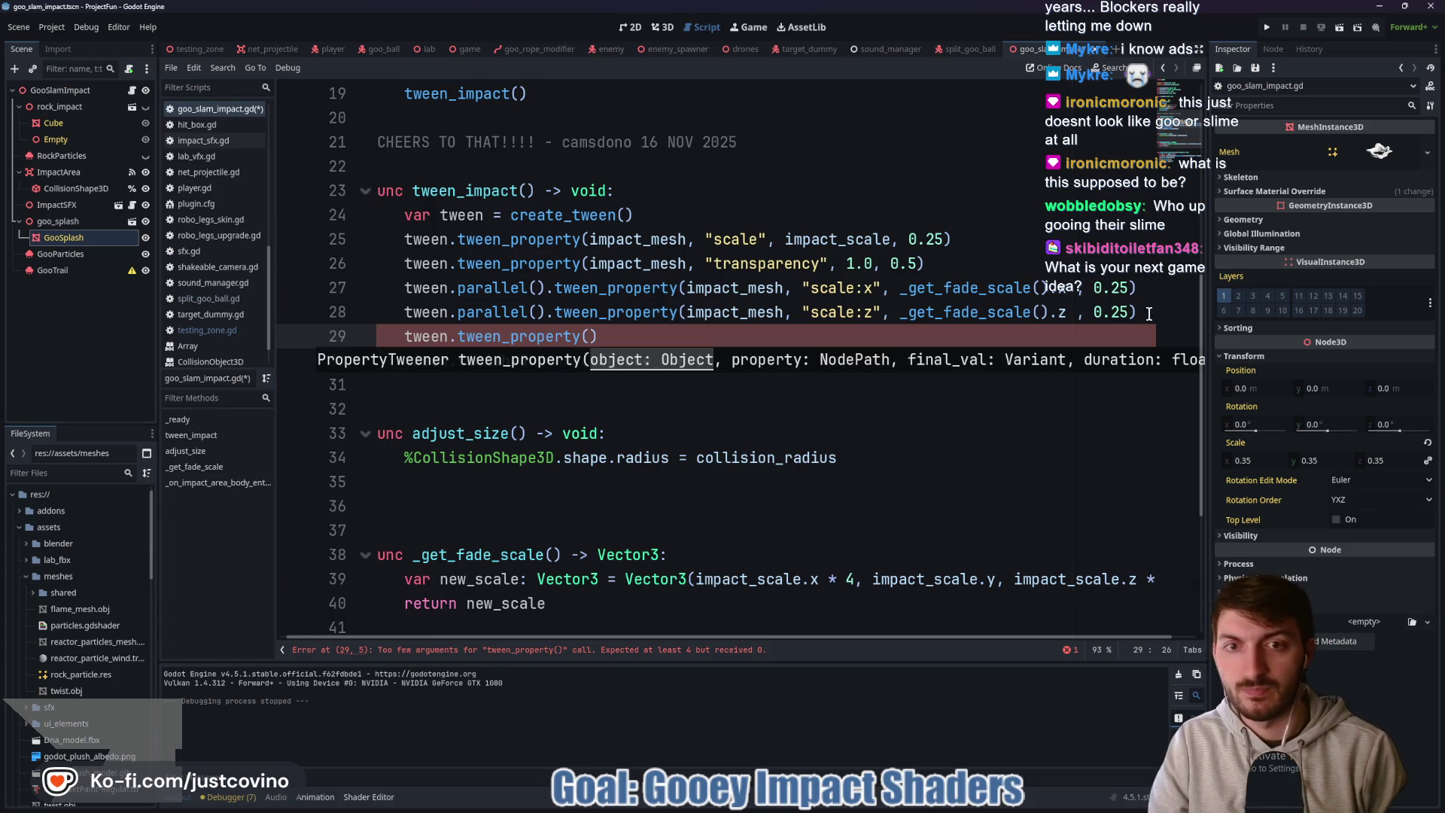
{"action": "type", "text": "impac"}
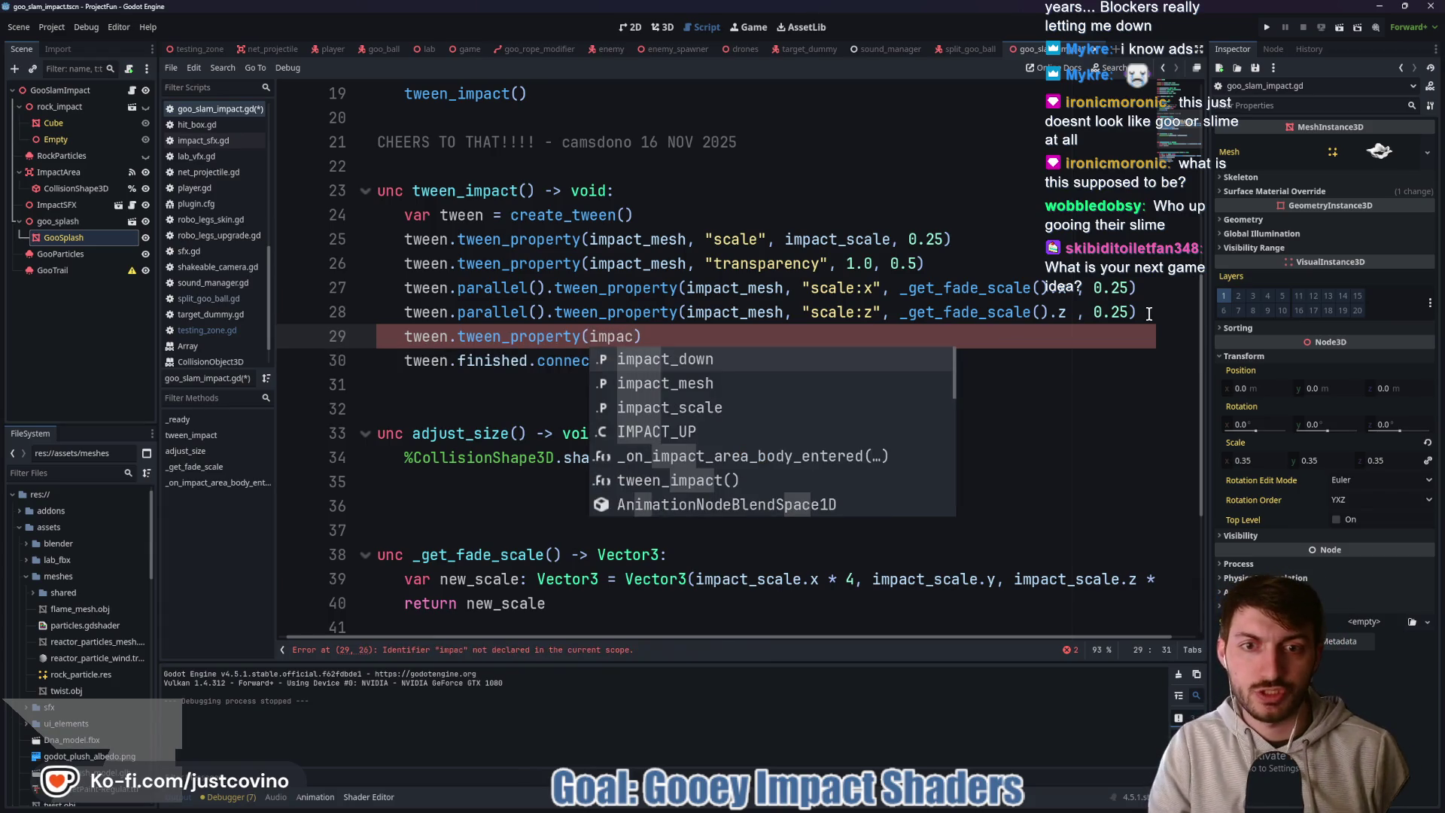
{"action": "key", "text": "Down"}
{"action": "key", "text": "Return"}
{"action": "type", "text": ", \"scale"}
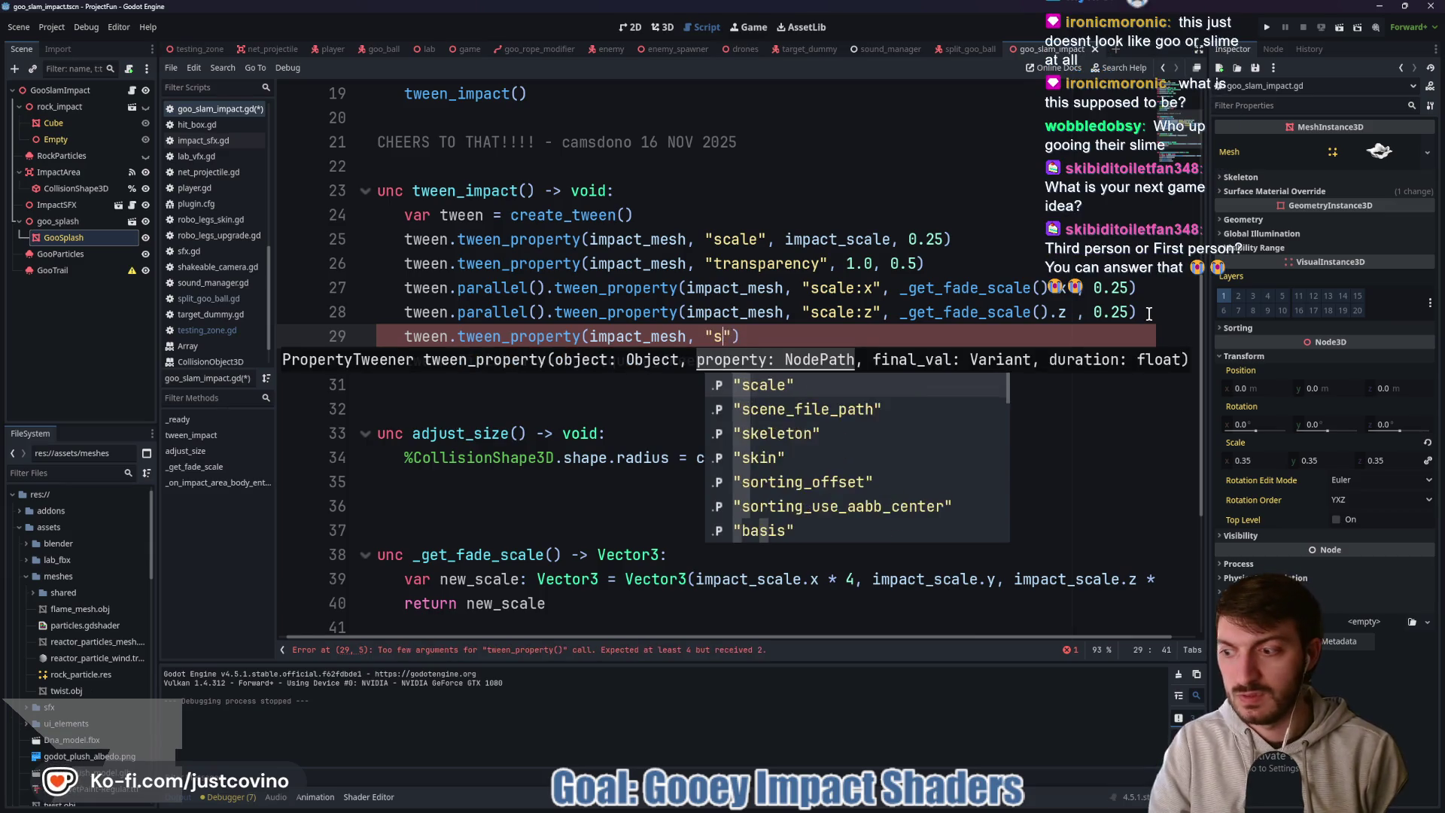
{"action": "type", "text": ":y"}
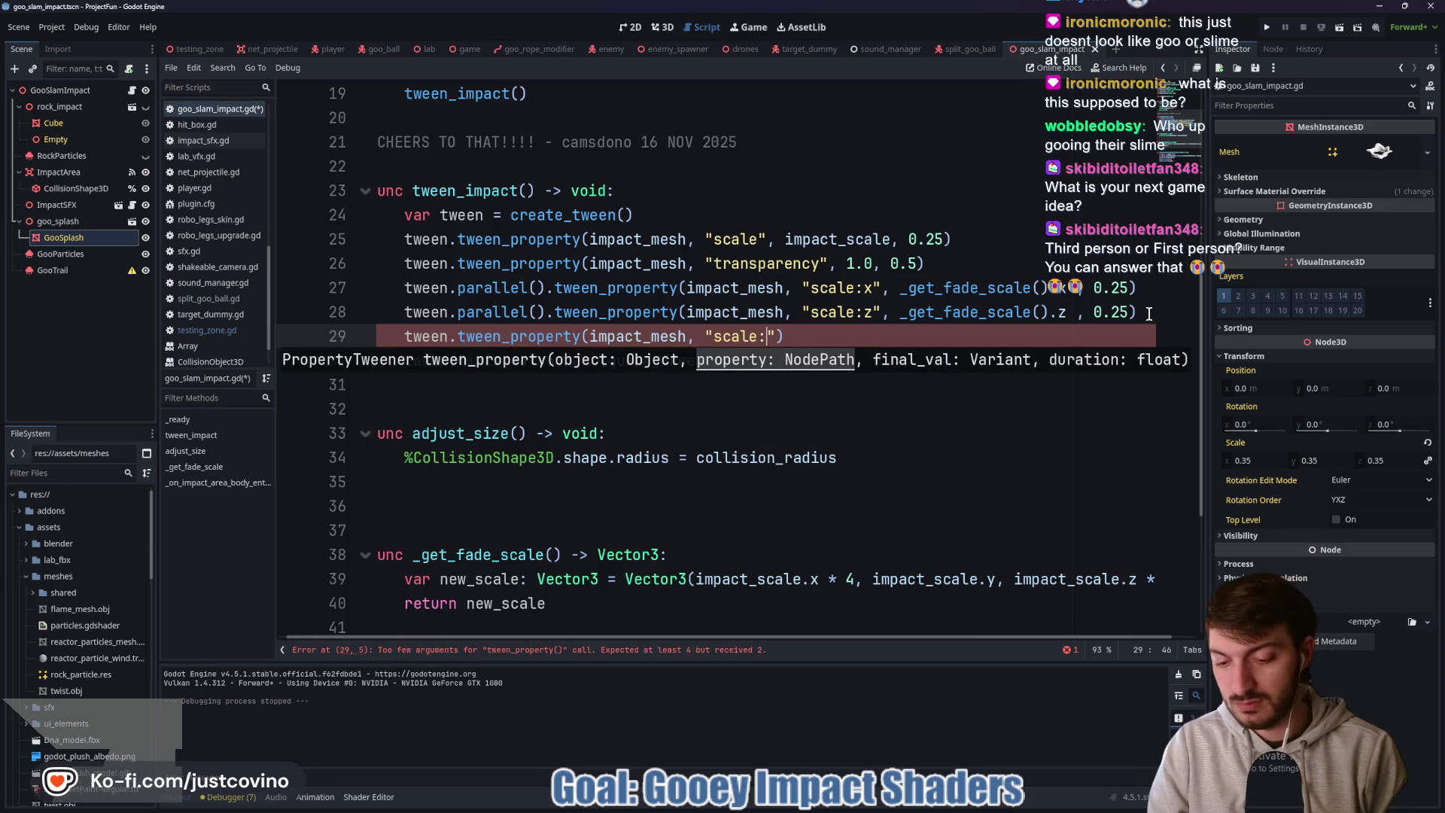
{"action": "type", "text": "\""}
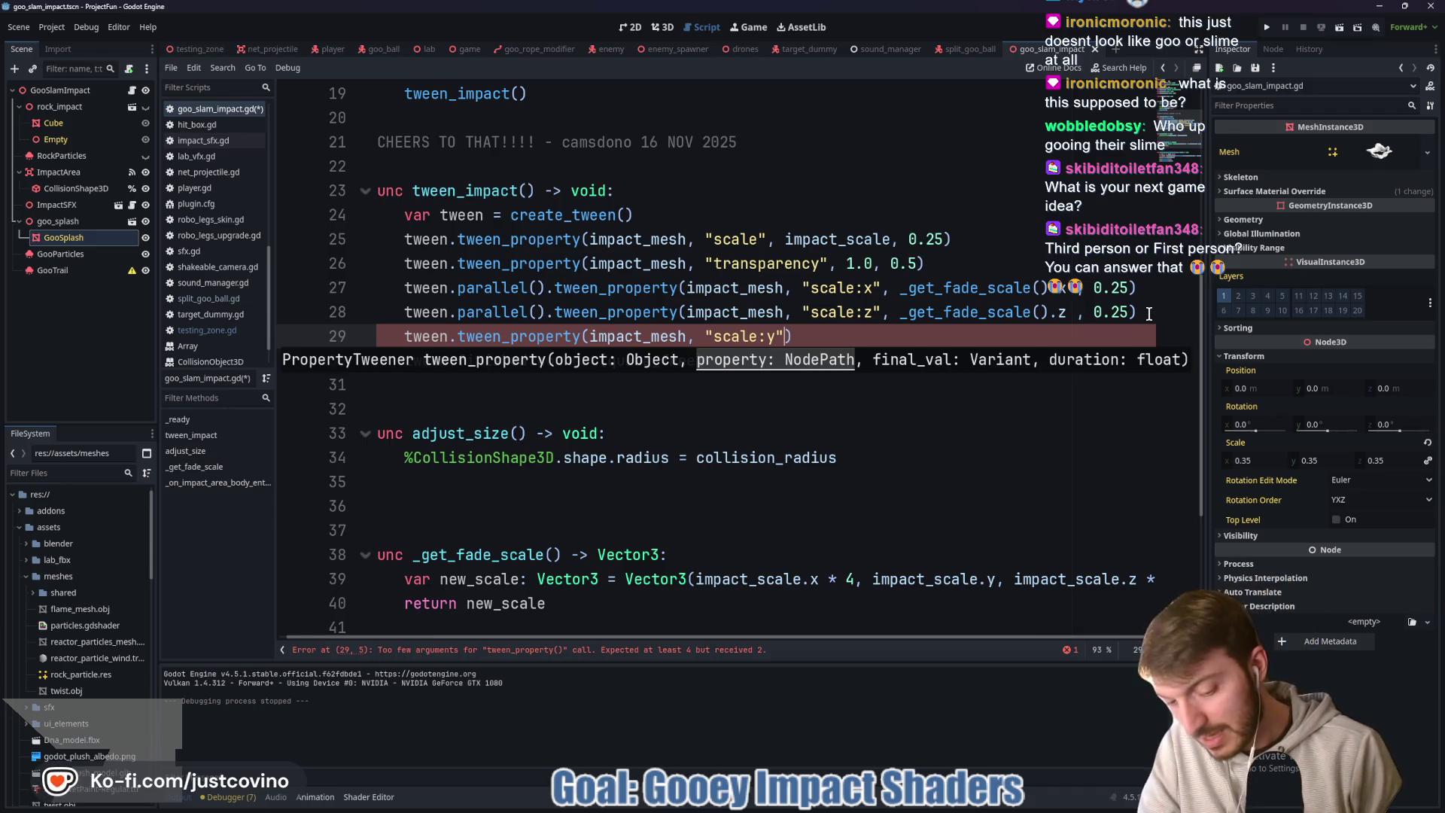
{"action": "type", "text": ", _"}
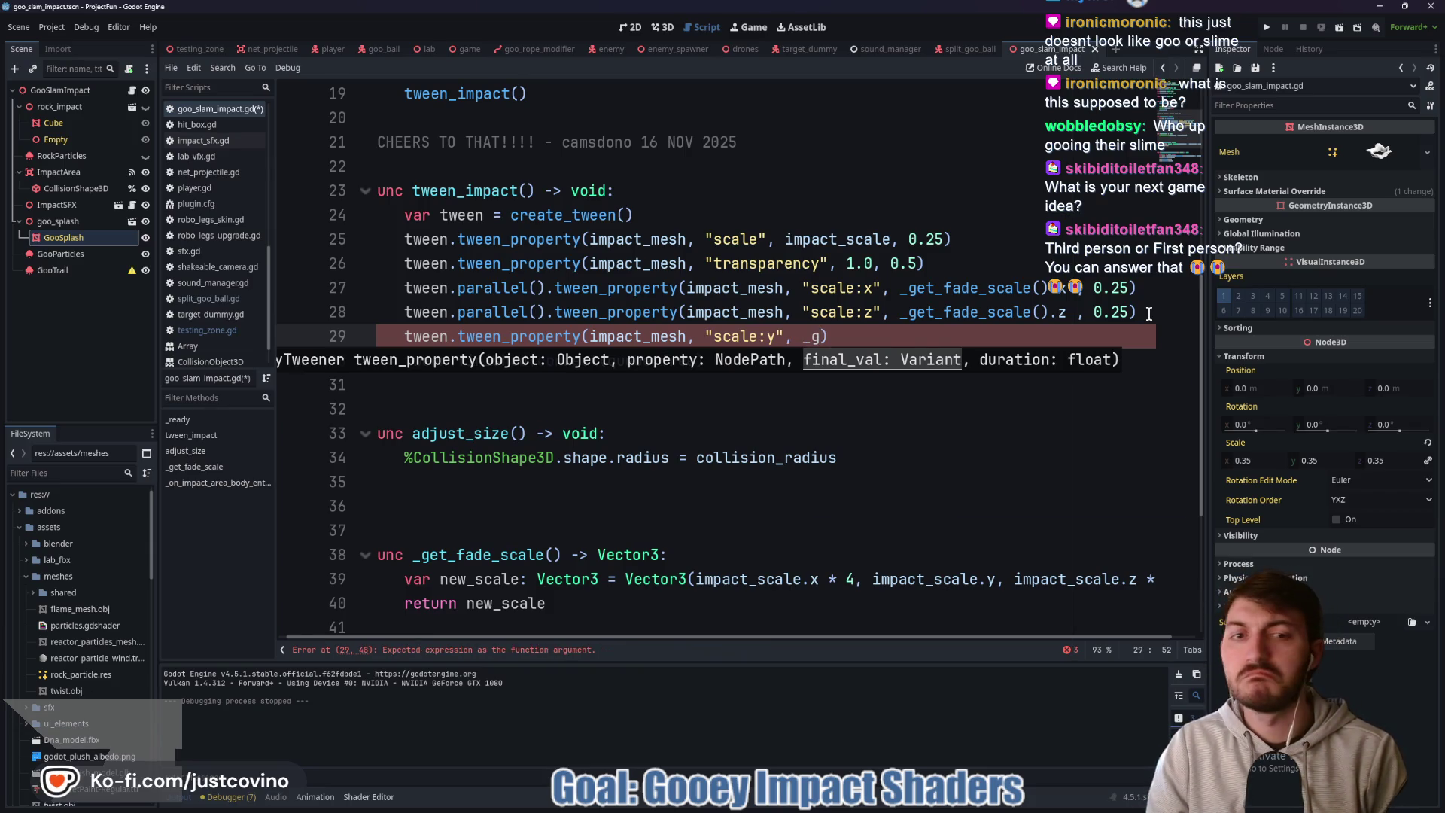
{"action": "type", "text": "get"}
{"action": "key", "text": "Return"}
{"action": "type", "text": ".y"}
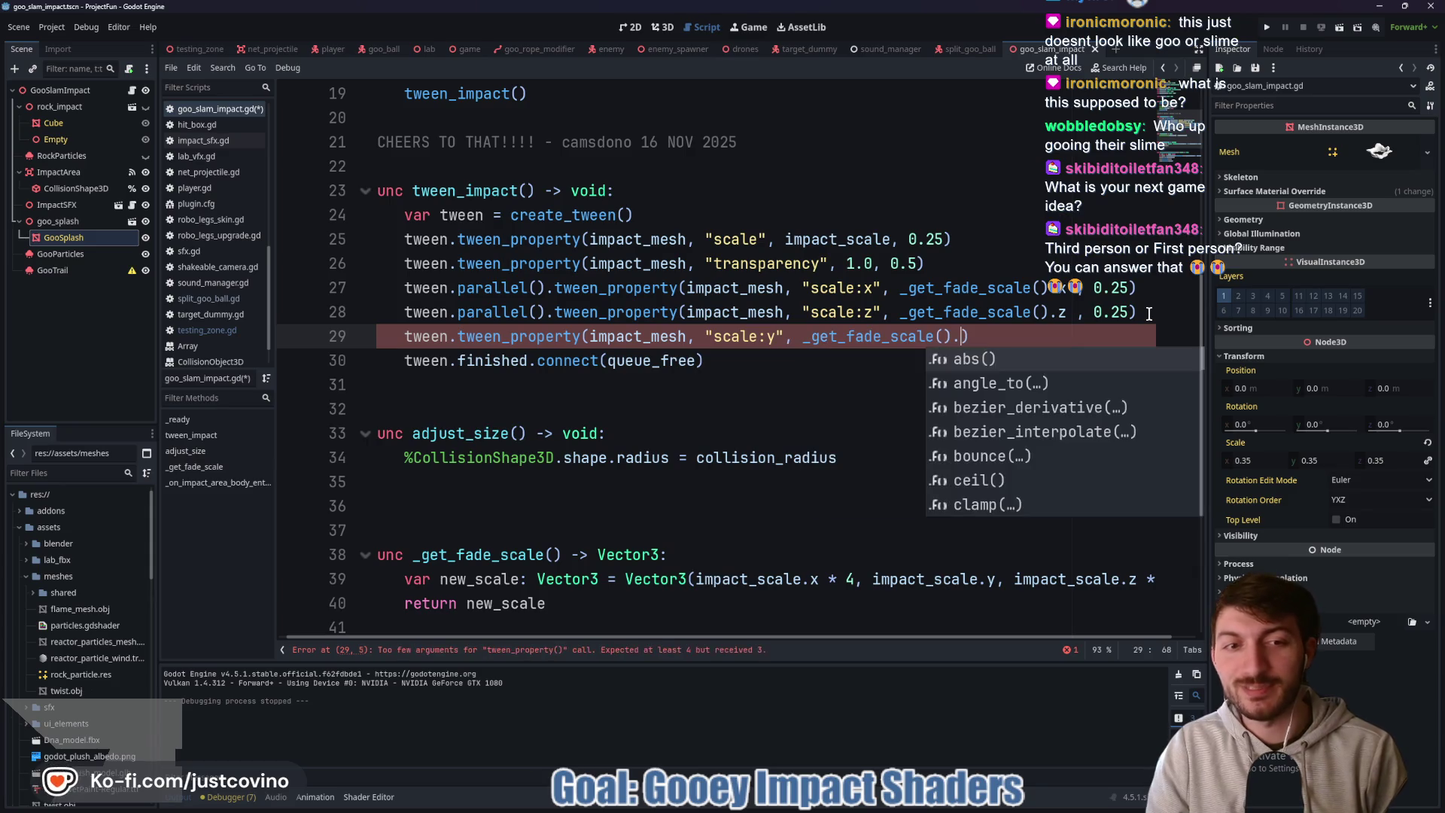
{"action": "type", "text": ", "}
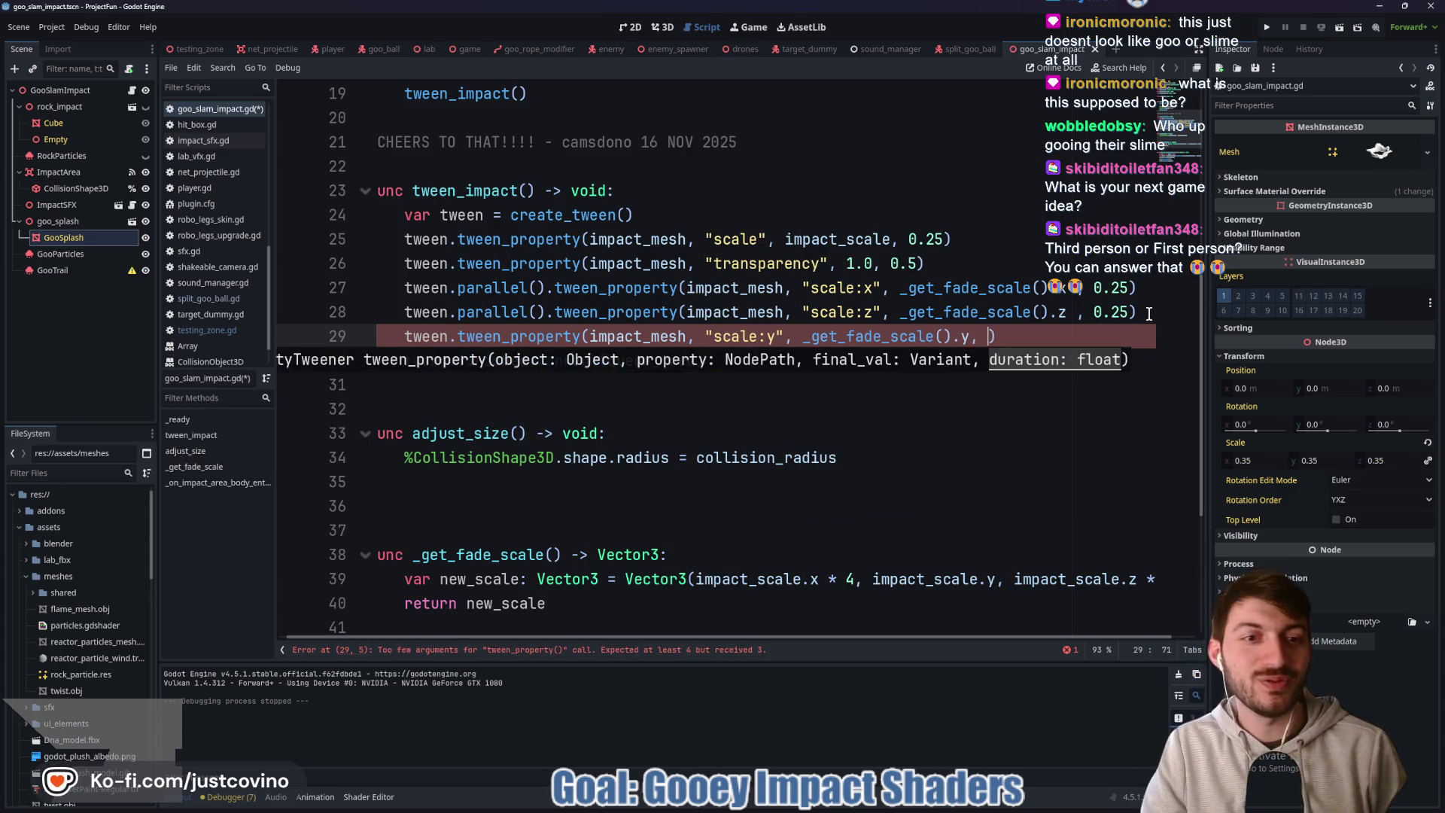
{"action": "type", "text": "0.25"}
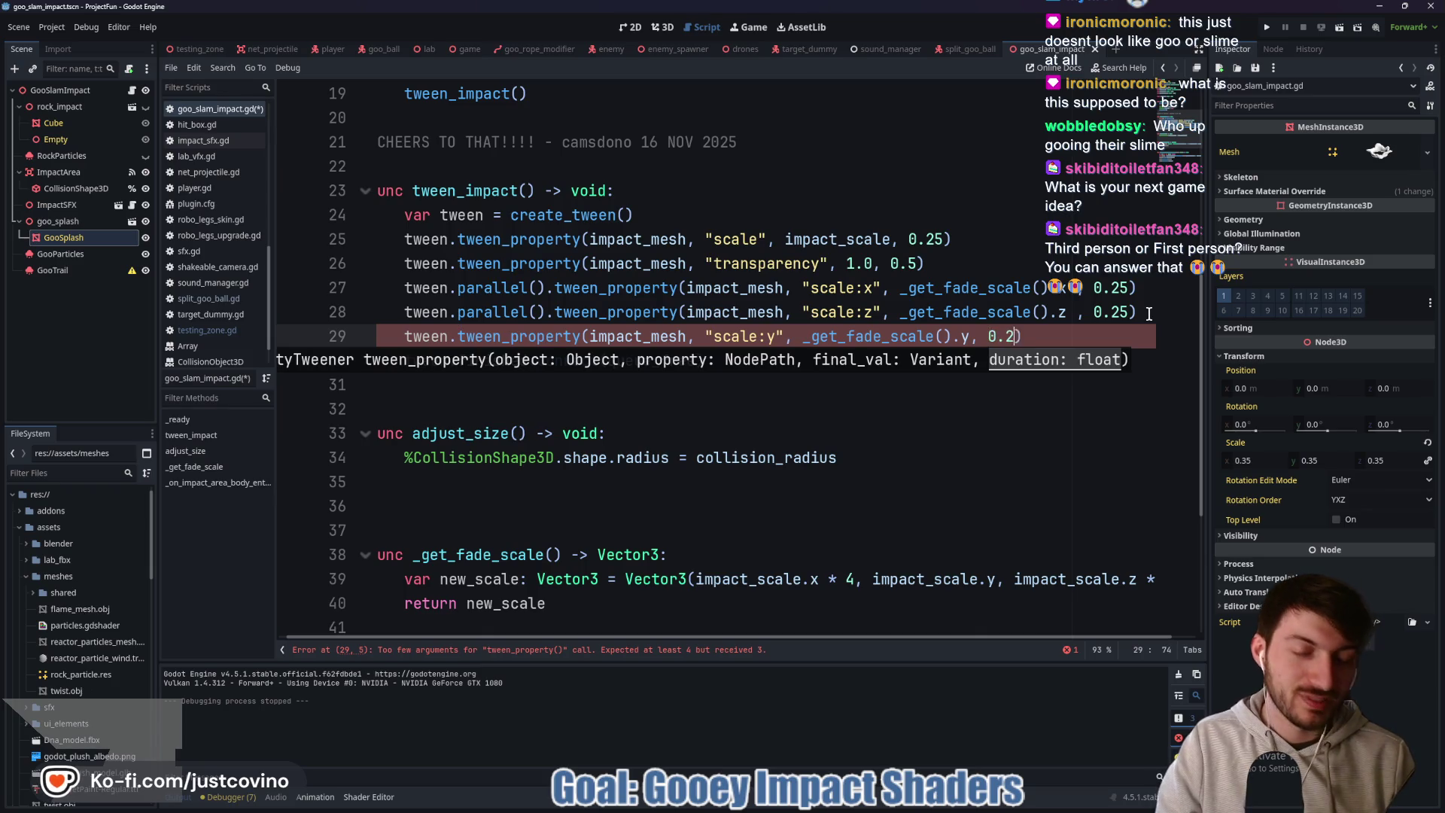
{"action": "left_click", "coordinate": [1057, 331]}
- Save the script and run the game to test the splash
{"action": "key", "text": "ctrl+s"}
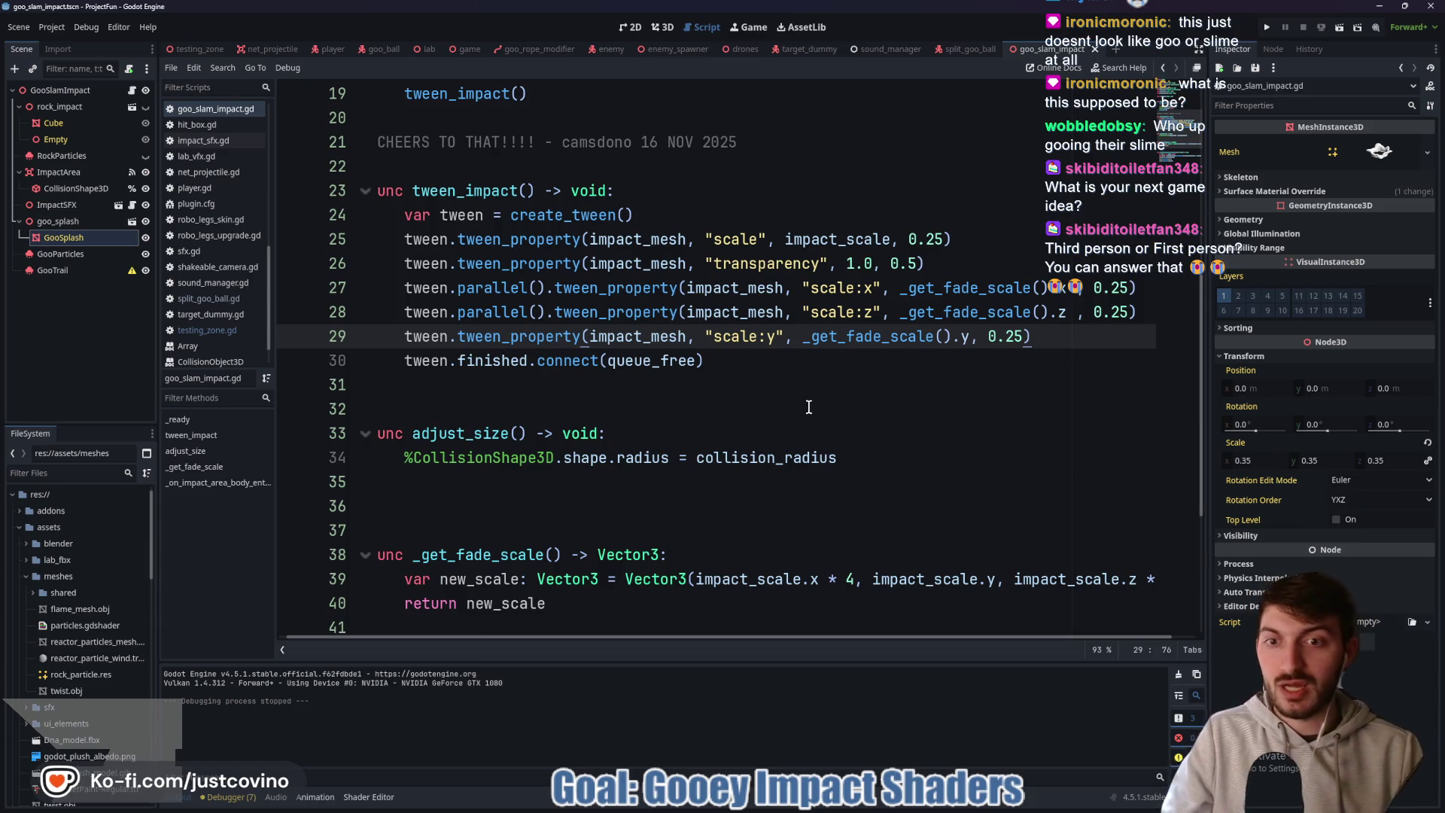
{"action": "scroll", "coordinate": [807, 406], "scroll_direction": "down", "scroll_amount": 3}
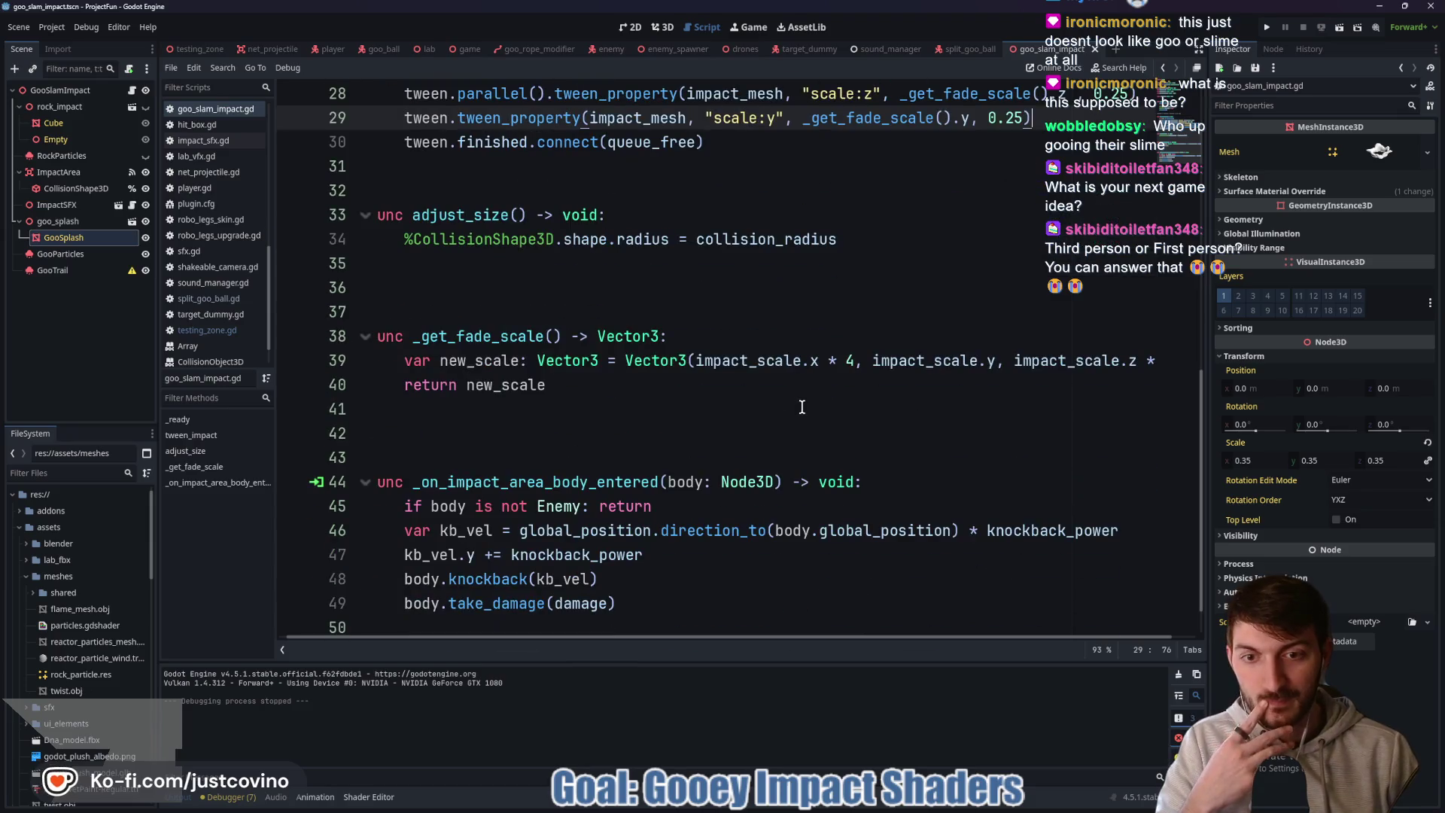
{"action": "left_click", "coordinate": [555, 299]}
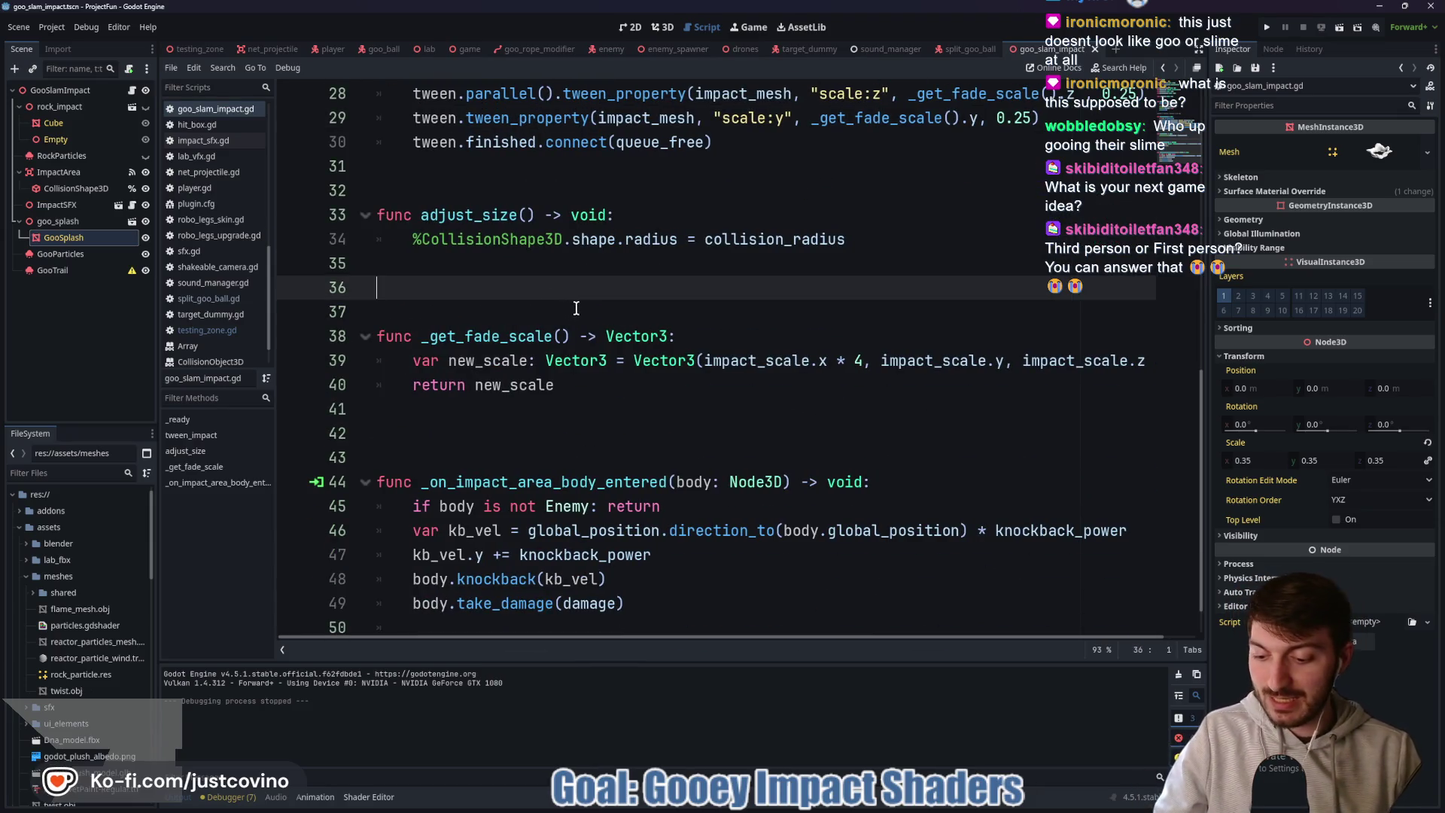
{"action": "key", "text": "F5"}
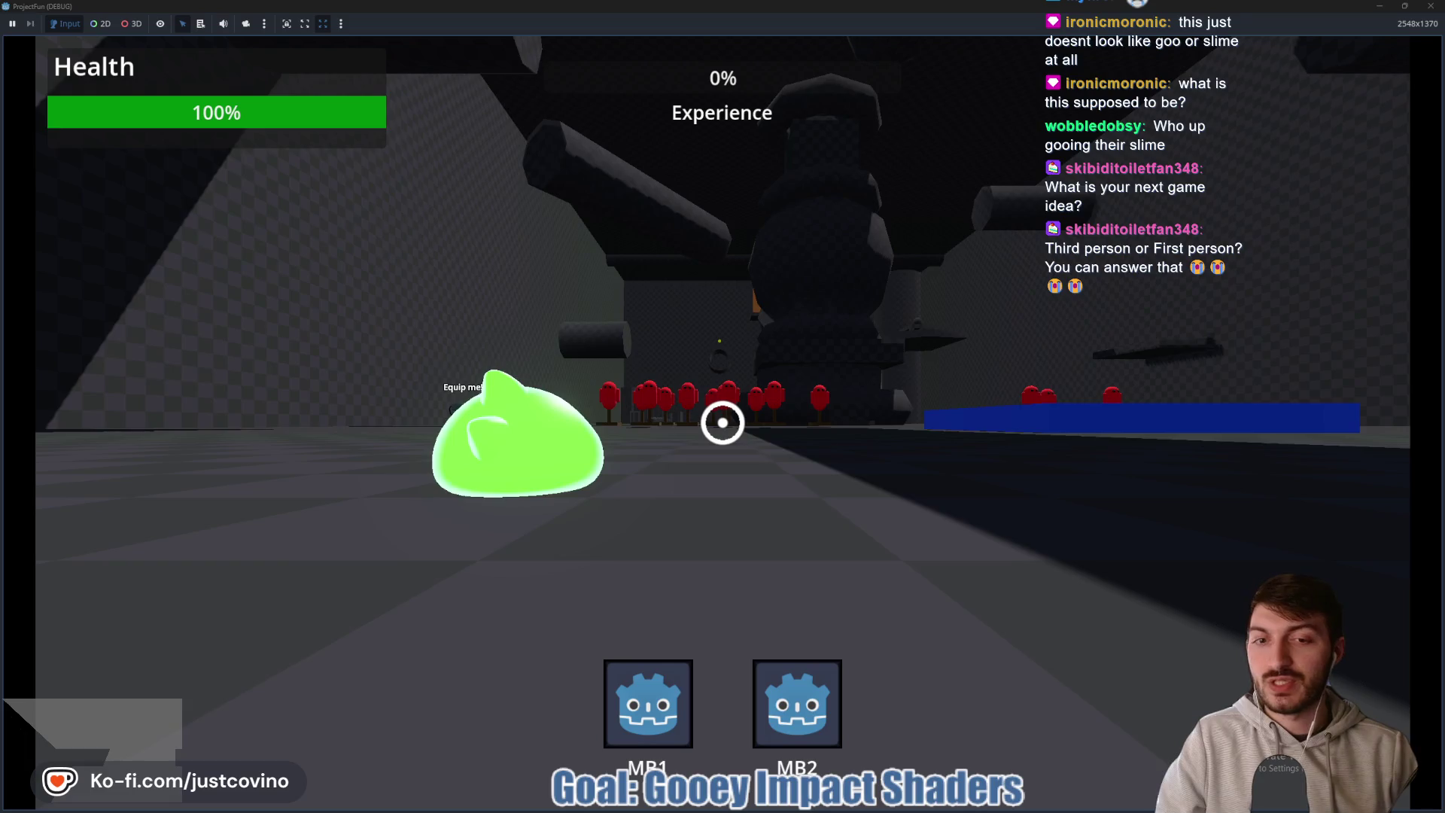
- Move forward, then tether-swing and slam onto the floor four times, then stop the game with F8
{"action": "key", "text": "w"}
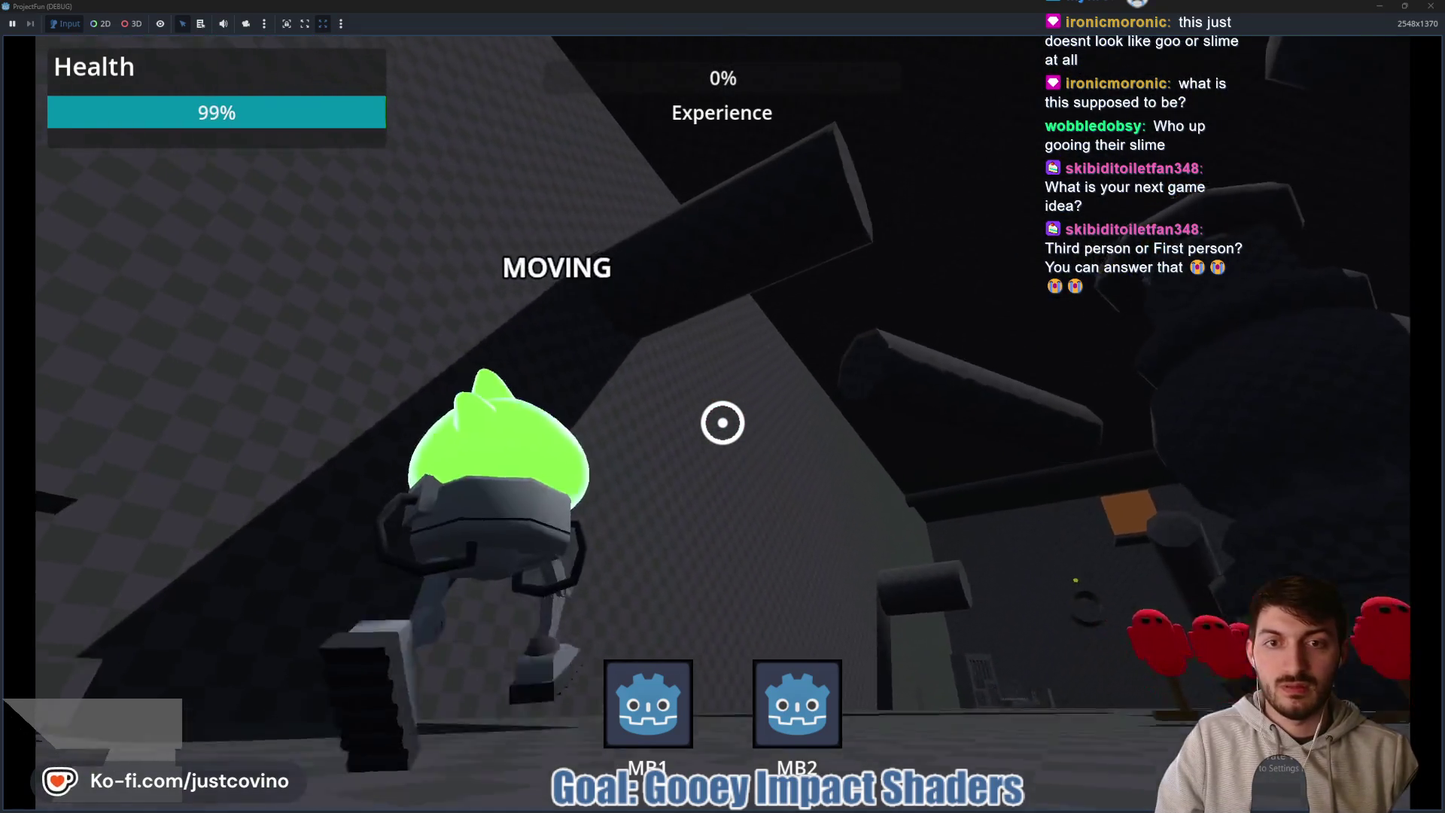
{"action": "left_click", "coordinate": [723, 422]}
{"action": "key", "text": "ctrl"}
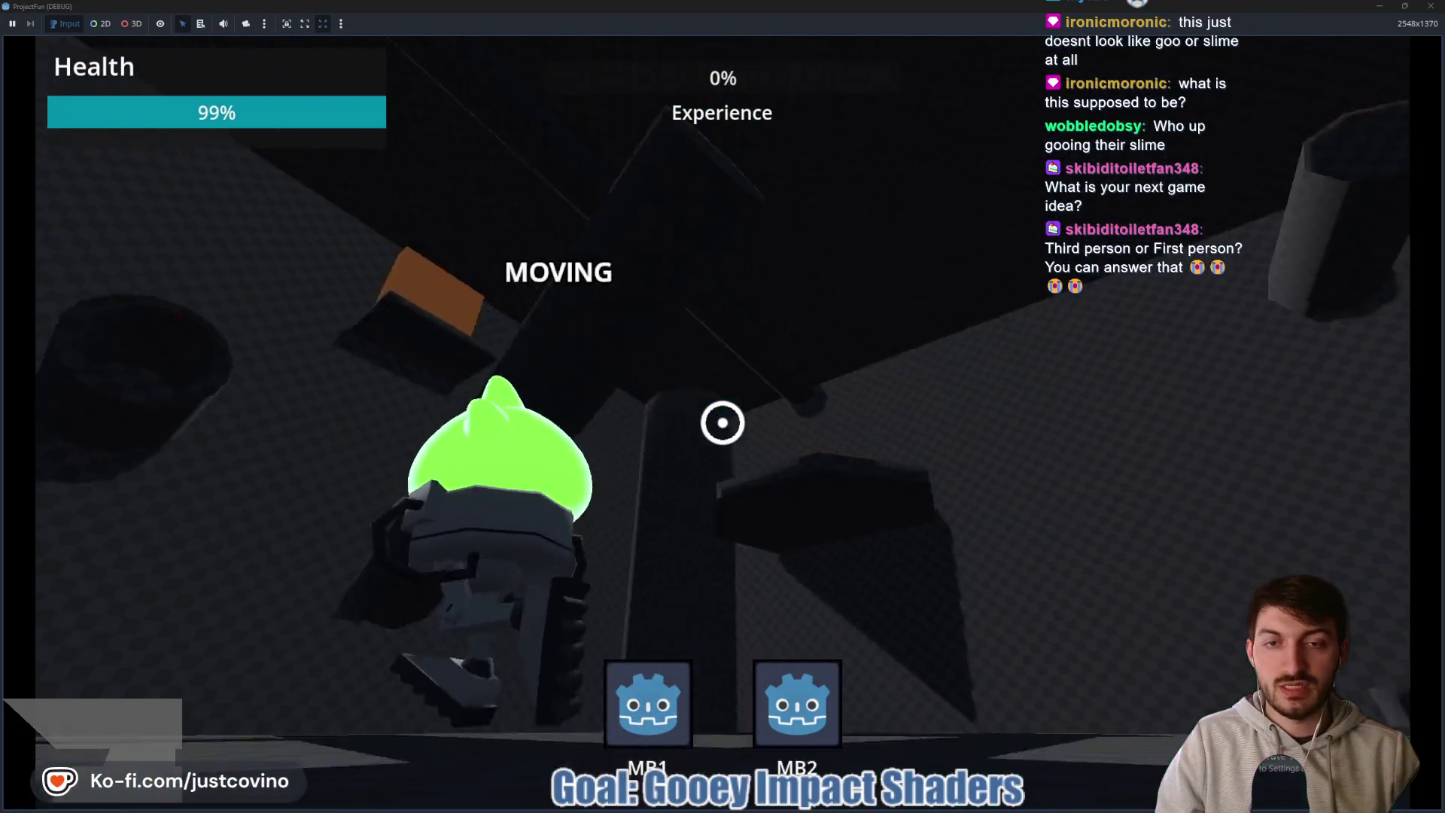
{"action": "left_click", "coordinate": [722, 423]}
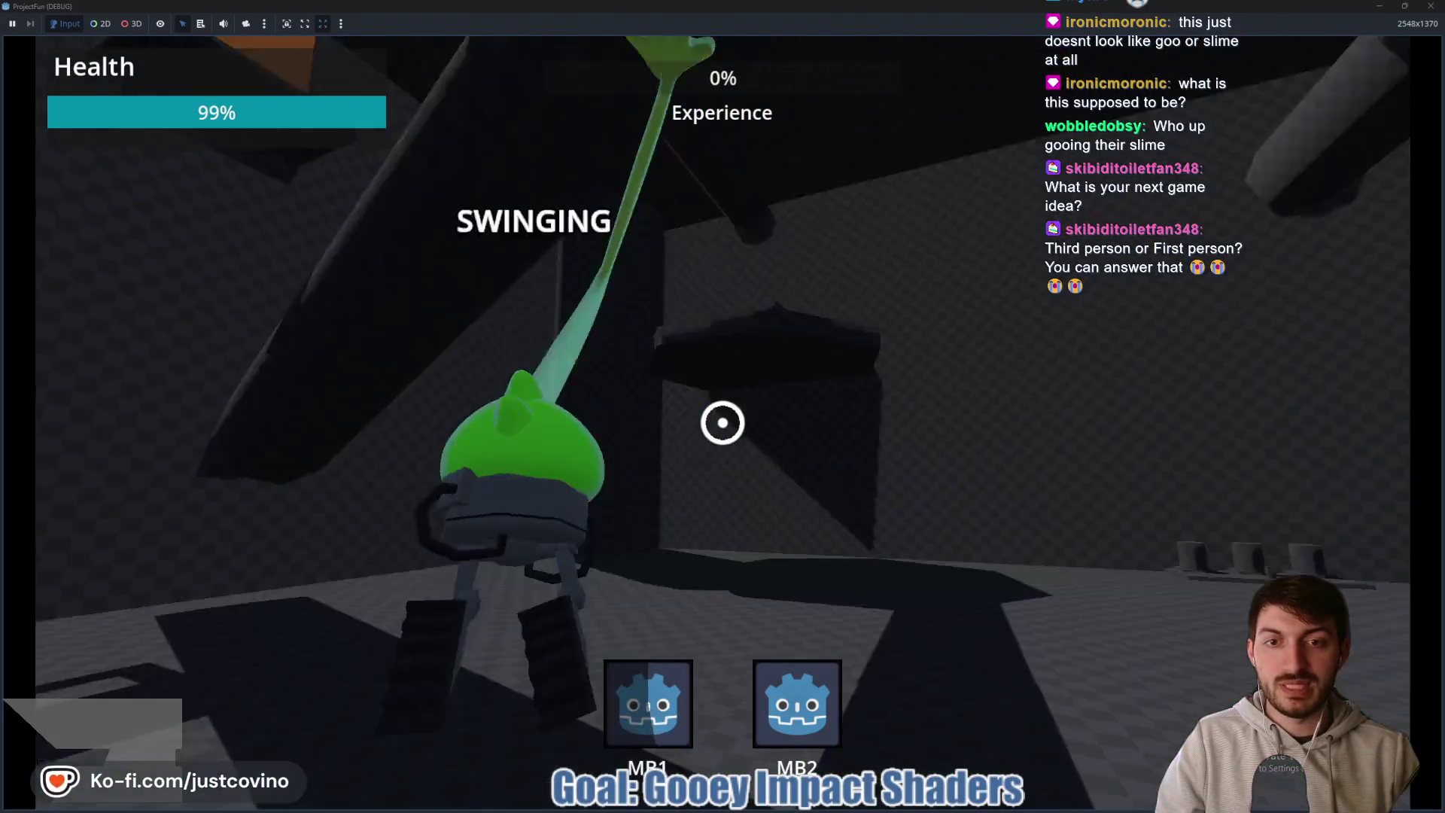
{"action": "key", "text": "ctrl"}
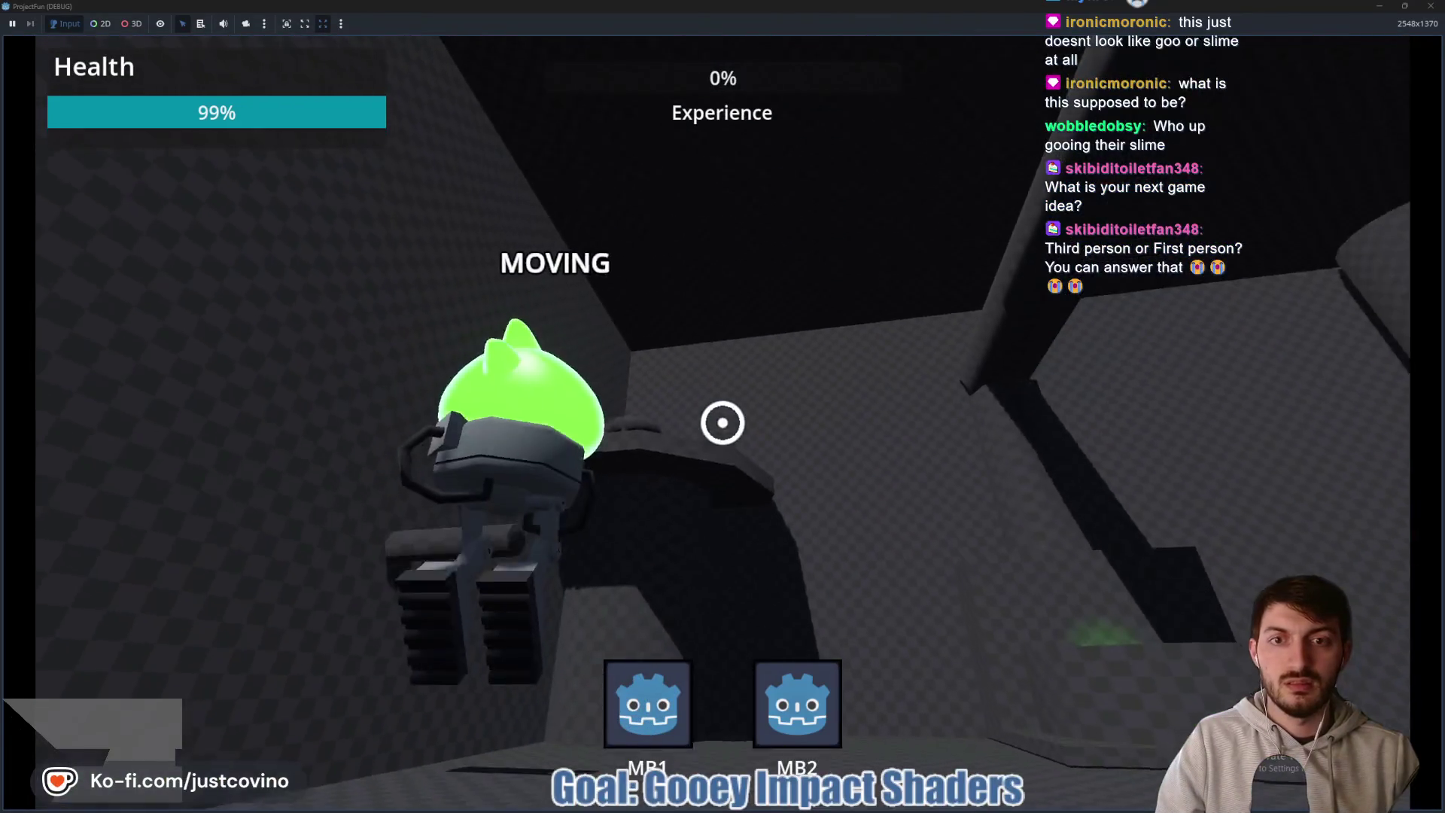
{"action": "left_click", "coordinate": [722, 422]}
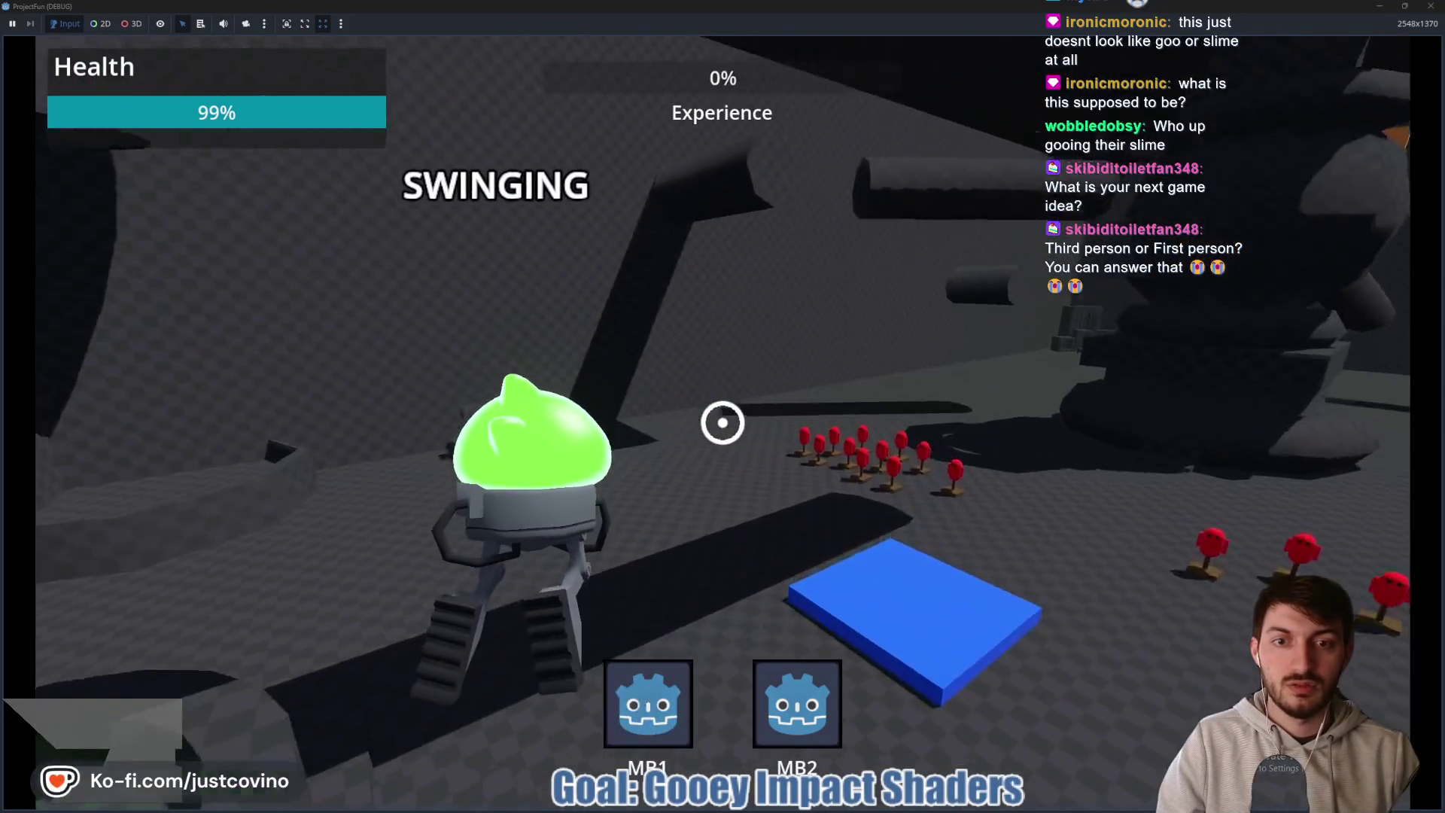
{"action": "key", "text": "ctrl"}
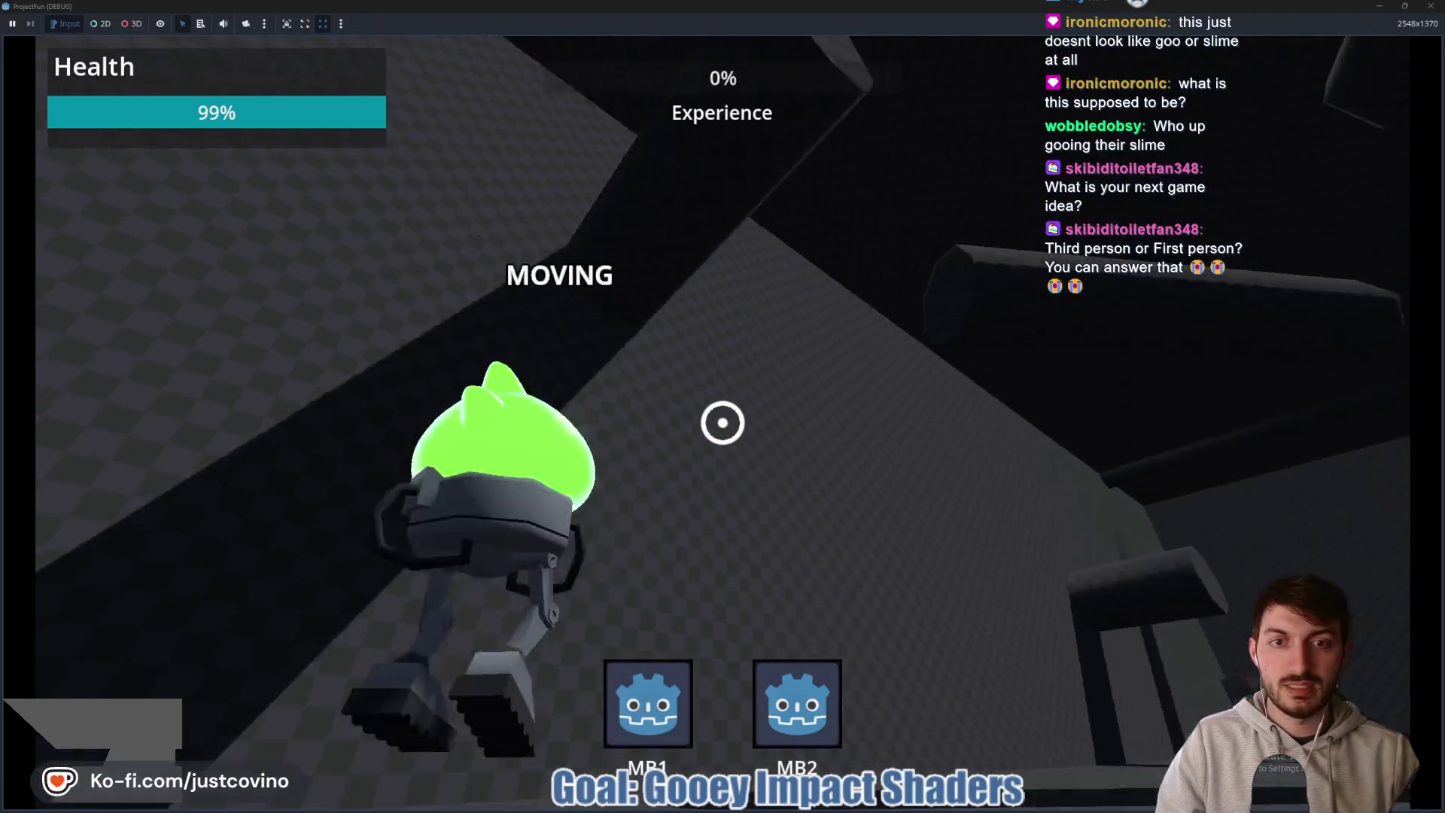
{"action": "left_click", "coordinate": [723, 422]}
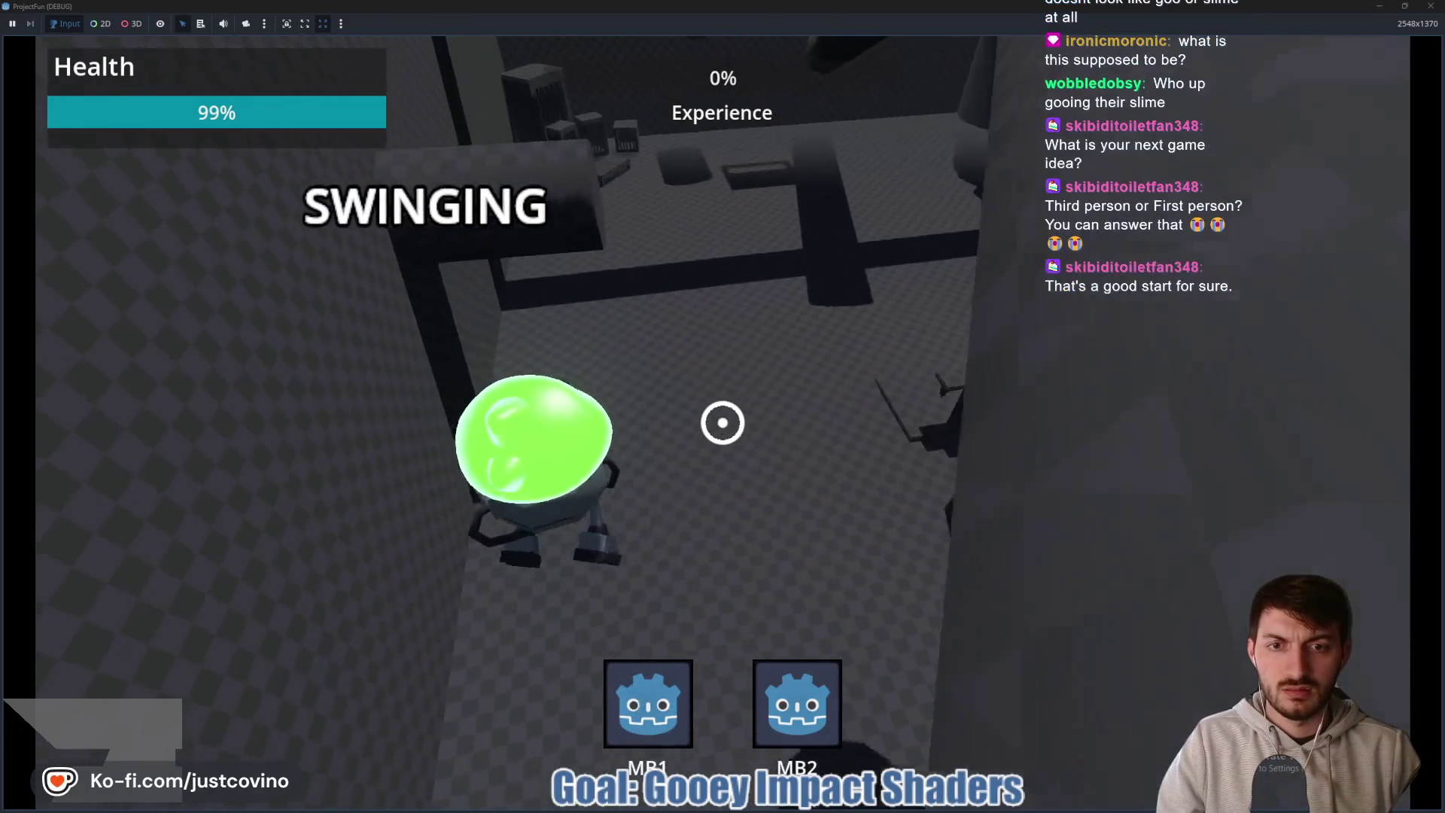
{"action": "key", "text": "ctrl"}
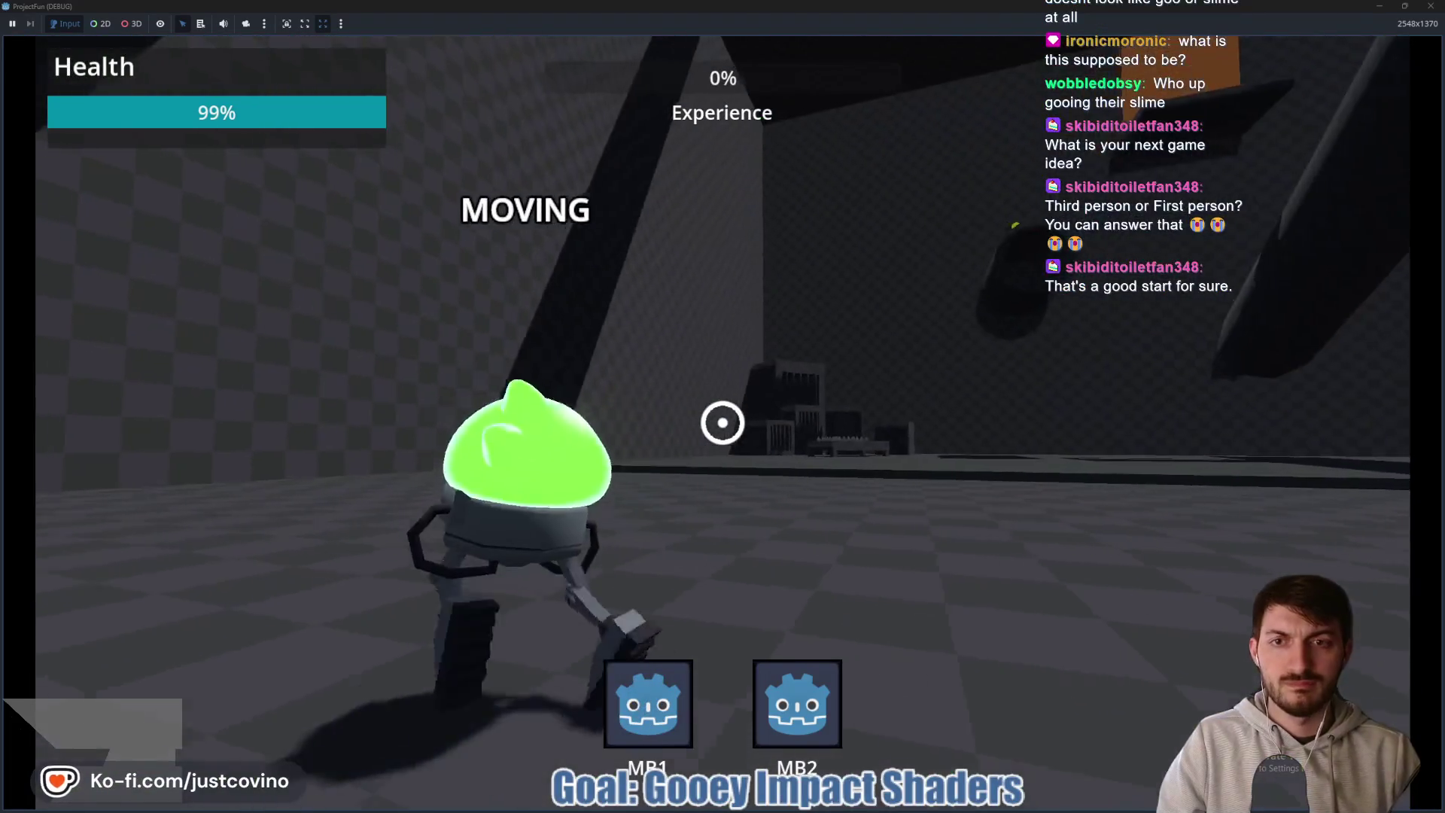
{"action": "key", "text": "F8"}
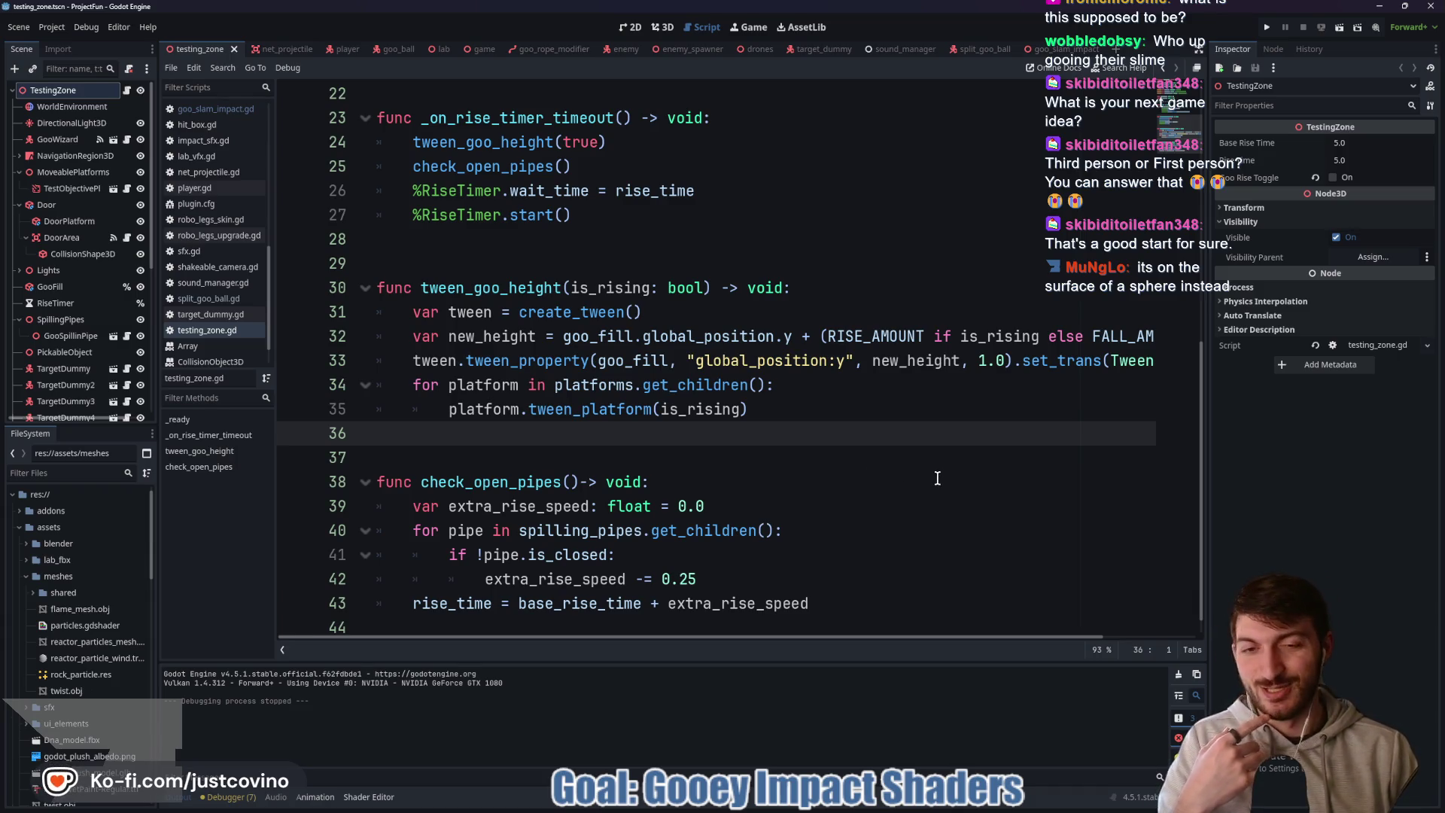
- Scroll through goo_slam_impact.gd, select impact_scale.y in _get_fade_scale, then view GooSplash in 3D
{"action": "left_click", "coordinate": [1050, 49]}
{"action": "left_click", "coordinate": [624, 449]}
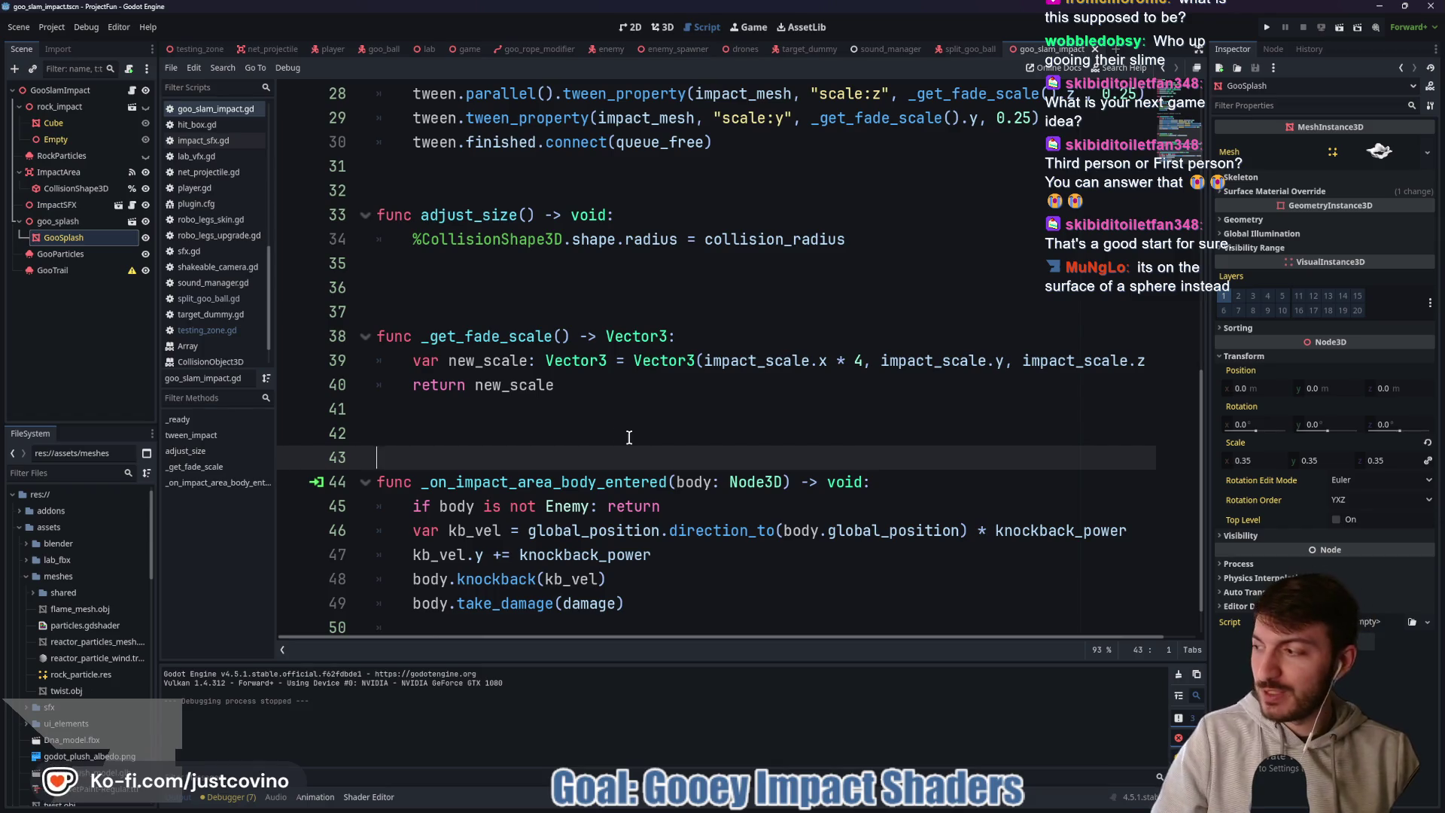
{"action": "scroll", "coordinate": [644, 436], "scroll_direction": "down", "scroll_amount": 1}
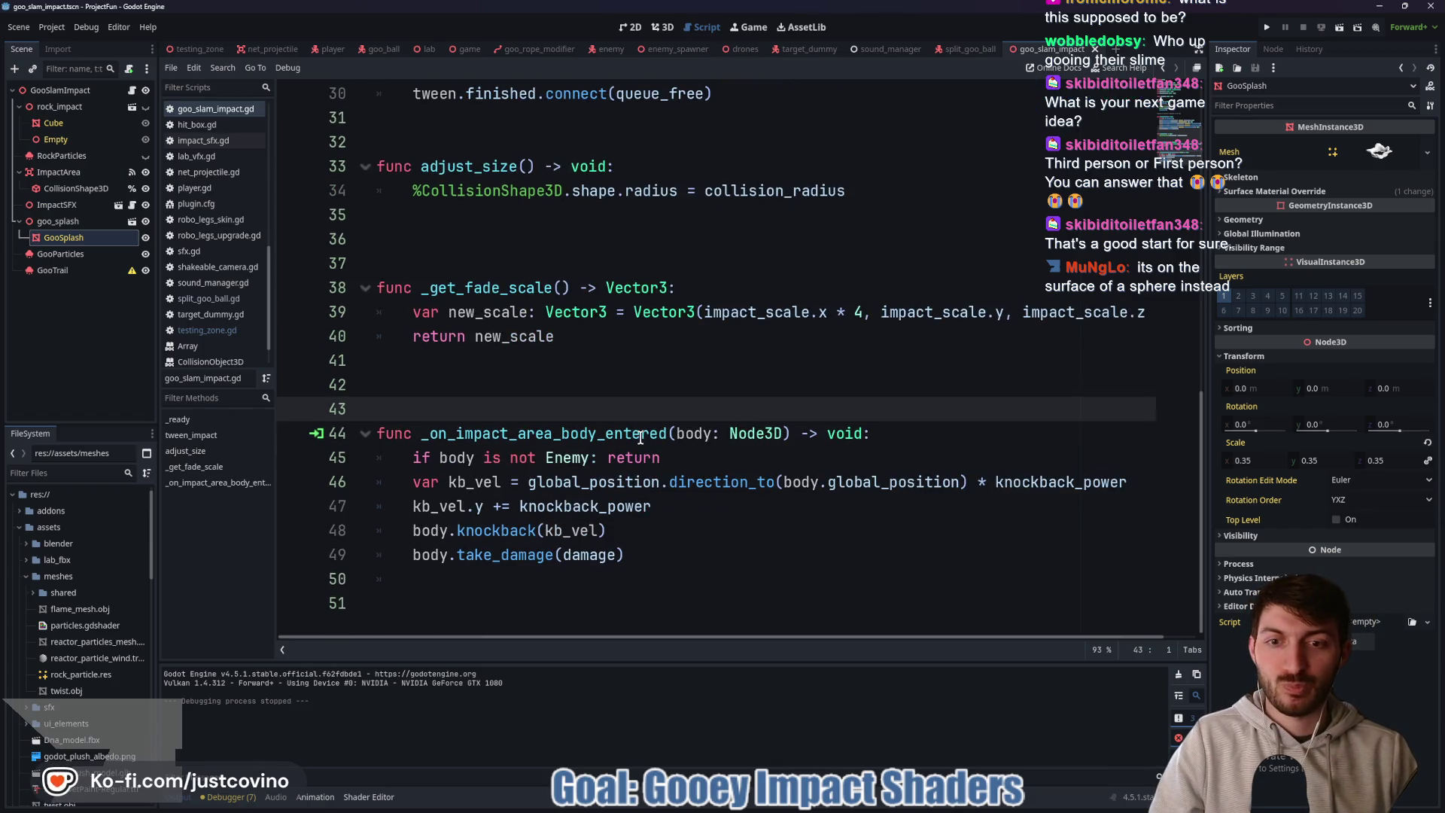
{"action": "left_click", "coordinate": [710, 533]}
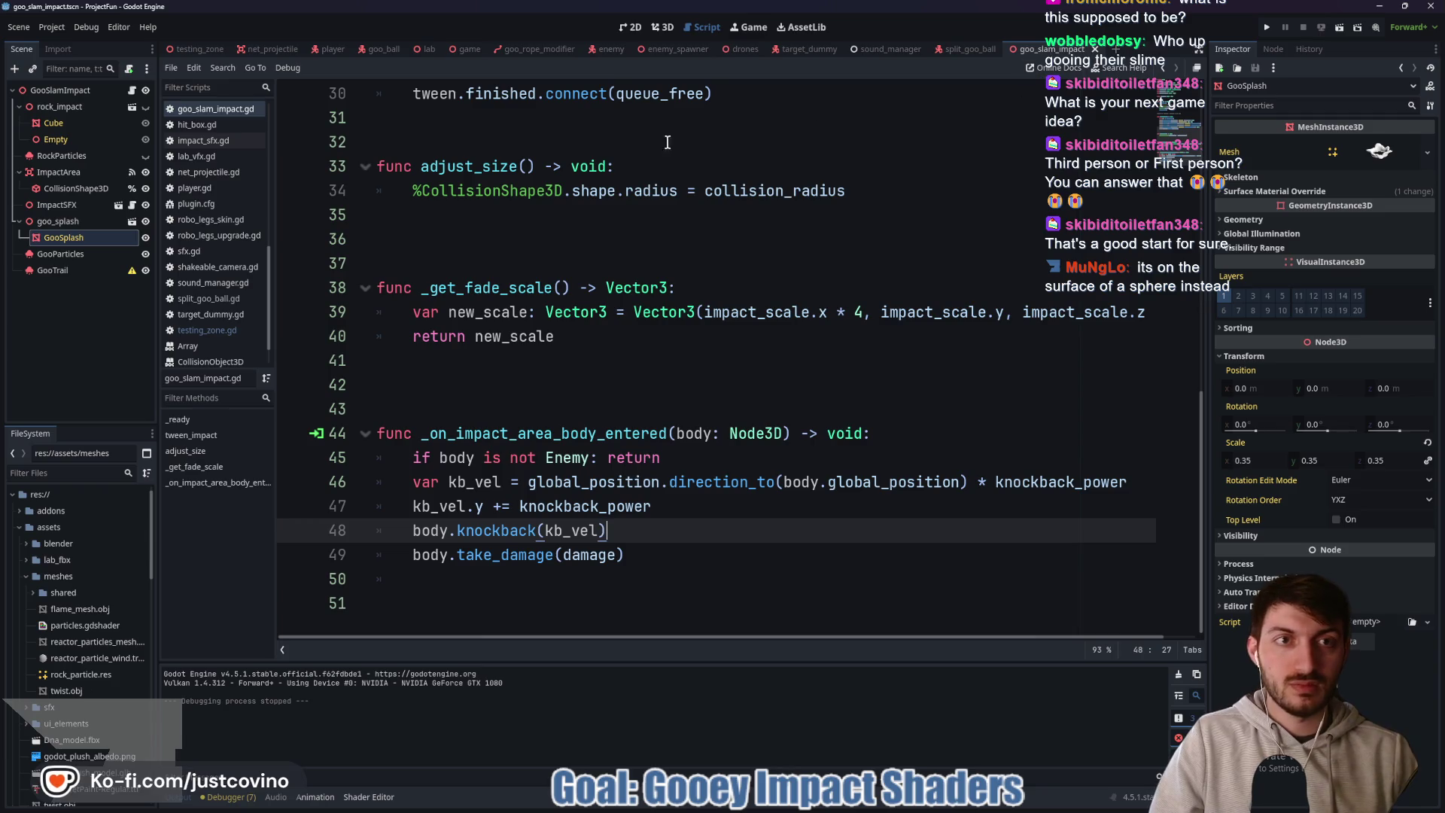
{"action": "scroll", "coordinate": [671, 440], "scroll_direction": "up", "scroll_amount": 3}
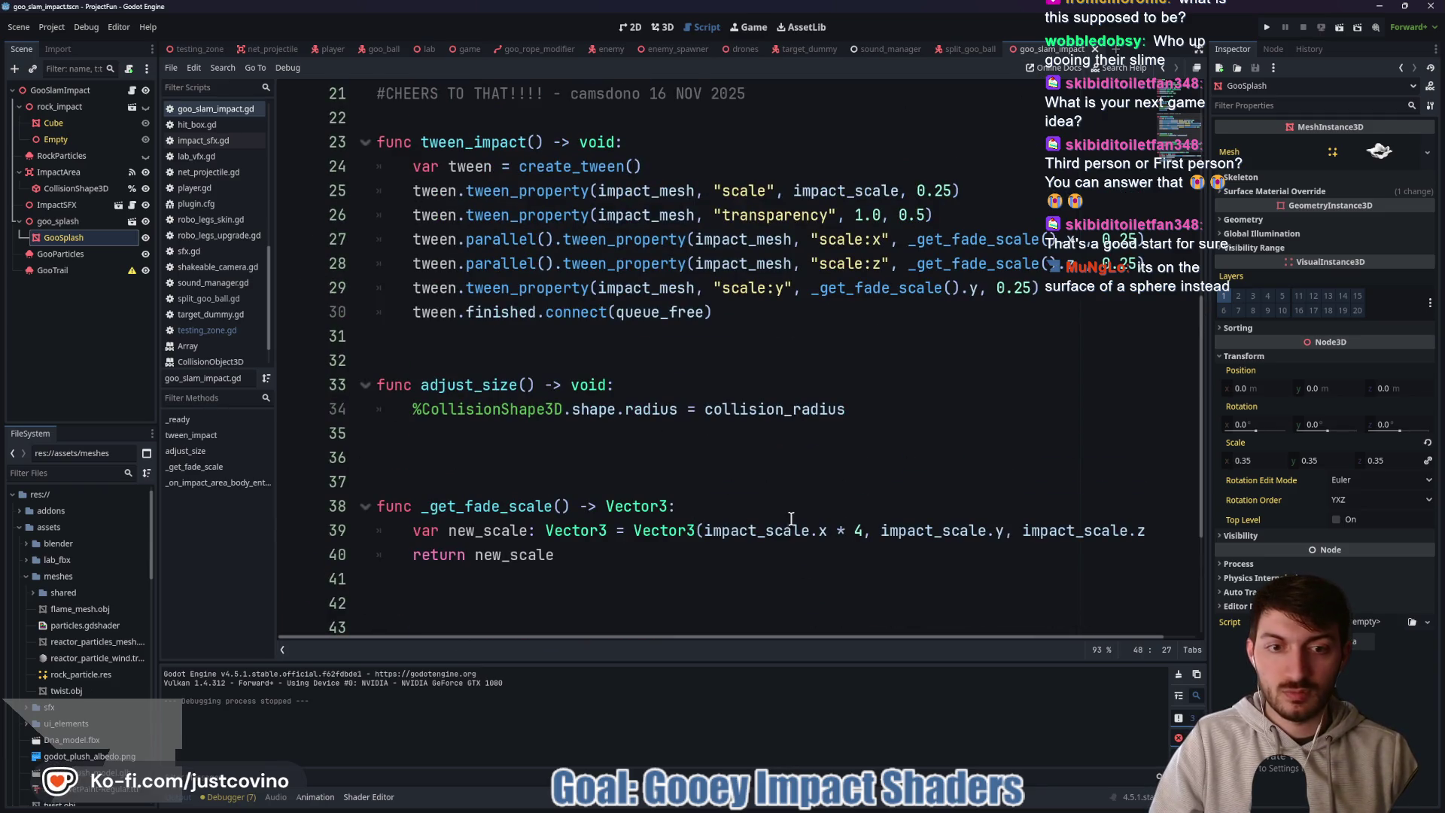
{"action": "left_click_drag", "start_coordinate": [1005, 531], "coordinate": [871, 525]}
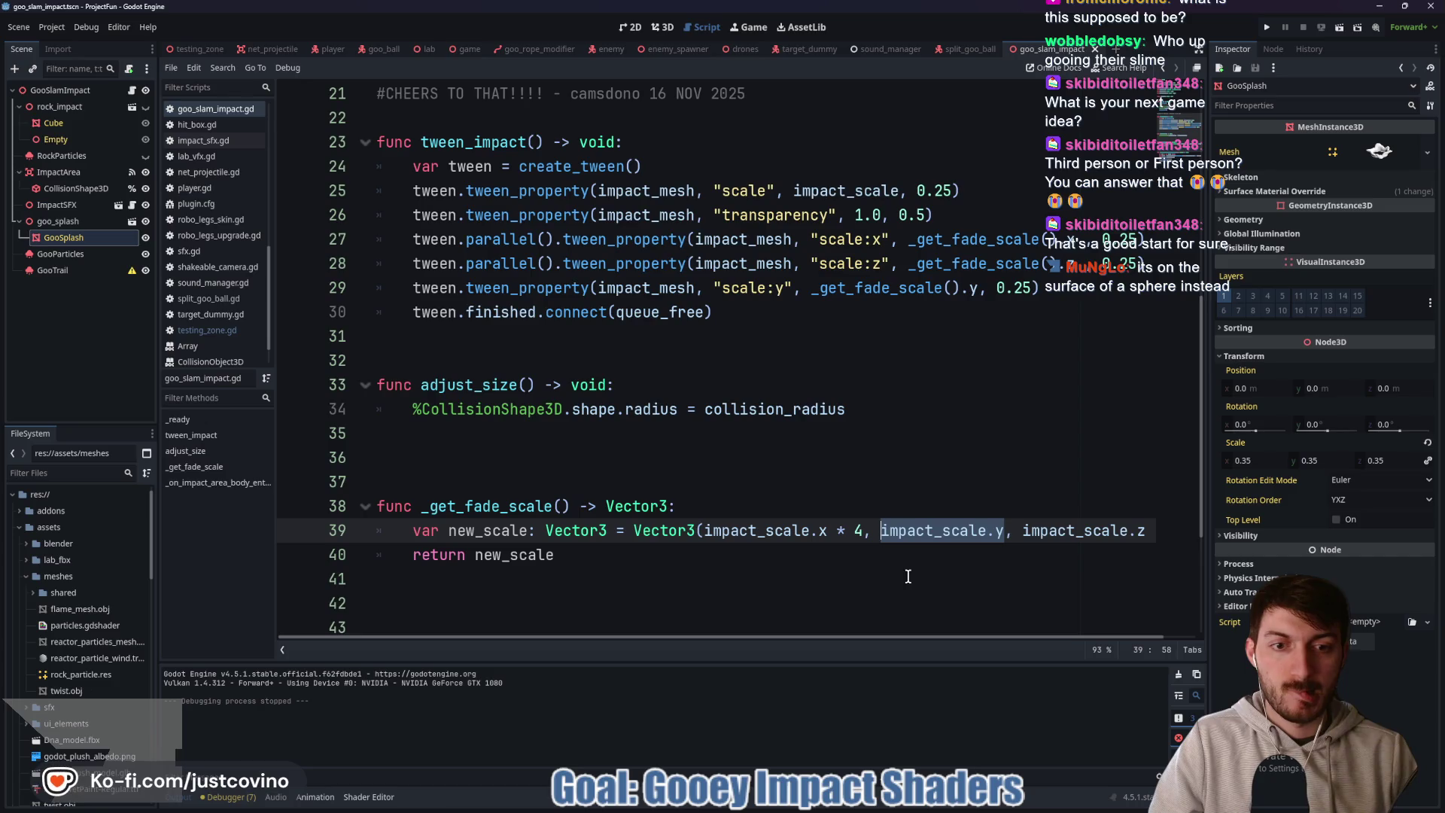
{"action": "left_click_drag", "start_coordinate": [819, 636], "coordinate": [903, 644]}
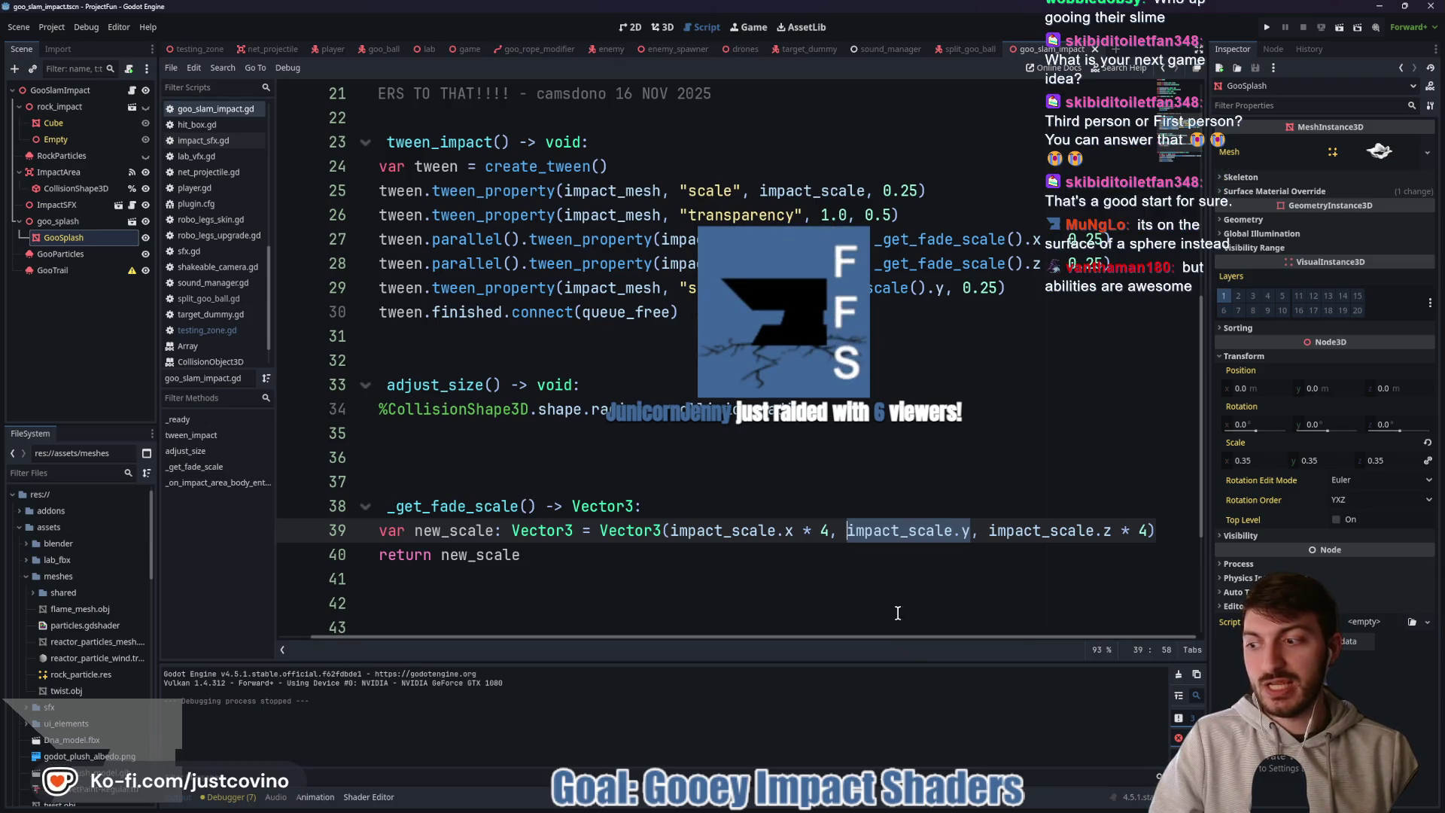
{"action": "left_click", "coordinate": [951, 474]}
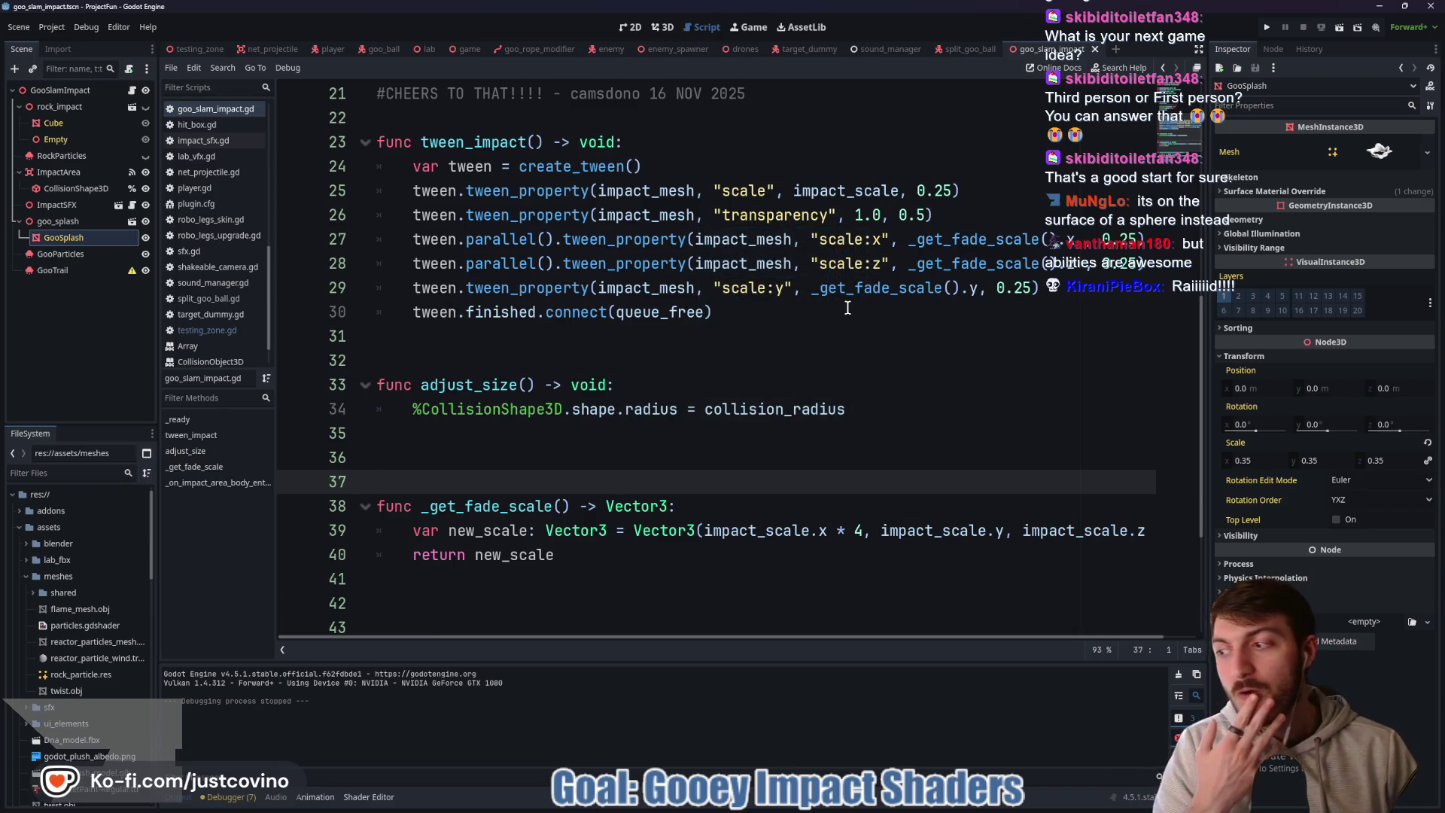
{"action": "left_click", "coordinate": [665, 28]}
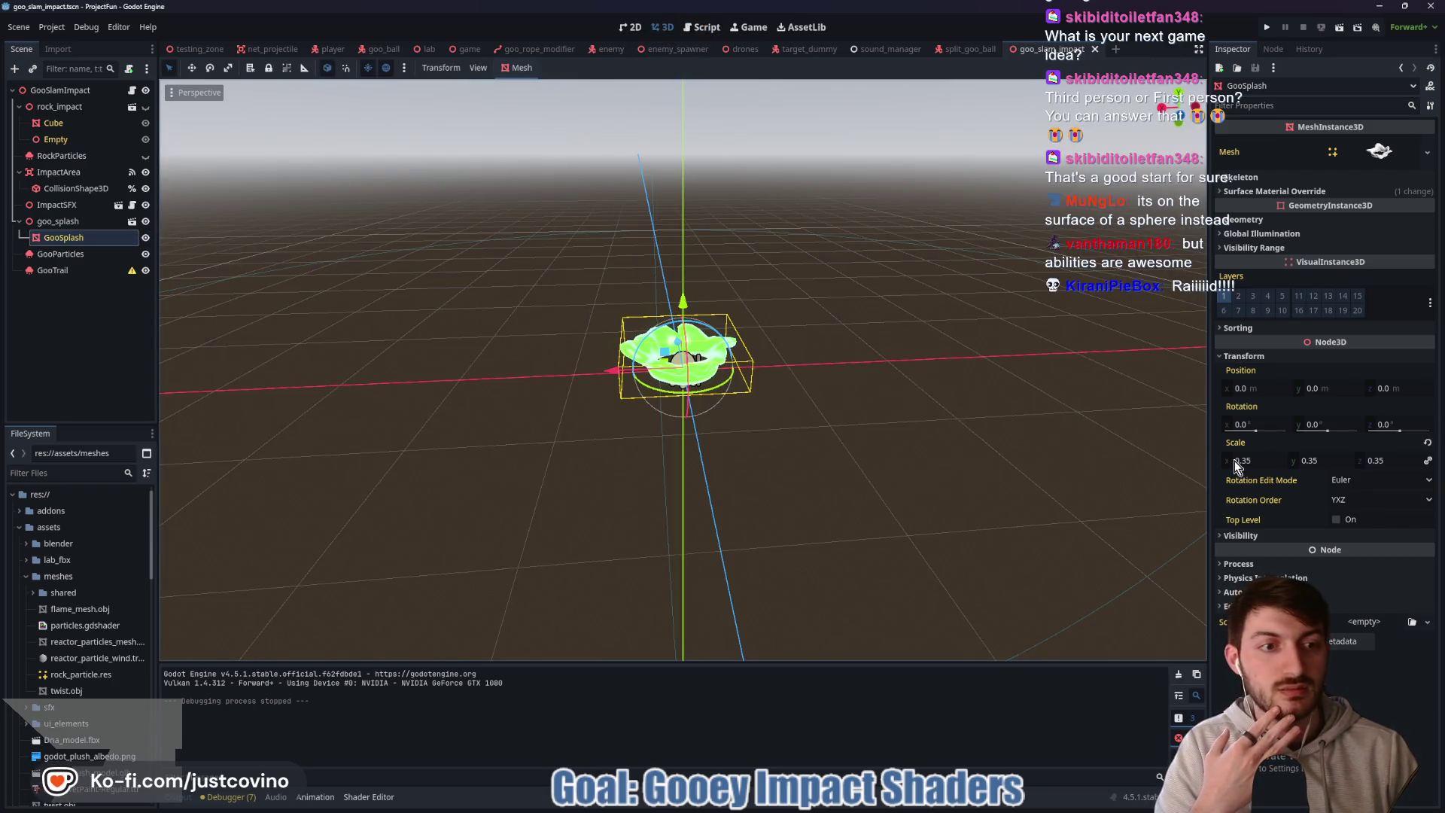
- Set GooSplash's linked Scale to 0.255 on all axes and save the scene
{"action": "left_click", "coordinate": [1258, 459]}
{"action": "type", "text": "0.2"}
{"action": "key", "text": "Return"}
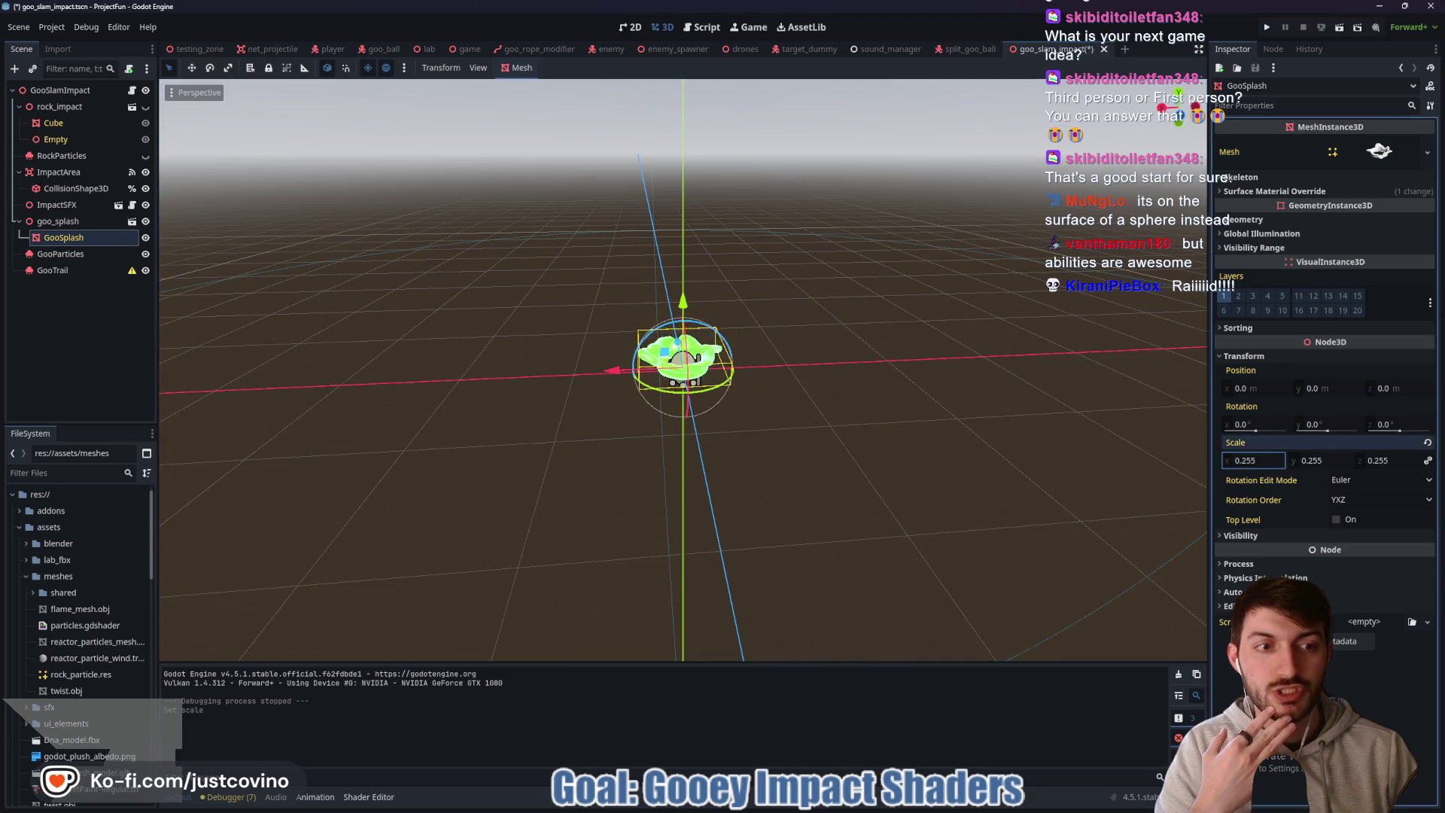
{"action": "key", "text": "ctrl+s"}
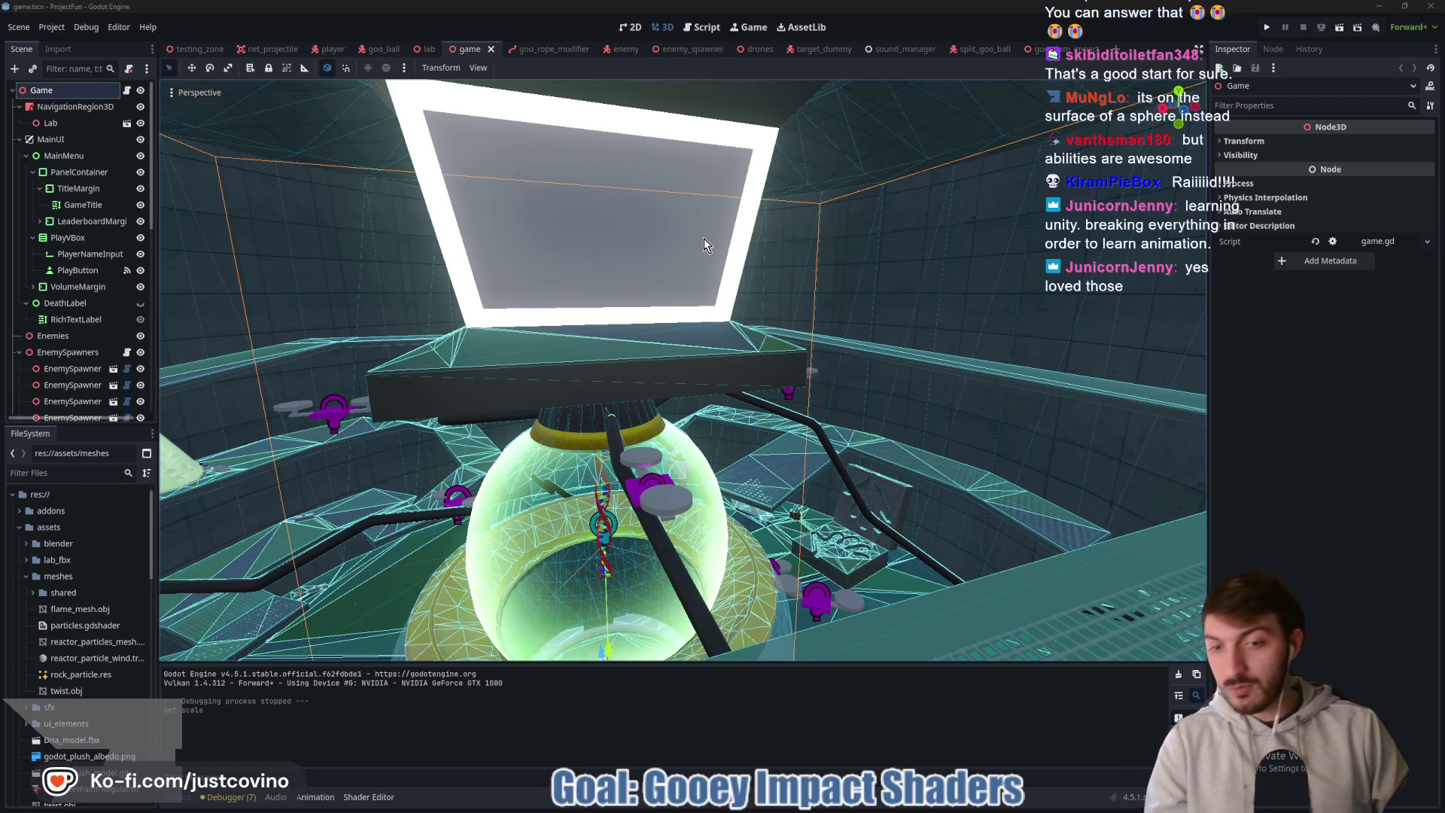
- Run the game, start from the main menu, grapple-swing three times, then fire the MB1 and MB2 abilities
{"action": "key", "text": "F5"}
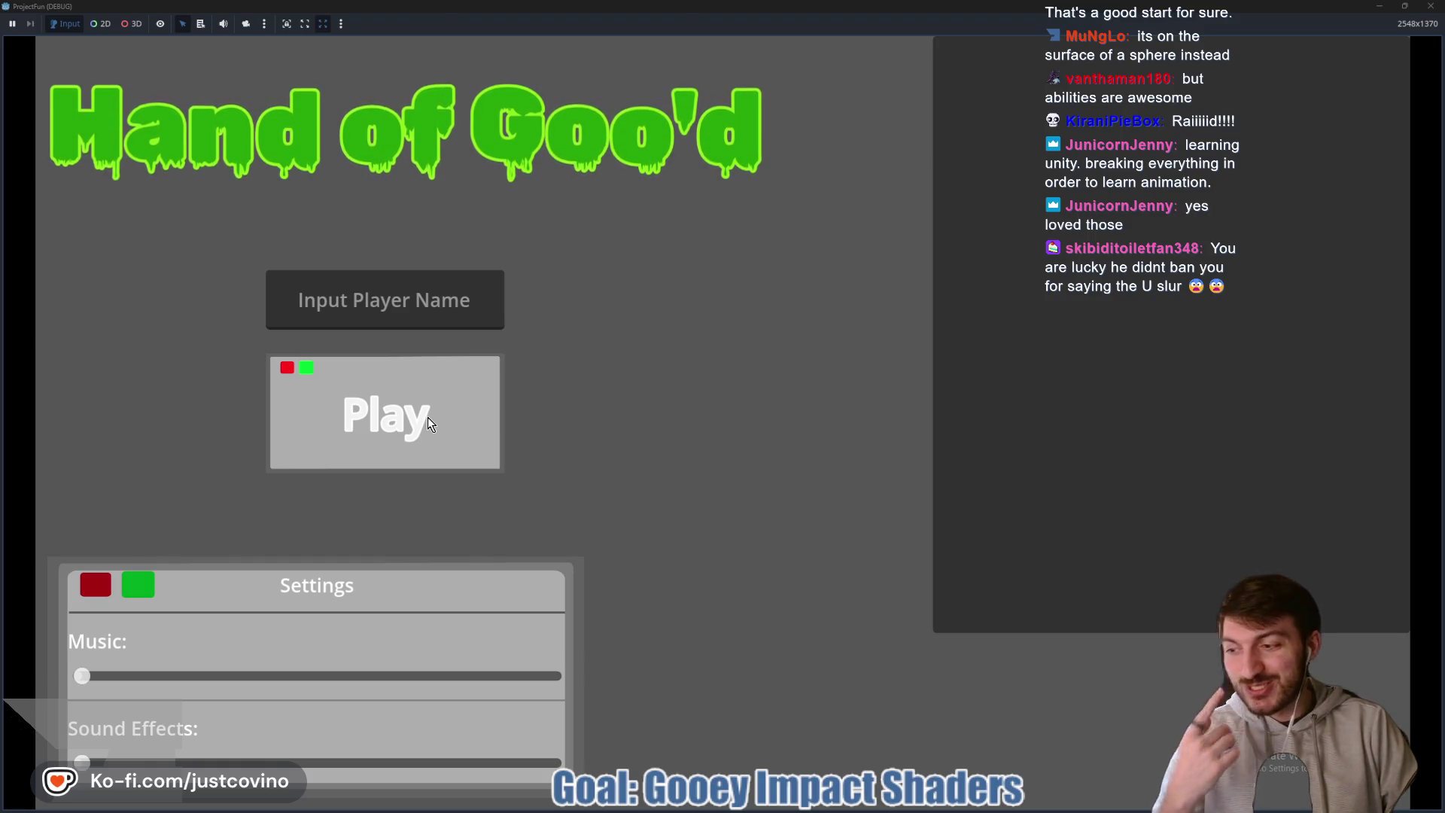
{"action": "left_click", "coordinate": [428, 423]}
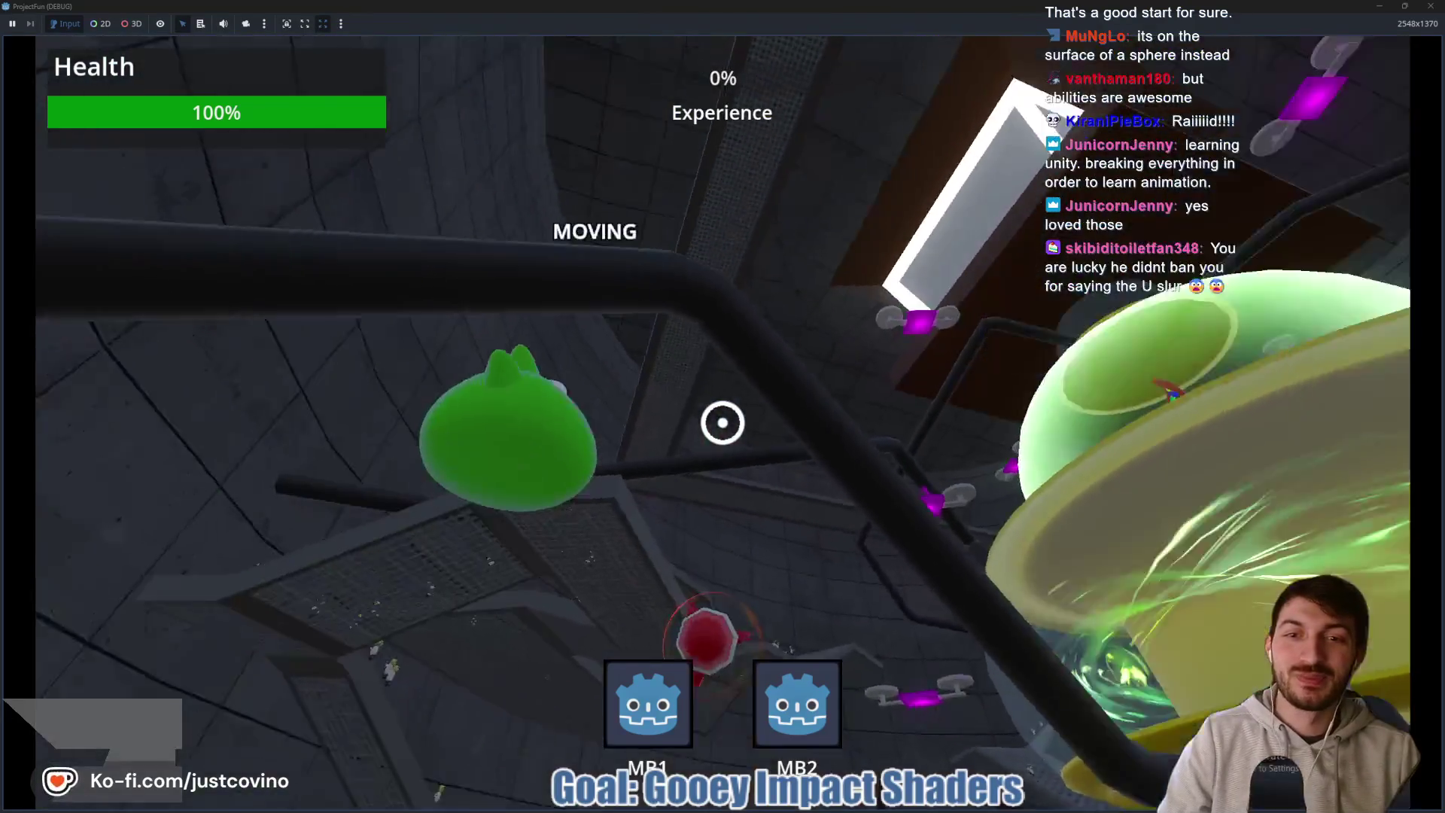
{"action": "left_click", "coordinate": [723, 422]}
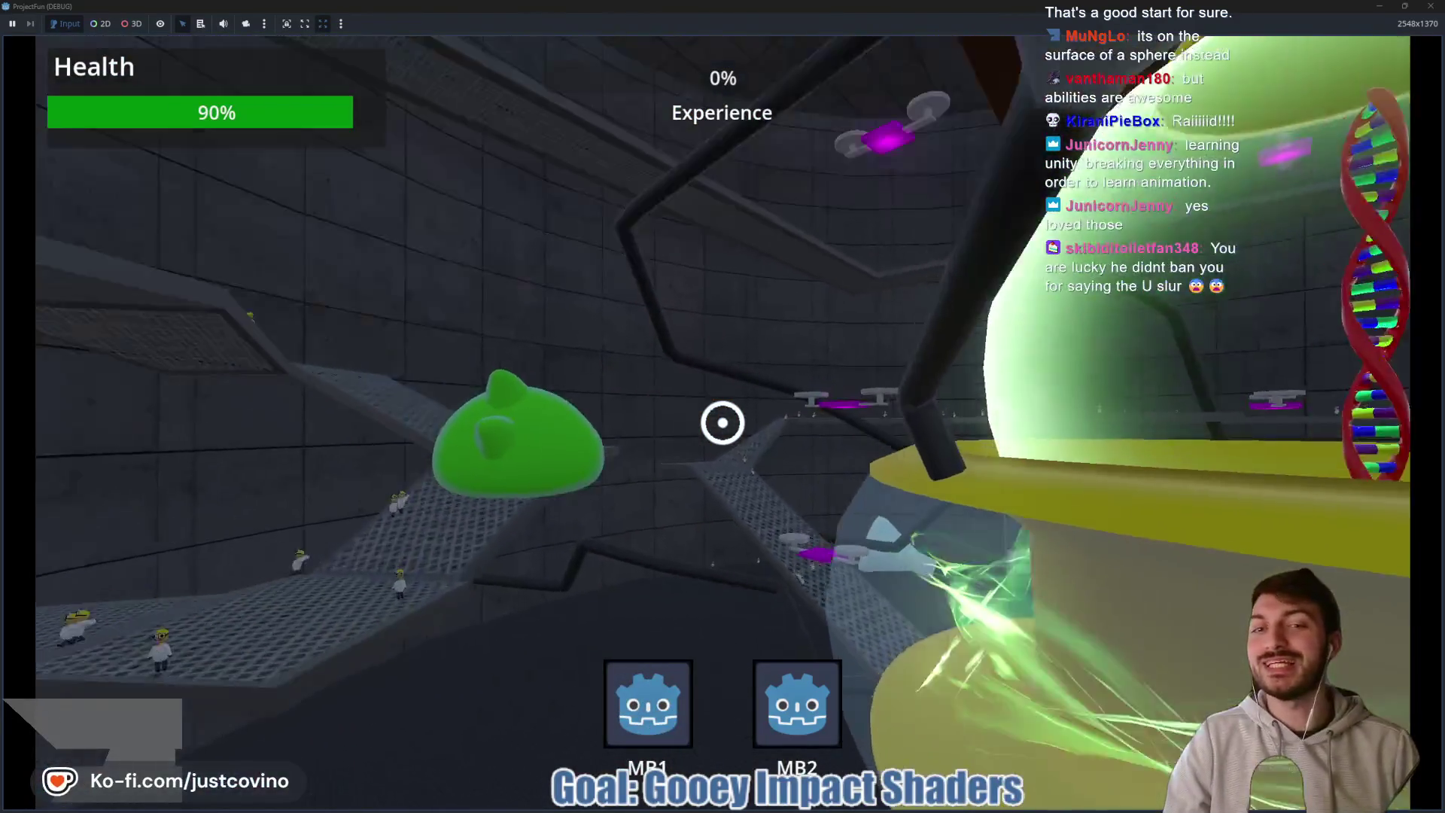
{"action": "left_click", "coordinate": [723, 422]}
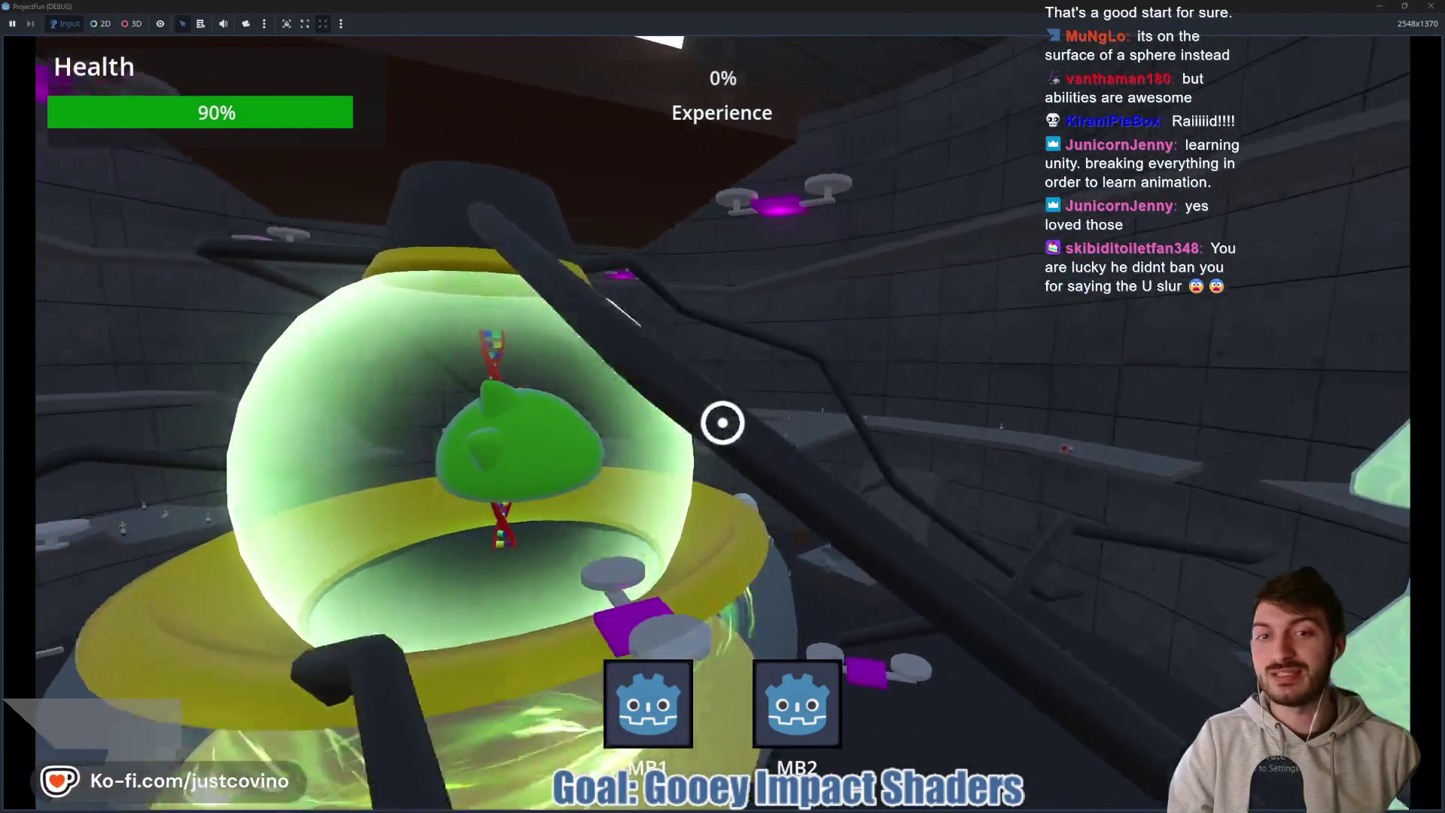
{"action": "left_click", "coordinate": [723, 422]}
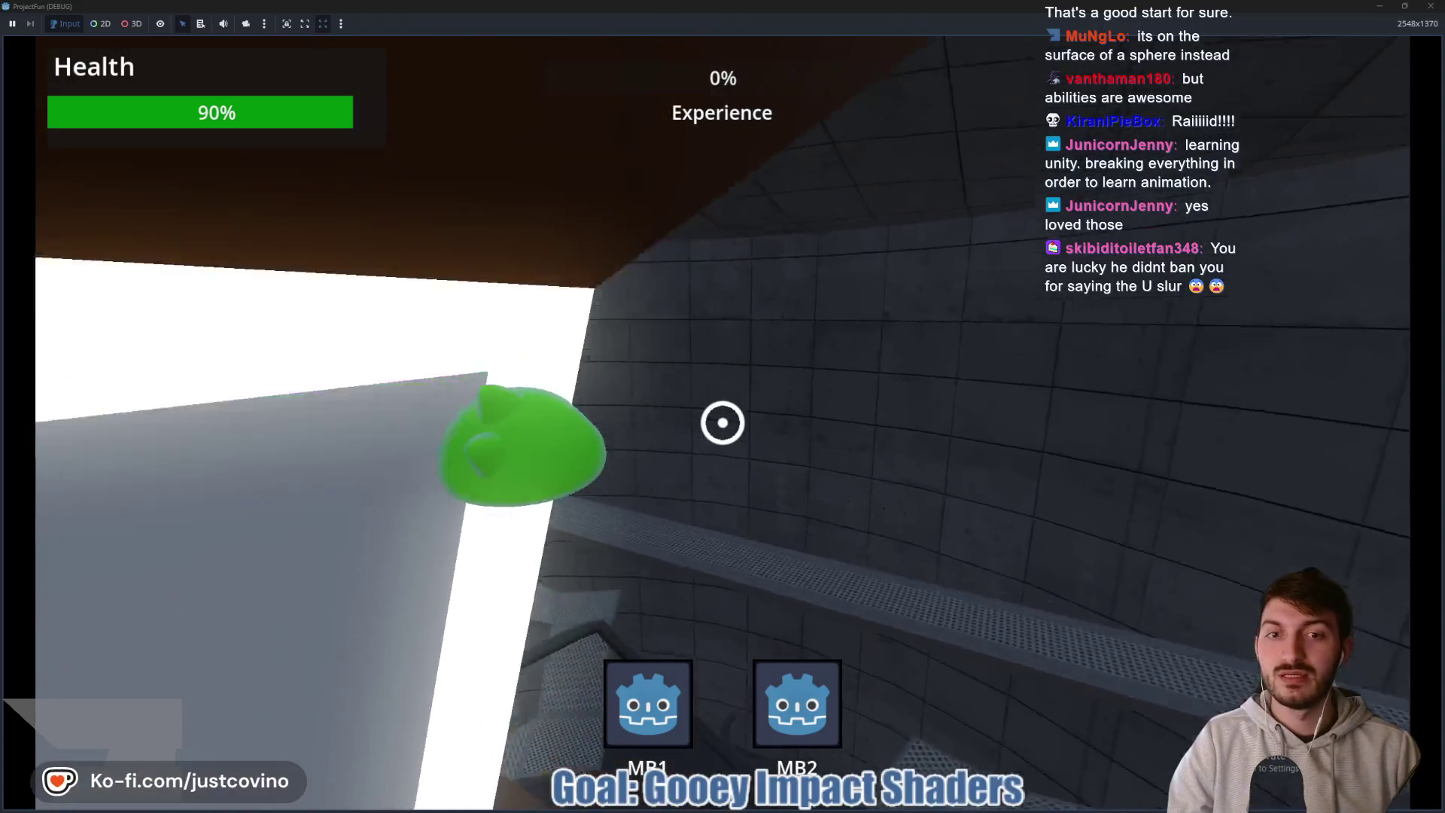
{"action": "left_click", "coordinate": [723, 423]}
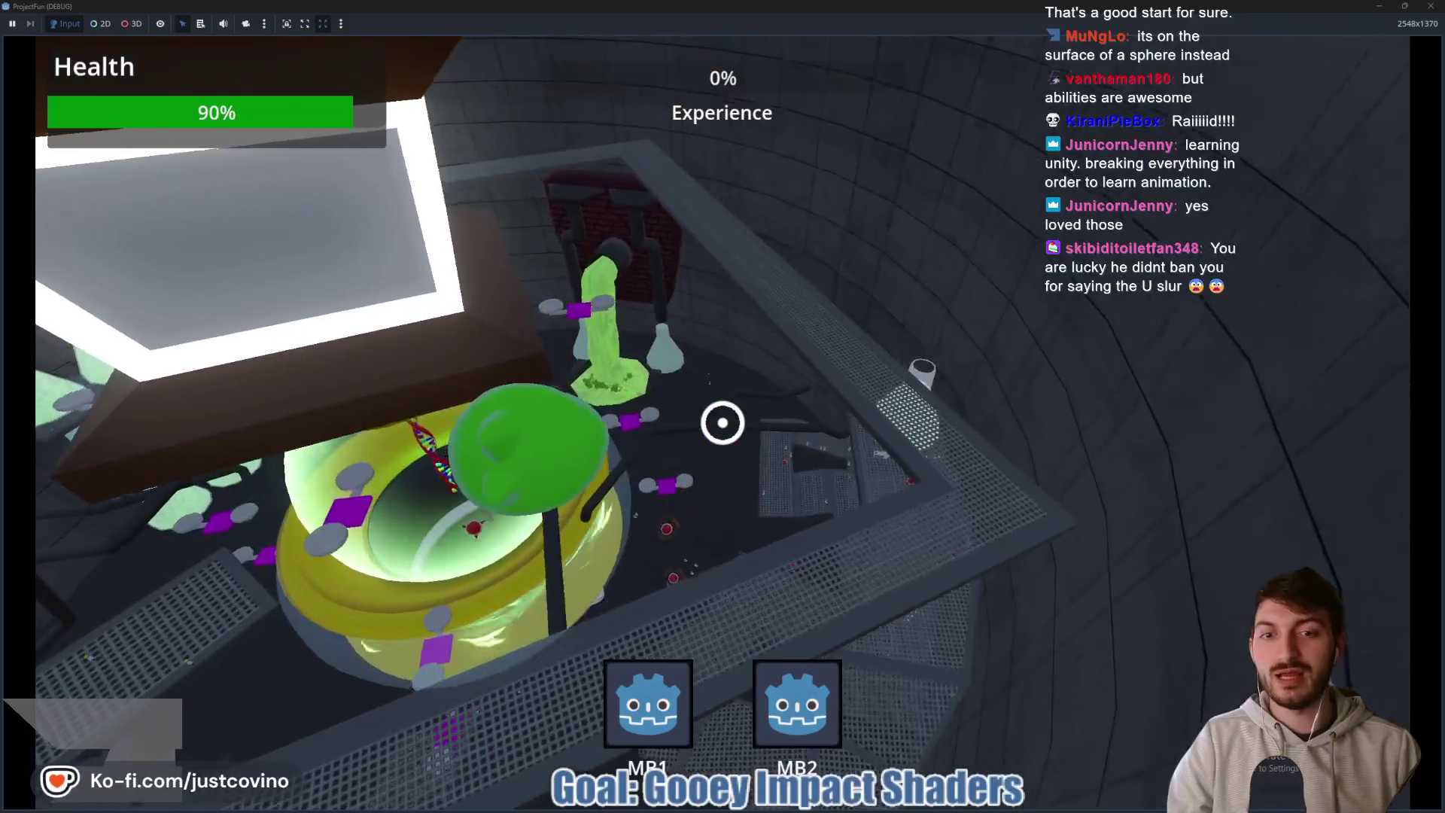
{"action": "right_click", "coordinate": [723, 422]}
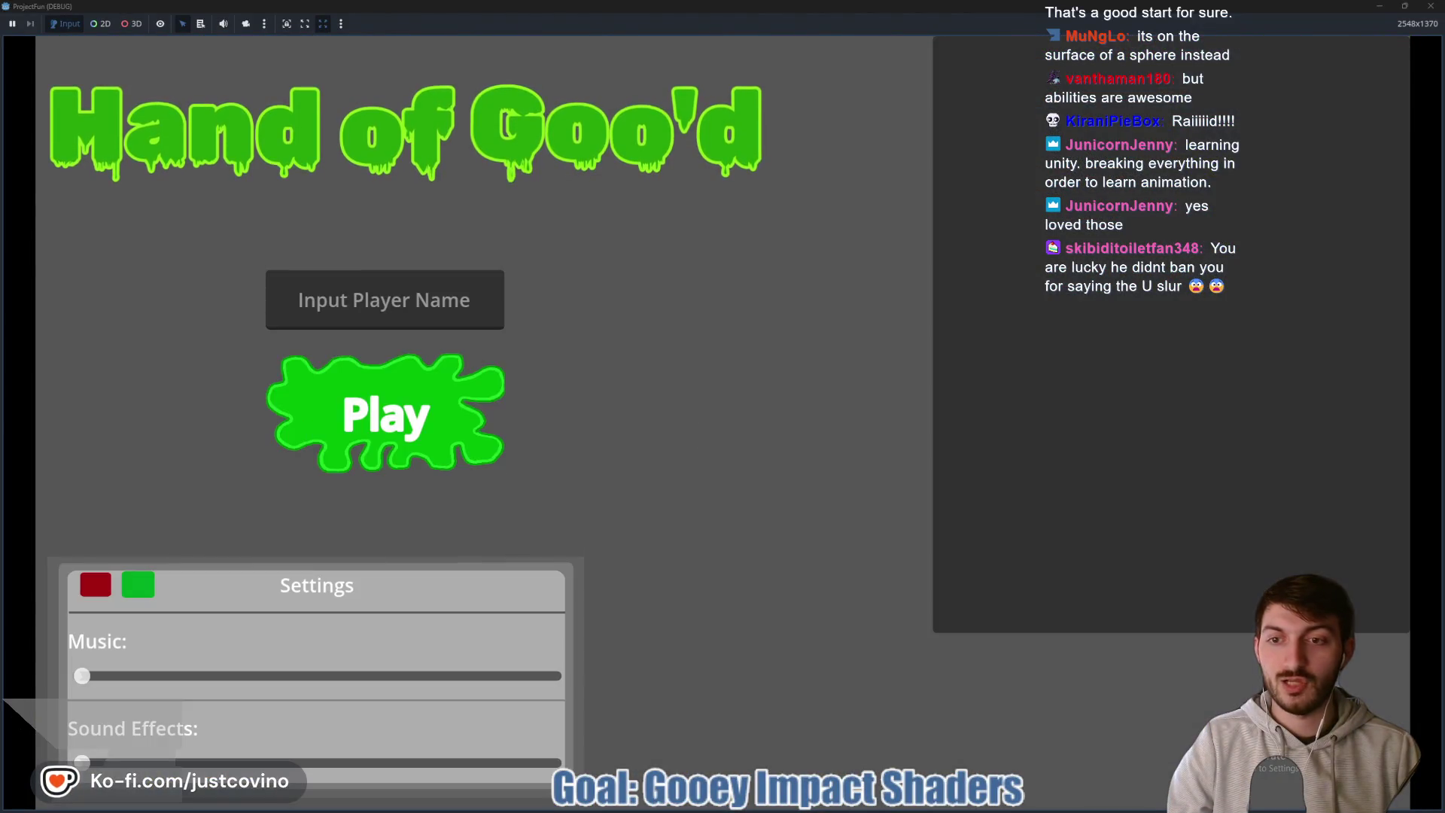
- Start a new round from the menu, move around and grapple down to attack an enemy
{"action": "key", "text": "Return"}
{"action": "key", "text": "w"}
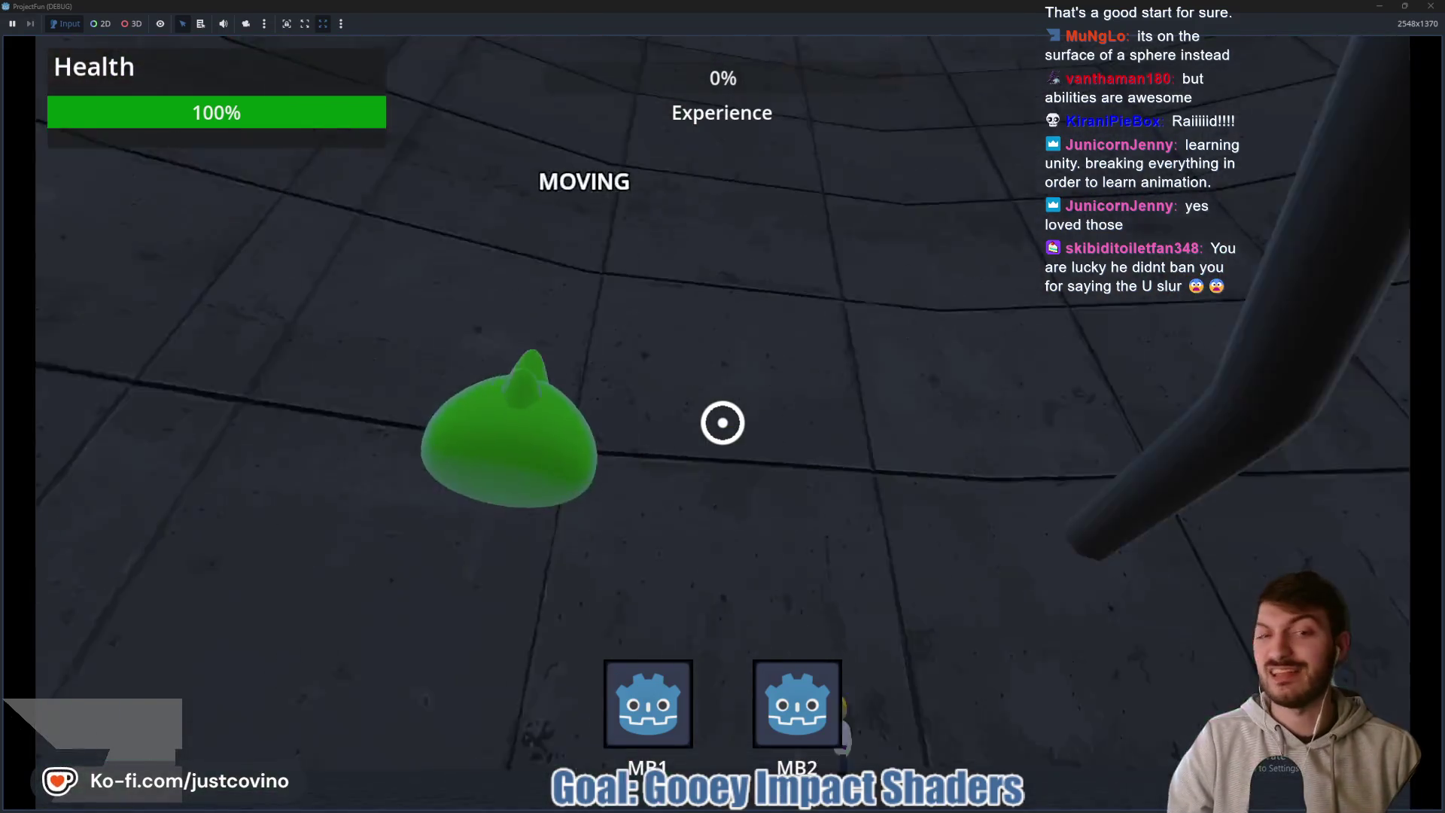
{"action": "key", "text": "space"}
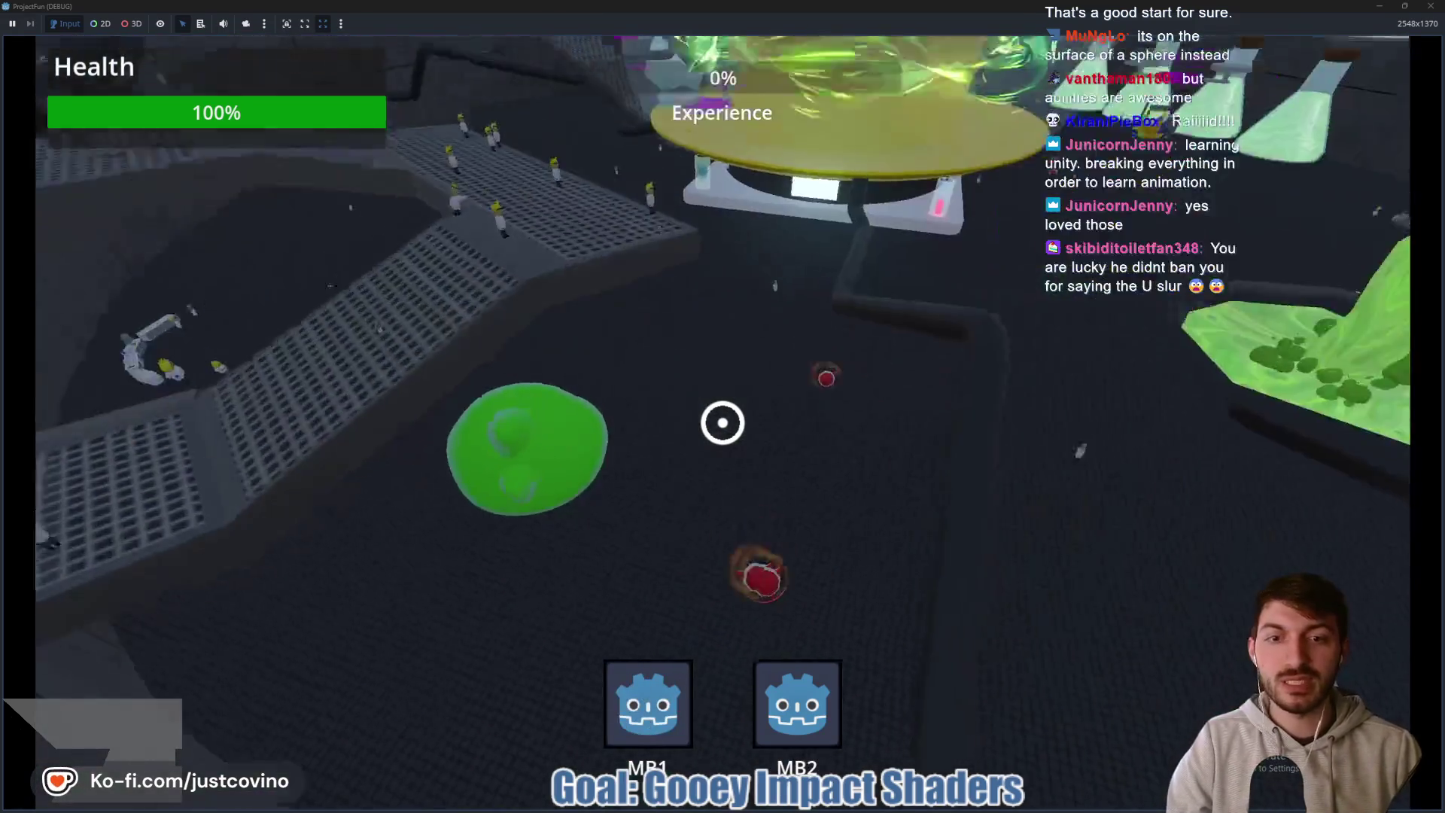
{"action": "left_click", "coordinate": [723, 423]}
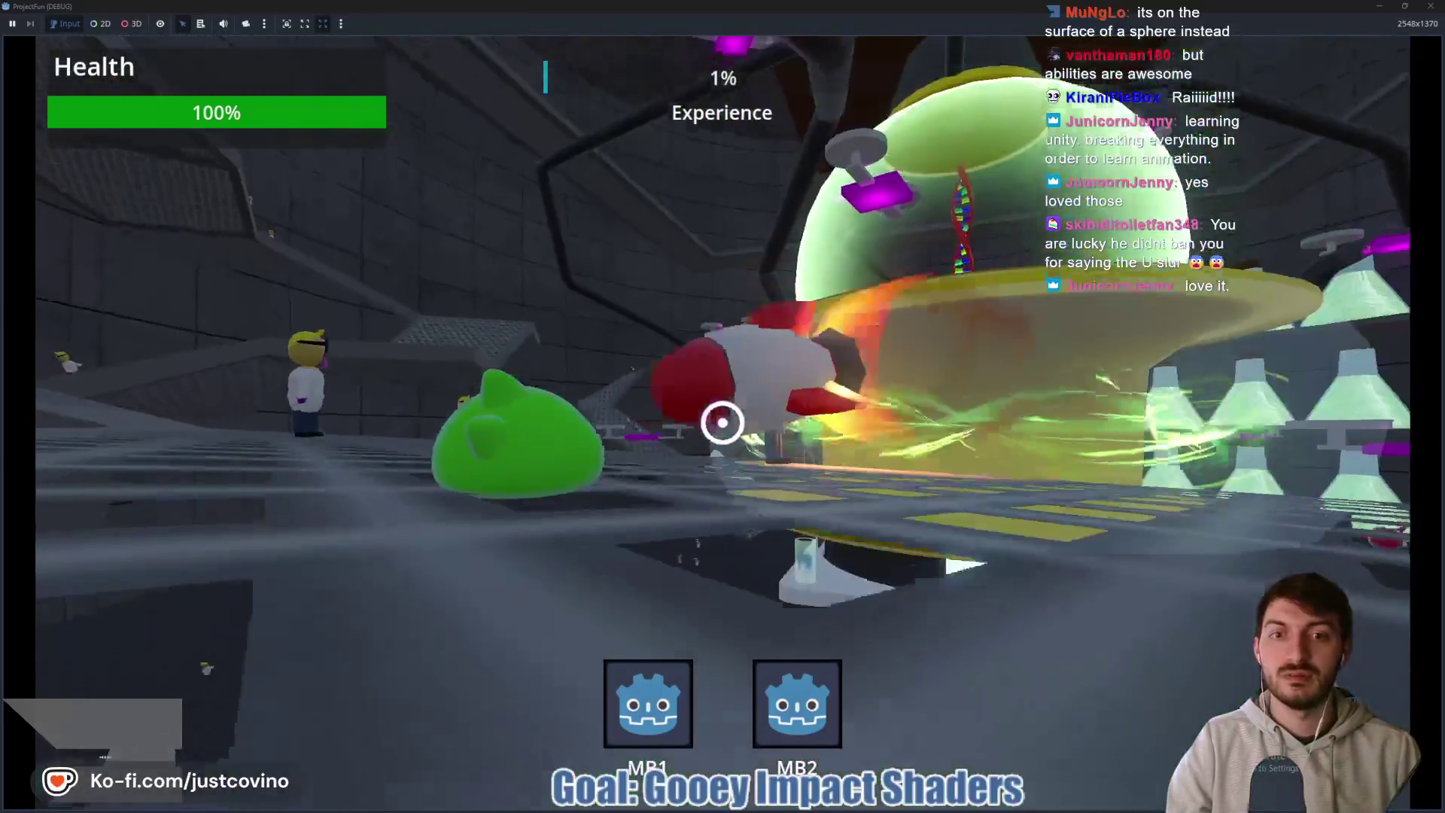
{"action": "left_click", "coordinate": [722, 422]}
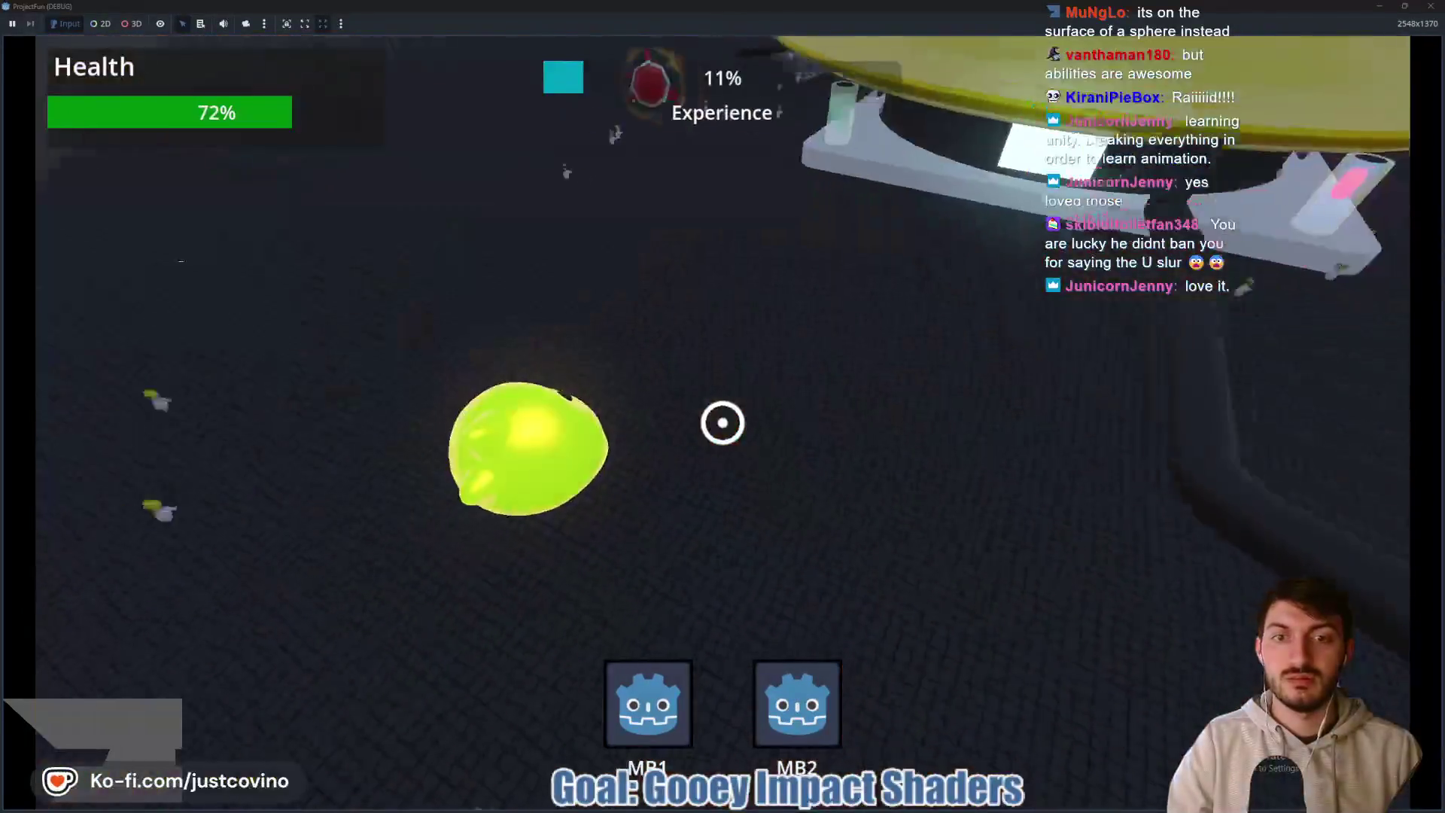
- Swing from the ceiling, slam with right-click, and keep attacking enemies until reaching 81% experience
{"action": "key", "text": "w"}
{"action": "left_click", "coordinate": [723, 422]}
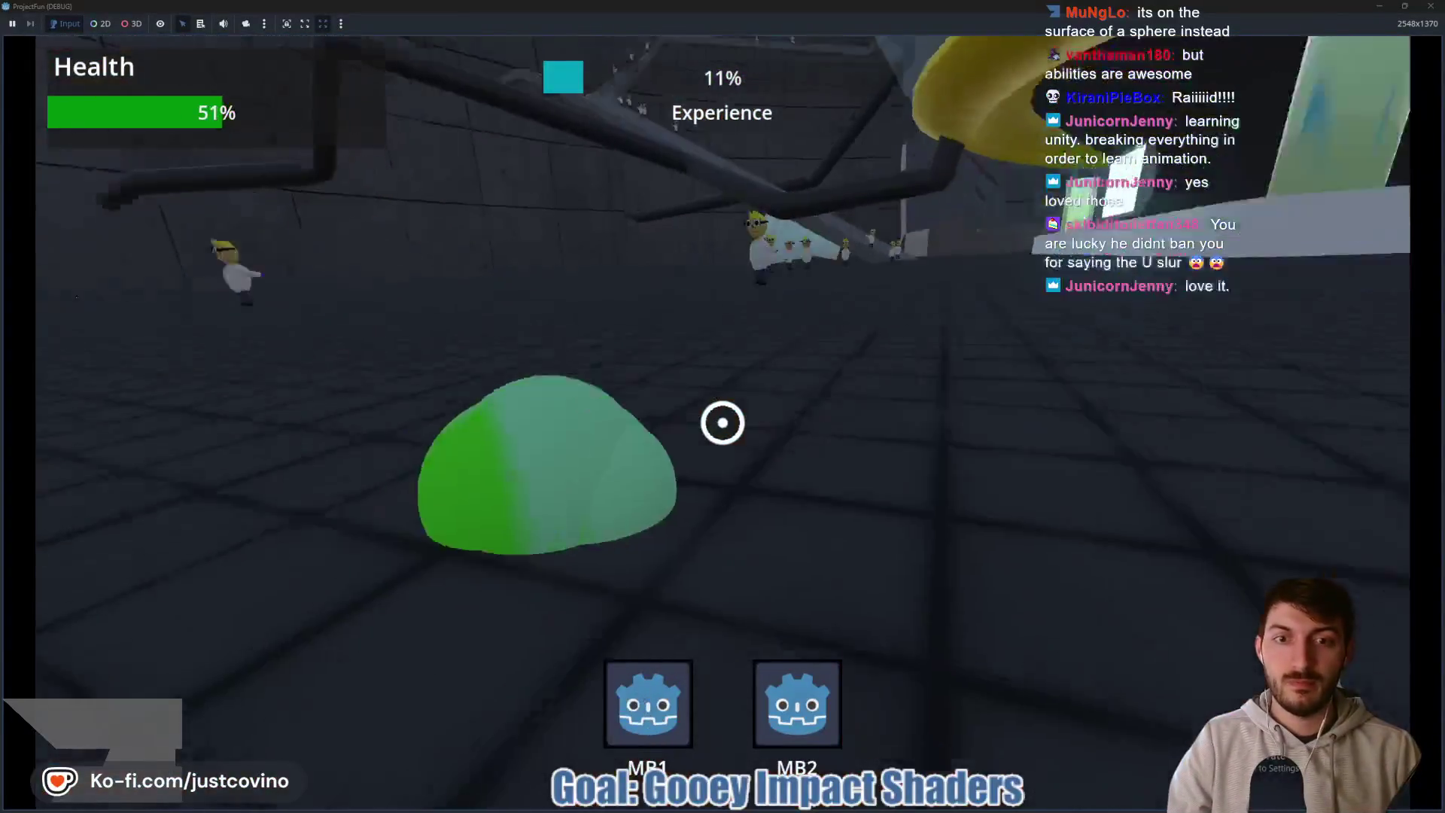
{"action": "right_click", "coordinate": [722, 422]}
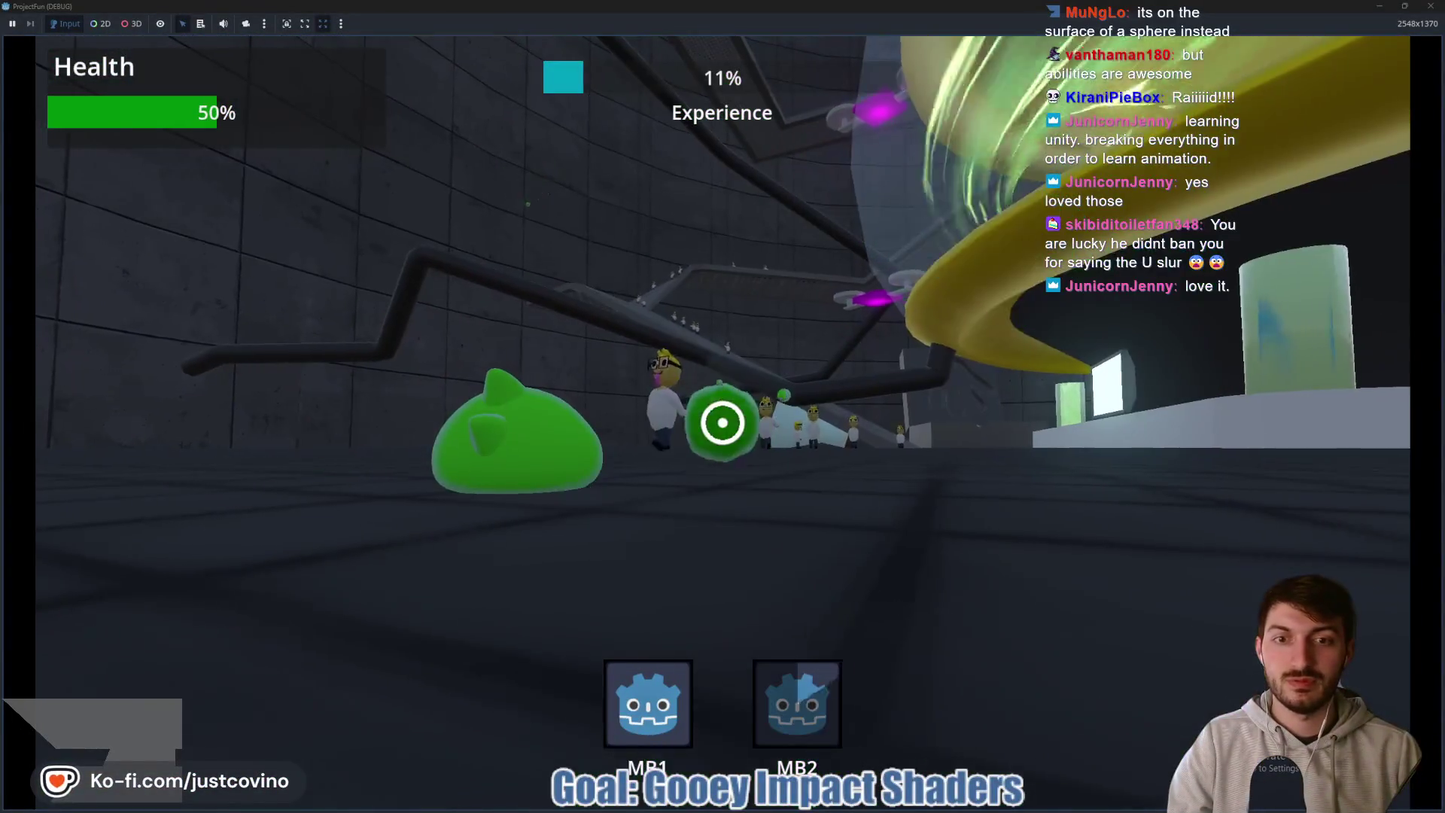
{"action": "left_click", "coordinate": [723, 422]}
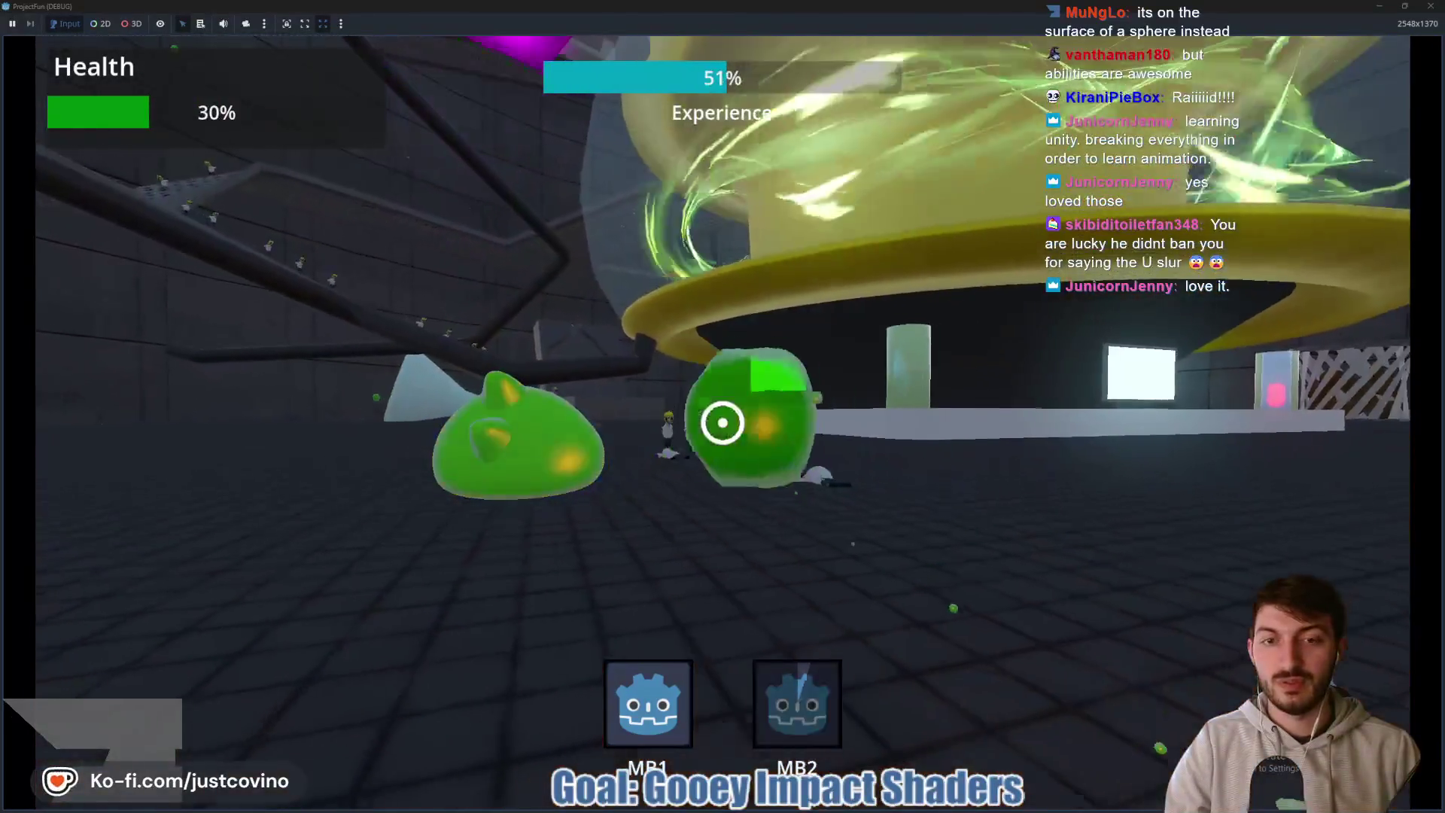
{"action": "left_click", "coordinate": [723, 422]}
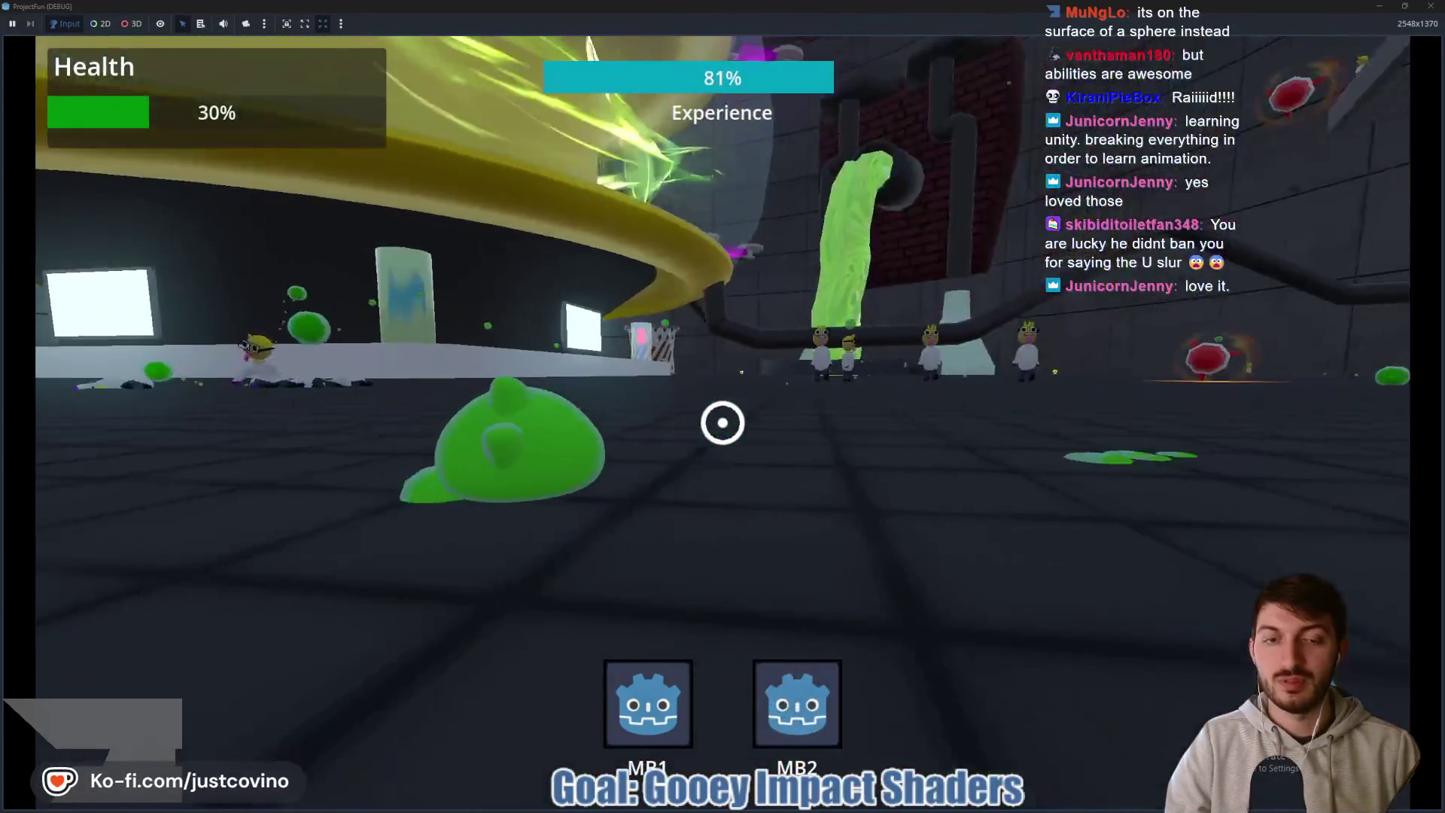
{"action": "left_click", "coordinate": [722, 422]}
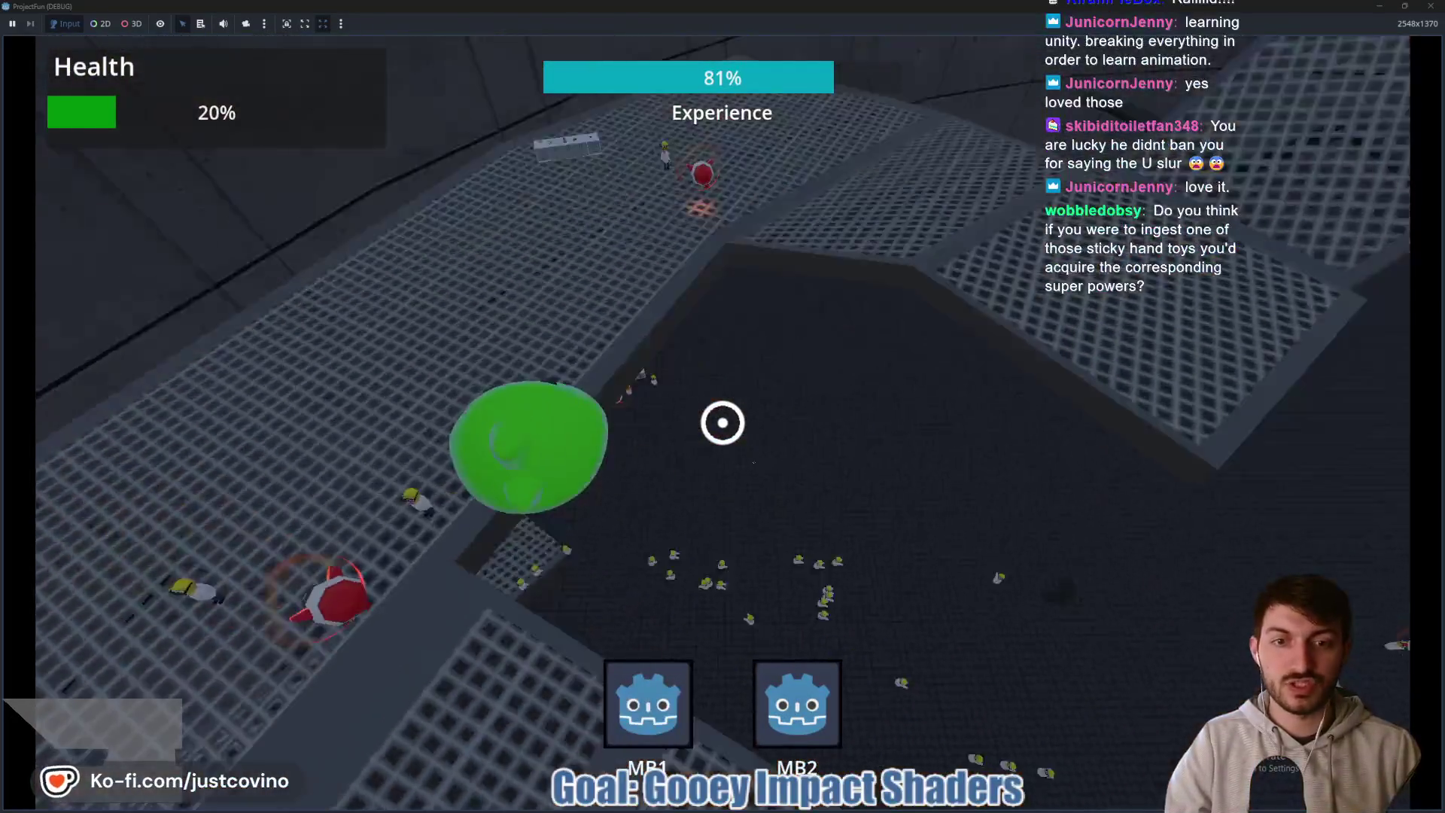
{"action": "left_click", "coordinate": [723, 422]}
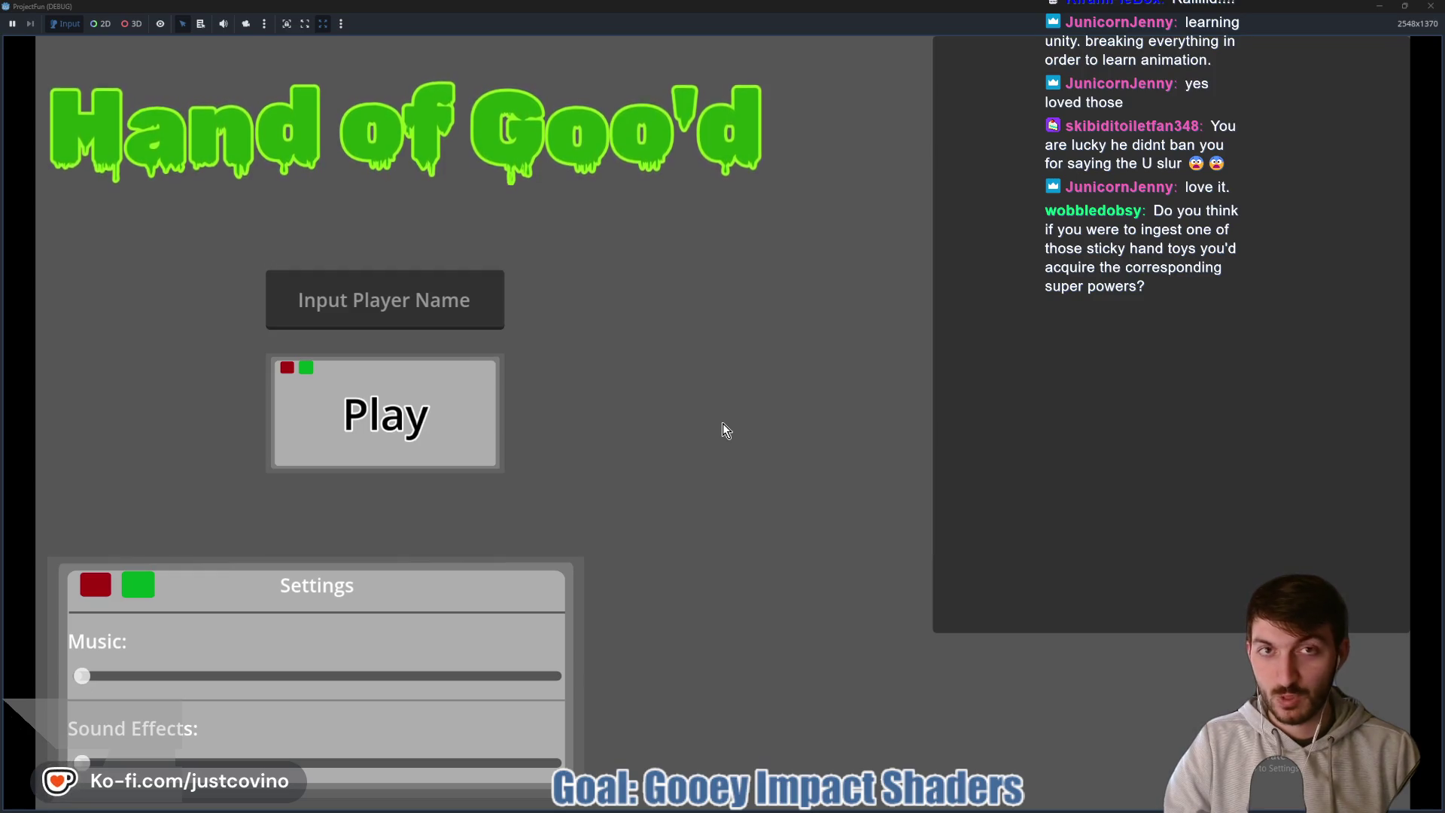
- Stop the running game and fly the viewport toward the Equip me! prop
{"action": "key", "text": "super+Down"}
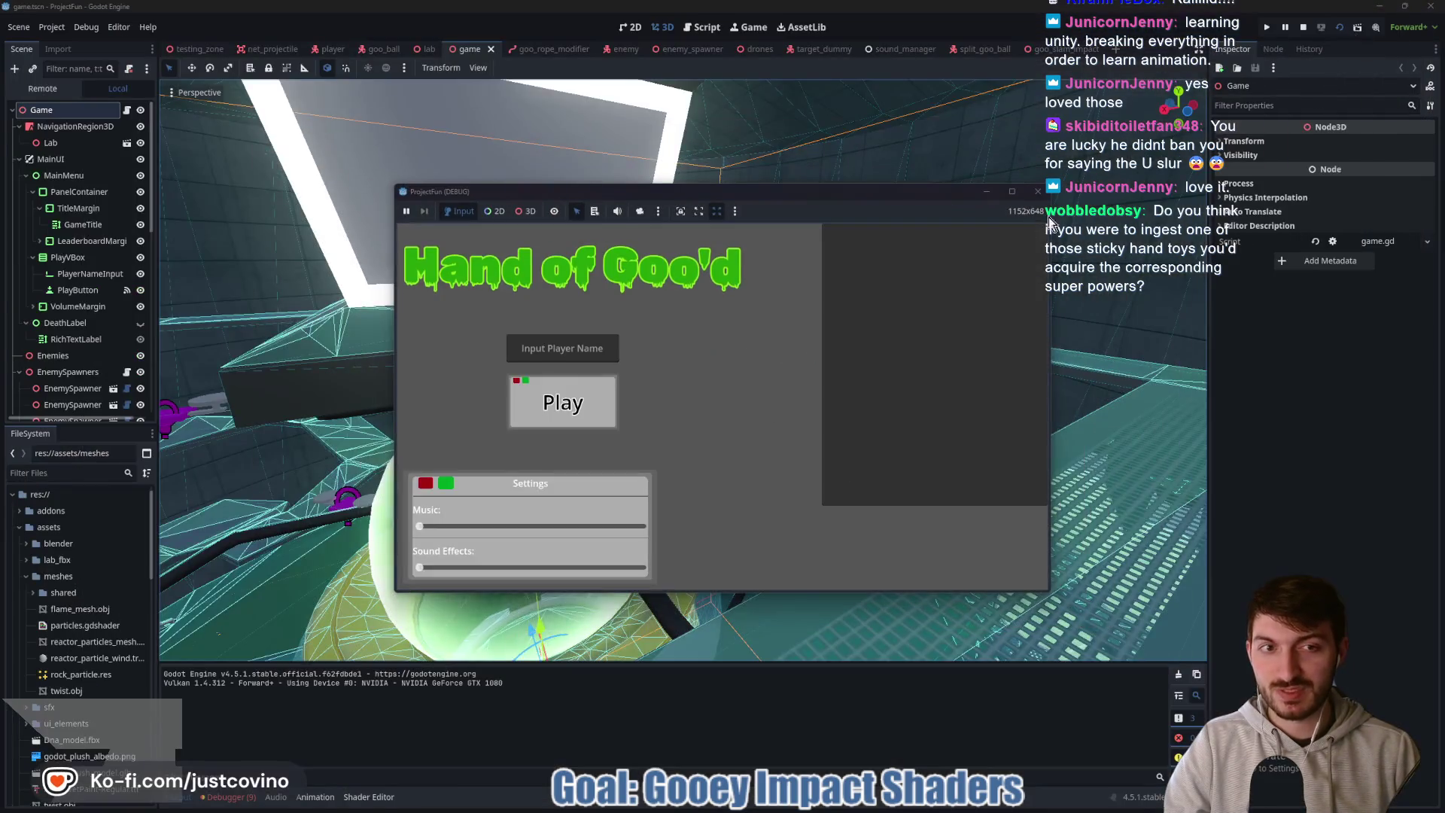
{"action": "left_click", "coordinate": [1036, 193]}
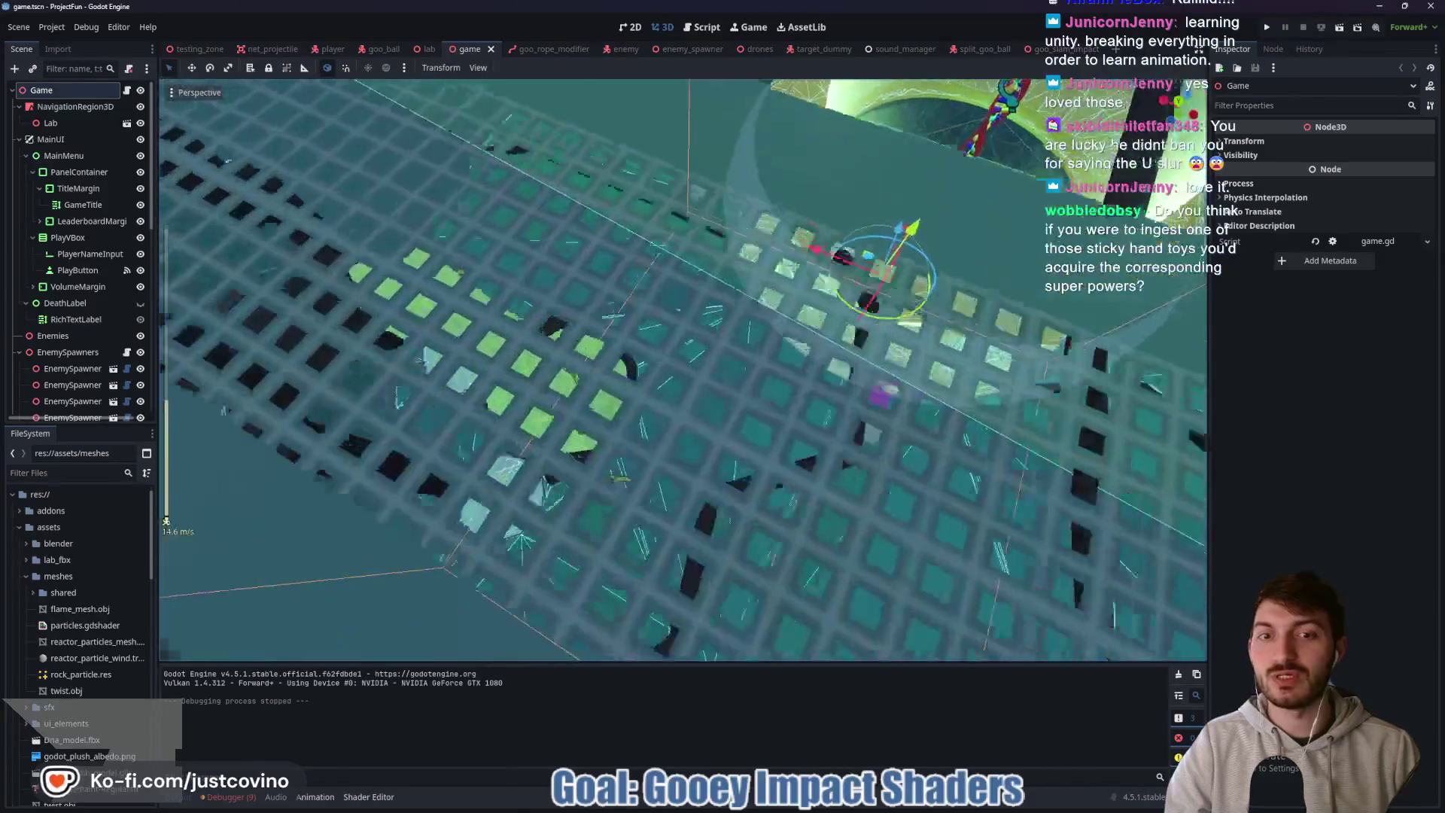
{"action": "key", "text": "w"}
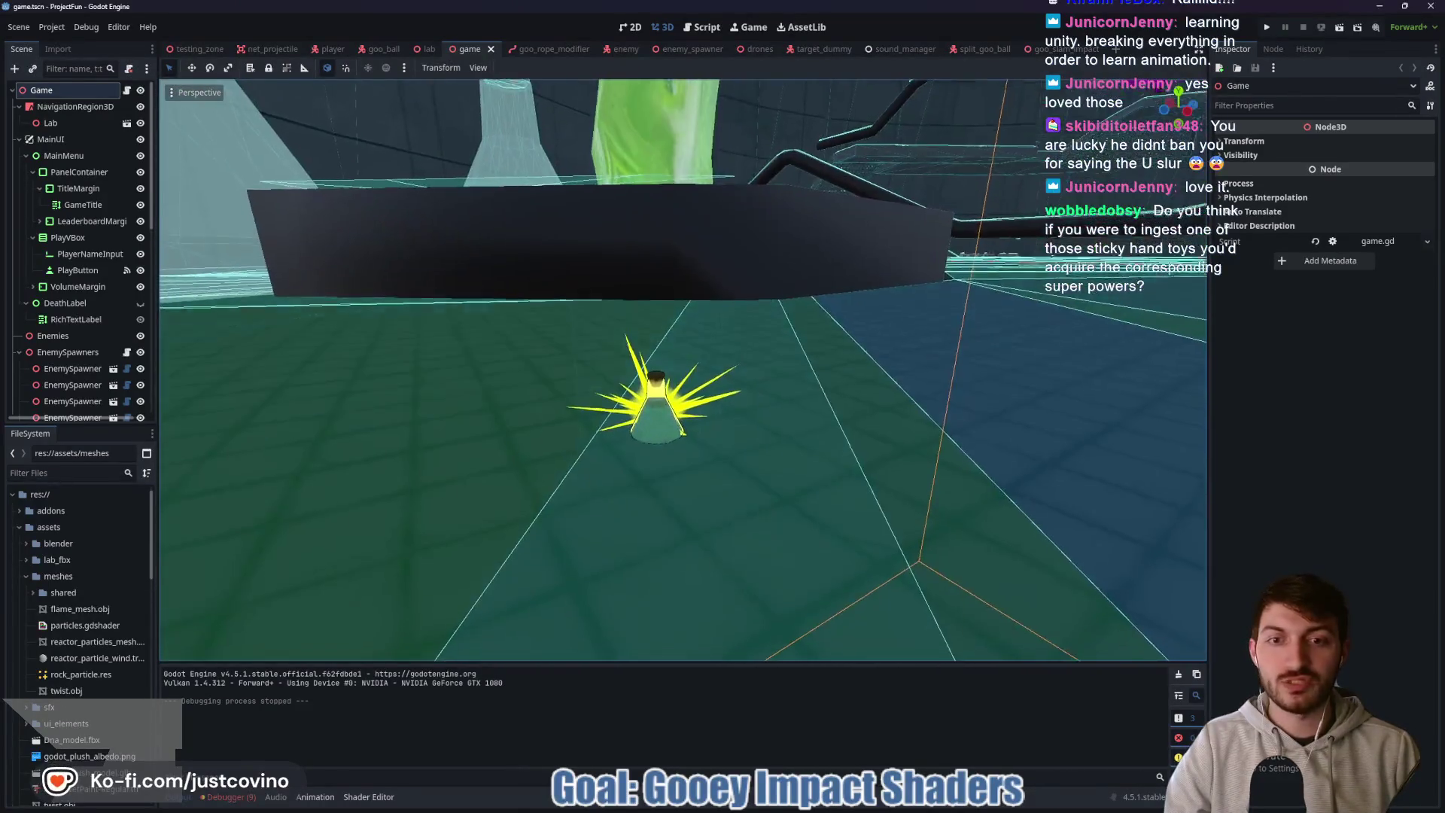
{"action": "key", "text": "w"}
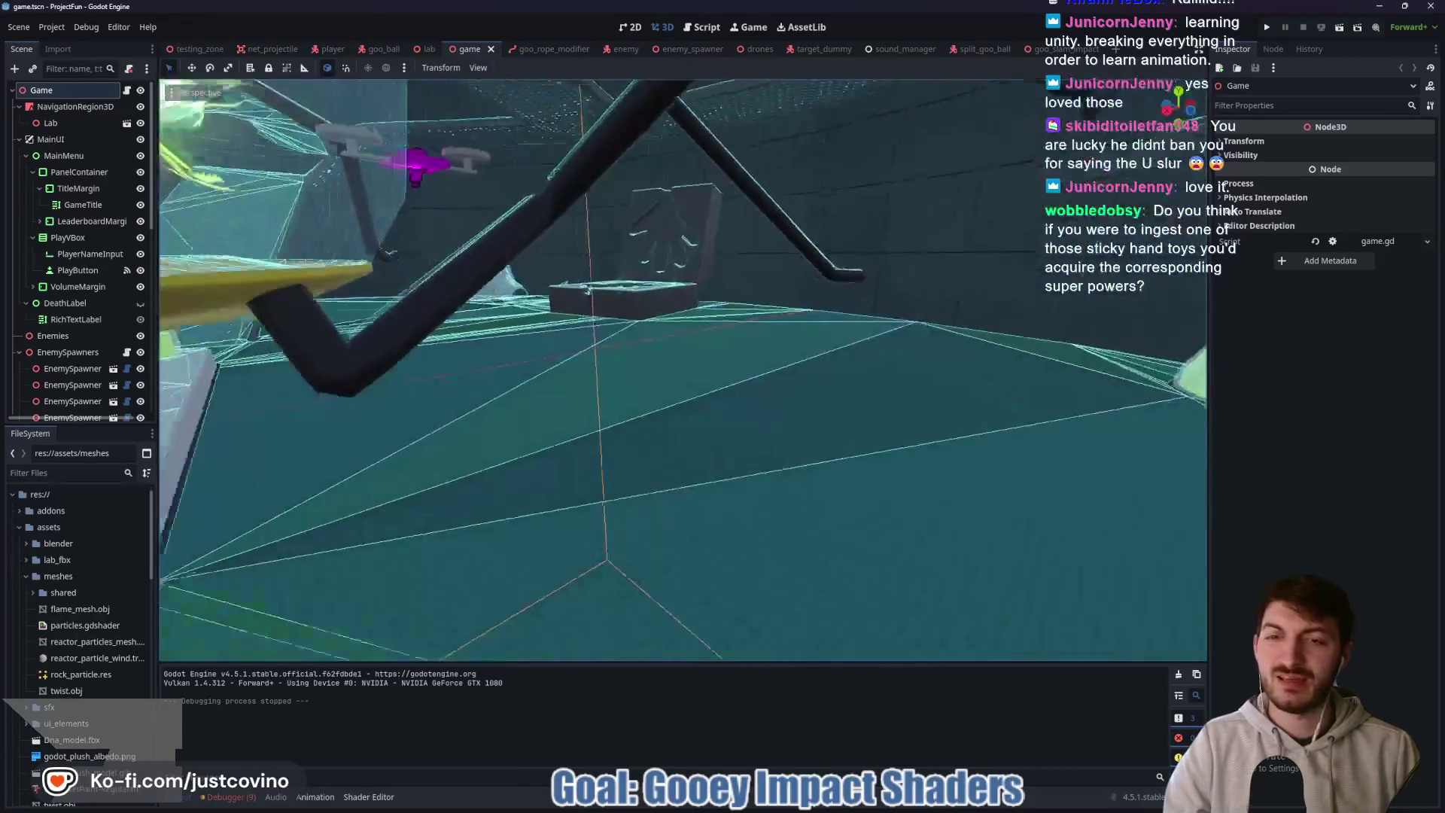
{"action": "key", "text": "w"}
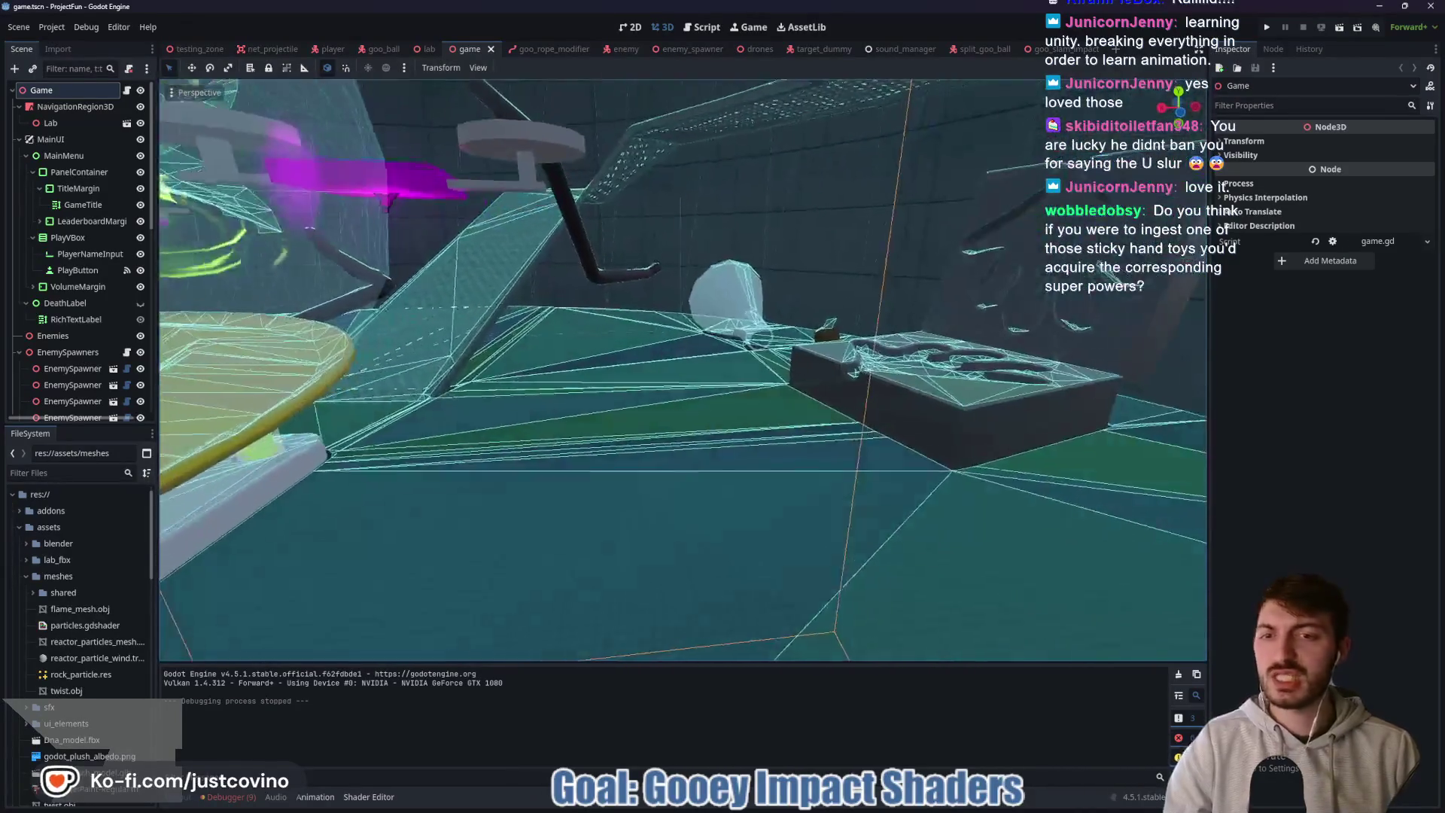
{"action": "key", "text": "w"}
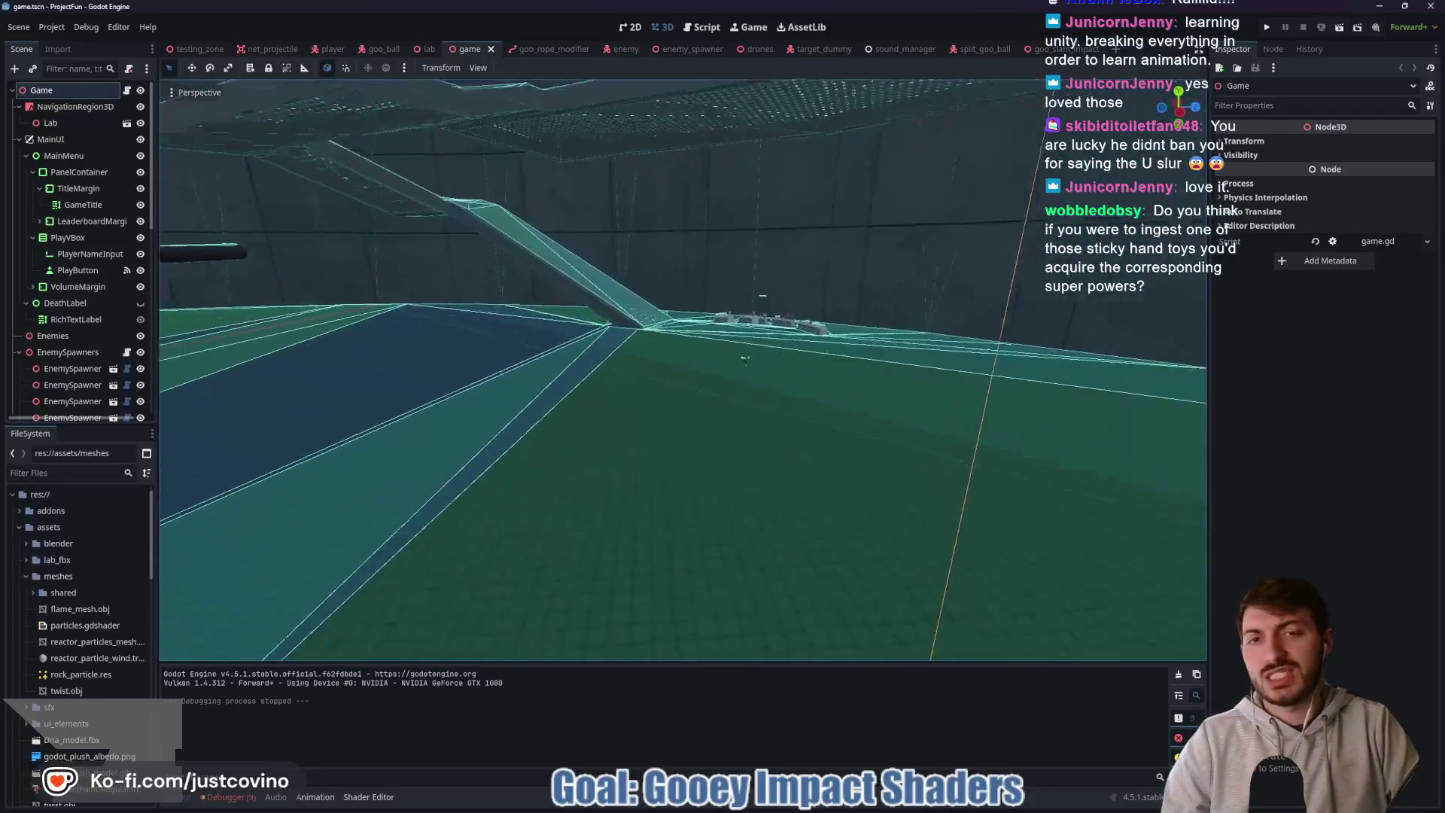
{"action": "key", "text": "w"}
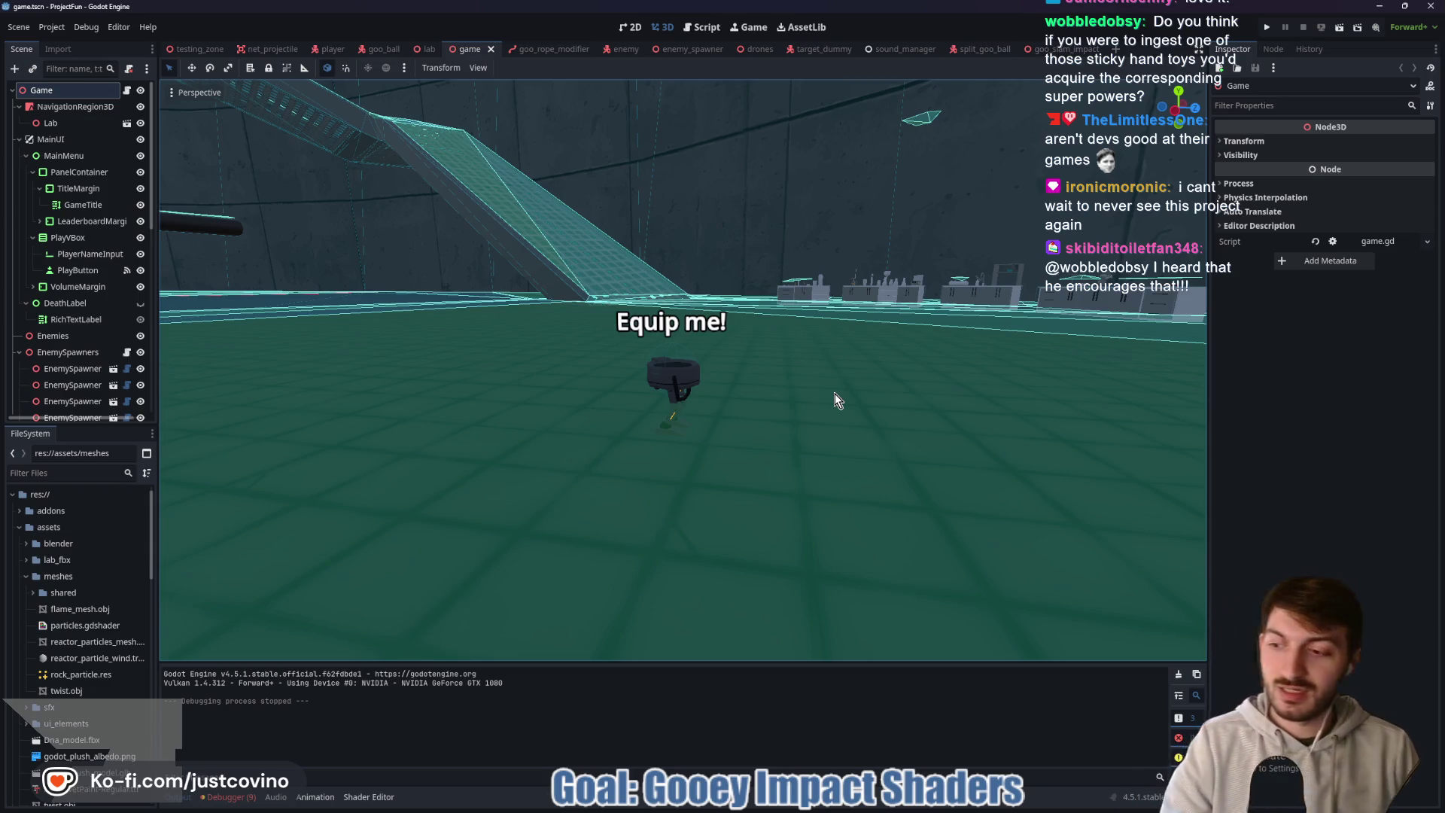
- Orbit around the Equip me! prop, save game.tscn, and sweep the view toward the central vat
{"action": "left_click_drag", "start_coordinate": [838, 401], "coordinate": [819, 351]}
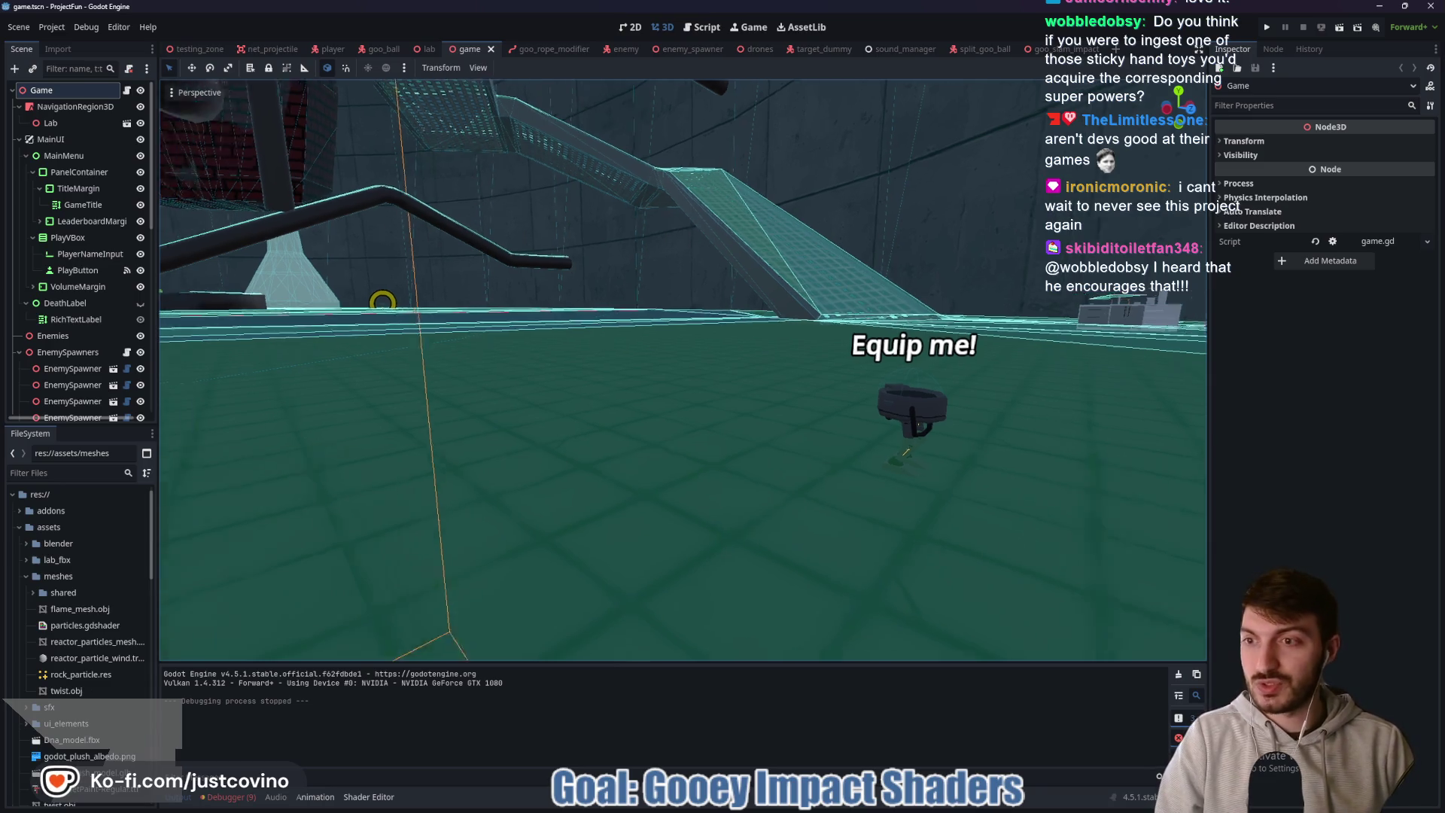
{"action": "key", "text": "ctrl+s"}
{"action": "mouse_move", "coordinate": [362, 334]}
{"action": "left_mouse_down"}
{"action": "mouse_move", "coordinate": [524, 441]}
{"action": "mouse_move", "coordinate": [788, 311]}
{"action": "mouse_move", "coordinate": [777, 300]}
{"action": "left_mouse_up"}
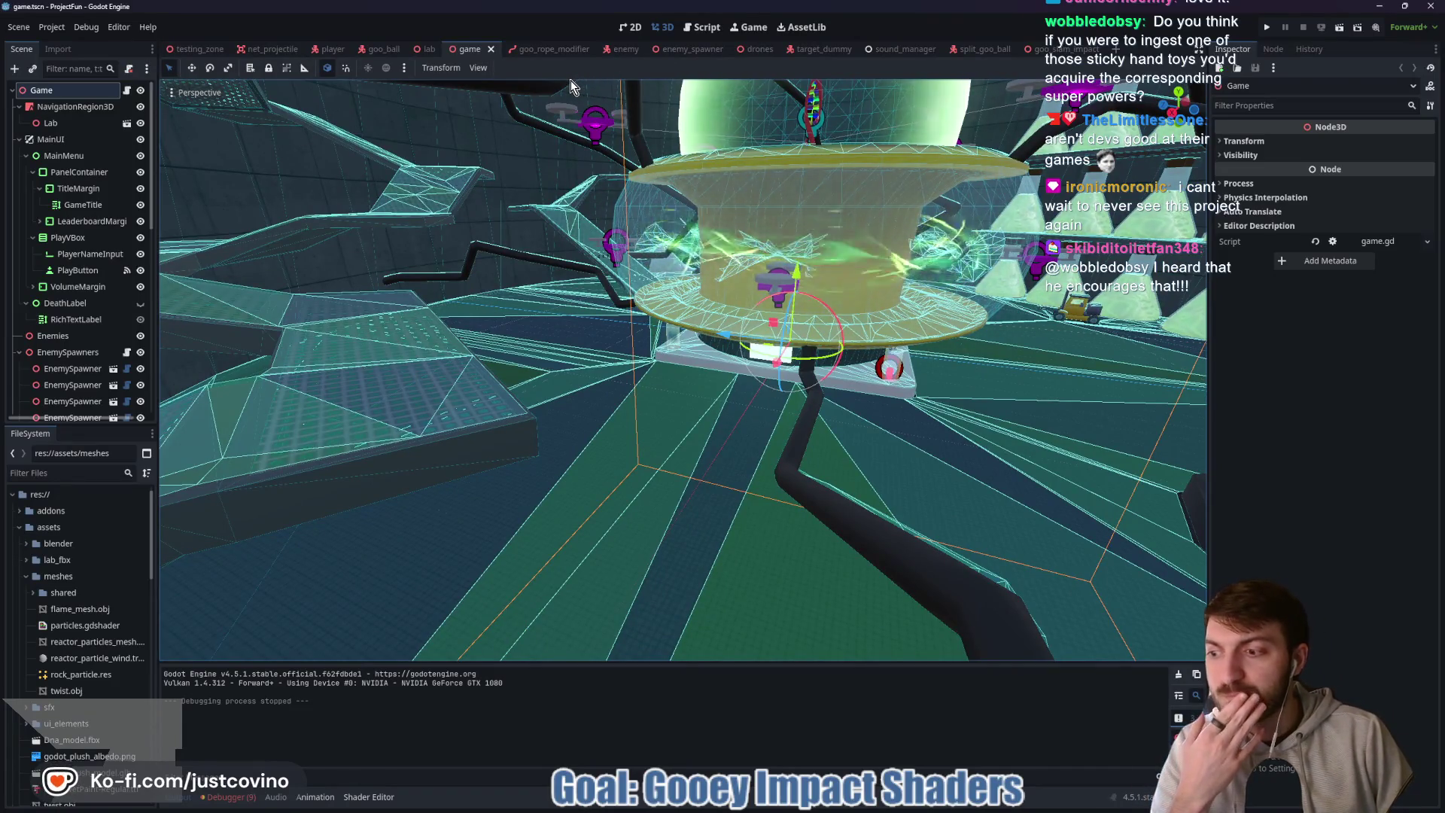
- Zoom in on GooSplash in goo_slam_impact, then switch to testing_zone and run it
{"action": "left_click", "coordinate": [1057, 49]}
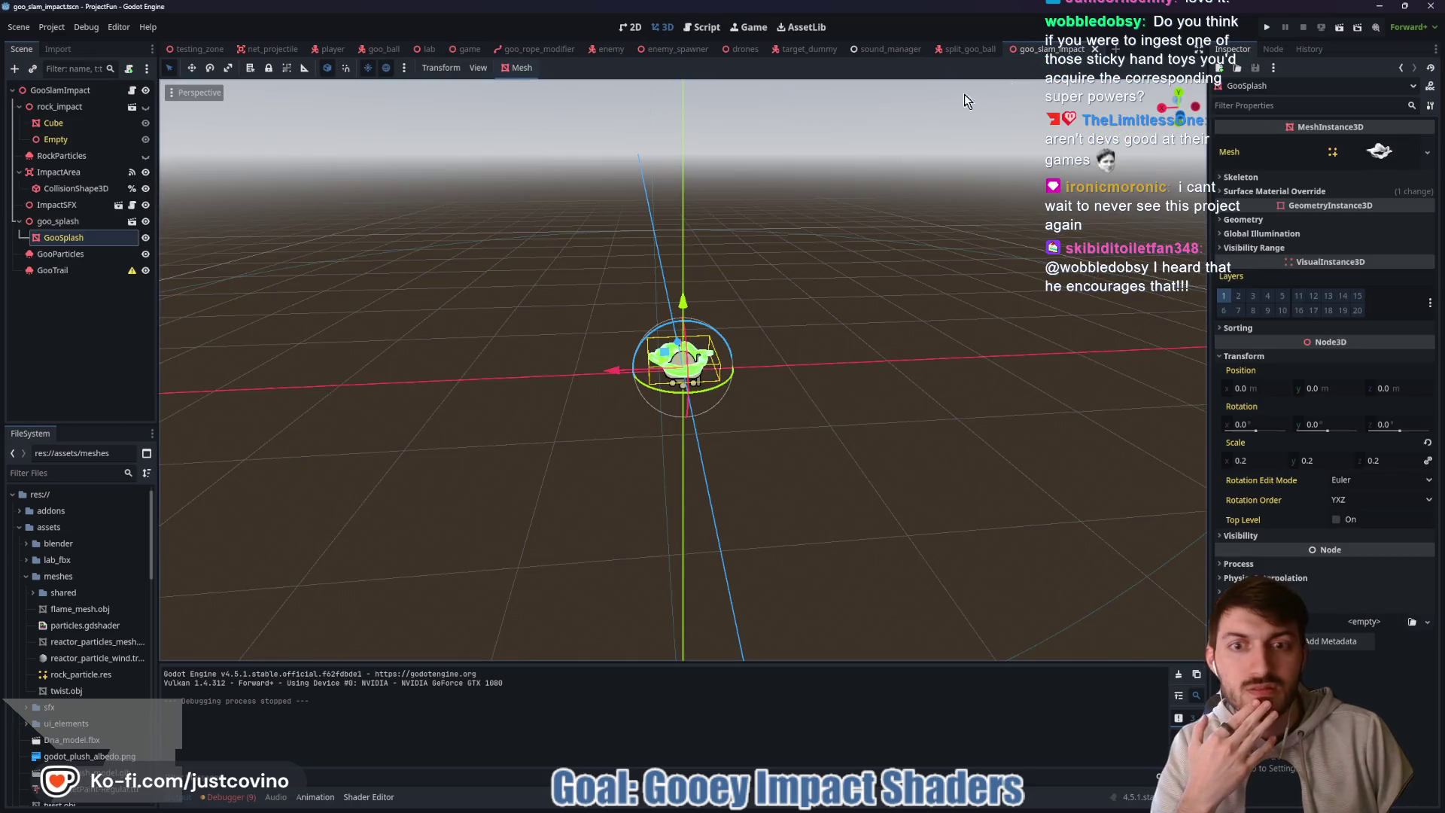
{"action": "scroll", "coordinate": [636, 394], "scroll_direction": "up", "scroll_amount": 5}
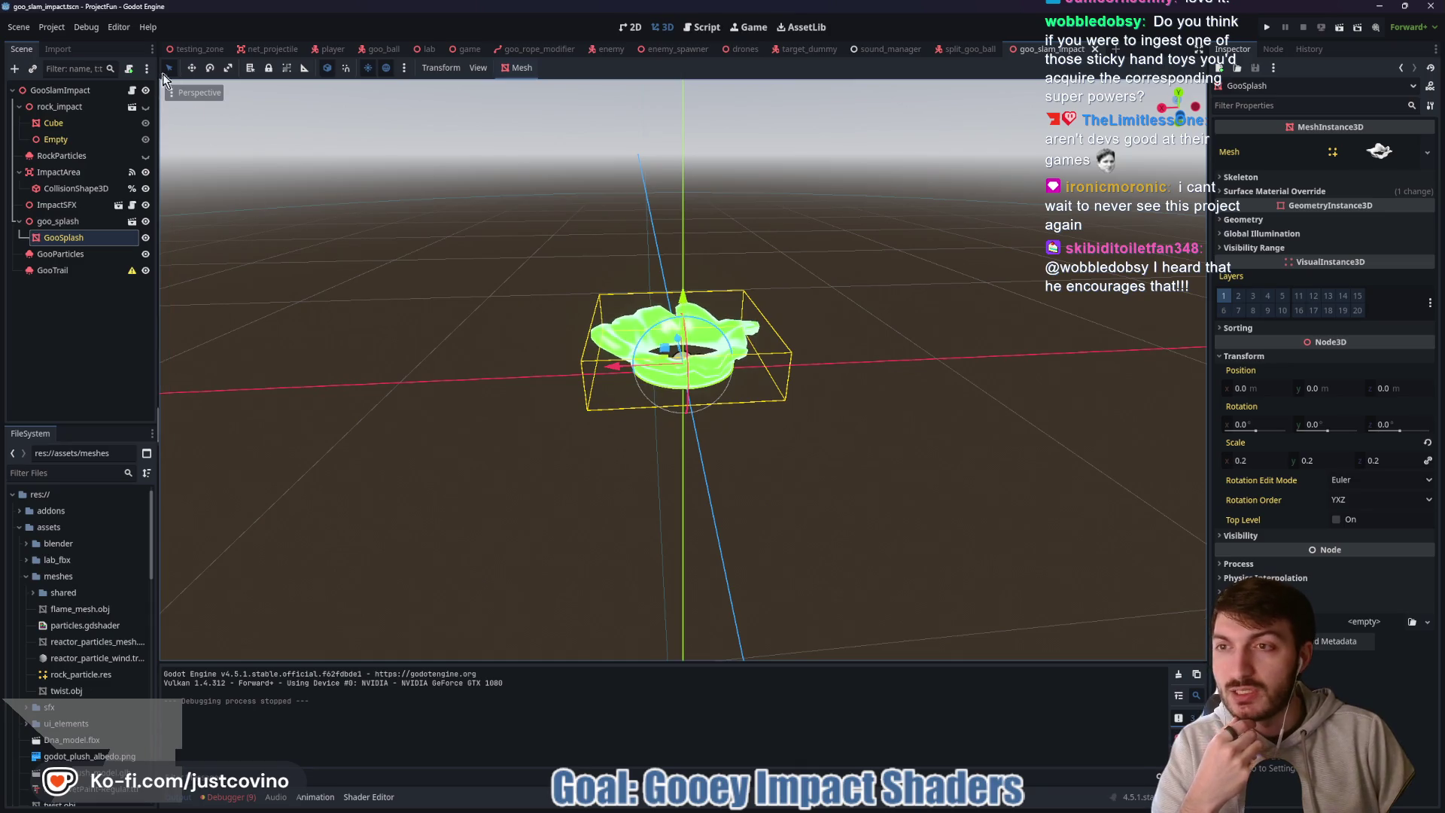
{"action": "key", "text": "ctrl+Tab"}
{"action": "key", "text": "F5"}
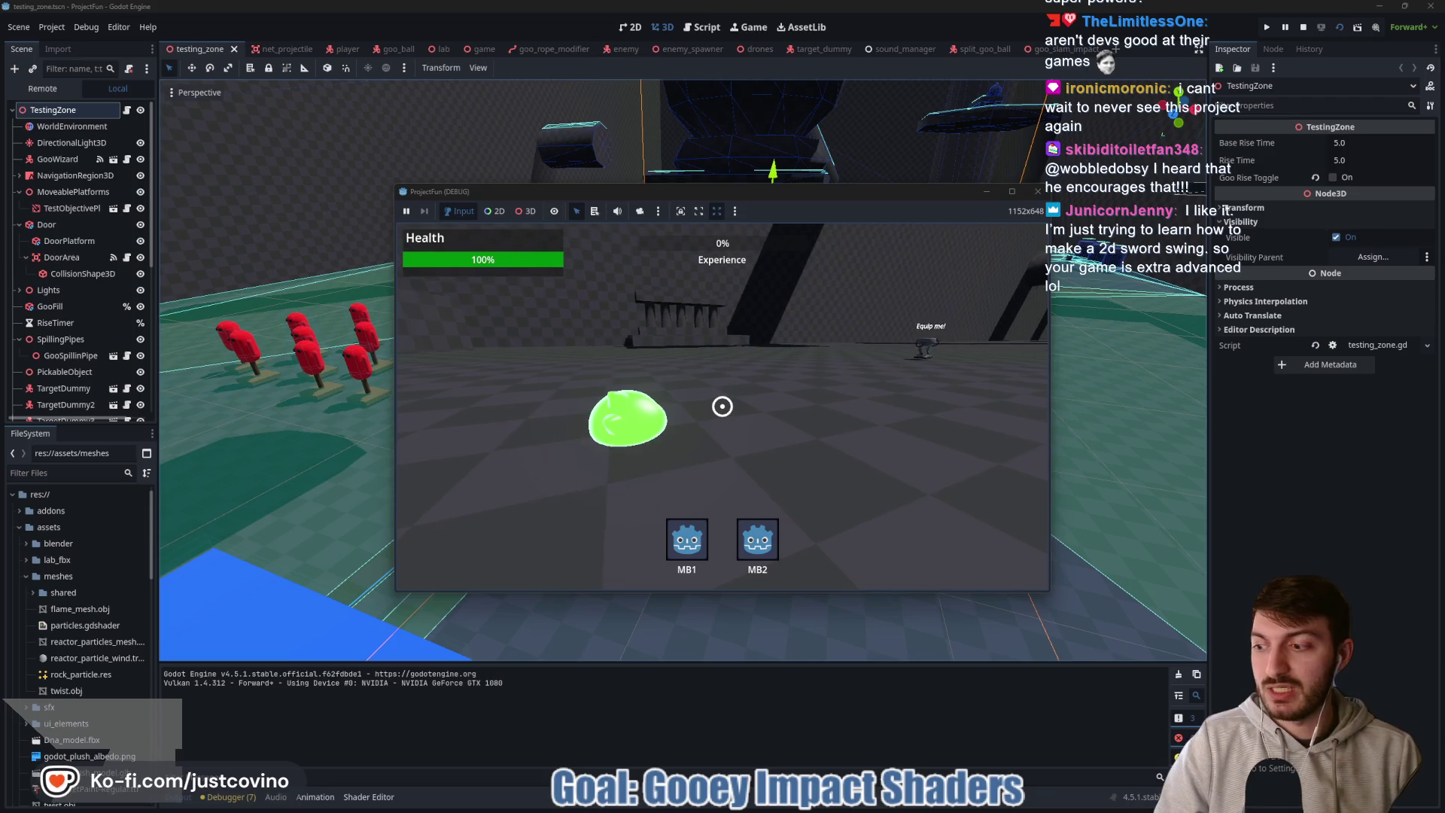
- Walk to the Equip me! dummy, swing and slam four times to see the splash, then stop the game
{"action": "left_click", "coordinate": [722, 406]}
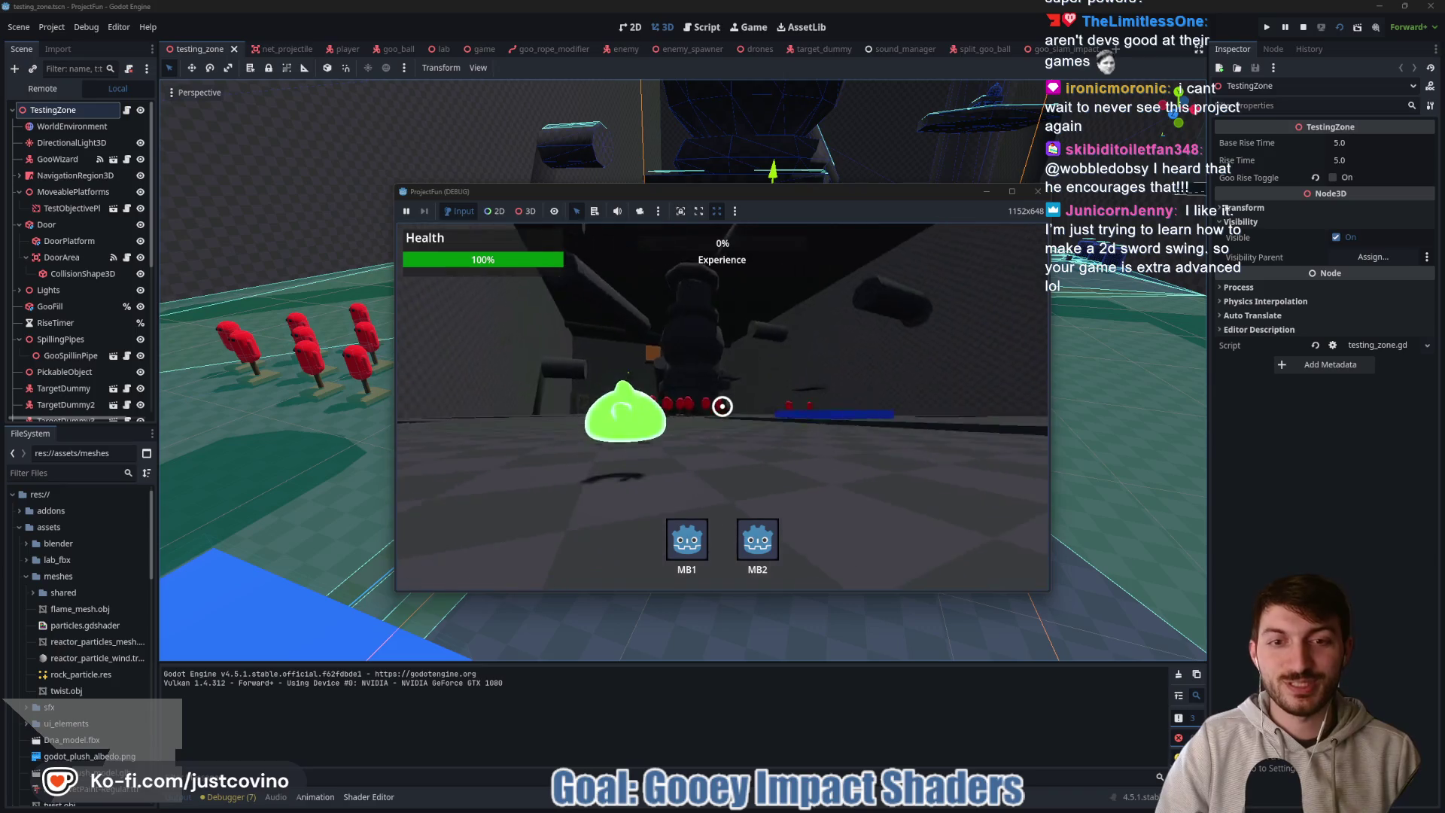
{"action": "key", "text": "w"}
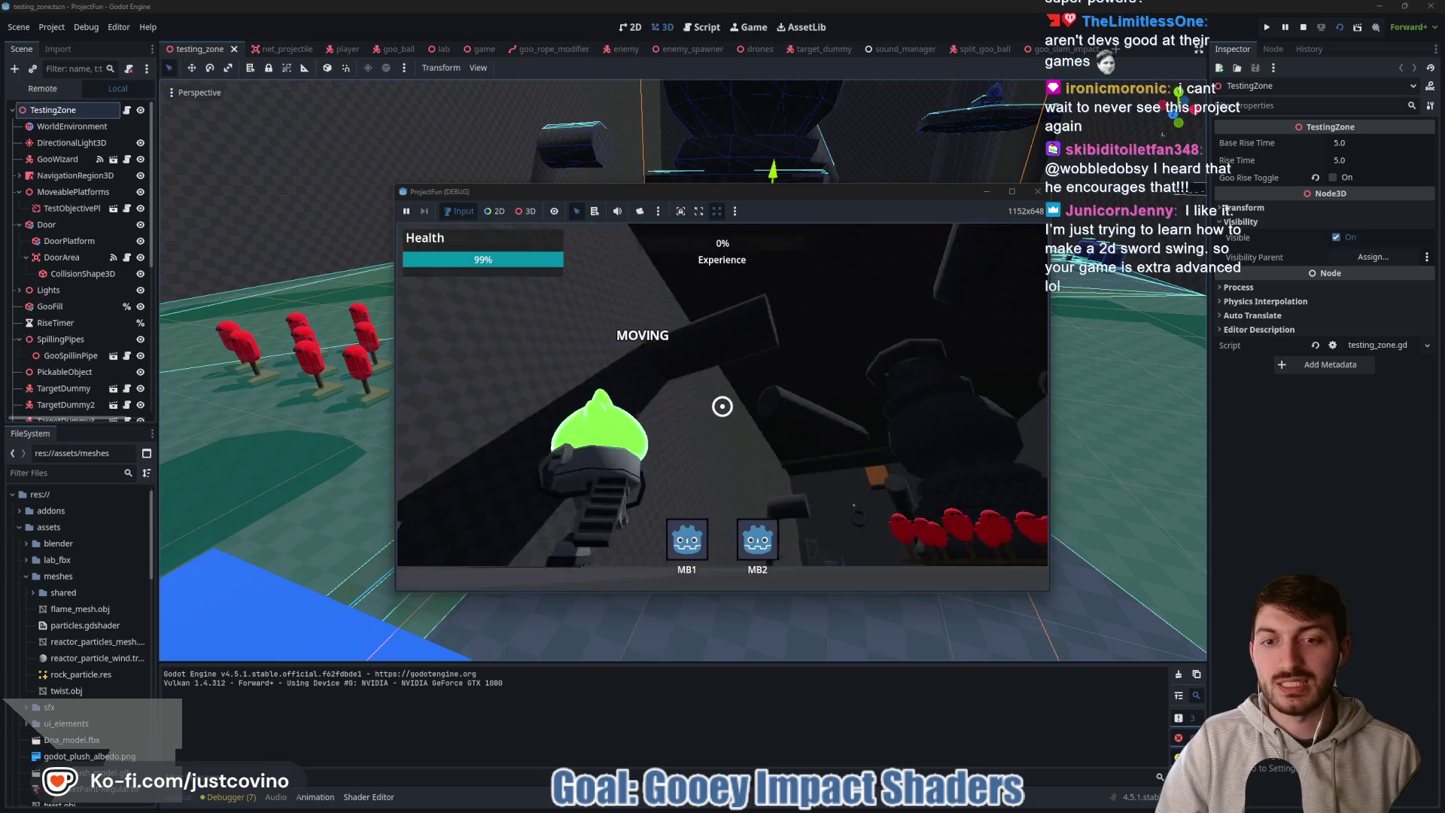
{"action": "right_click", "coordinate": [721, 406]}
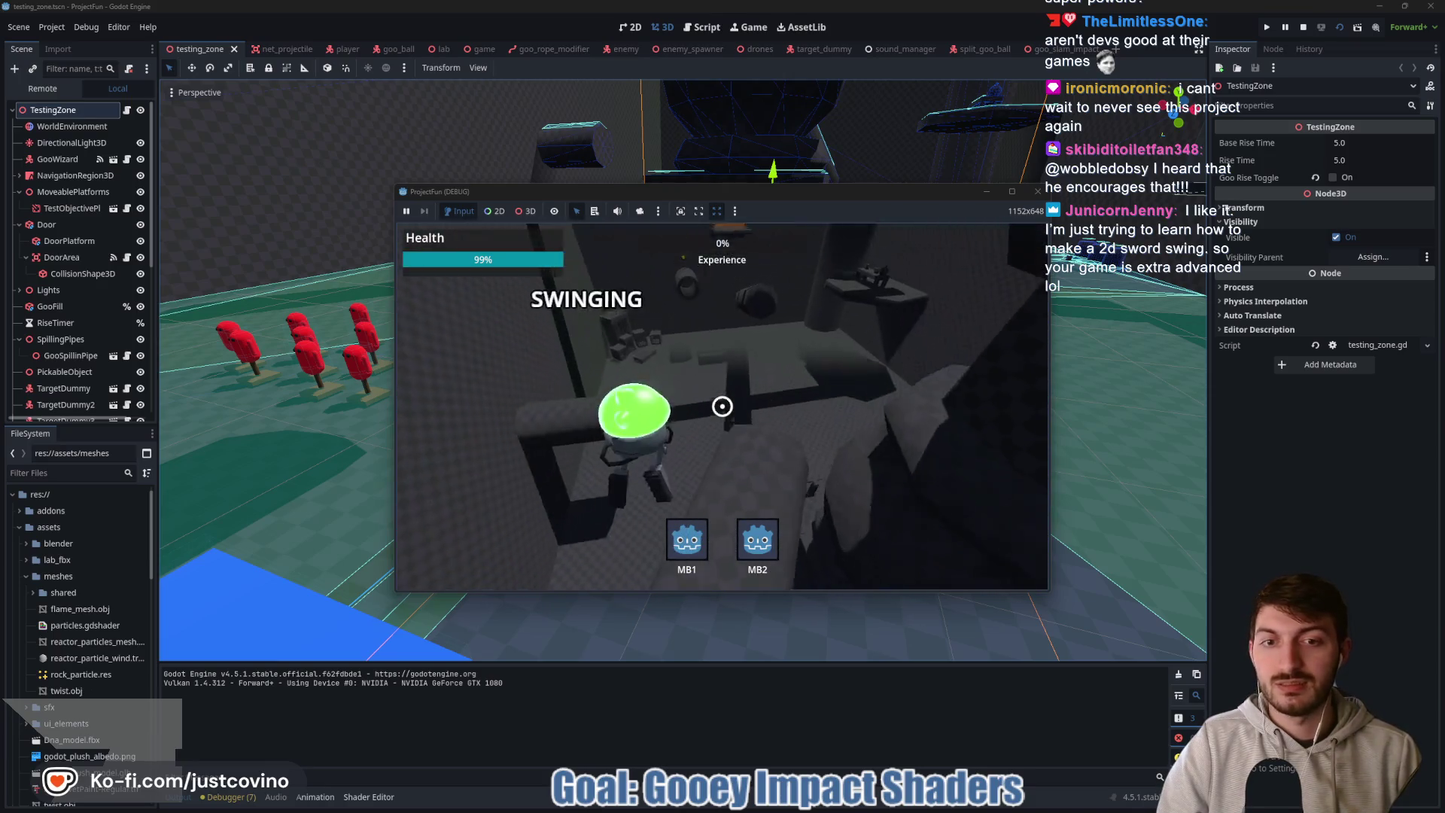
{"action": "left_click", "coordinate": [722, 407]}
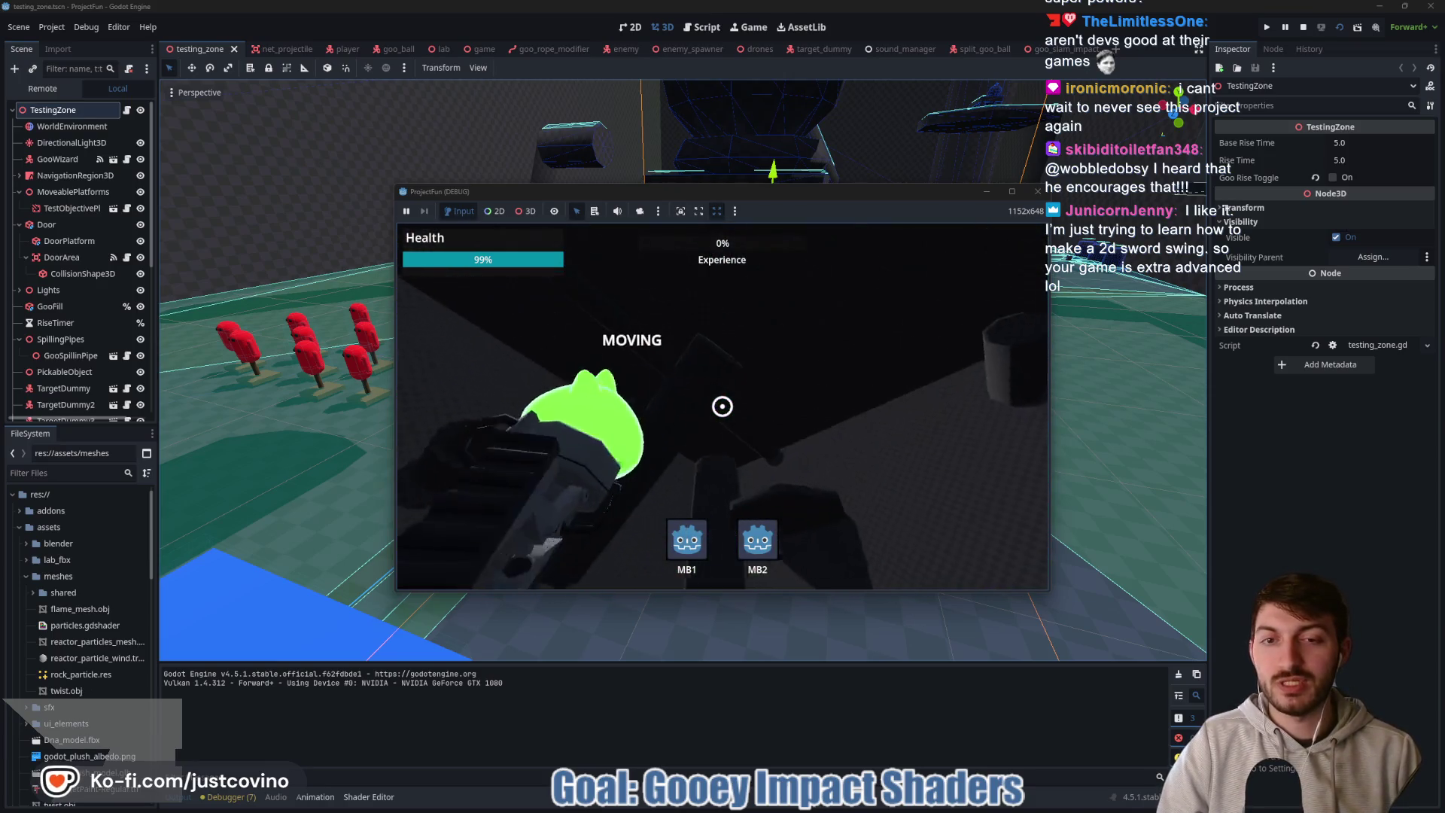
{"action": "right_click", "coordinate": [722, 407]}
{"action": "left_click", "coordinate": [722, 407]}
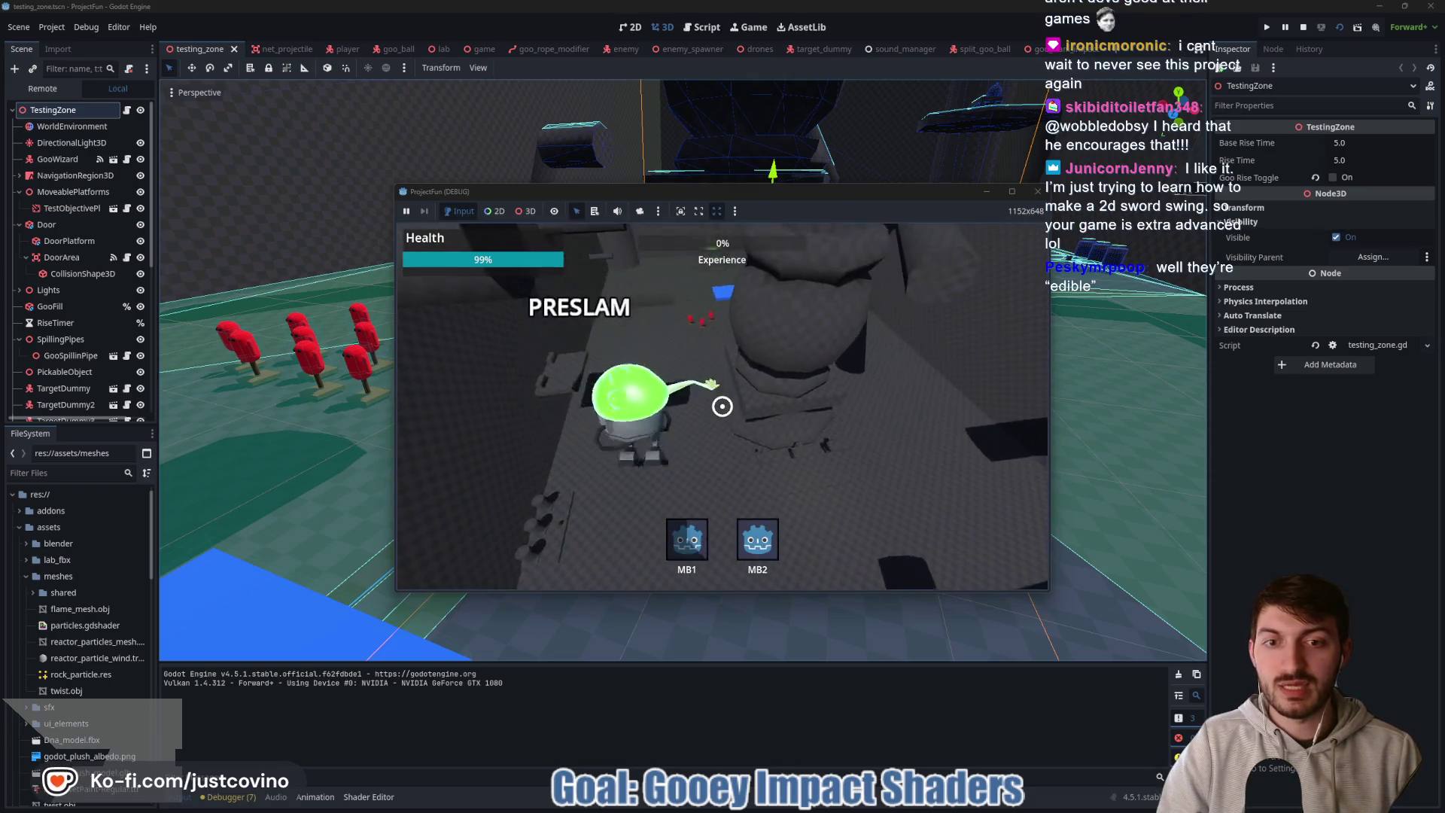
{"action": "right_click", "coordinate": [722, 406]}
{"action": "left_click", "coordinate": [722, 407]}
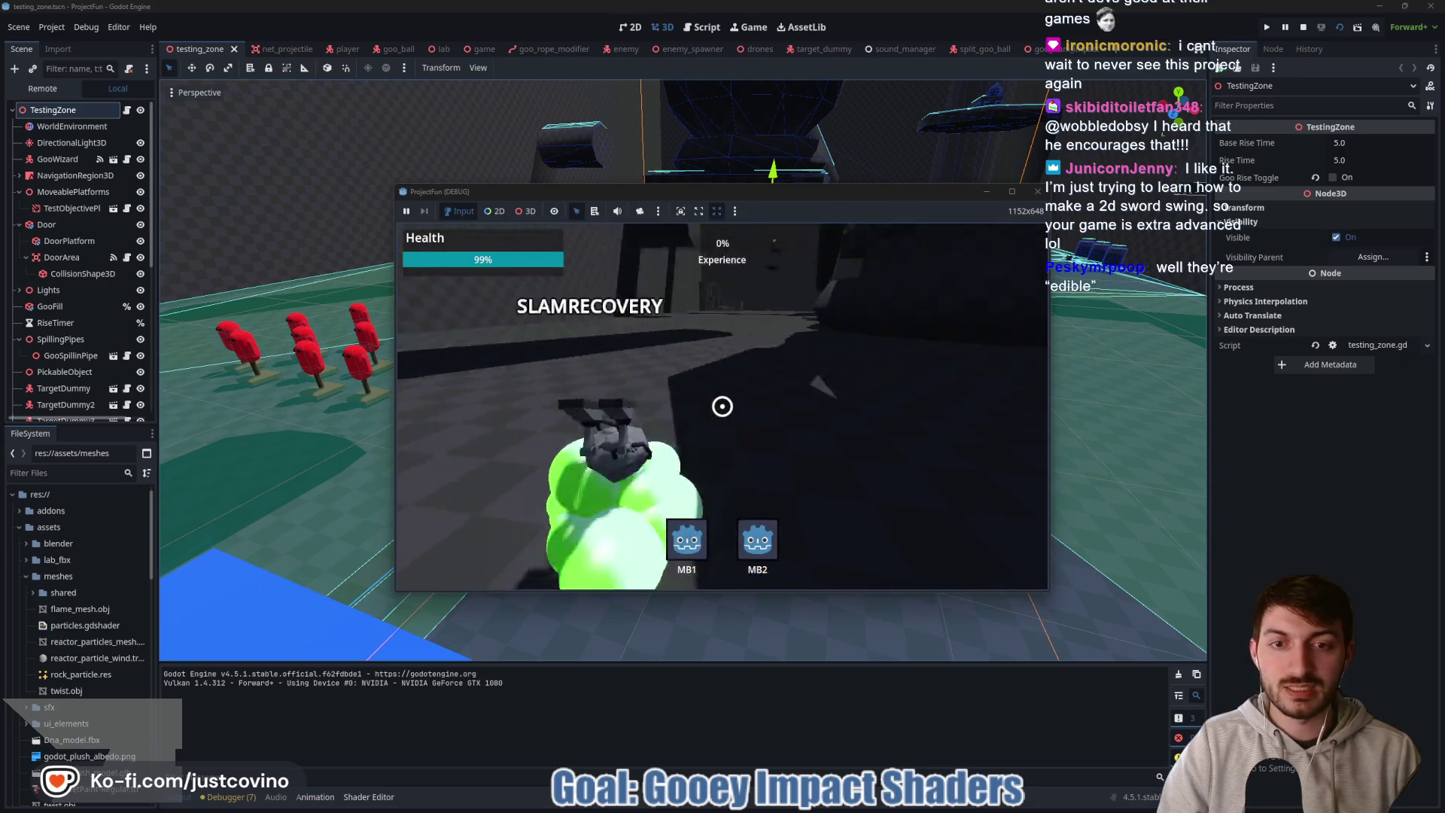
{"action": "right_click", "coordinate": [722, 407]}
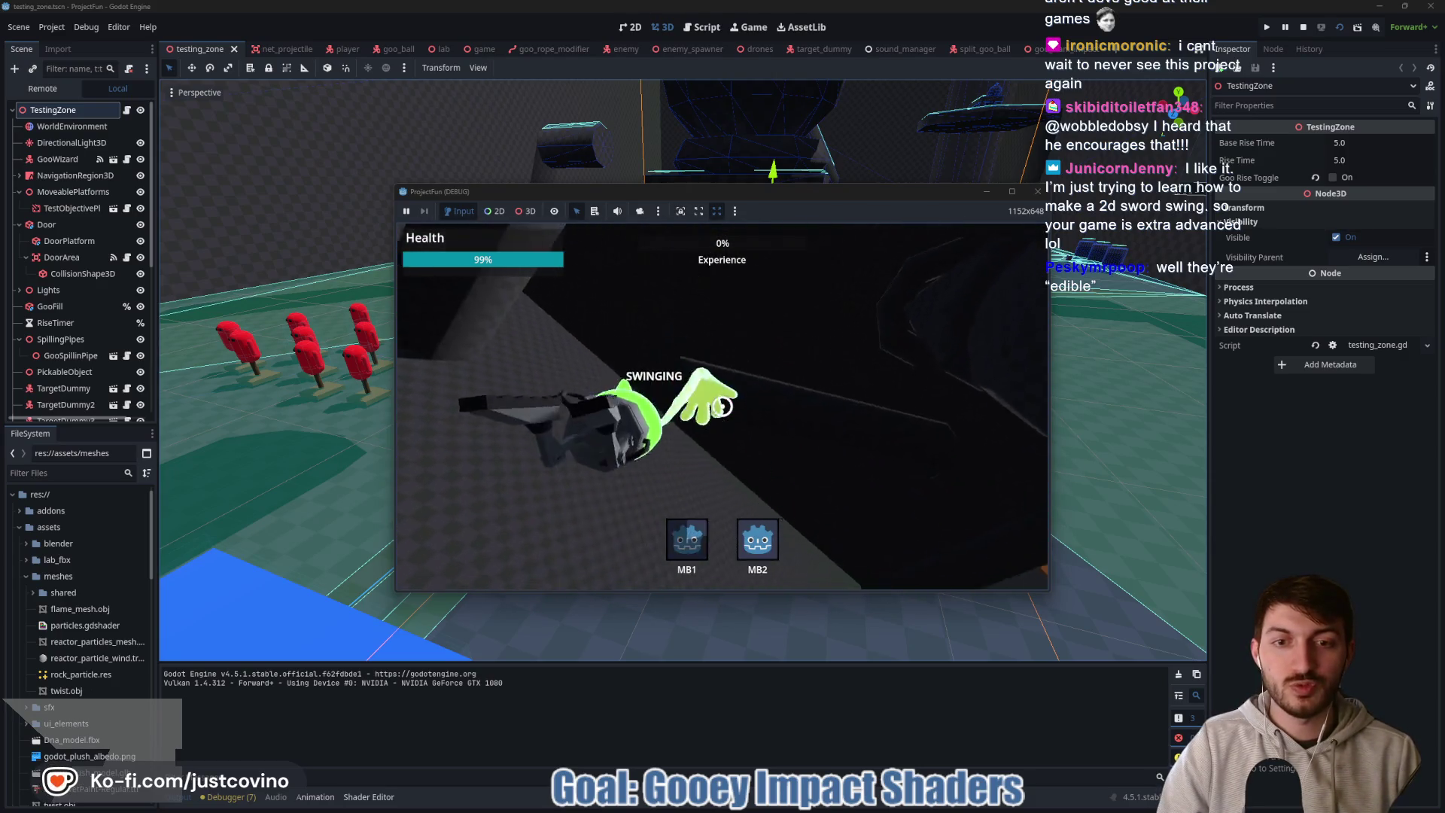
{"action": "left_click", "coordinate": [722, 406]}
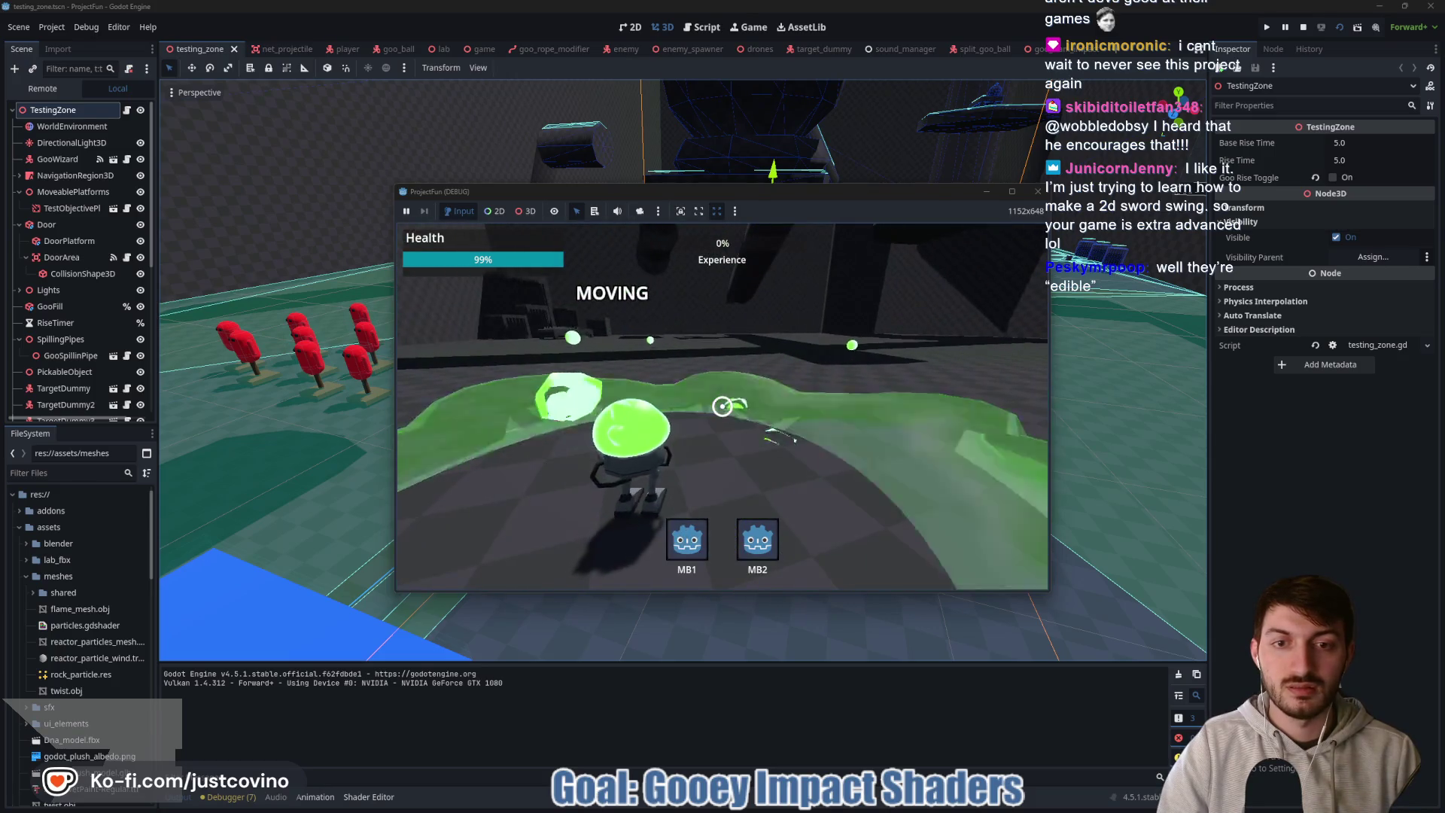
{"action": "key", "text": "F8"}
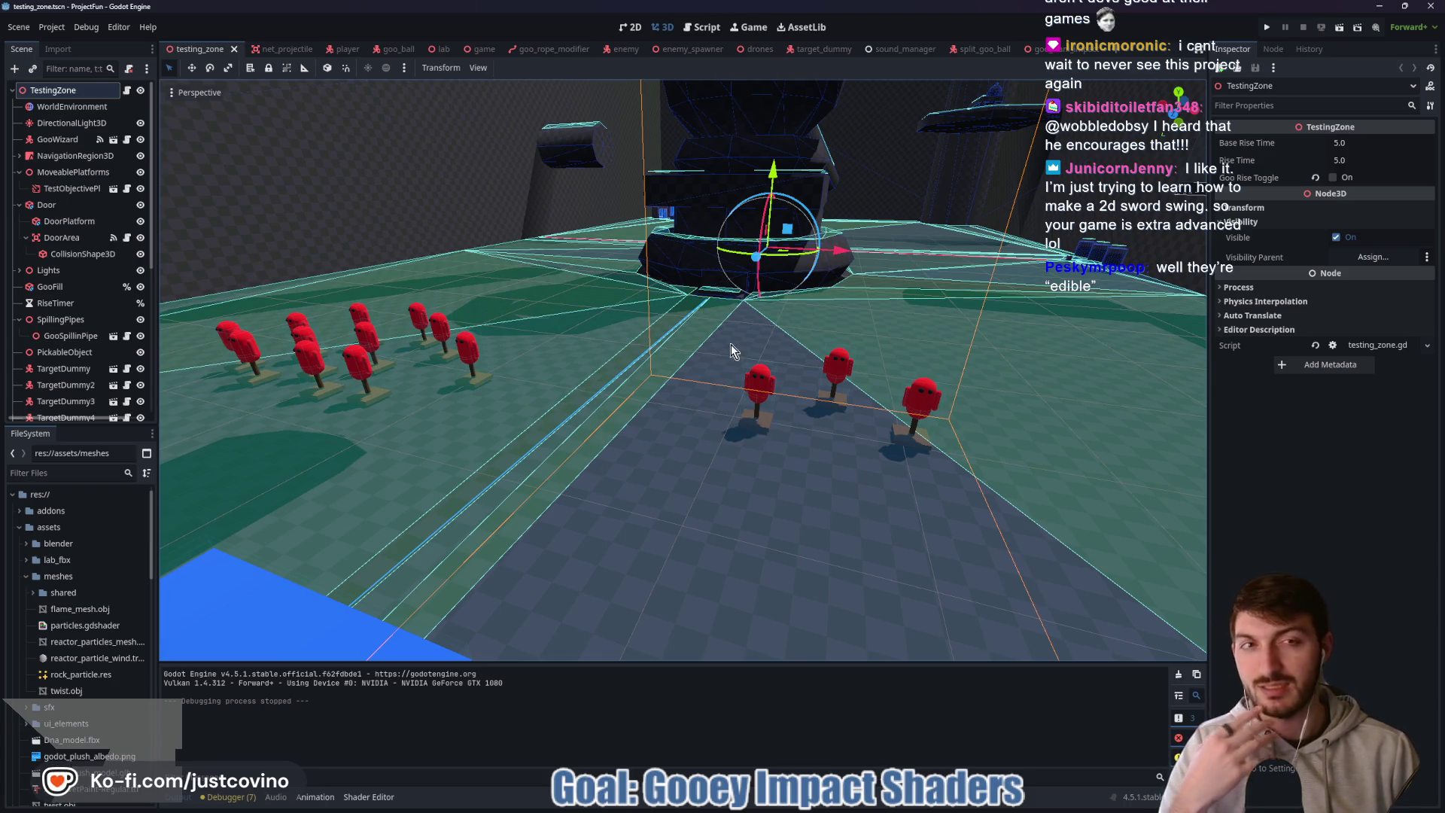
- Switch to goo_slam_impact, orbit to face GooSplash, and open the goo_slam_impact.gd script
{"action": "left_click", "coordinate": [1036, 52]}
{"action": "mouse_move", "coordinate": [755, 429]}
{"action": "left_mouse_down"}
{"action": "mouse_move", "coordinate": [830, 385]}
{"action": "mouse_move", "coordinate": [826, 413]}
{"action": "left_mouse_up"}
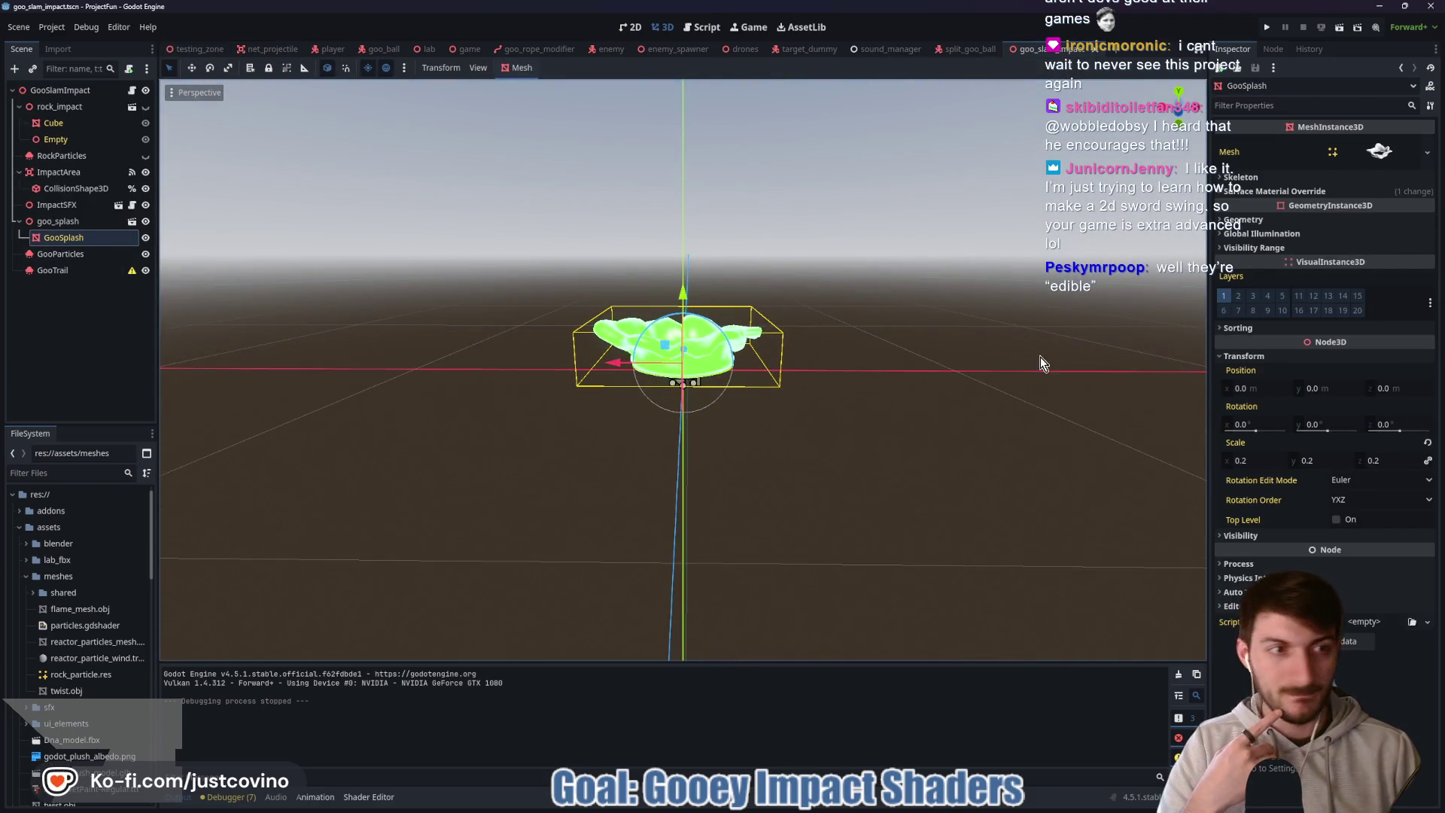
{"action": "left_click", "coordinate": [131, 91]}
{"action": "scroll", "coordinate": [898, 429], "scroll_direction": "up", "scroll_amount": 1}
{"action": "mouse_move", "coordinate": [1054, 363]}
{"action": "left_mouse_down"}
{"action": "mouse_move", "coordinate": [813, 362]}
{"action": "mouse_move", "coordinate": [475, 312]}
{"action": "left_mouse_up"}
{"action": "scroll", "coordinate": [941, 474], "scroll_direction": "down", "scroll_amount": 2}
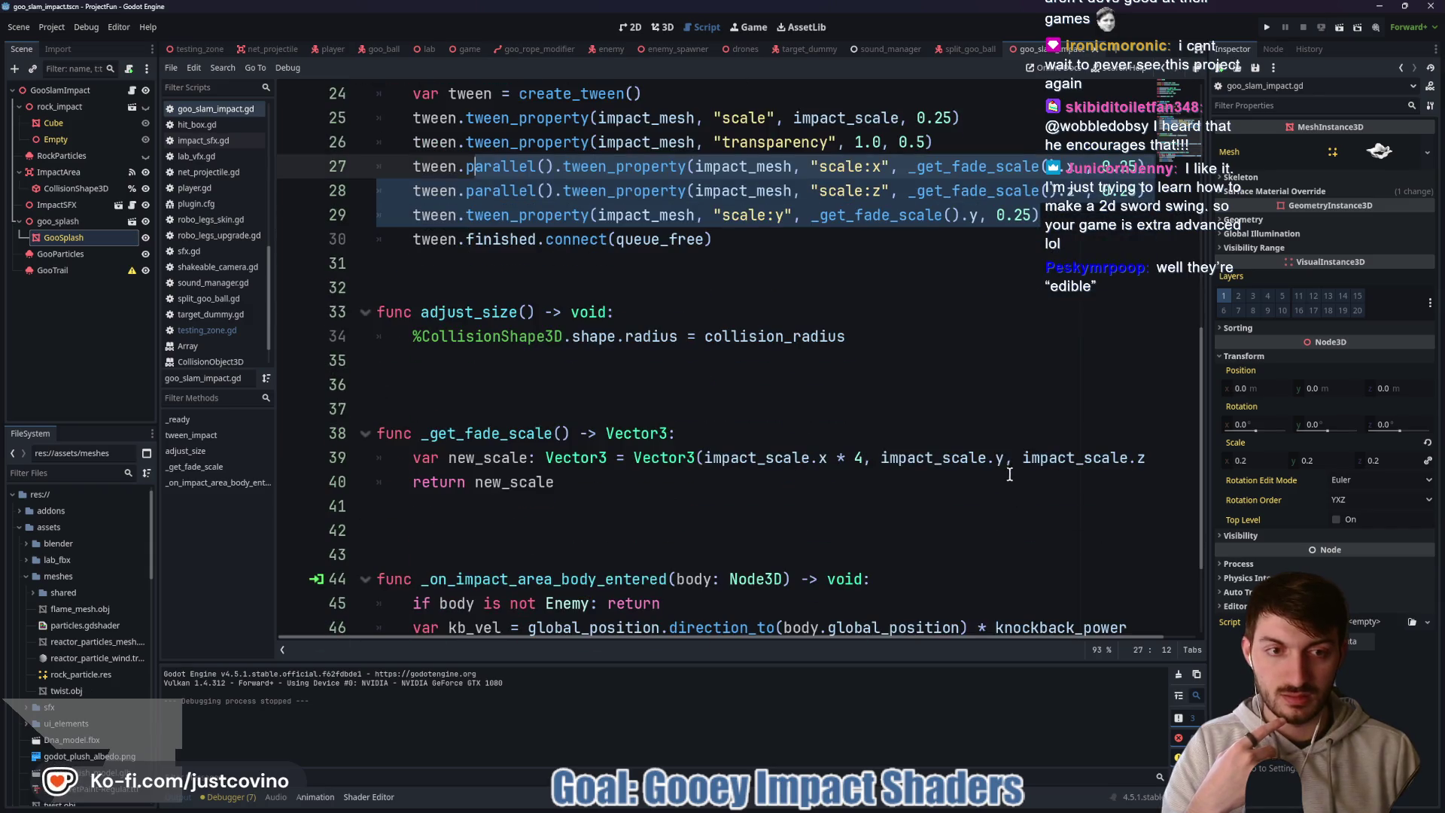
- Append '* 4' to impact_scale.y in _get_fade_scale, save, and run the testing_zone scene
{"action": "left_click", "coordinate": [1007, 460]}
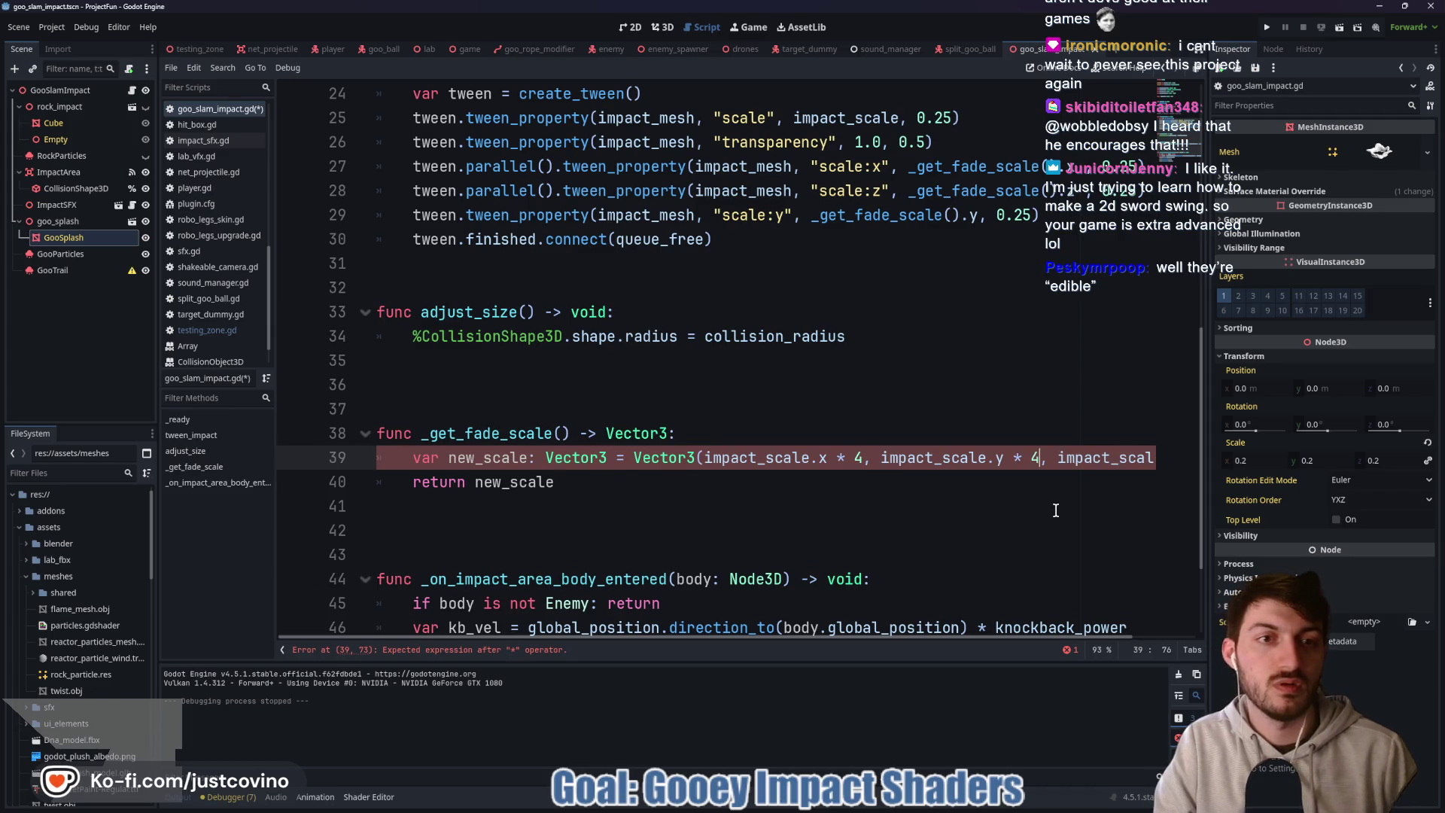
{"action": "key", "text": "ctrl+s"}
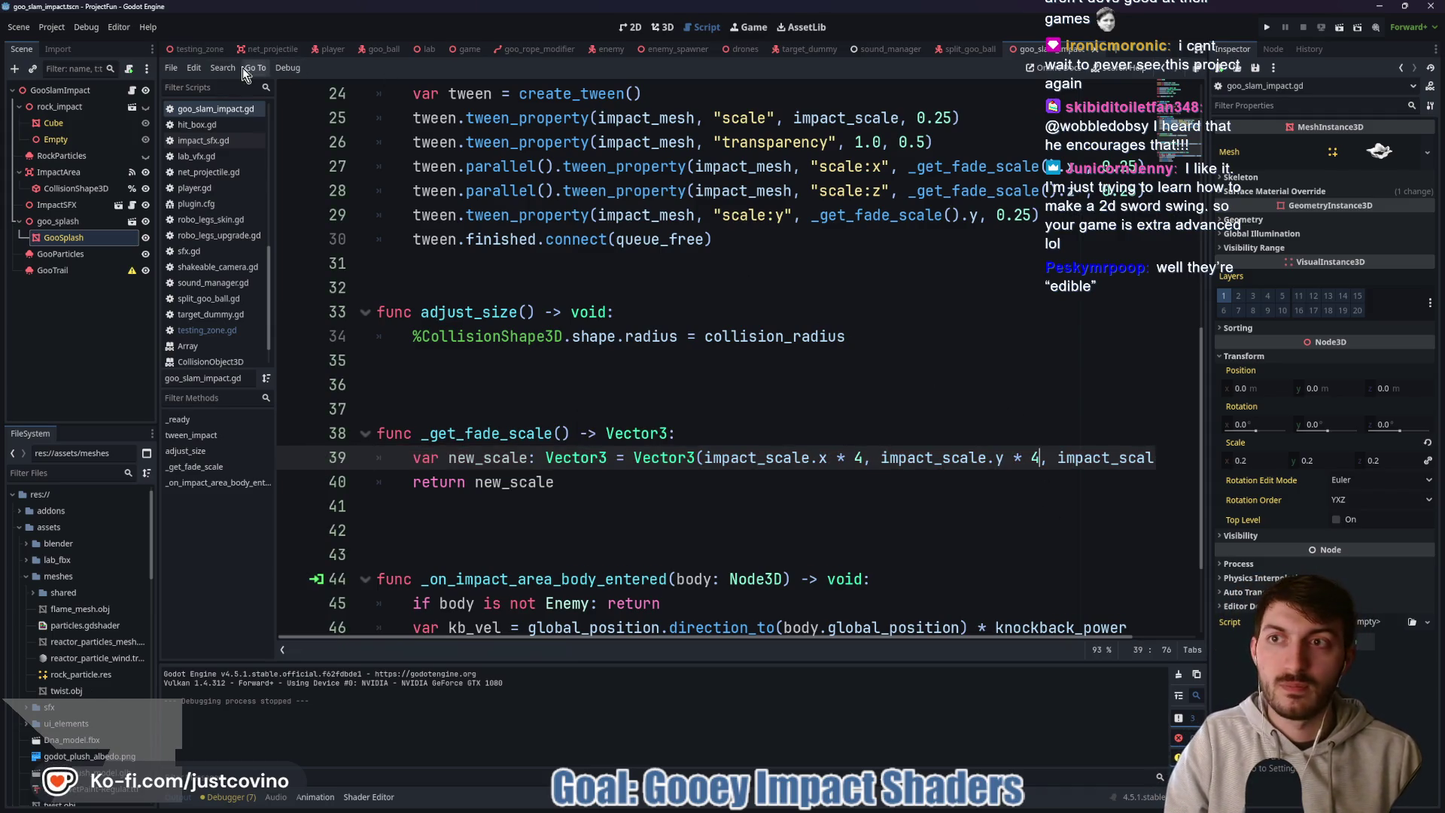
{"action": "left_click", "coordinate": [214, 53]}
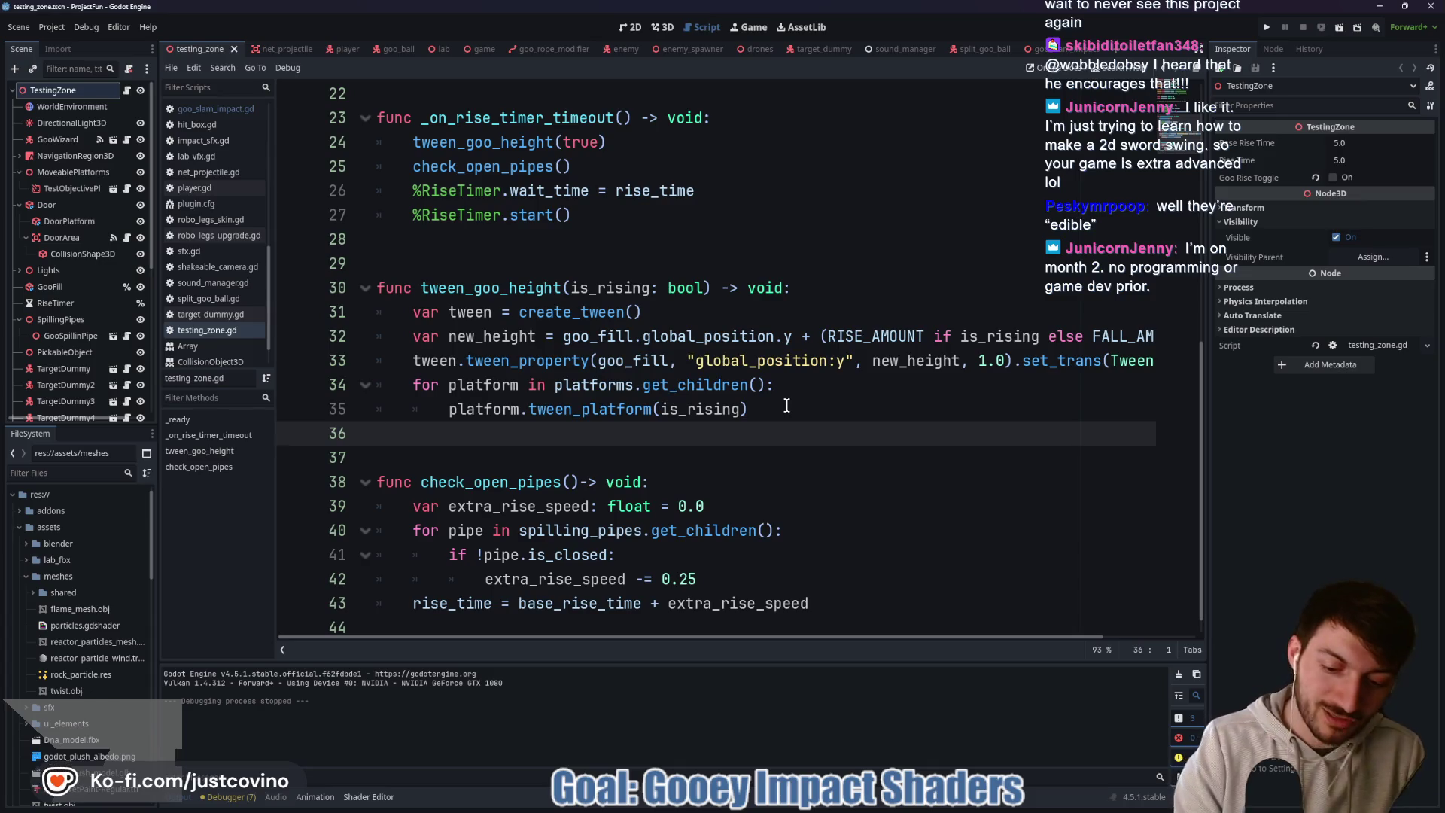
{"action": "key", "text": "F6"}
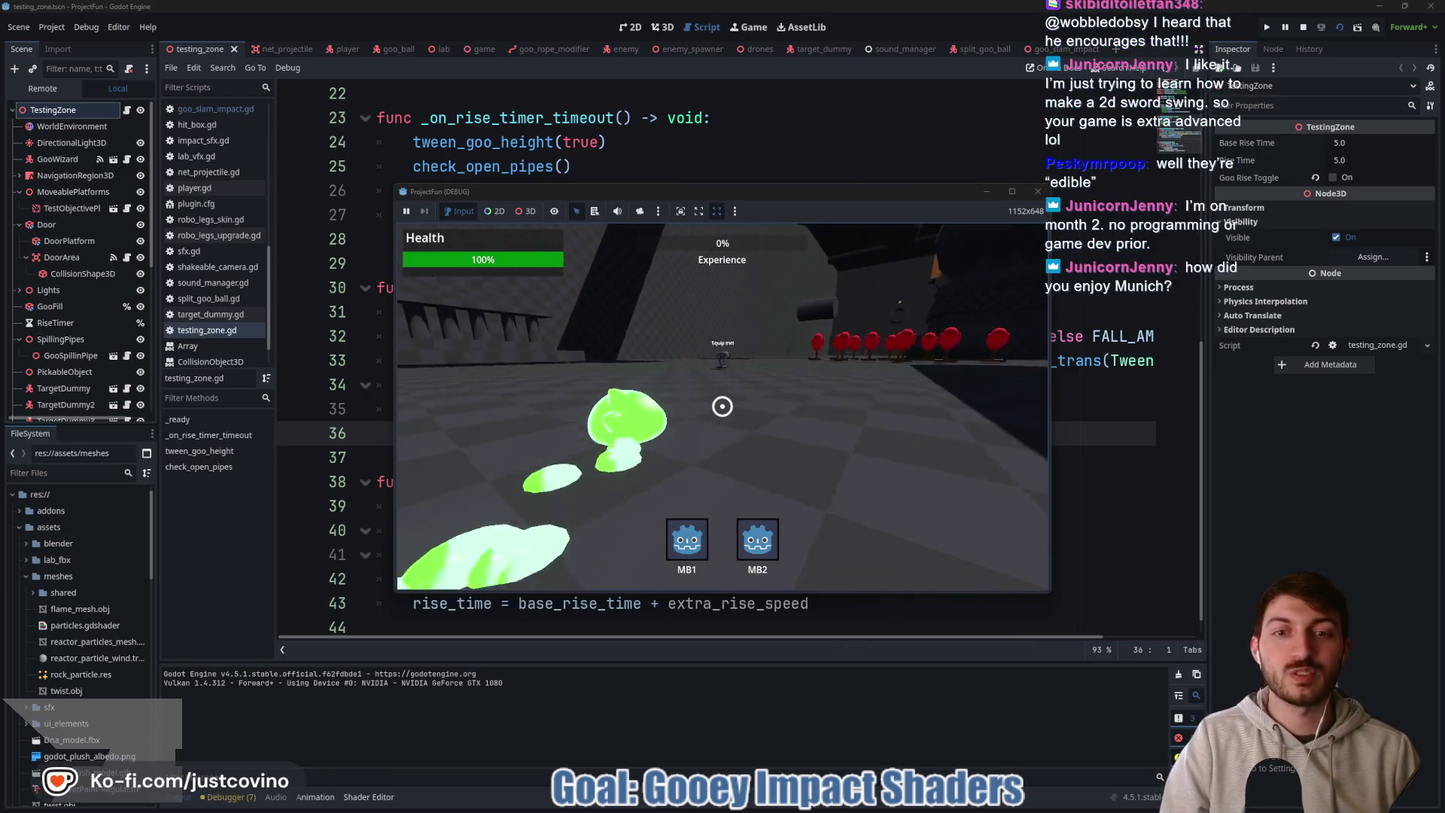
- Walk forward, then swing and slam twice to check the new goo splash before stopping the game
{"action": "key", "text": "w"}
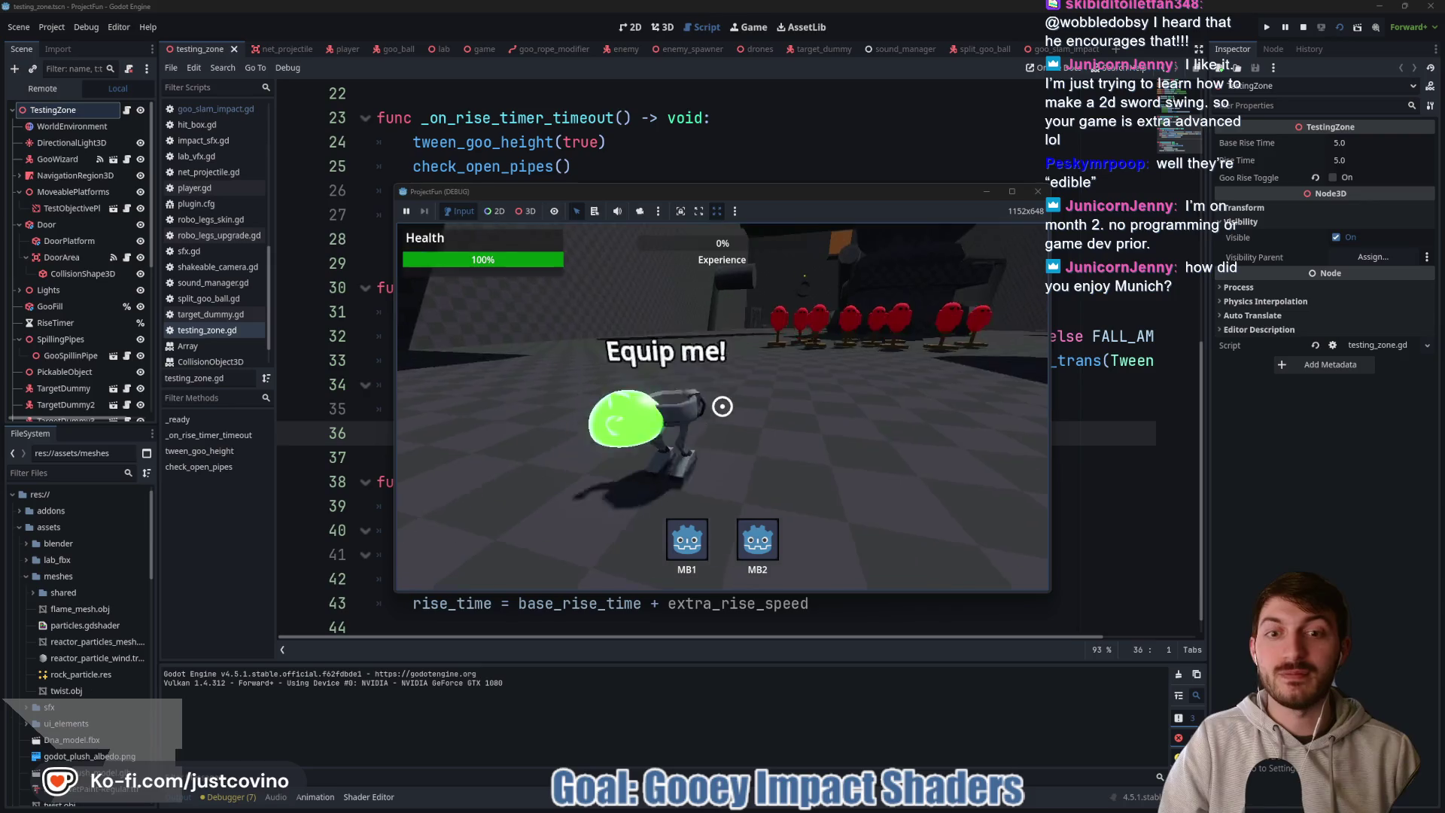
{"action": "key", "text": "w"}
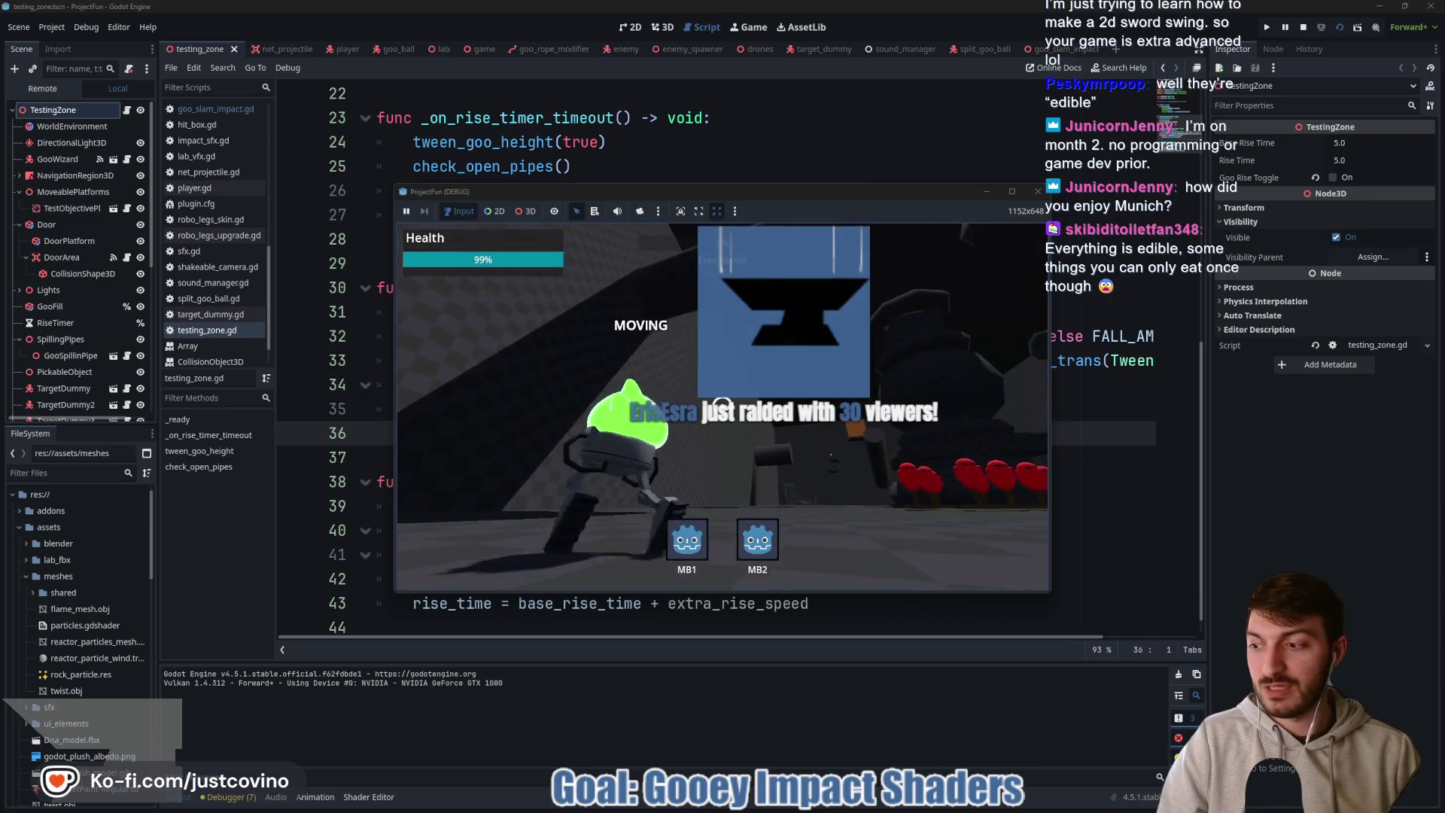
{"action": "left_click", "coordinate": [723, 406]}
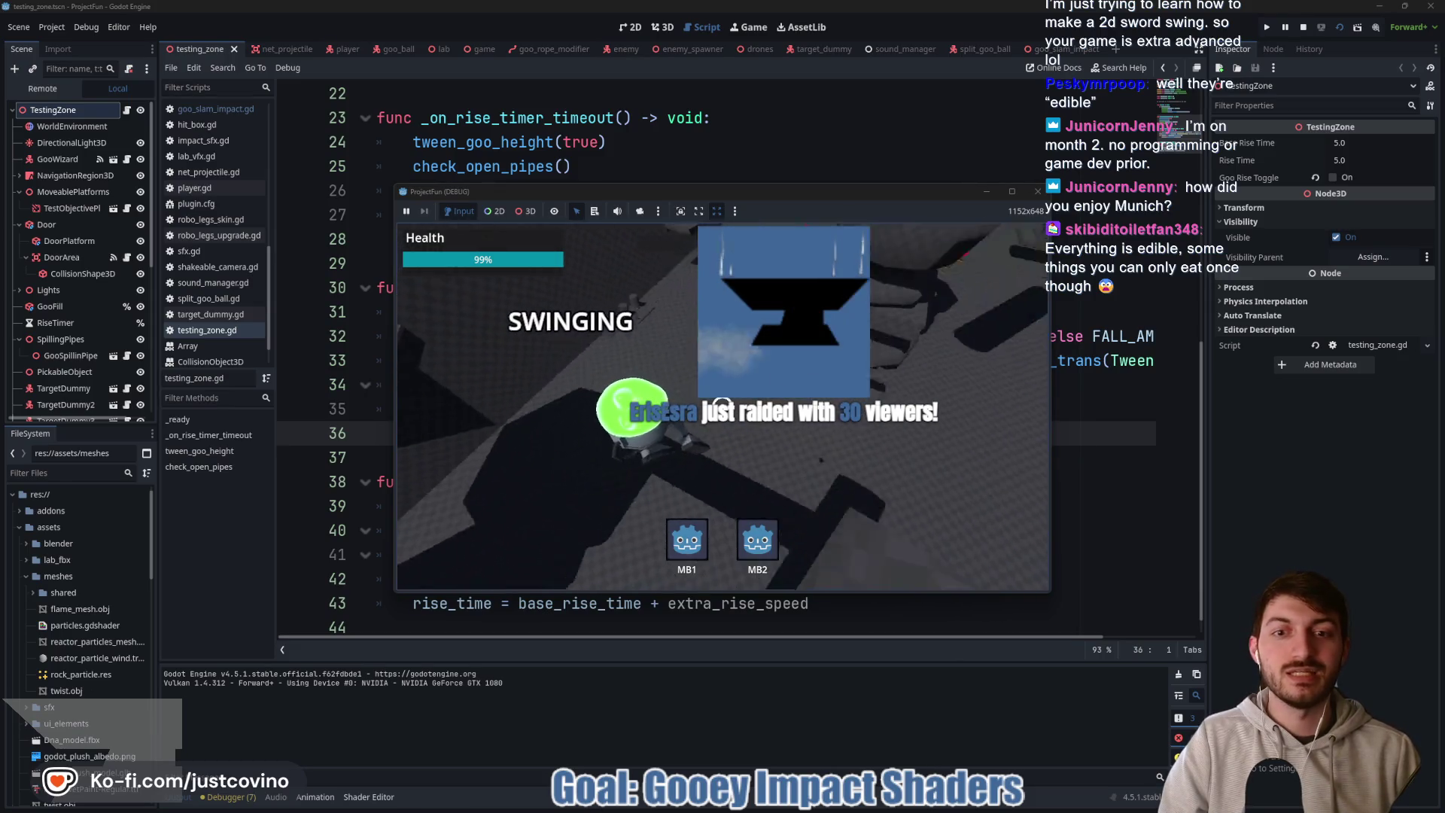
{"action": "right_click", "coordinate": [722, 405]}
{"action": "left_click", "coordinate": [721, 404]}
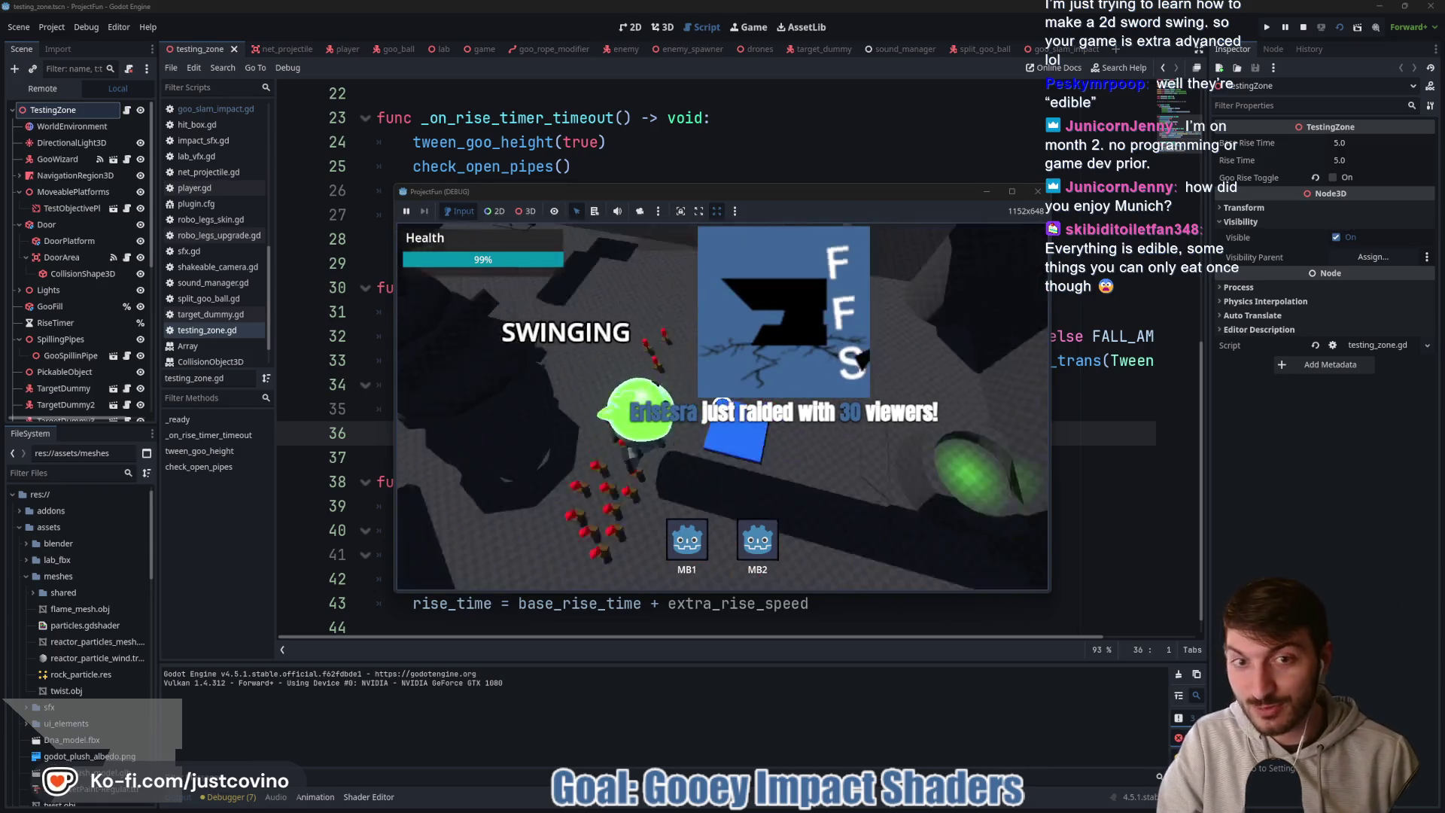
{"action": "right_click", "coordinate": [721, 405]}
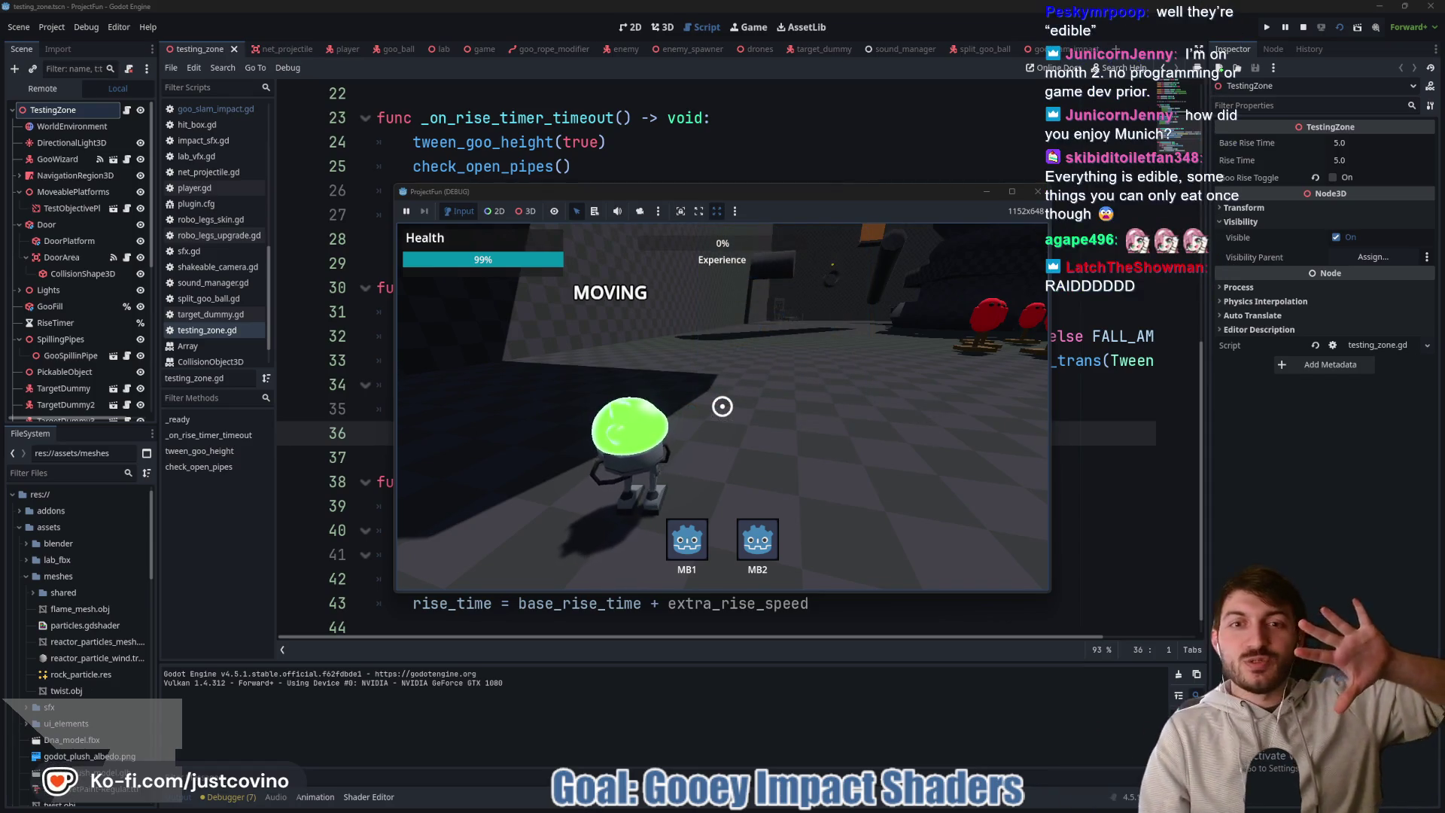
{"action": "key", "text": "F8"}
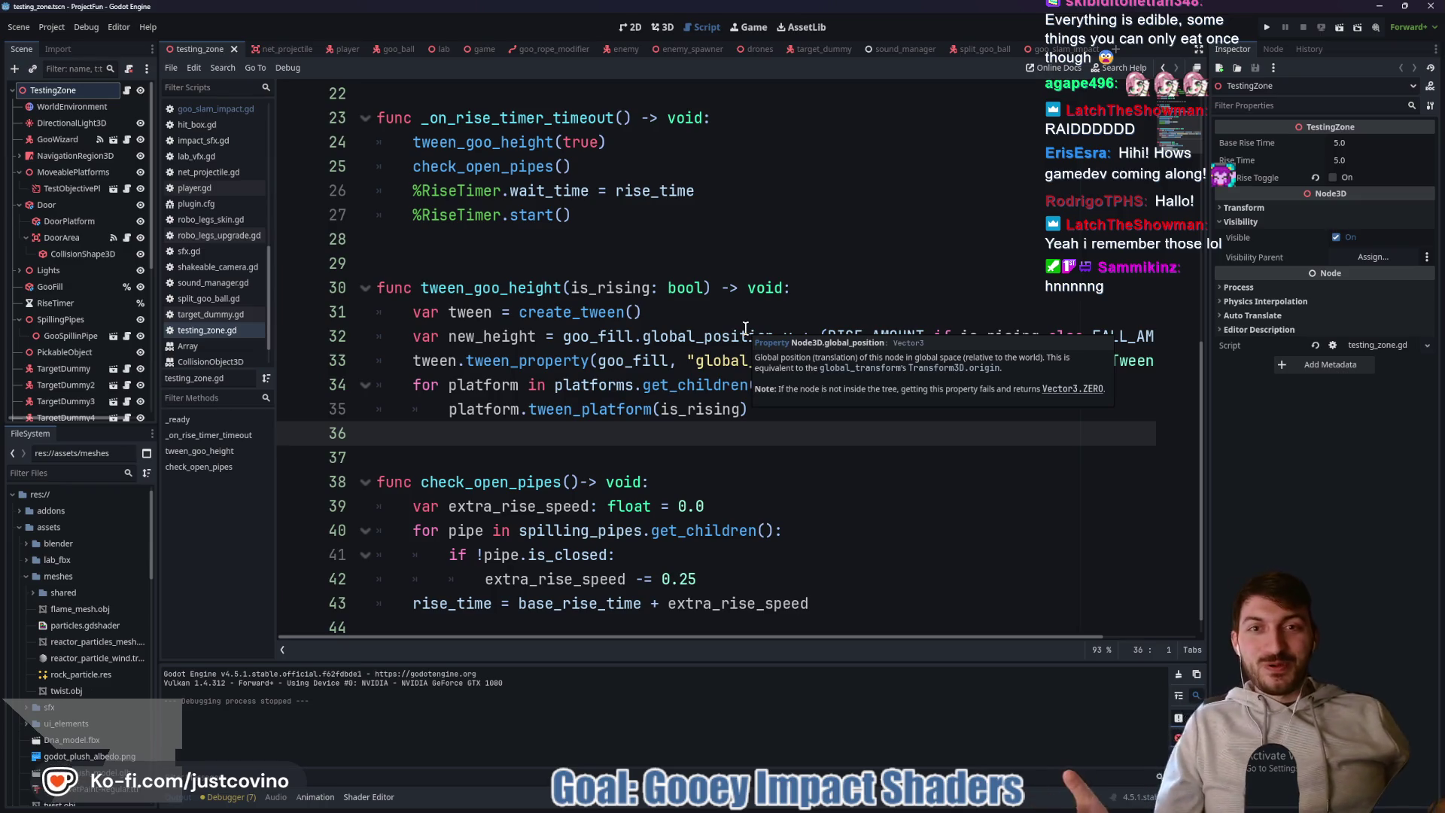
- Switch to the lab.tscn scene and display it in the 3D editor
{"action": "left_click", "coordinate": [441, 51]}
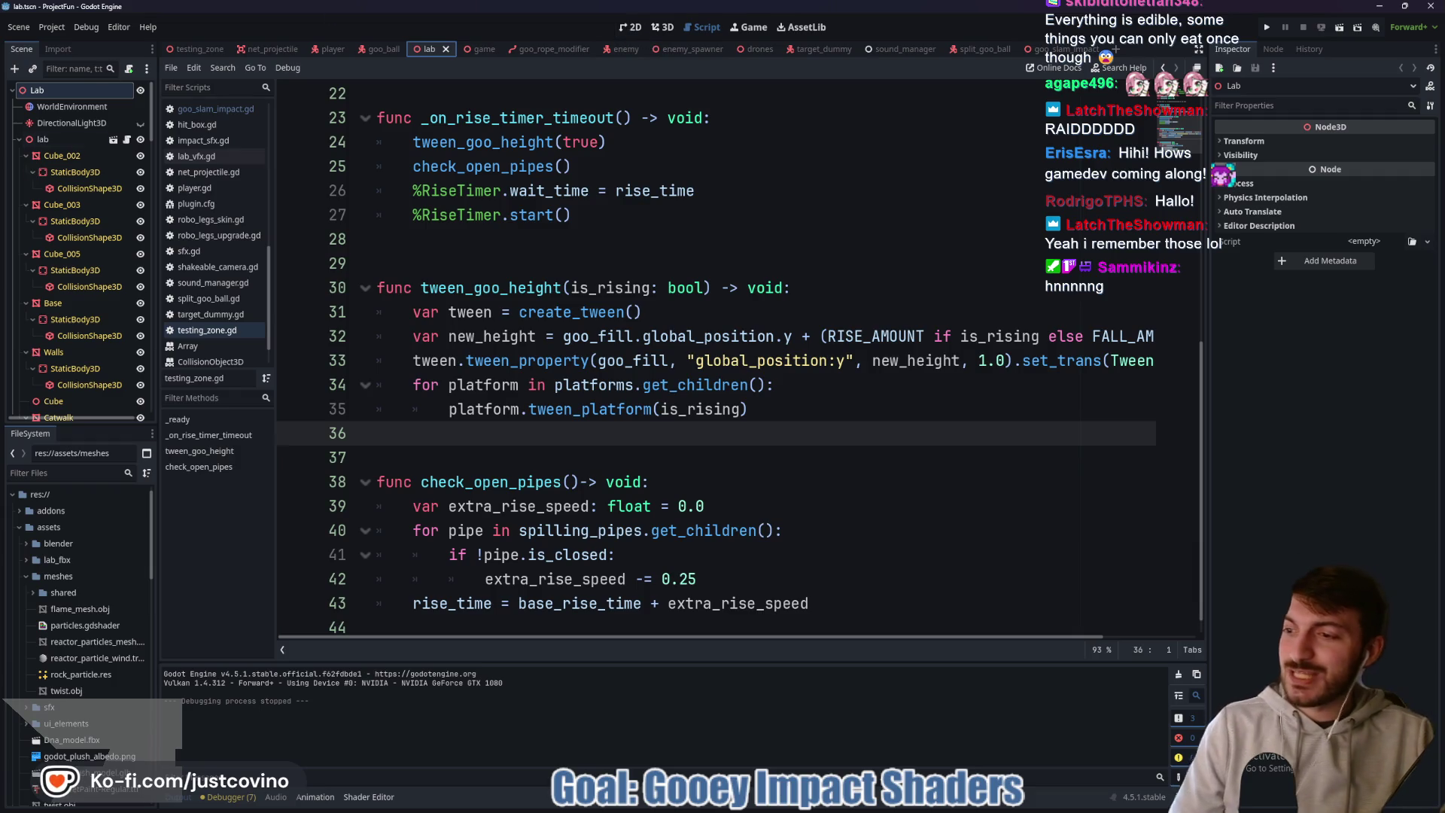
{"action": "left_click", "coordinate": [662, 27]}
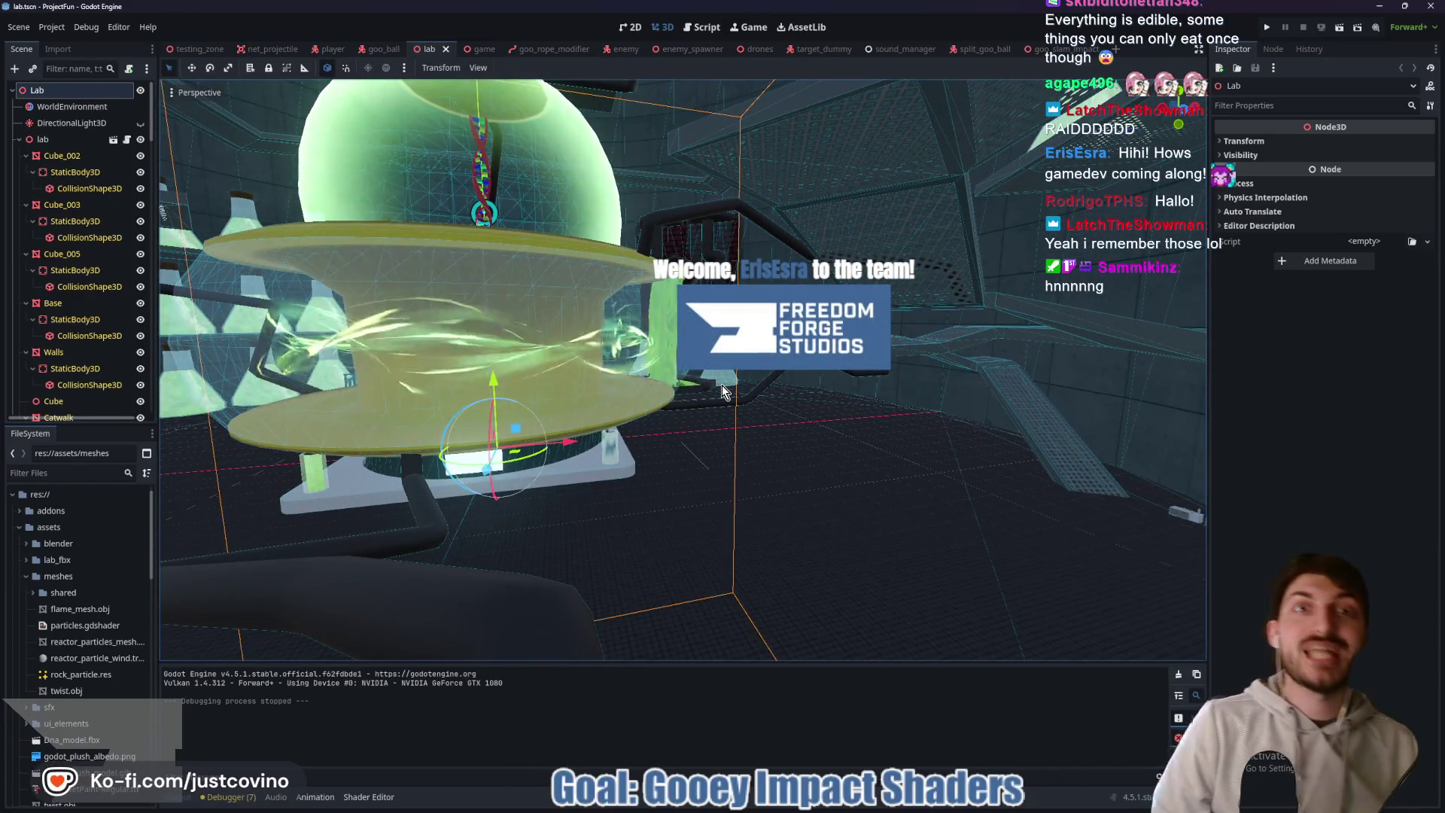
- Frame the reactor, run the lab scene maximized, then stop it
{"action": "key", "text": "f"}
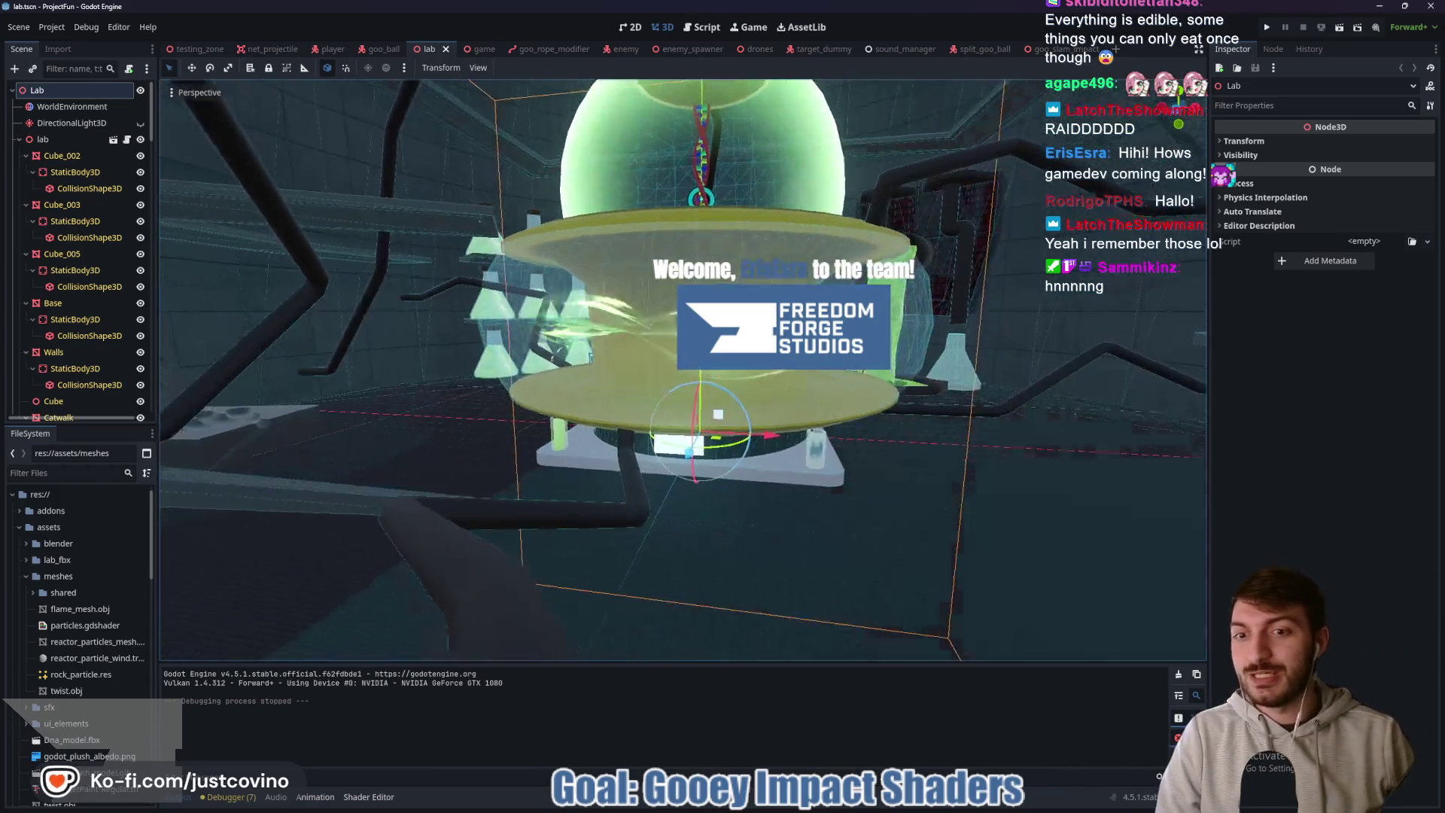
{"action": "key", "text": "F5"}
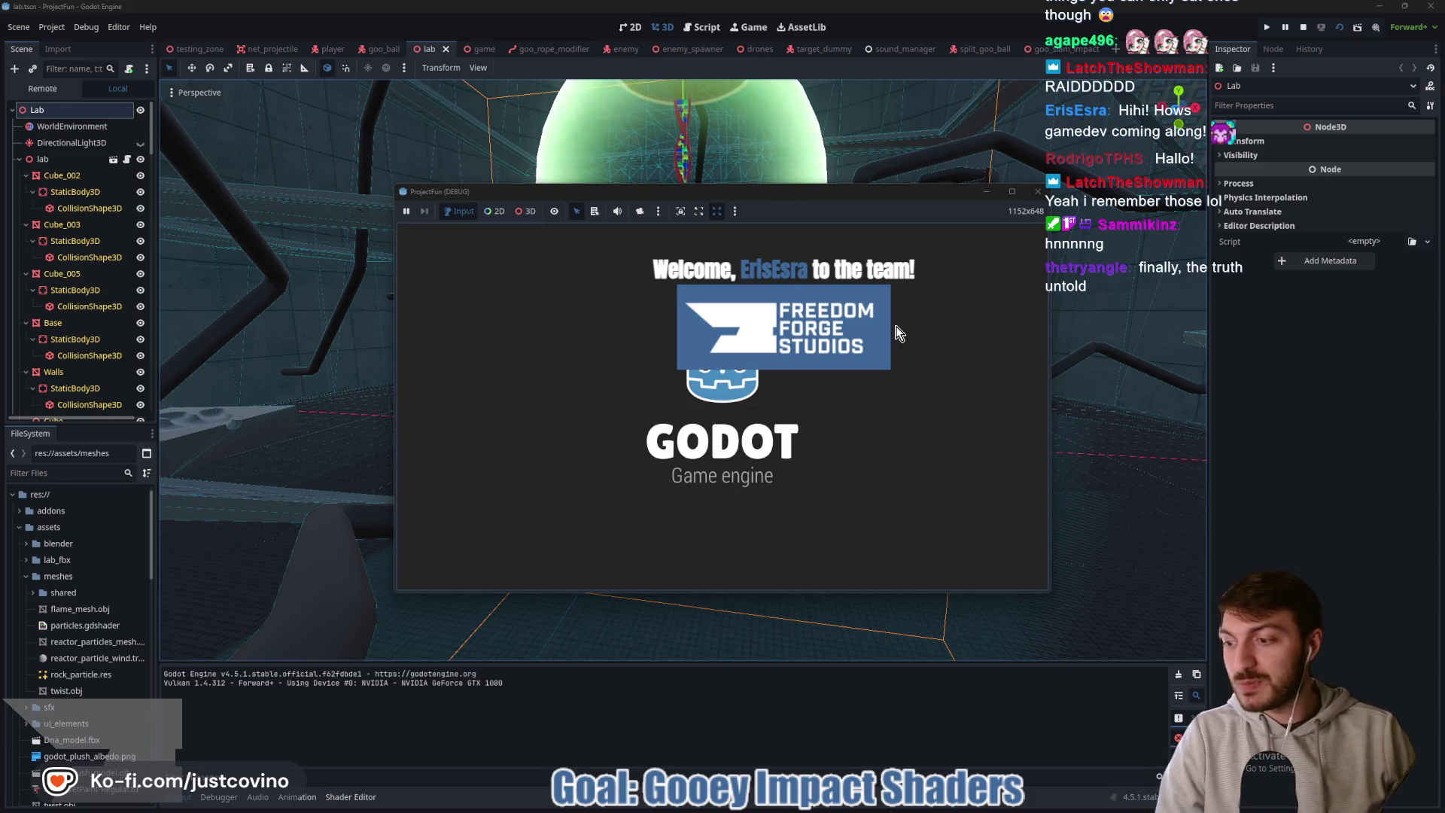
{"action": "left_click", "coordinate": [1012, 192]}
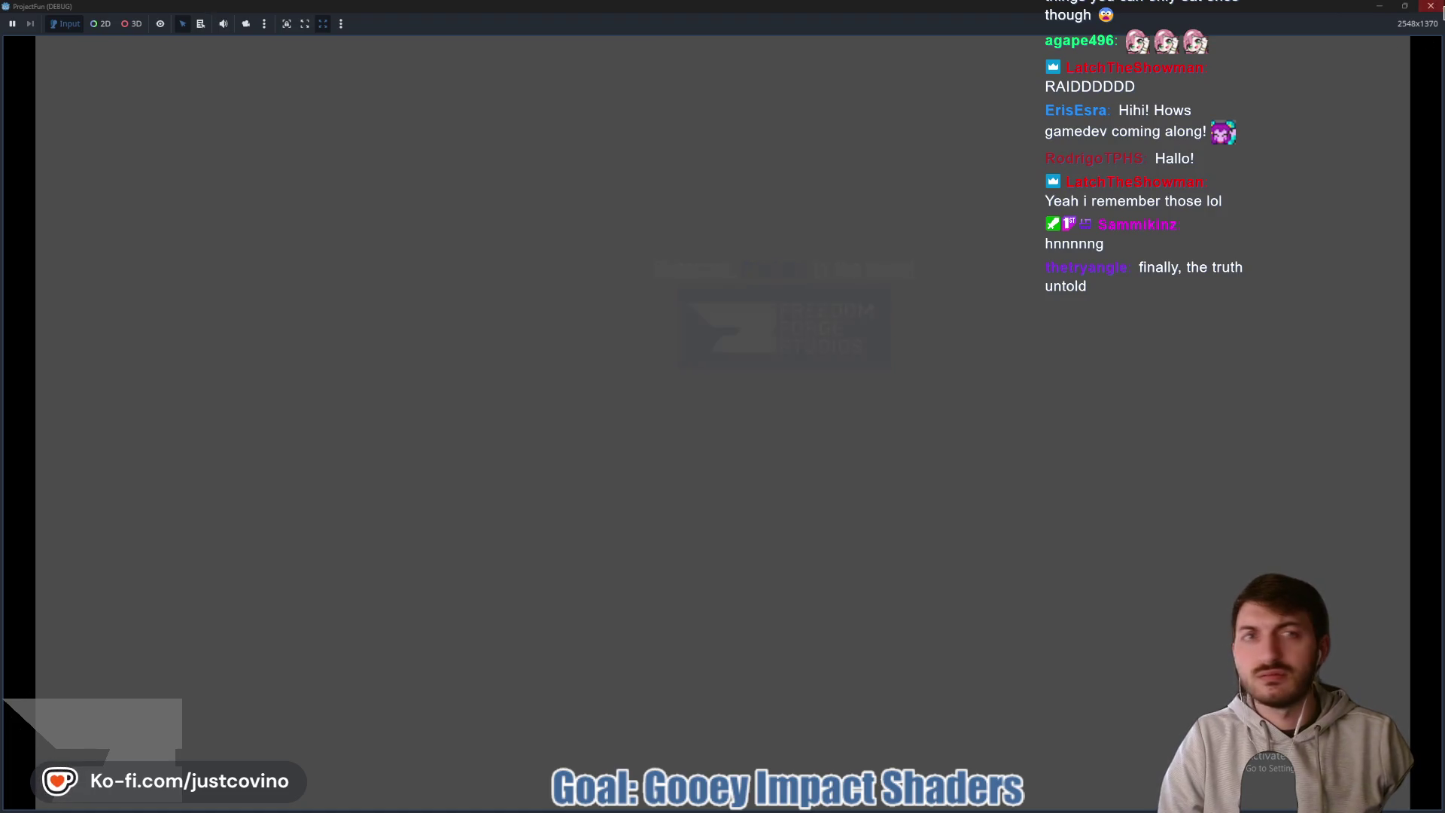
{"action": "key", "text": "F8"}
- Run the main project with F5 and start playing from the Hand of Goo'd main menu
{"action": "scroll", "coordinate": [721, 406], "scroll_direction": "down", "scroll_amount": 3}
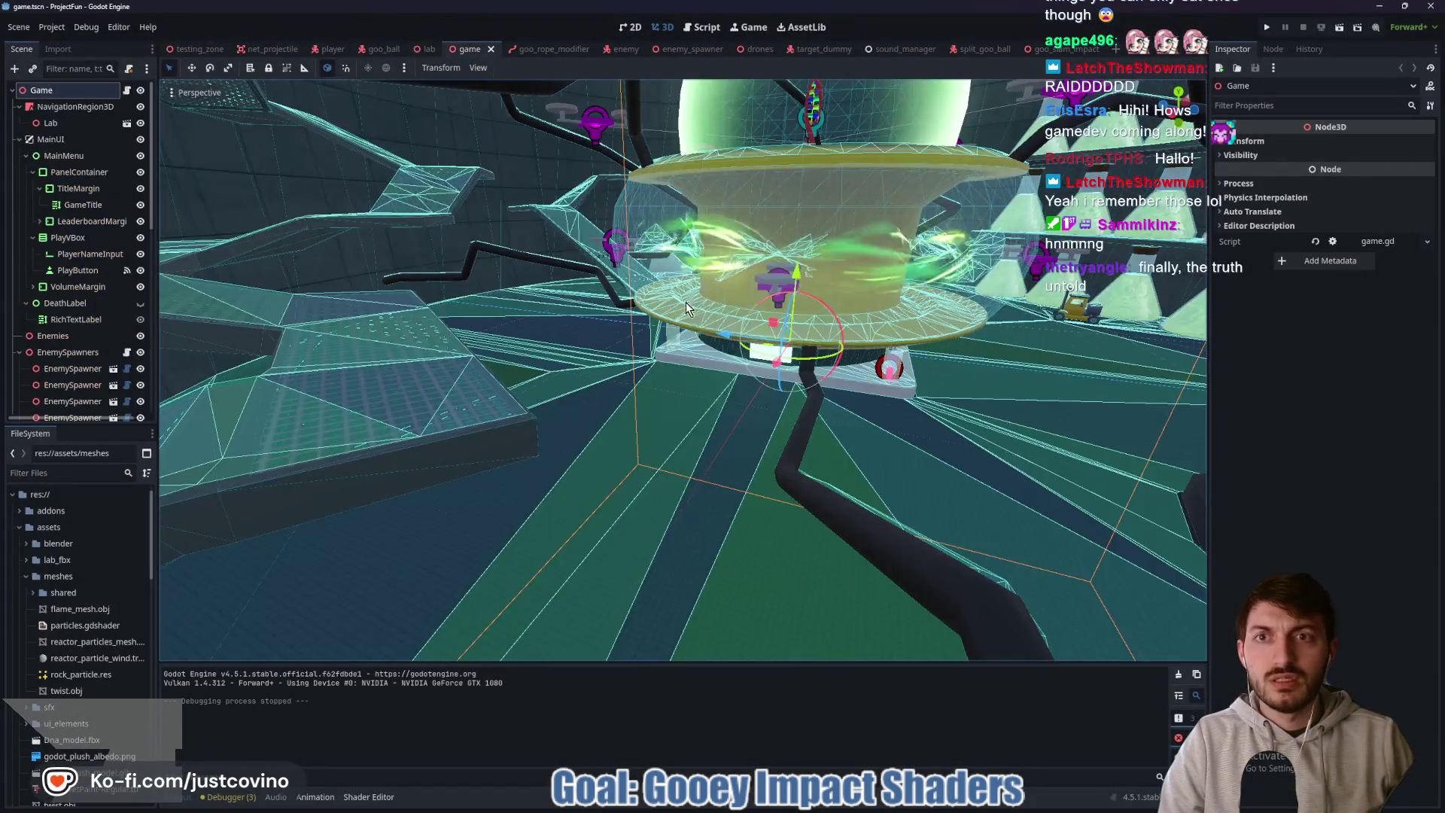
{"action": "key", "text": "F5"}
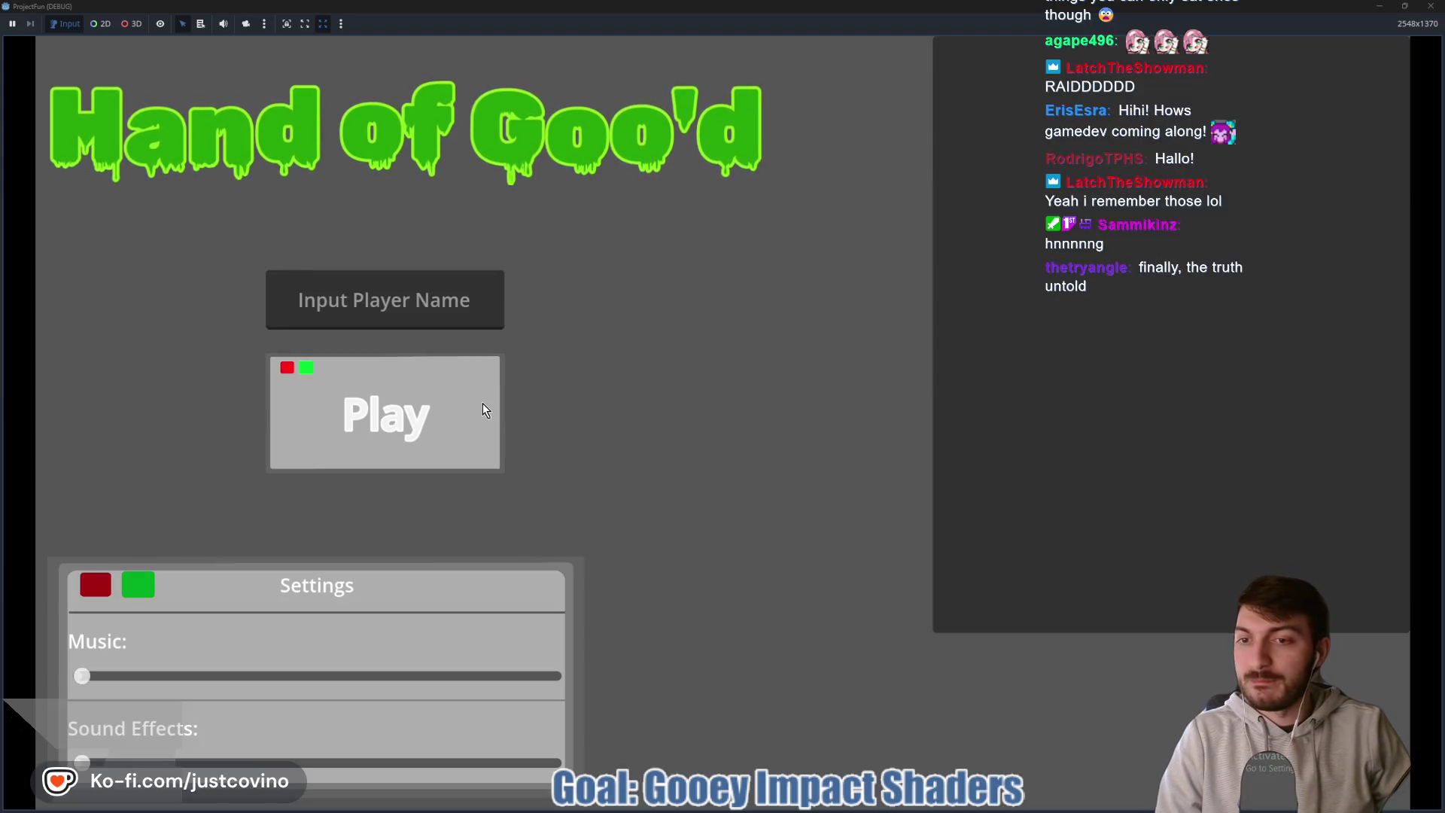
{"action": "left_click", "coordinate": [489, 396]}
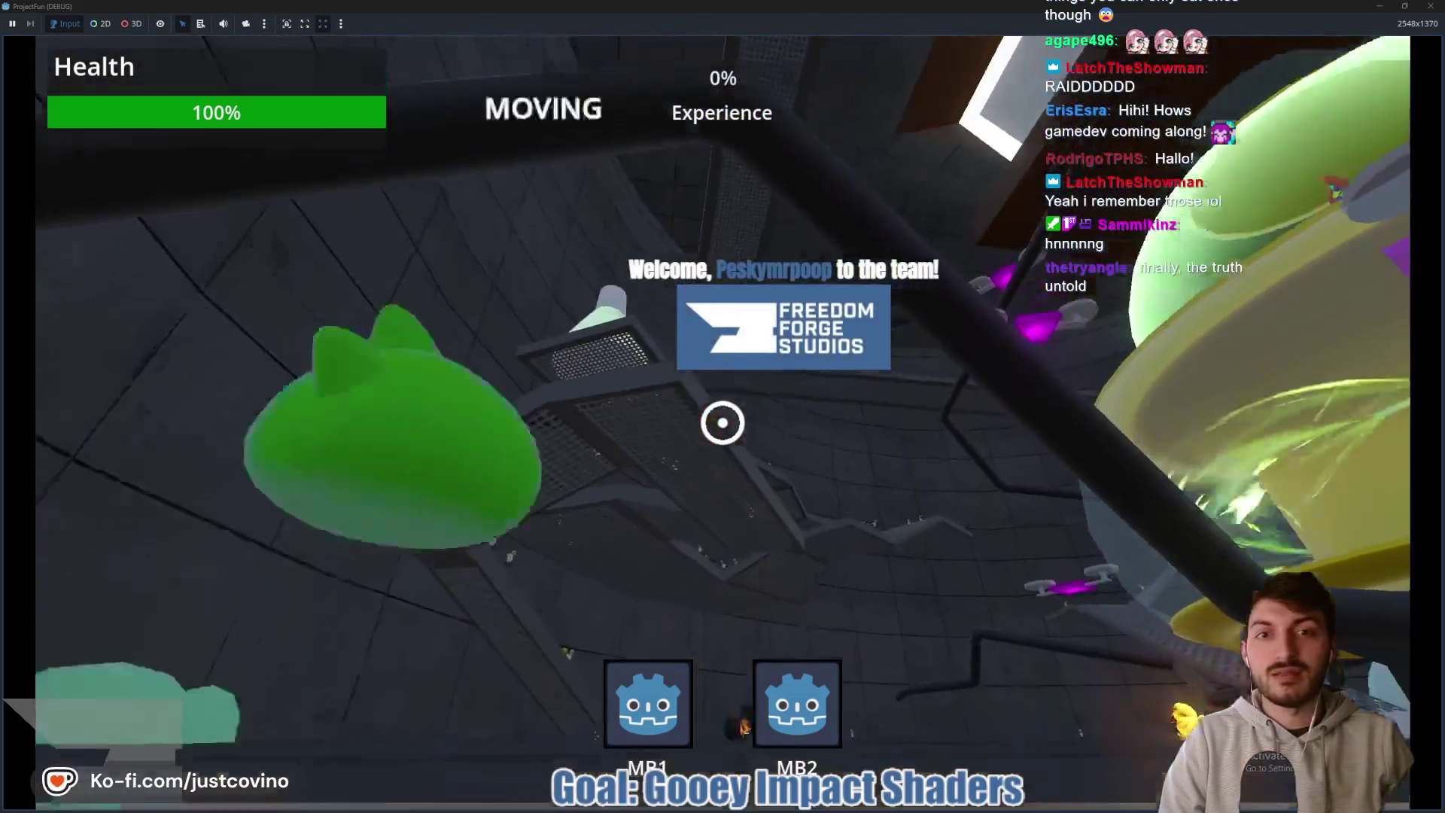
- Swing, slam and attack around the arena in the running game
{"action": "left_click", "coordinate": [722, 422]}
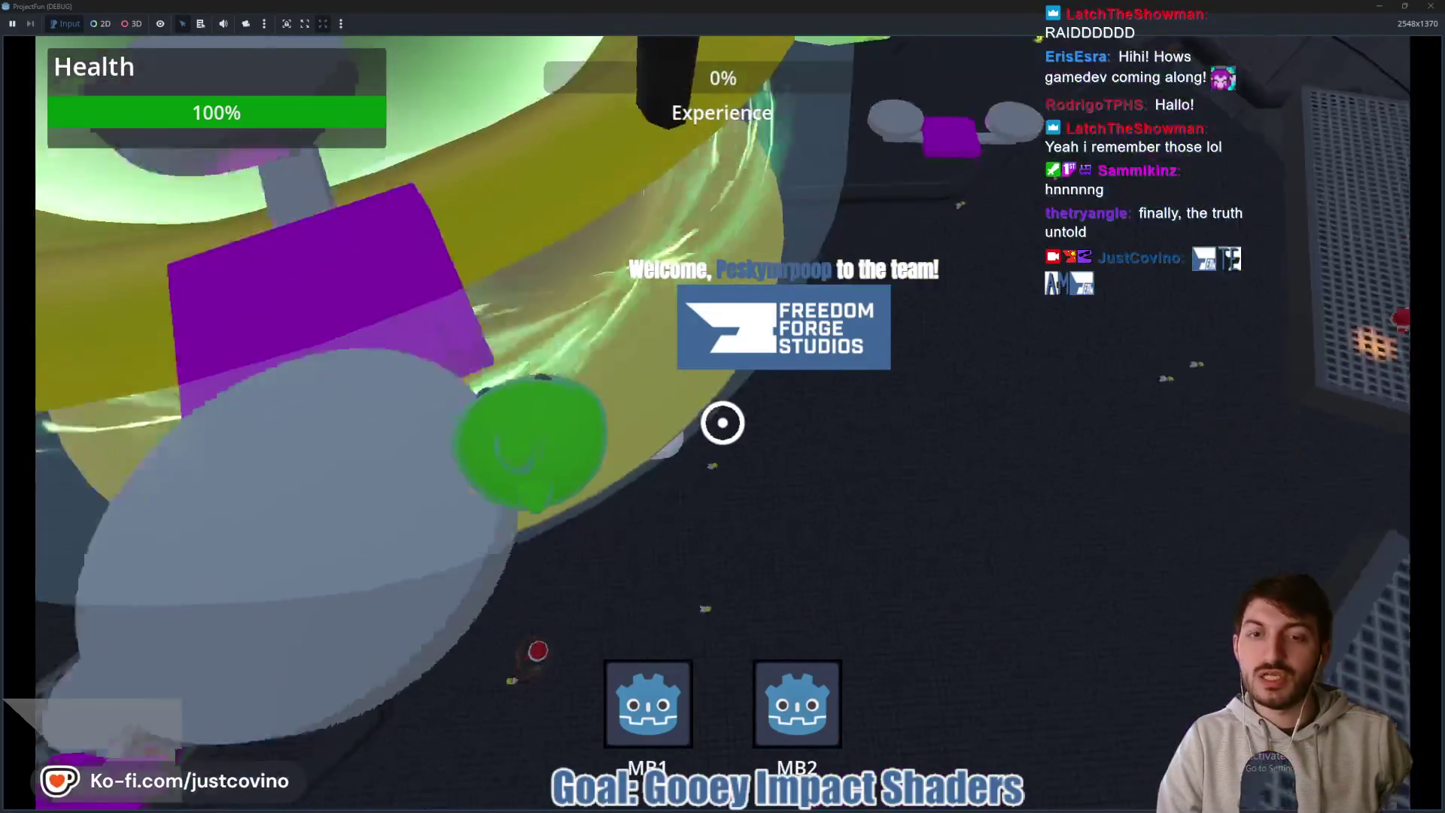
{"action": "left_click", "coordinate": [723, 422]}
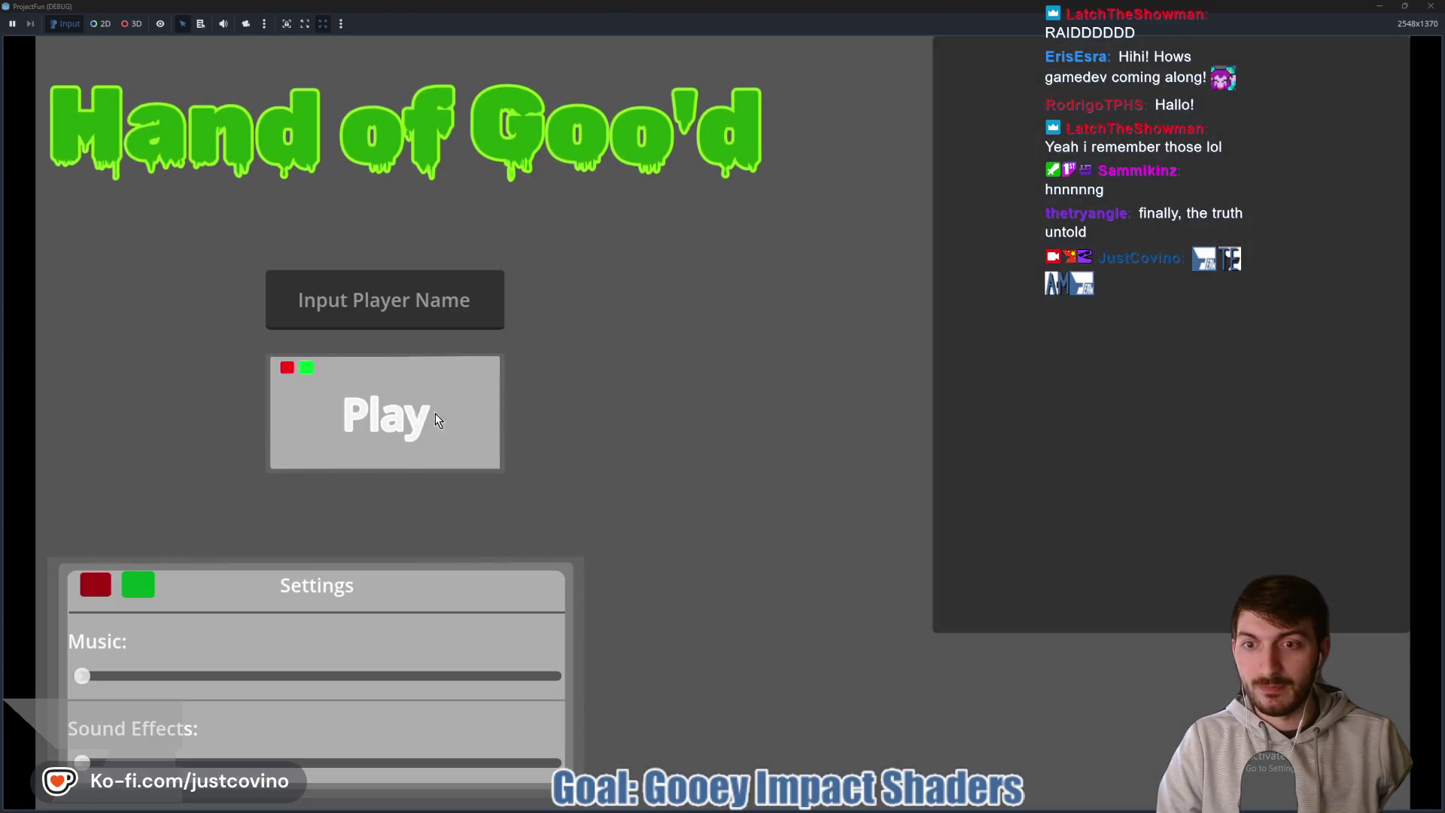
{"action": "left_click", "coordinate": [435, 413]}
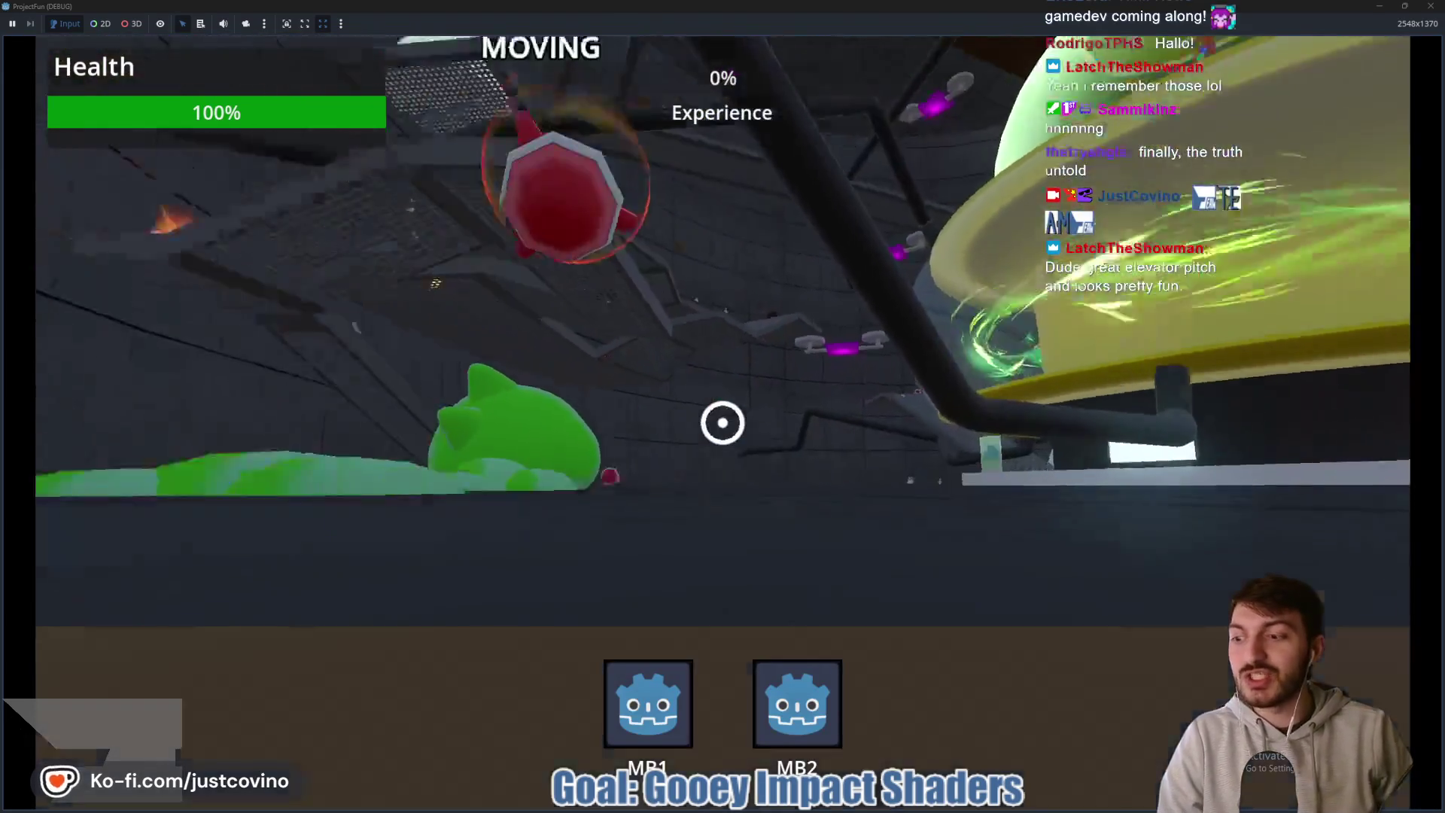
{"action": "left_click", "coordinate": [723, 423]}
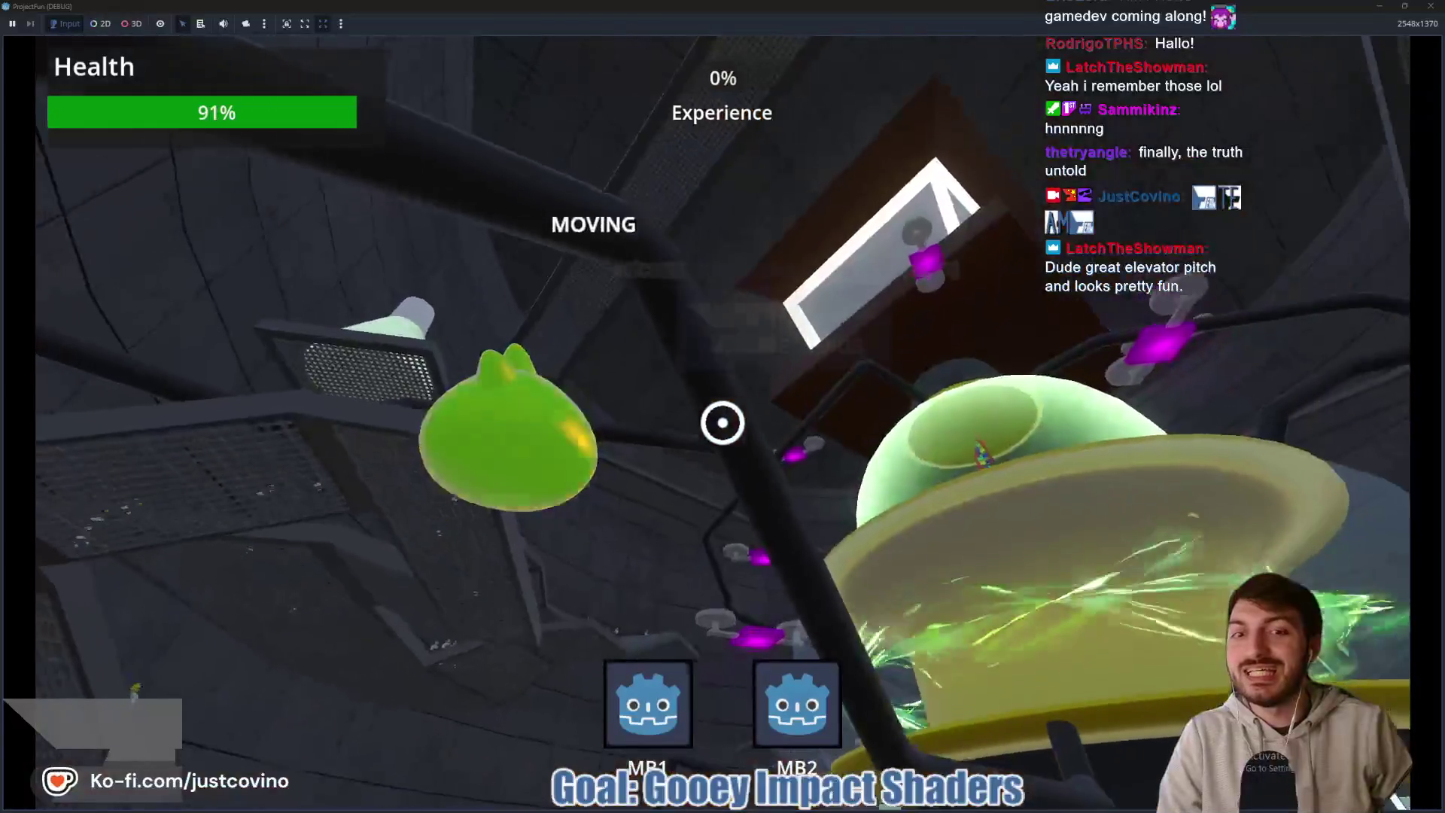
{"action": "left_click", "coordinate": [723, 422]}
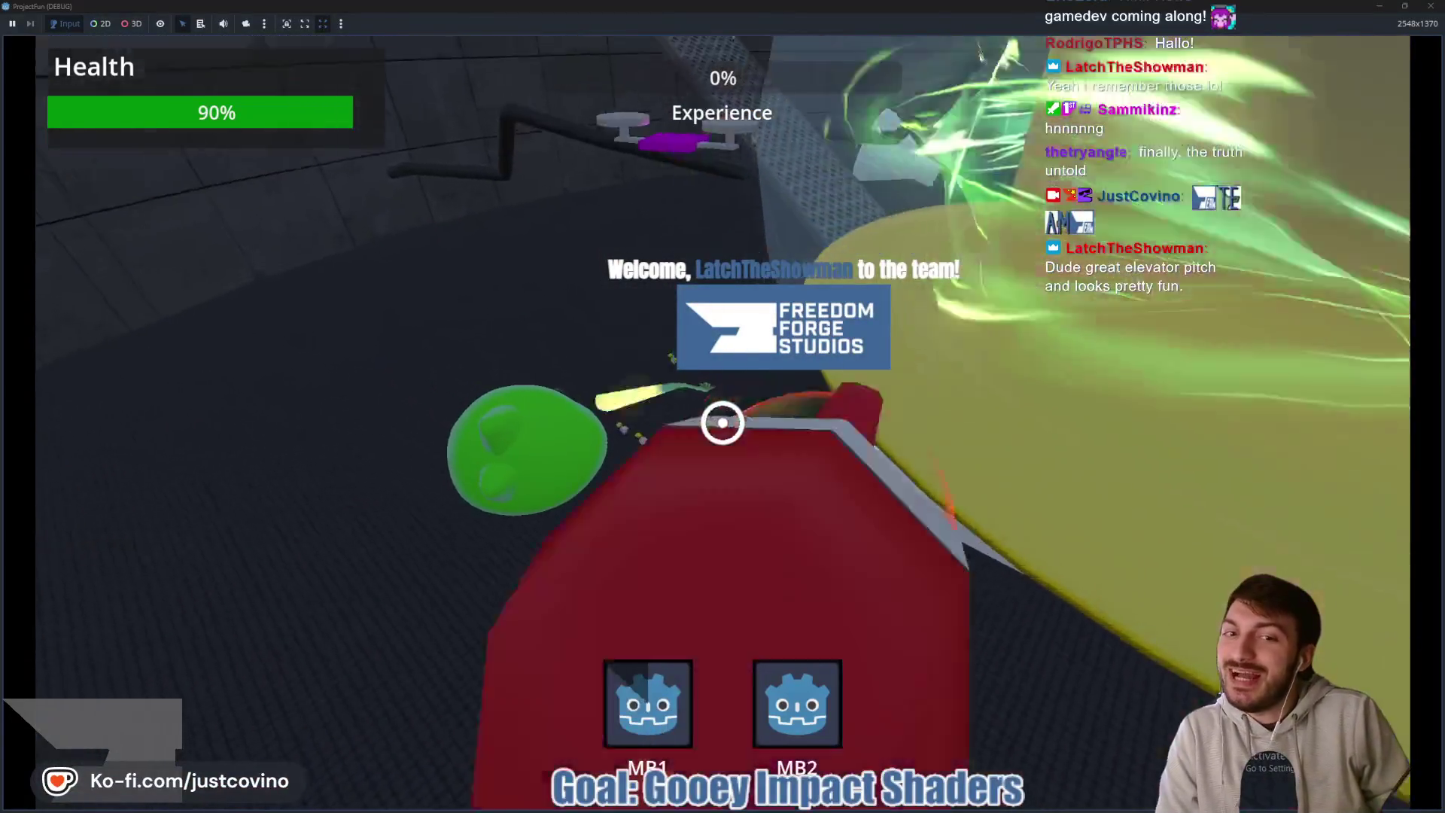
{"action": "left_click", "coordinate": [723, 422]}
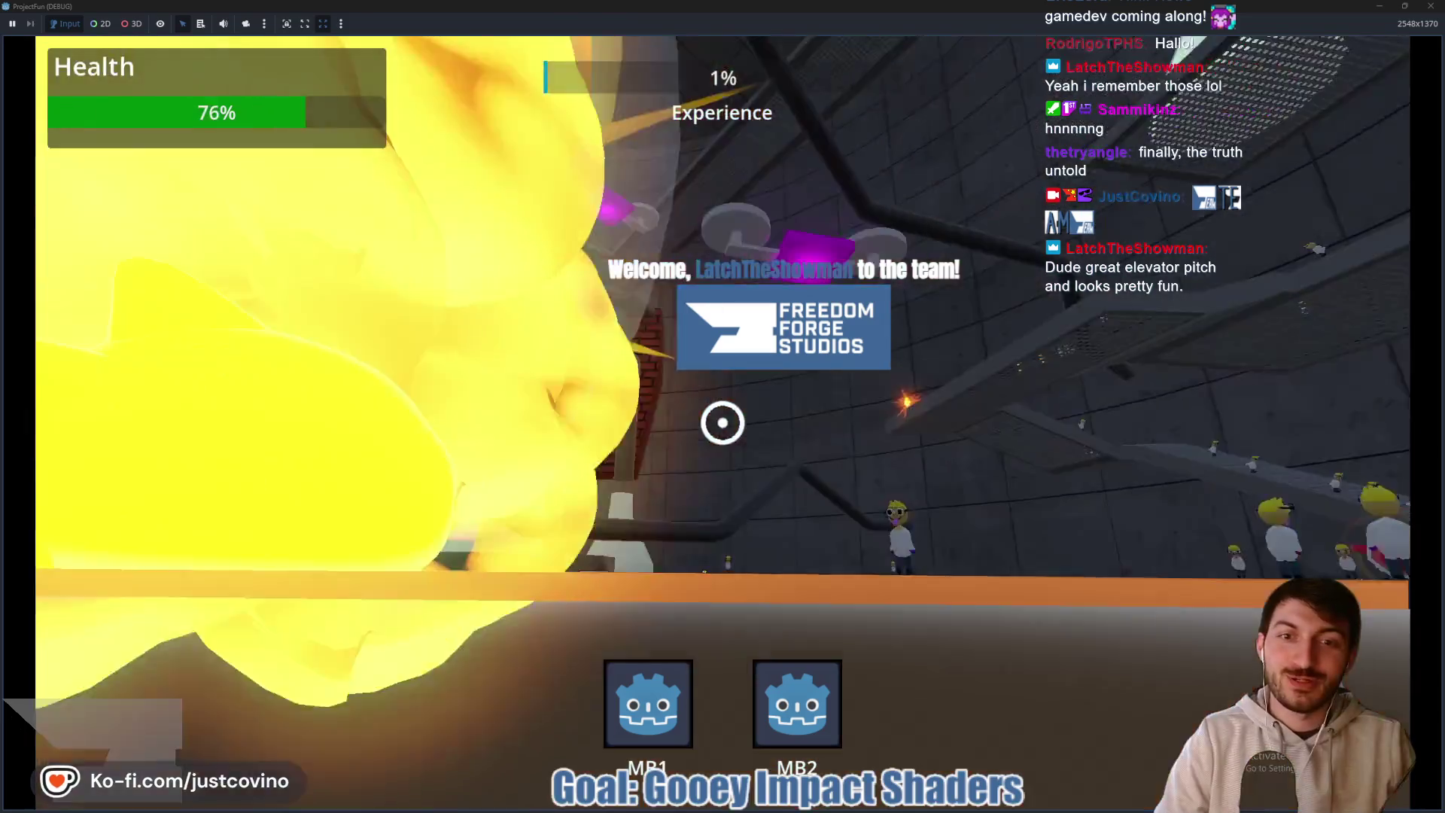
{"action": "left_click", "coordinate": [723, 422]}
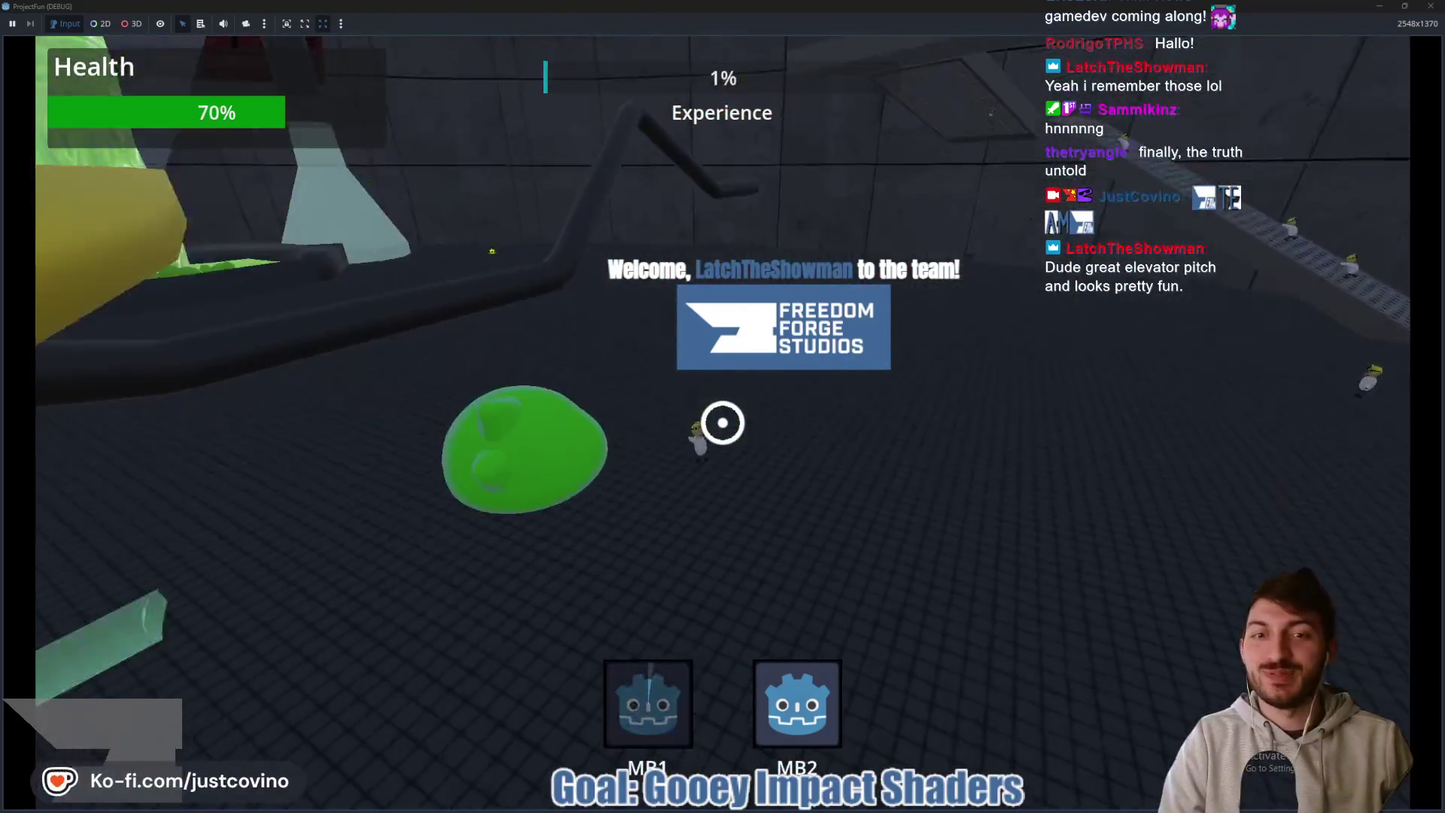
{"action": "left_click", "coordinate": [723, 423]}
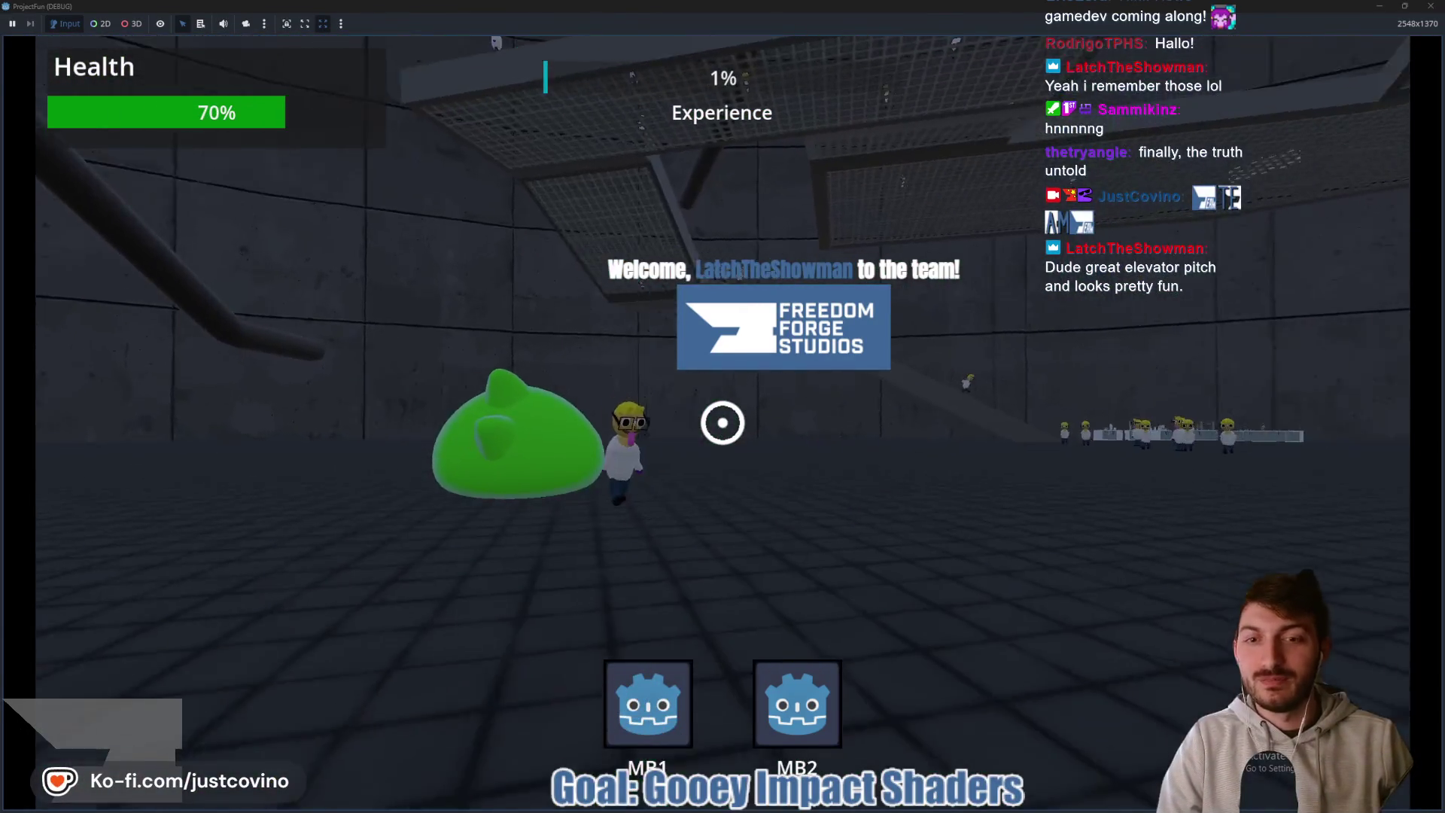
- Enable god mode by entering god_mode in the dev console
{"action": "key", "text": "grave"}
{"action": "type", "text": "god_mode"}
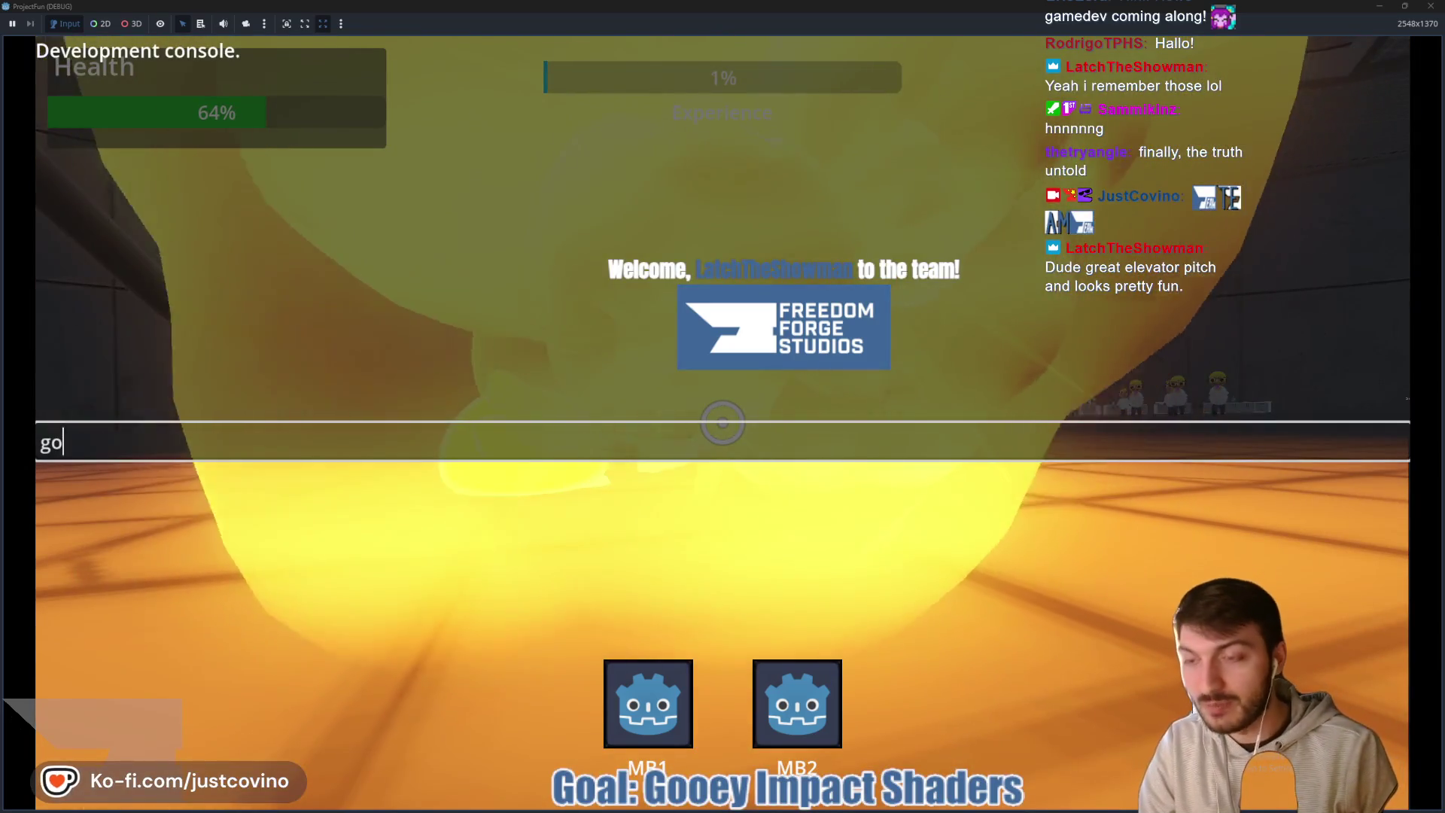
{"action": "key", "text": "Return"}
{"action": "key", "text": "grave"}
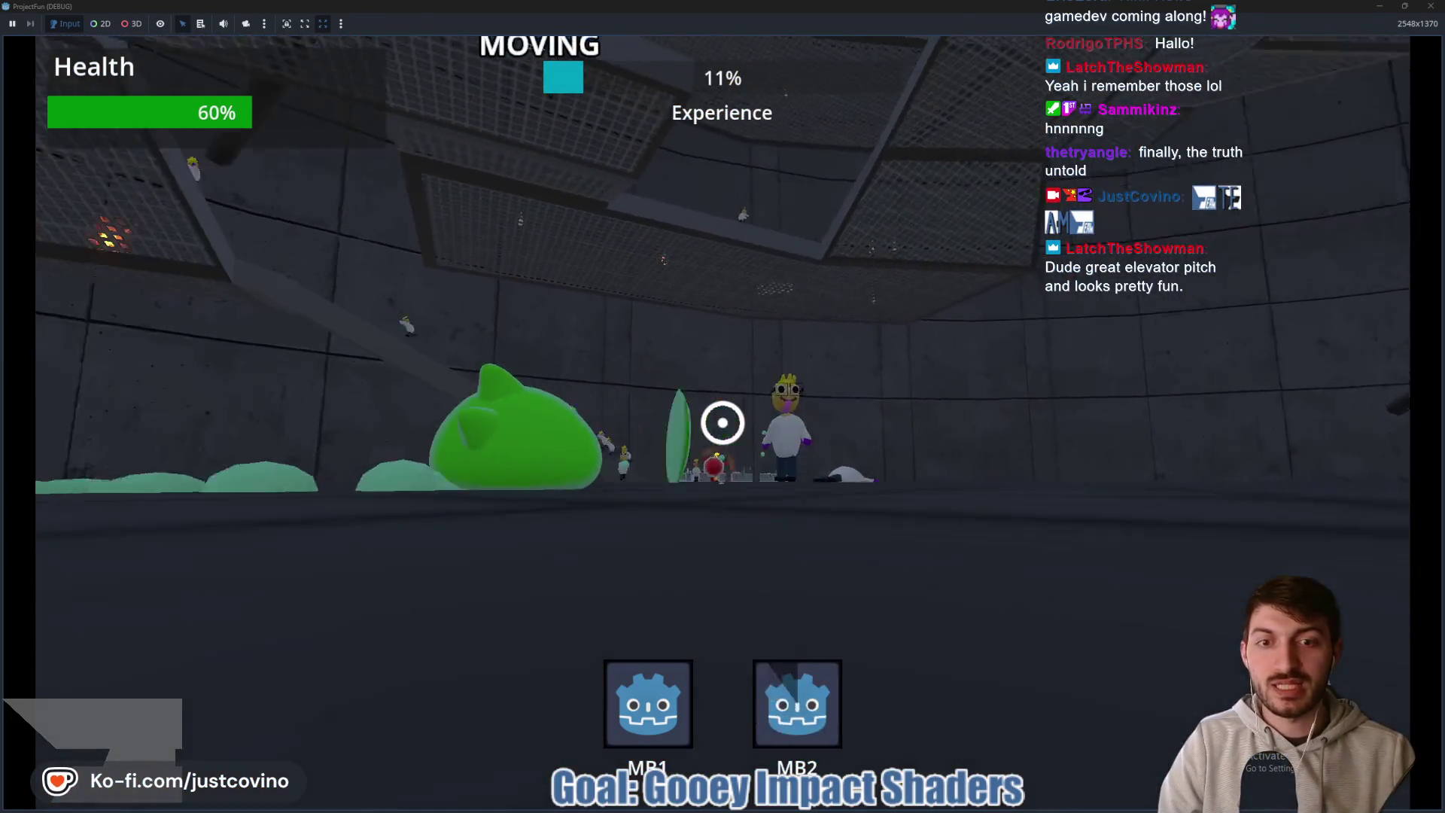
- Attack enemy groups until the level-up upgrade panel appears
{"action": "left_click", "coordinate": [722, 423]}
{"action": "left_click", "coordinate": [723, 422]}
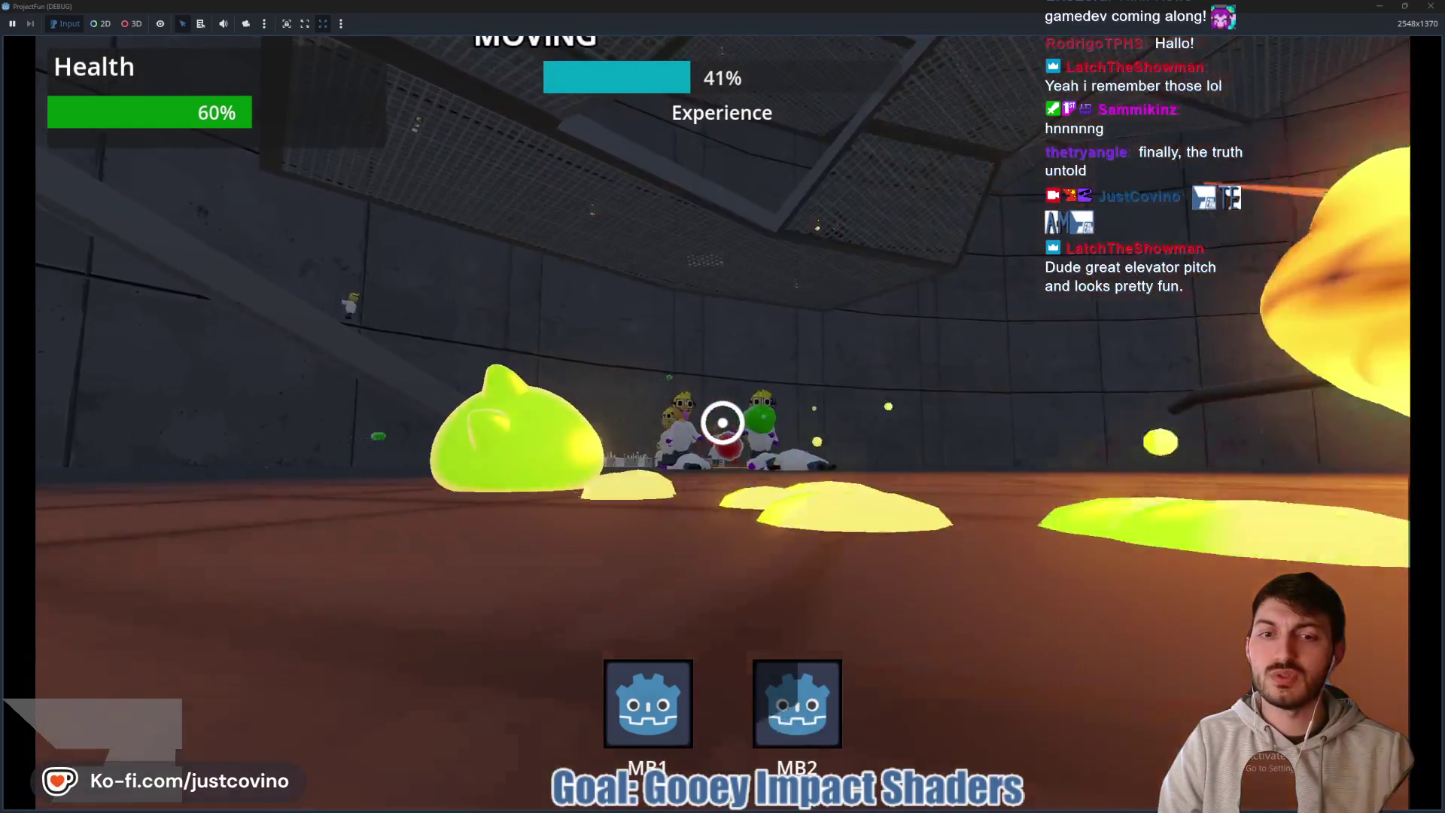
{"action": "left_click", "coordinate": [723, 423]}
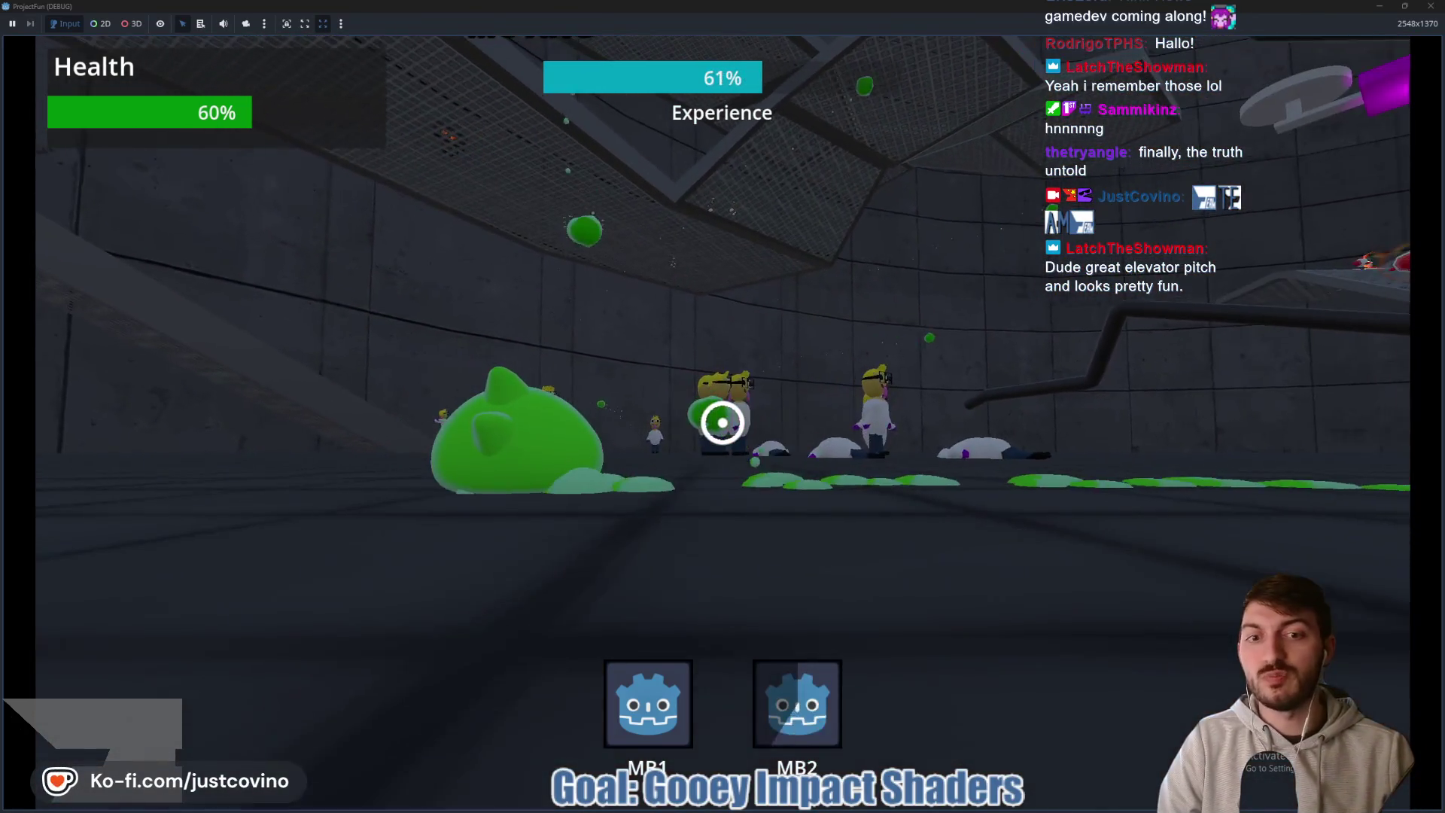
{"action": "left_click", "coordinate": [723, 423]}
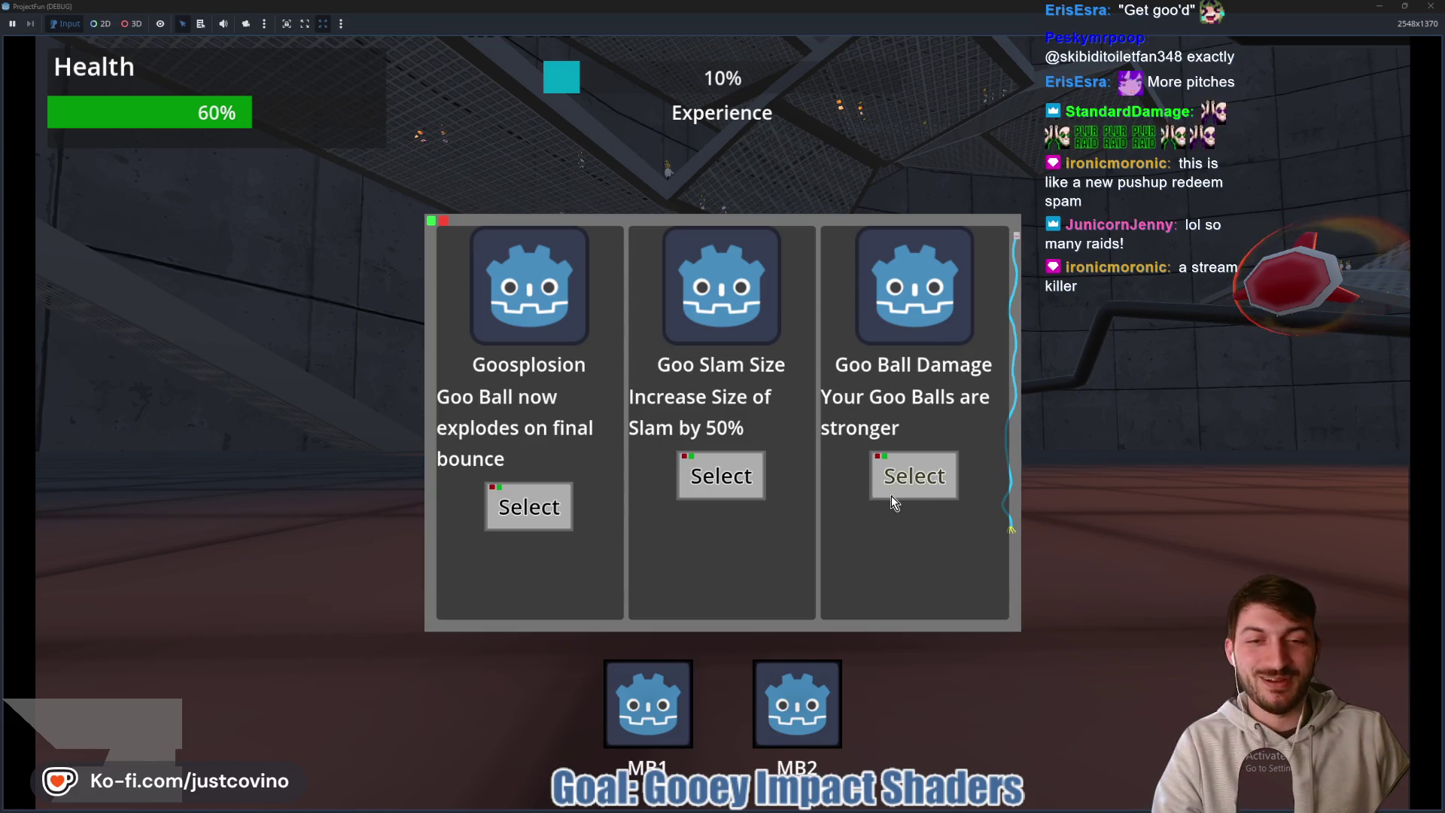
- Take the Goo Slam Size upgrade, then swing and slam goo onto nearby enemies
{"action": "left_click", "coordinate": [716, 480]}
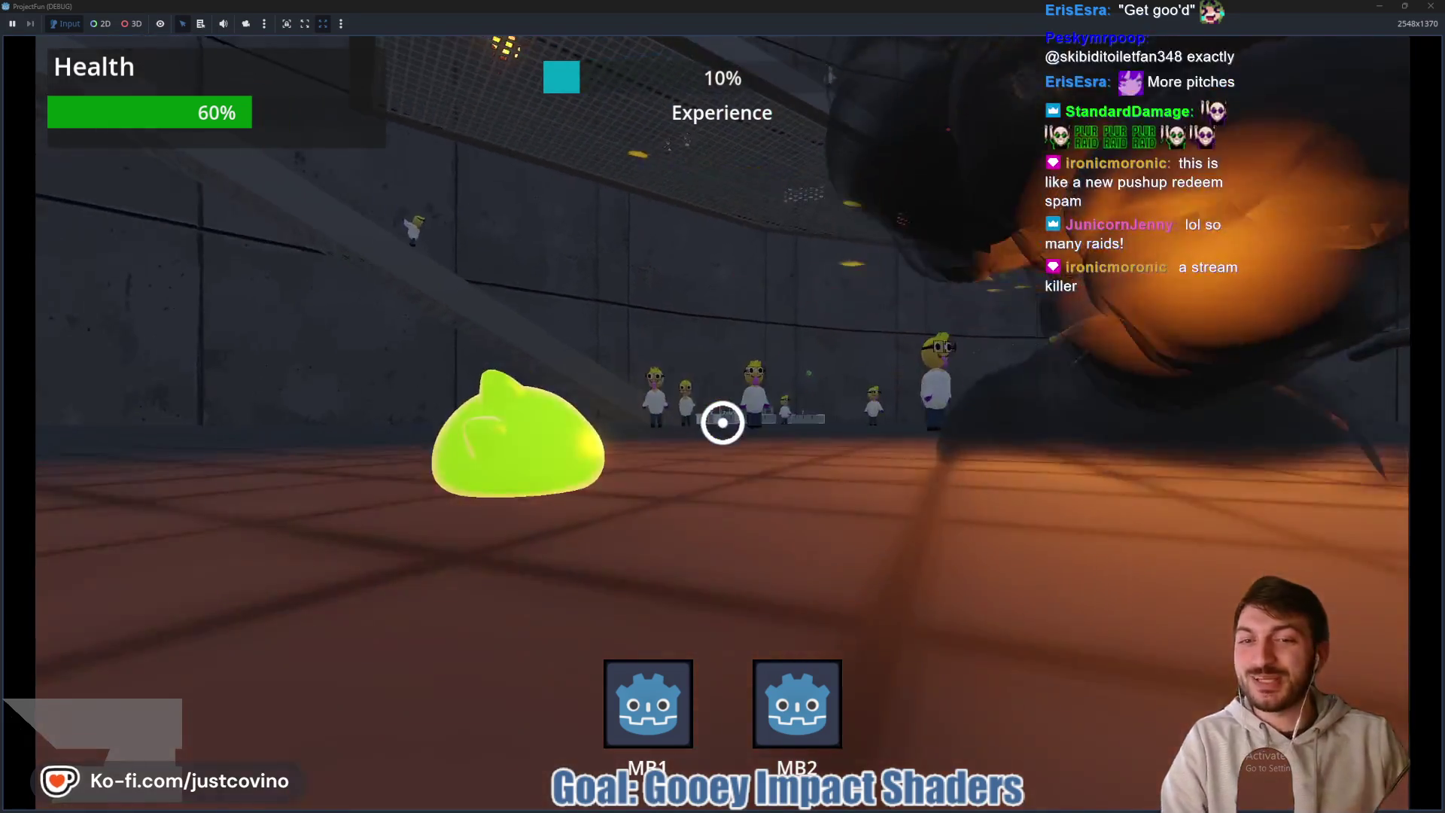
{"action": "right_click", "coordinate": [723, 423]}
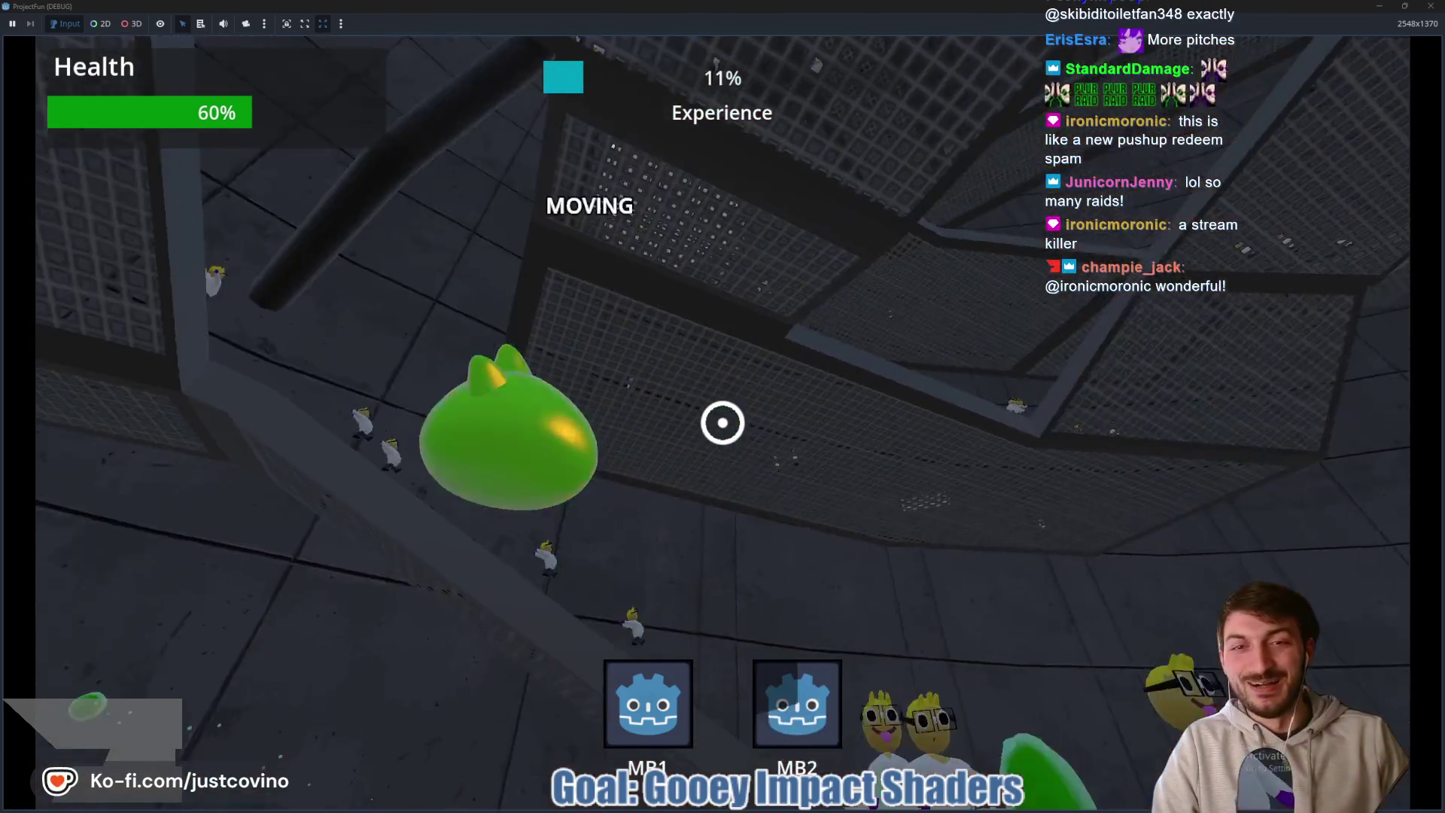
{"action": "left_click", "coordinate": [722, 423]}
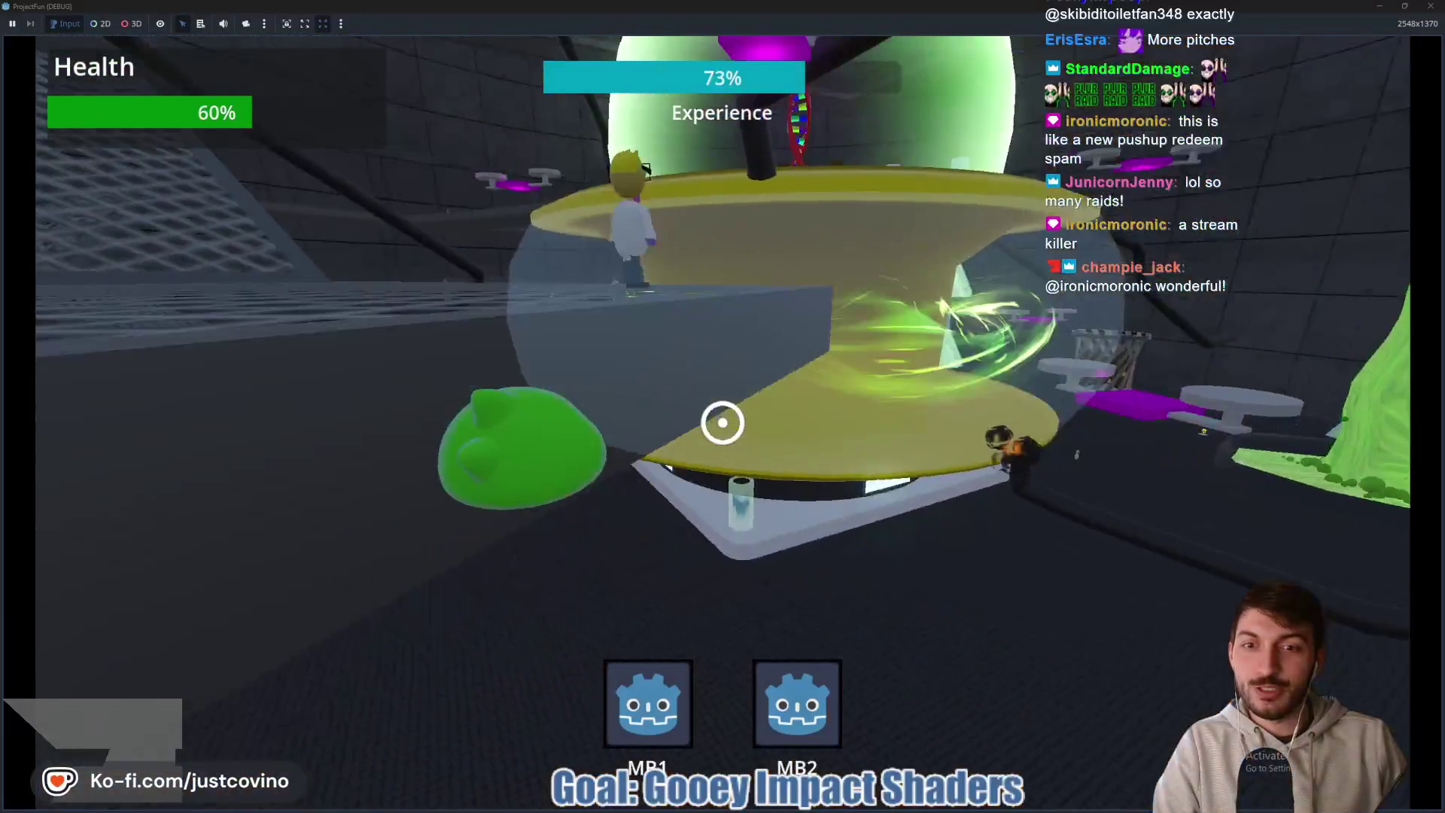
{"action": "left_click", "coordinate": [722, 423]}
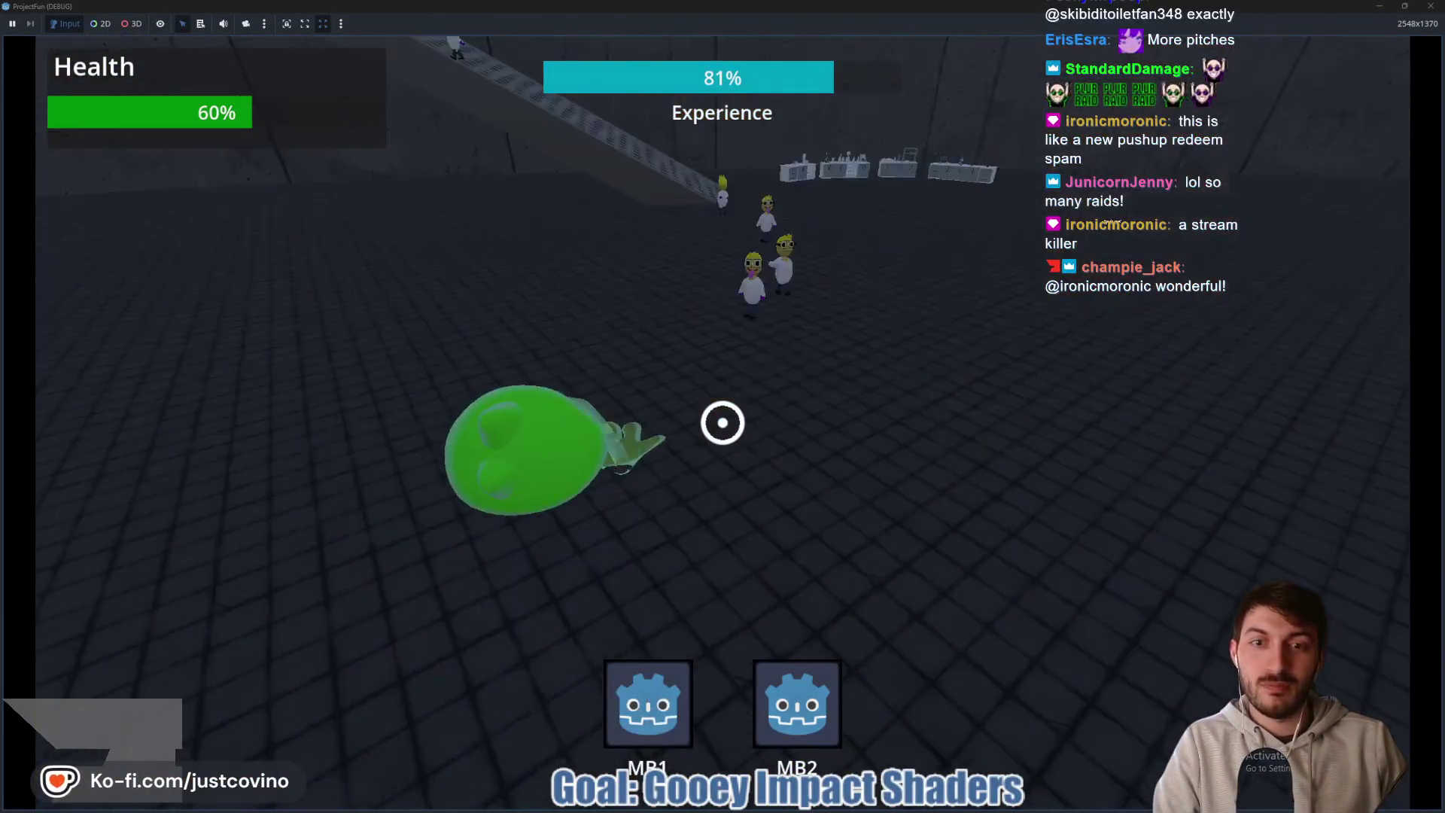
{"action": "left_click", "coordinate": [723, 423]}
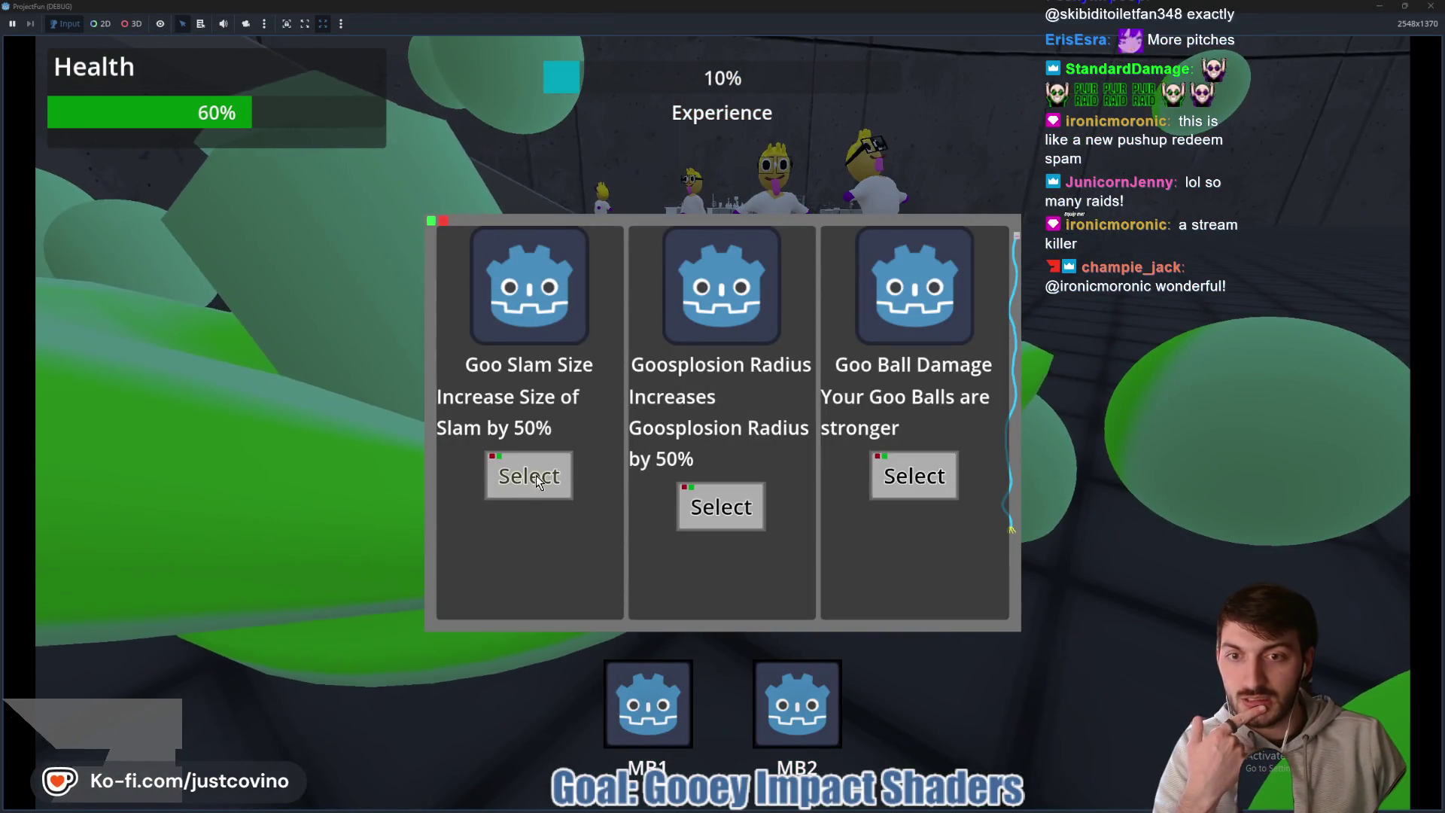
- Pick Goo Slam Size again, then swing, jump, shoot and burst goo across the arena
{"action": "left_click", "coordinate": [534, 472]}
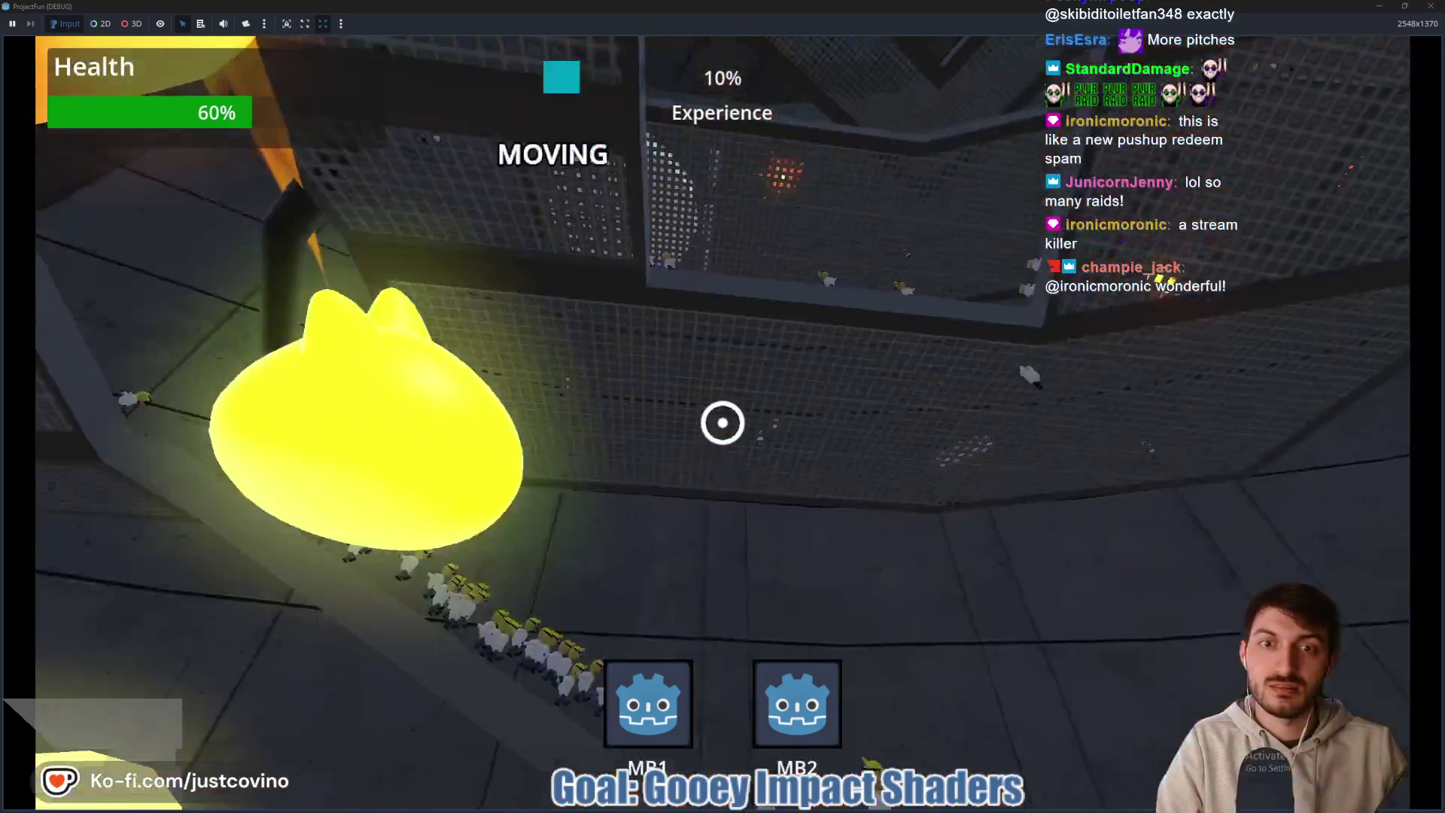
{"action": "left_click", "coordinate": [722, 423]}
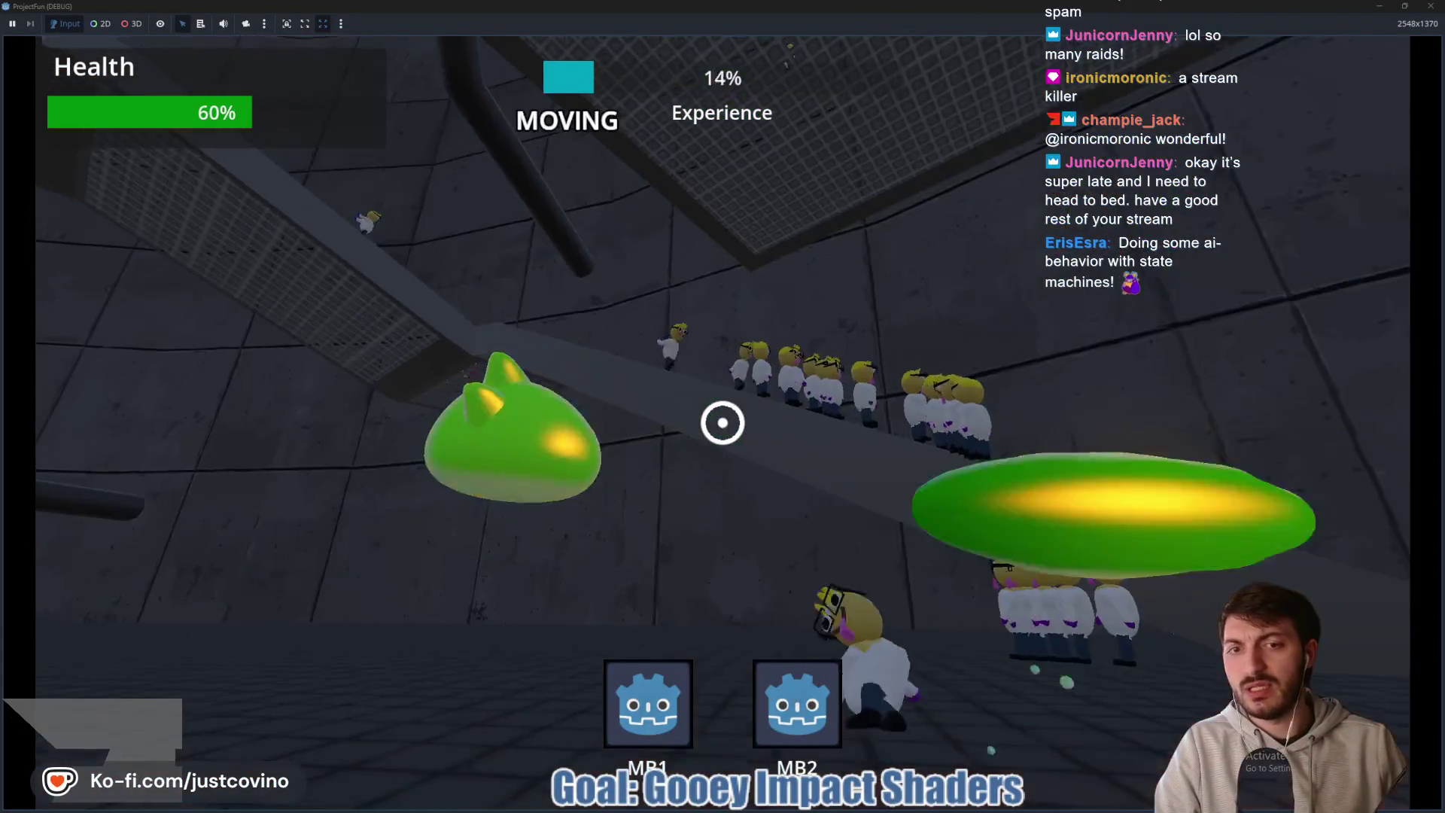
{"action": "left_click", "coordinate": [723, 423]}
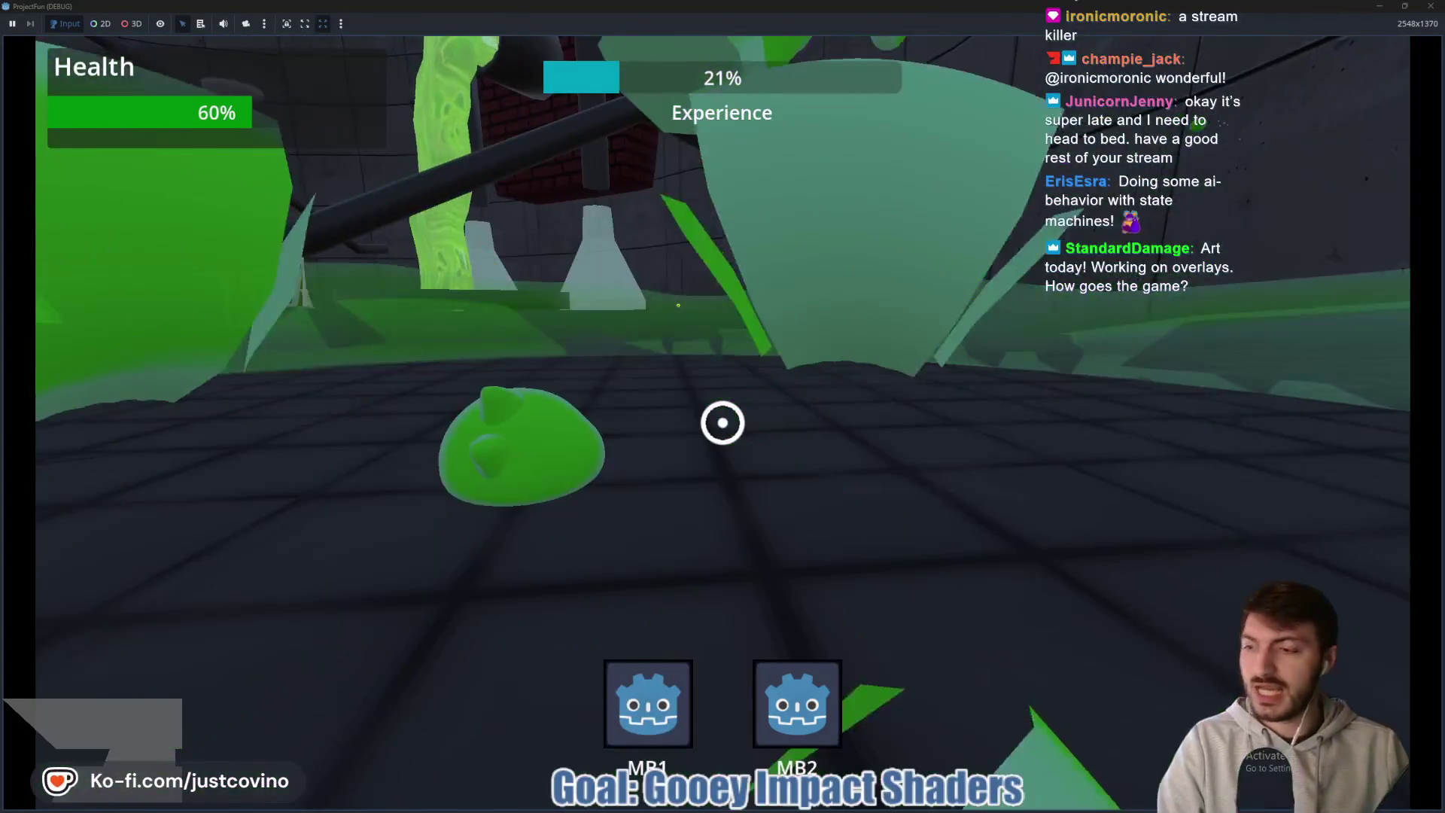
{"action": "key", "text": "space"}
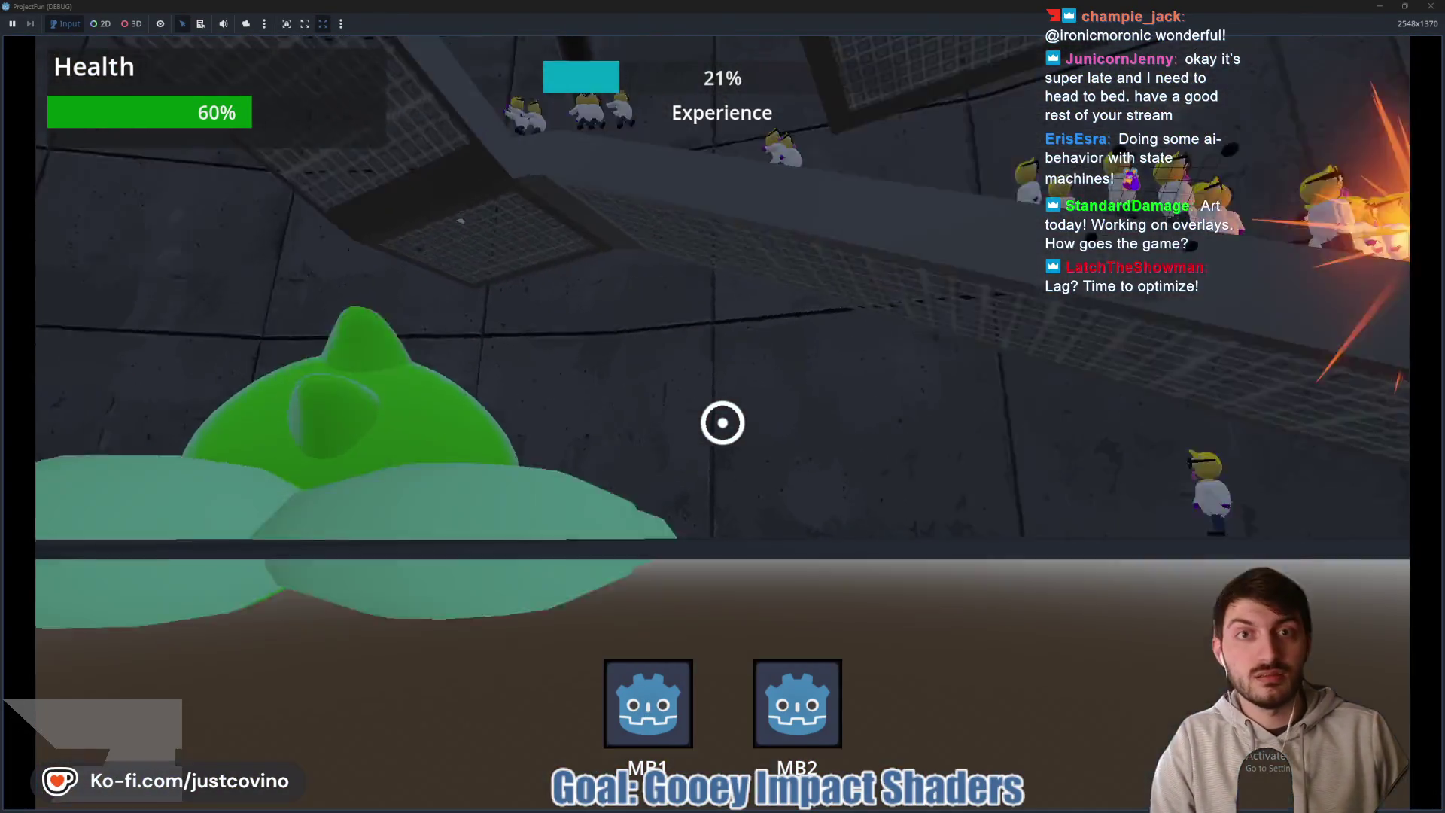
{"action": "right_click", "coordinate": [723, 424]}
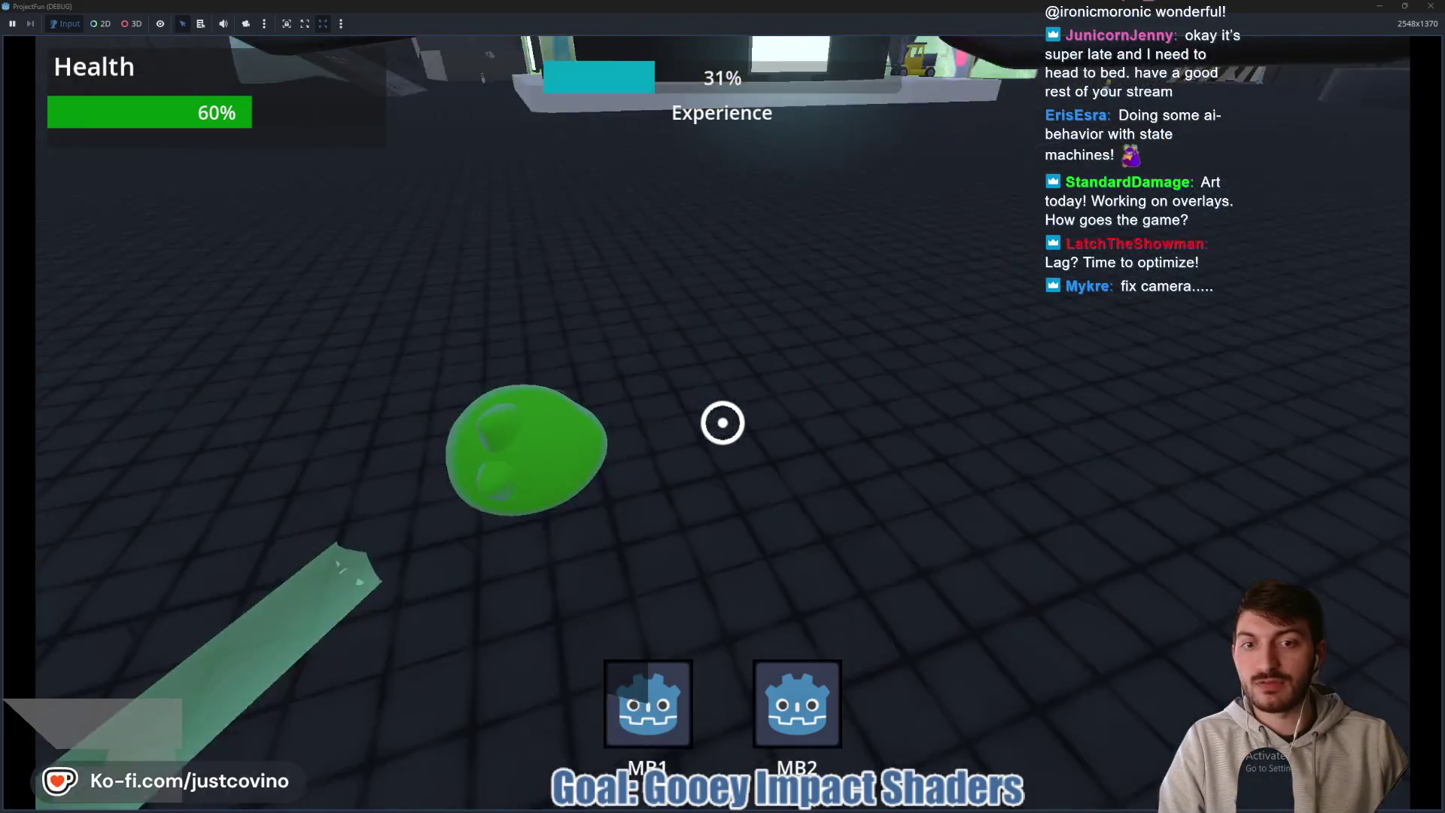
{"action": "left_click", "coordinate": [723, 423]}
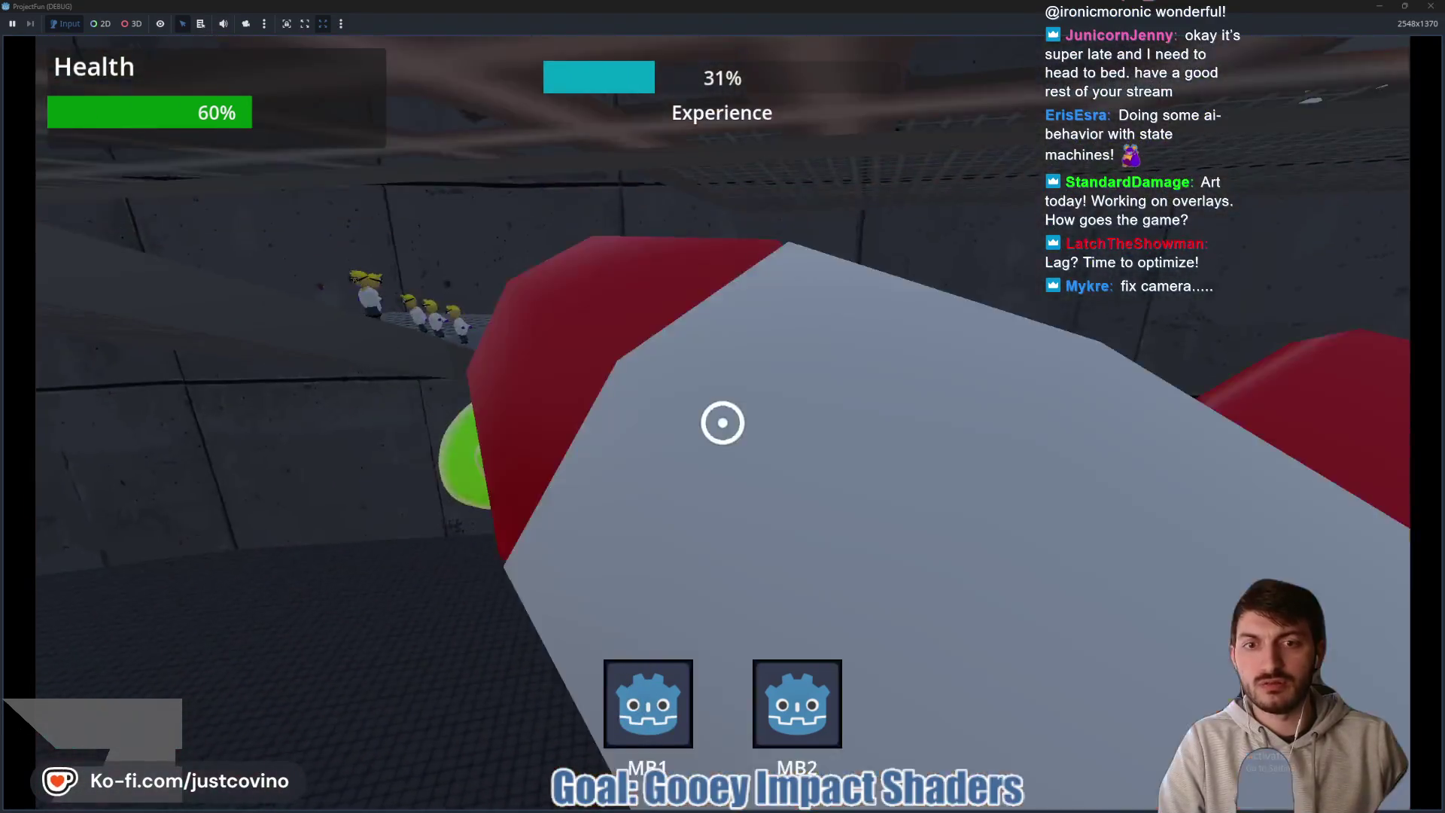
{"action": "right_click", "coordinate": [723, 423]}
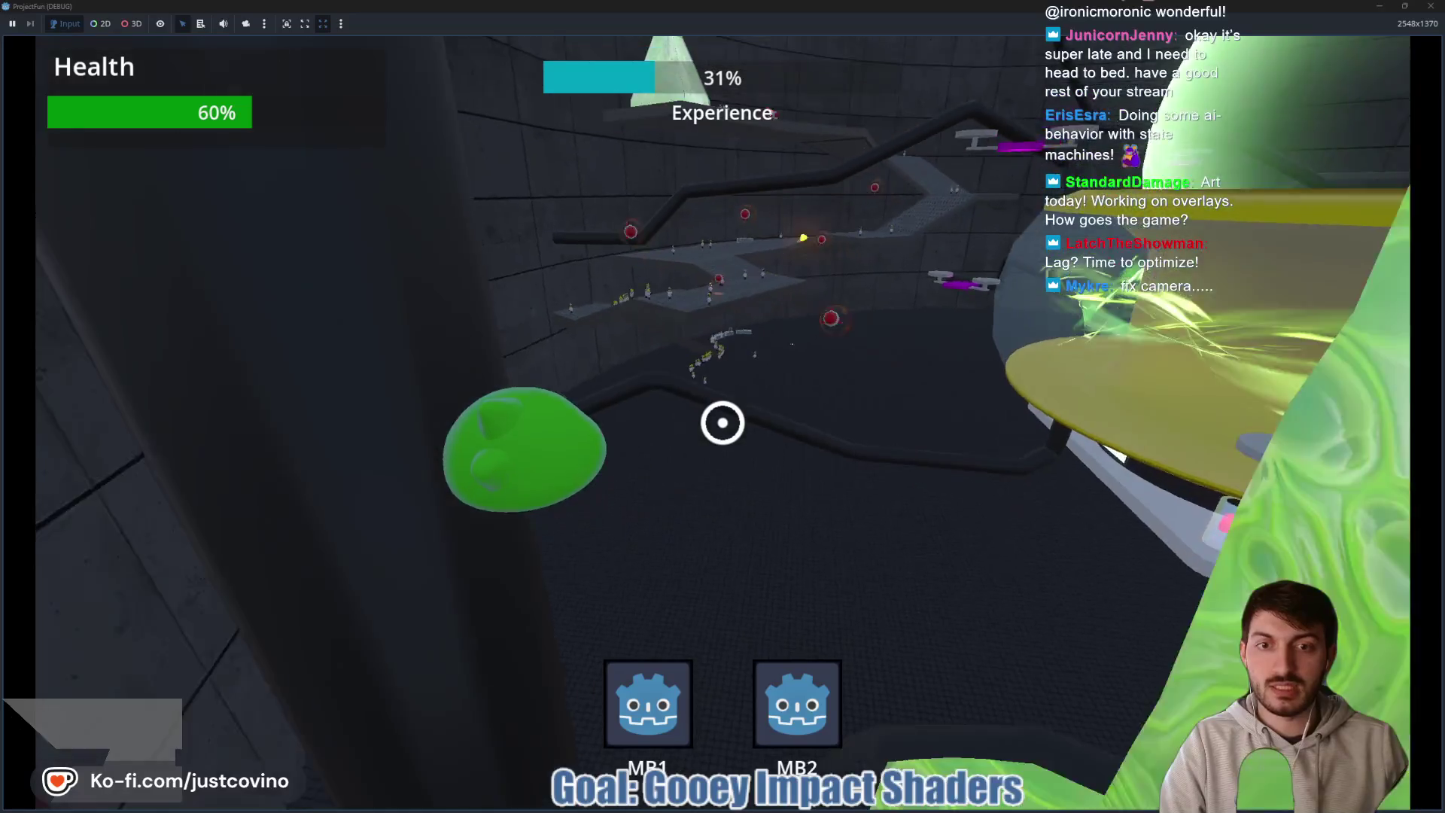
{"action": "left_click", "coordinate": [723, 423]}
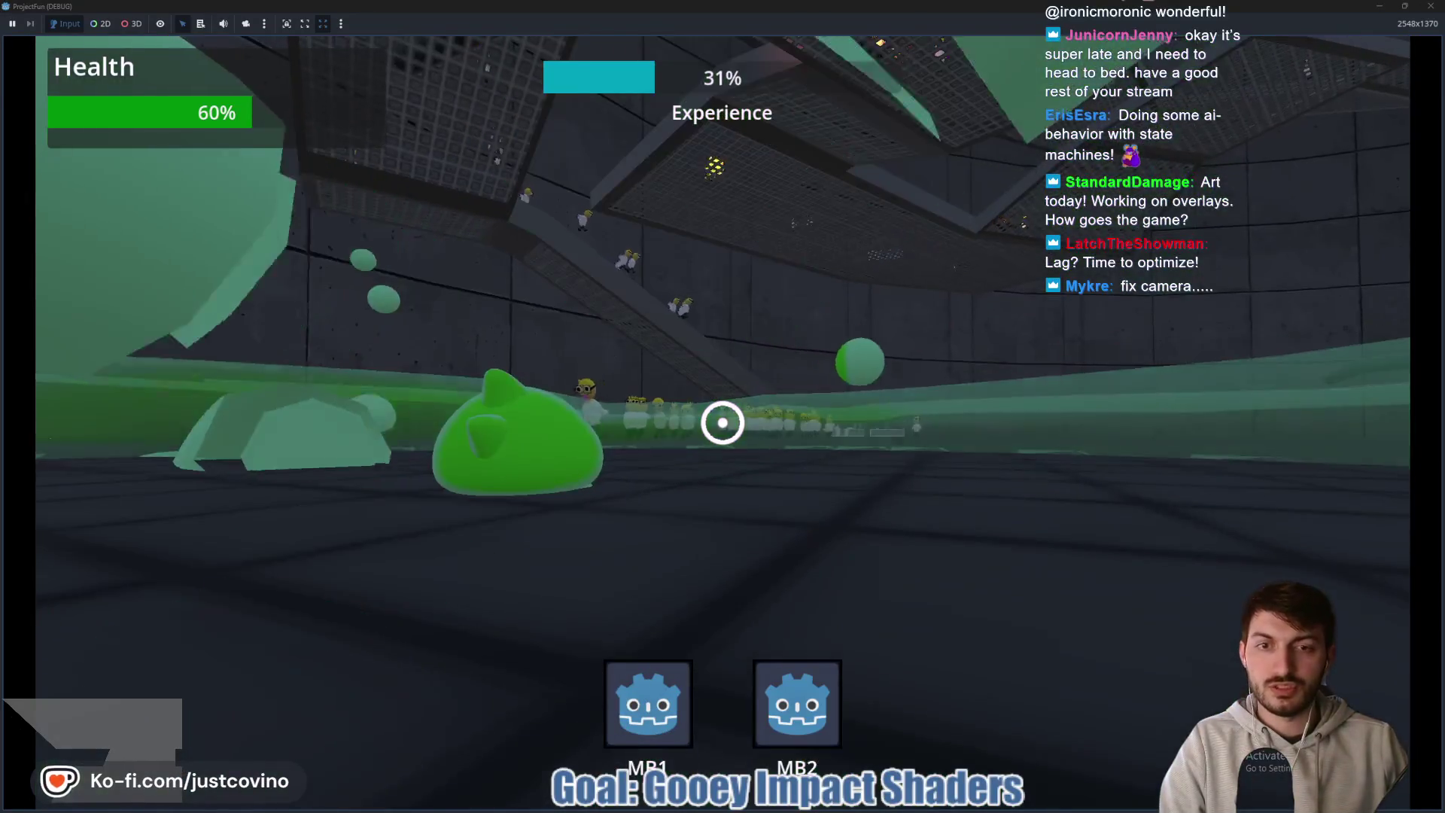
{"action": "right_click", "coordinate": [723, 423]}
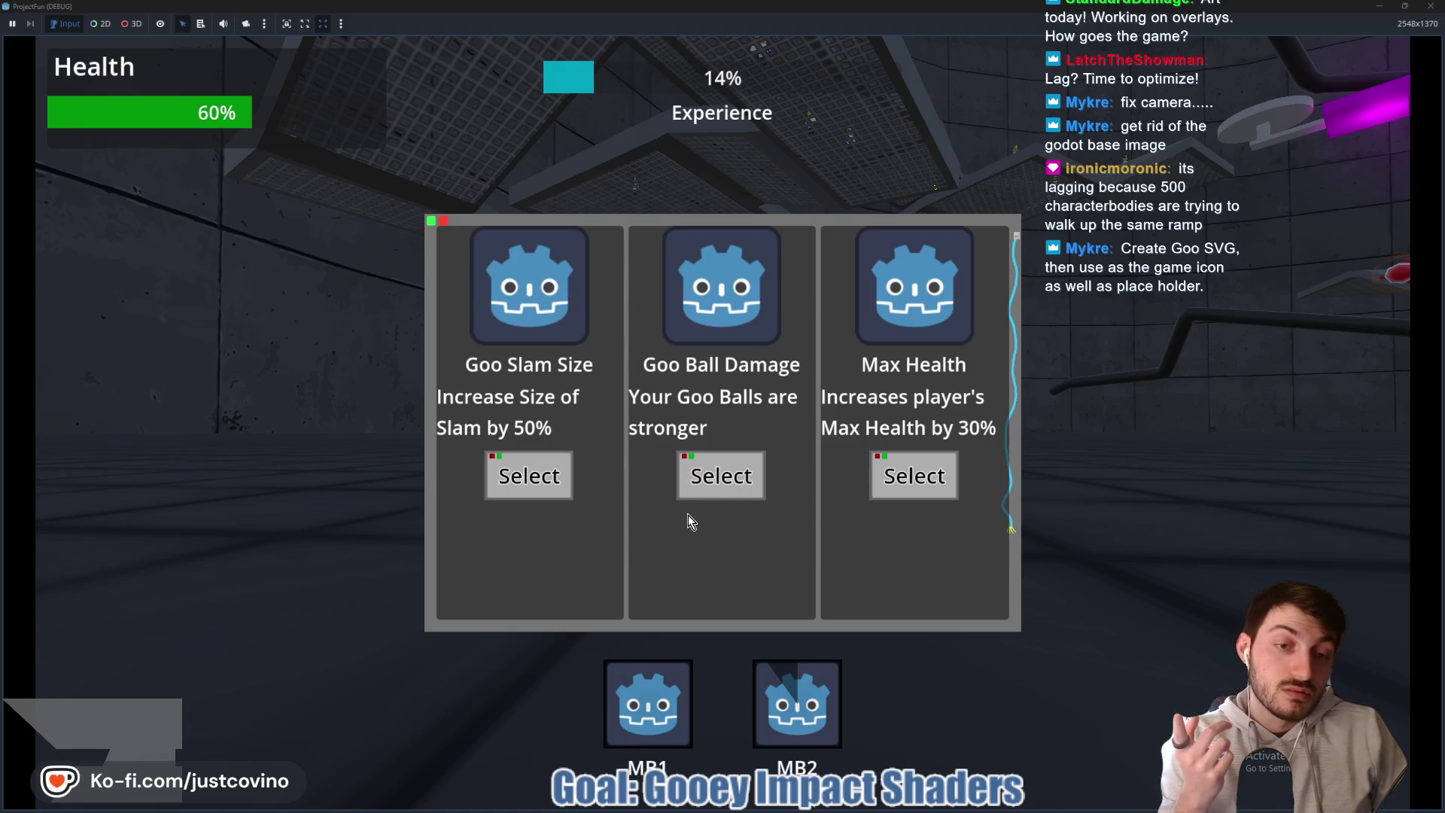
- Pick Goo Slam Size over Goo Ball Damage and Max Health at the next level-up
{"action": "left_click", "coordinate": [547, 471]}
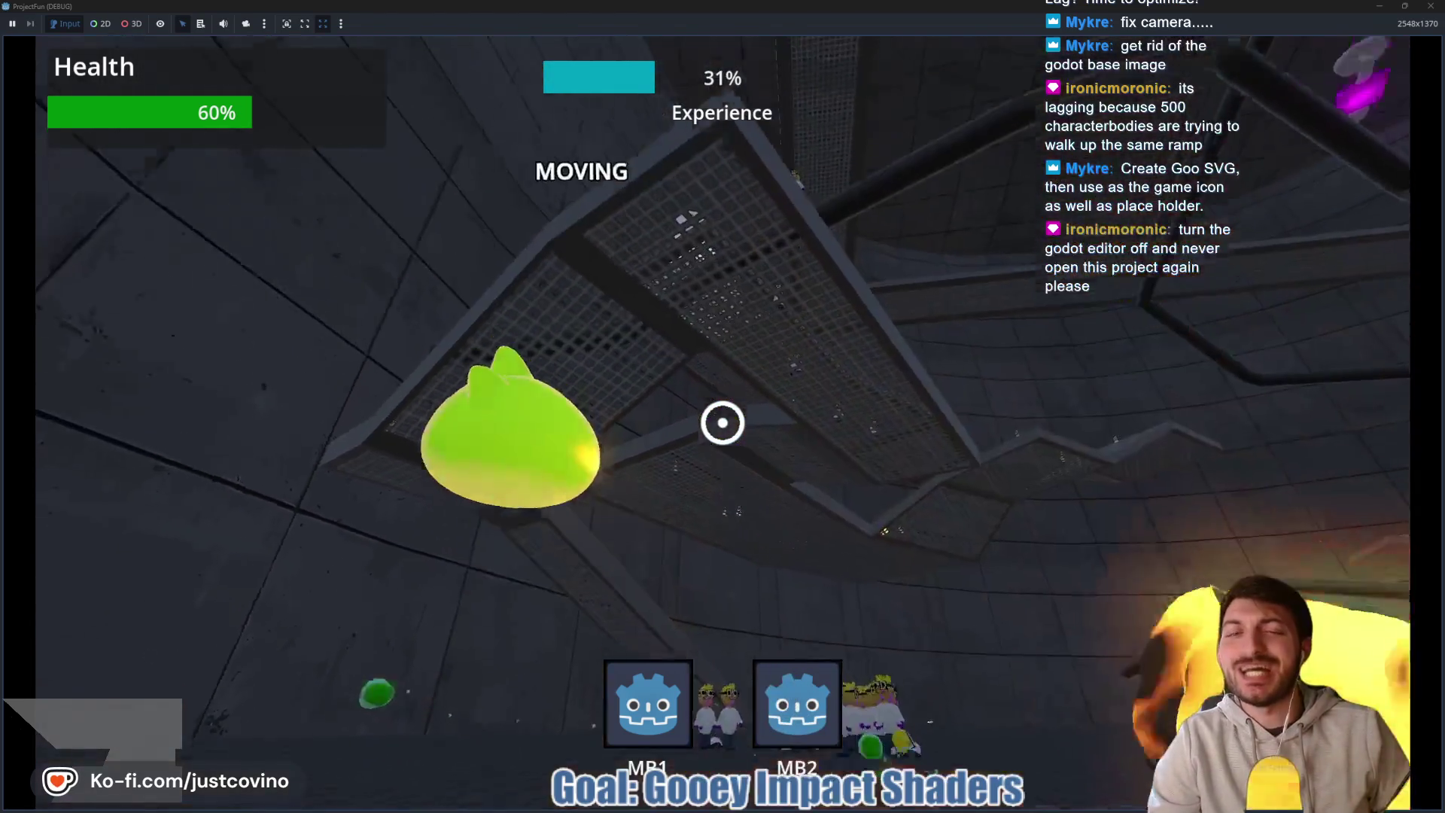
- Swing and slam into enemies, then take the Goo Ball Damage upgrade
{"action": "left_click", "coordinate": [723, 423]}
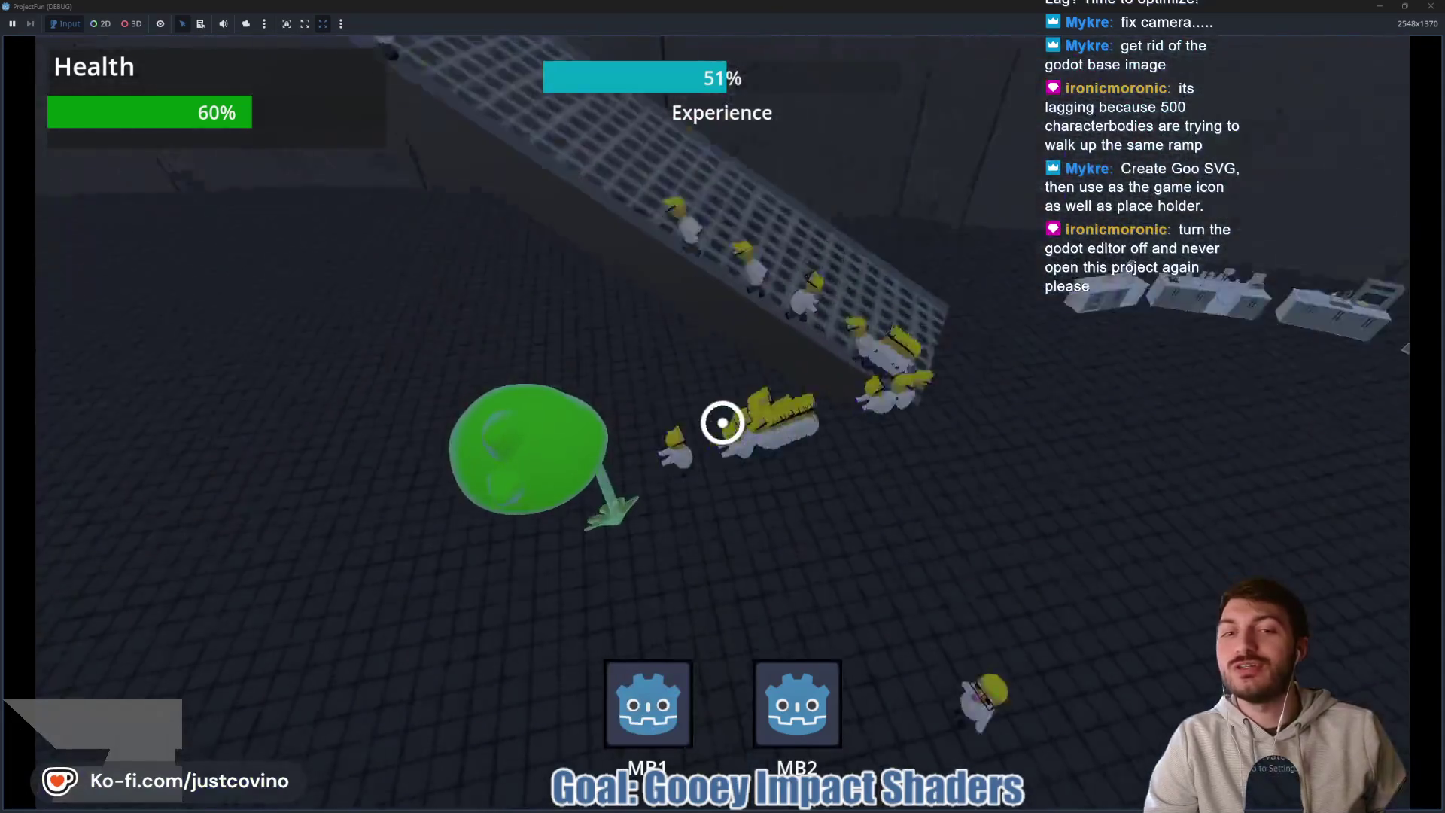
{"action": "left_click", "coordinate": [723, 422]}
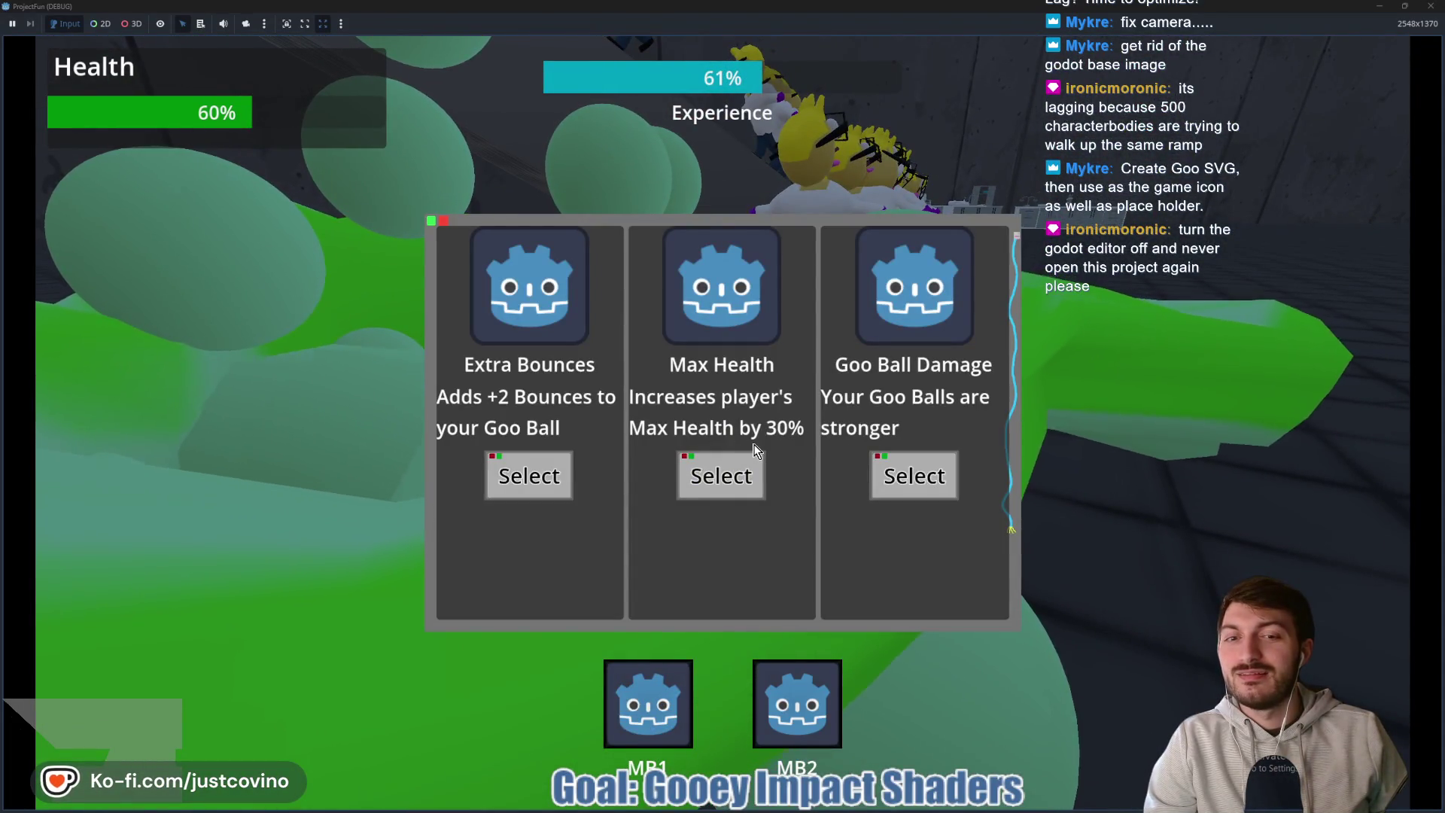
{"action": "left_click", "coordinate": [914, 477]}
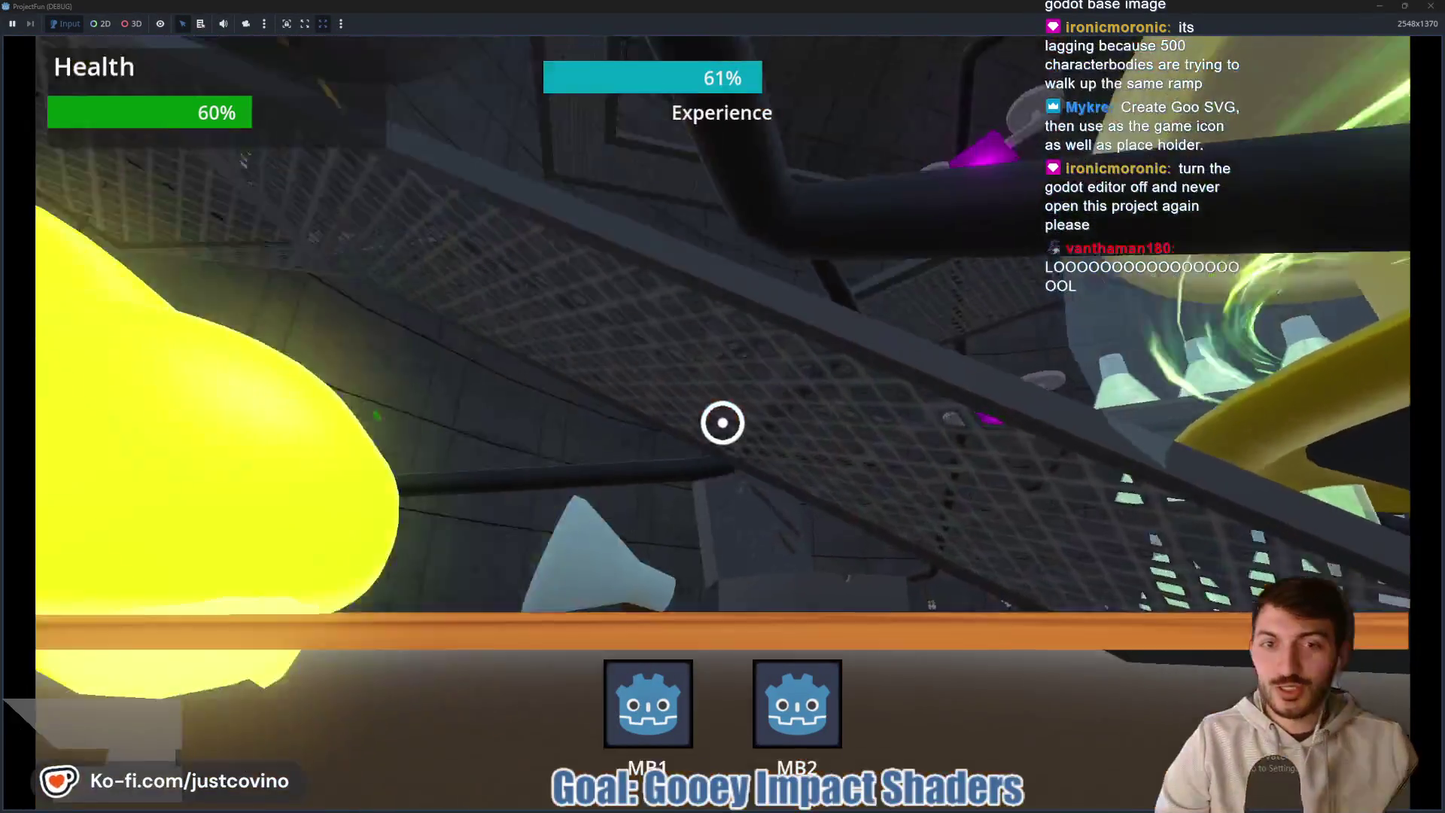
- Test swings, goo bursts and shots with the upgrades, then stop the game
{"action": "left_click", "coordinate": [722, 422]}
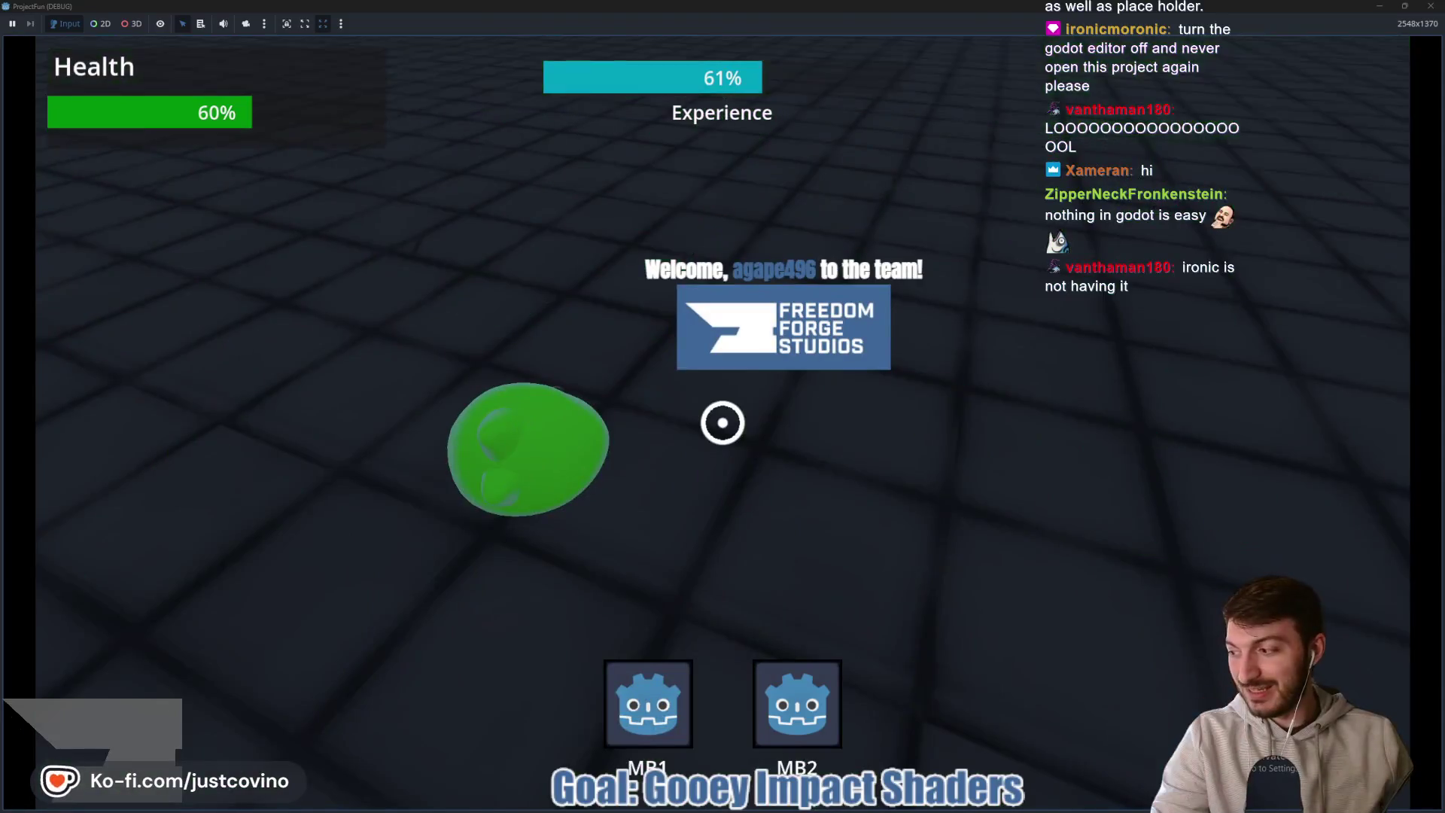
{"action": "right_click", "coordinate": [723, 423]}
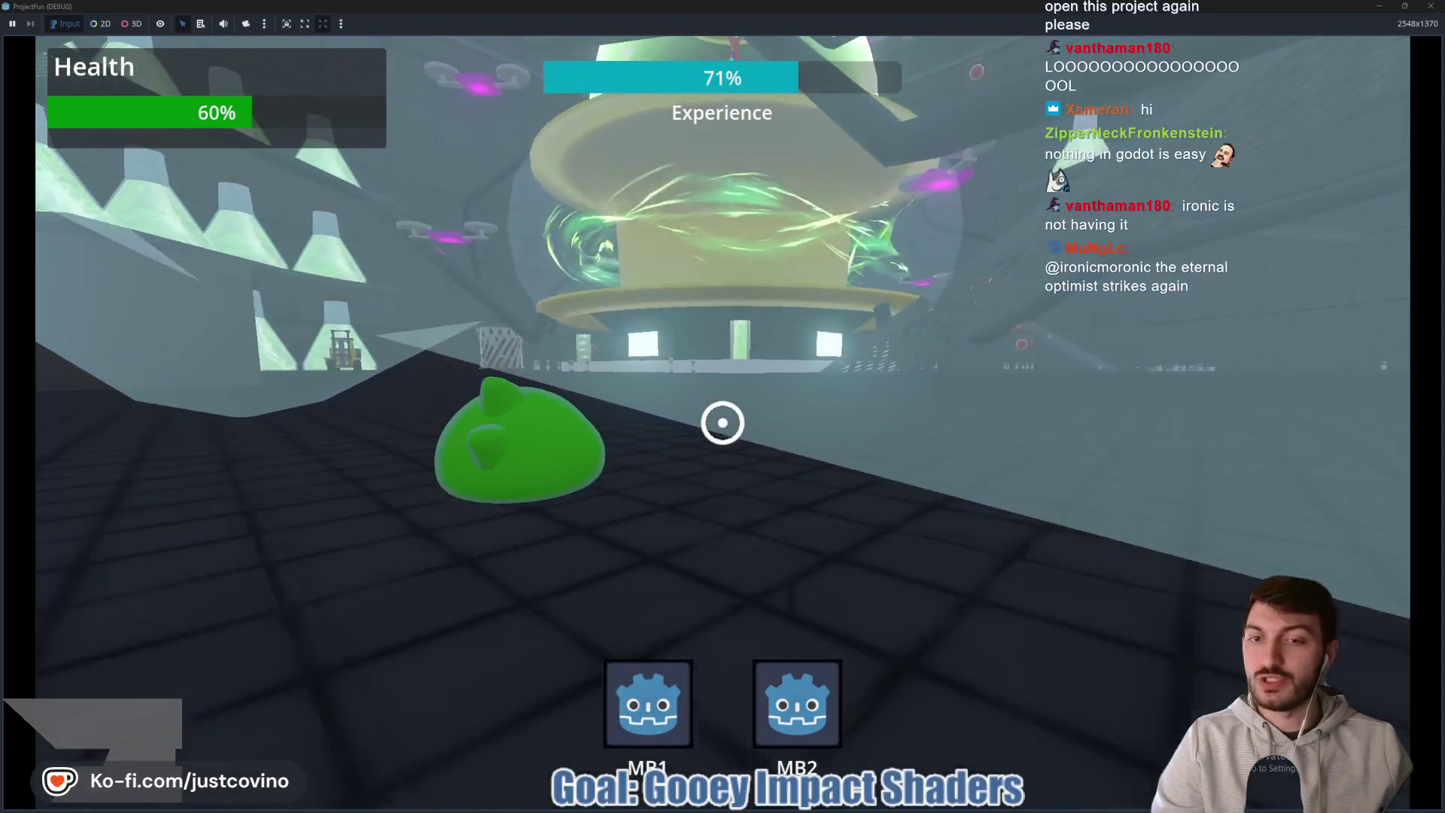
{"action": "left_click", "coordinate": [723, 423]}
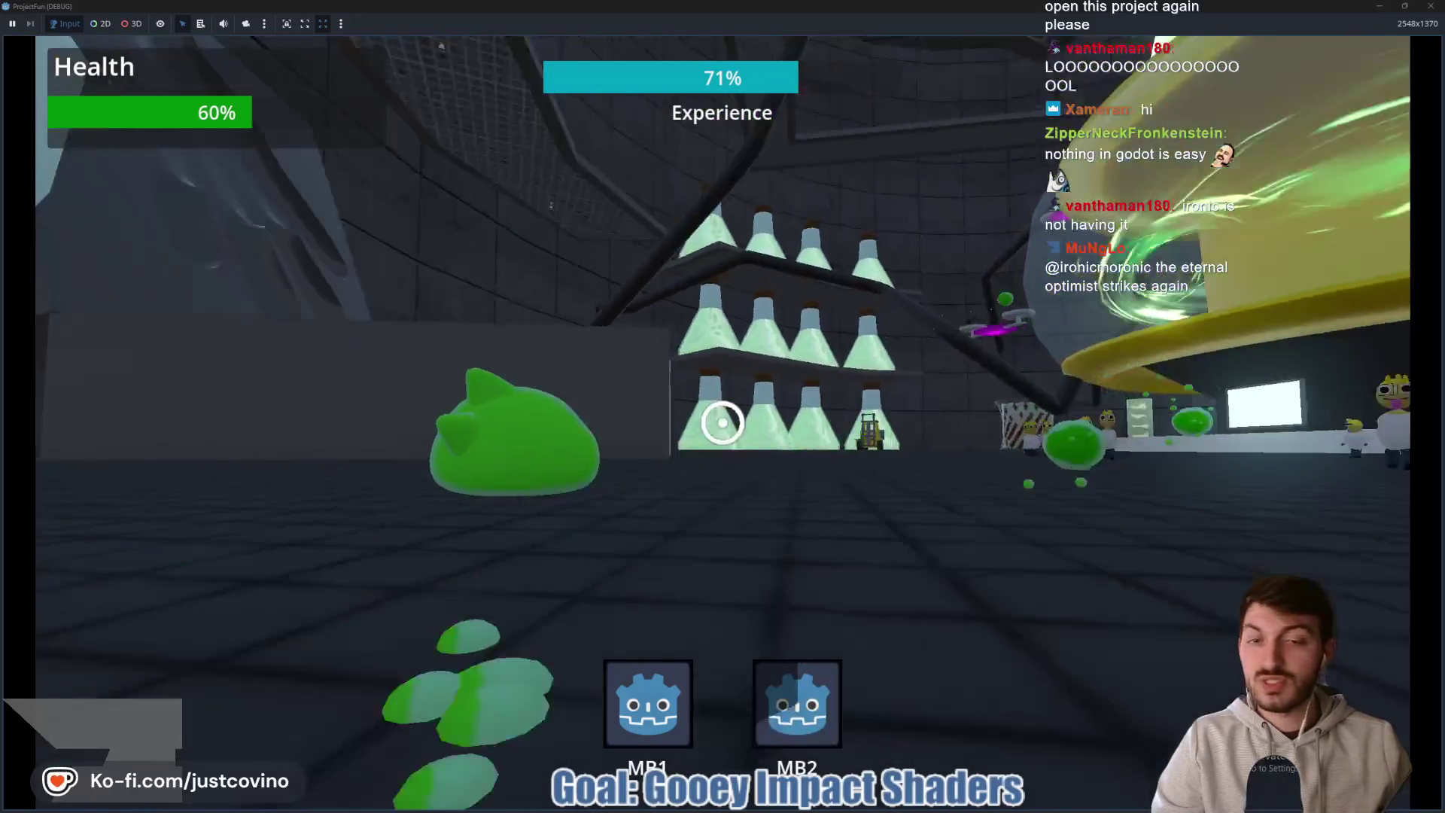
{"action": "left_click", "coordinate": [723, 422]}
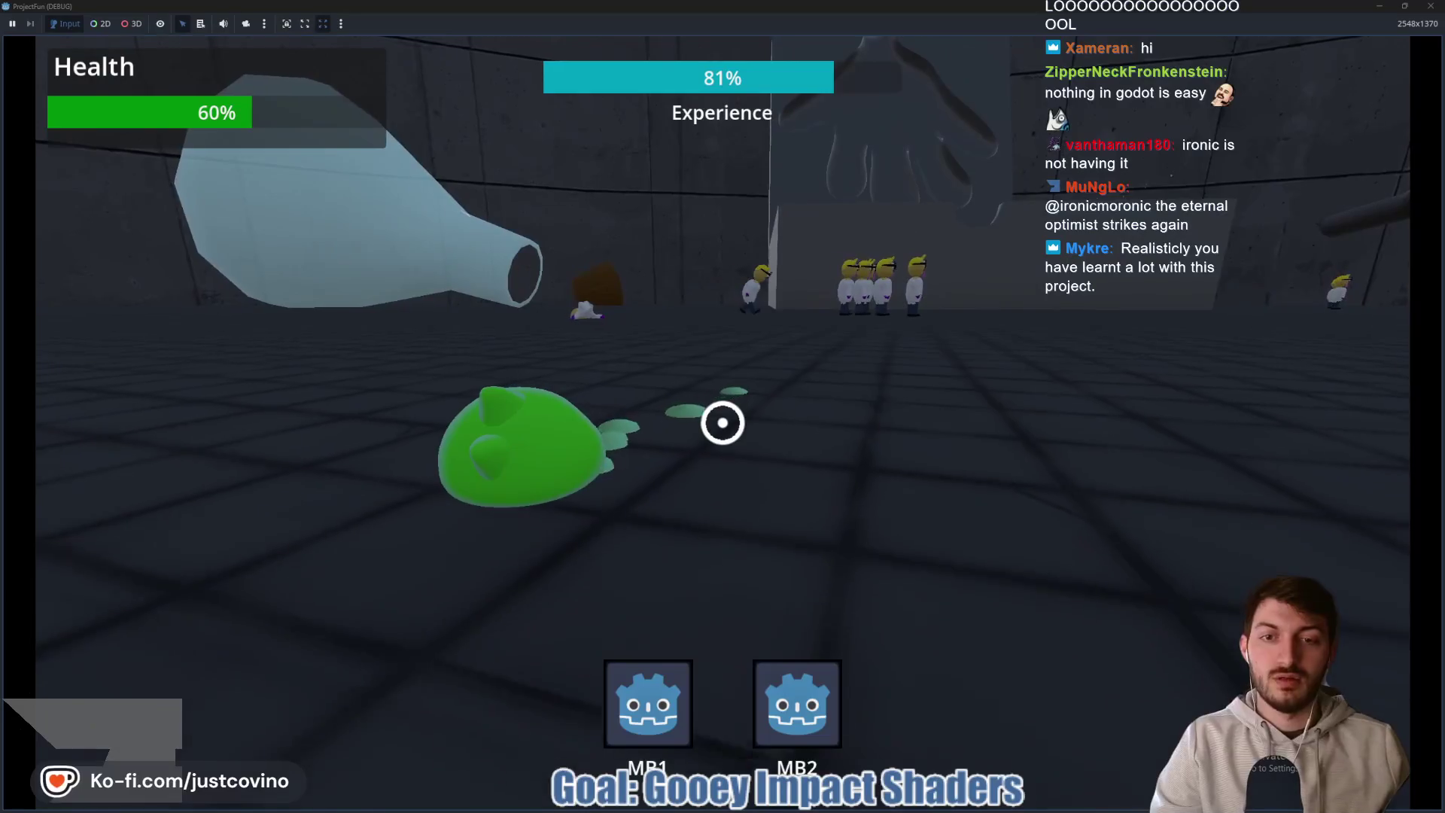
{"action": "key", "text": "F8"}
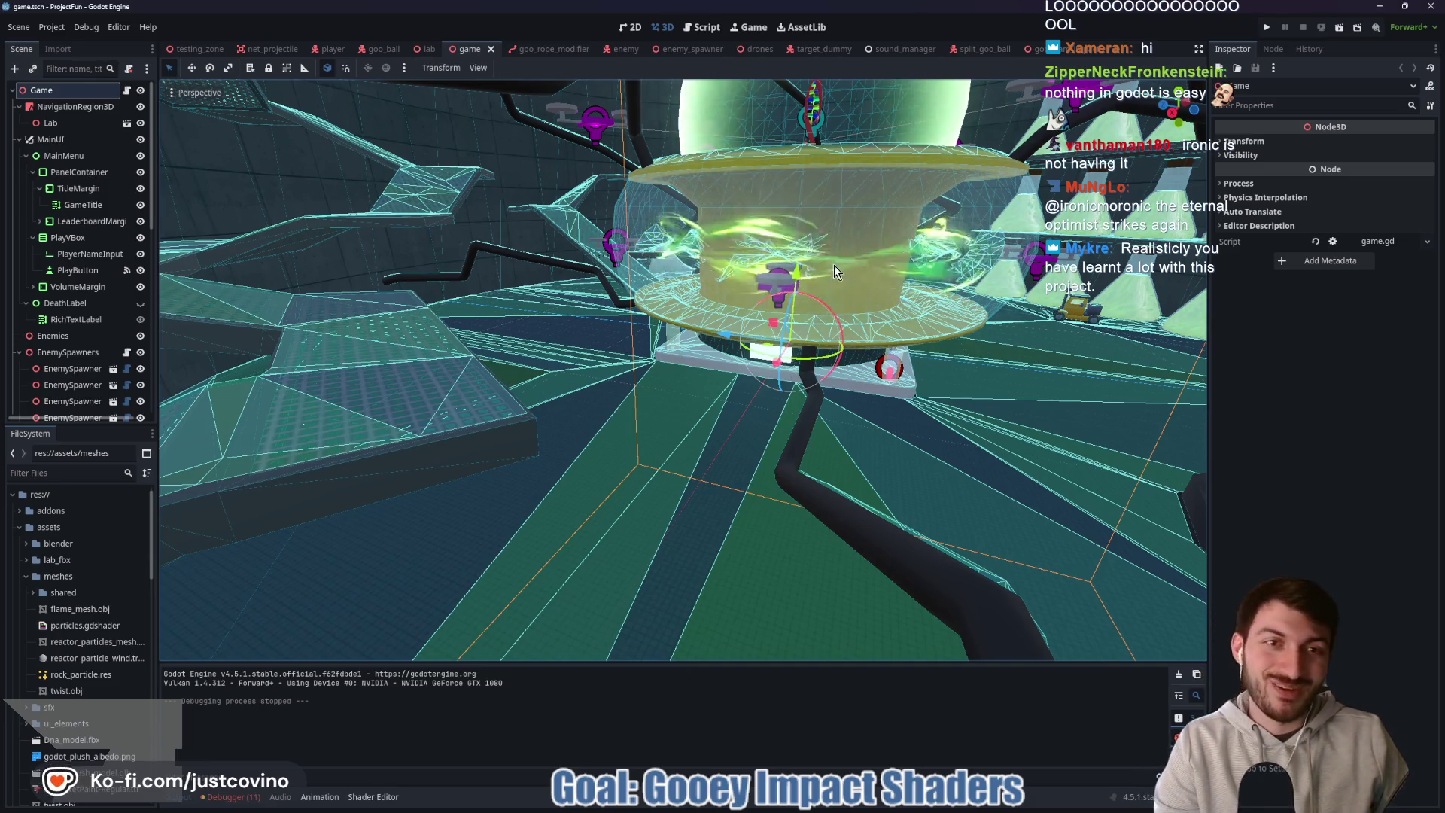
- Switch to the goo_slam_impact scene, save it, and orbit around the GooSplash mesh
{"action": "left_click", "coordinate": [1055, 51]}
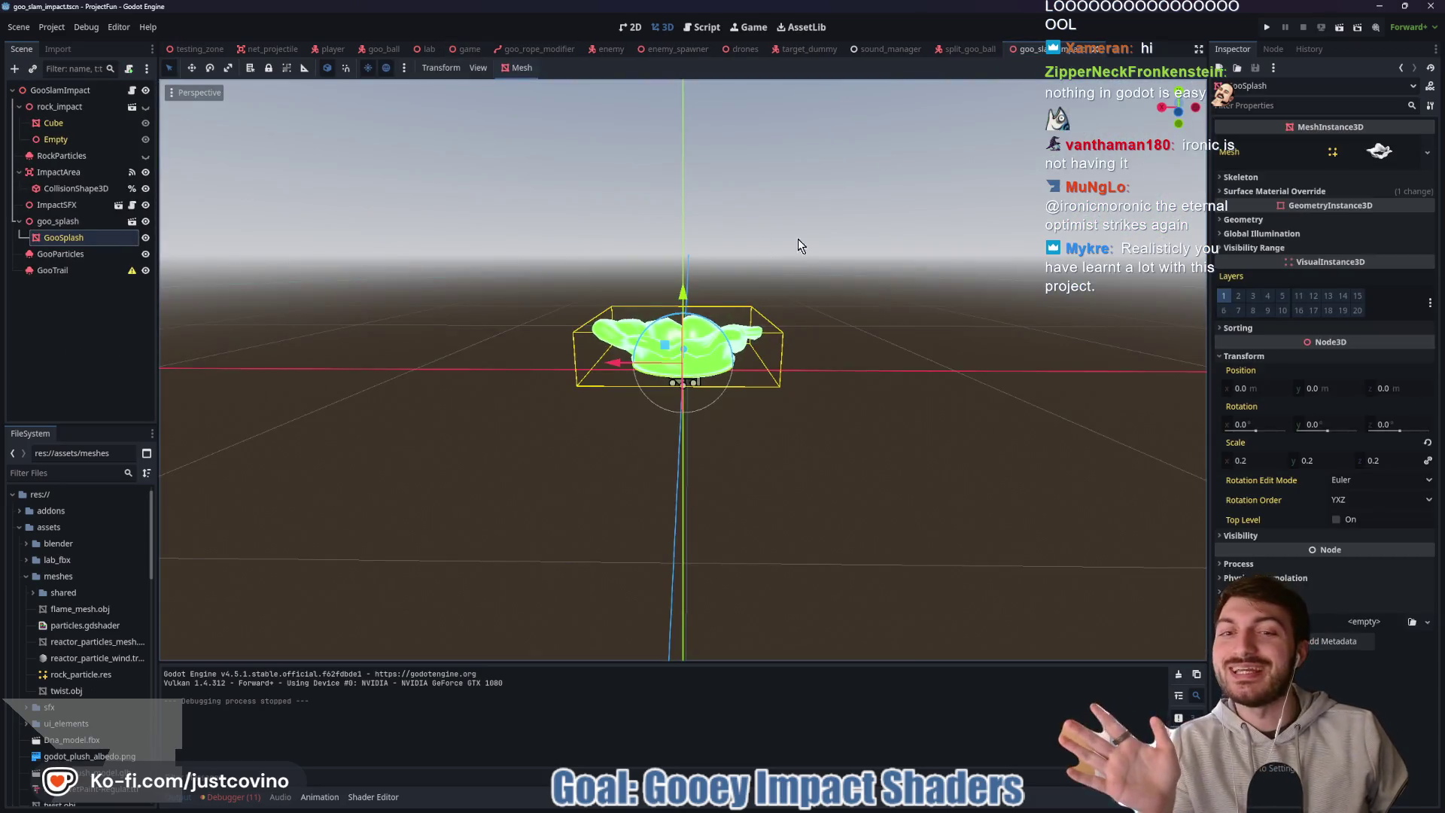
{"action": "mouse_move", "coordinate": [826, 359]}
{"action": "left_mouse_down"}
{"action": "mouse_move", "coordinate": [820, 291]}
{"action": "mouse_move", "coordinate": [829, 310]}
{"action": "left_mouse_up"}
{"action": "key", "text": "ctrl+s"}
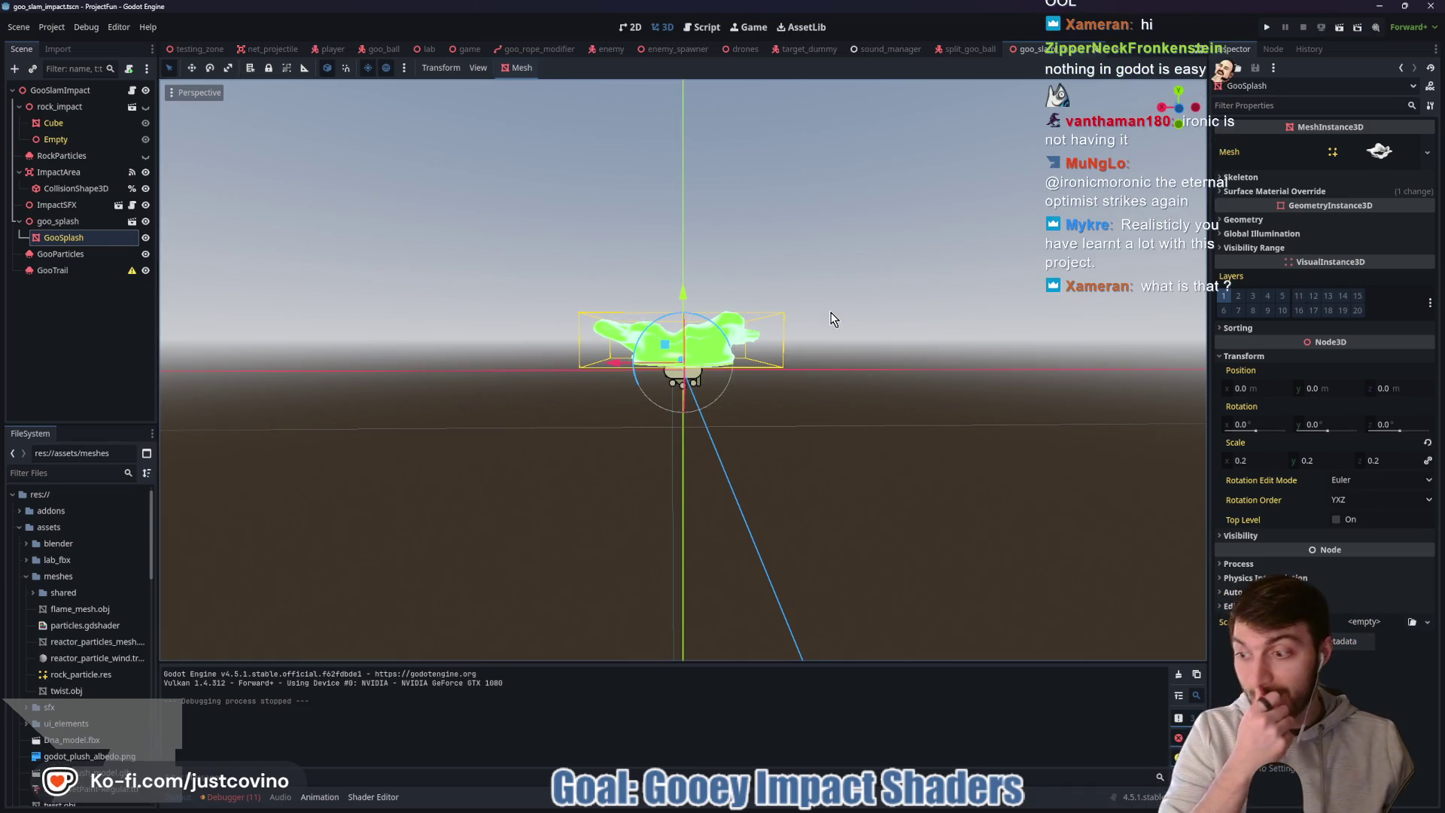
{"action": "mouse_move", "coordinate": [834, 308]}
{"action": "left_mouse_down"}
{"action": "mouse_move", "coordinate": [839, 284]}
{"action": "mouse_move", "coordinate": [833, 301]}
{"action": "mouse_move", "coordinate": [879, 349]}
{"action": "left_mouse_up"}
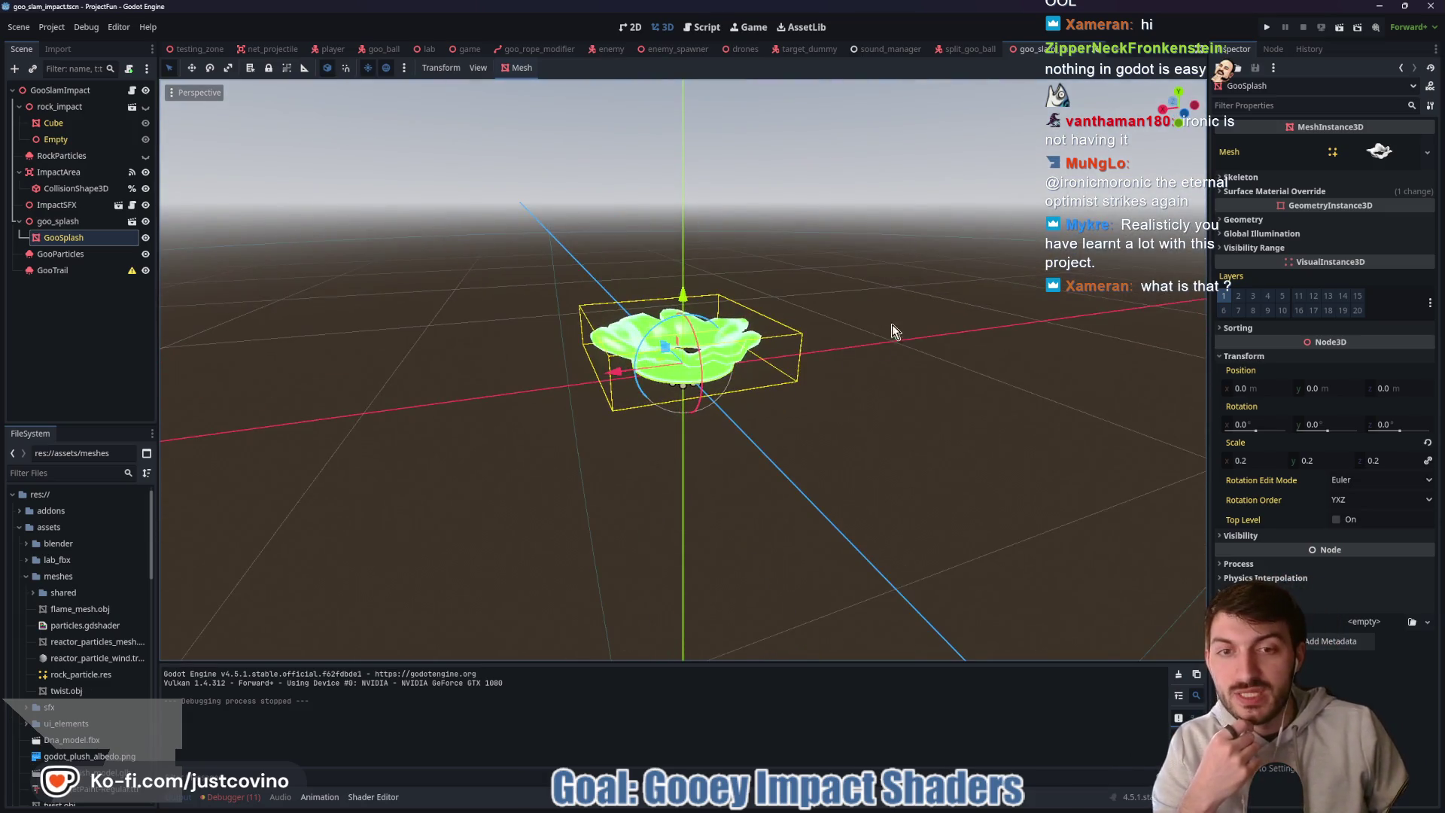
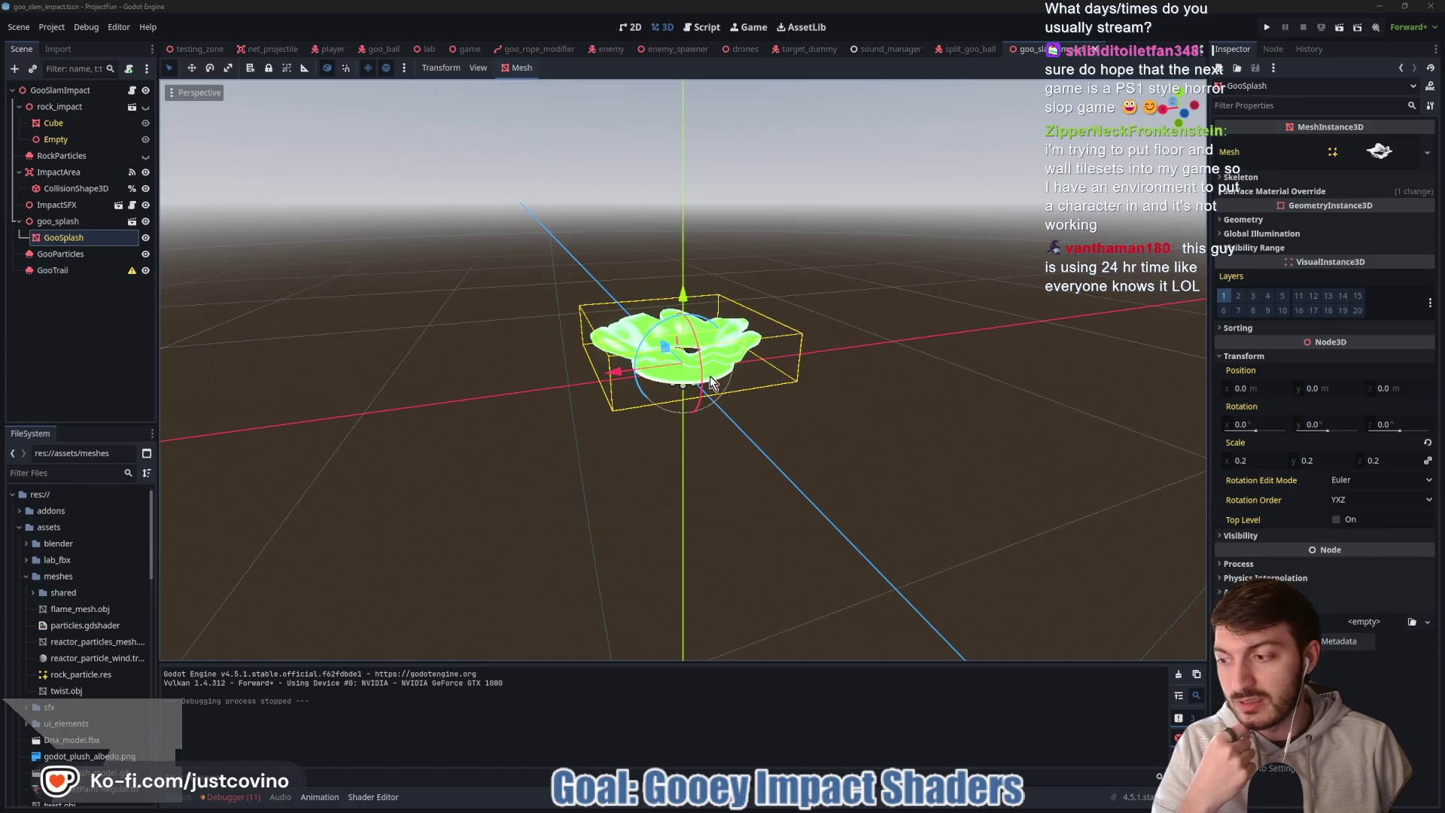
- Orbit above the goo, sketch an explanatory drawing over the scene, then clear it
{"action": "mouse_move", "coordinate": [520, 402]}
{"action": "left_mouse_down"}
{"action": "mouse_move", "coordinate": [713, 393]}
{"action": "mouse_move", "coordinate": [519, 401]}
{"action": "left_mouse_up"}
{"action": "scroll", "coordinate": [554, 370], "scroll_direction": "down", "scroll_amount": 2}
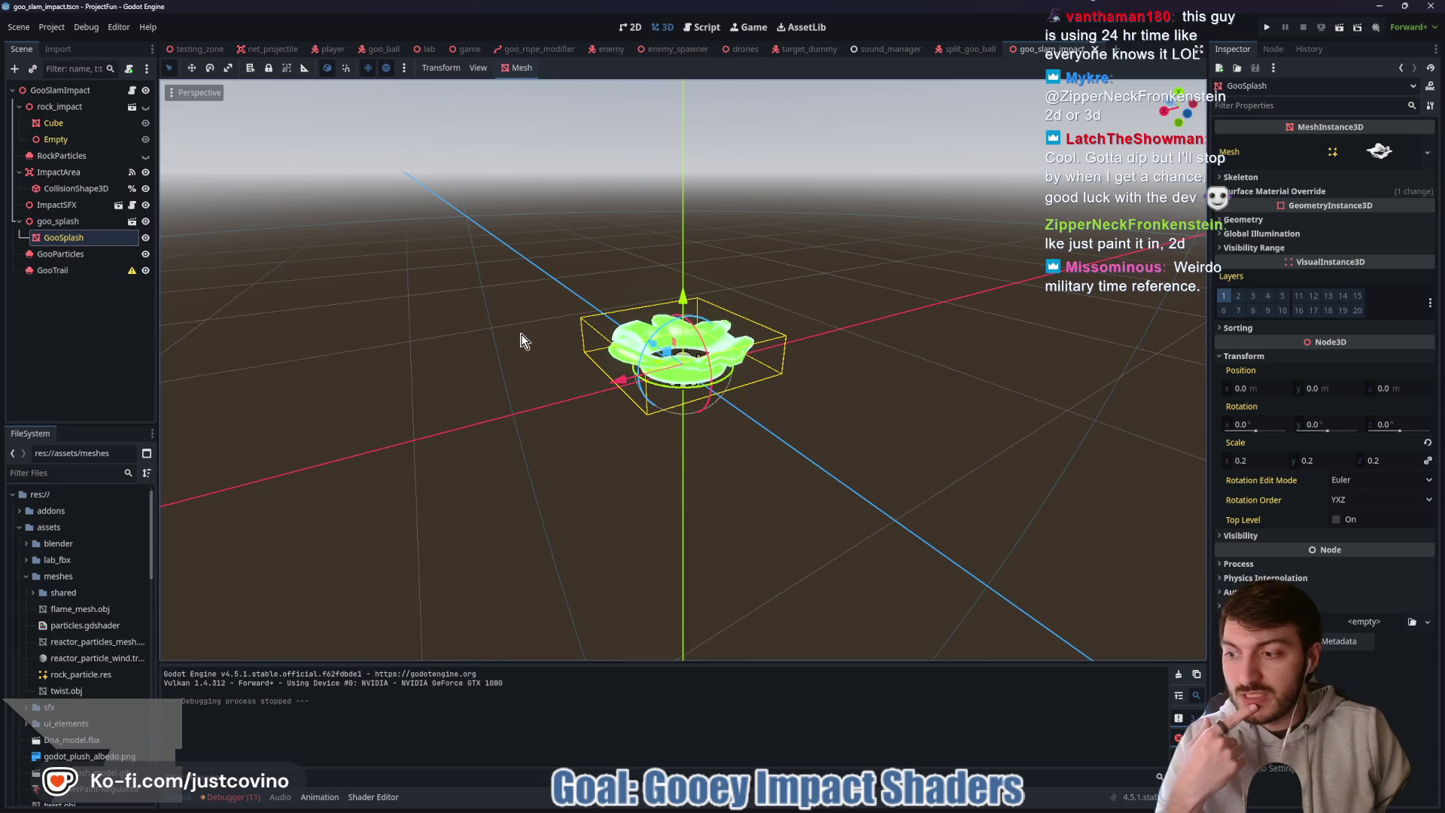
{"action": "mouse_move", "coordinate": [489, 423]}
{"action": "left_mouse_down"}
{"action": "mouse_move", "coordinate": [876, 500]}
{"action": "mouse_move", "coordinate": [435, 410]}
{"action": "left_mouse_up"}
{"action": "left_click_drag", "start_coordinate": [487, 455], "coordinate": [523, 448]}
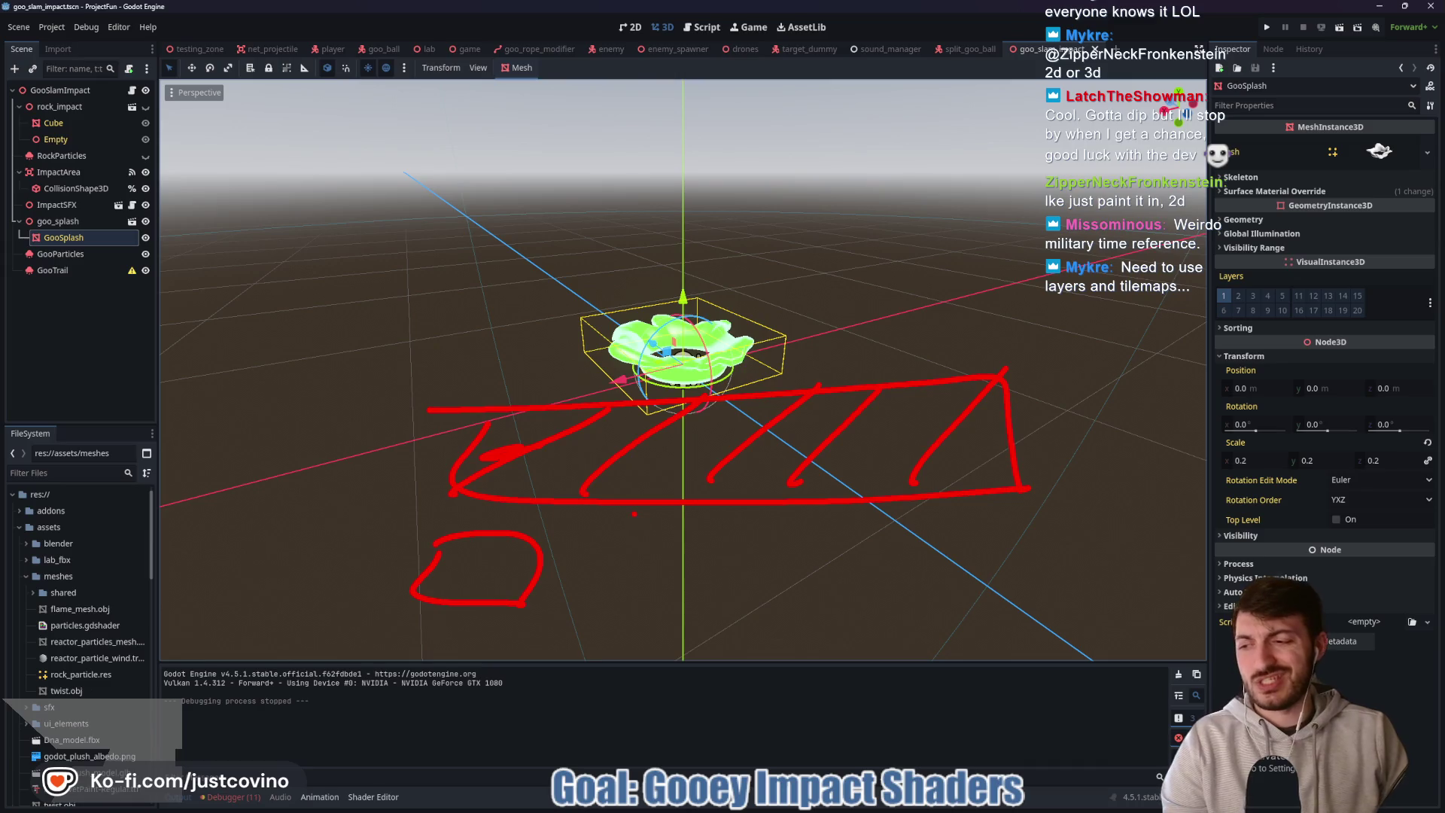
{"action": "key", "text": "Escape"}
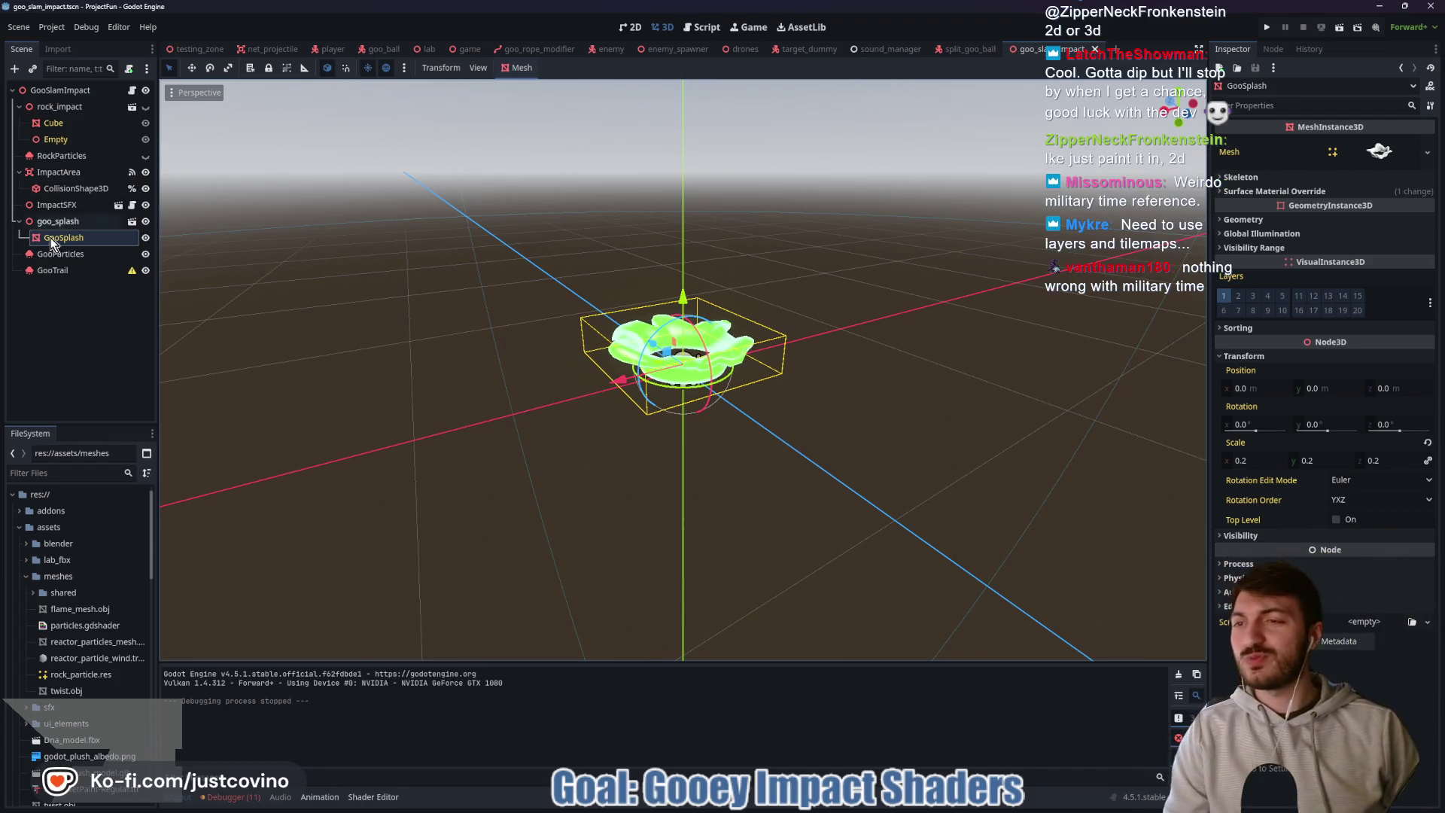
- Select the goo_splash parent node, orbit to a front view of the splash, and open the debugger
{"action": "left_click_drag", "start_coordinate": [481, 279], "coordinate": [524, 286]}
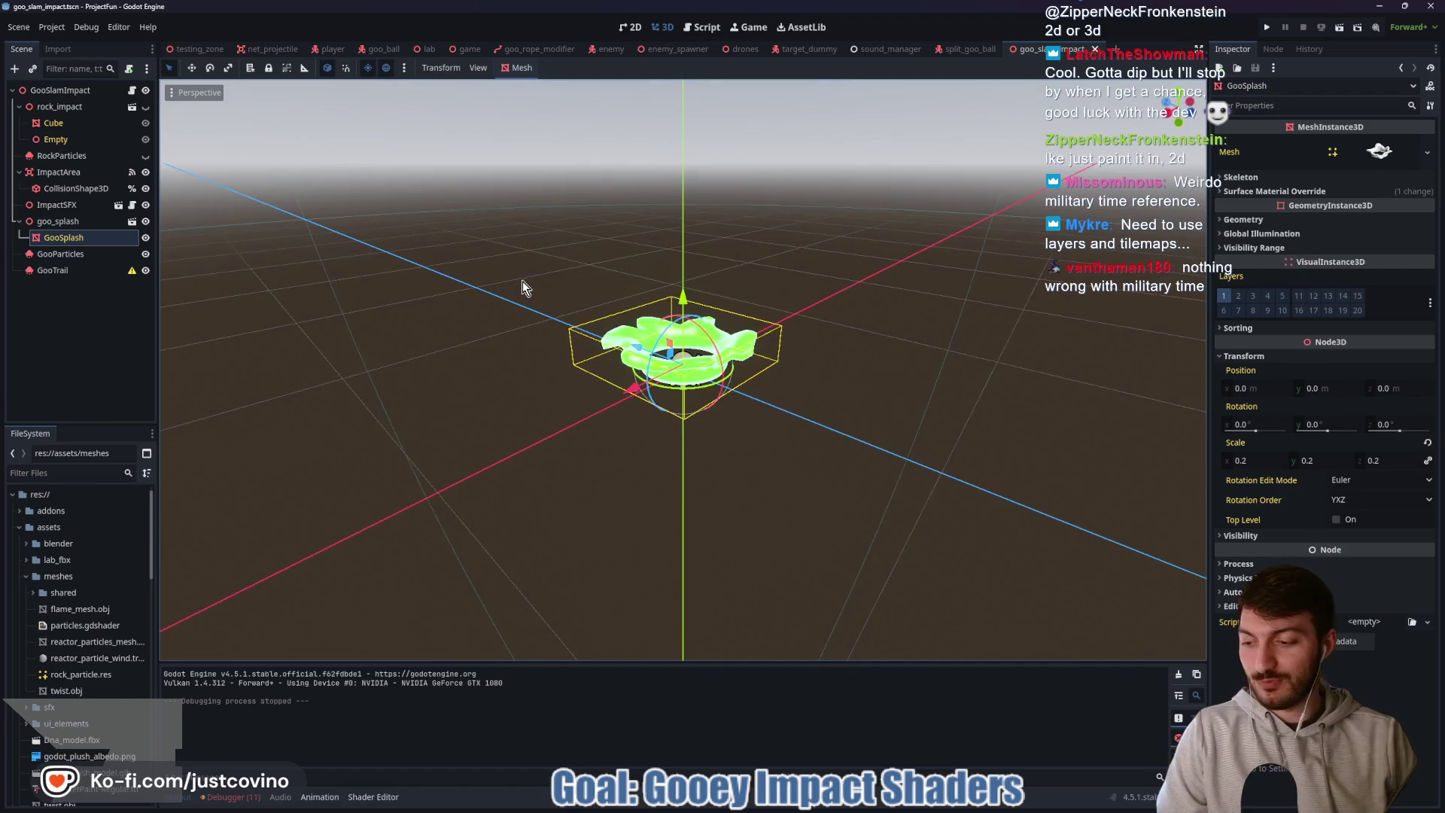
{"action": "left_click", "coordinate": [59, 222]}
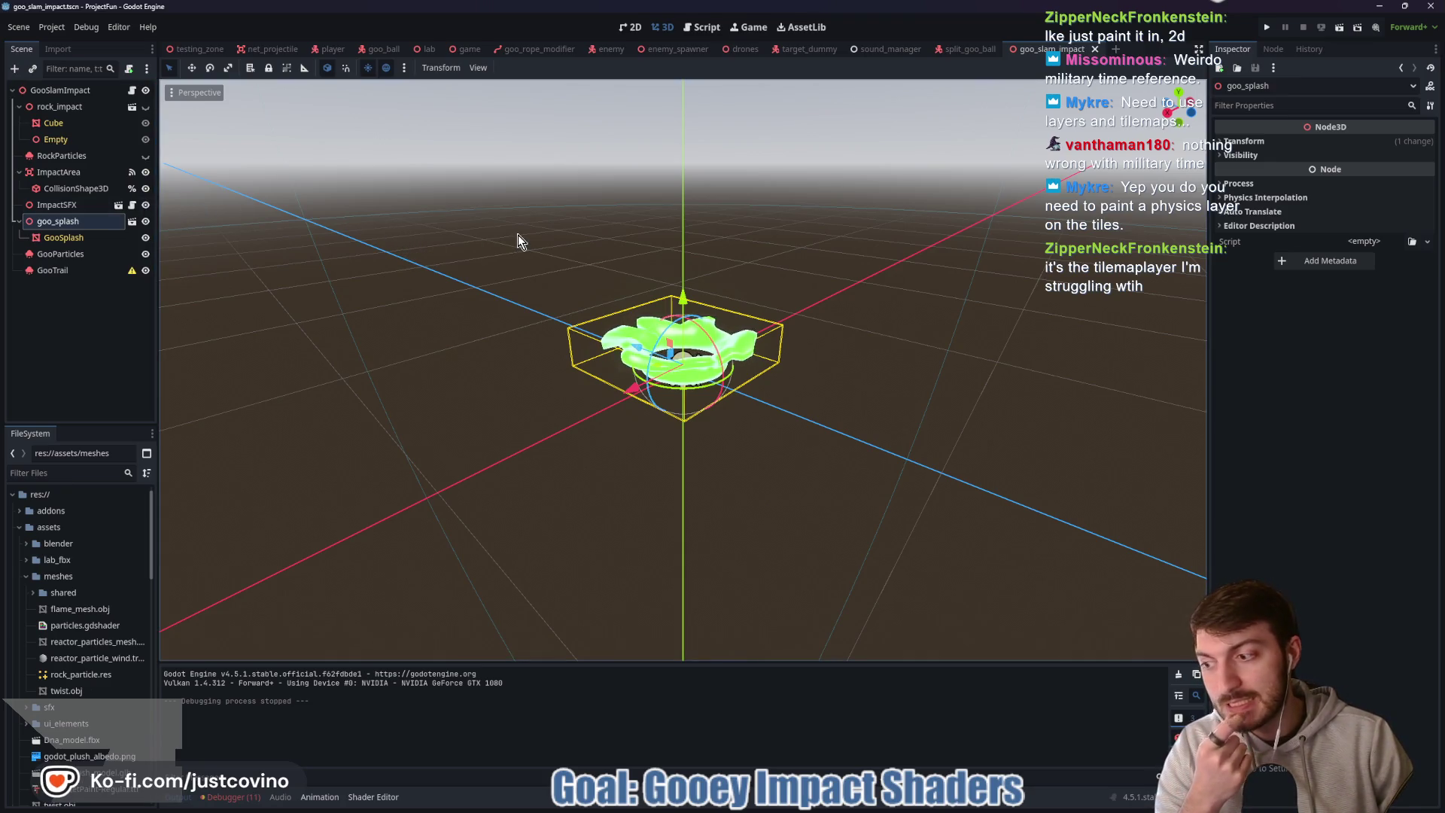
{"action": "left_click_drag", "start_coordinate": [616, 240], "coordinate": [545, 247]}
{"action": "scroll", "coordinate": [554, 254], "scroll_direction": "down", "scroll_amount": 1}
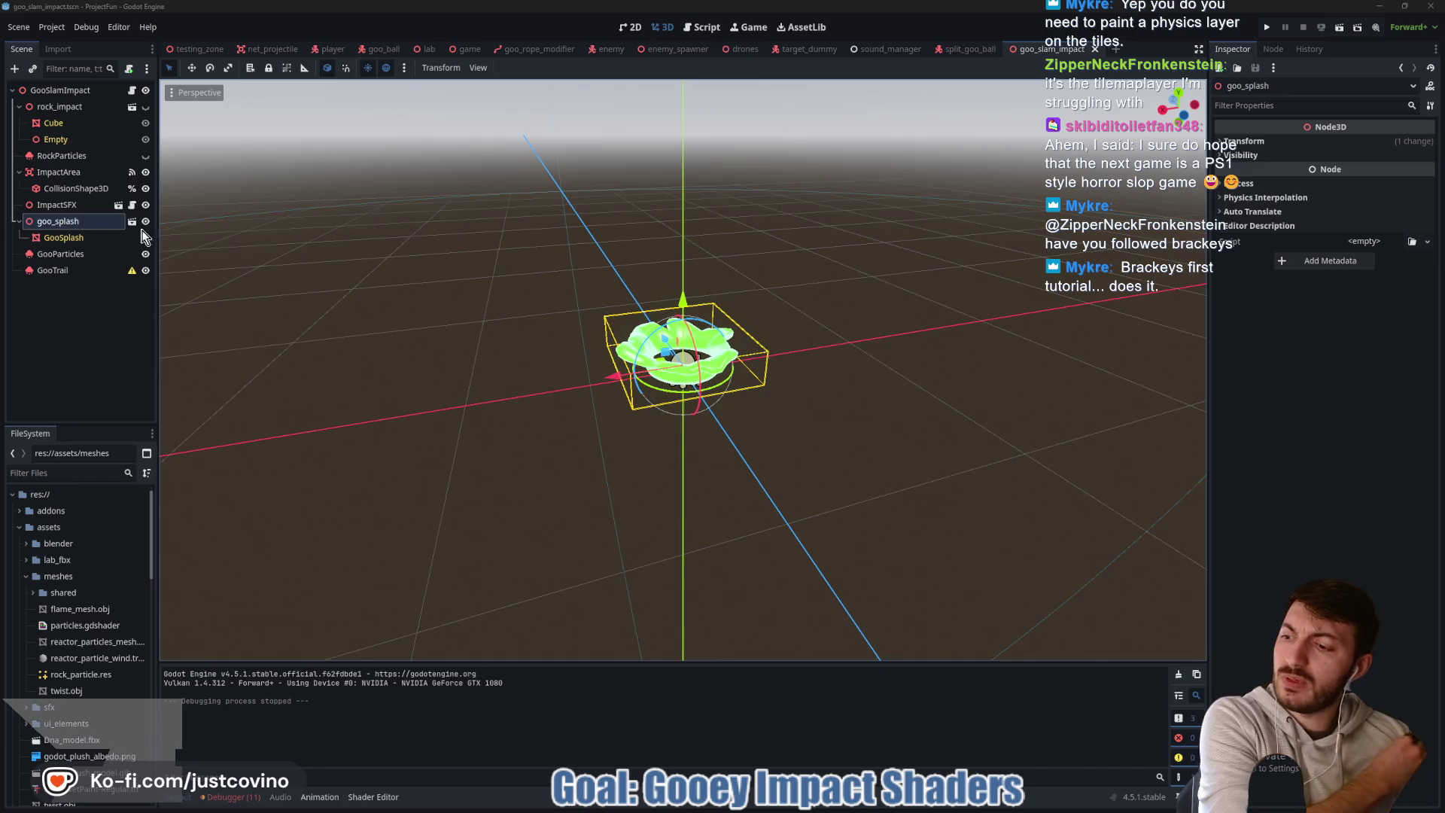
{"action": "left_click_drag", "start_coordinate": [572, 512], "coordinate": [607, 508]}
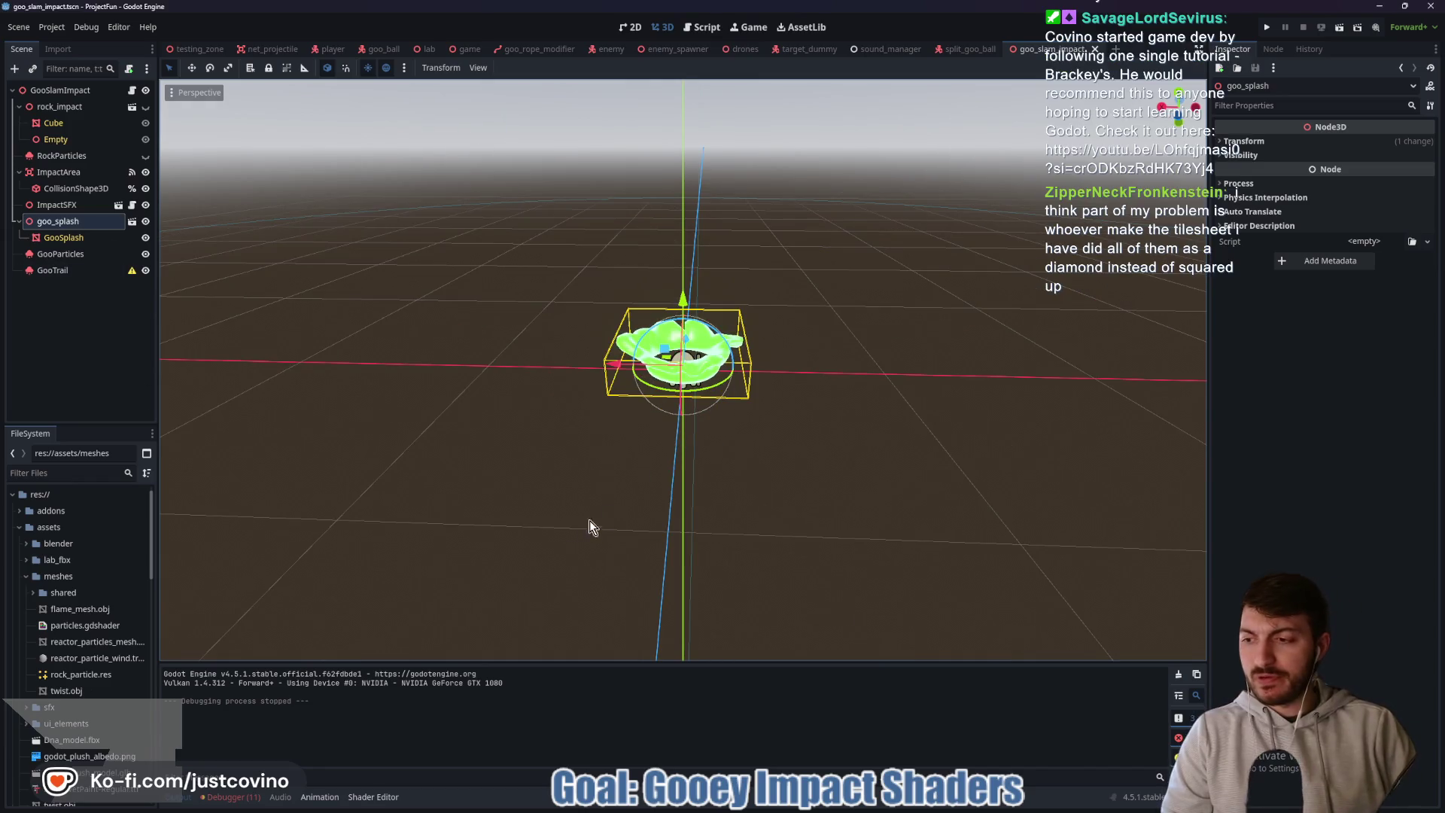
{"action": "left_click", "coordinate": [222, 796]}
- Read the GDScript warnings in the enlarged Errors list, hide the bottom panel, and open goo_slam_impact.gd
{"action": "left_click", "coordinate": [264, 655]}
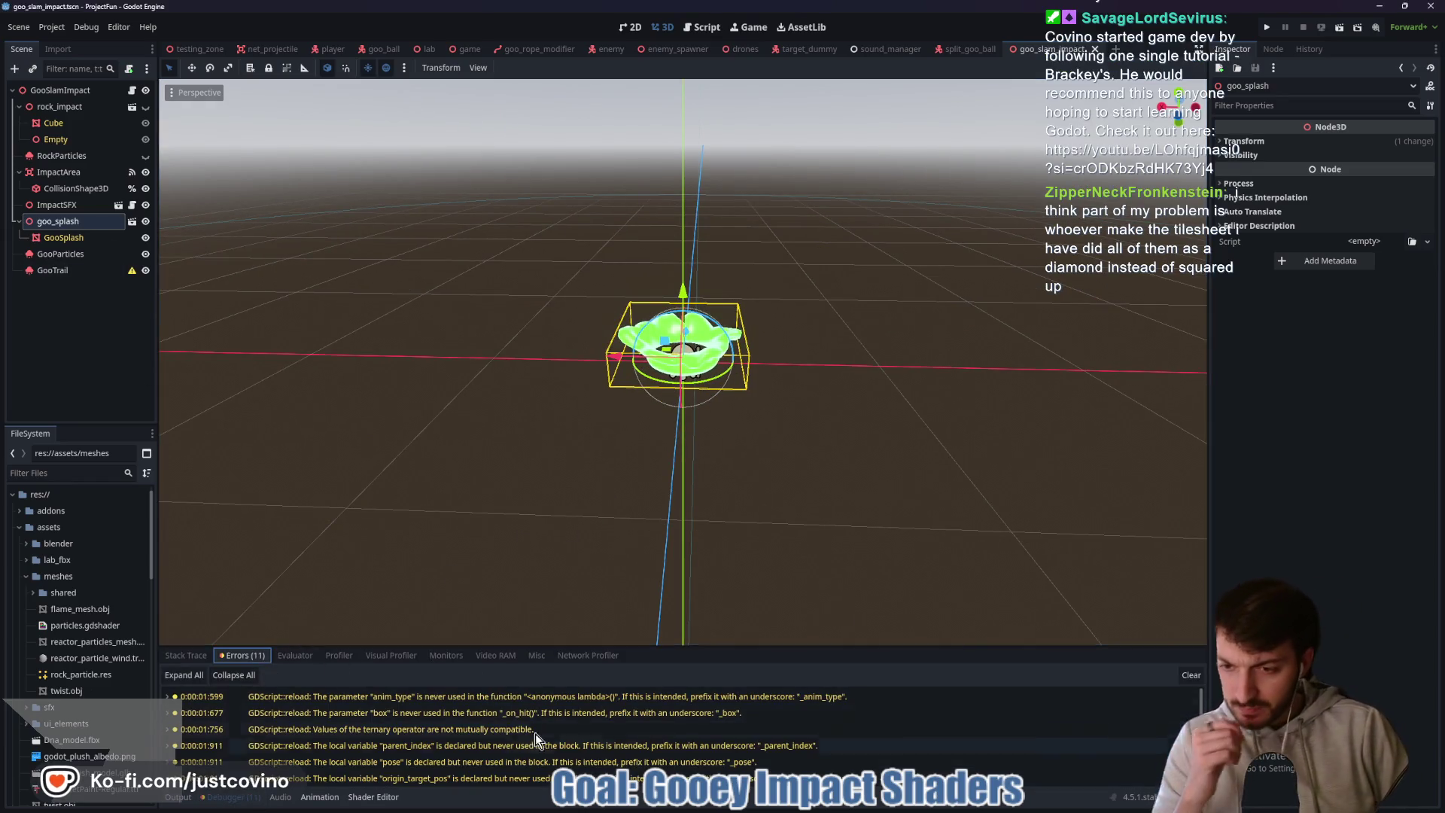
{"action": "left_click_drag", "start_coordinate": [716, 647], "coordinate": [712, 270]}
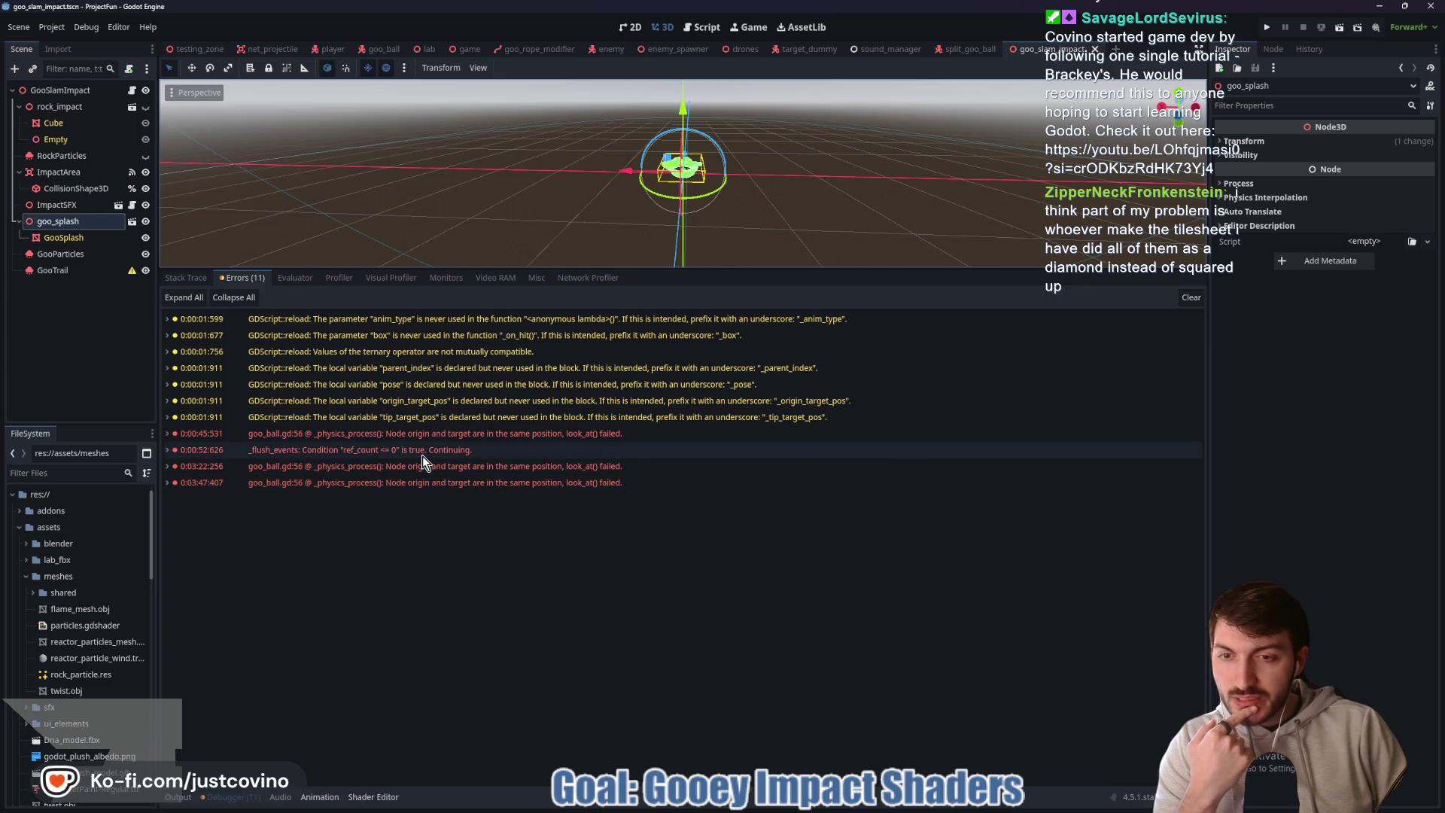
{"action": "mouse_move", "coordinate": [423, 461]}
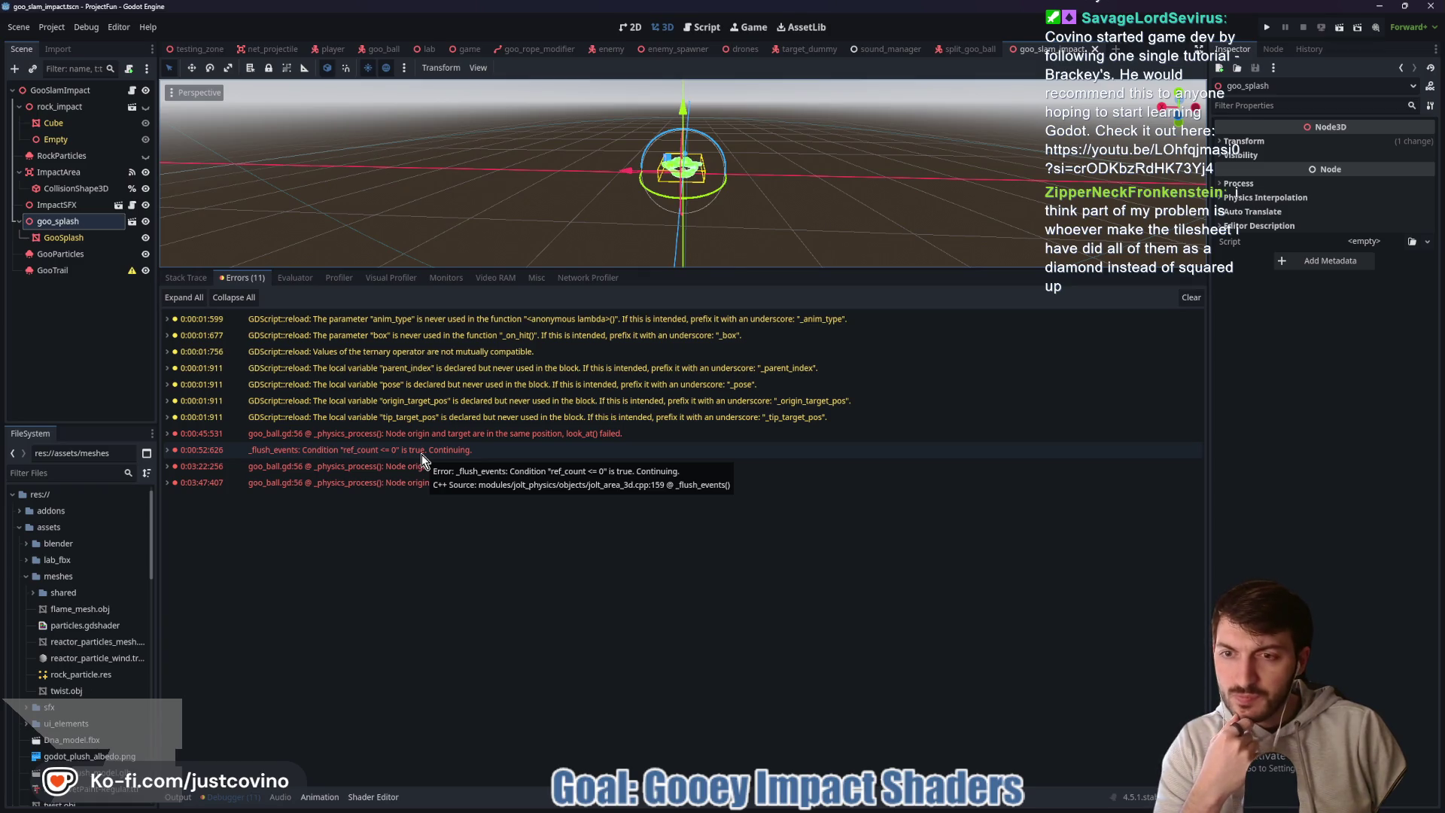
{"action": "mouse_move", "coordinate": [500, 431]}
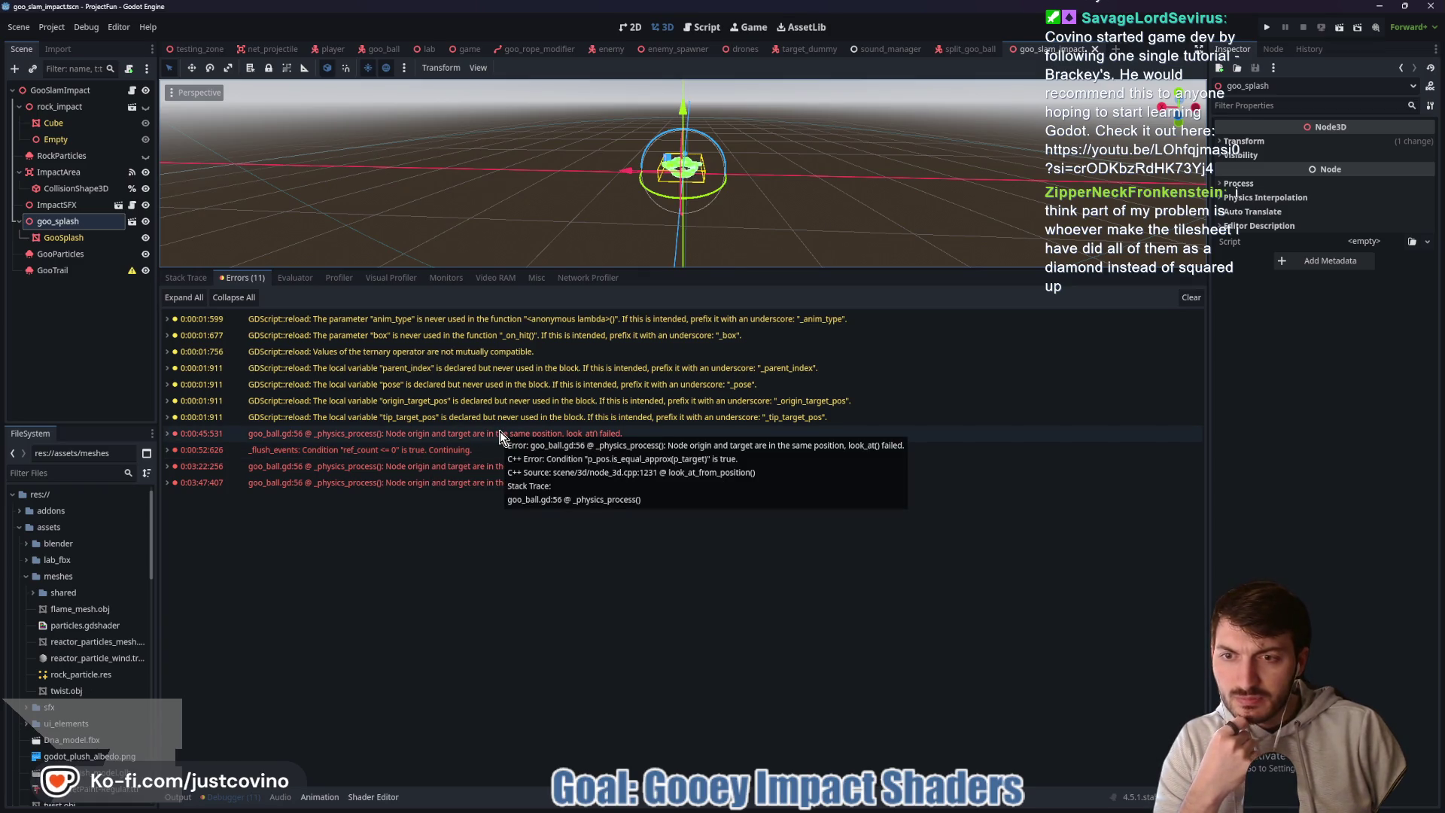
{"action": "key", "text": "ctrl+j"}
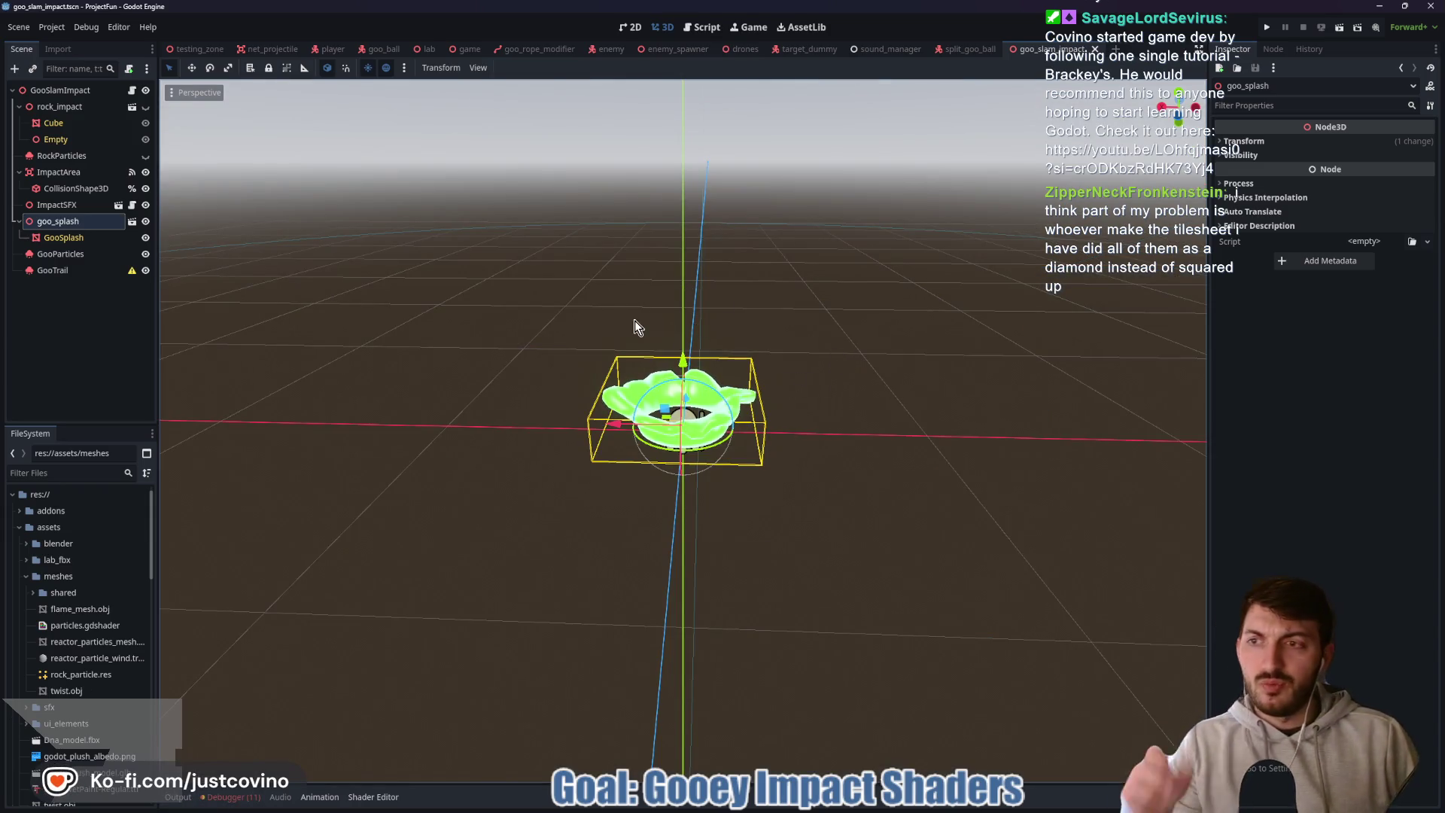
{"action": "left_click", "coordinate": [131, 90]}
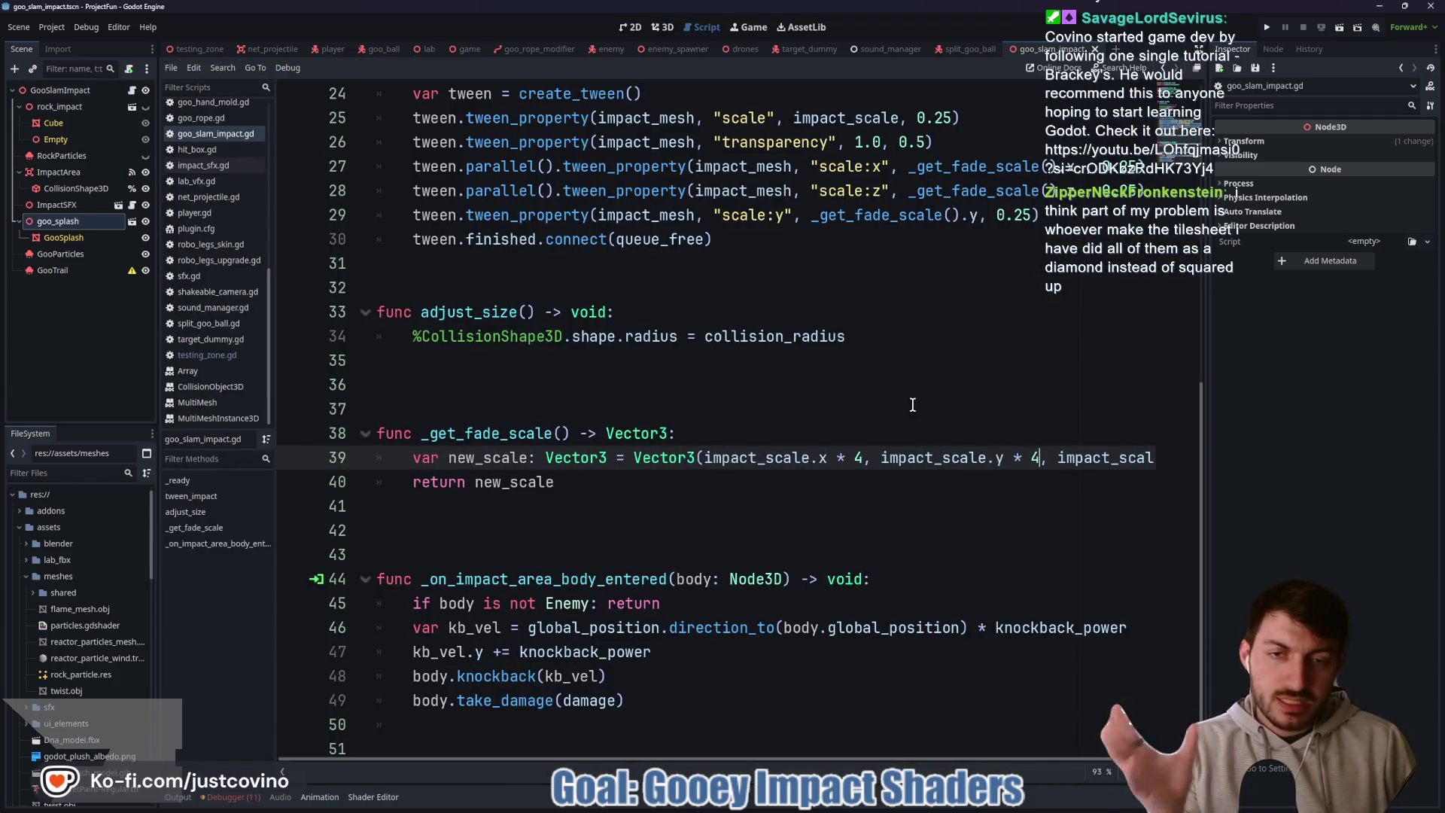
- Replace the per-axis scale:x/y/z tweens with one "scale" tween to _get_fade_scale() over 0.5 seconds
{"action": "scroll", "coordinate": [941, 395], "scroll_direction": "up", "scroll_amount": 2}
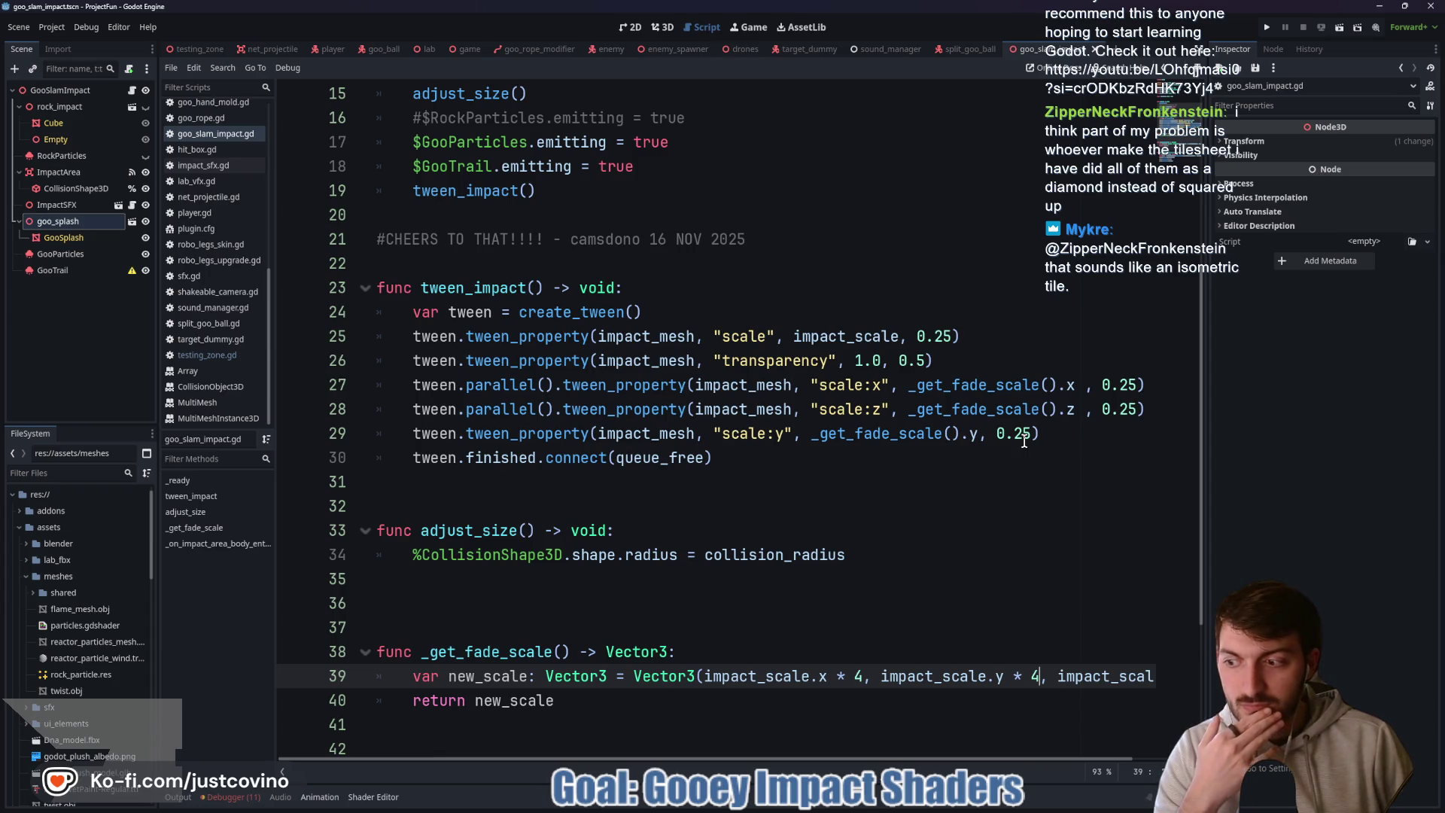
{"action": "left_click_drag", "start_coordinate": [1108, 429], "coordinate": [376, 433]}
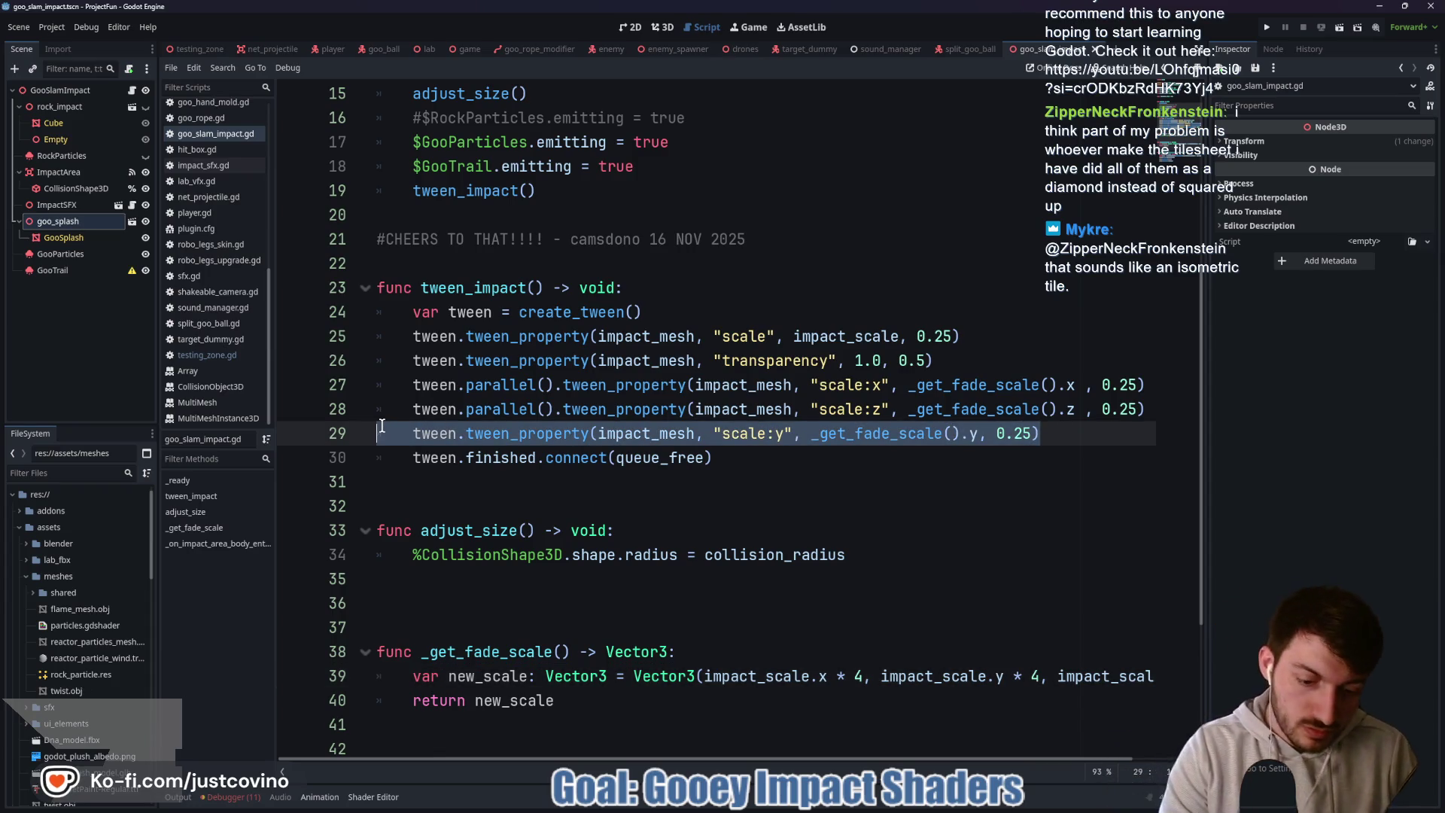
{"action": "key", "text": "BackSpace"}
{"action": "key", "text": "BackSpace"}
{"action": "left_click_drag", "start_coordinate": [1139, 409], "coordinate": [370, 413]}
{"action": "key", "text": "BackSpace"}
{"action": "key", "text": "BackSpace"}
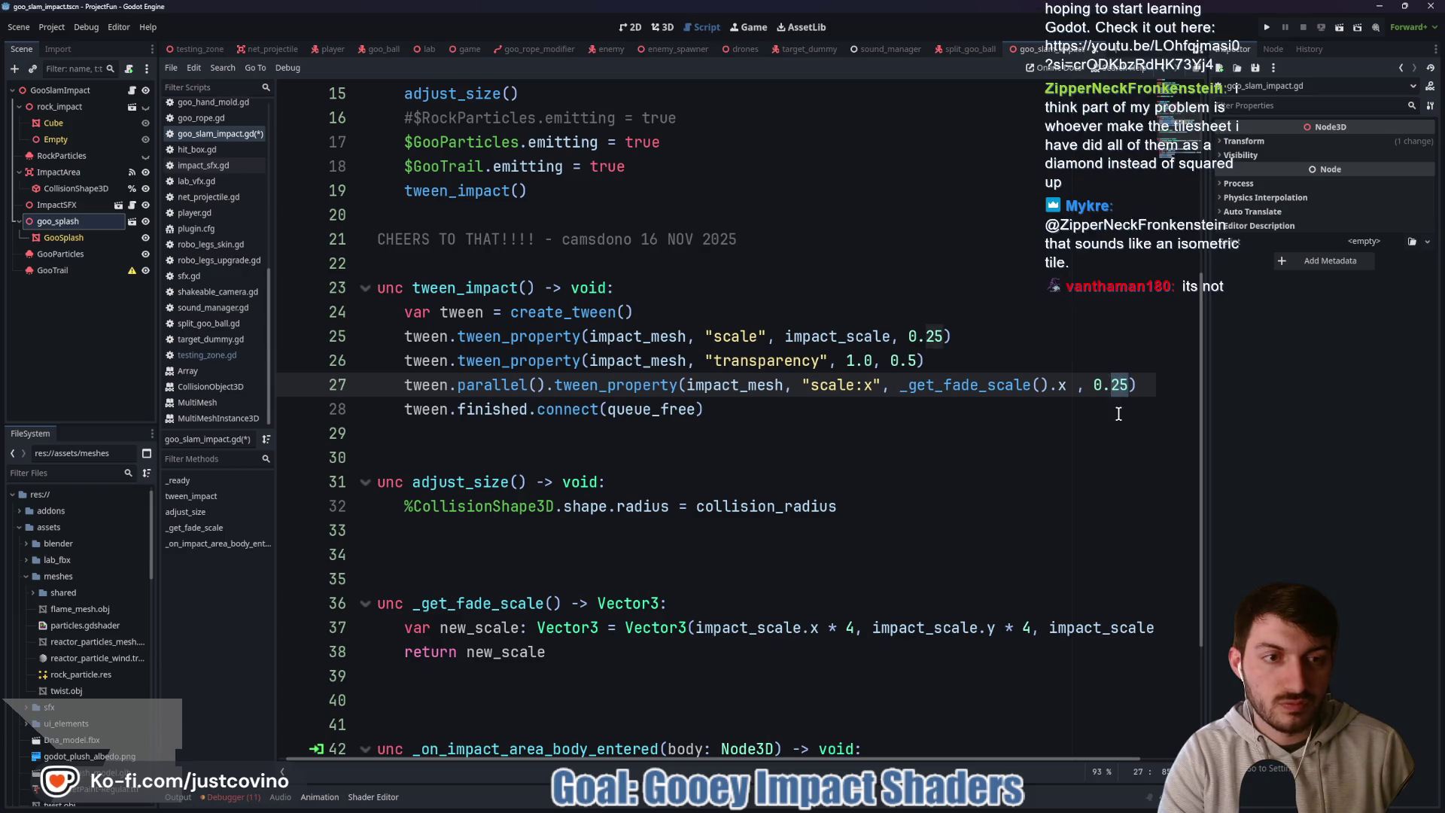
{"action": "type", "text": "5"}
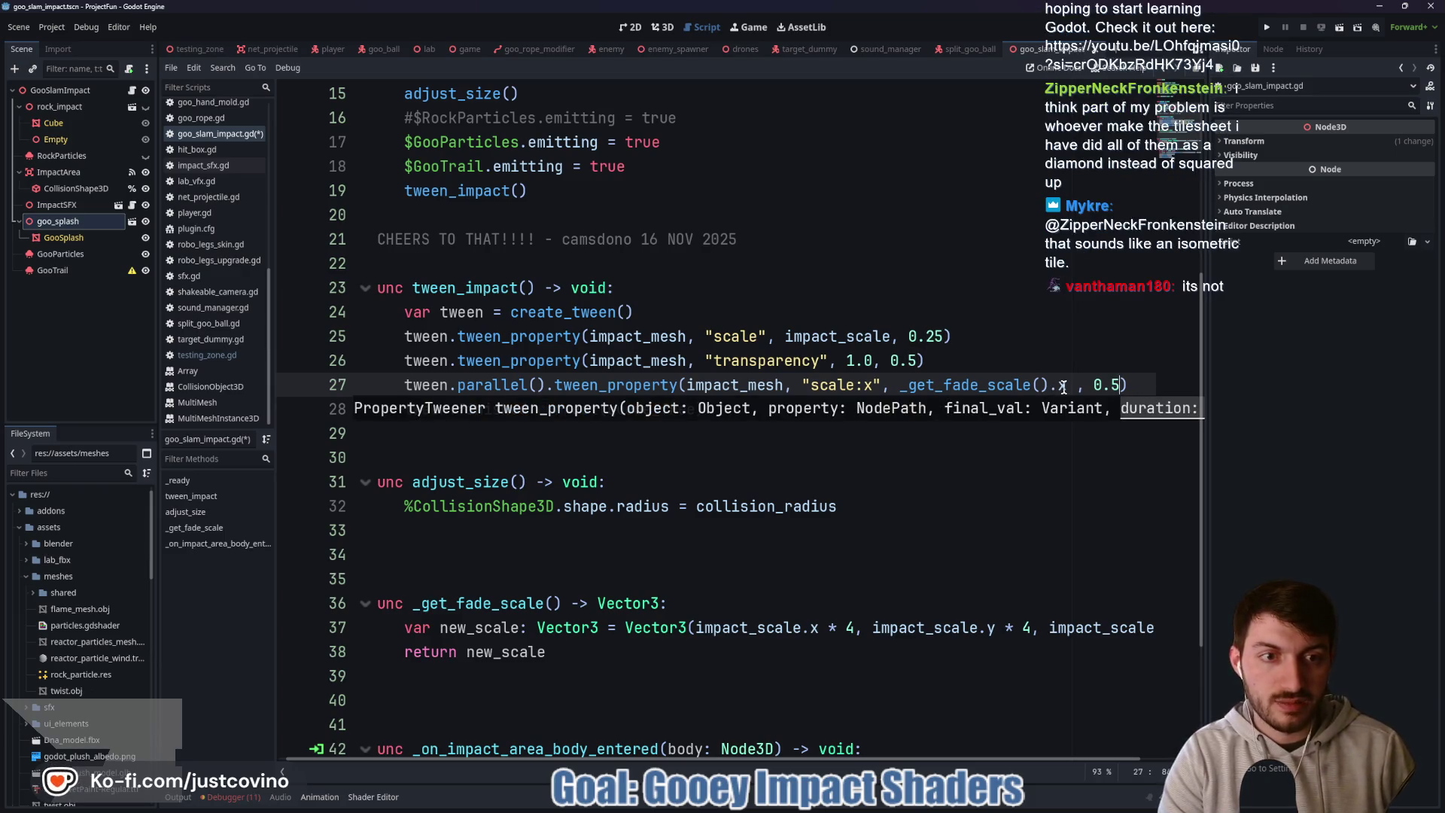
{"action": "left_click", "coordinate": [1065, 385]}
{"action": "key", "text": "BackSpace"}
{"action": "key", "text": "BackSpace"}
{"action": "left_click", "coordinate": [880, 384]}
{"action": "key", "text": "BackSpace"}
{"action": "key", "text": "BackSpace"}
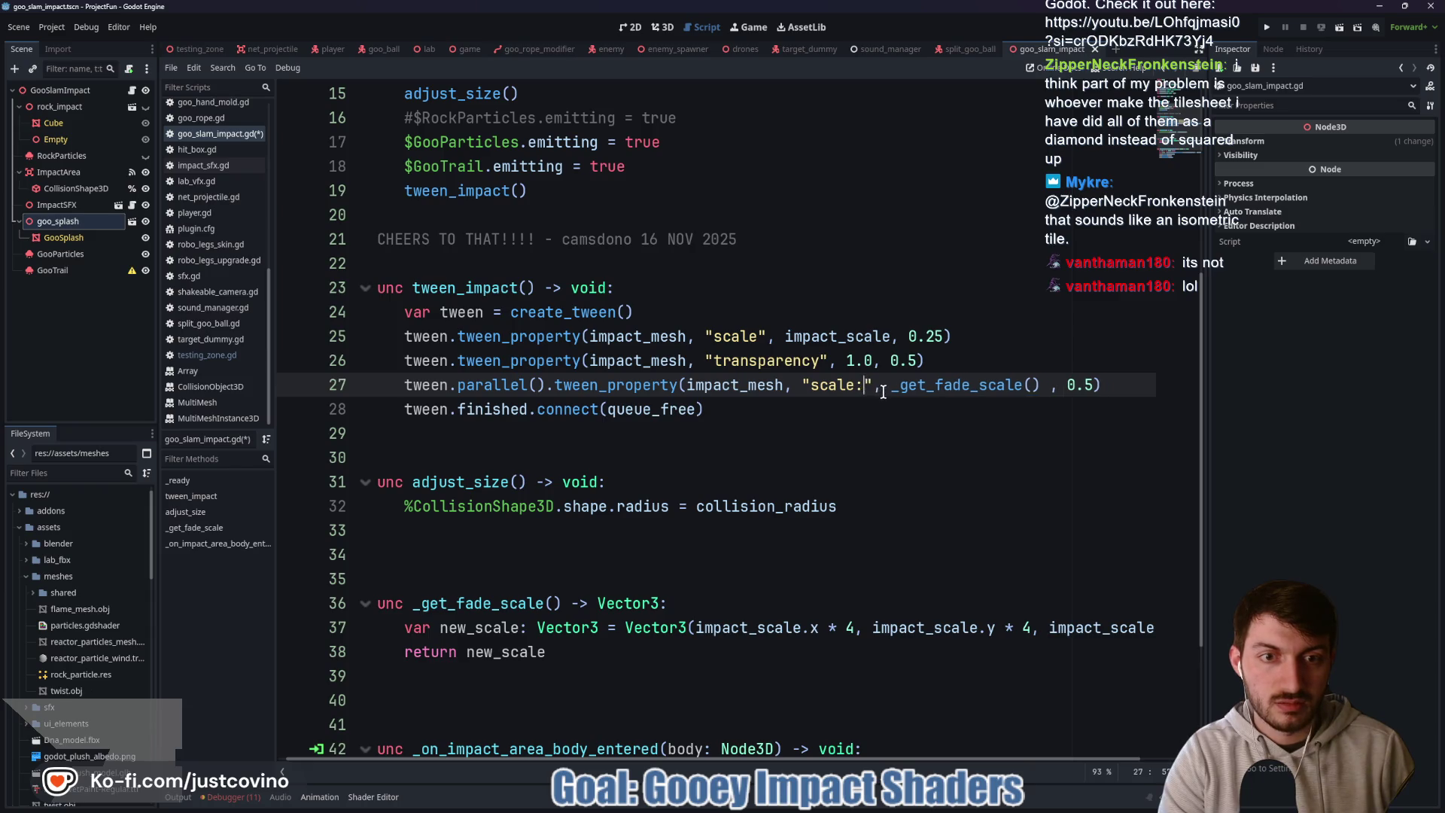
- Make _get_fade_scale return impact_scale * 4, save the script, and open game.gd
{"action": "left_click", "coordinate": [919, 416]}
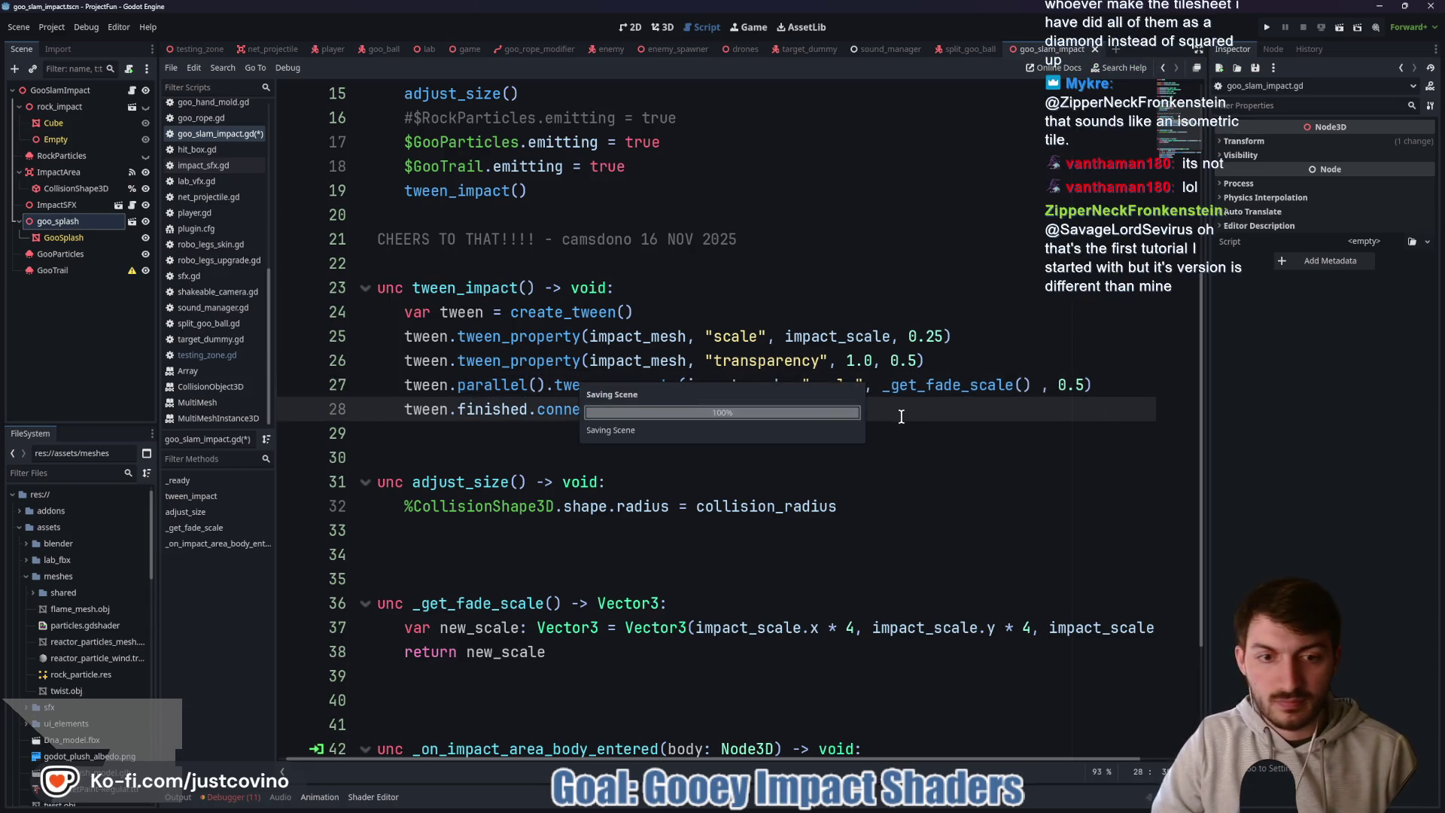
{"action": "scroll", "coordinate": [903, 421], "scroll_direction": "down", "scroll_amount": 2}
{"action": "left_click_drag", "start_coordinate": [626, 482], "coordinate": [1153, 490]}
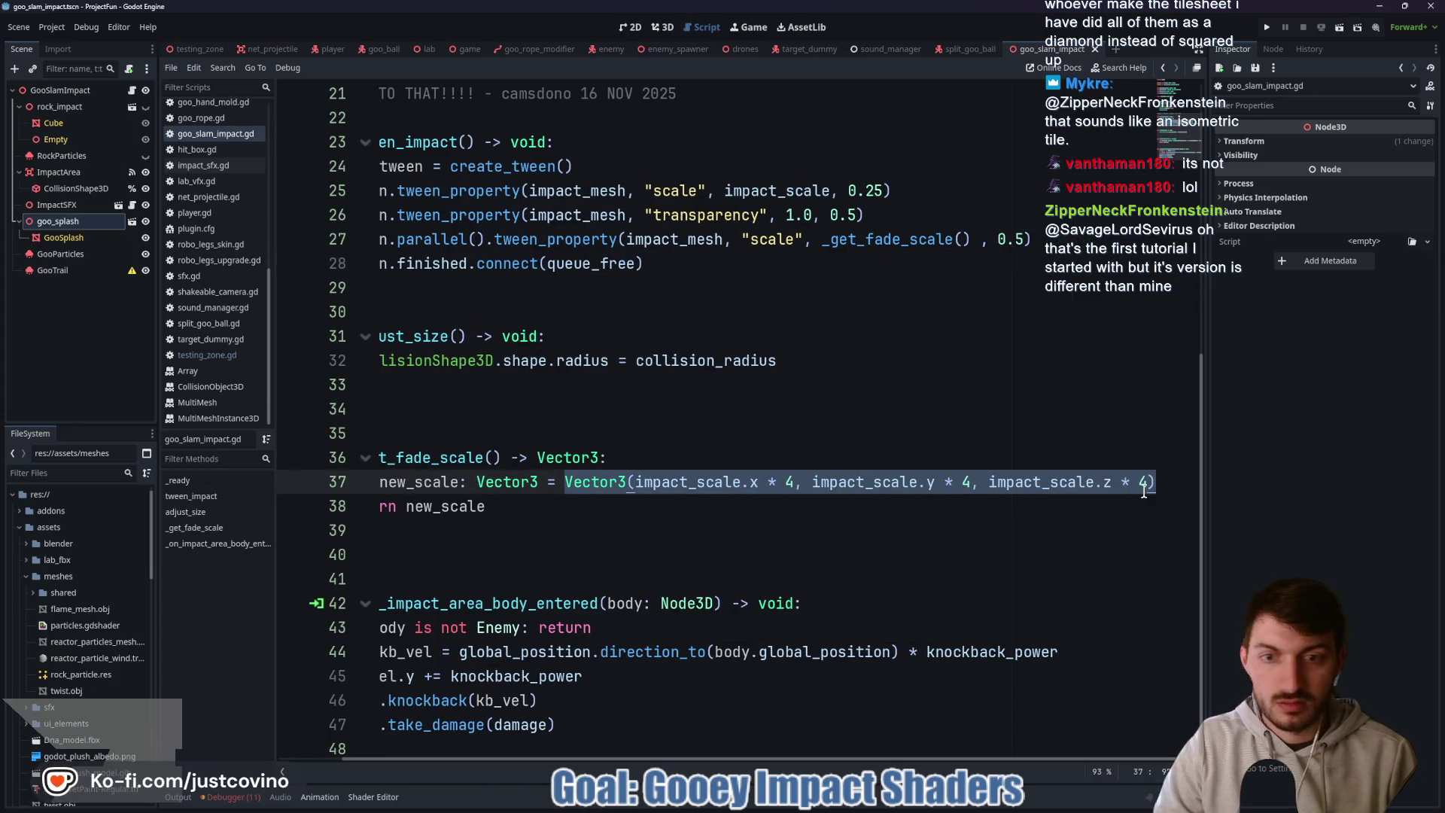
{"action": "type", "text": "impact"}
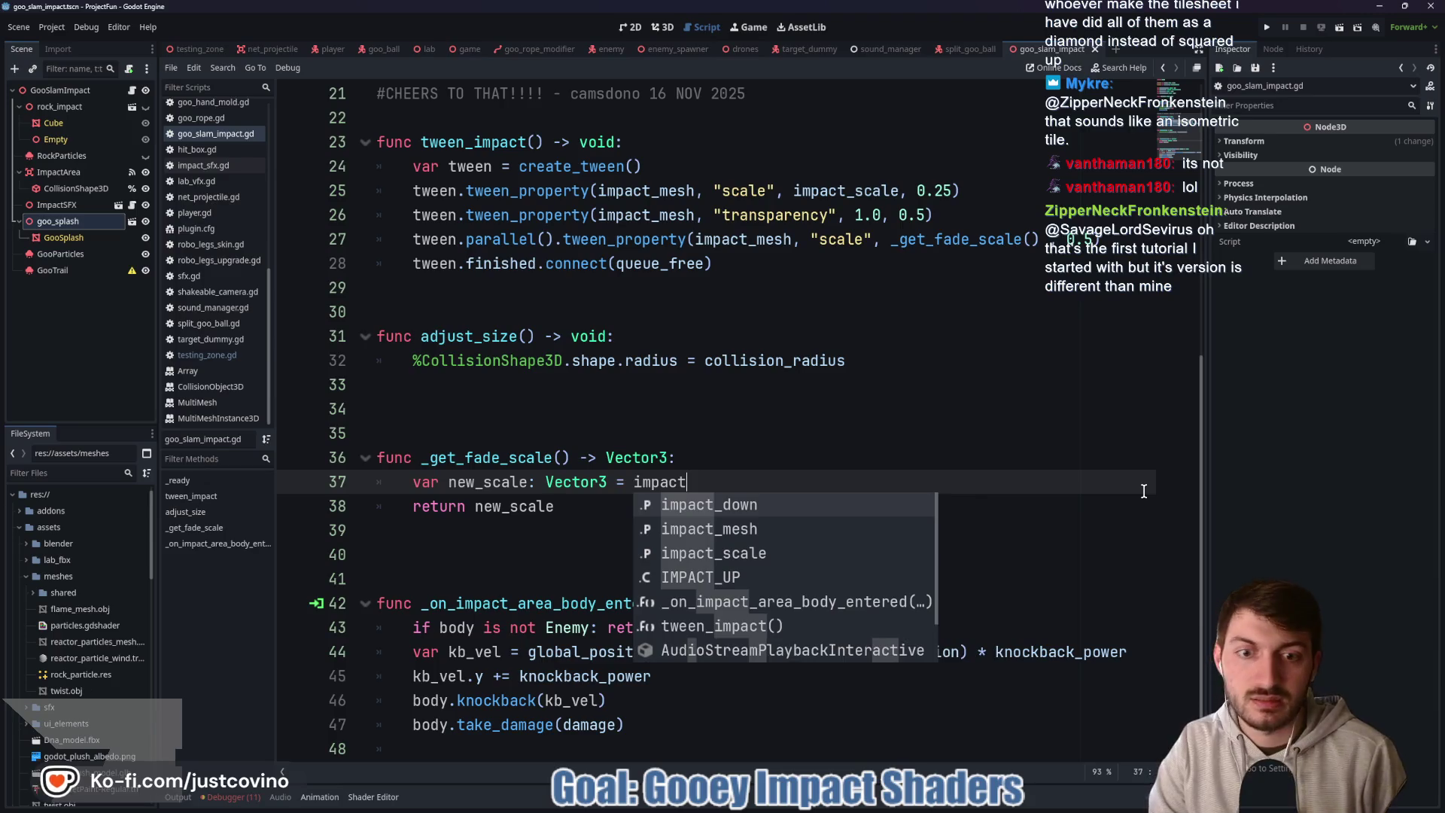
{"action": "type", "text": "_scale * 4"}
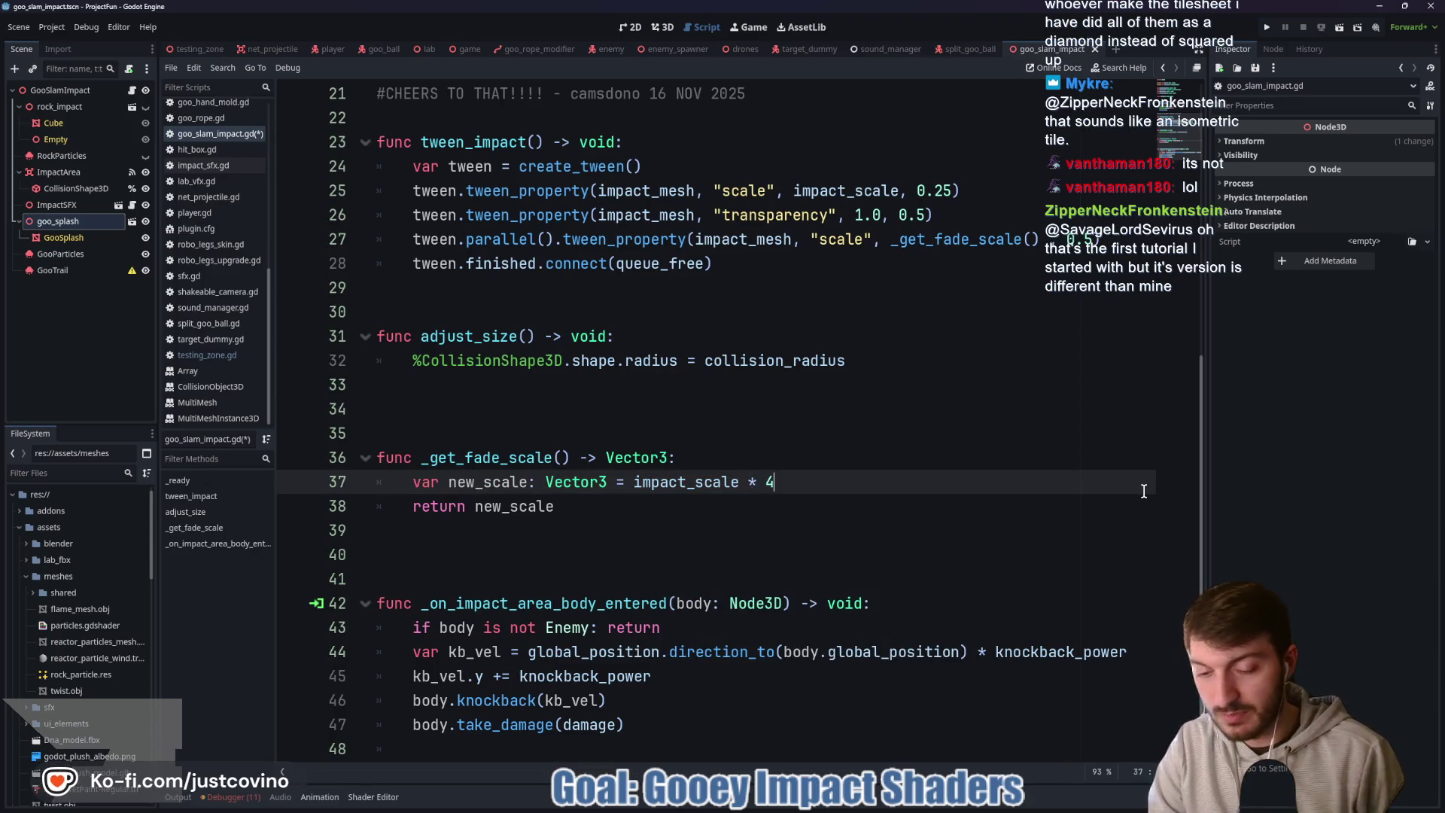
{"action": "key", "text": "ctrl+s"}
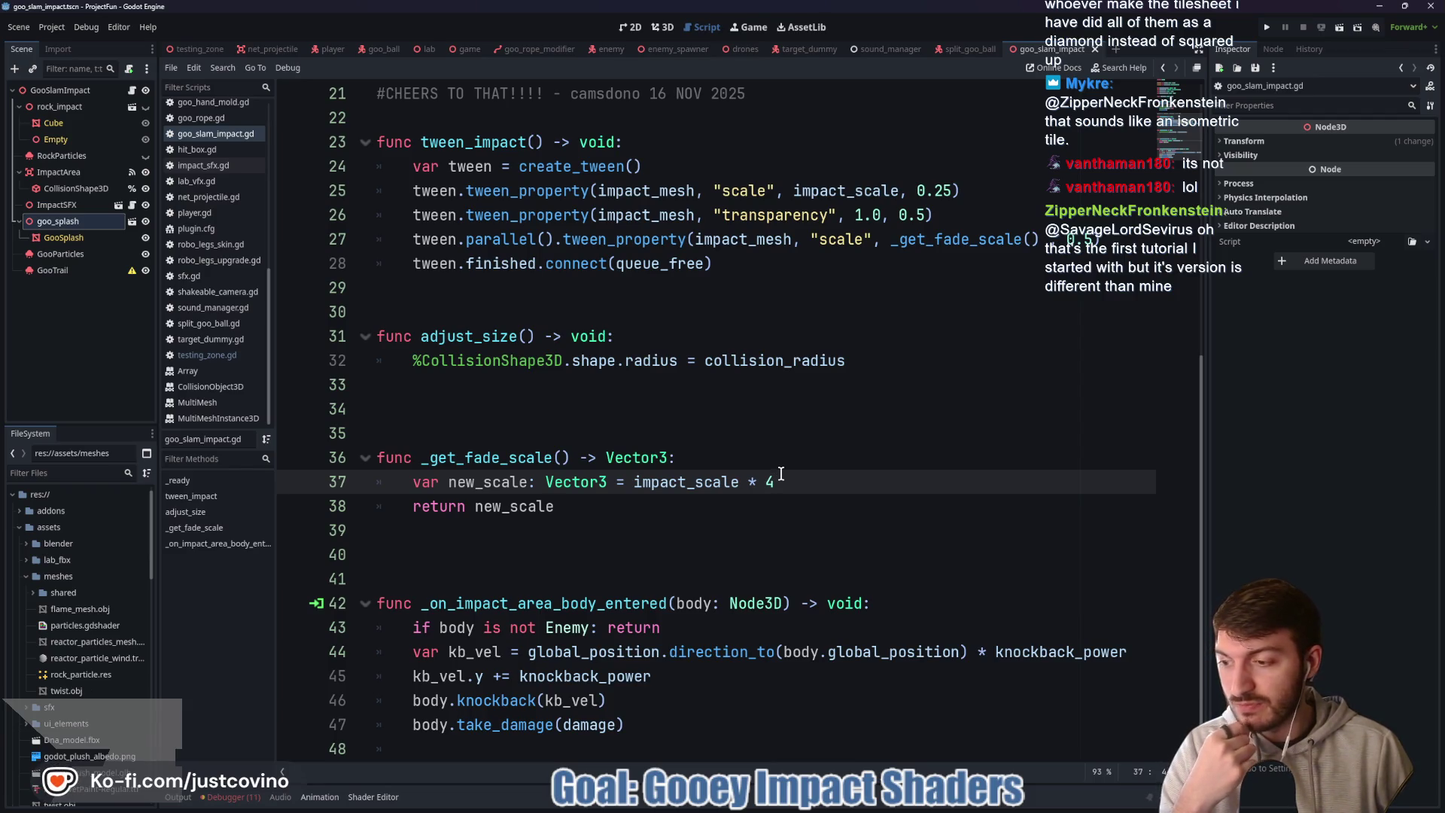
{"action": "left_click", "coordinate": [555, 431]}
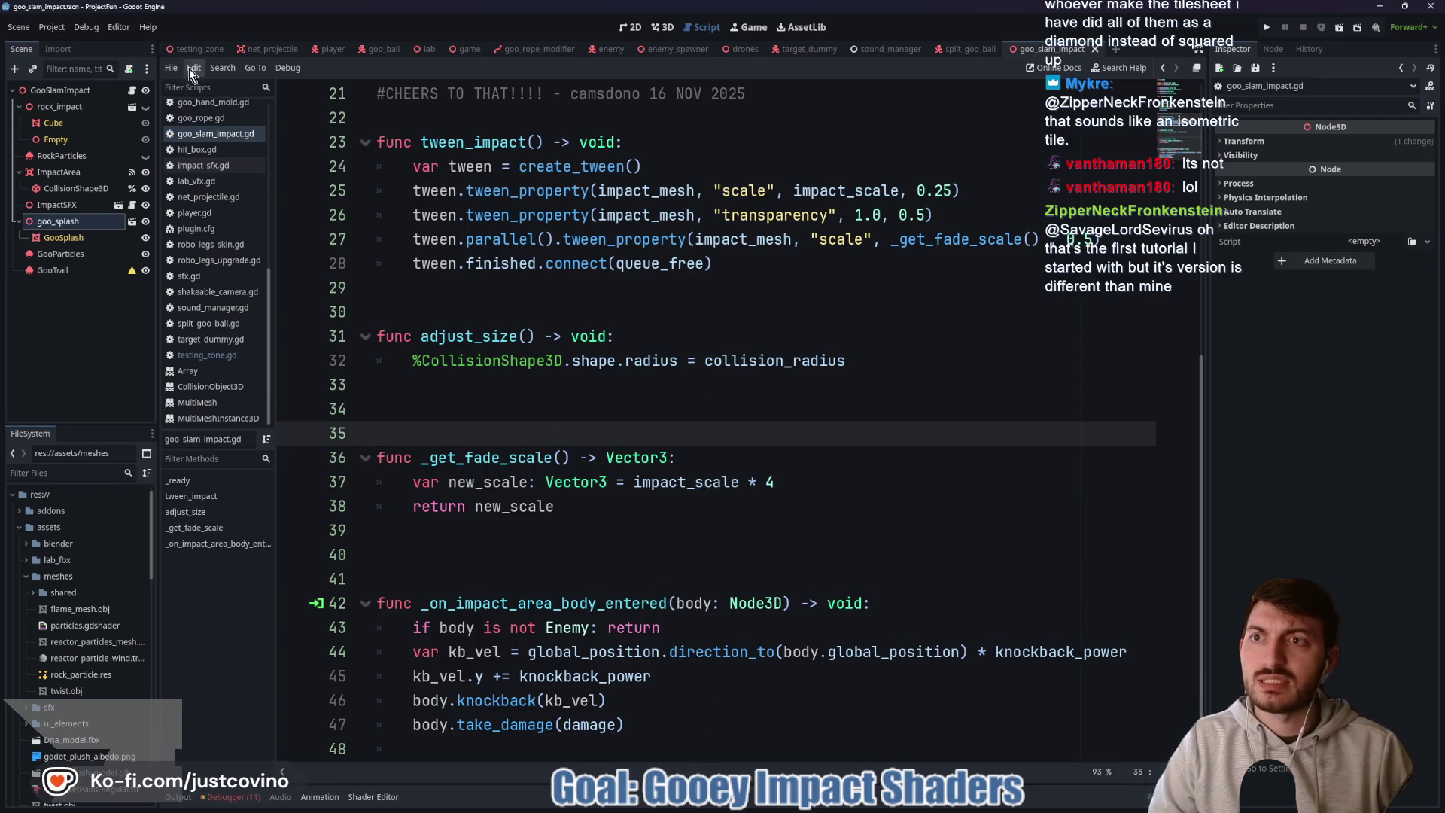
{"action": "left_click", "coordinate": [467, 49]}
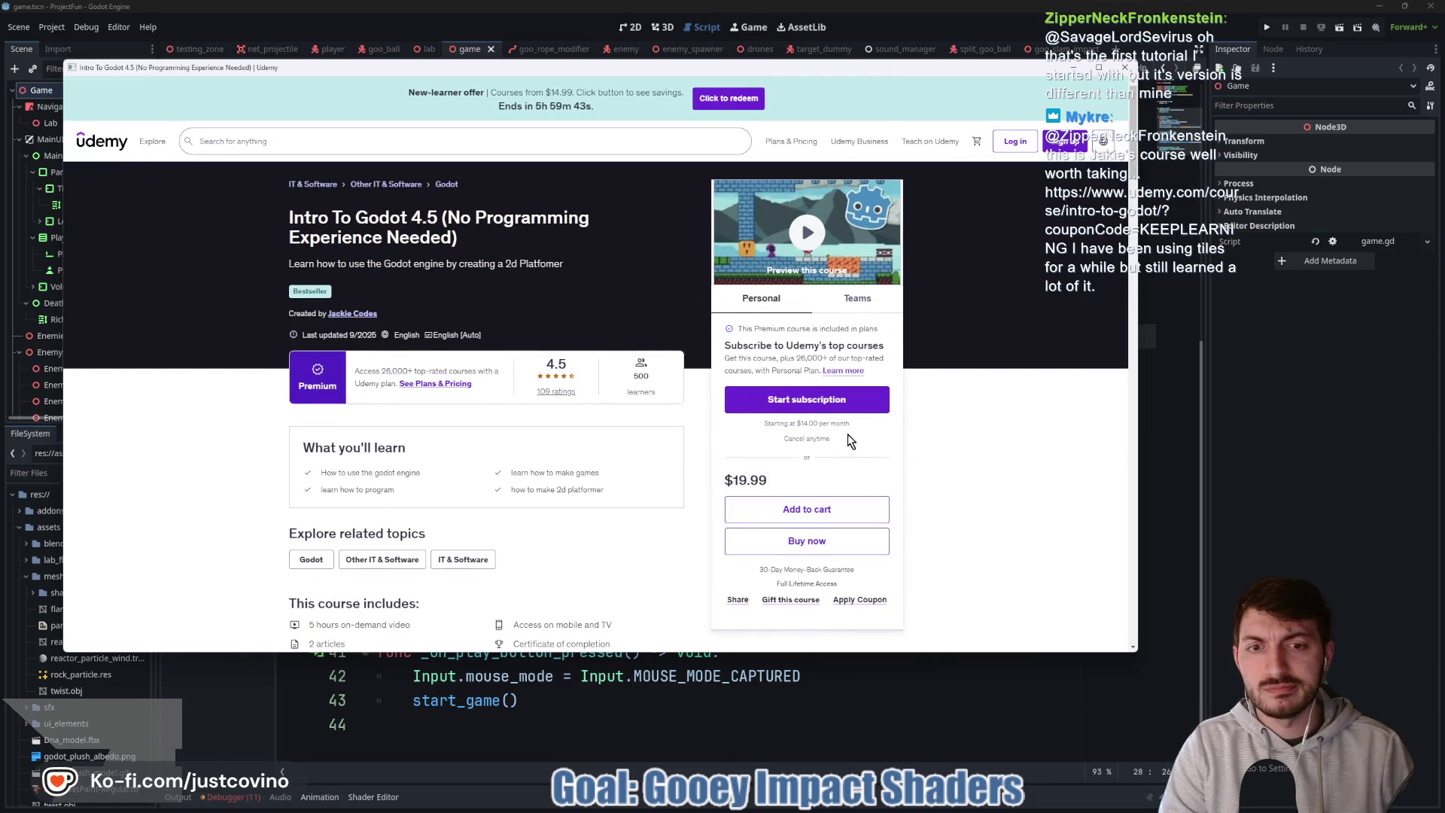
- Scroll through the Udemy 'Intro To Godot 4.5' course popup and close it
{"action": "scroll", "coordinate": [888, 437], "scroll_direction": "down", "scroll_amount": 2}
{"action": "scroll", "coordinate": [936, 428], "scroll_direction": "up", "scroll_amount": 2}
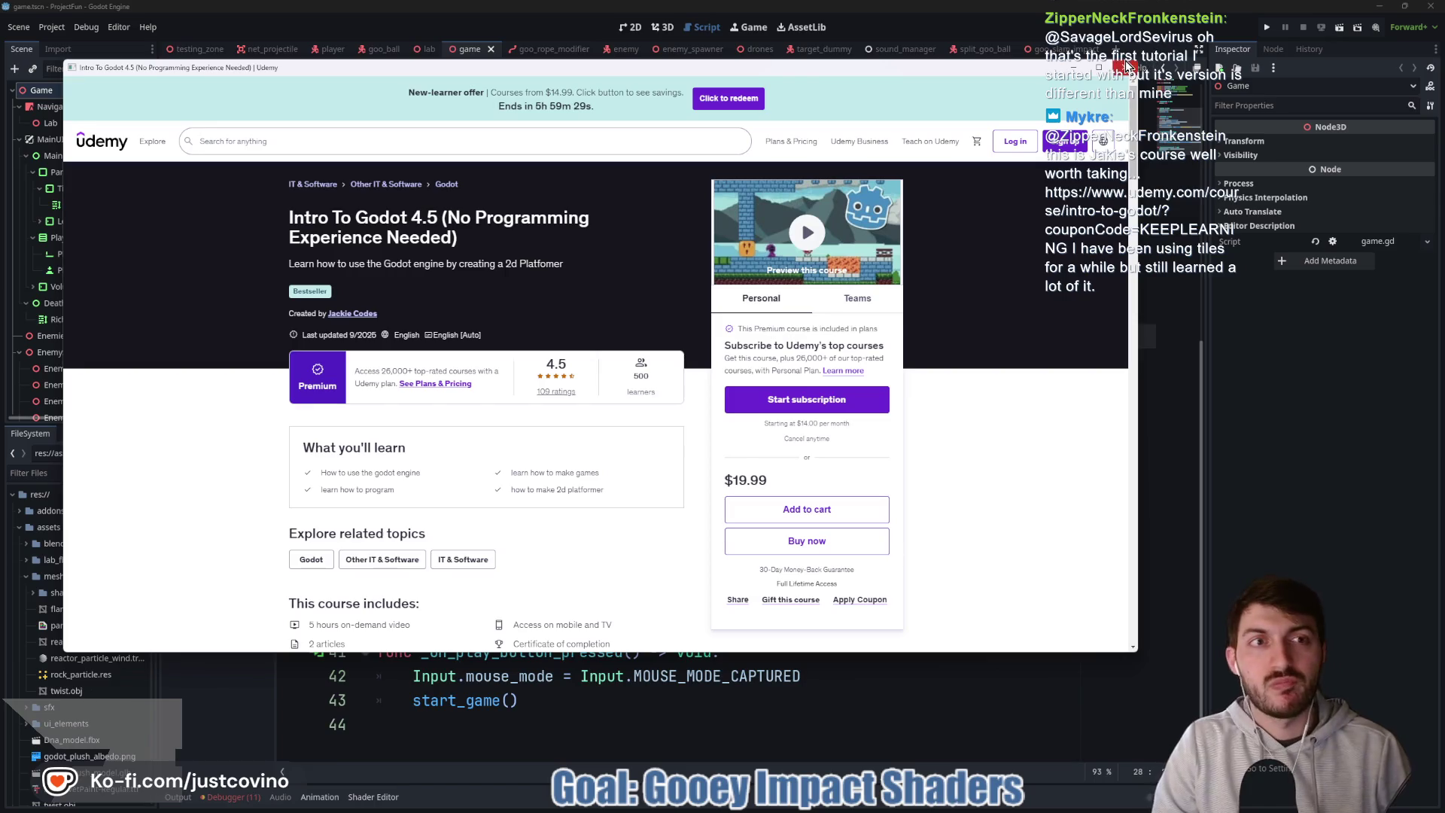
{"action": "left_click", "coordinate": [1125, 67]}
- Dock the stream chat window at the left screen edge and return to the impact script
{"action": "left_click", "coordinate": [638, 384]}
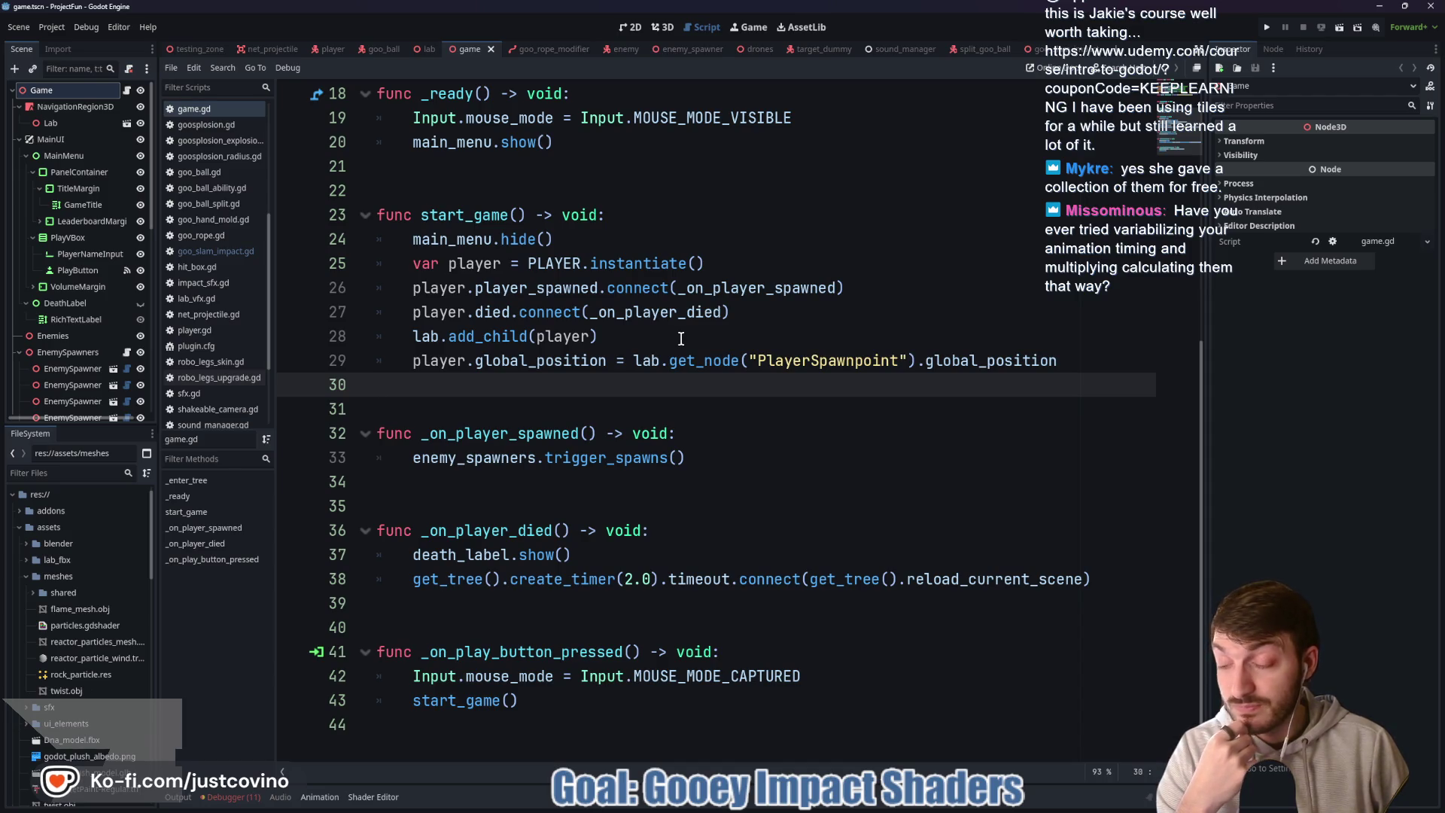
{"action": "key", "text": "alt+Tab"}
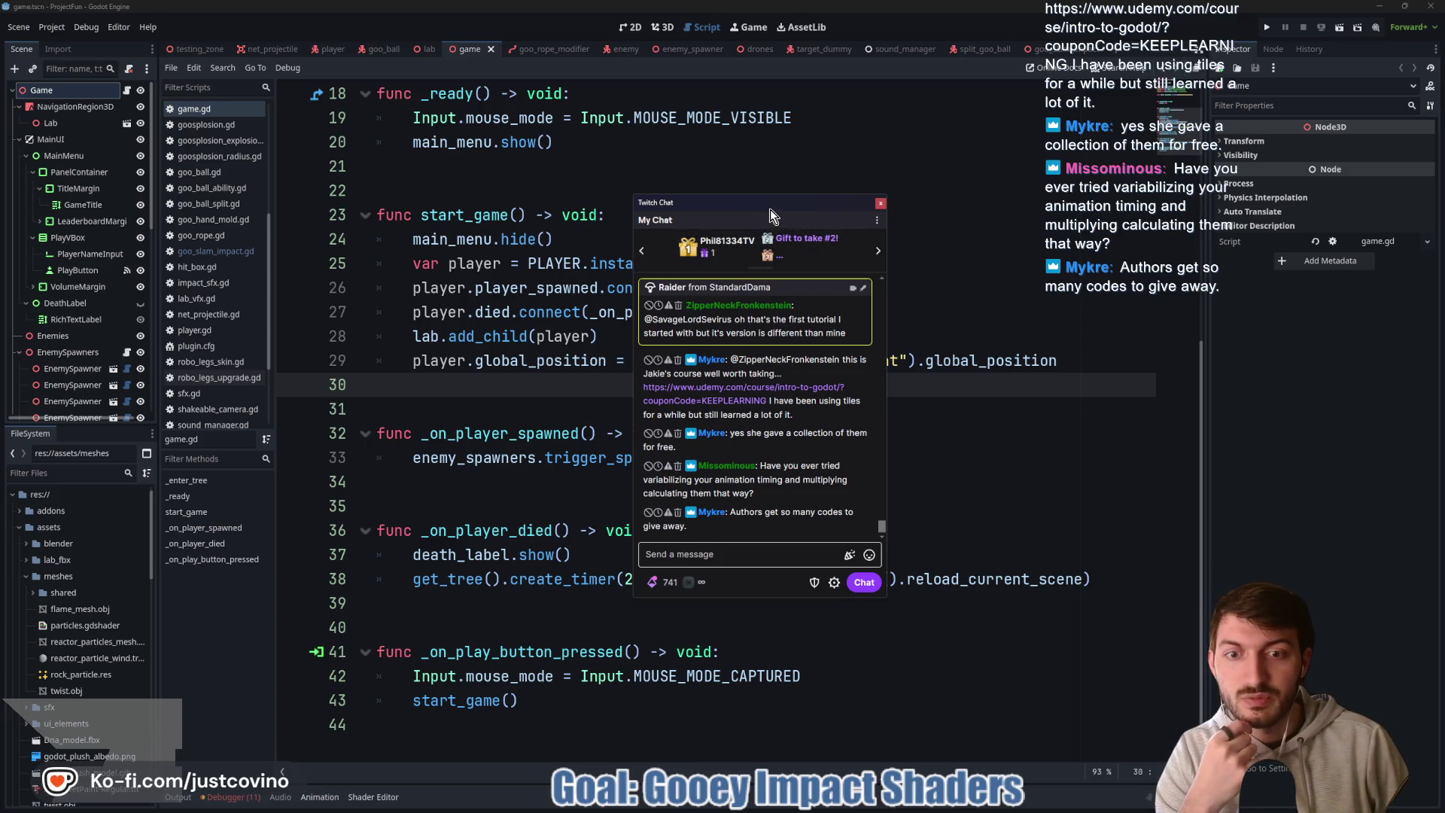
{"action": "left_click_drag", "start_coordinate": [740, 216], "coordinate": [15, 218]}
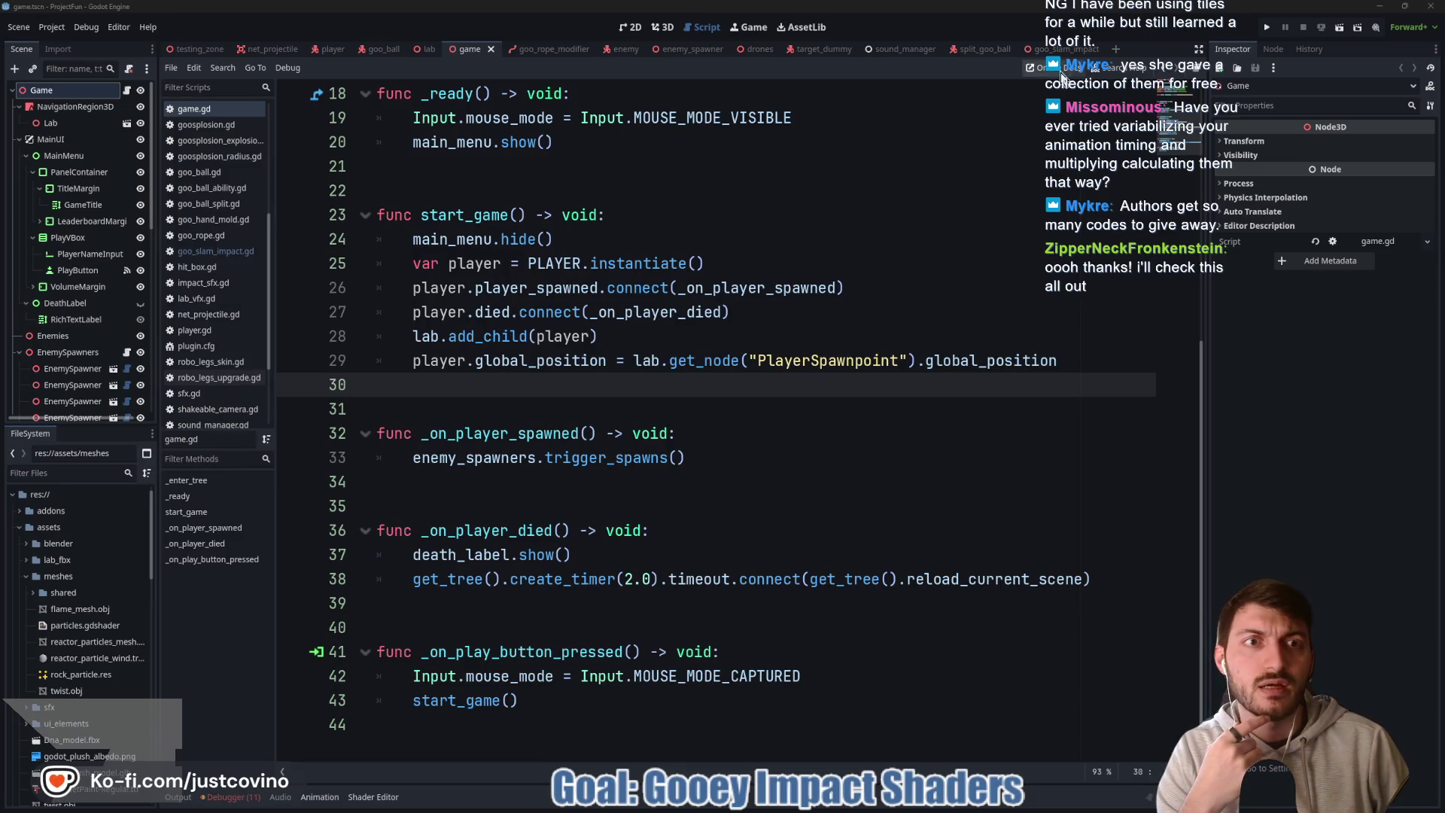
{"action": "left_click", "coordinate": [1058, 49]}
- Review _get_fade_scale and the 0.25 tween durations on lines 25–26, then run testing_zone with F5
{"action": "scroll", "coordinate": [1036, 384], "scroll_direction": "up", "scroll_amount": 1}
{"action": "double_click", "coordinate": [949, 384]}
{"action": "scroll", "coordinate": [980, 396], "scroll_direction": "down", "scroll_amount": 3}
{"action": "left_click", "coordinate": [774, 463]}
{"action": "mouse_move", "coordinate": [874, 436]}
{"action": "left_mouse_down"}
{"action": "mouse_move", "coordinate": [546, 434]}
{"action": "mouse_move", "coordinate": [404, 389]}
{"action": "left_mouse_up"}
{"action": "left_click", "coordinate": [634, 465]}
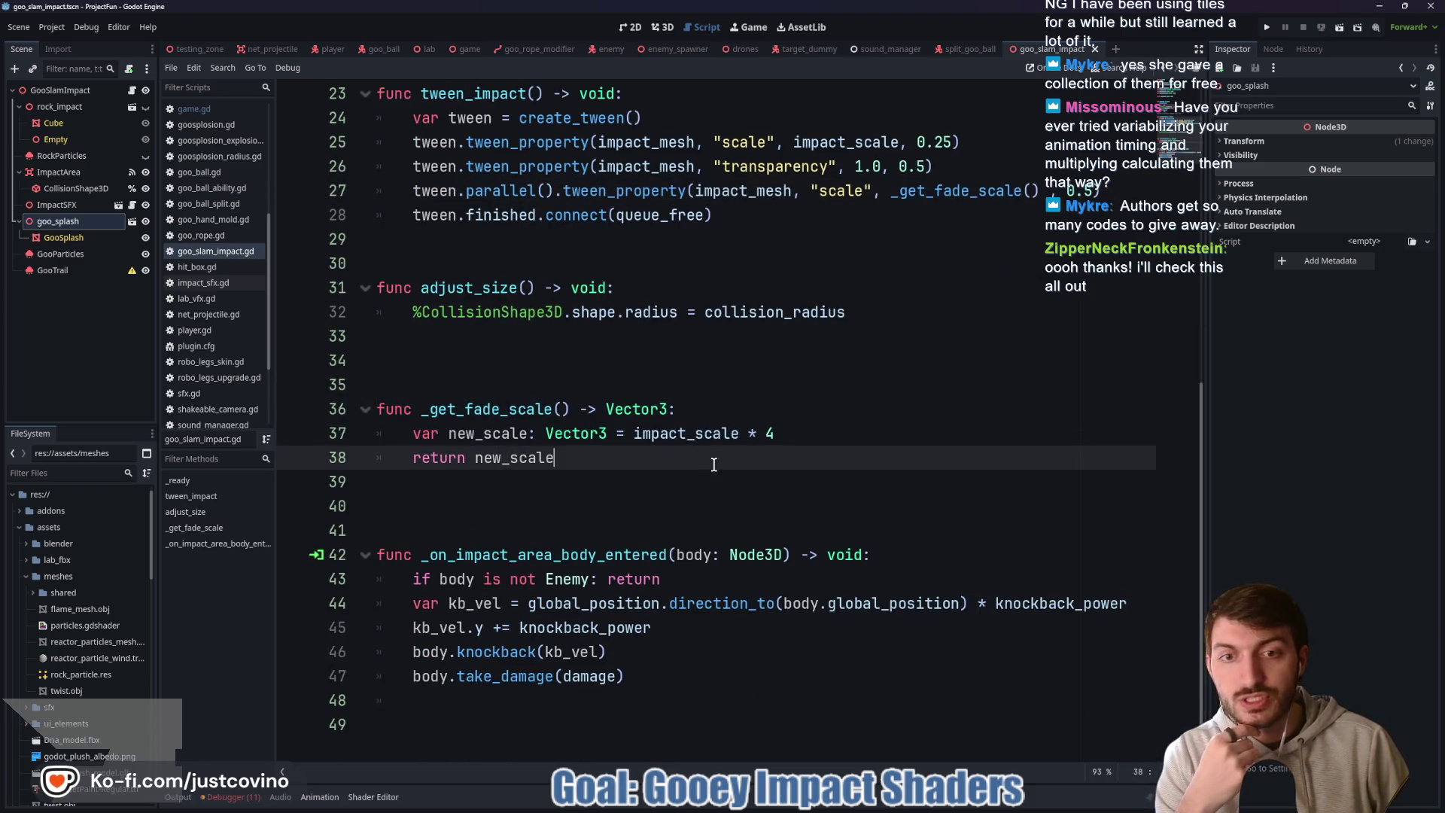
{"action": "scroll", "coordinate": [828, 362], "scroll_direction": "up", "scroll_amount": 2}
{"action": "left_click", "coordinate": [919, 288]}
{"action": "double_click", "coordinate": [930, 288]}
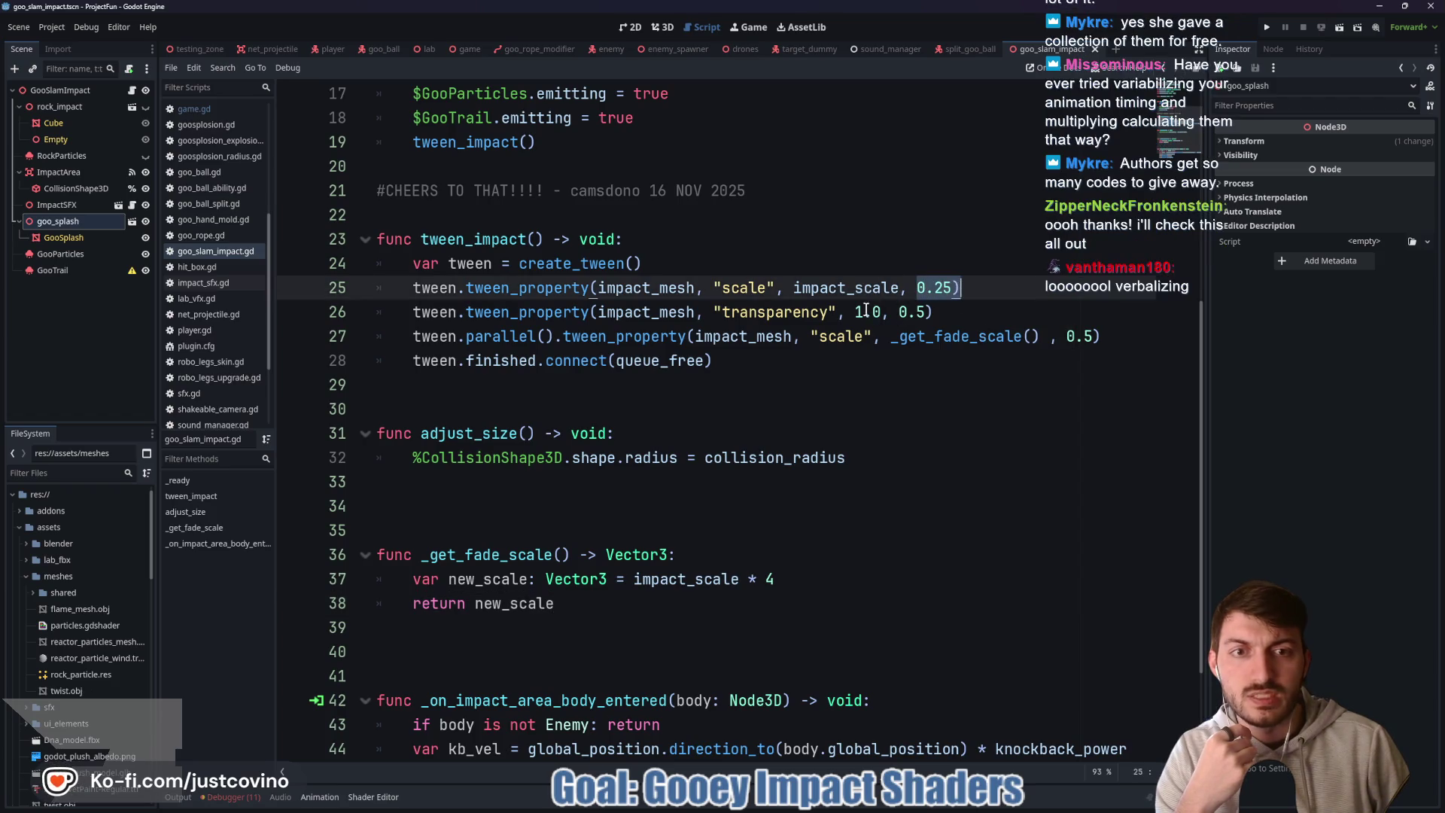
{"action": "left_click", "coordinate": [906, 313]}
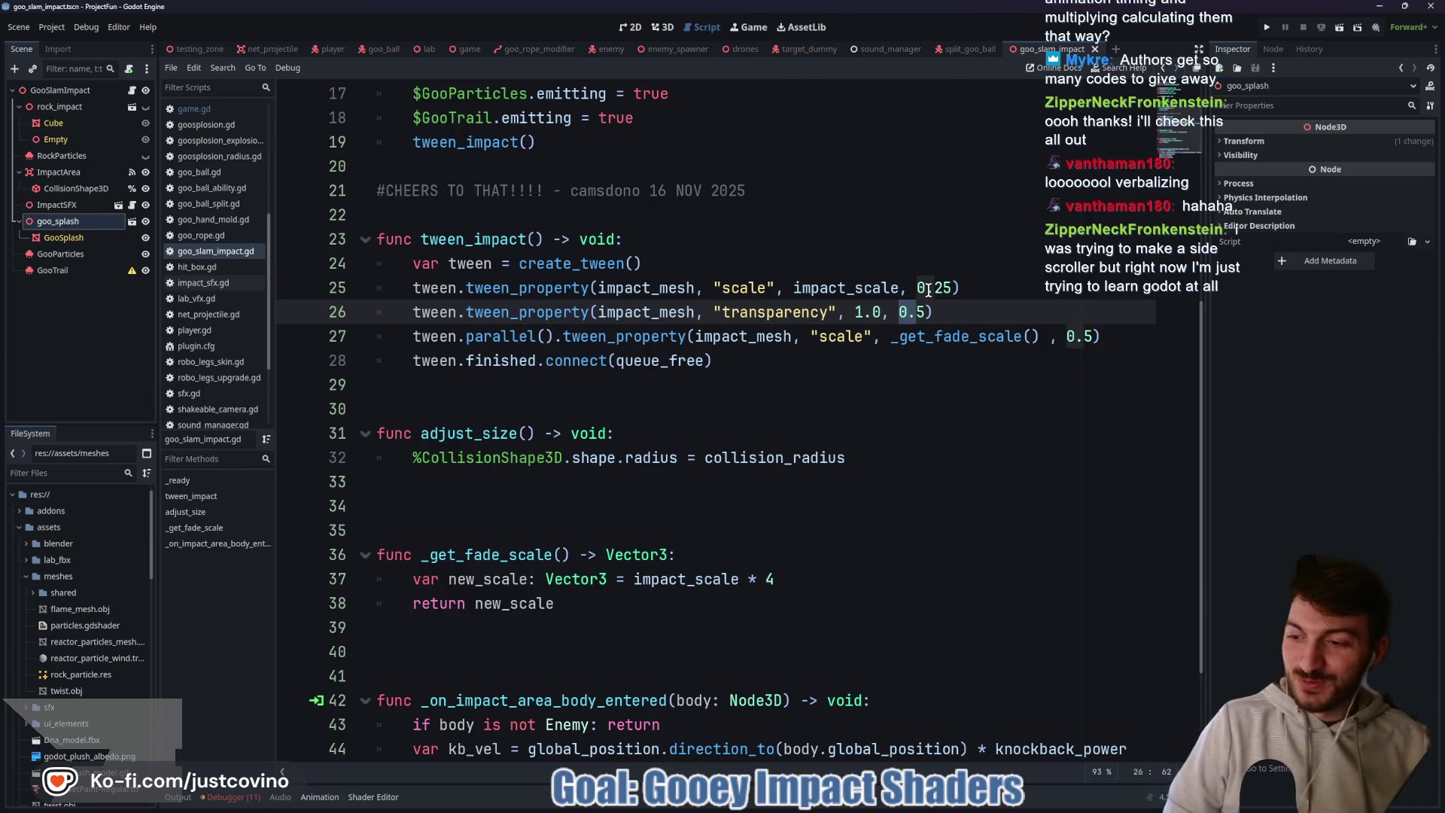
{"action": "left_click", "coordinate": [203, 50]}
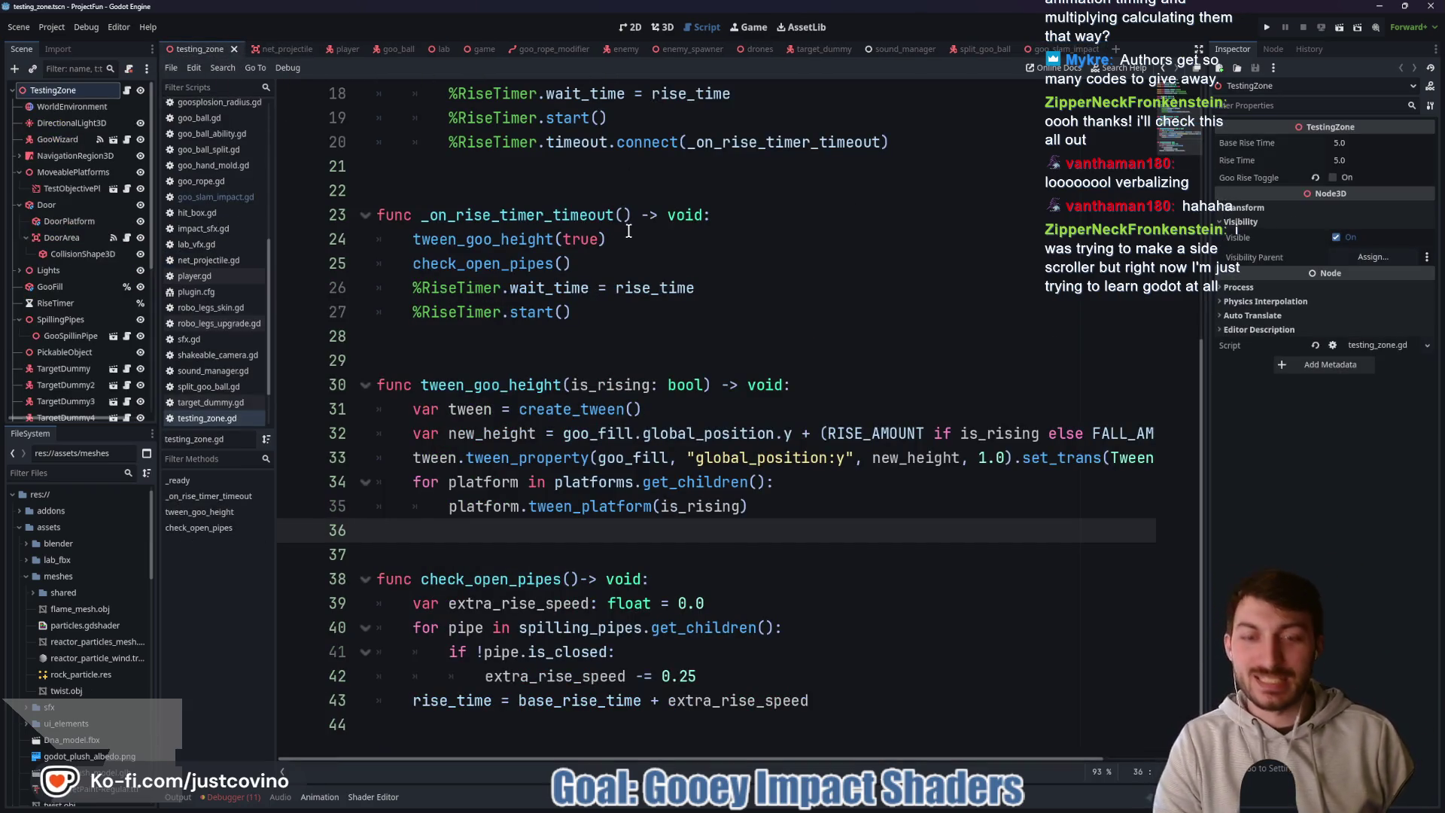
{"action": "key", "text": "F5"}
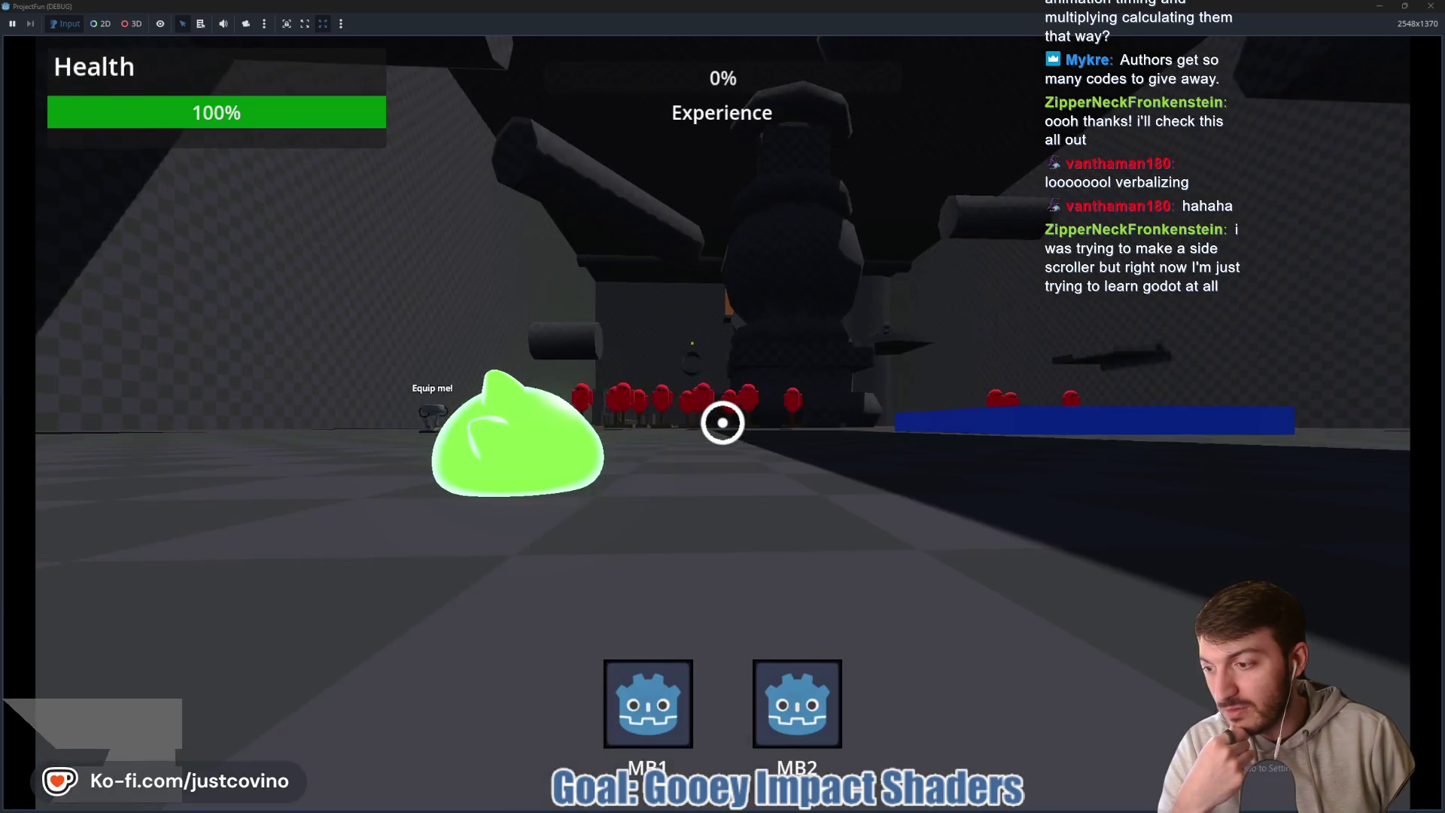
{"action": "key", "text": "w"}
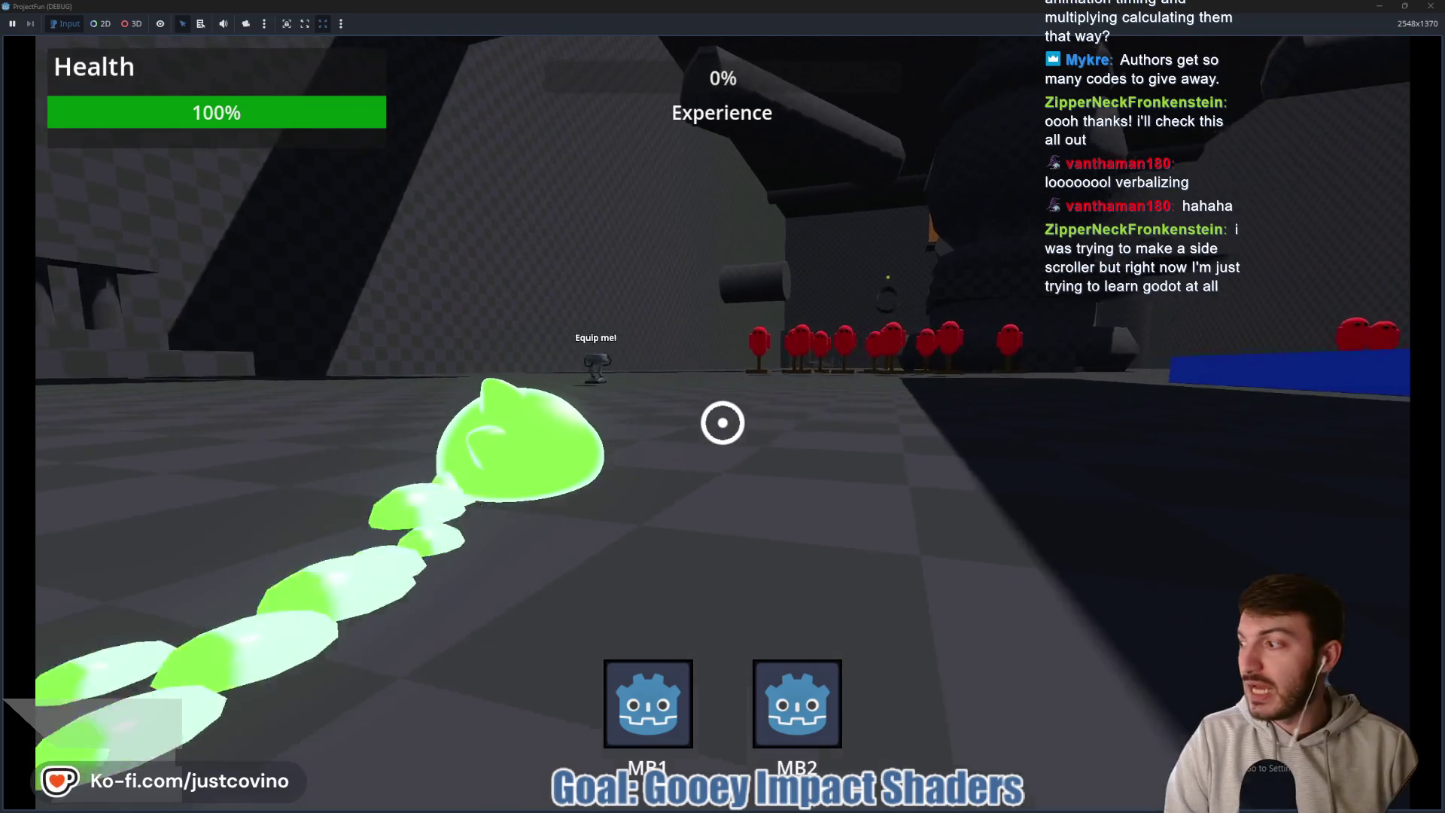
{"action": "key", "text": "w"}
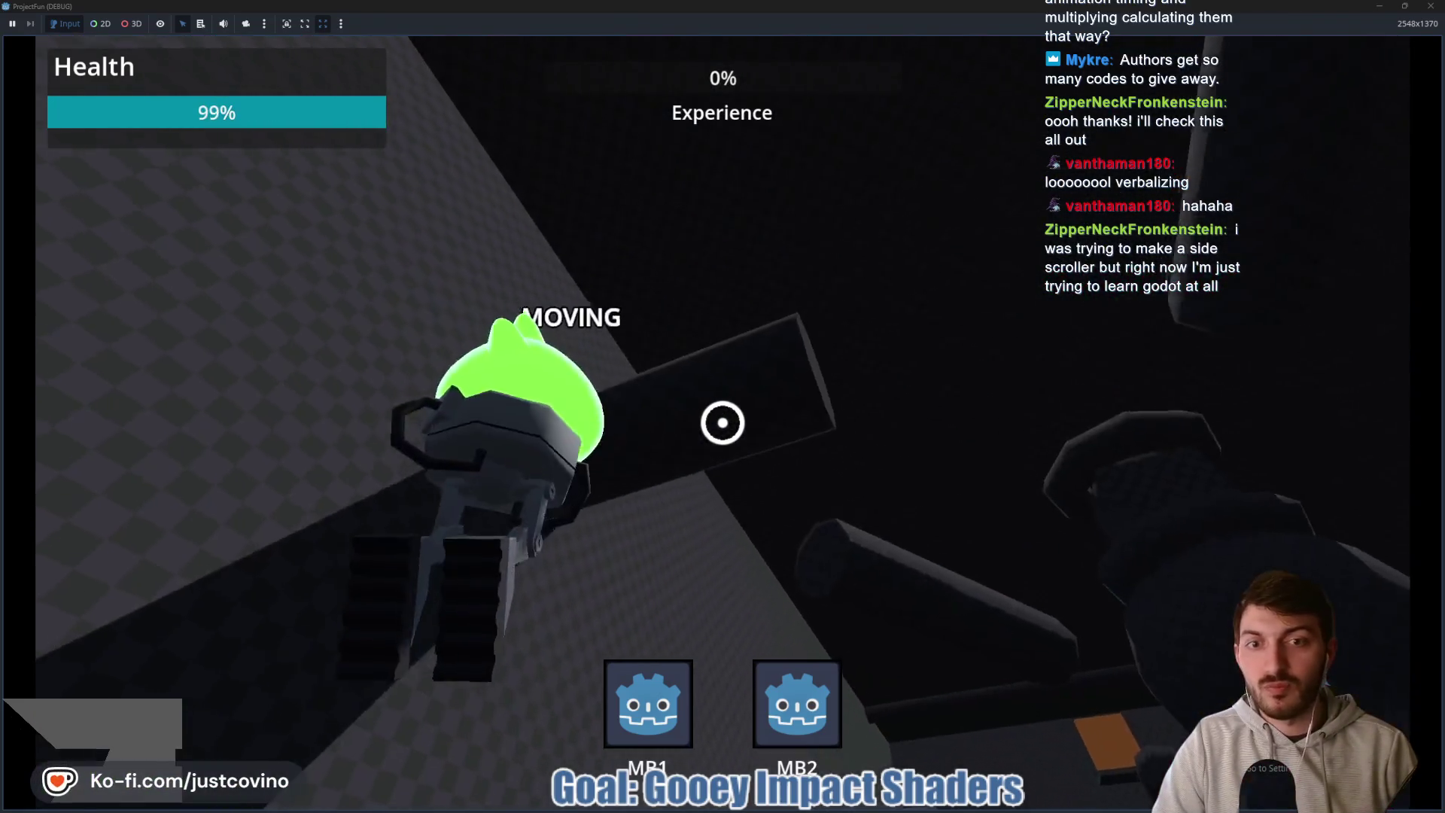
{"action": "left_click", "coordinate": [722, 422]}
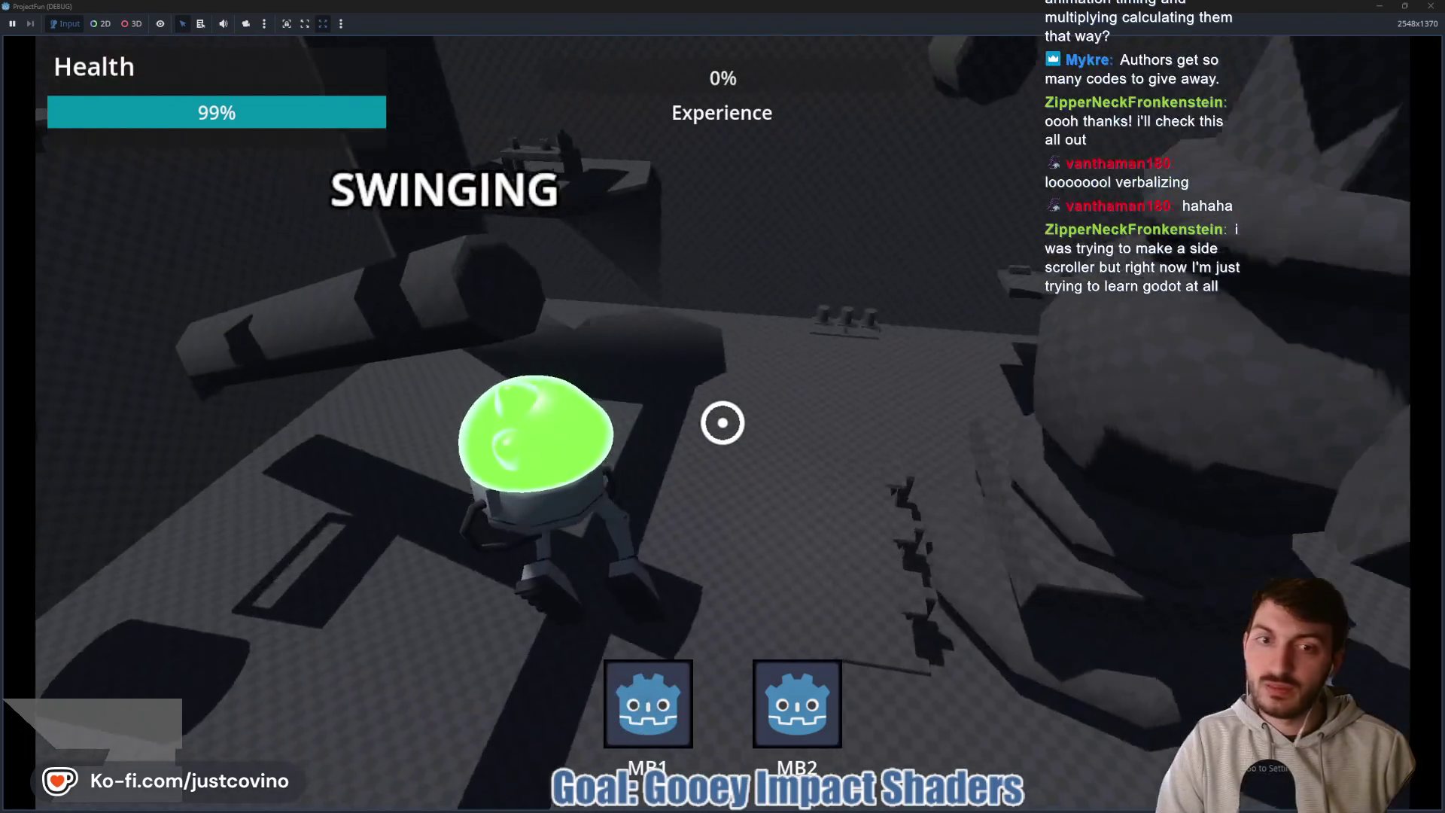
{"action": "left_click", "coordinate": [723, 422]}
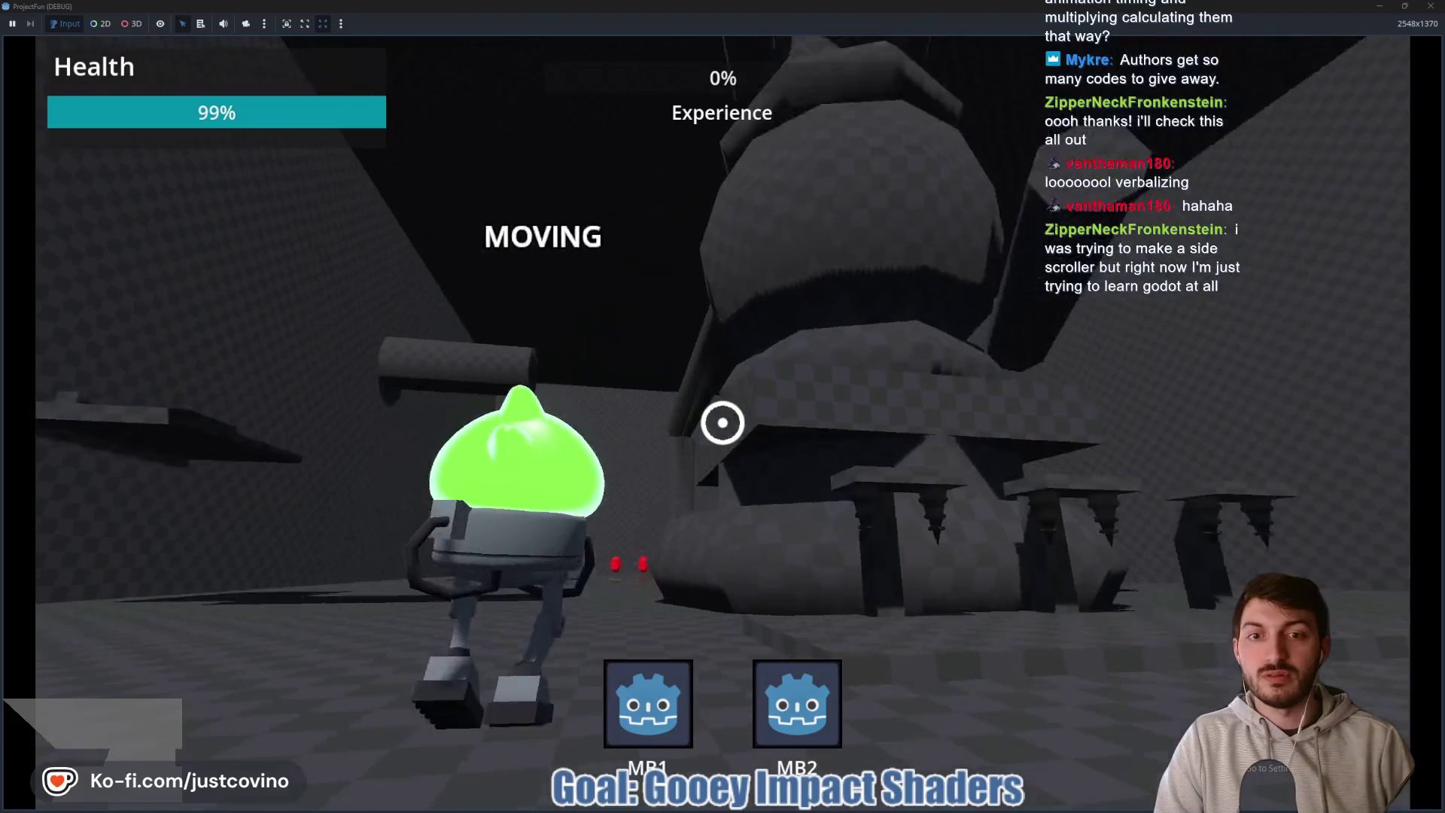
{"action": "left_click", "coordinate": [723, 422]}
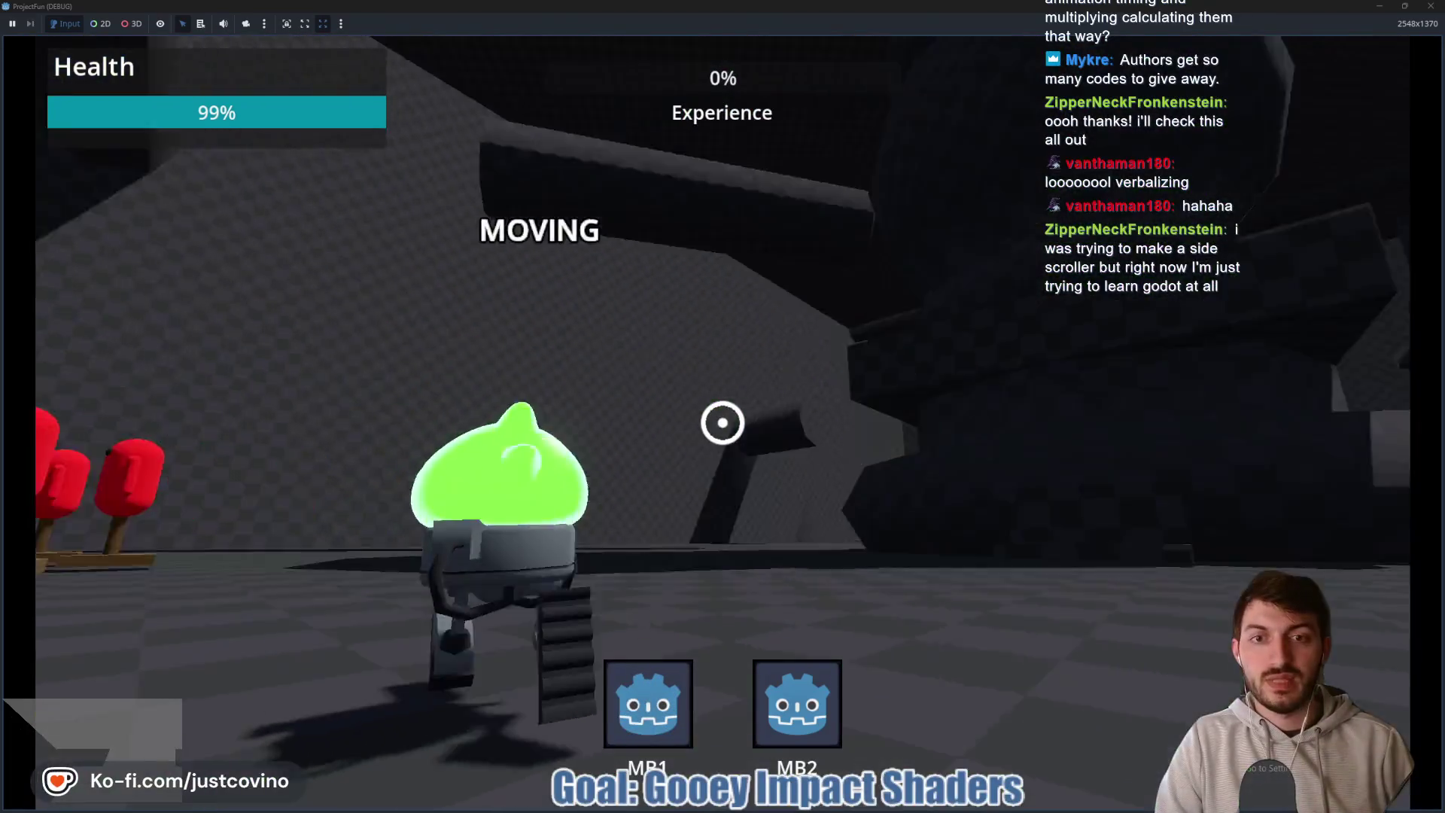
{"action": "left_click", "coordinate": [723, 422]}
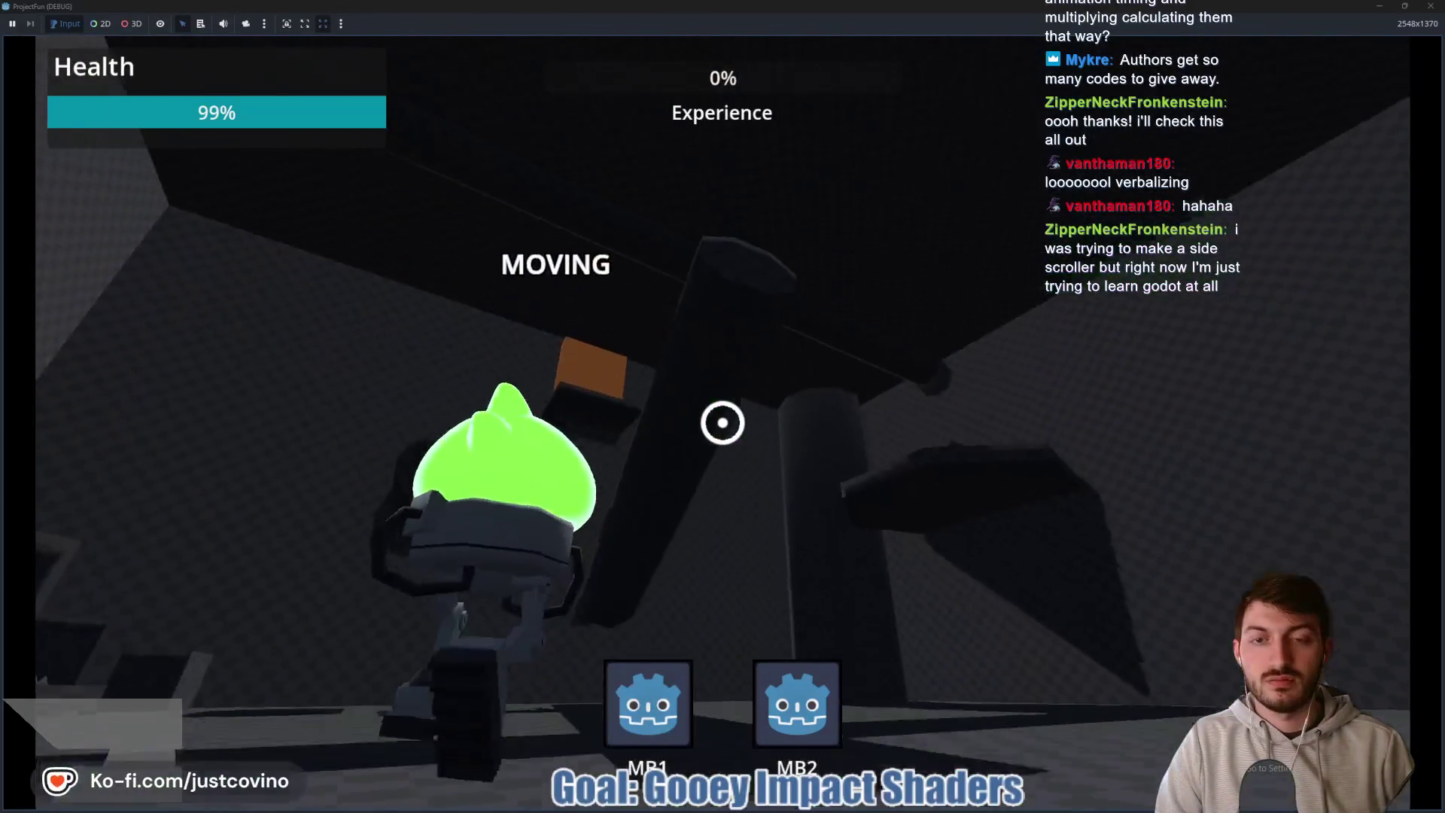
{"action": "left_click", "coordinate": [723, 423]}
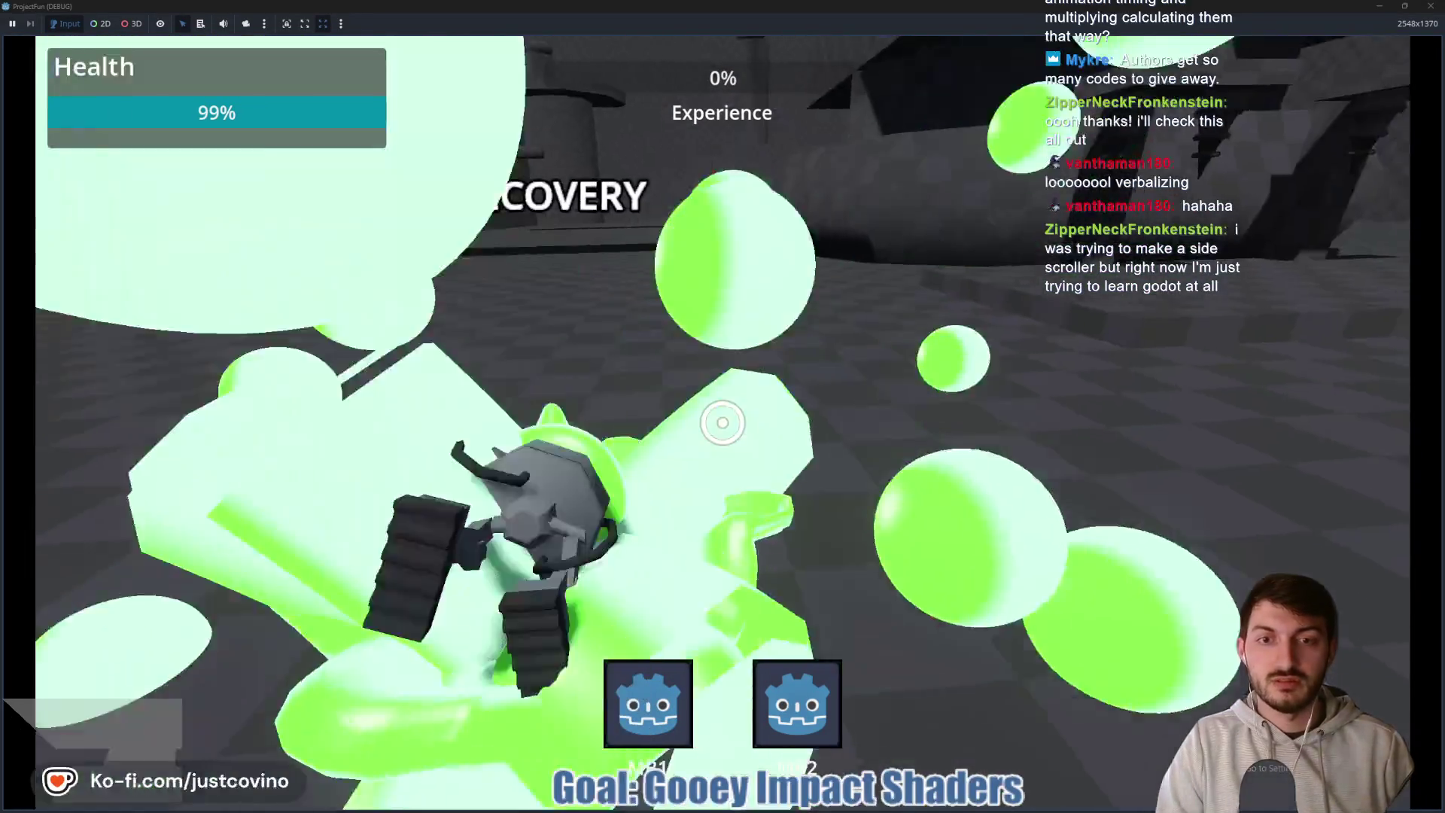
{"action": "key", "text": "F8"}
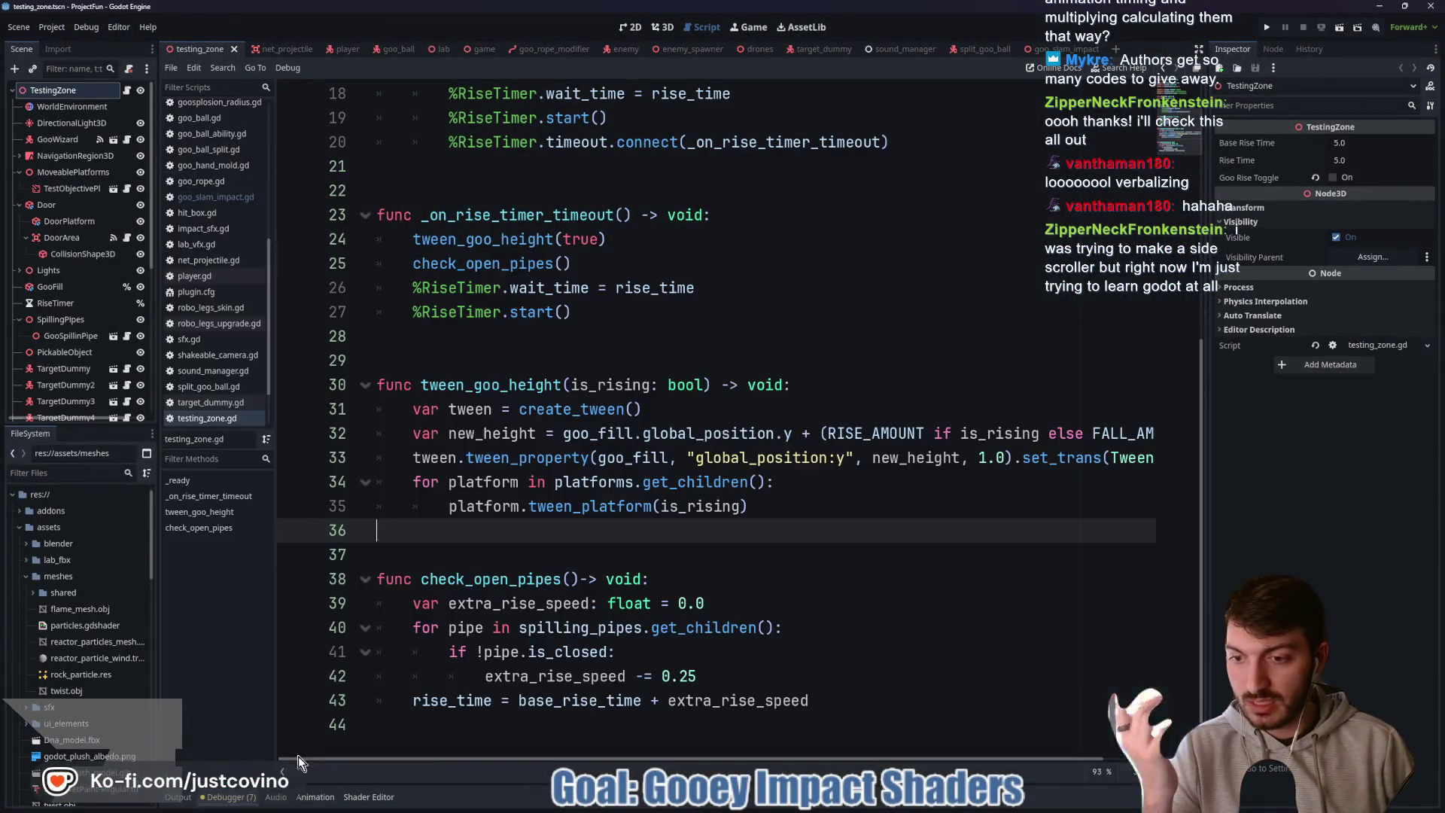
- Change the transparency and final scale tween durations on lines 26–27 to 0.25, save, and rerun testing_zone
{"action": "left_click", "coordinate": [179, 797]}
{"action": "left_click", "coordinate": [1062, 50]}
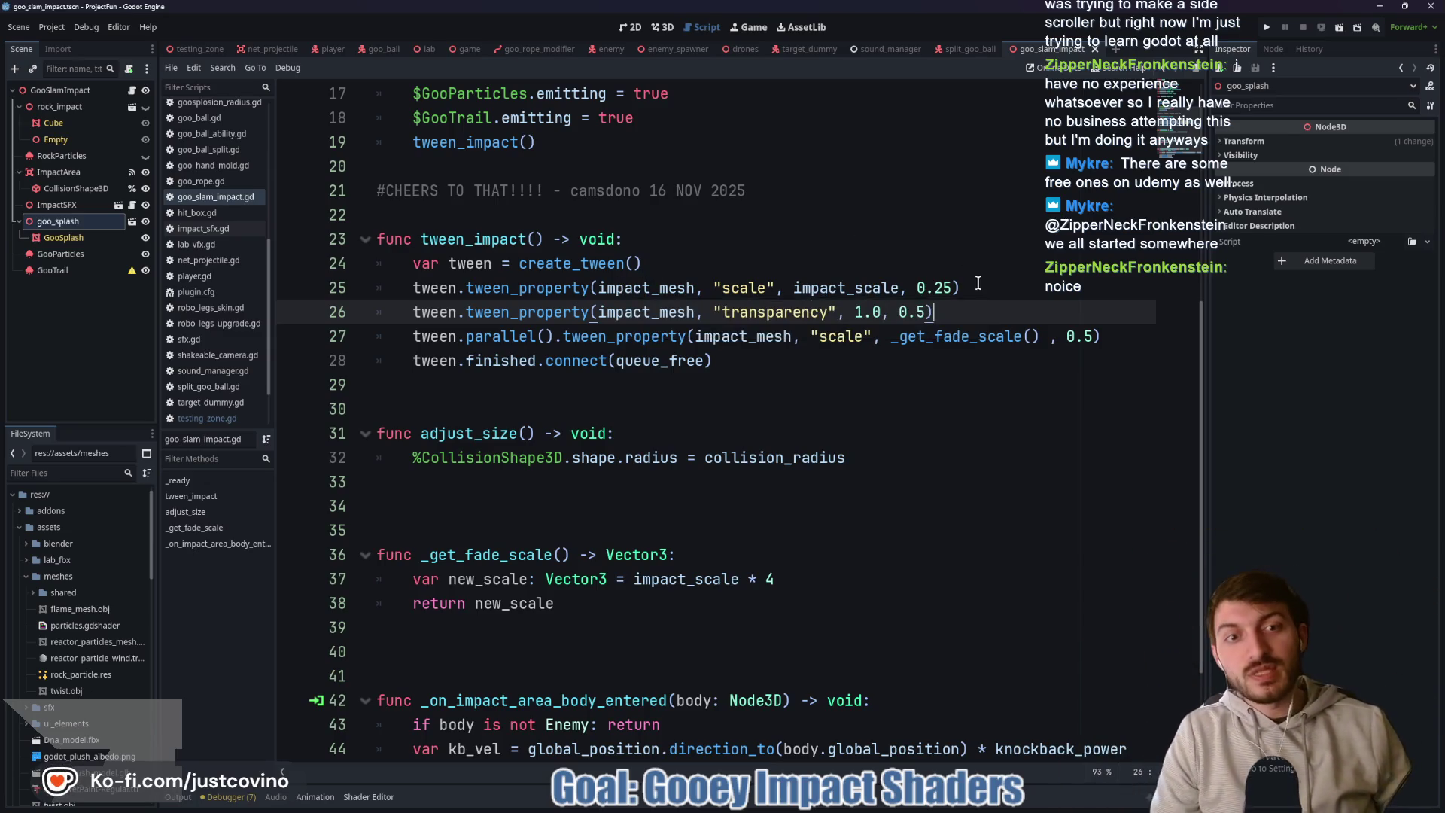
{"action": "left_click", "coordinate": [976, 287]}
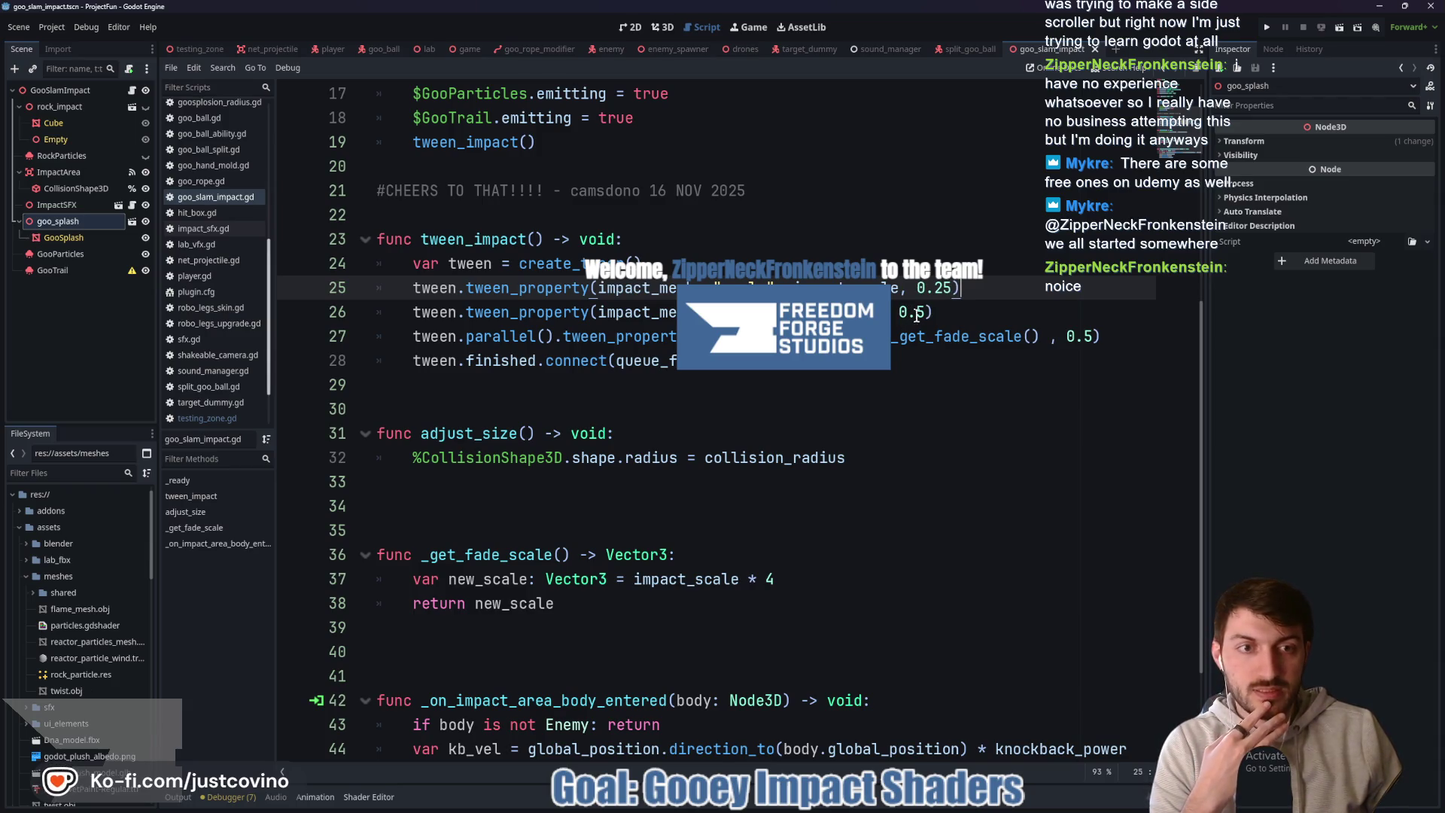
{"action": "left_click", "coordinate": [1084, 335]}
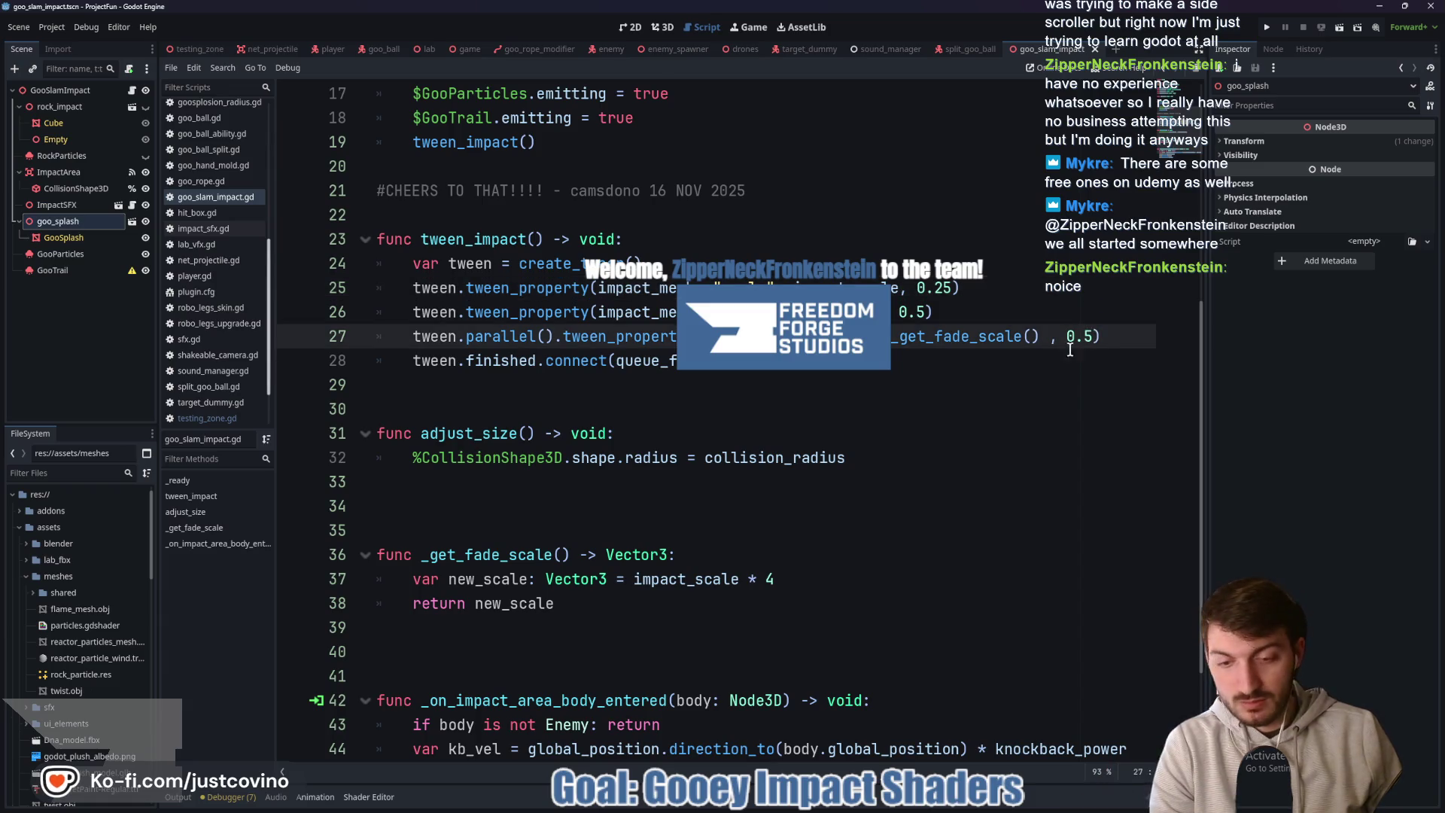
{"action": "type", "text": "2"}
{"action": "left_click", "coordinate": [997, 312]}
{"action": "key", "text": "Left"}
{"action": "key", "text": "Left"}
{"action": "type", "text": "2"}
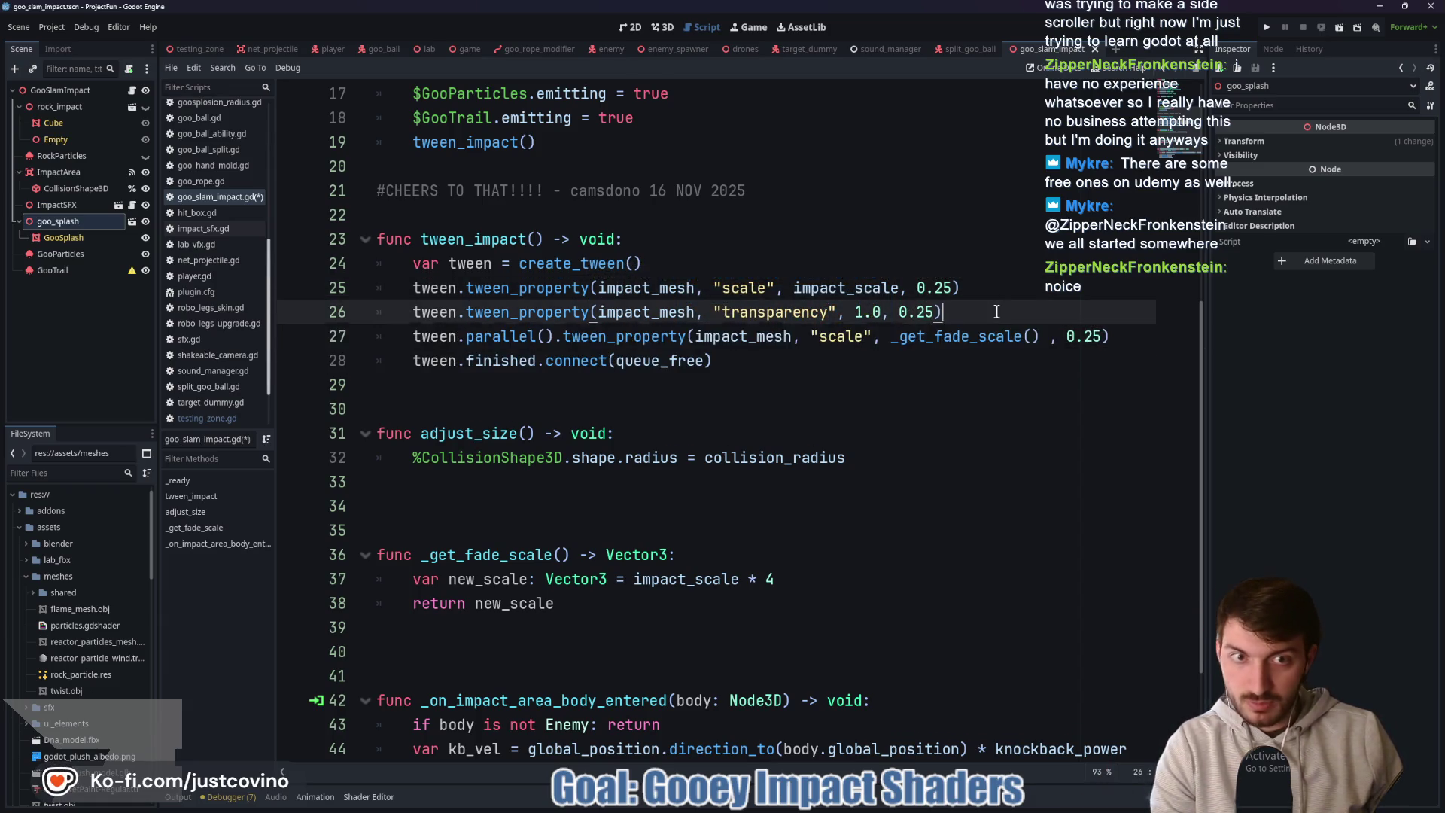
{"action": "key", "text": "ctrl+s"}
{"action": "left_click", "coordinate": [196, 49]}
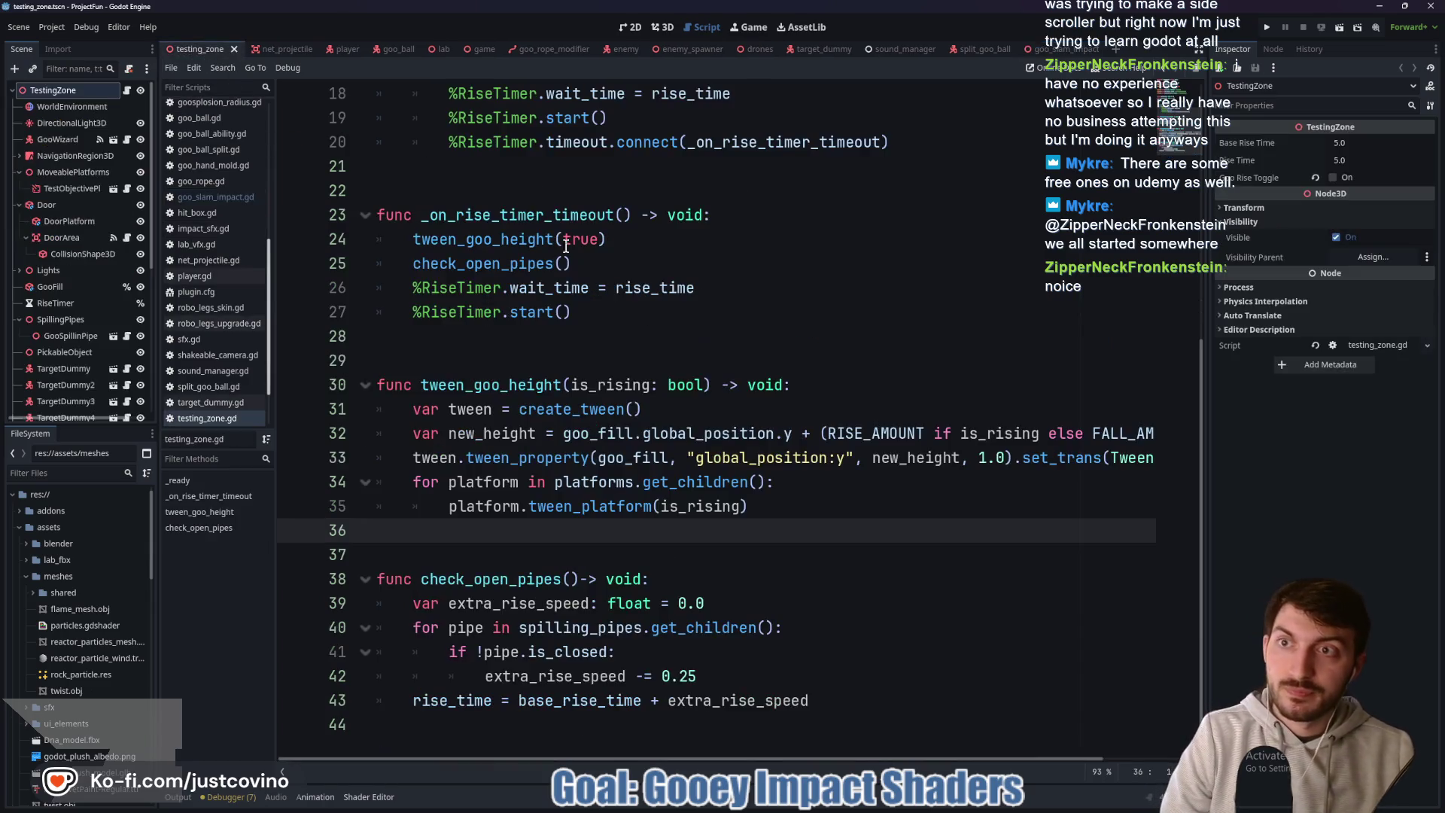
{"action": "key", "text": "F6"}
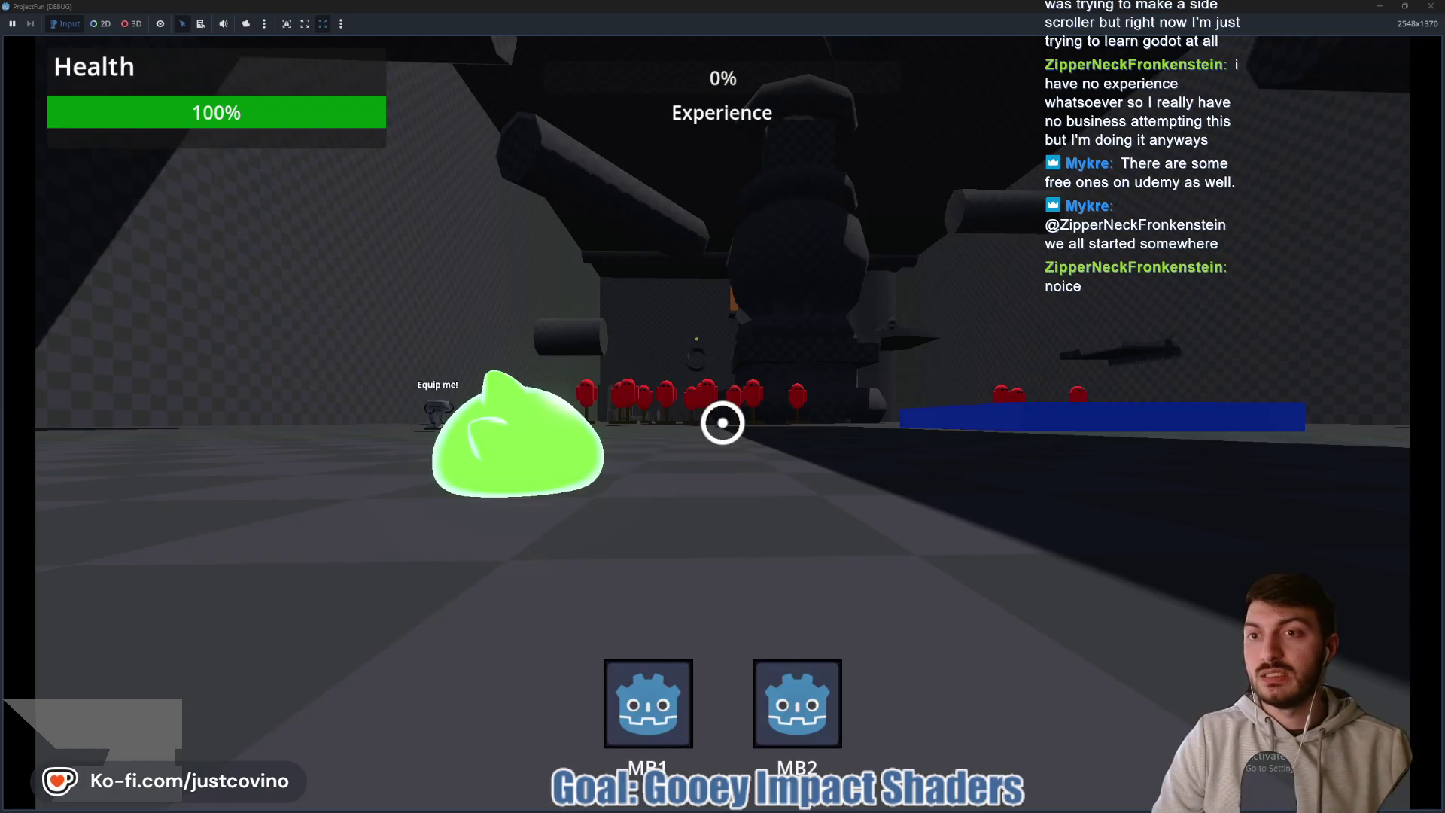
{"action": "key", "text": "a"}
{"action": "key", "text": "w"}
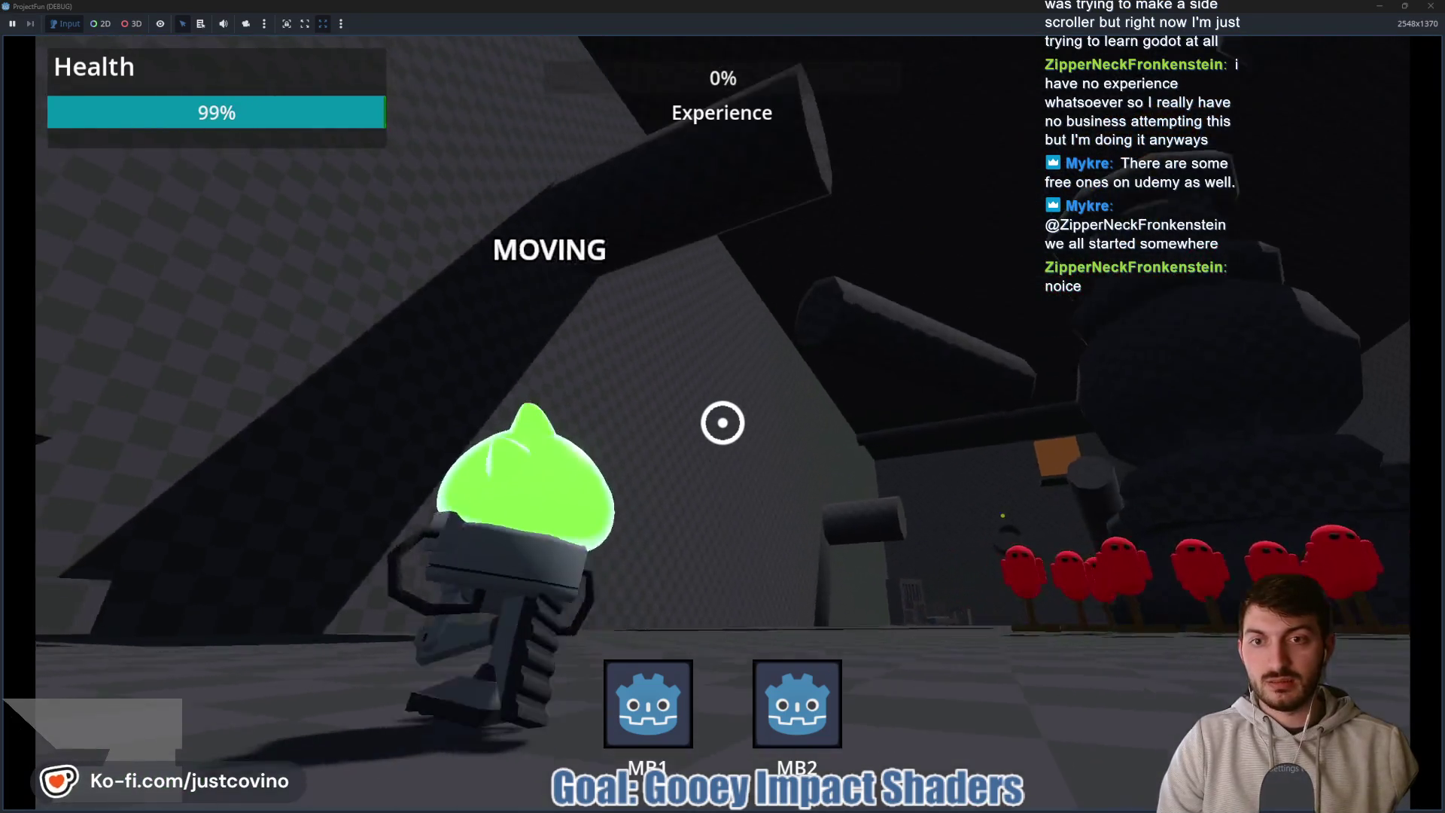
{"action": "left_click", "coordinate": [723, 423]}
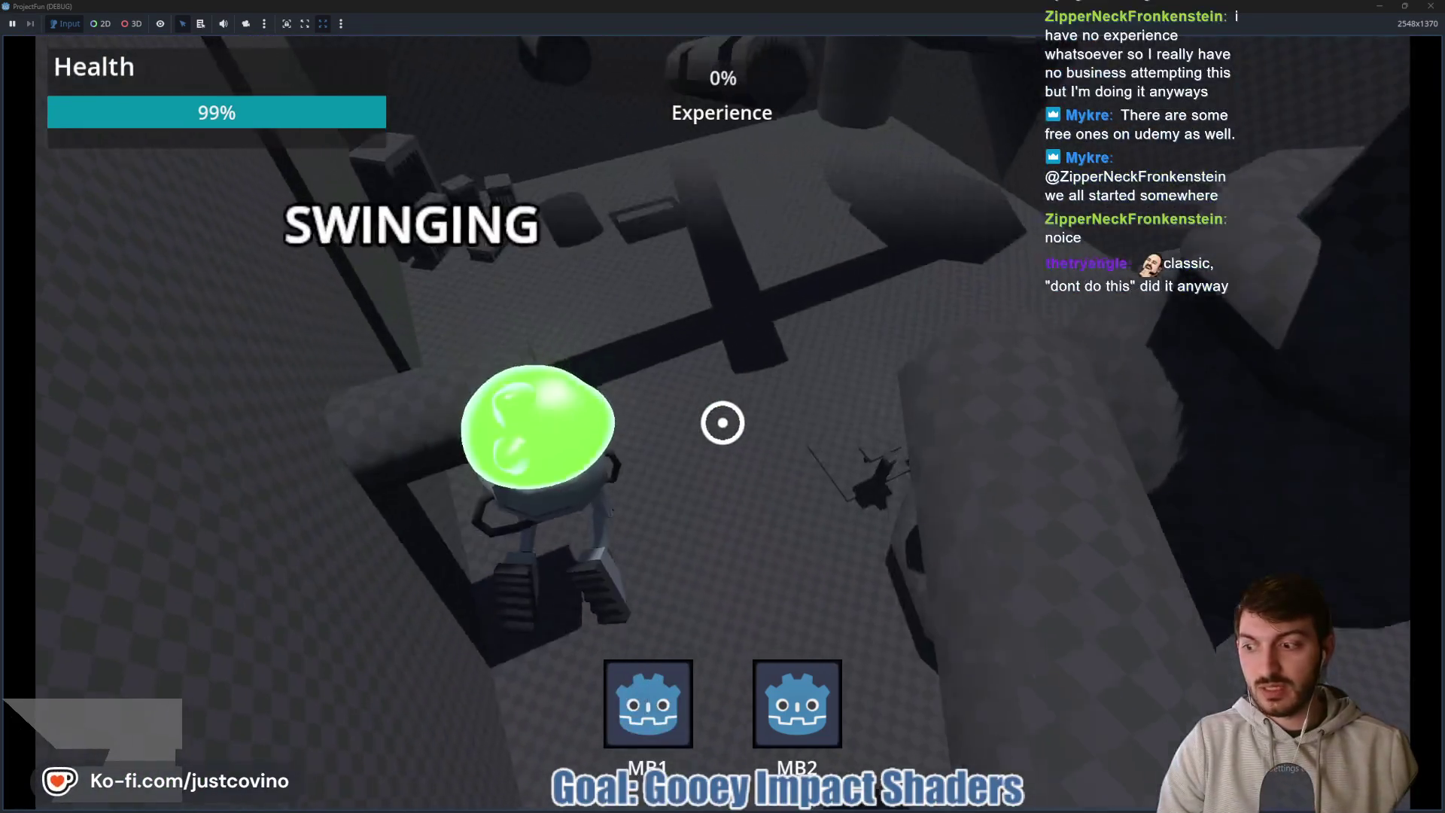
{"action": "left_click", "coordinate": [722, 422]}
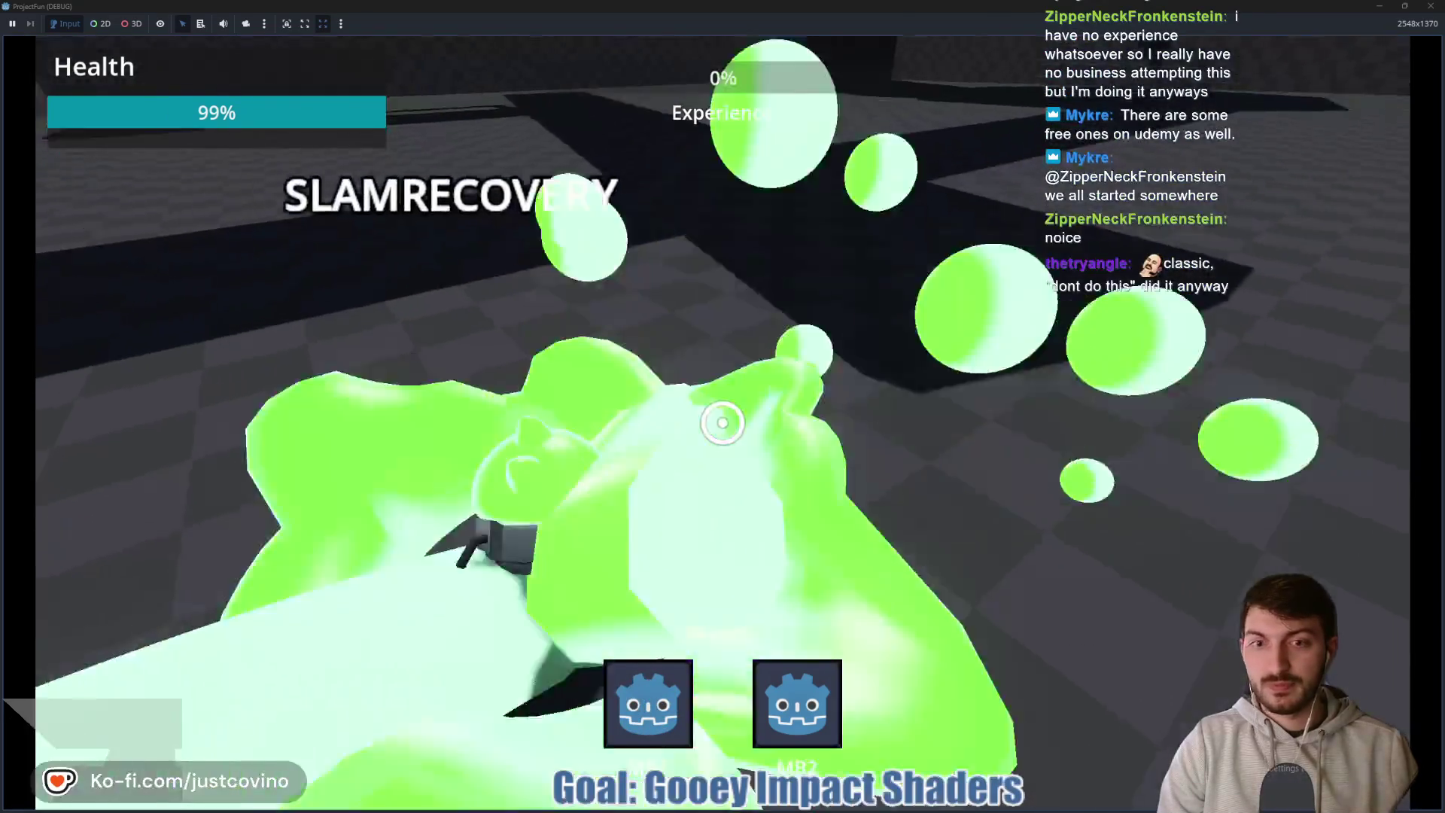
{"action": "key", "text": "w"}
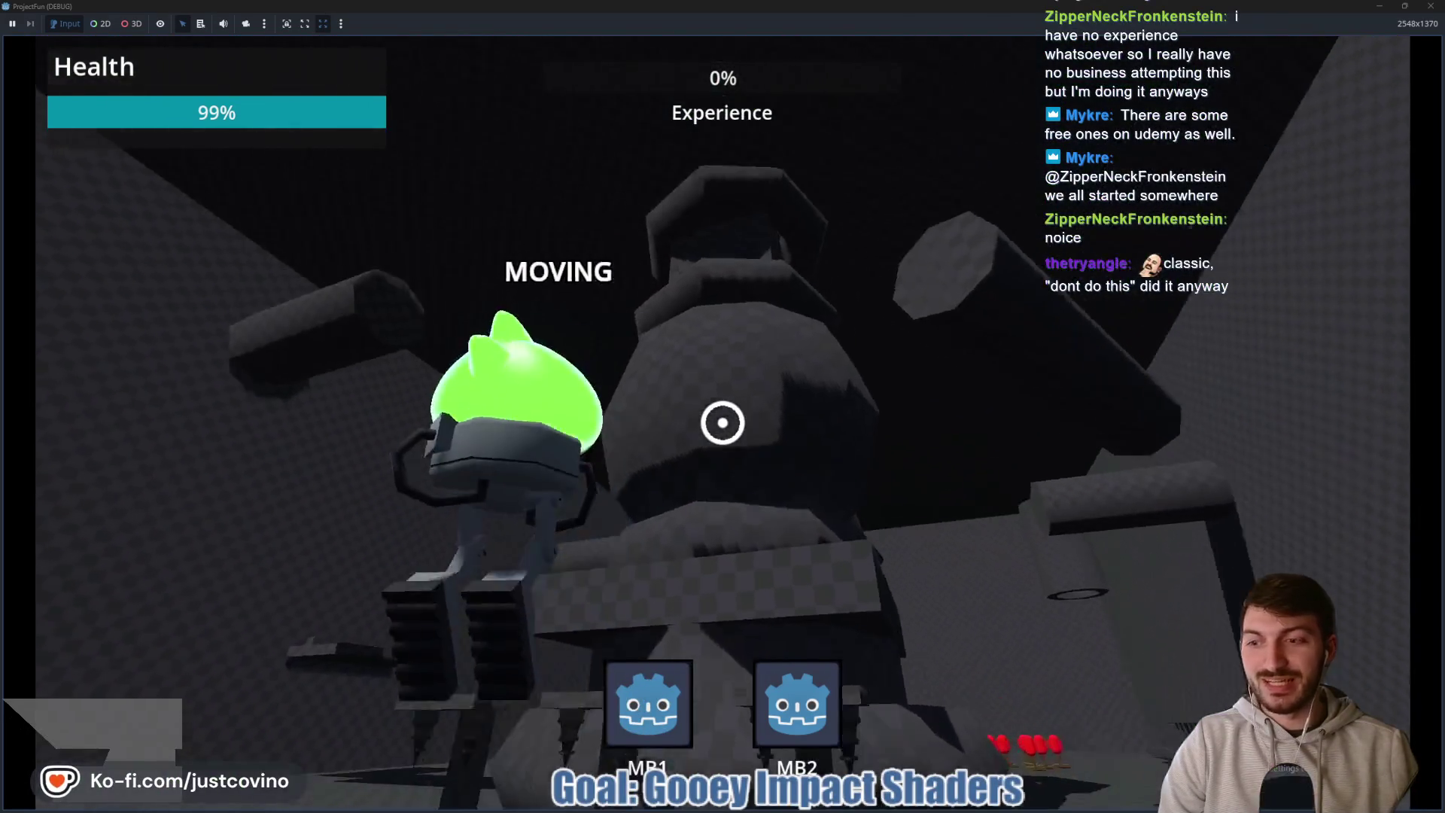
{"action": "left_click", "coordinate": [723, 423]}
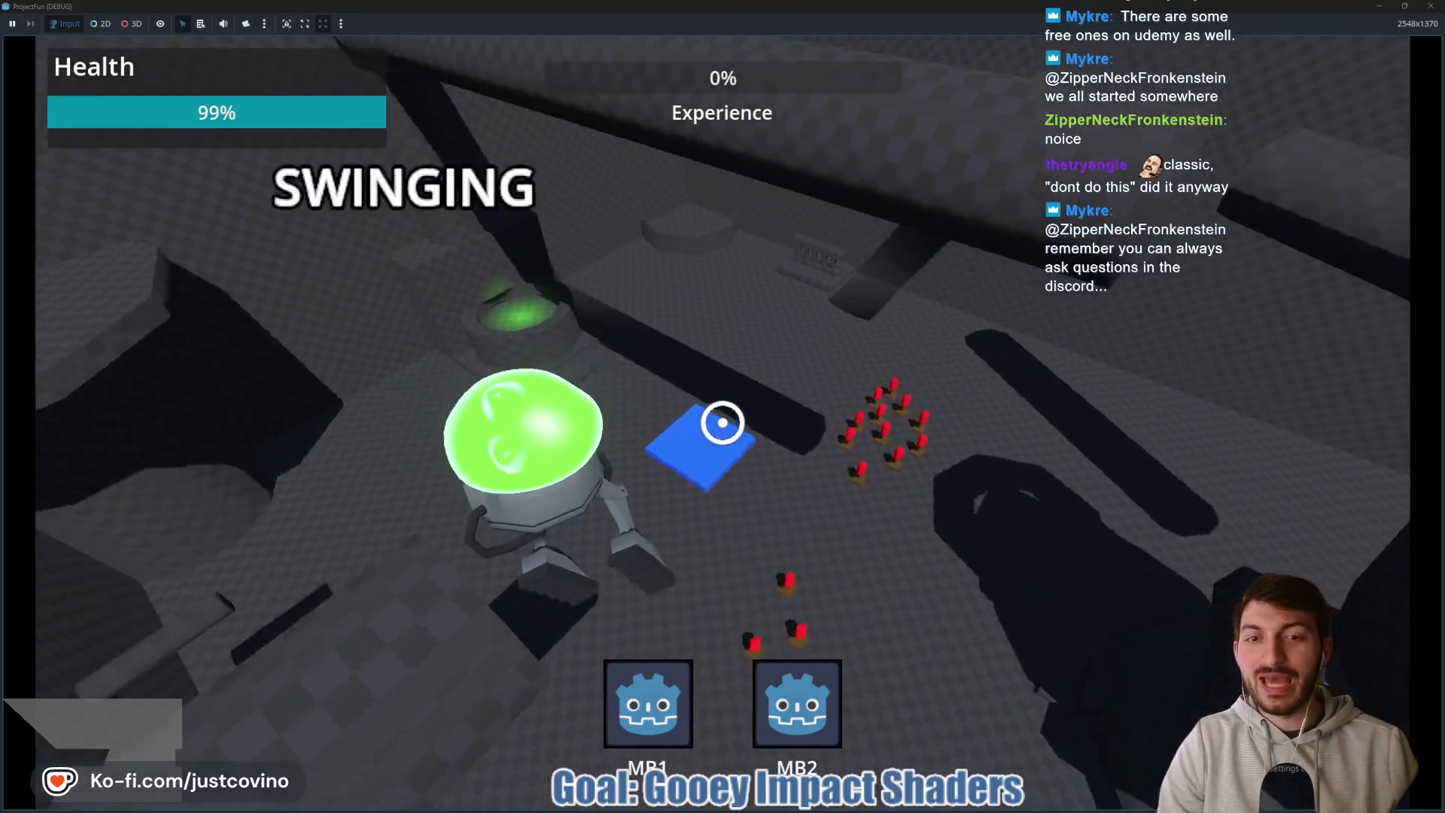
{"action": "left_click", "coordinate": [723, 422]}
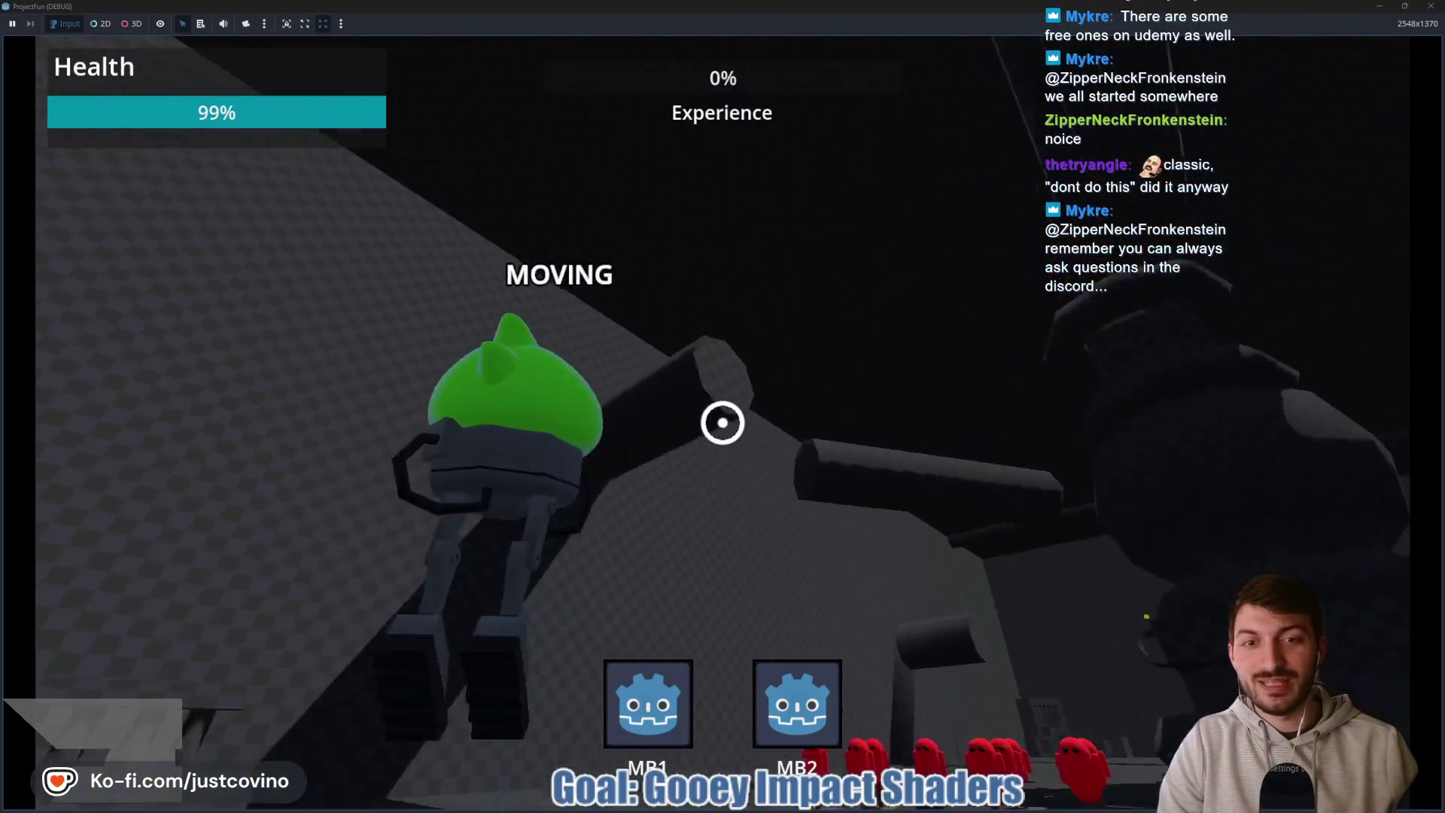
{"action": "left_click", "coordinate": [722, 422]}
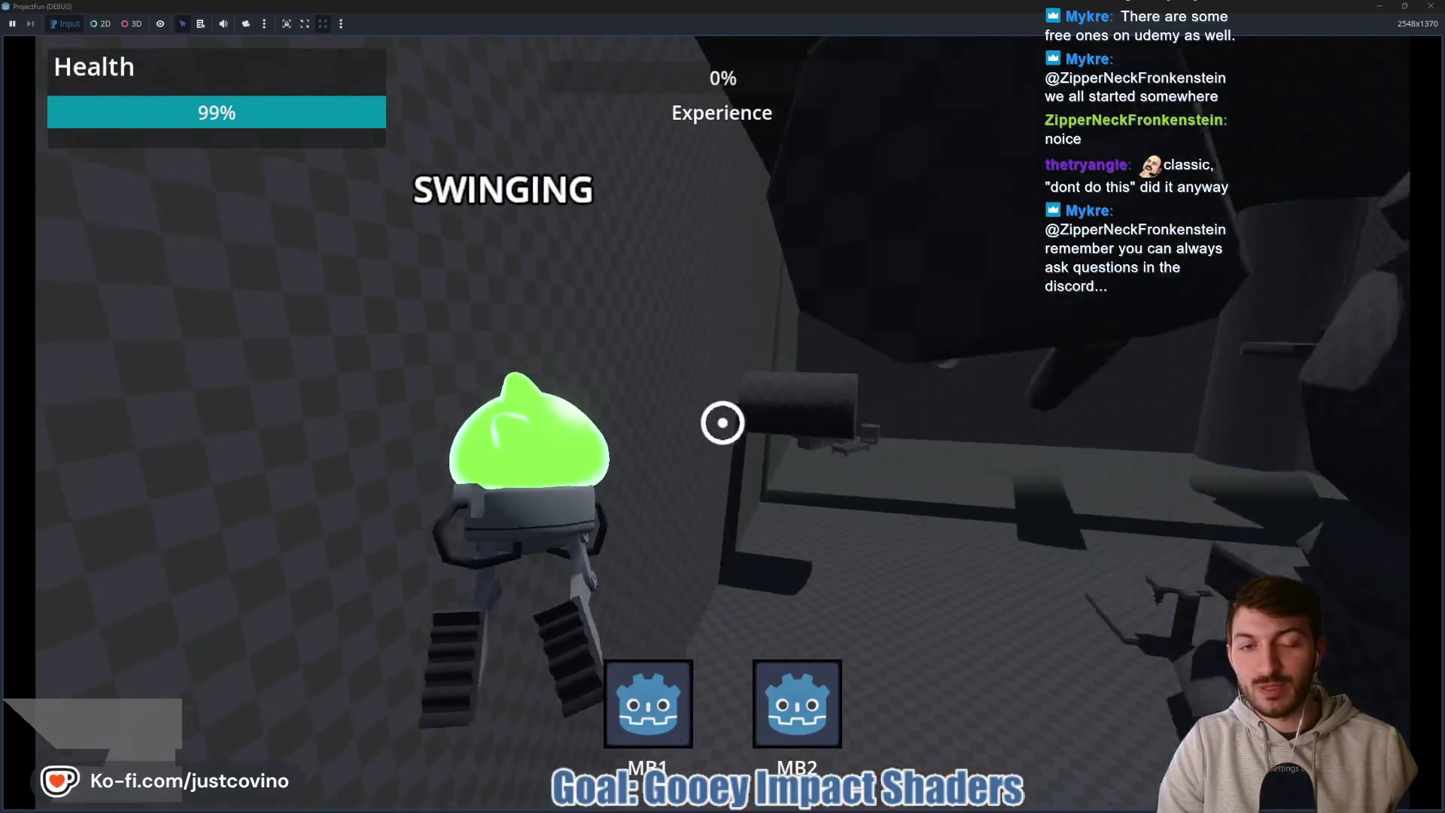
{"action": "left_click", "coordinate": [723, 422]}
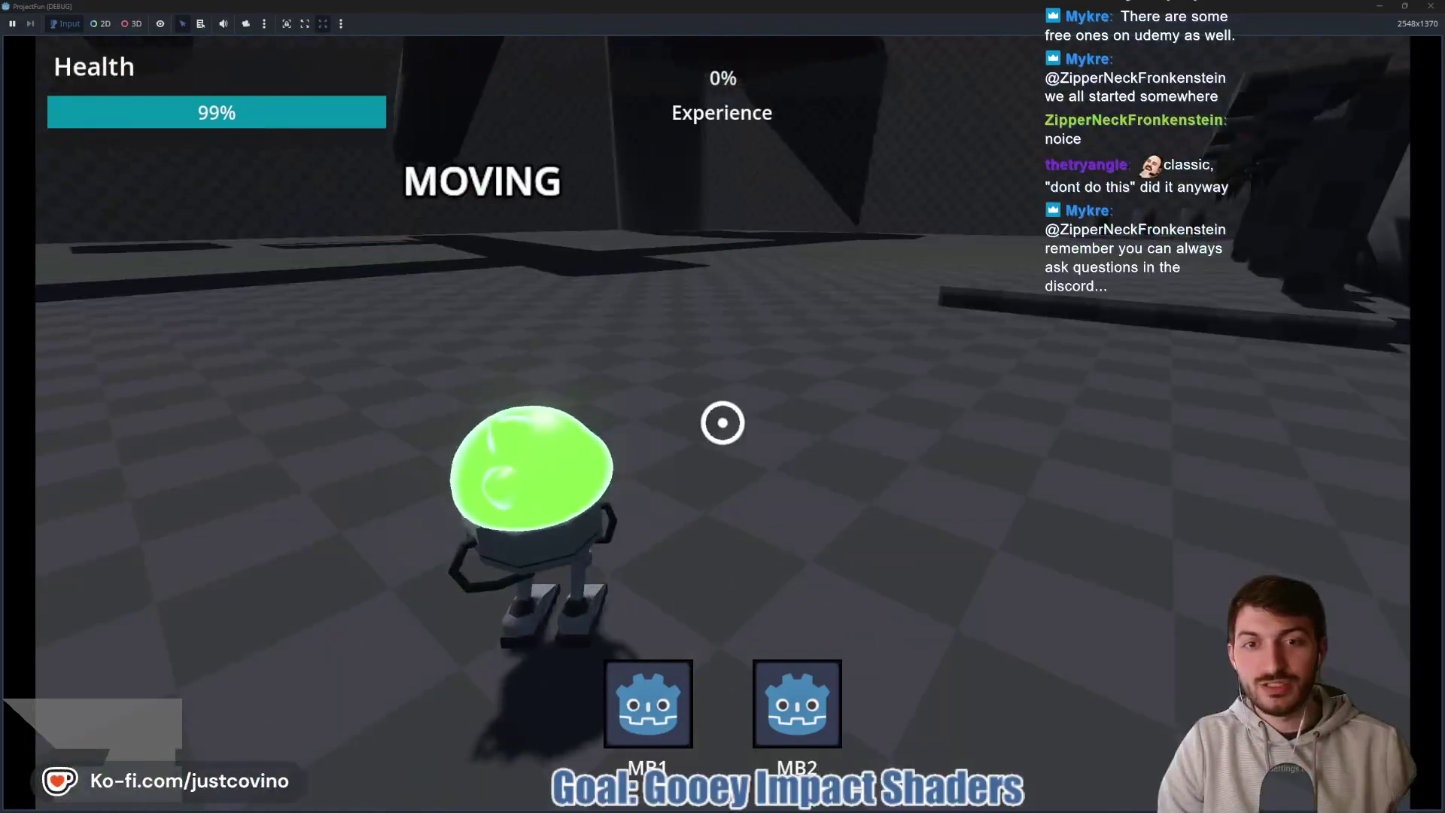
{"action": "key", "text": "F8"}
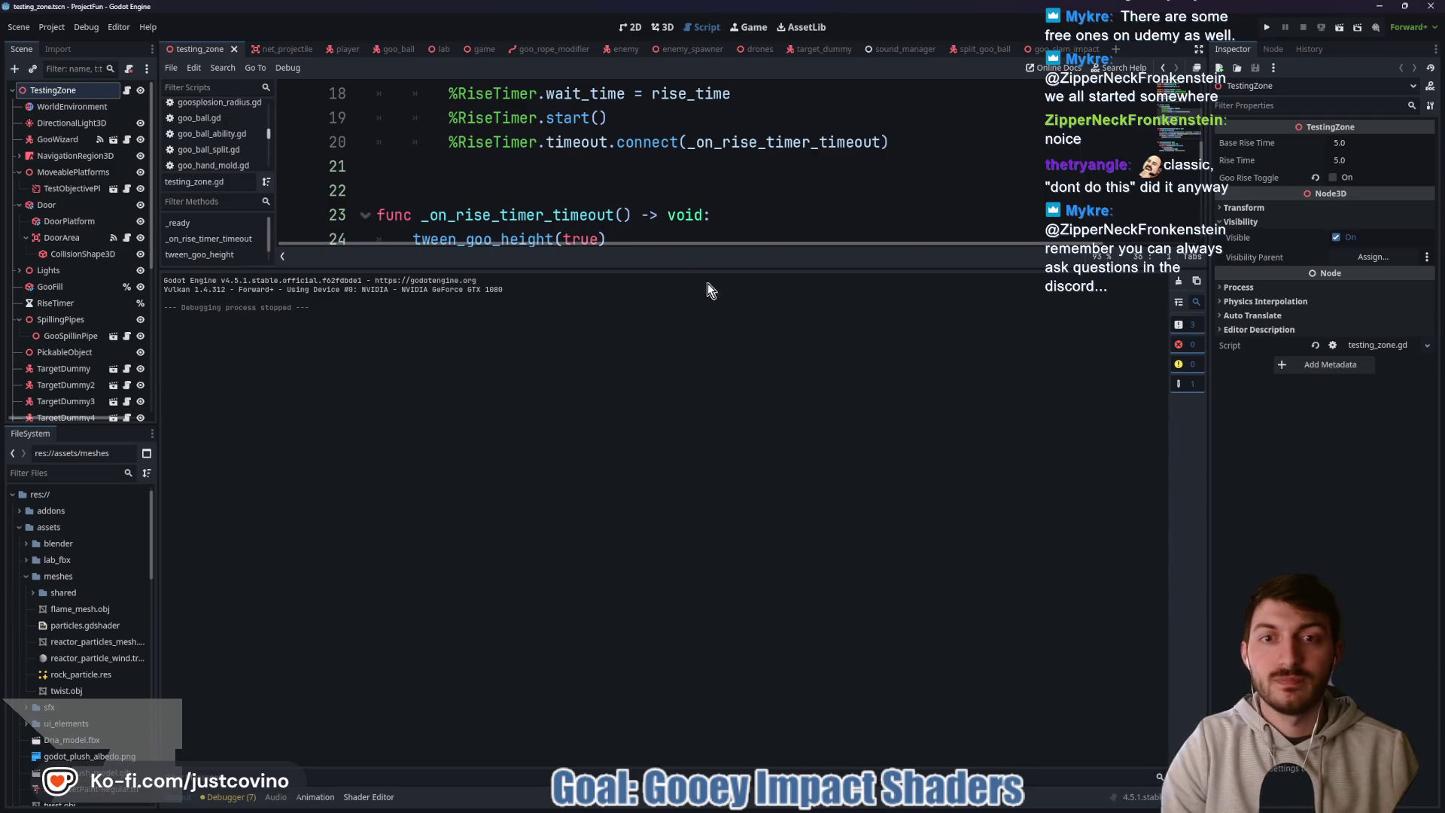
- Remove parallel() and move the 0.5-second transparency tween below the scale tweens so they run sequentially
{"action": "left_click_drag", "start_coordinate": [682, 268], "coordinate": [681, 663]}
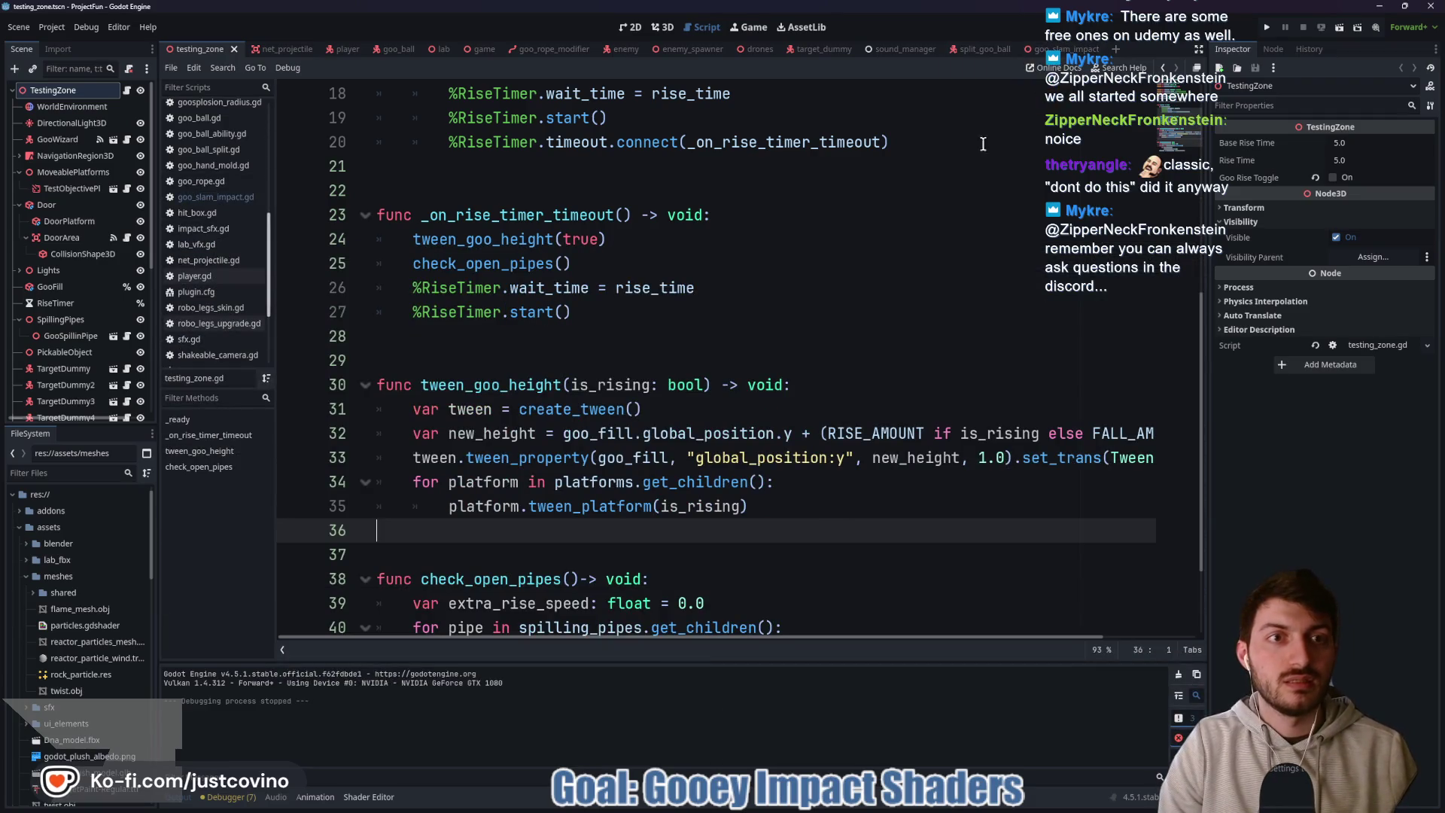
{"action": "left_click", "coordinate": [1054, 49]}
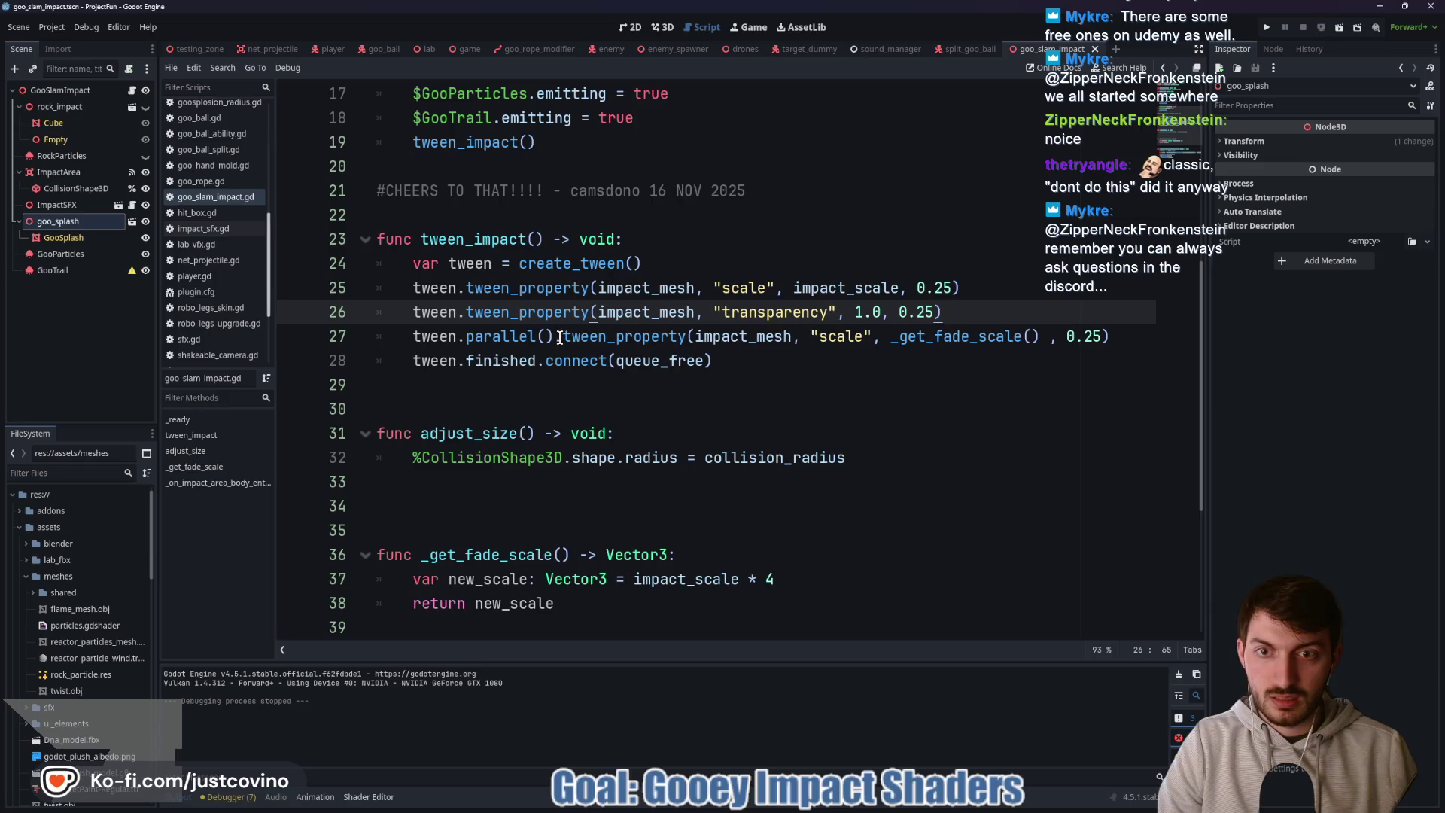
{"action": "left_click_drag", "start_coordinate": [560, 337], "coordinate": [455, 337]}
{"action": "key", "text": "BackSpace"}
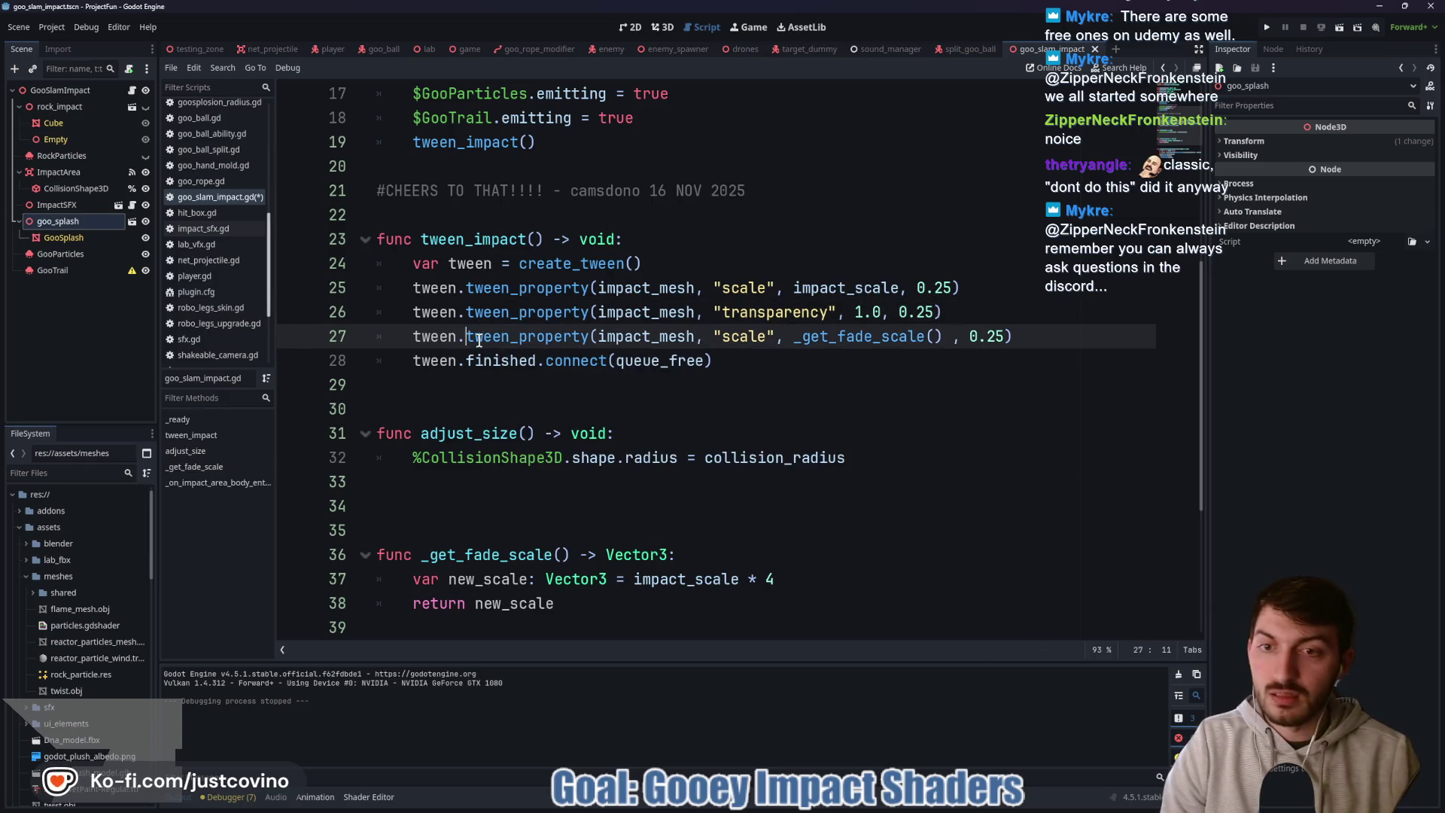
{"action": "left_click_drag", "start_coordinate": [973, 308], "coordinate": [379, 313]}
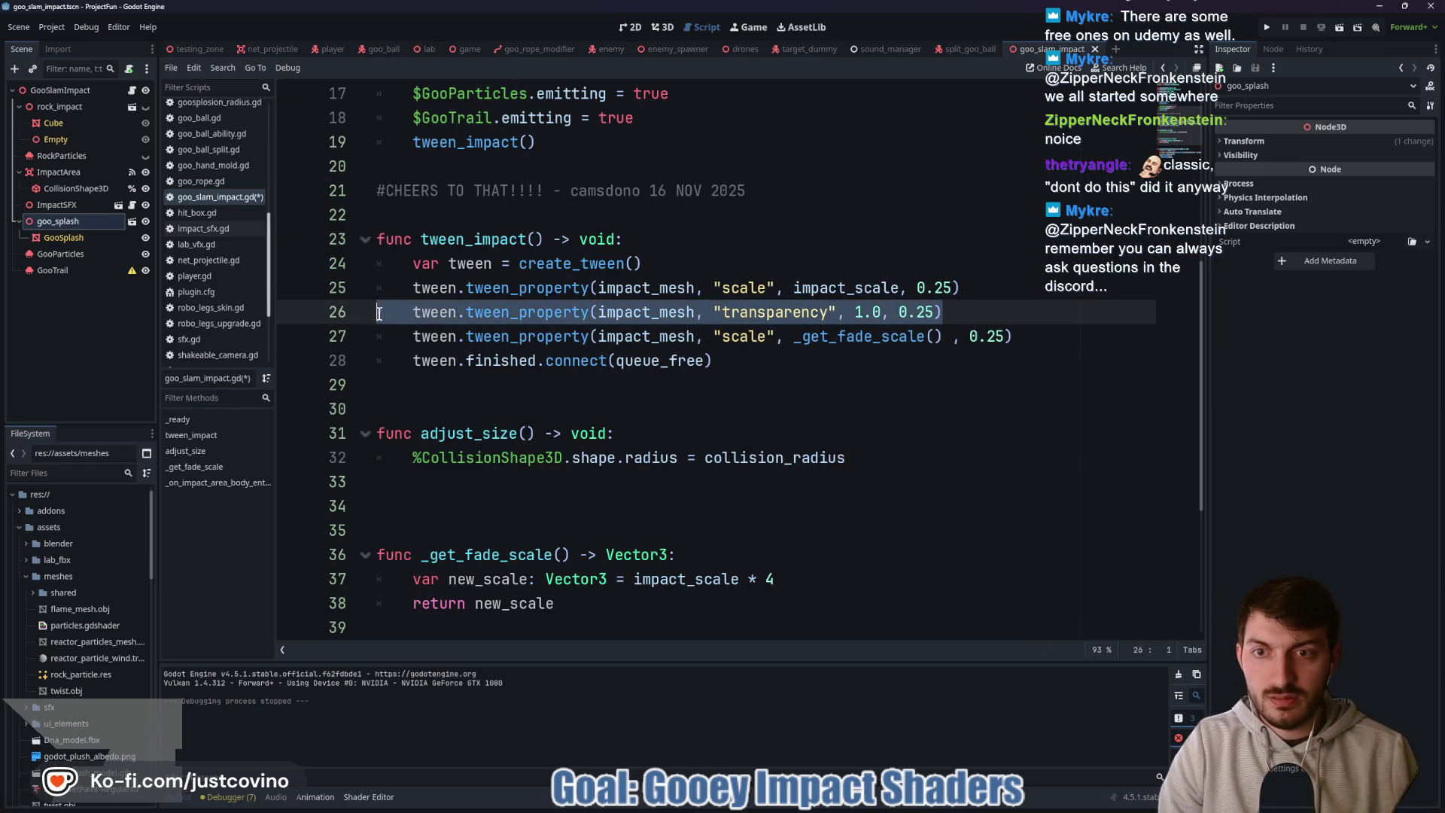
{"action": "key", "text": "alt+Down"}
{"action": "left_click", "coordinate": [884, 368]}
{"action": "key", "text": "ctrl+s"}
{"action": "left_click", "coordinate": [938, 338]}
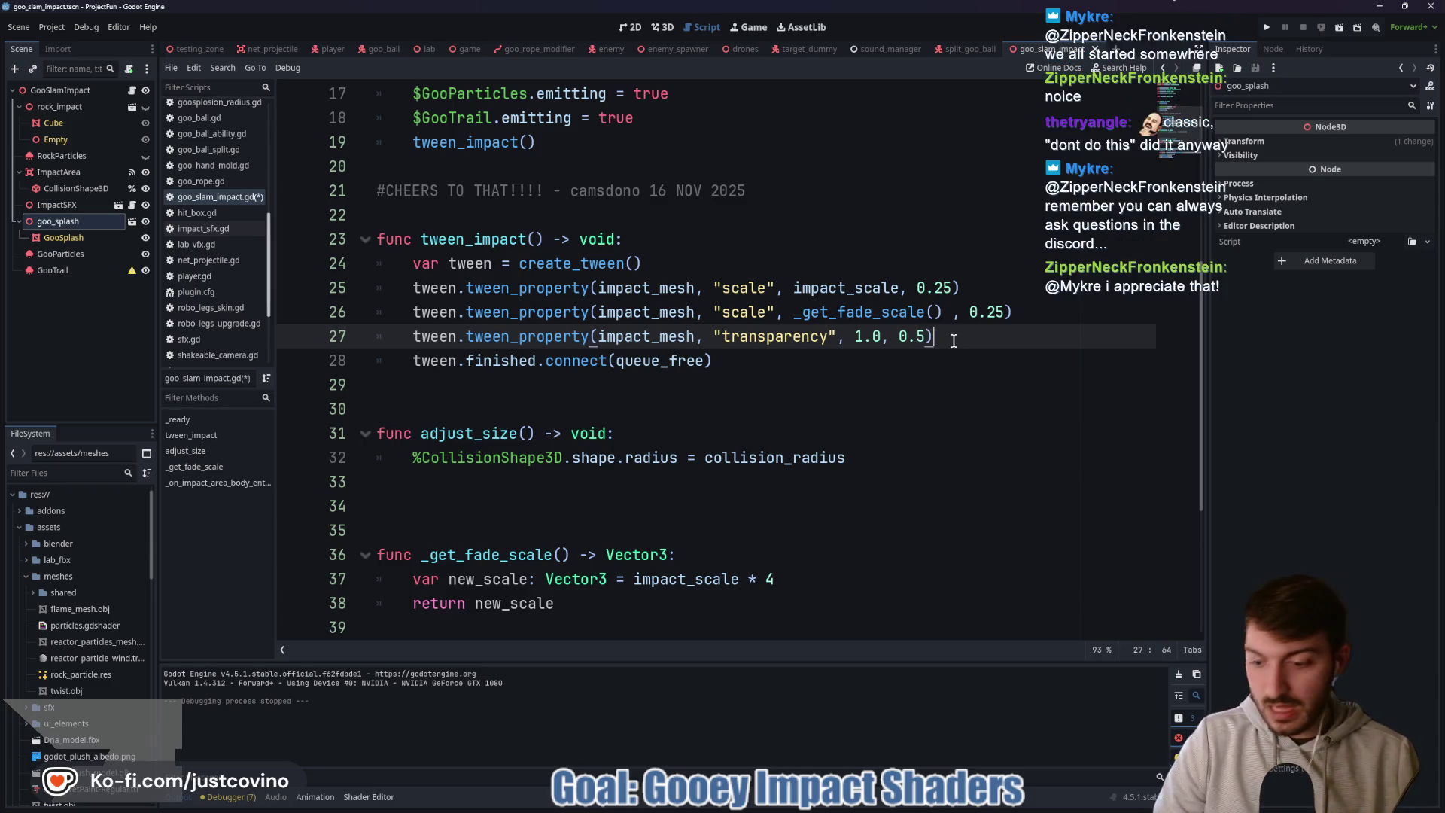
{"action": "key", "text": "ctrl+Tab"}
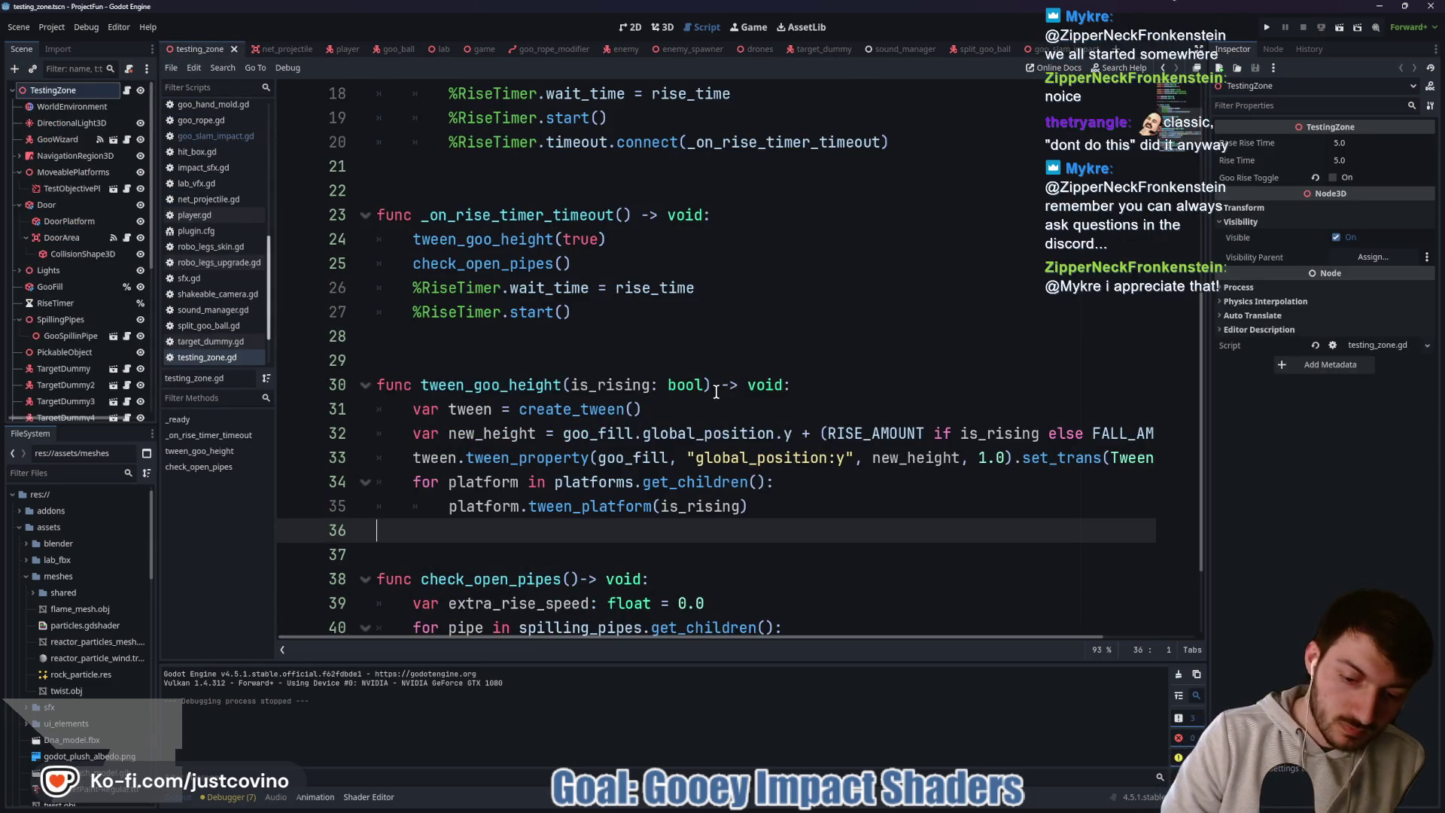
{"action": "key", "text": "F5"}
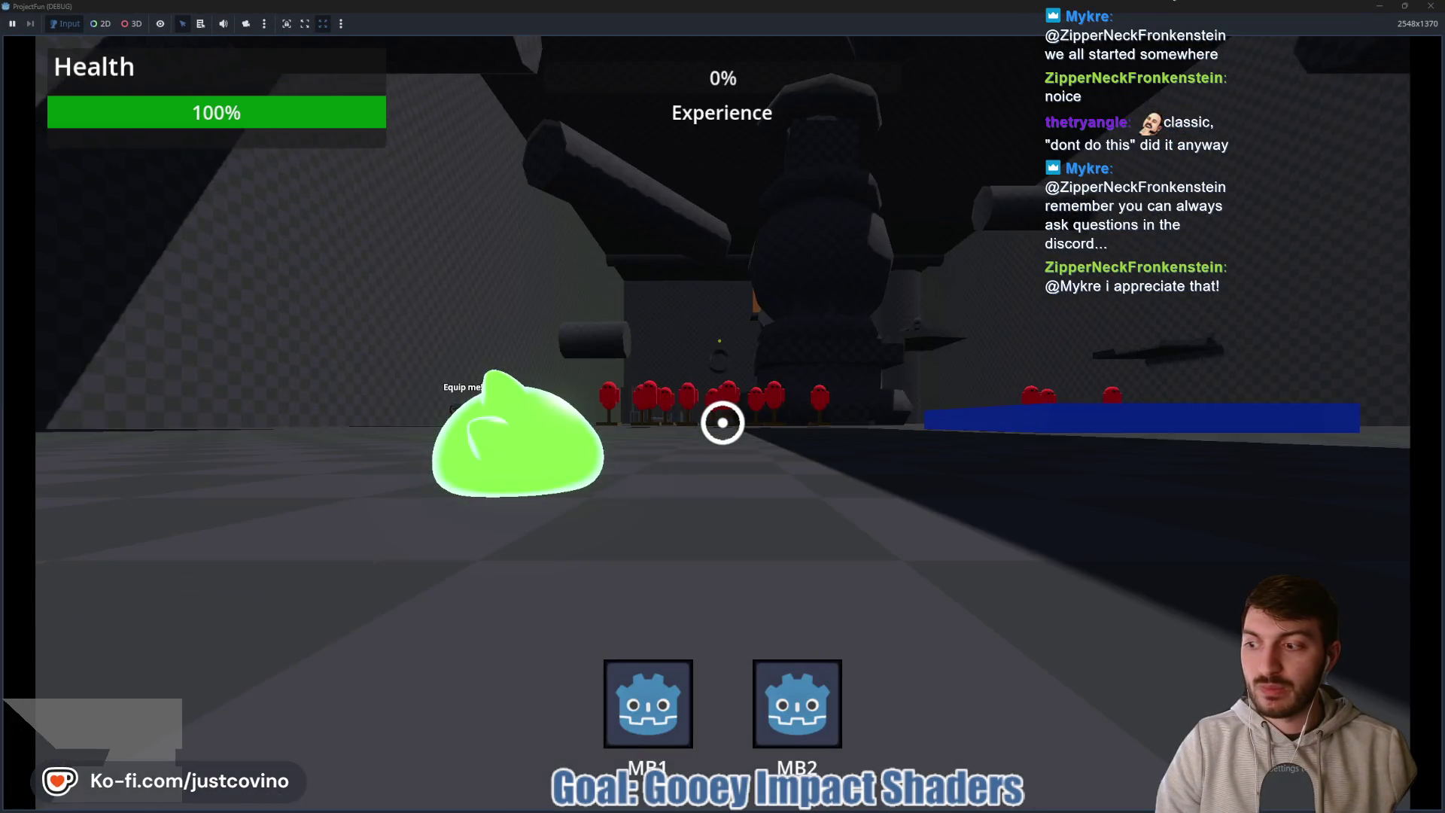
{"action": "key", "text": "w"}
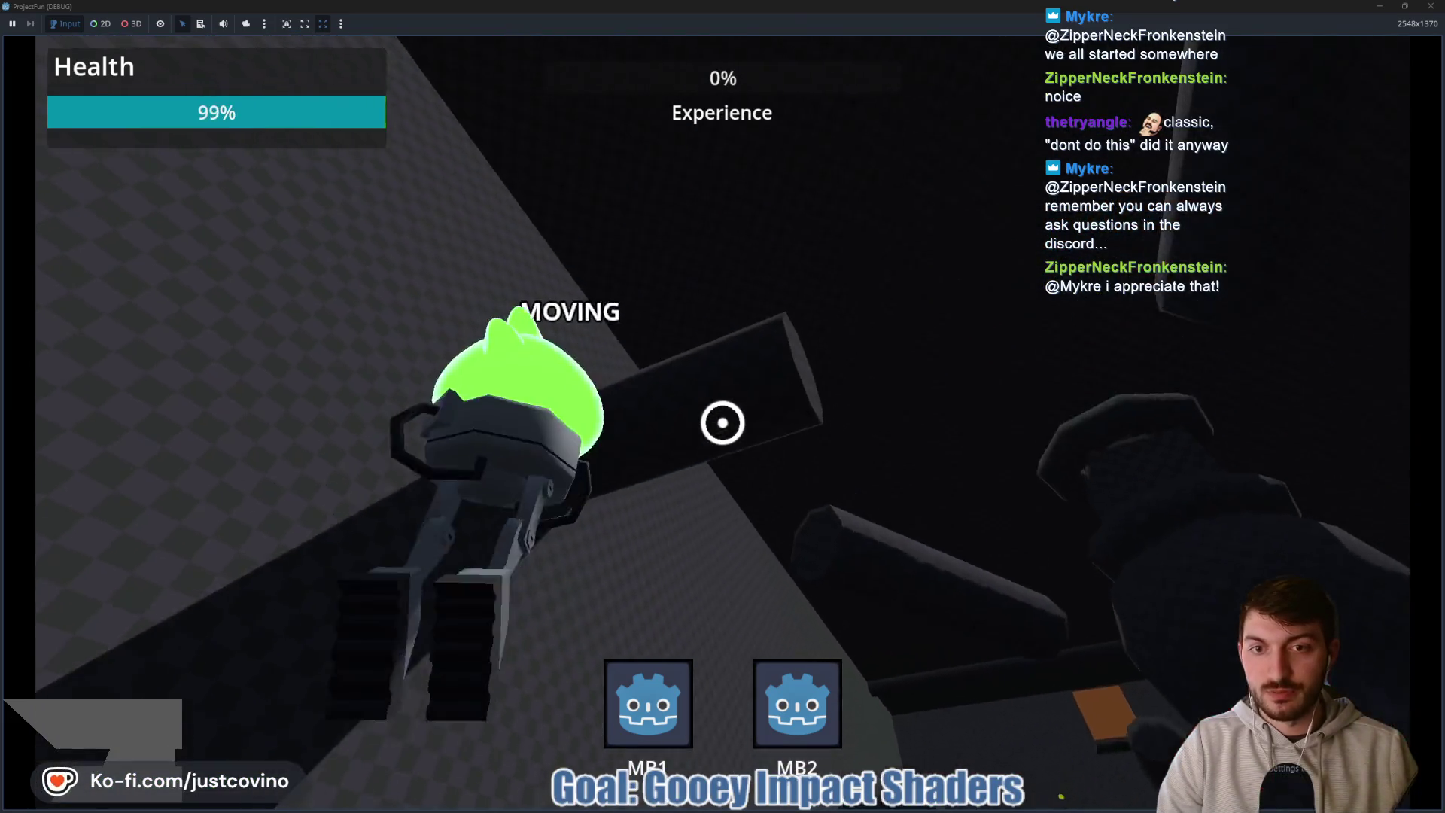
{"action": "left_click", "coordinate": [723, 422]}
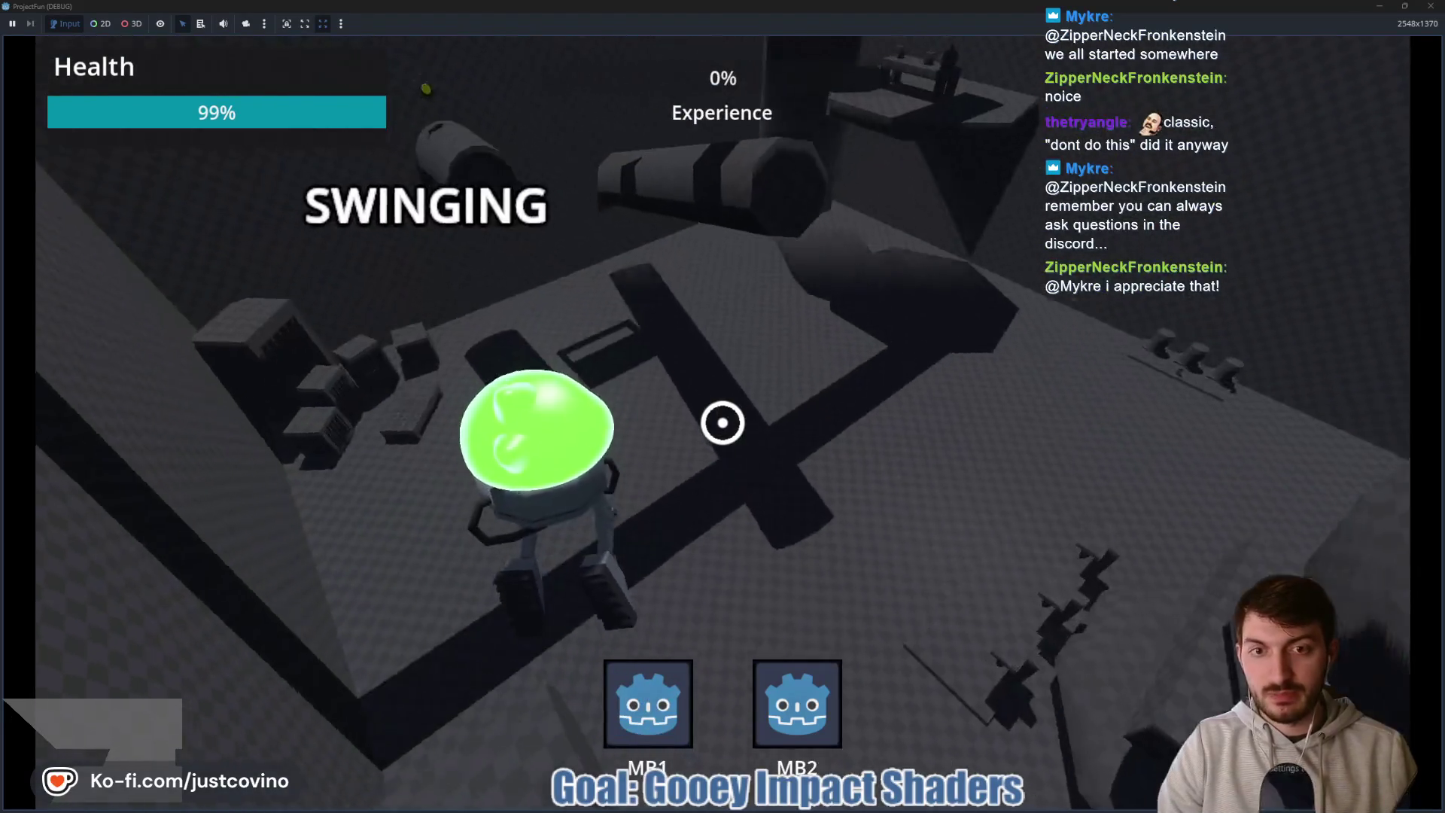
{"action": "right_click", "coordinate": [723, 422]}
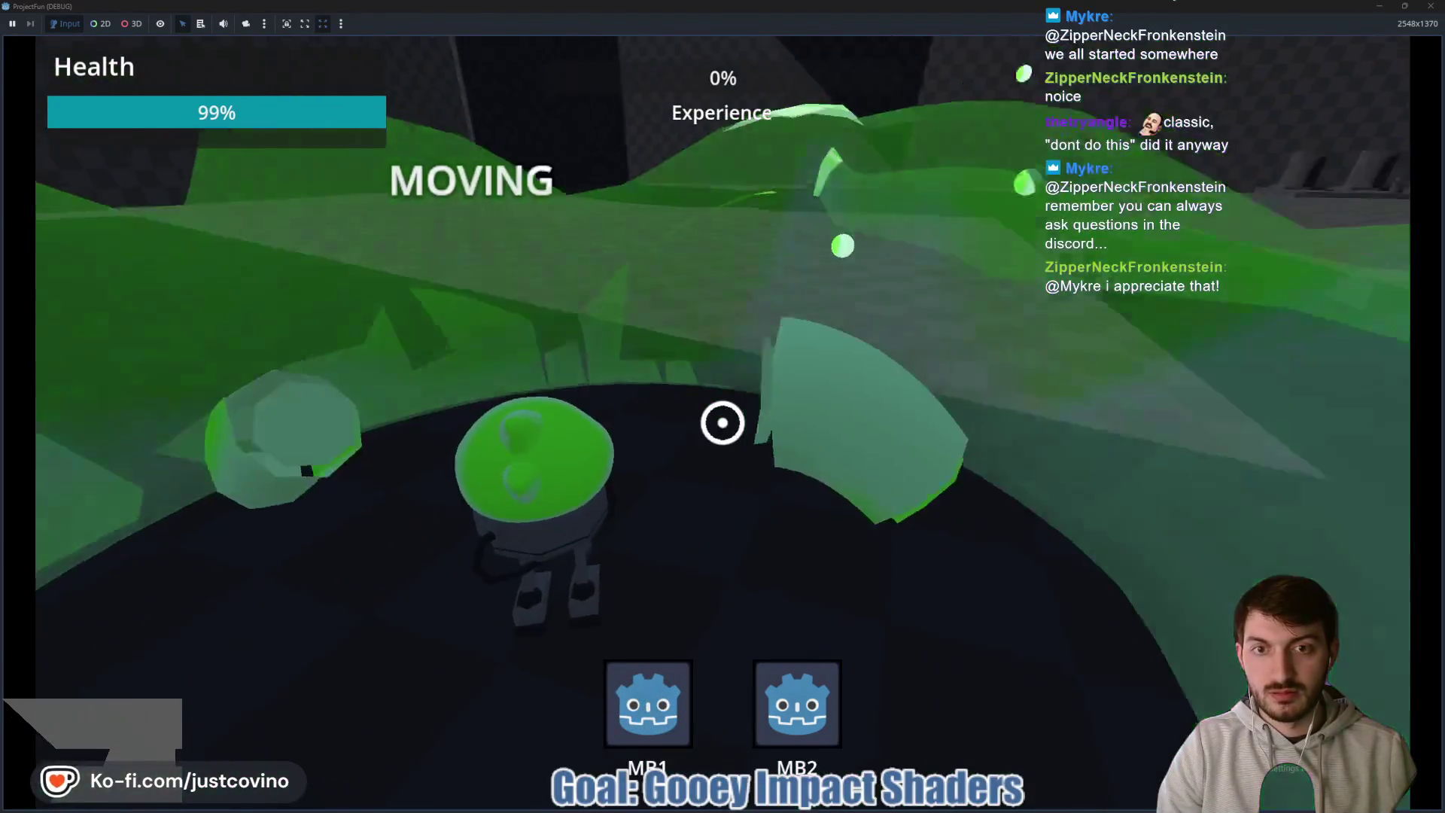
{"action": "key", "text": "F8"}
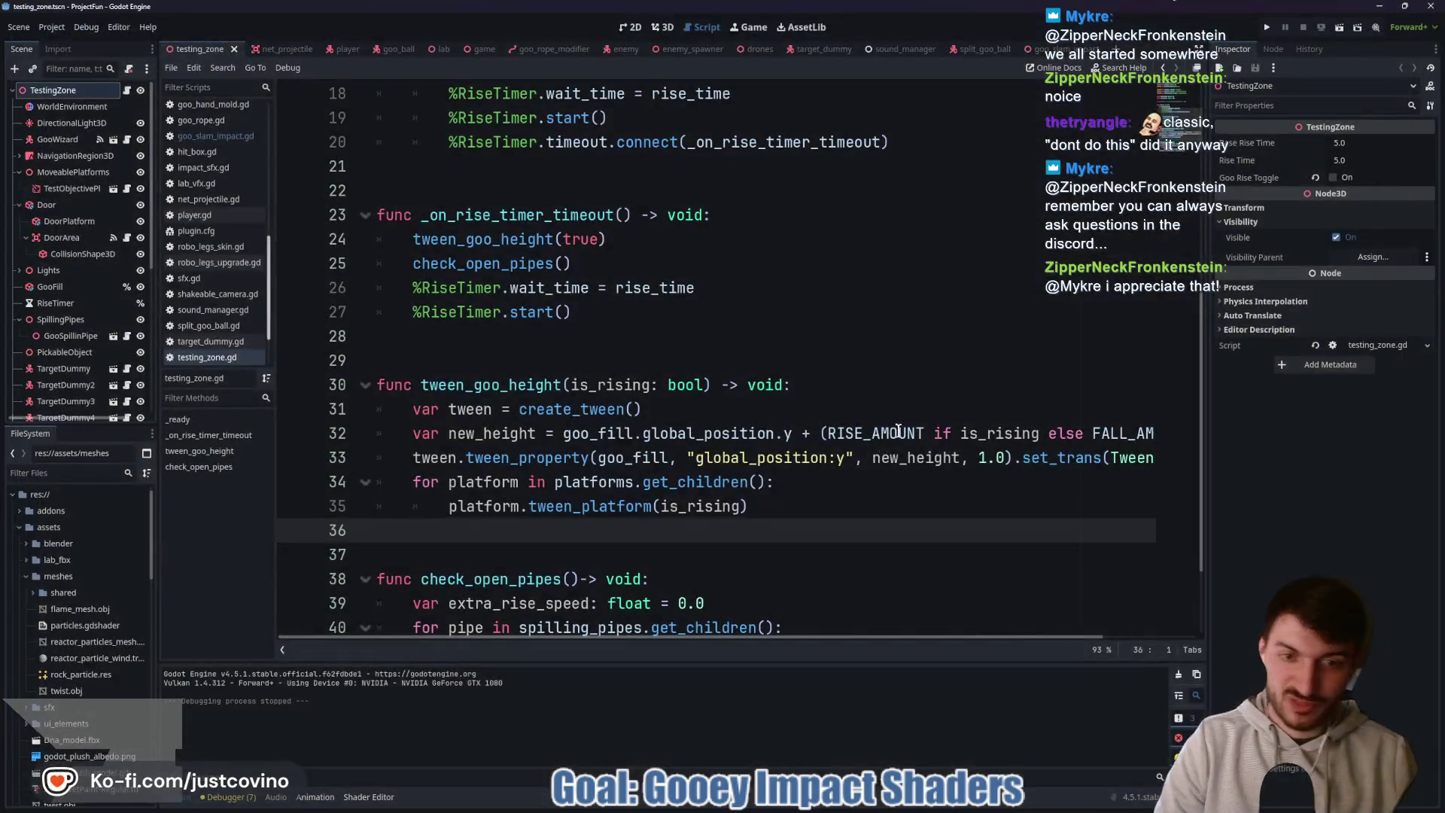
- Append .set_trans(Tween.TRANS_BOUNCE) to the fade-scale tween on line 26
{"action": "left_click", "coordinate": [1054, 49]}
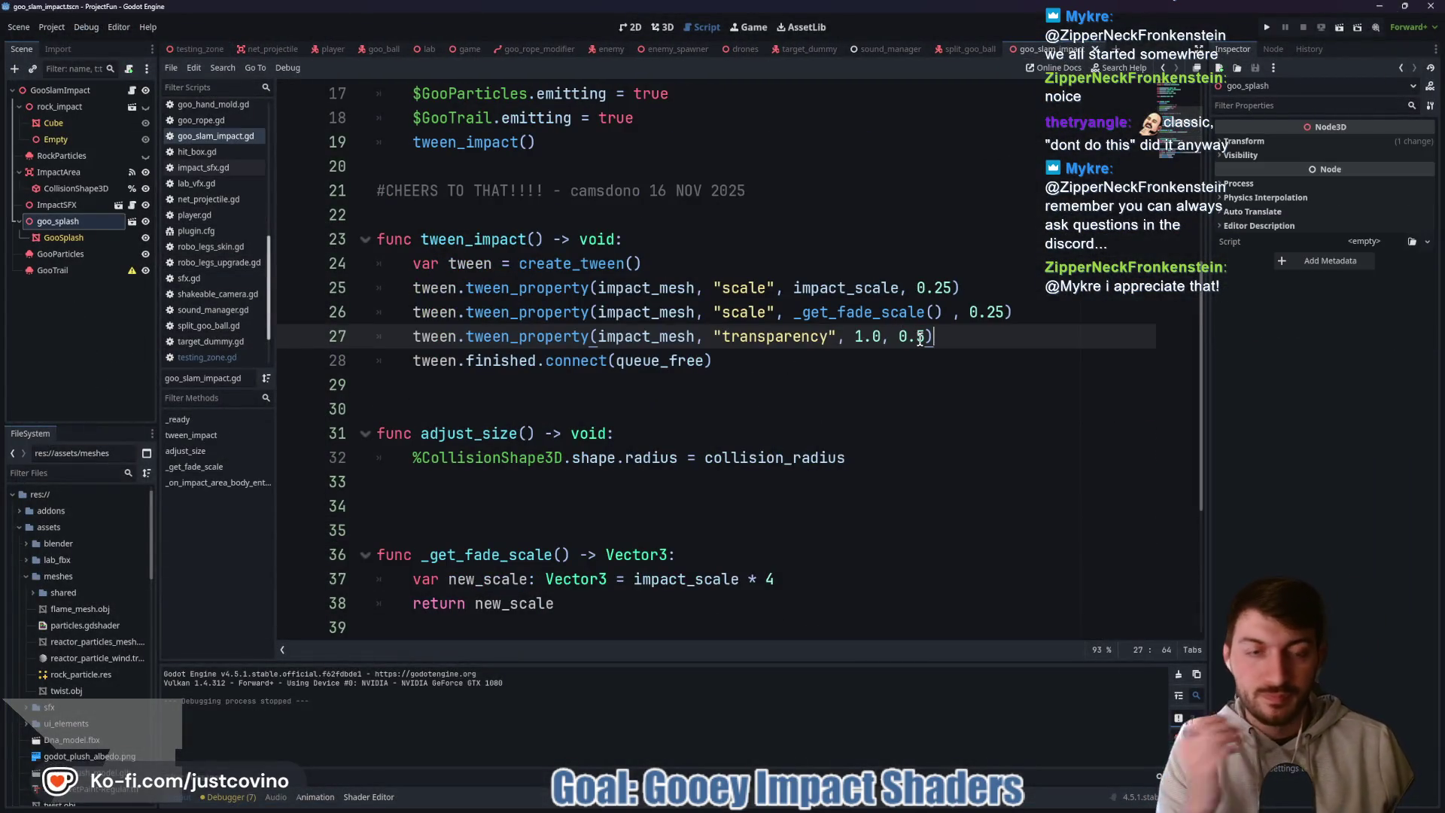
{"action": "left_click", "coordinate": [1028, 312]}
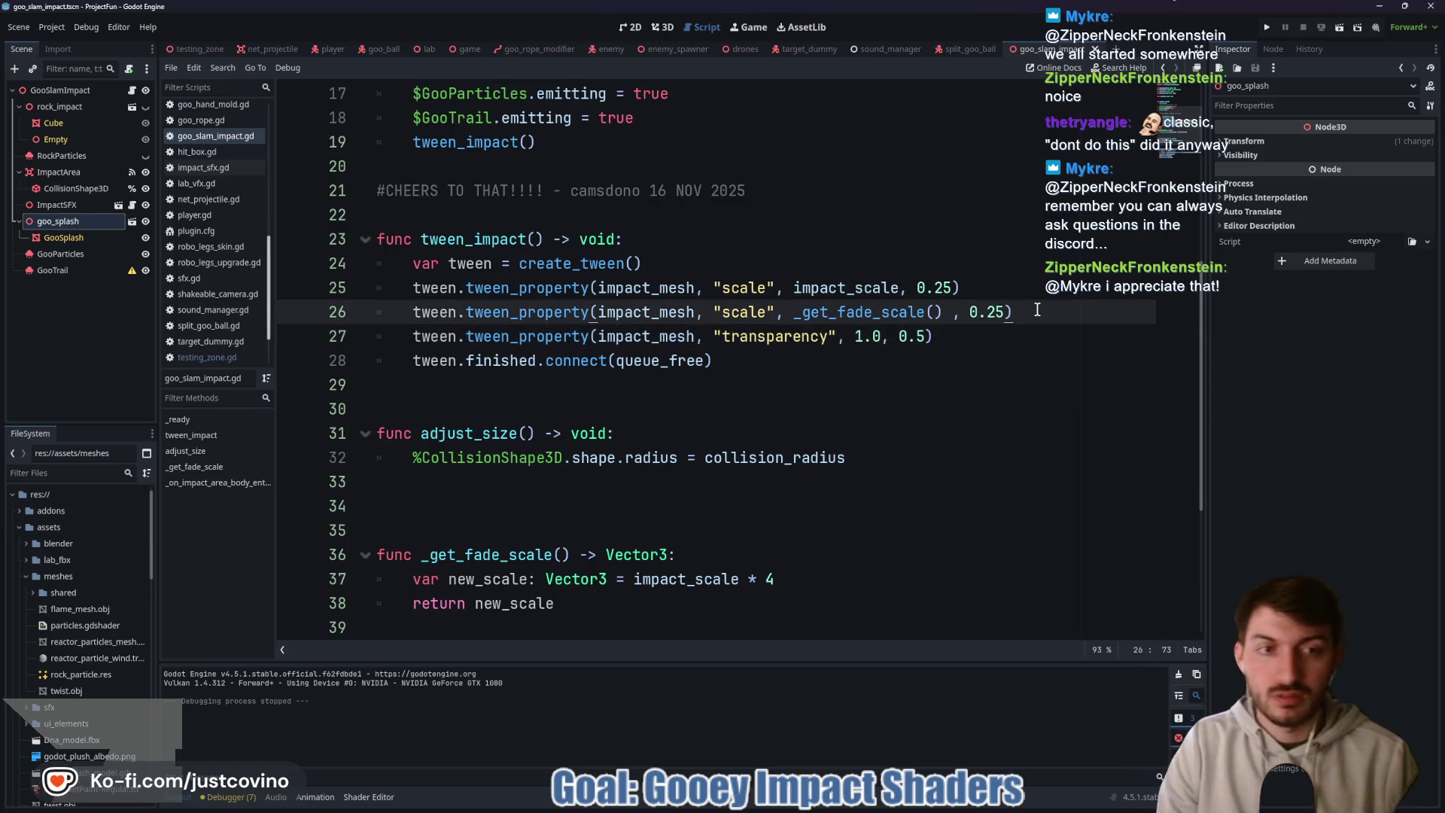
{"action": "type", "text": ".set_tr"}
{"action": "key", "text": "Return"}
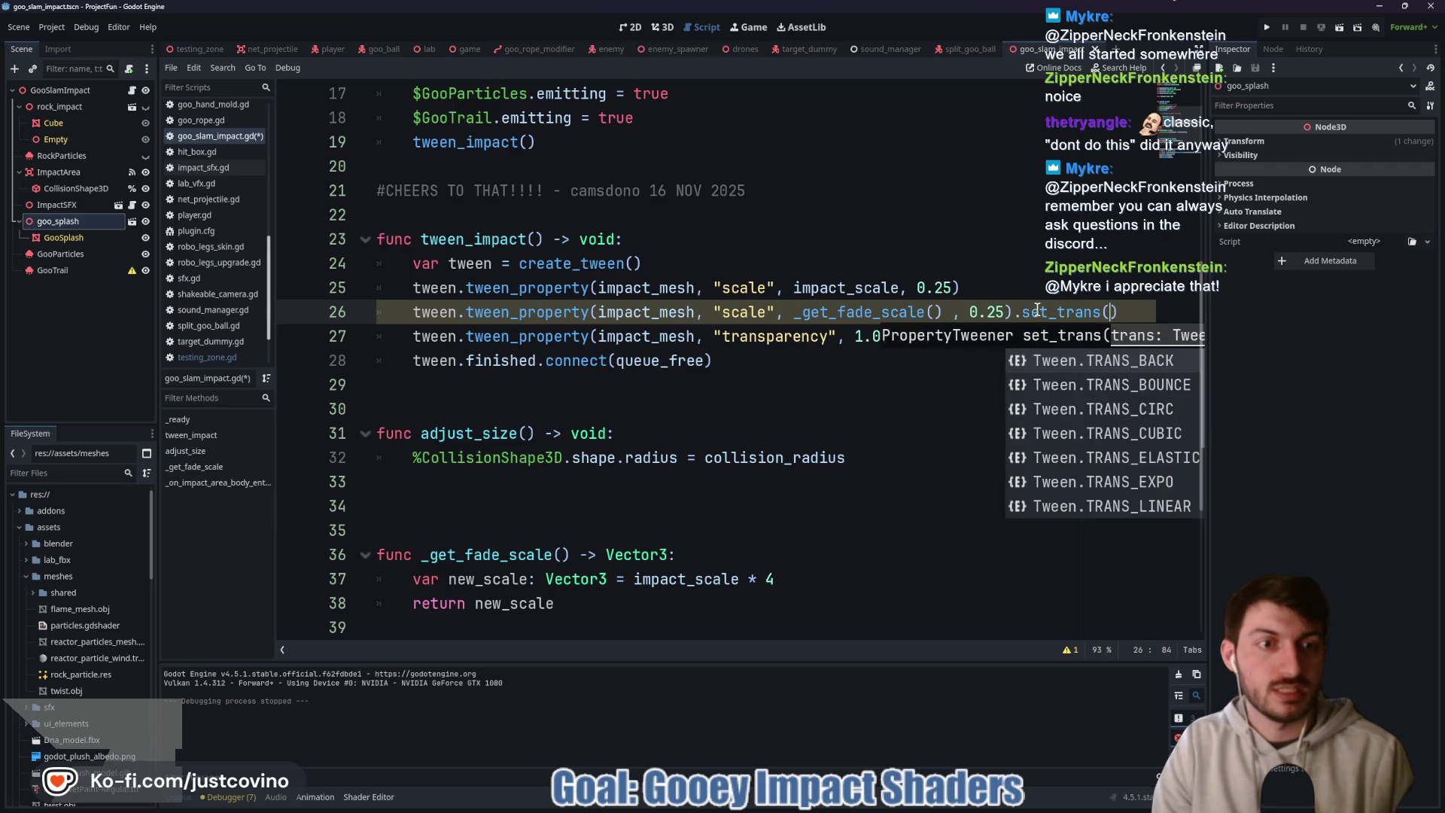
{"action": "key", "text": "Down"}
{"action": "key", "text": "Return"}
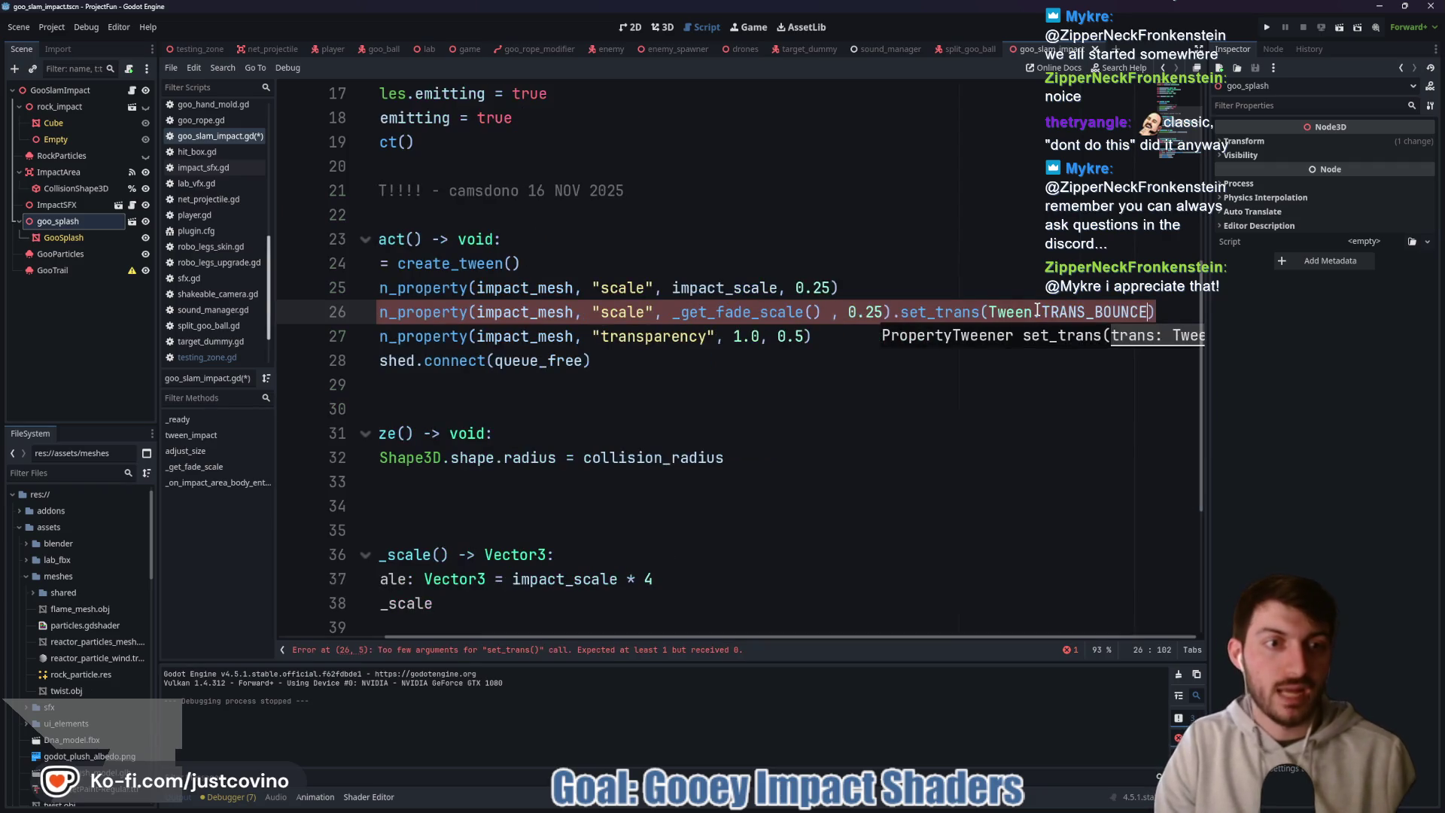
- Shorten the line 27 transparency fade to 0.25 seconds and save the script
{"action": "left_click", "coordinate": [884, 336]}
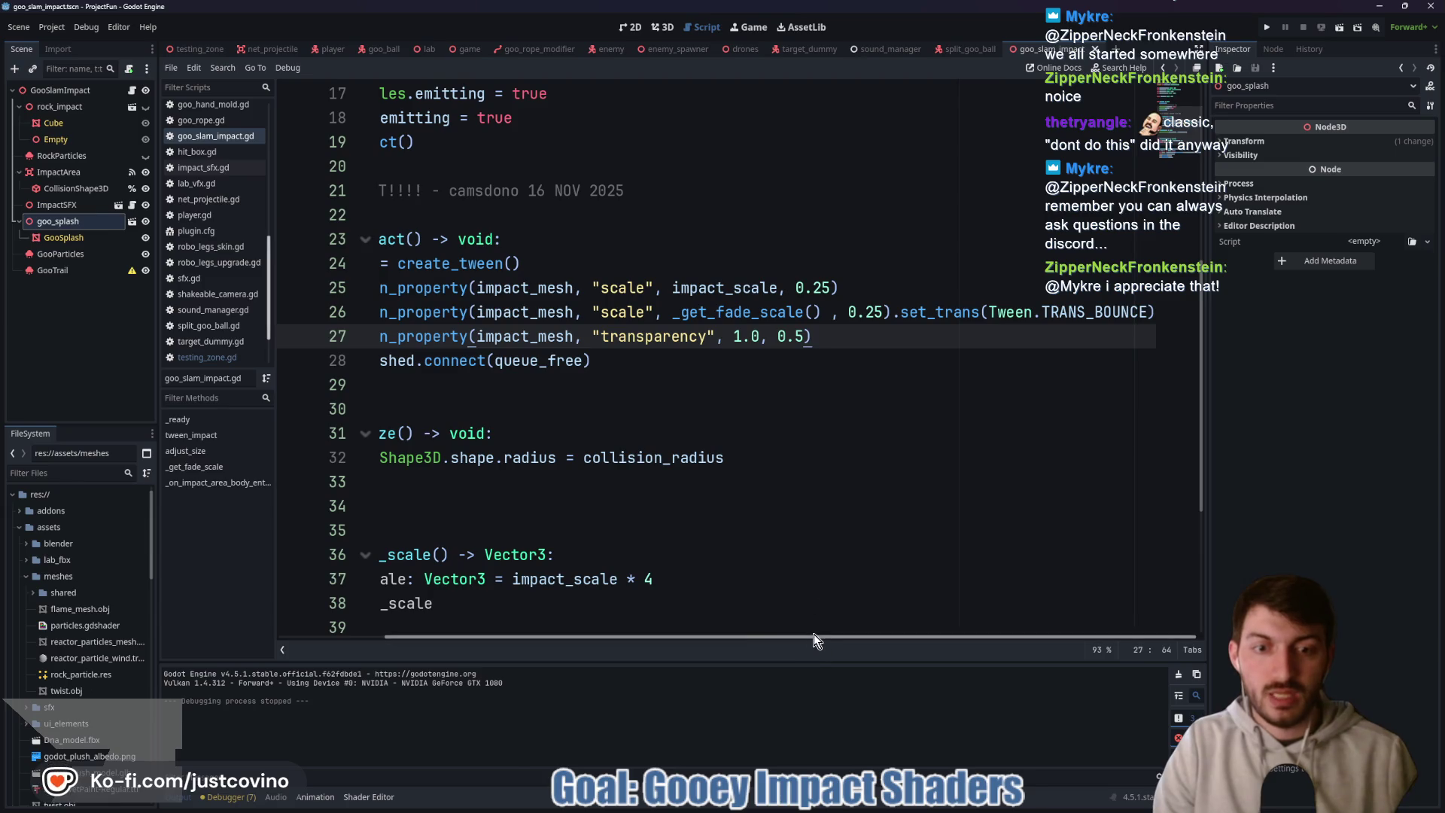
{"action": "scroll", "coordinate": [815, 634], "scroll_direction": "left", "scroll_amount": 3}
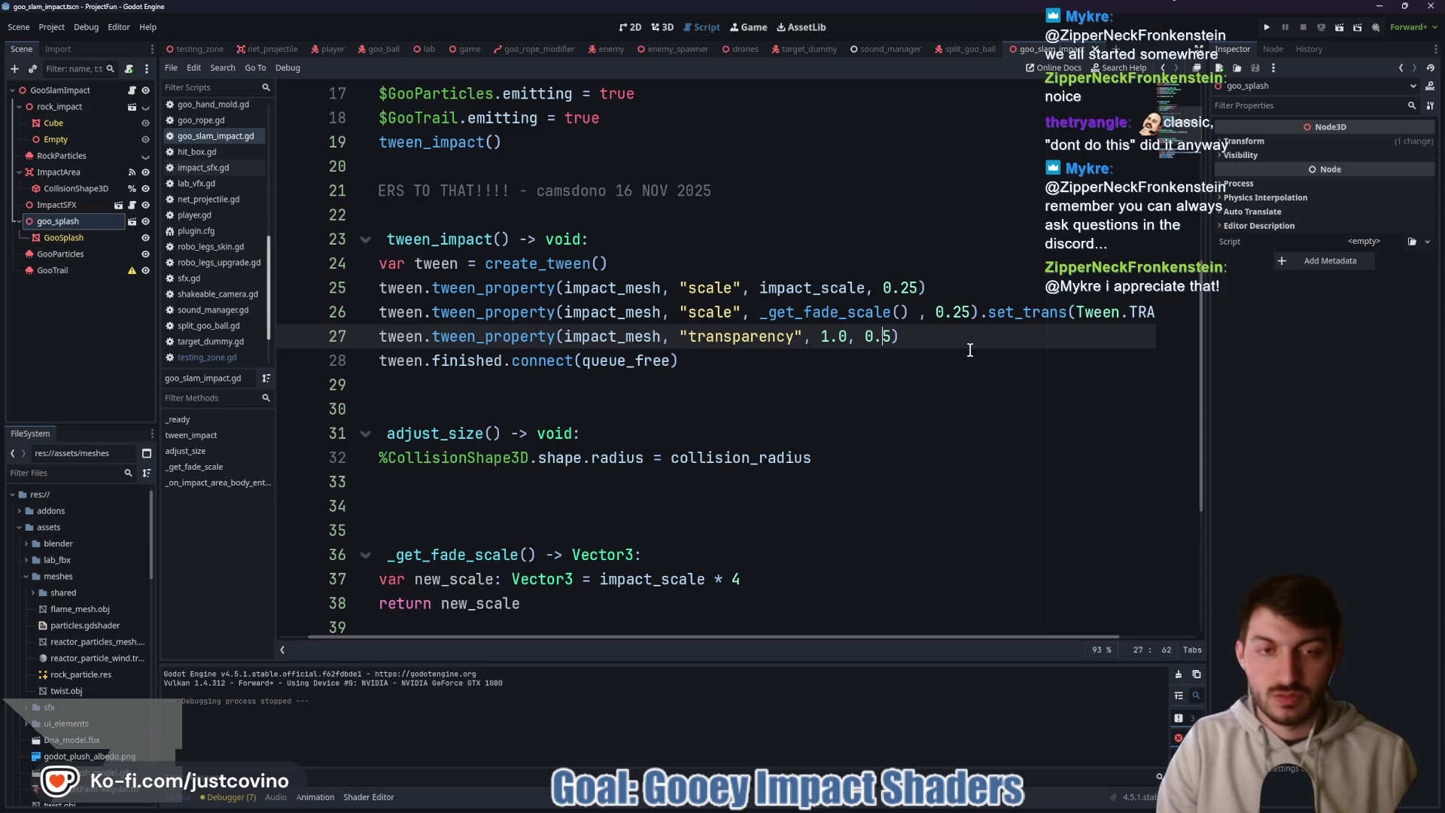
{"action": "type", "text": "2"}
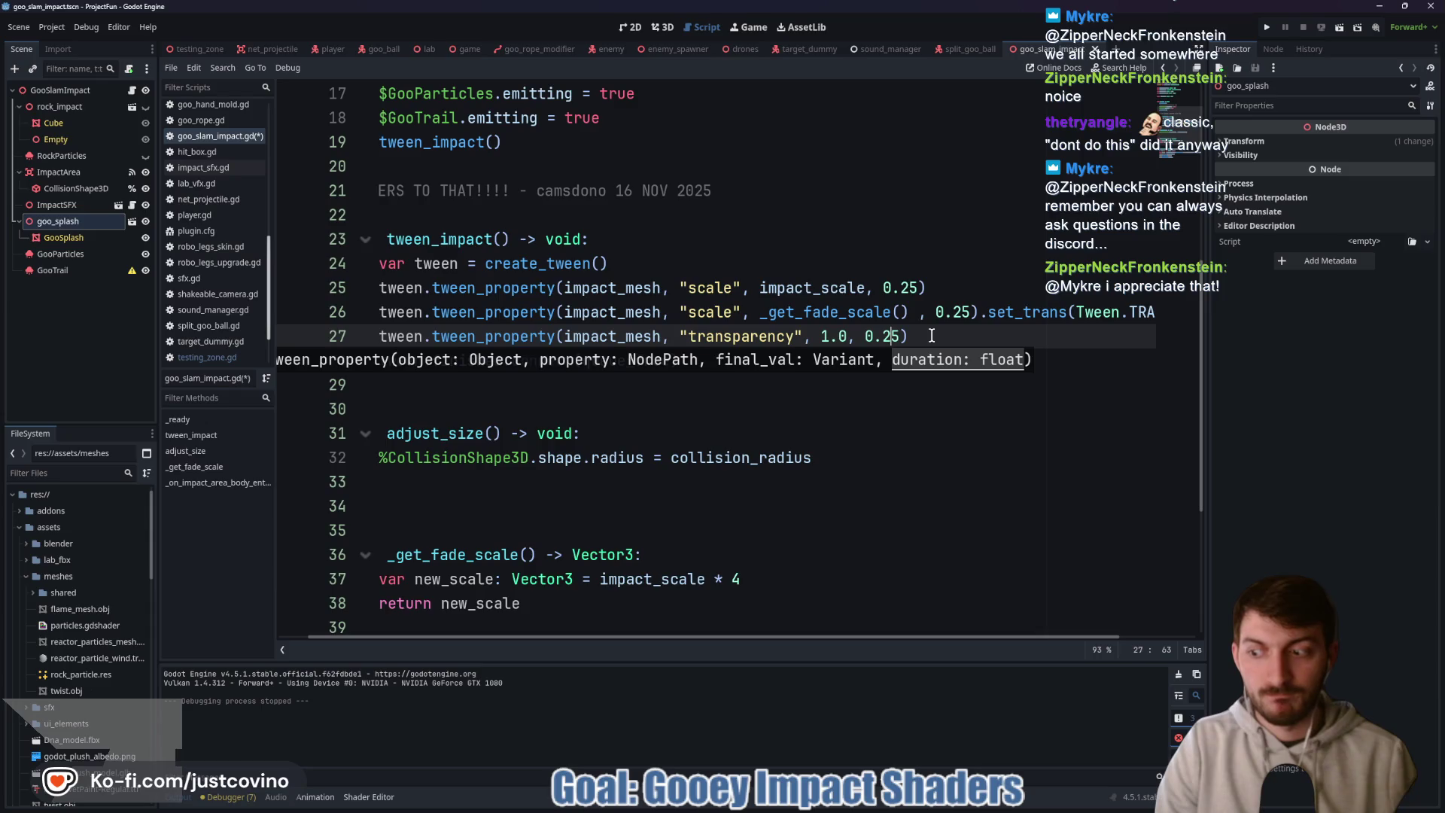
{"action": "key", "text": "ctrl+s"}
{"action": "key", "text": "ctrl+Tab"}
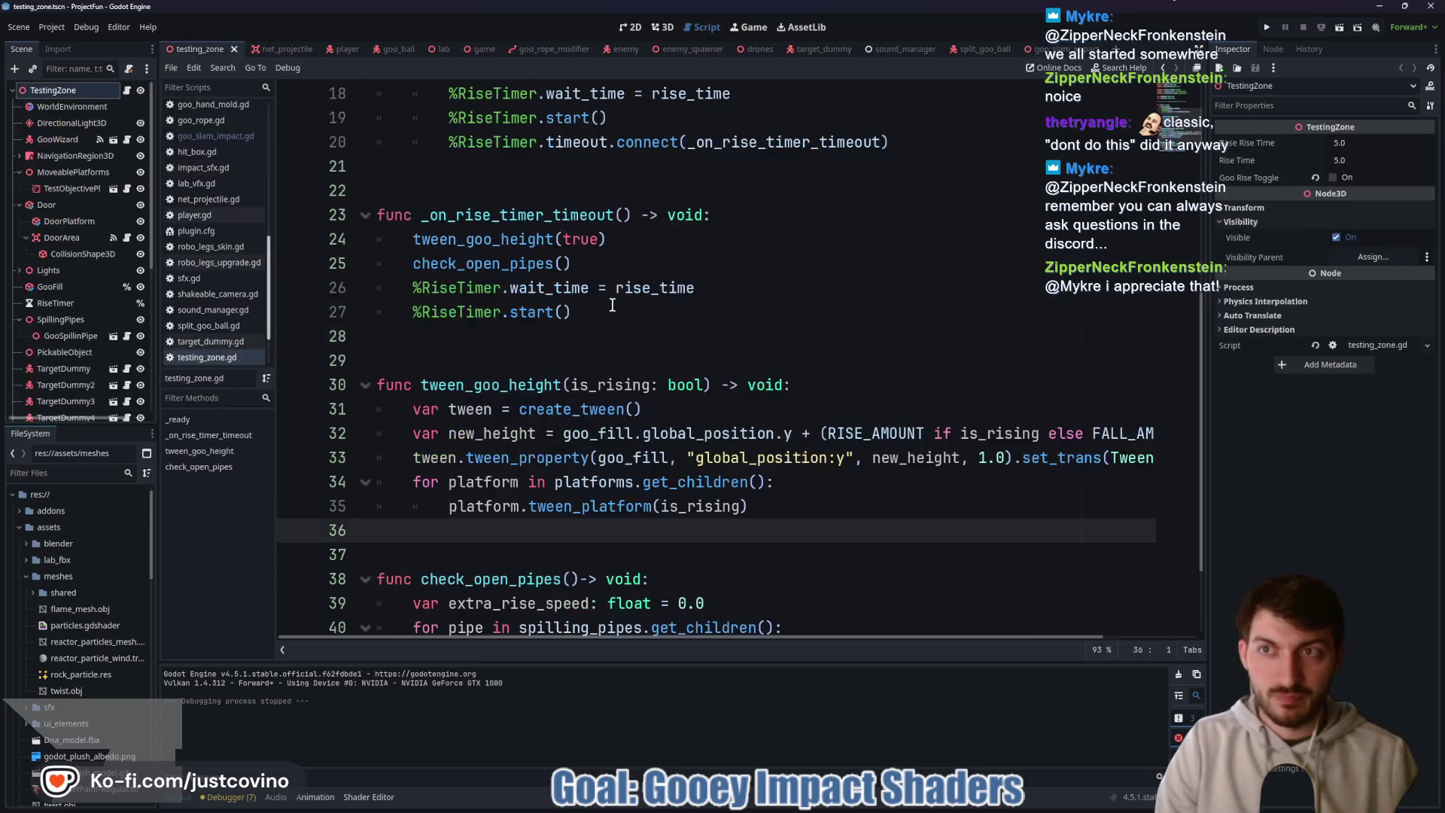
{"action": "key", "text": "F6"}
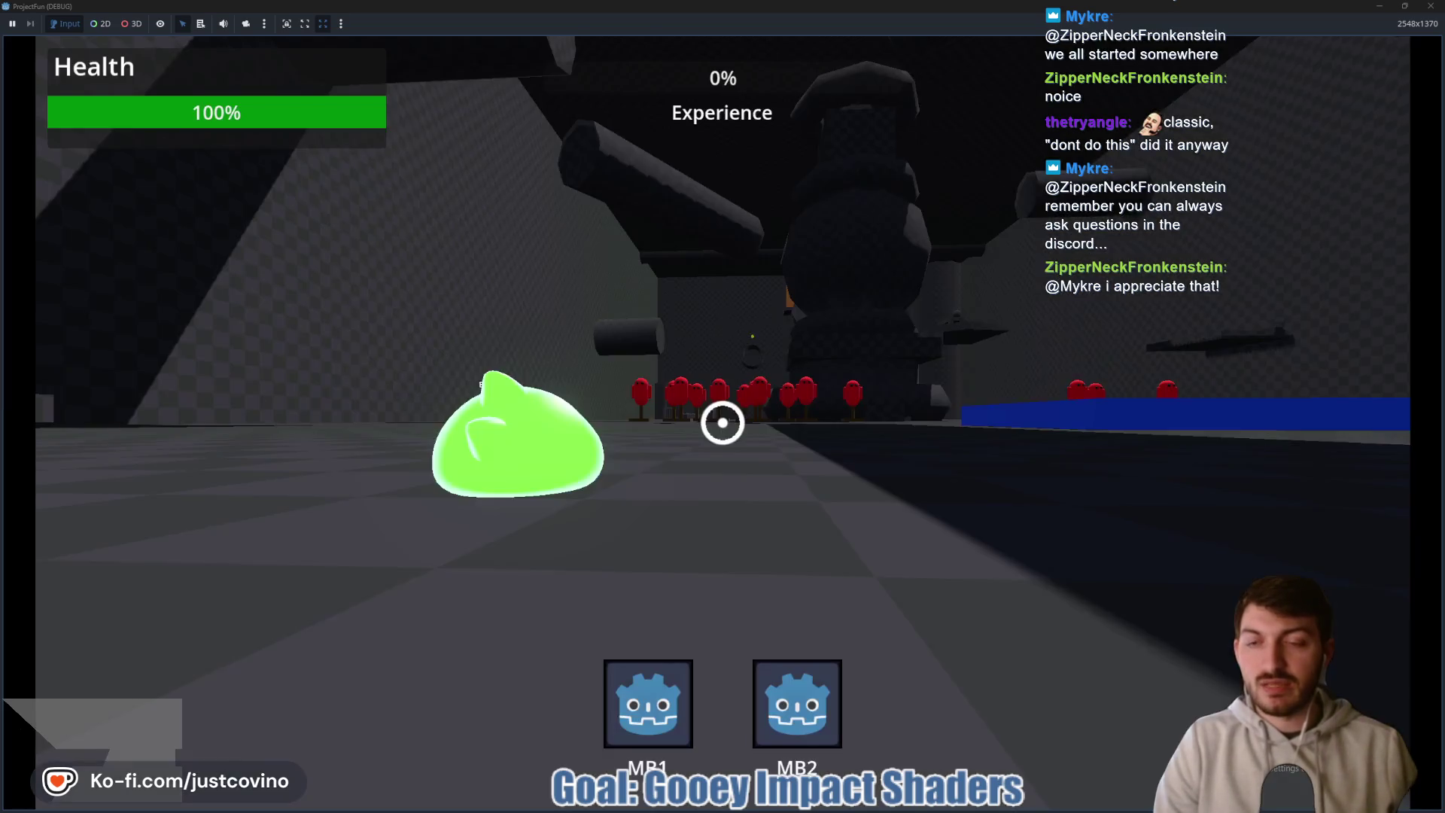
{"action": "key", "text": "w"}
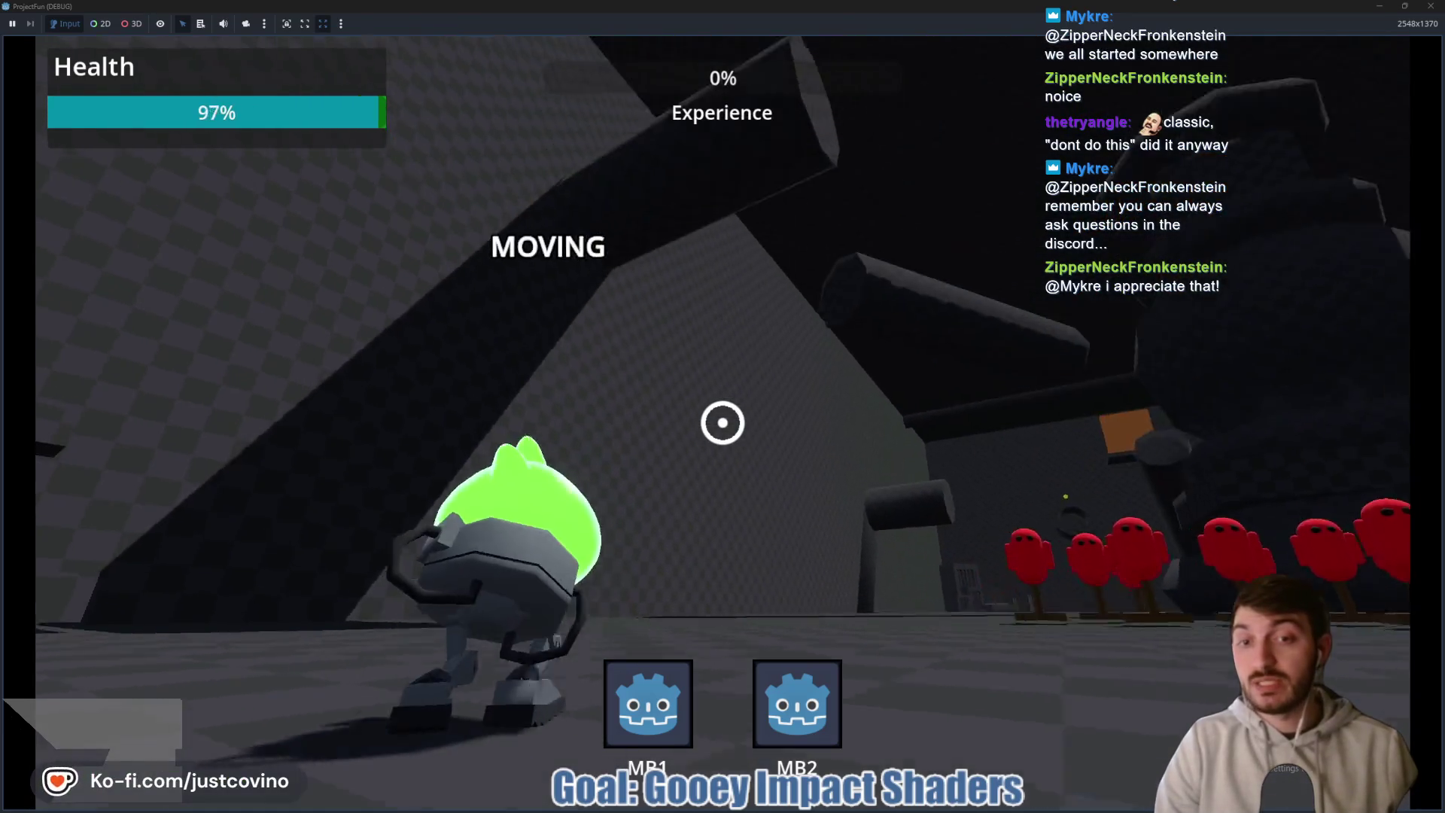
{"action": "left_click", "coordinate": [722, 422]}
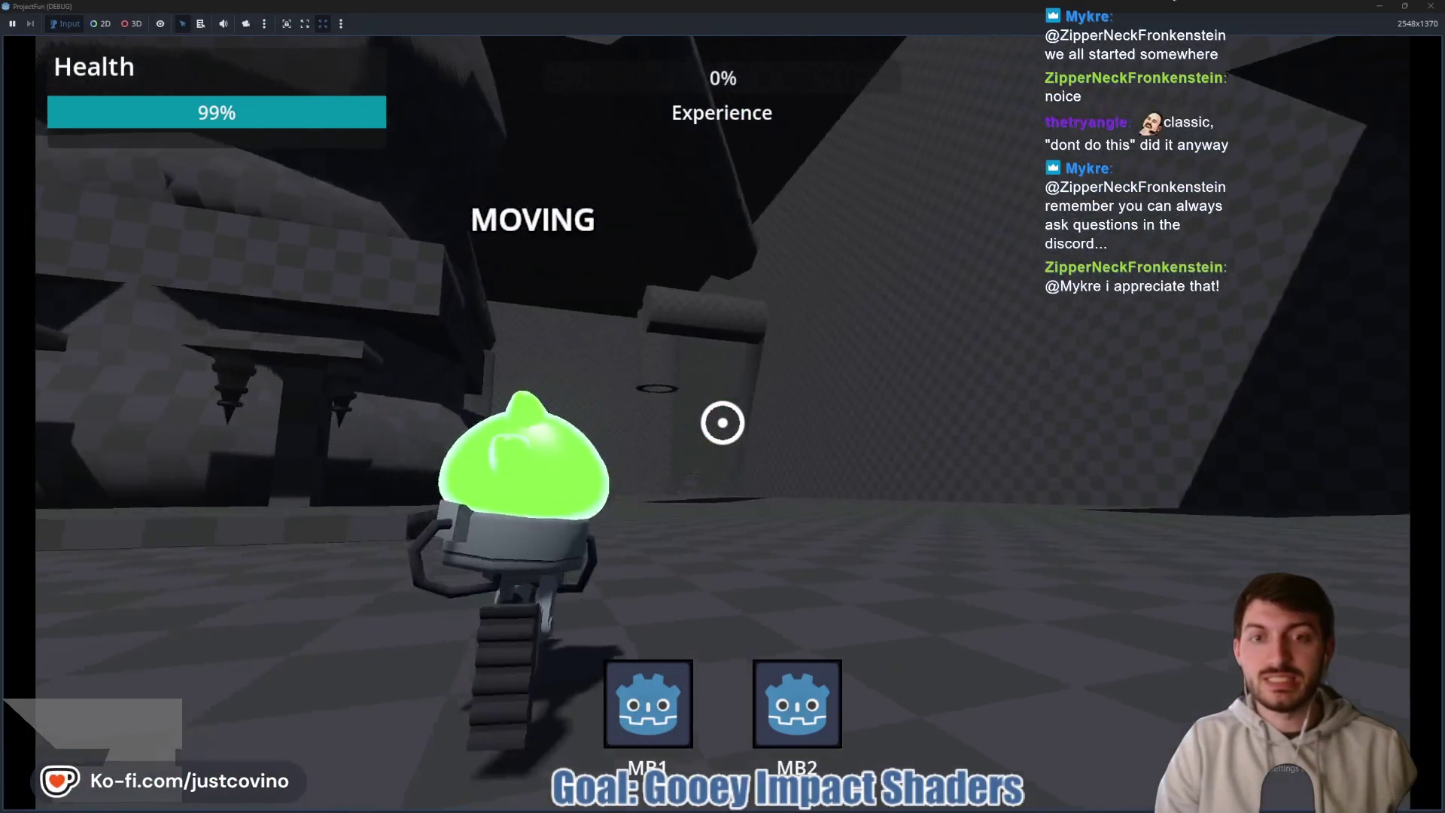
{"action": "left_click", "coordinate": [722, 422]}
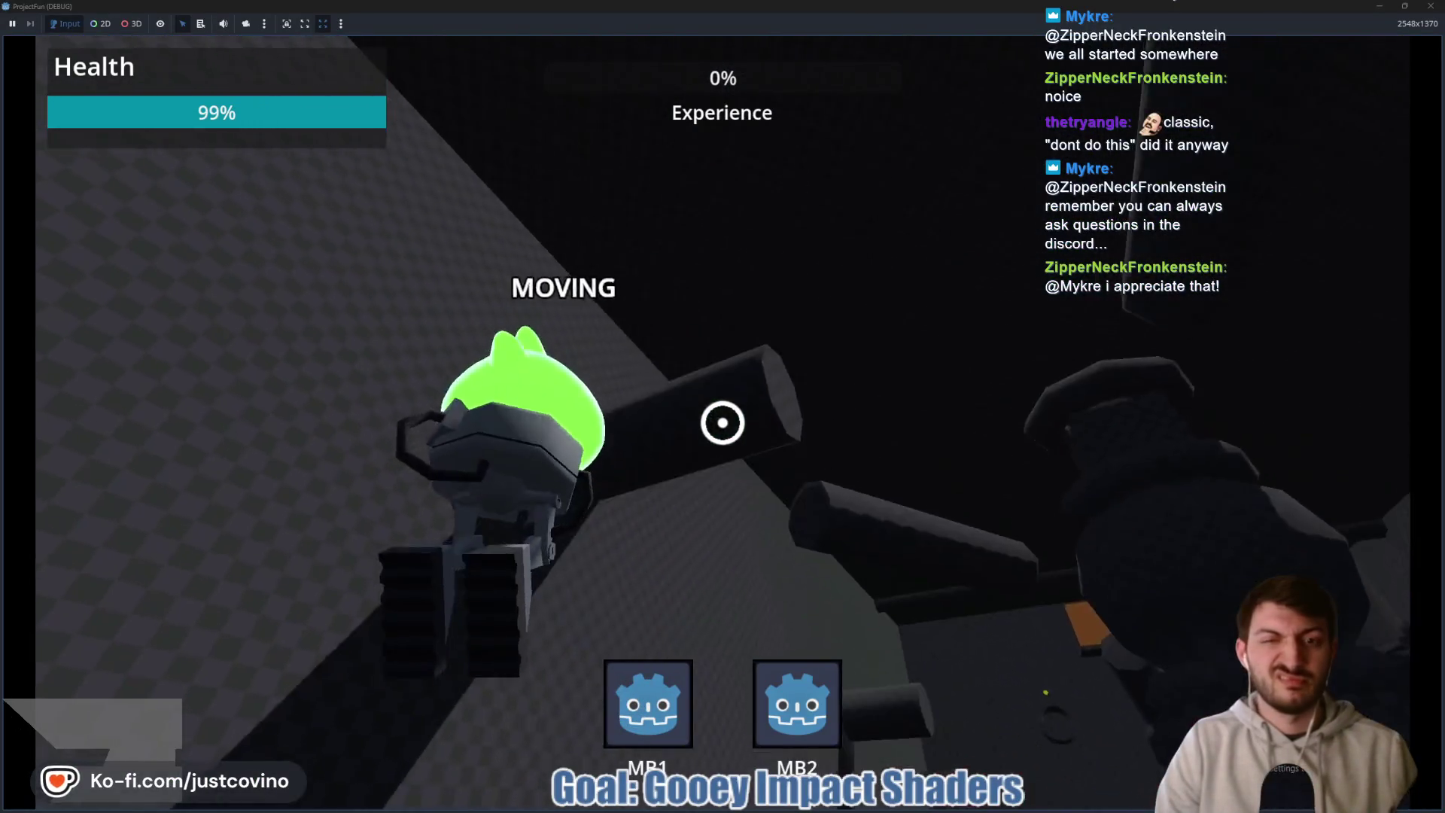
{"action": "left_click", "coordinate": [723, 423]}
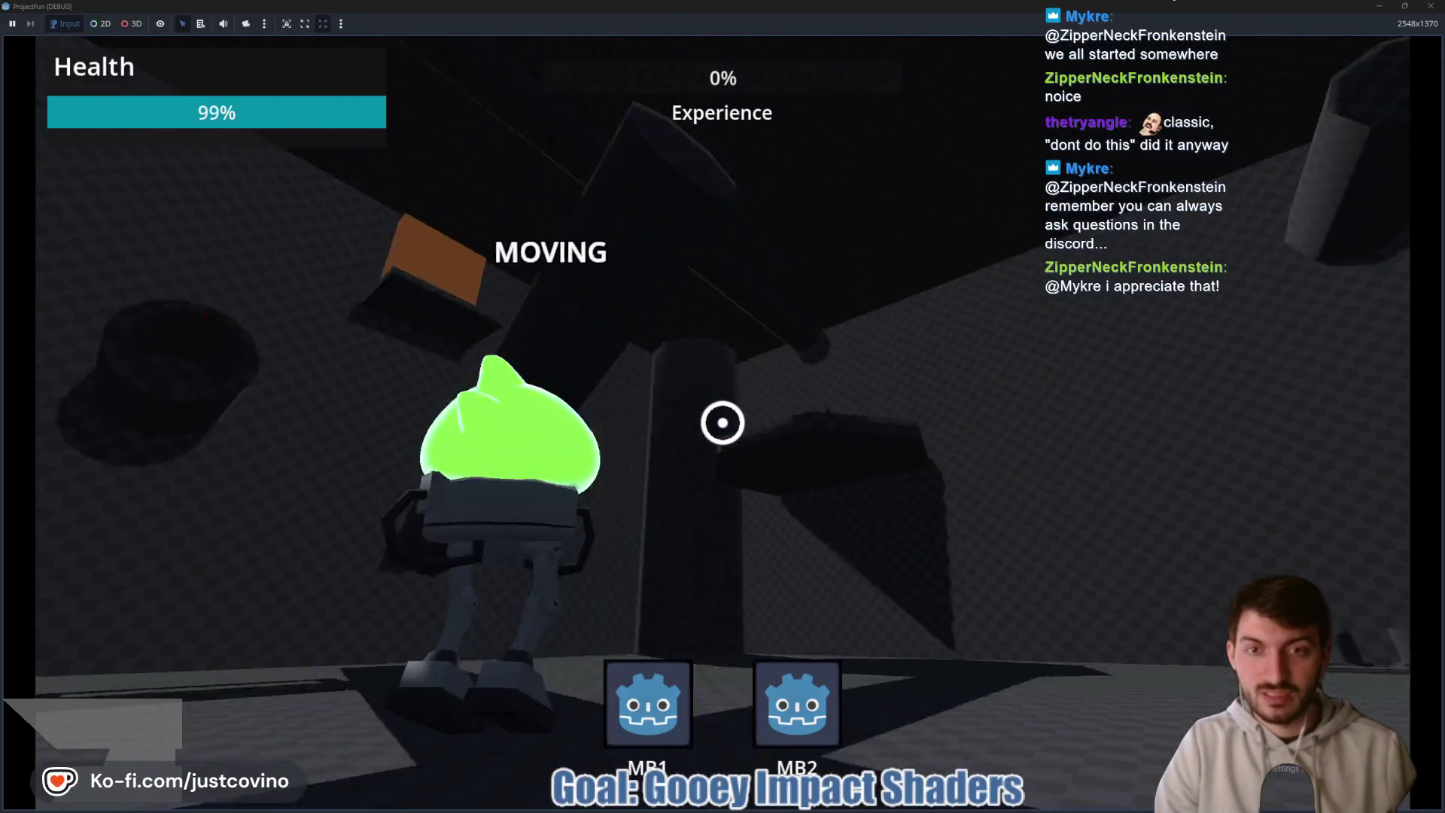
{"action": "left_click", "coordinate": [723, 423]}
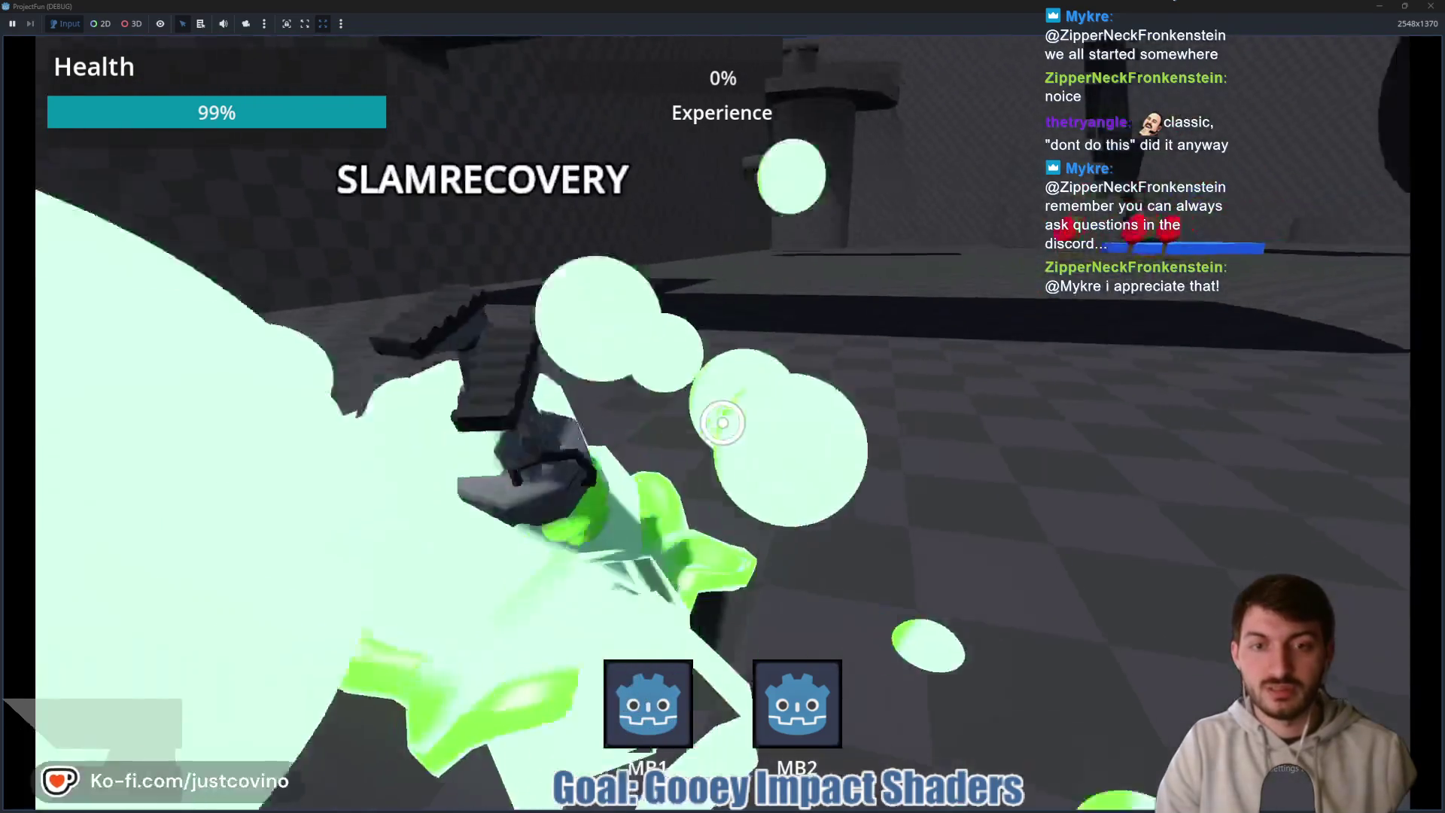
{"action": "key", "text": "F8"}
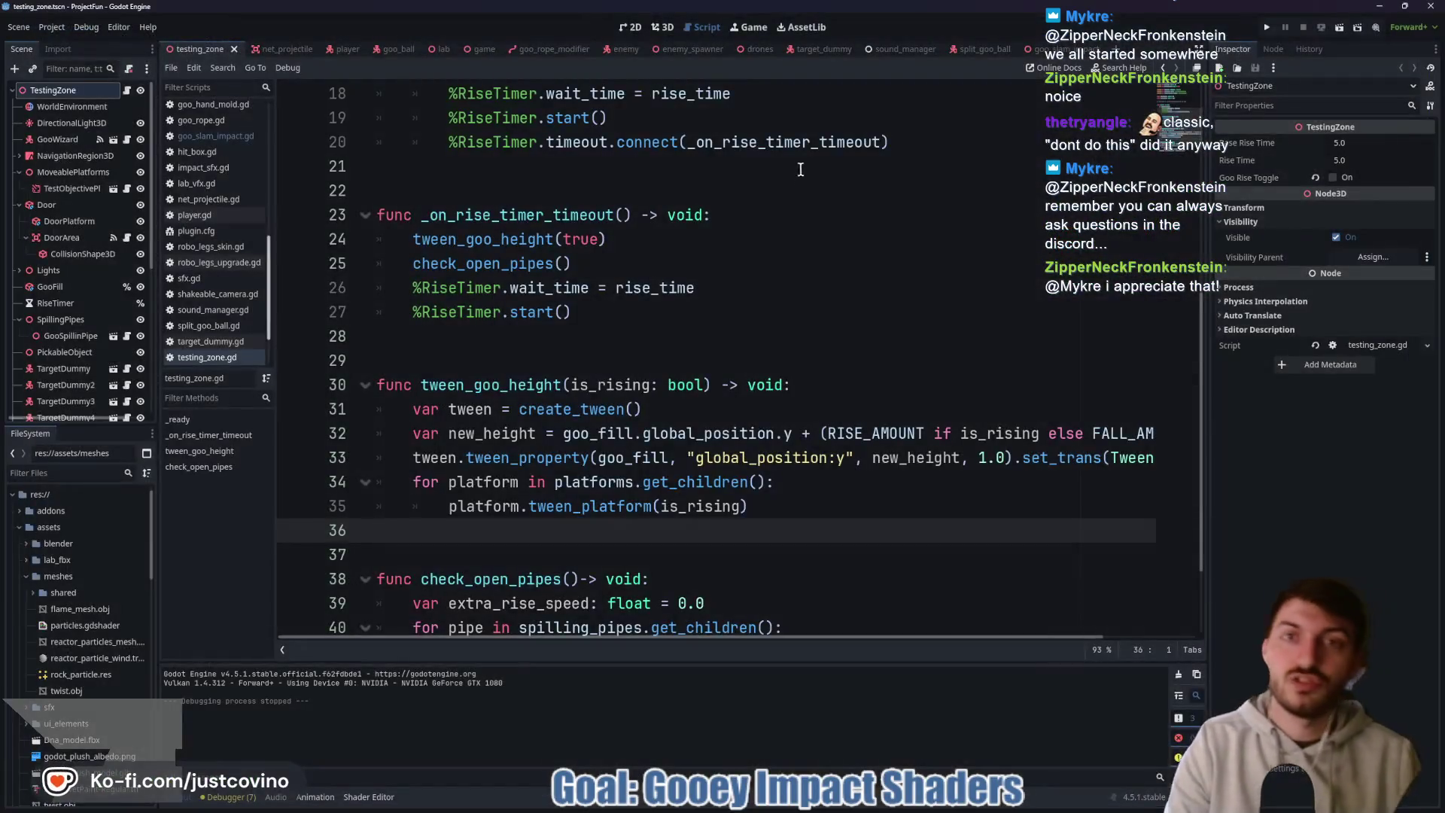
- Comment out the GooTrail emitting line in goo_slam_impact.gd and save
{"action": "left_click", "coordinate": [1058, 49]}
{"action": "left_click", "coordinate": [148, 279]}
{"action": "left_click", "coordinate": [553, 214]}
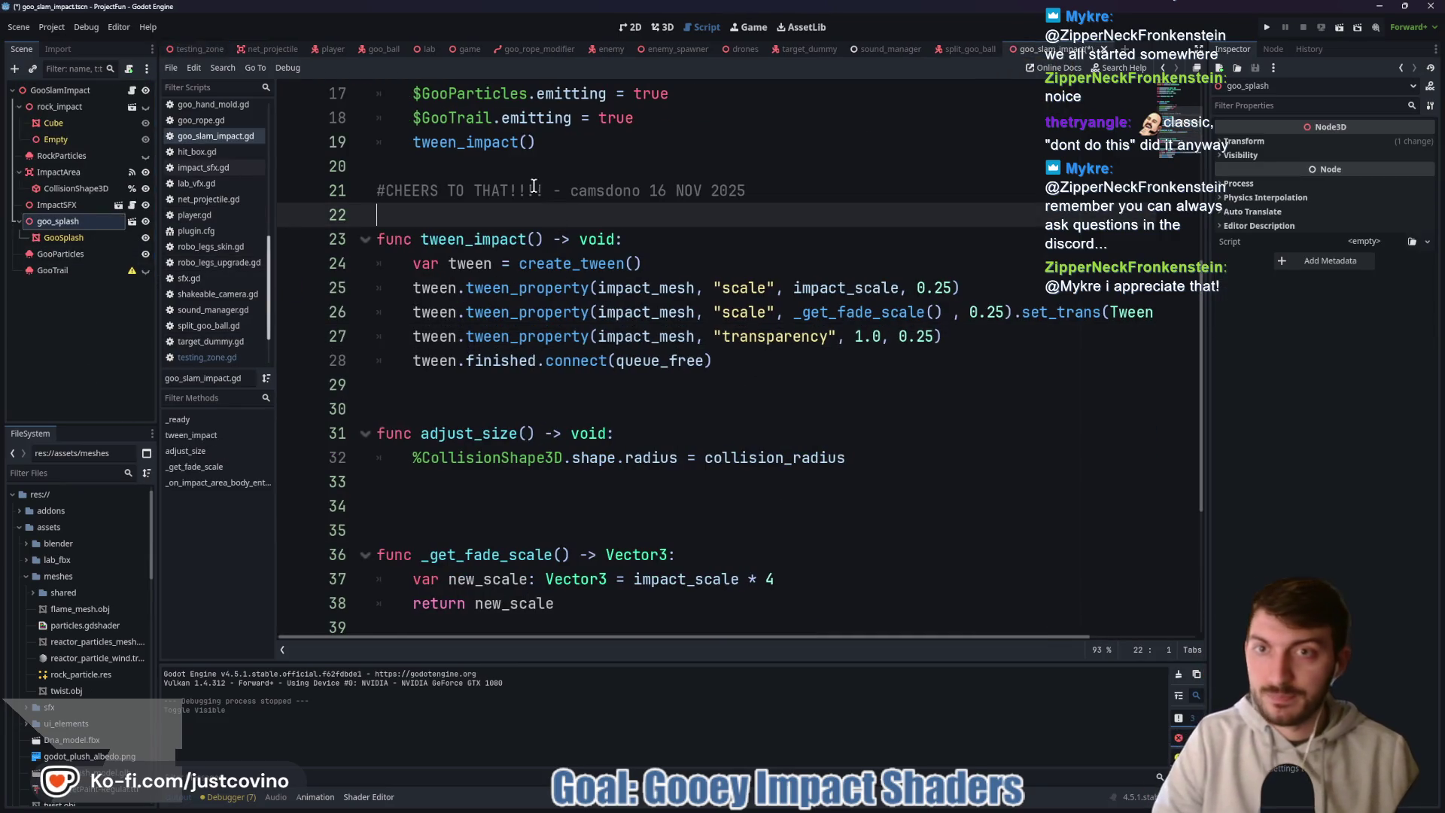
{"action": "left_click", "coordinate": [411, 119]}
{"action": "type", "text": "#"}
{"action": "left_click", "coordinate": [581, 163]}
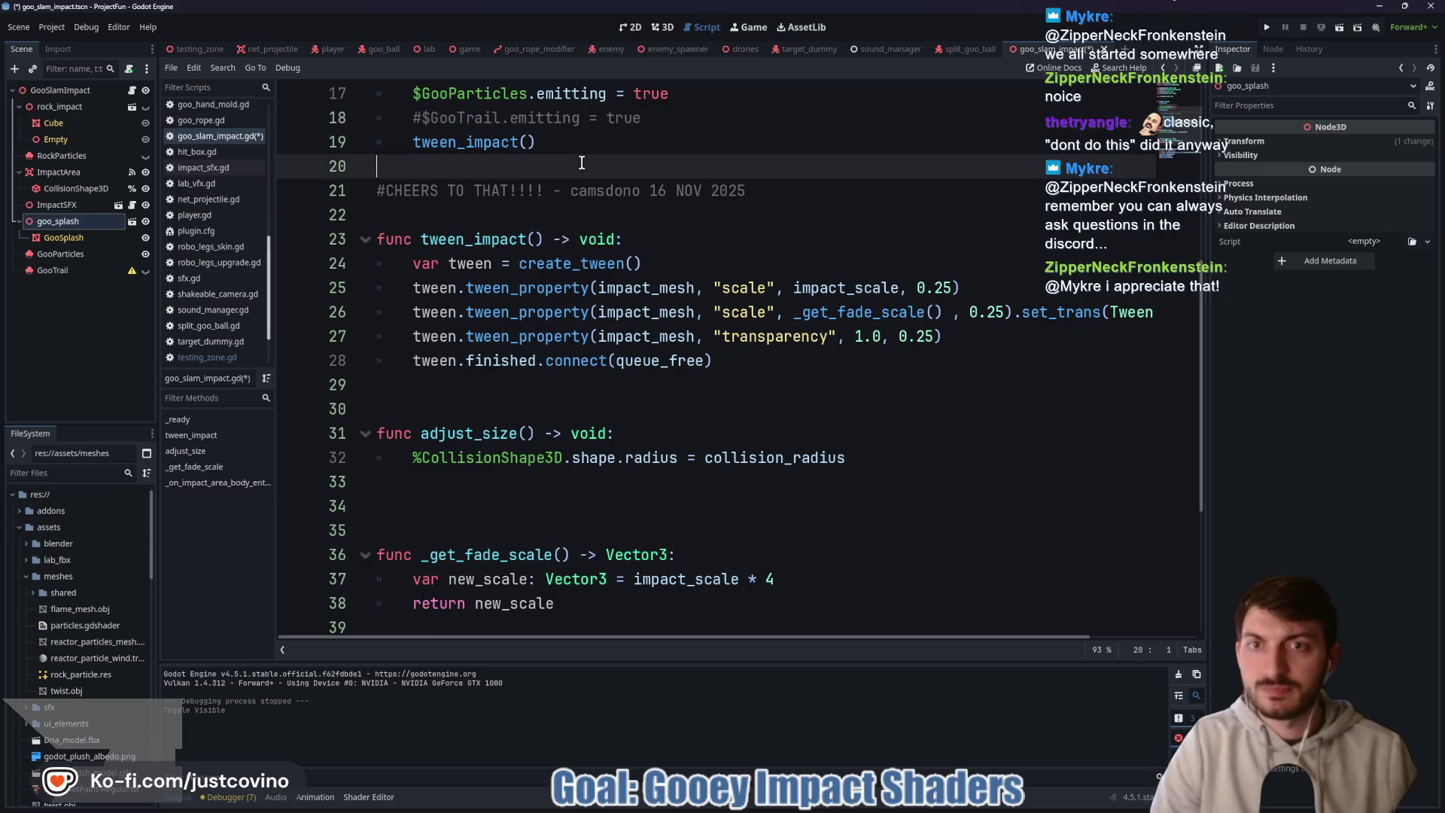
{"action": "key", "text": "ctrl+s"}
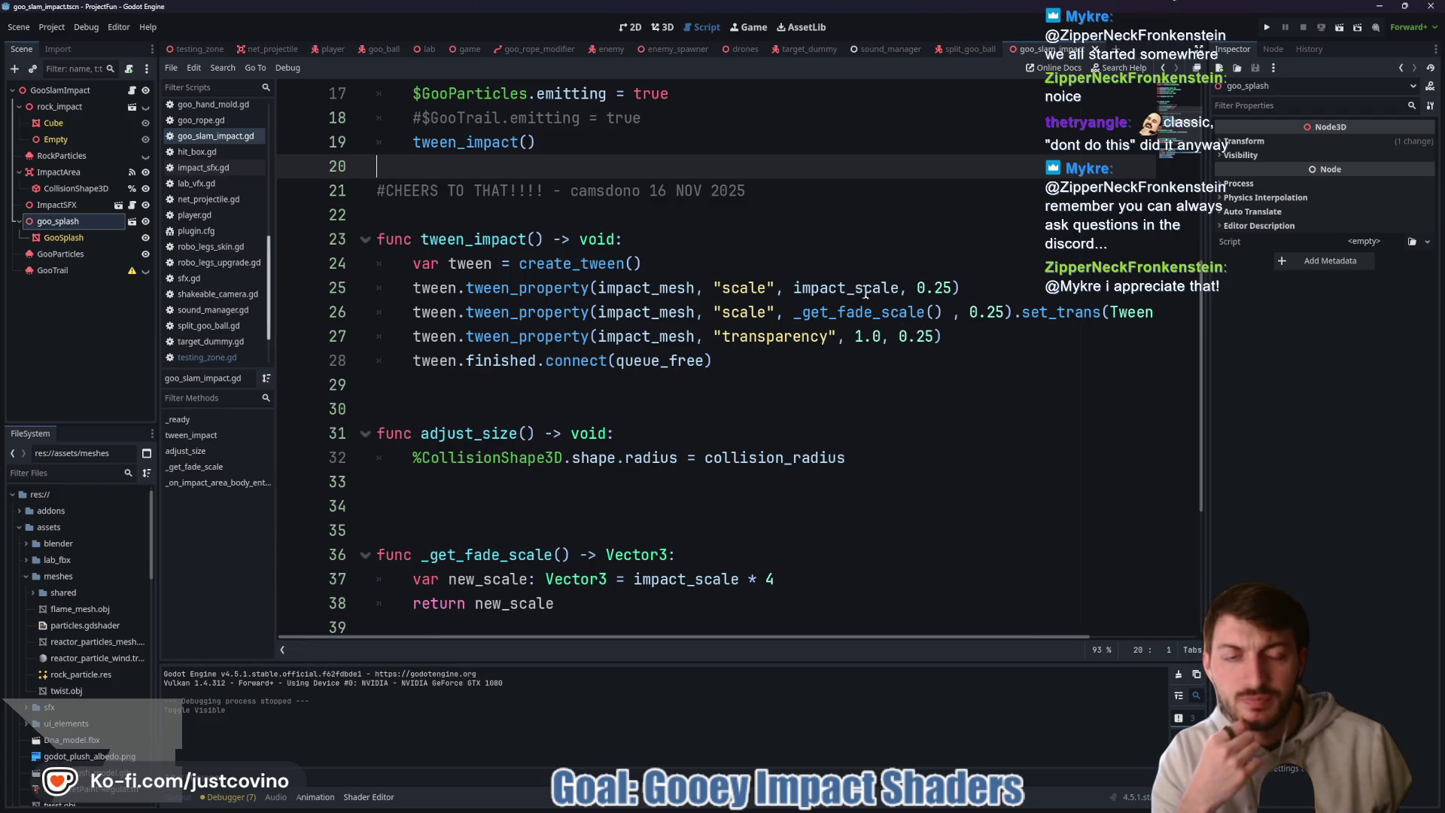
- Replace TRANS_BOUNCE with Tween.TRANS_SPRING on line 26 and run the game with F5
{"action": "left_click", "coordinate": [946, 286]}
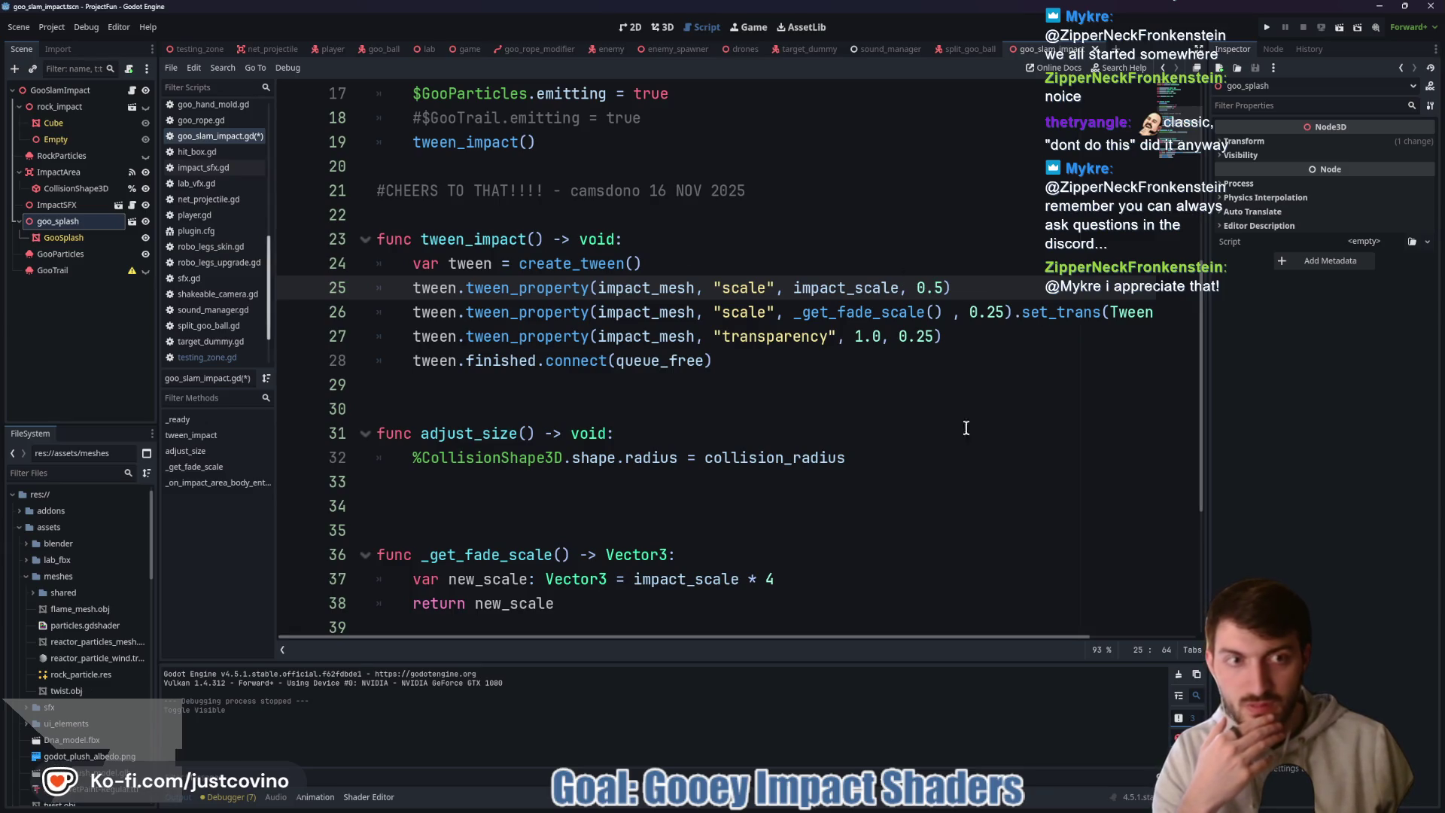
{"action": "scroll", "coordinate": [788, 646], "scroll_direction": "right", "scroll_amount": 3}
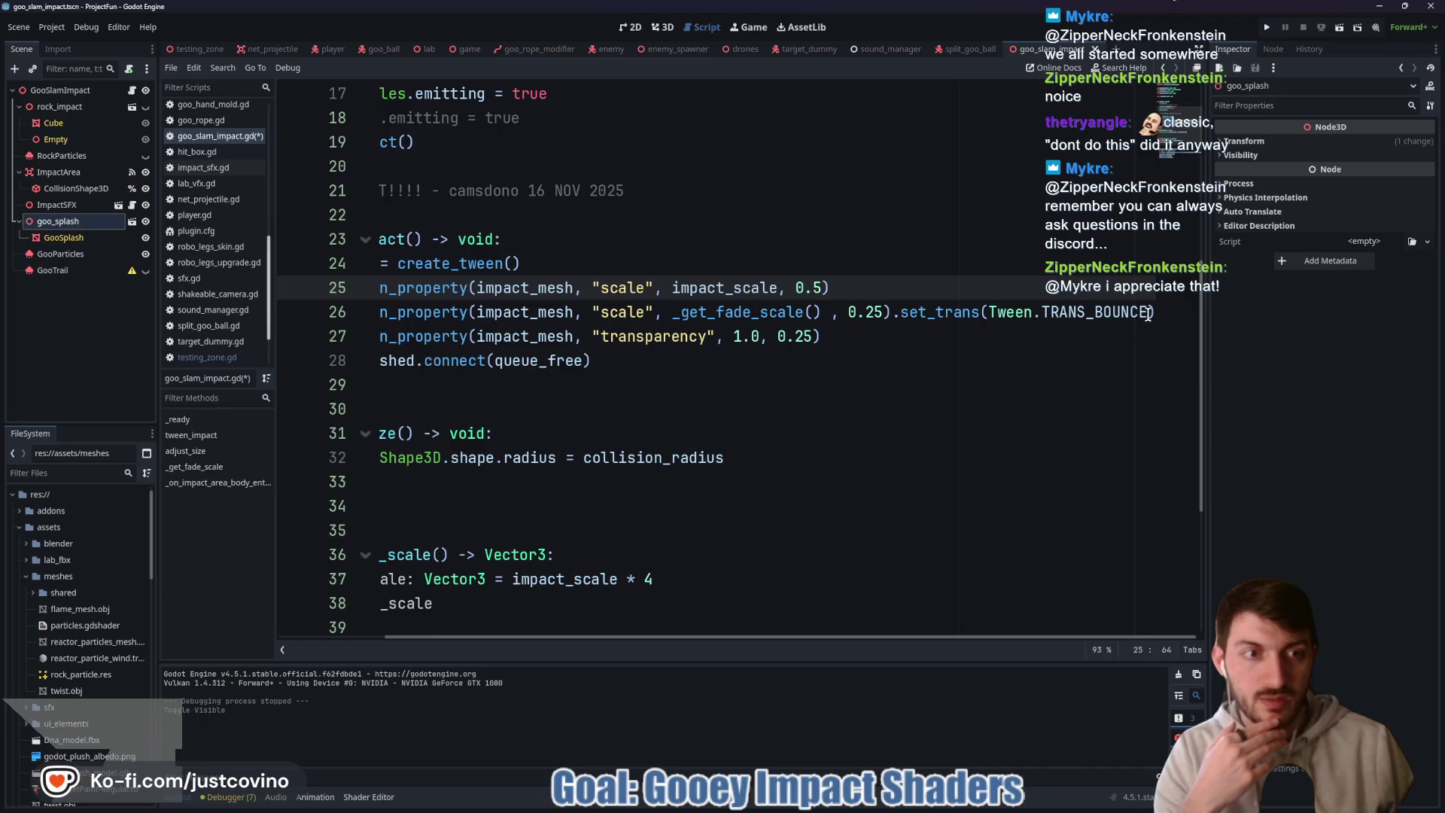
{"action": "left_click_drag", "start_coordinate": [1148, 314], "coordinate": [1106, 314]}
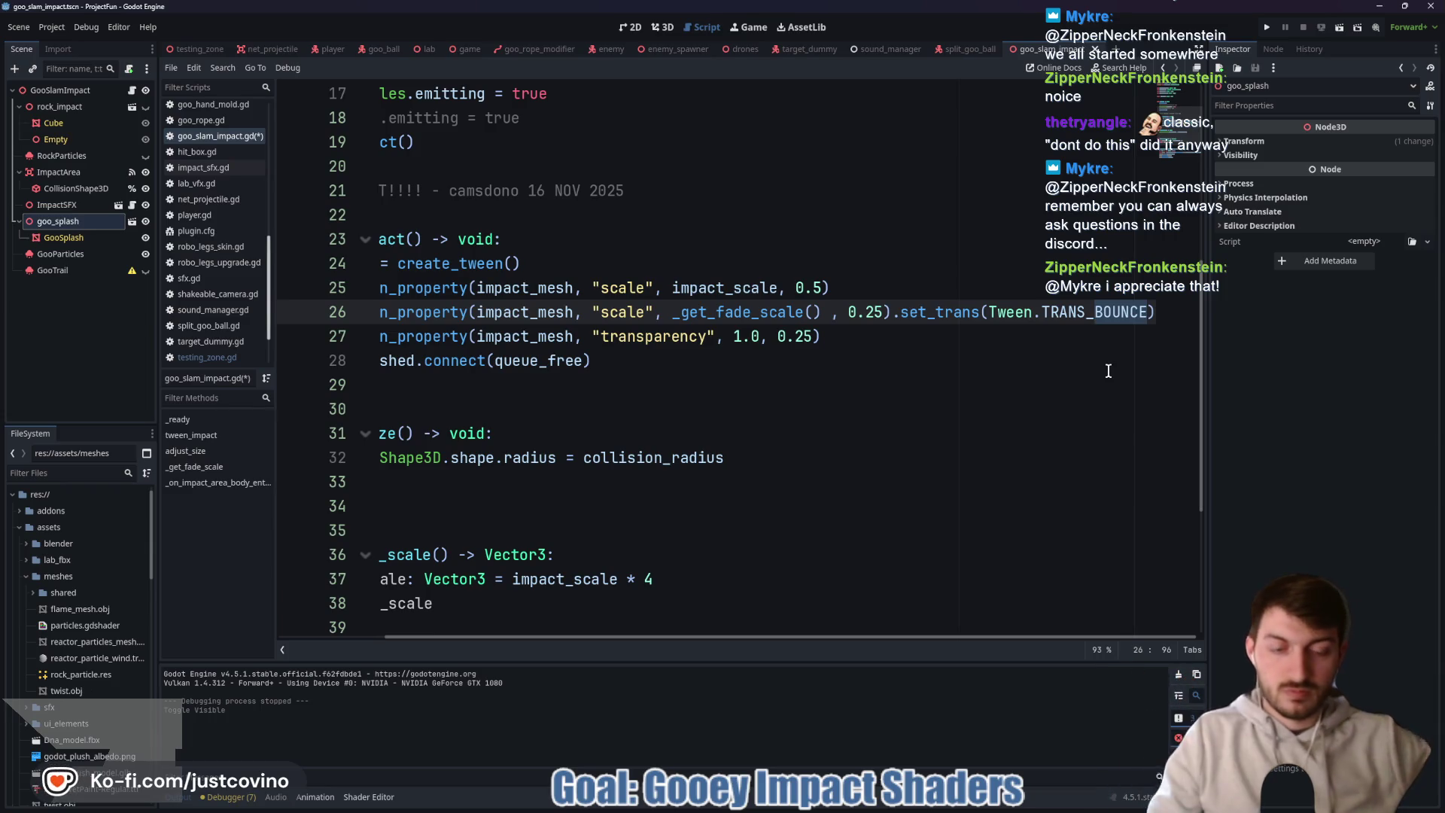
{"action": "key", "text": "BackSpace"}
{"action": "key", "text": "BackSpace"}
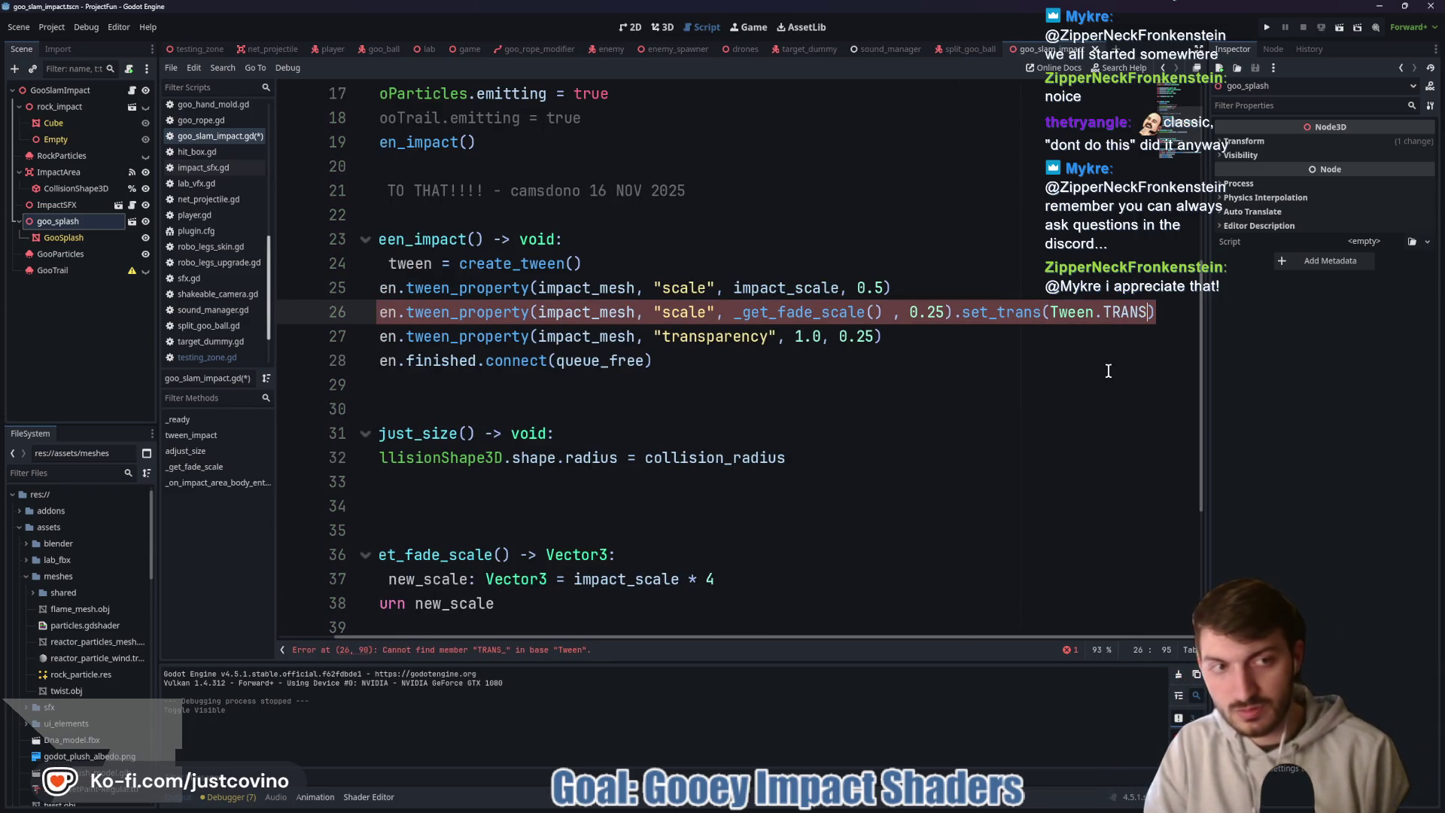
{"action": "type", "text": "_"}
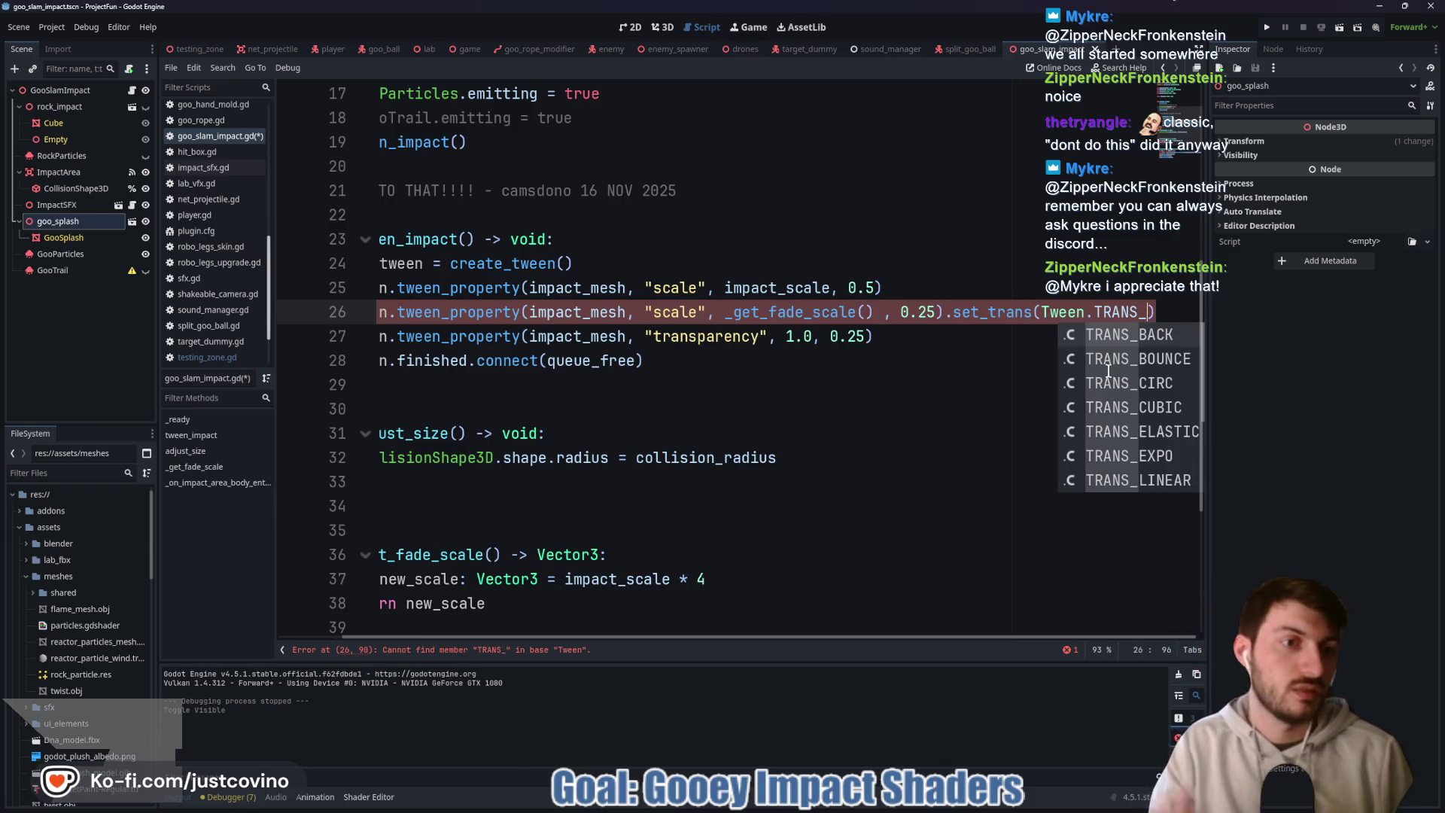
{"action": "key", "text": "Down"}
{"action": "key", "text": "Down"}
{"action": "key", "text": "Down"}
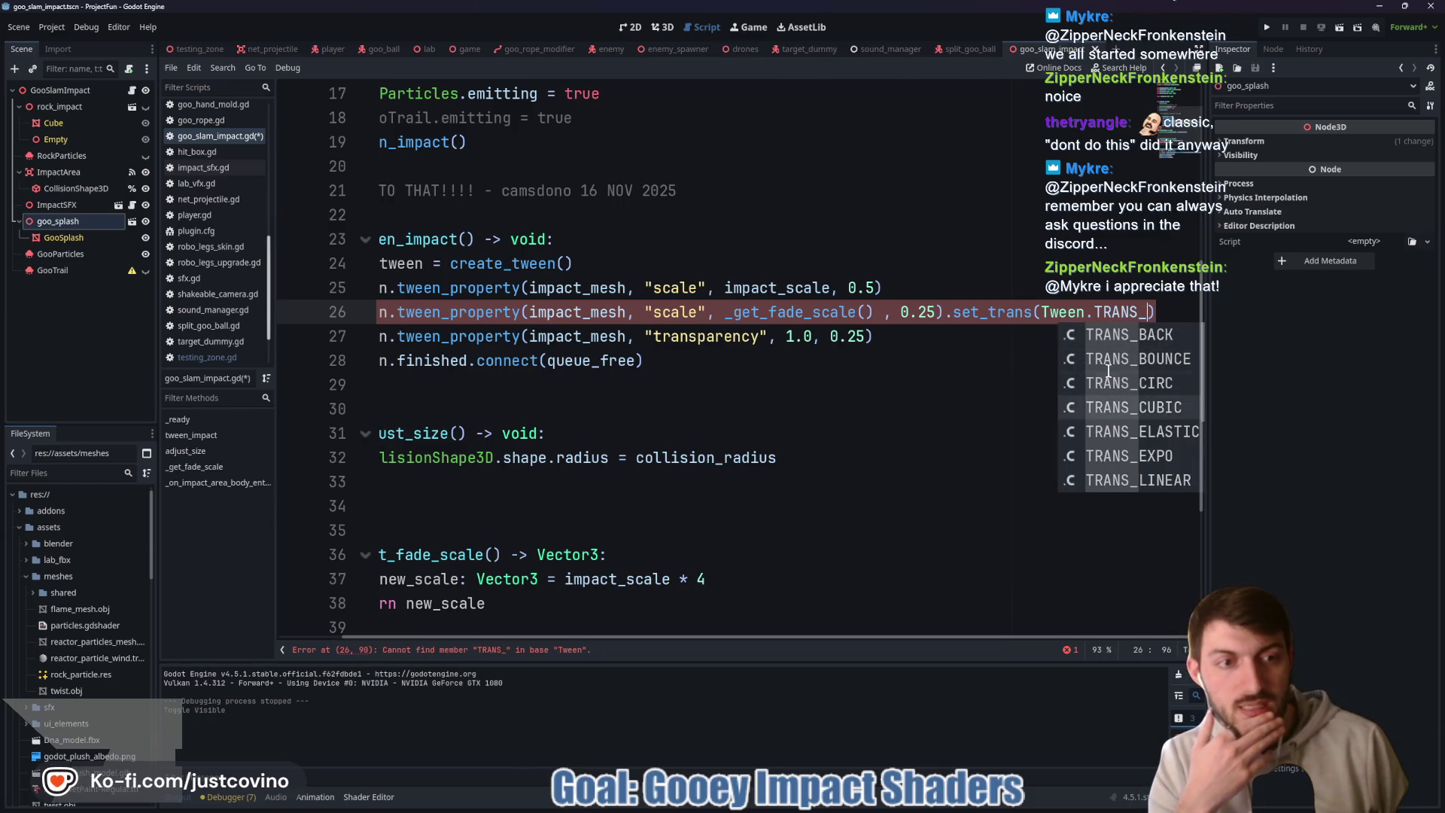
{"action": "key", "text": "Down"}
{"action": "key", "text": "Down"}
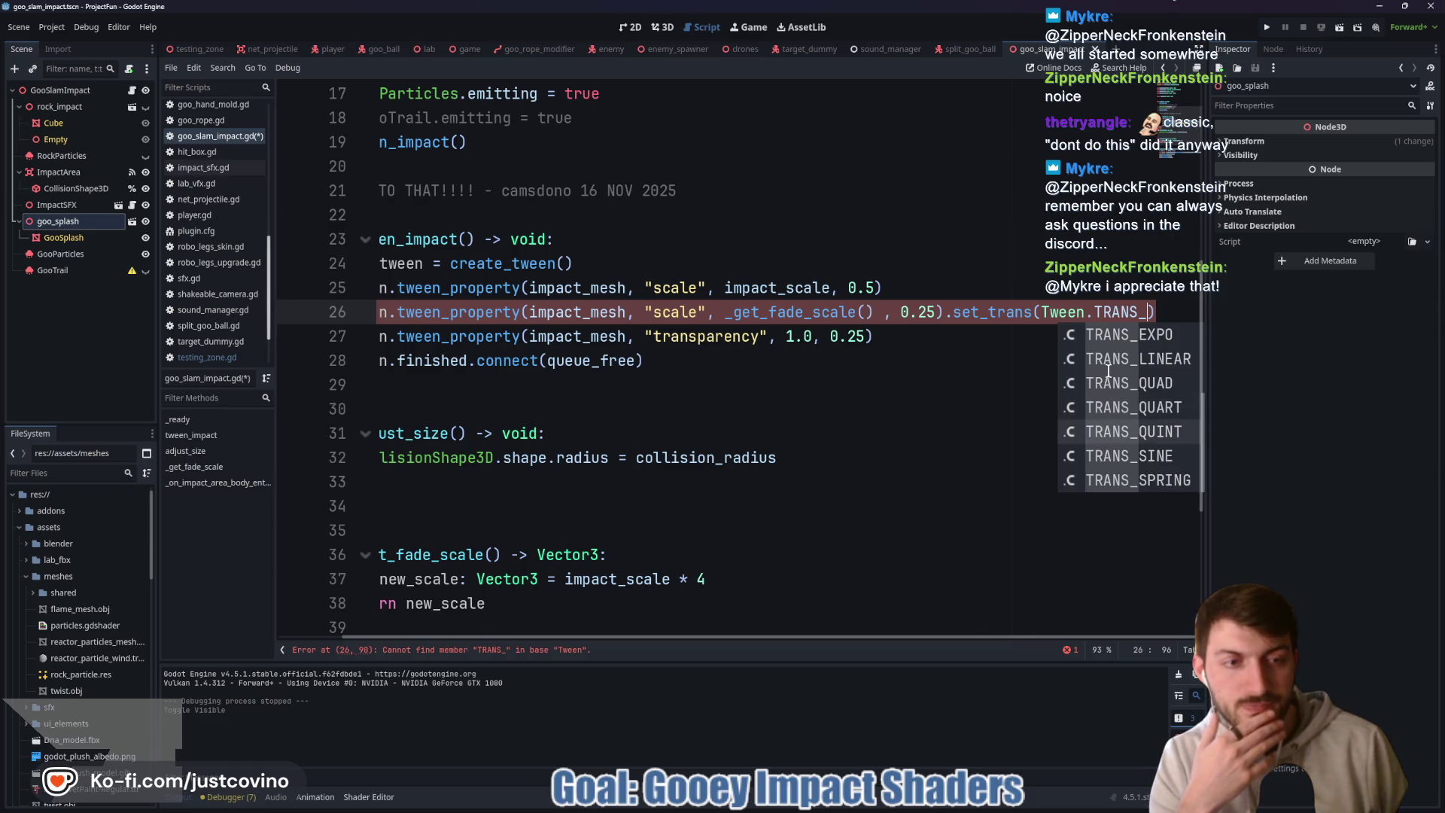
{"action": "key", "text": "Down"}
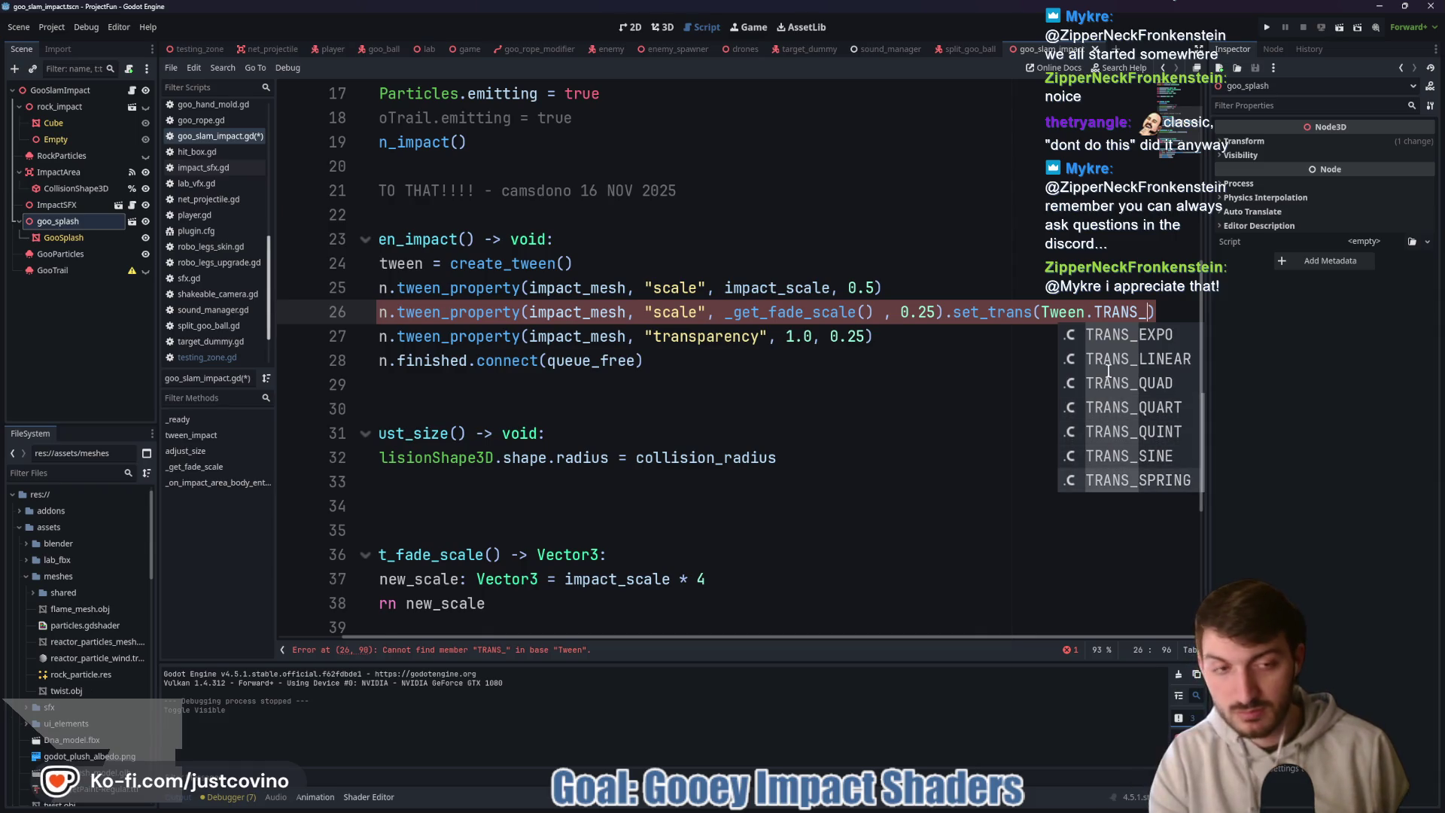
{"action": "key", "text": "Return"}
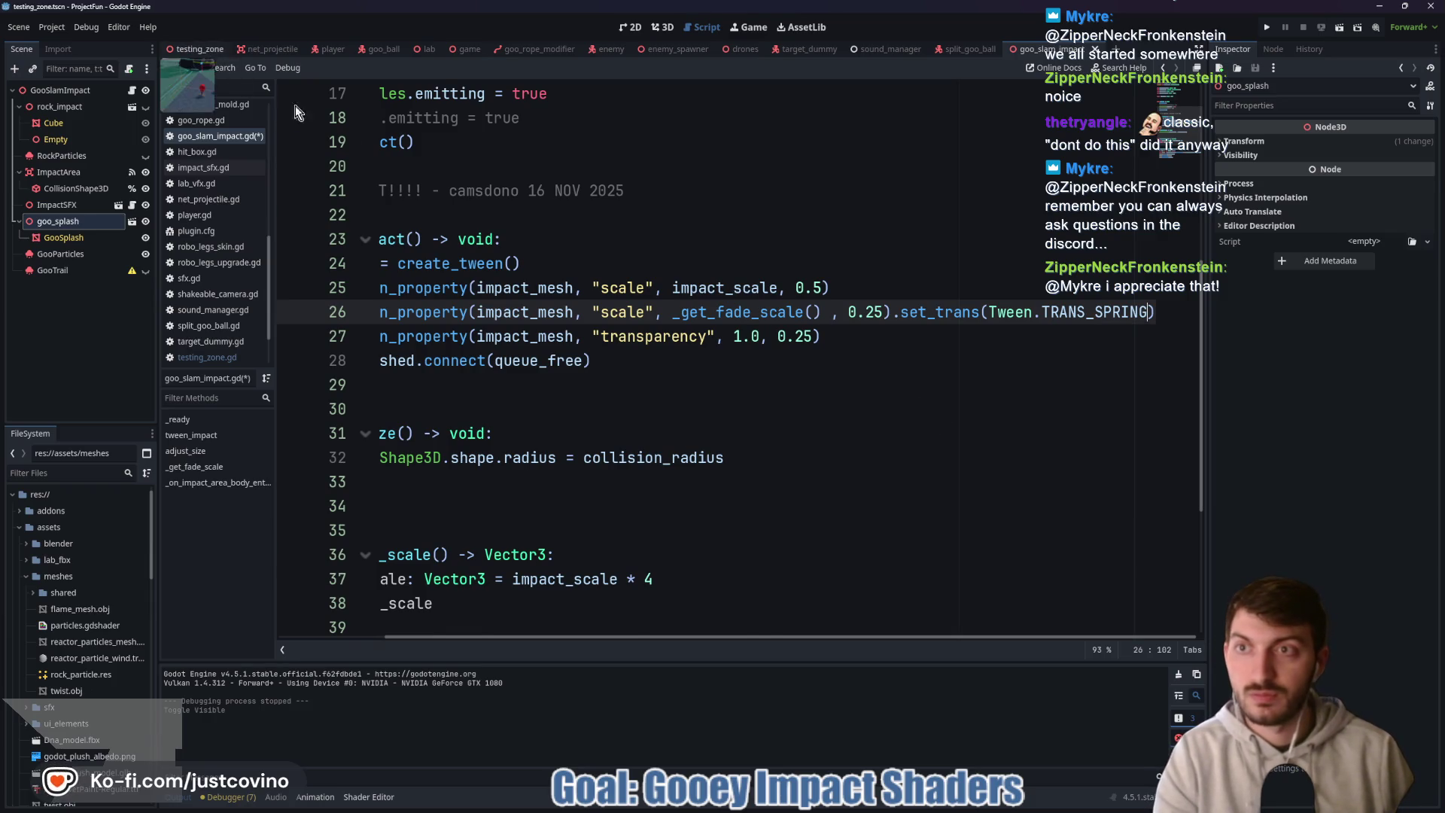
{"action": "key", "text": "F5"}
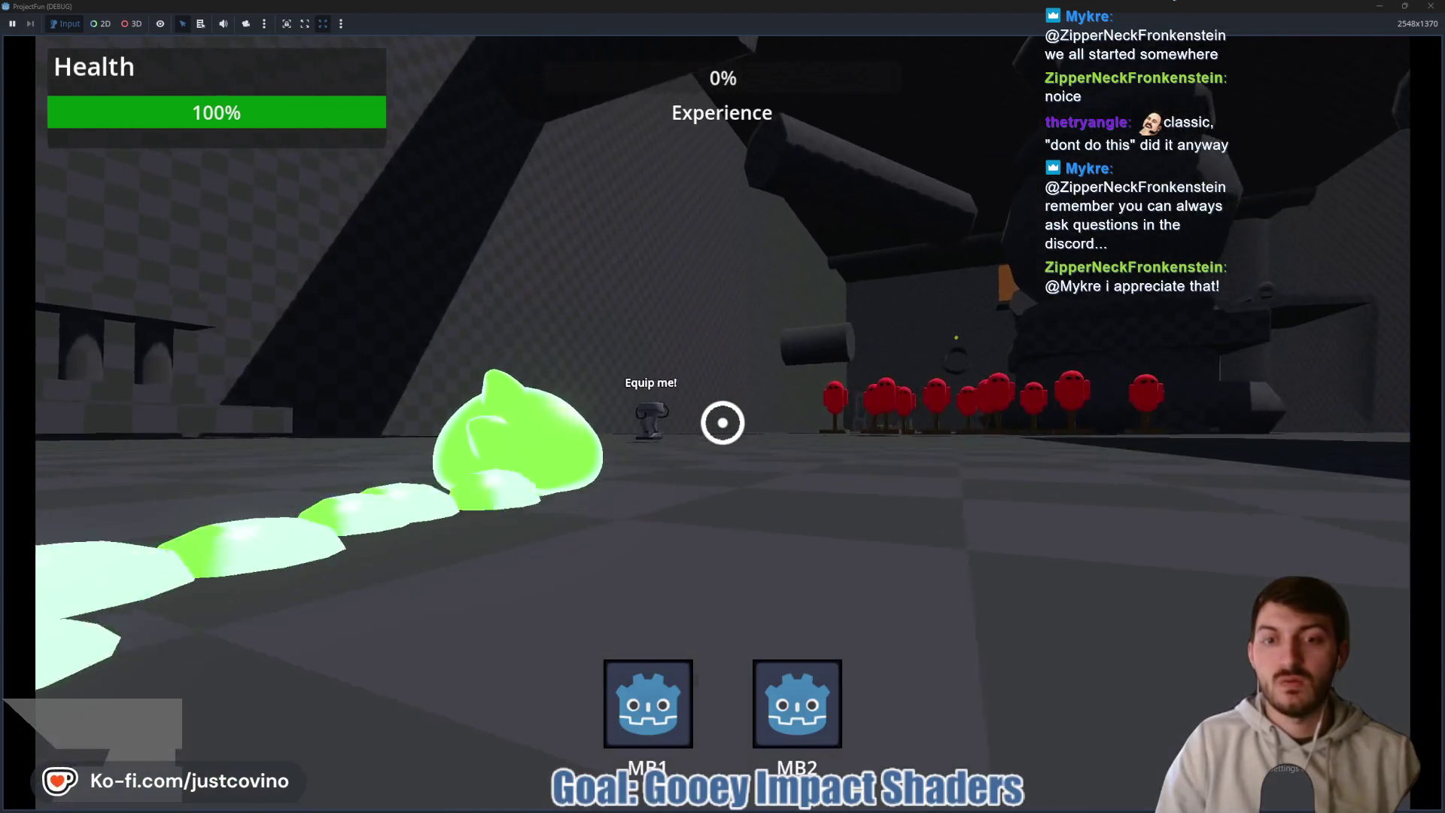
- Walk onto the robot legs, swing and slam three times to watch the splash, then stop the game
{"action": "key", "text": "w"}
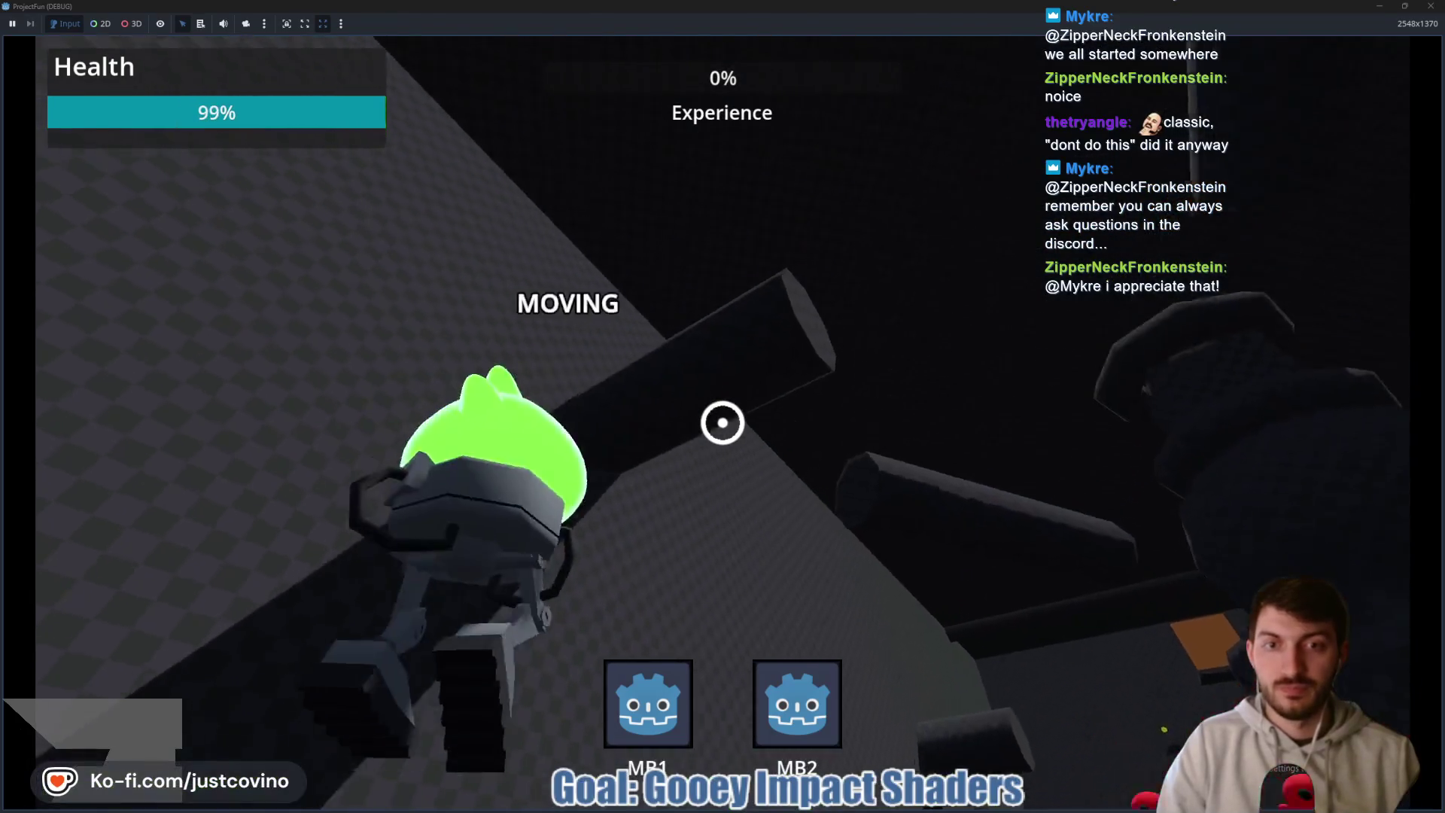
{"action": "left_click", "coordinate": [723, 422]}
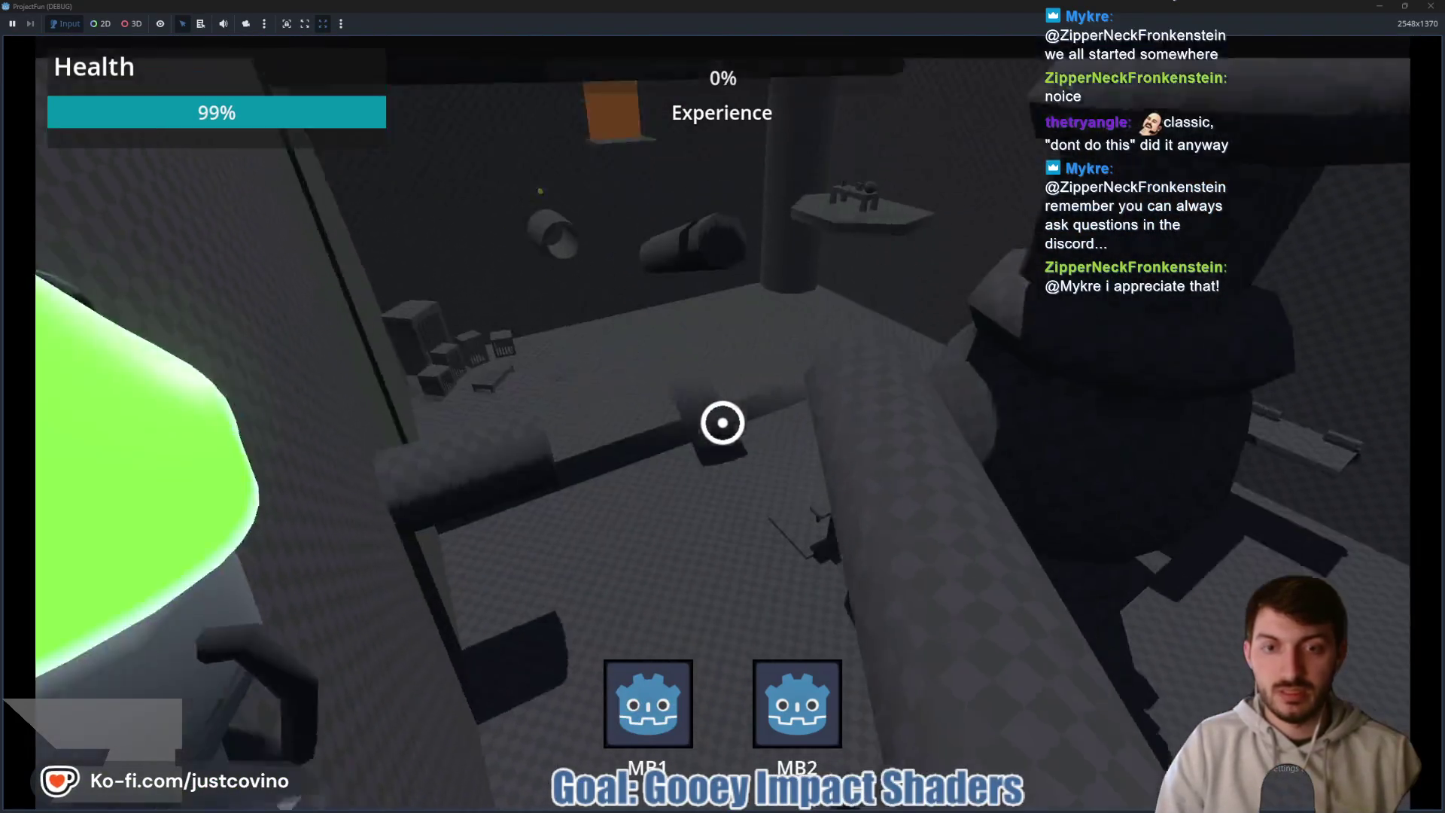
{"action": "right_click", "coordinate": [723, 422]}
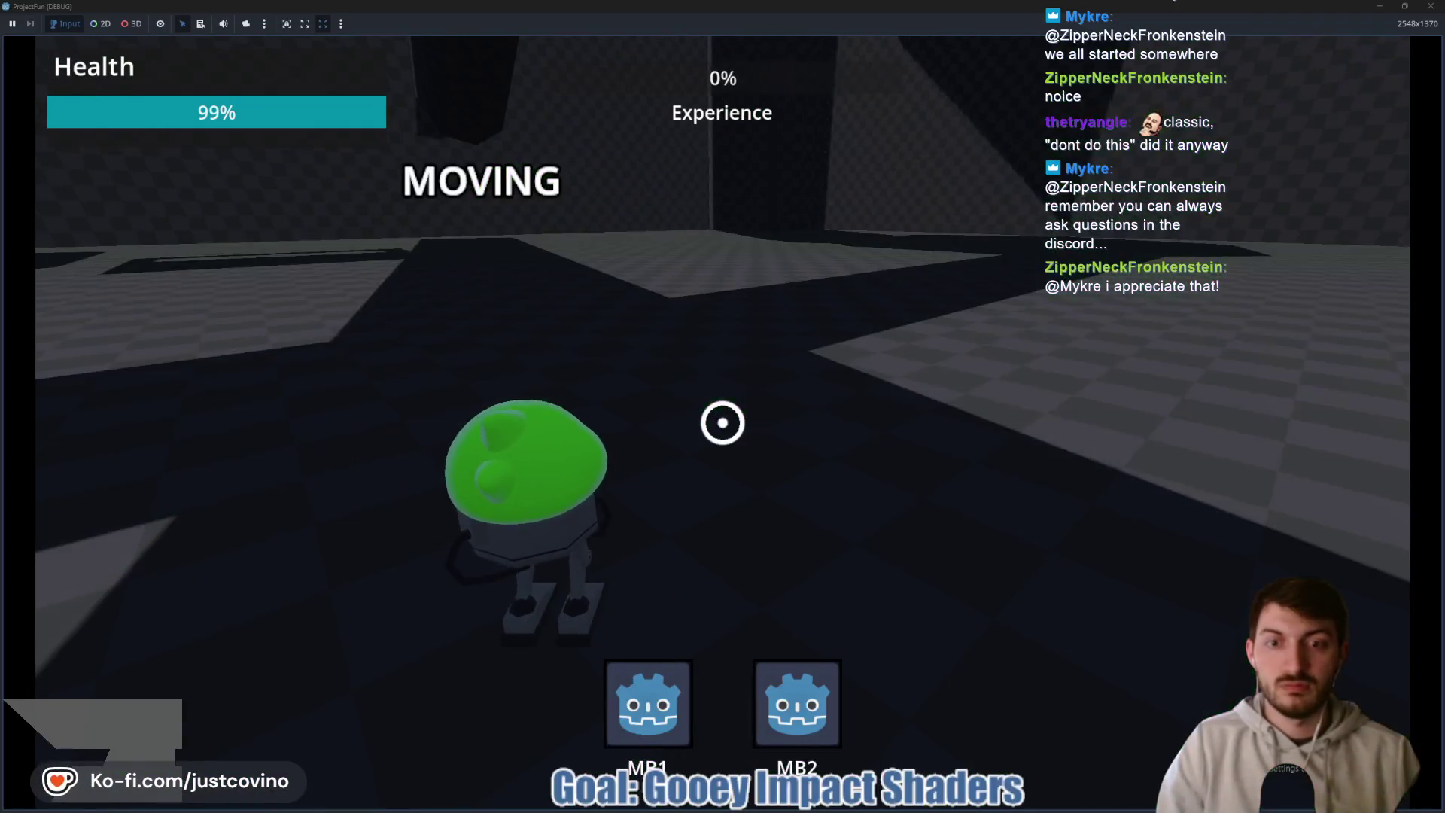
{"action": "left_click", "coordinate": [723, 422]}
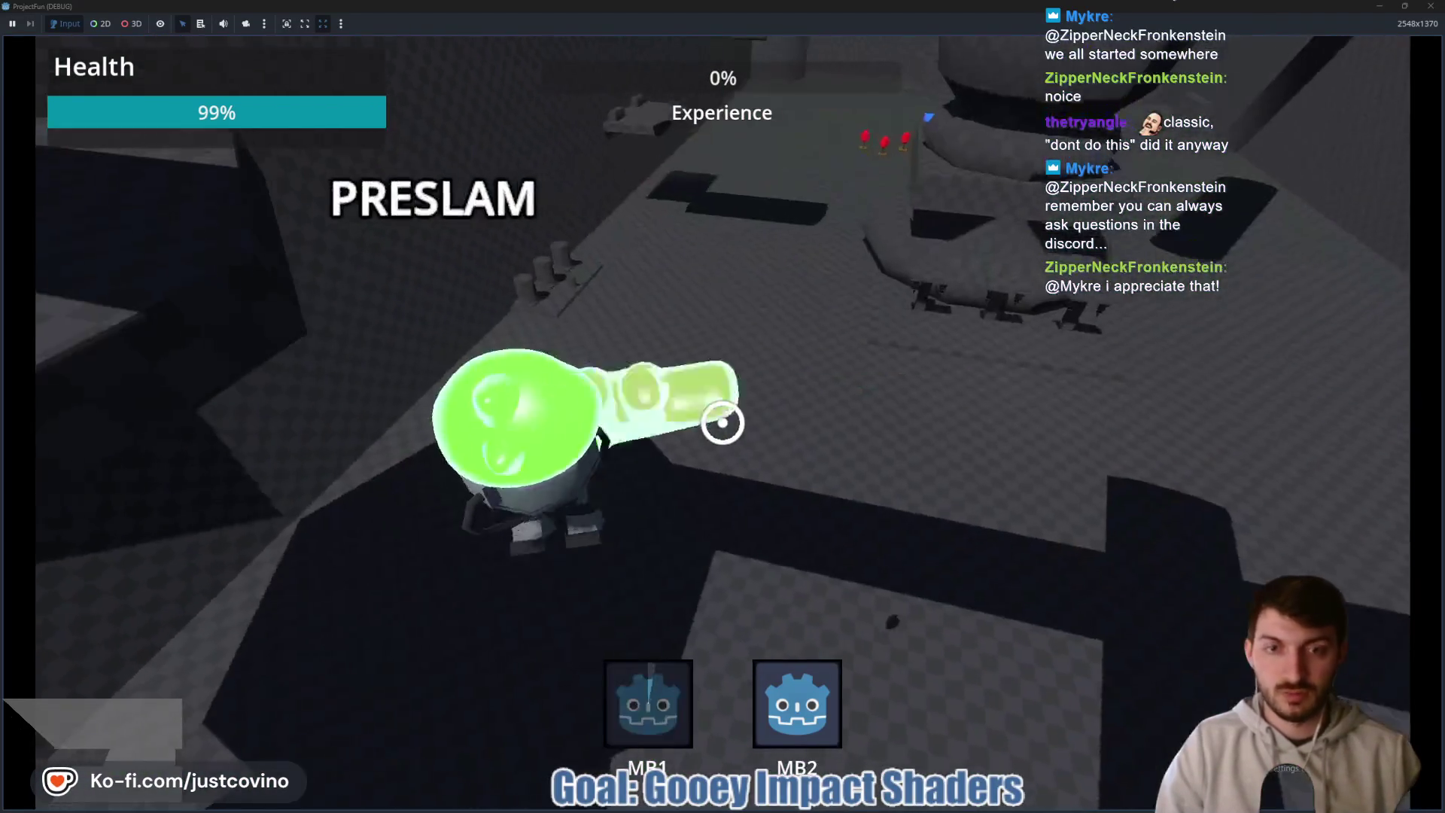
{"action": "right_click", "coordinate": [723, 422]}
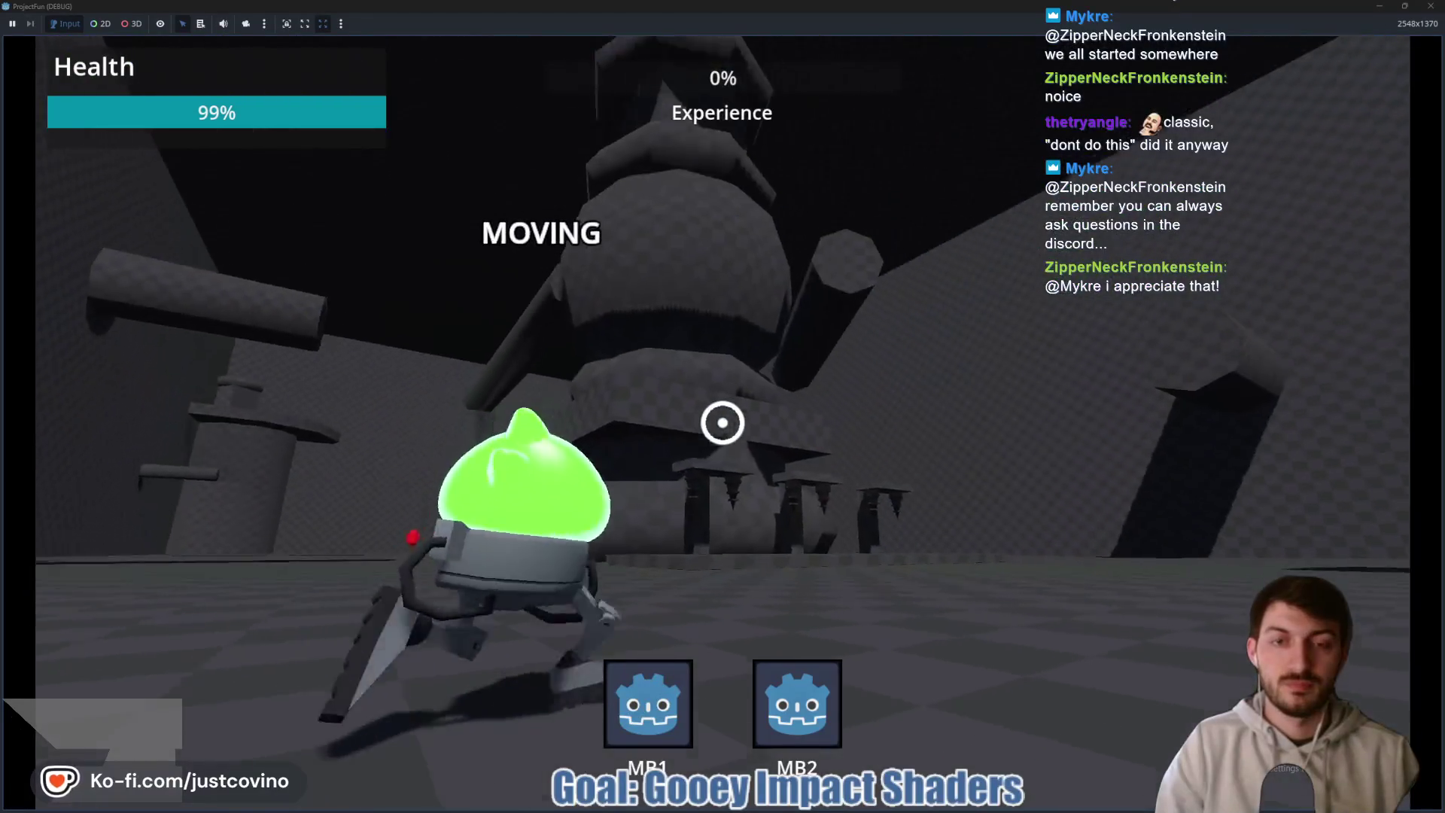
{"action": "left_click", "coordinate": [722, 422]}
{"action": "right_click", "coordinate": [722, 422]}
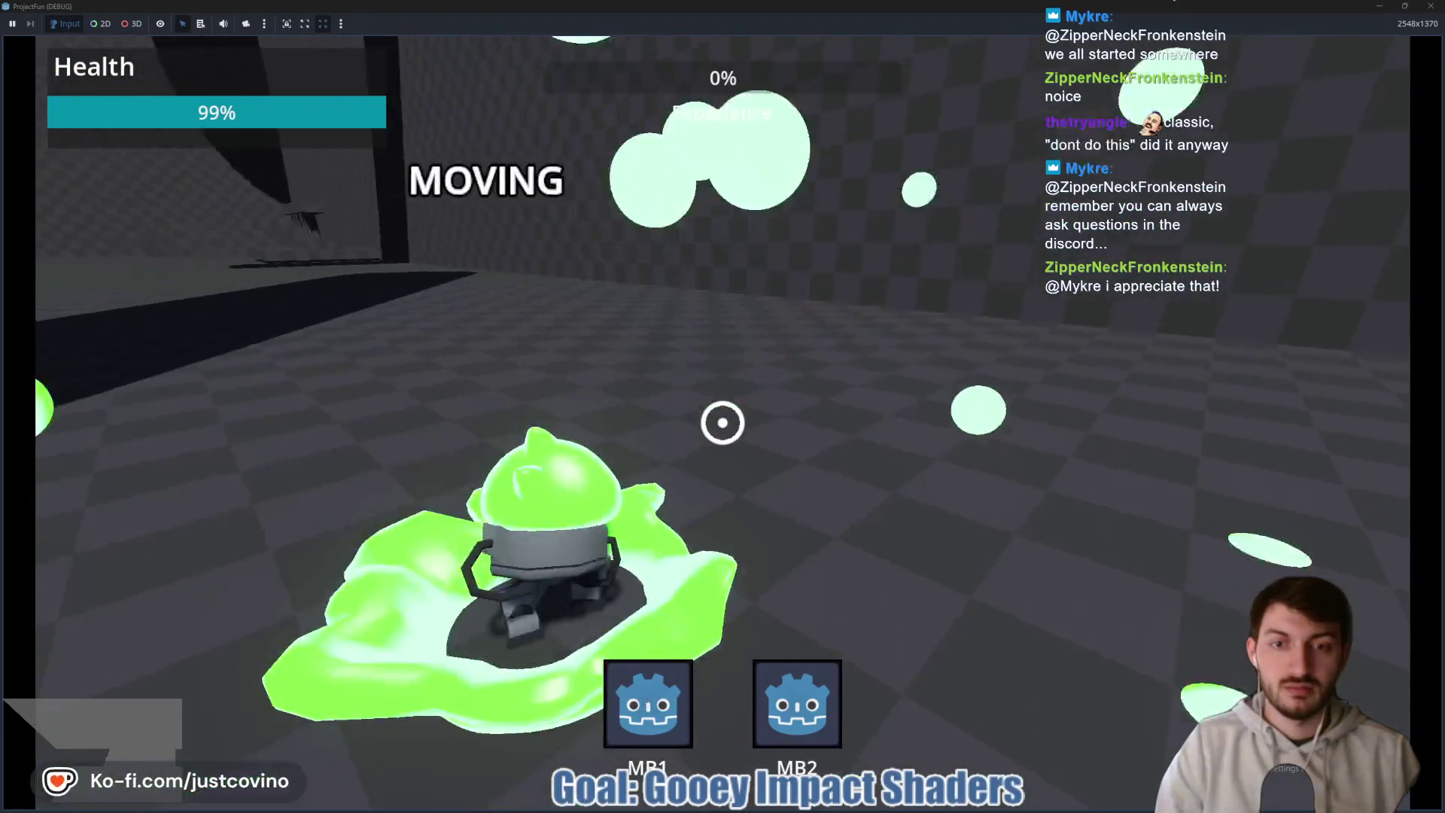
{"action": "key", "text": "F8"}
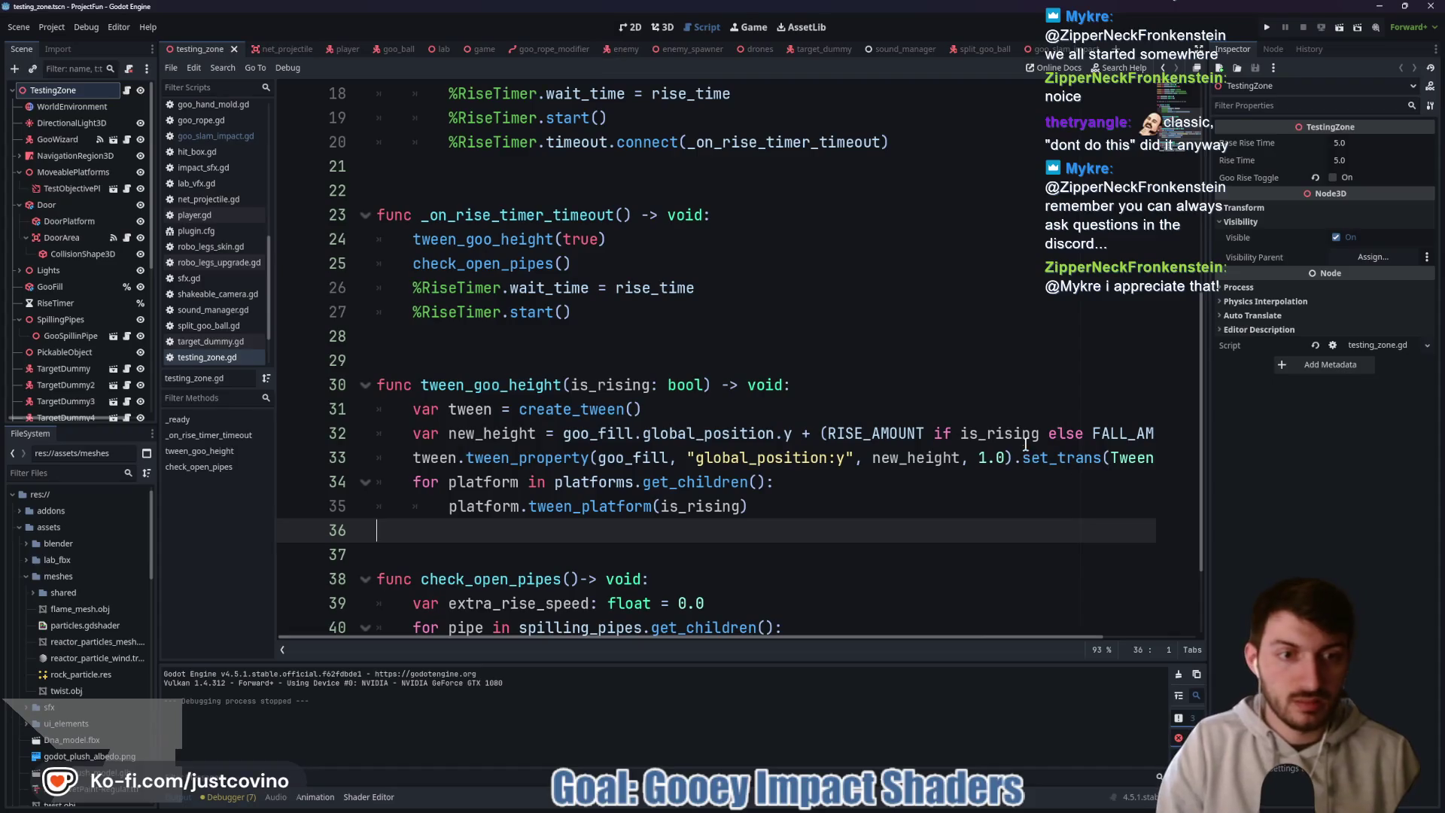
- Delete .set_trans(Tween.TRANS_SPRING) from line 26 of goo_slam_impact and save the script
{"action": "left_click", "coordinate": [1069, 49]}
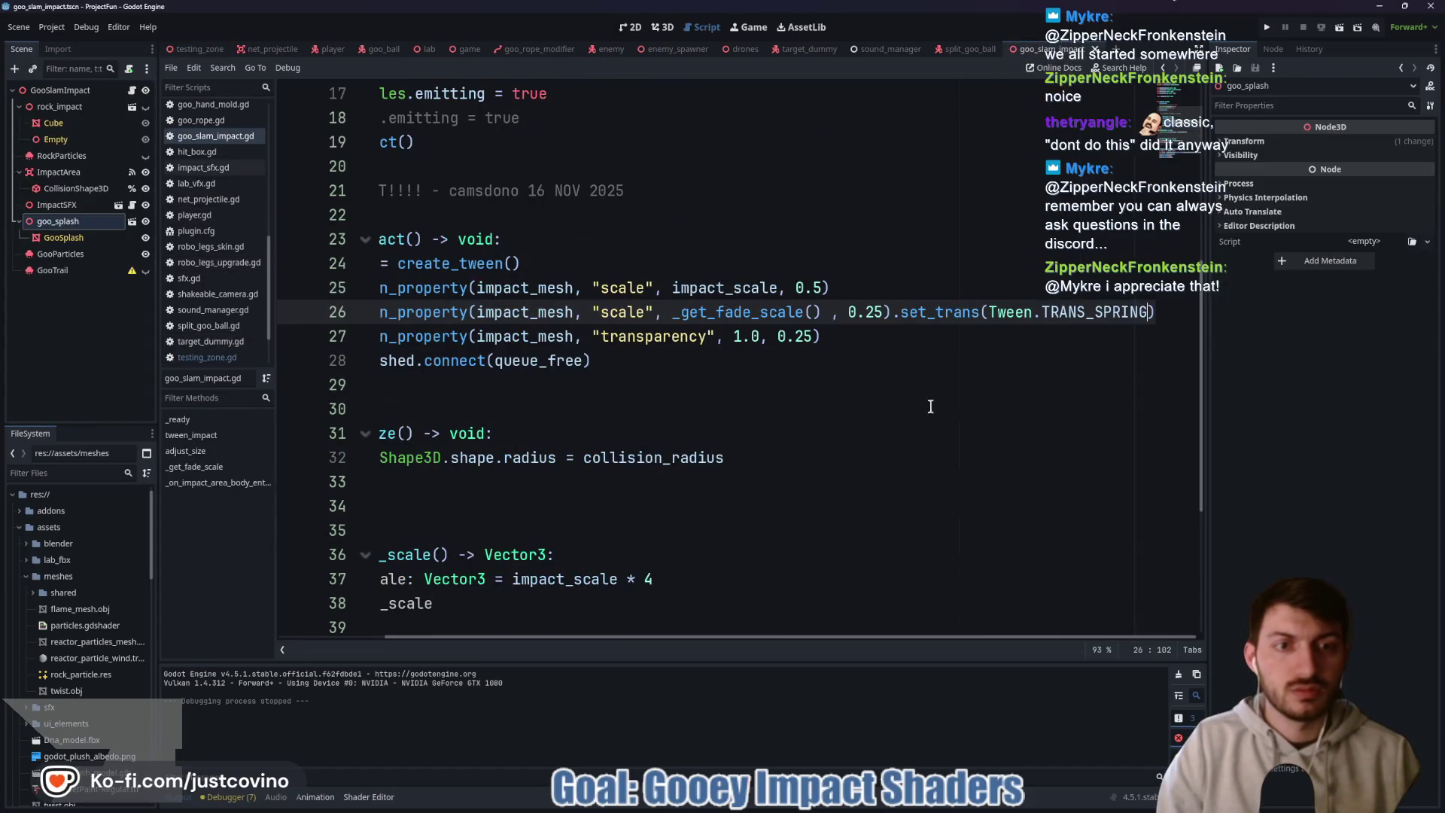
{"action": "left_click_drag", "start_coordinate": [894, 313], "coordinate": [1313, 312]}
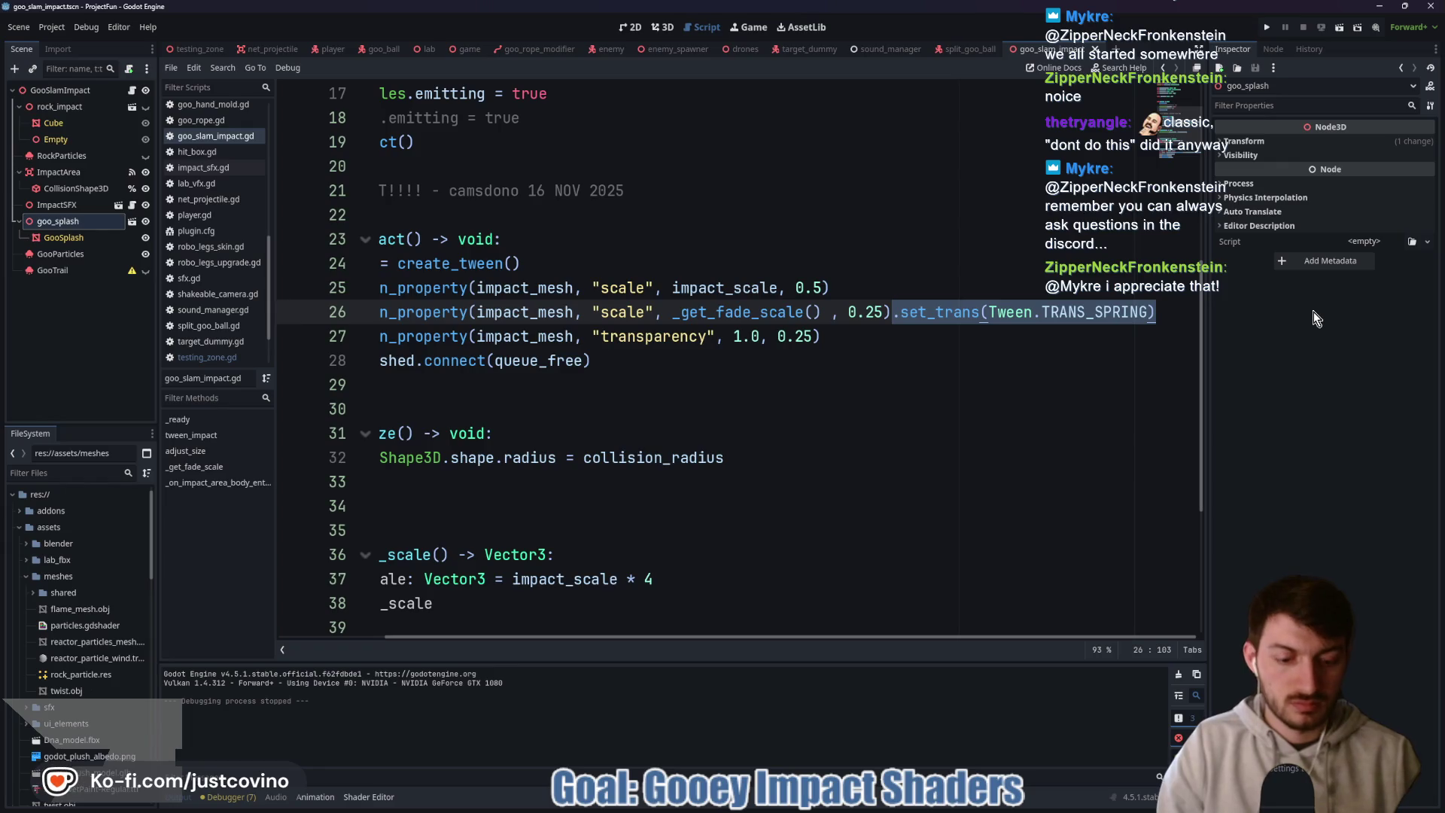
{"action": "key", "text": "BackSpace"}
{"action": "key", "text": "ctrl+s"}
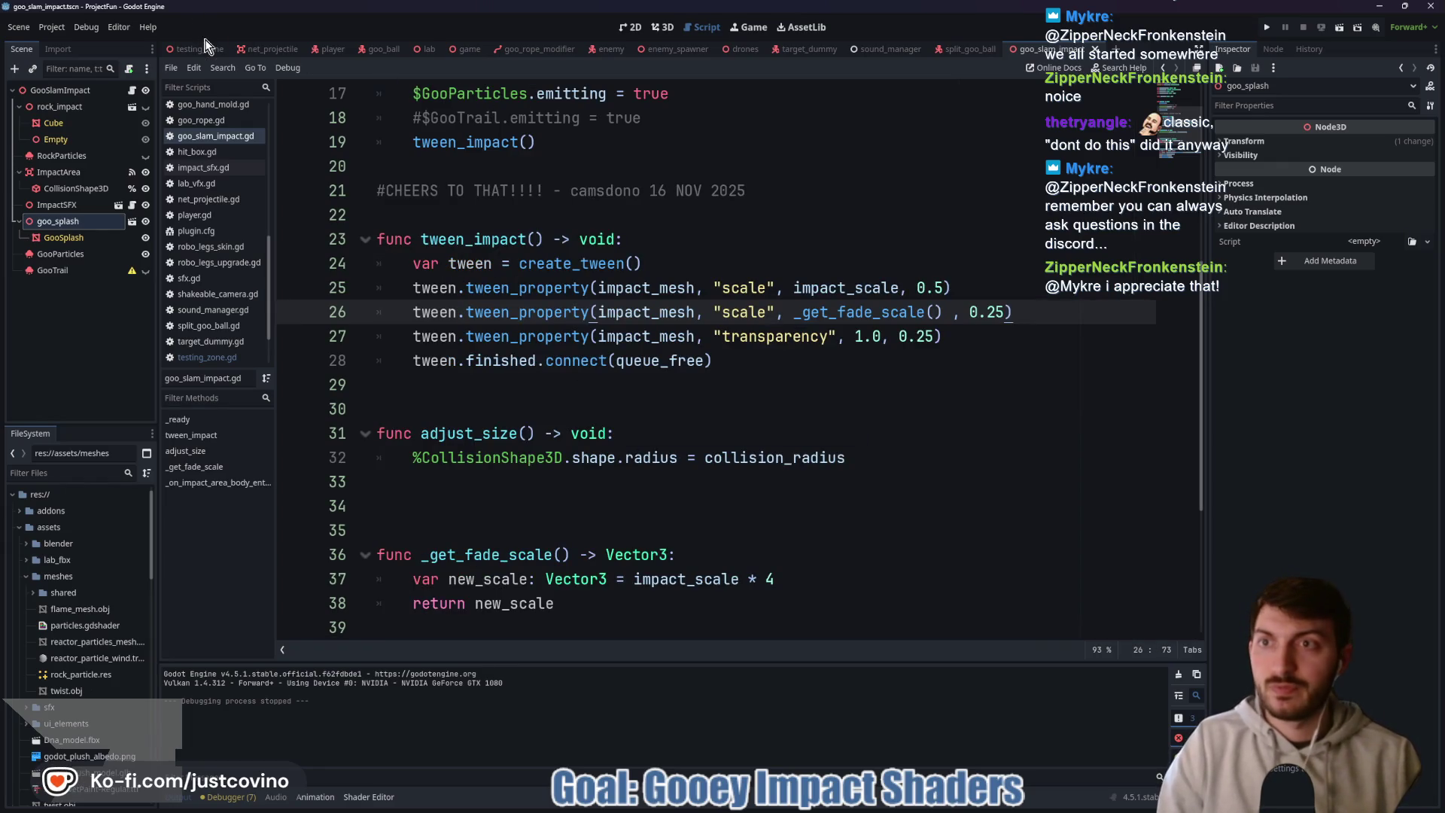
- Run testing_zone, walk the slime to the robot legs, equip them and launch upward
{"action": "left_click", "coordinate": [216, 55]}
{"action": "key", "text": "F6"}
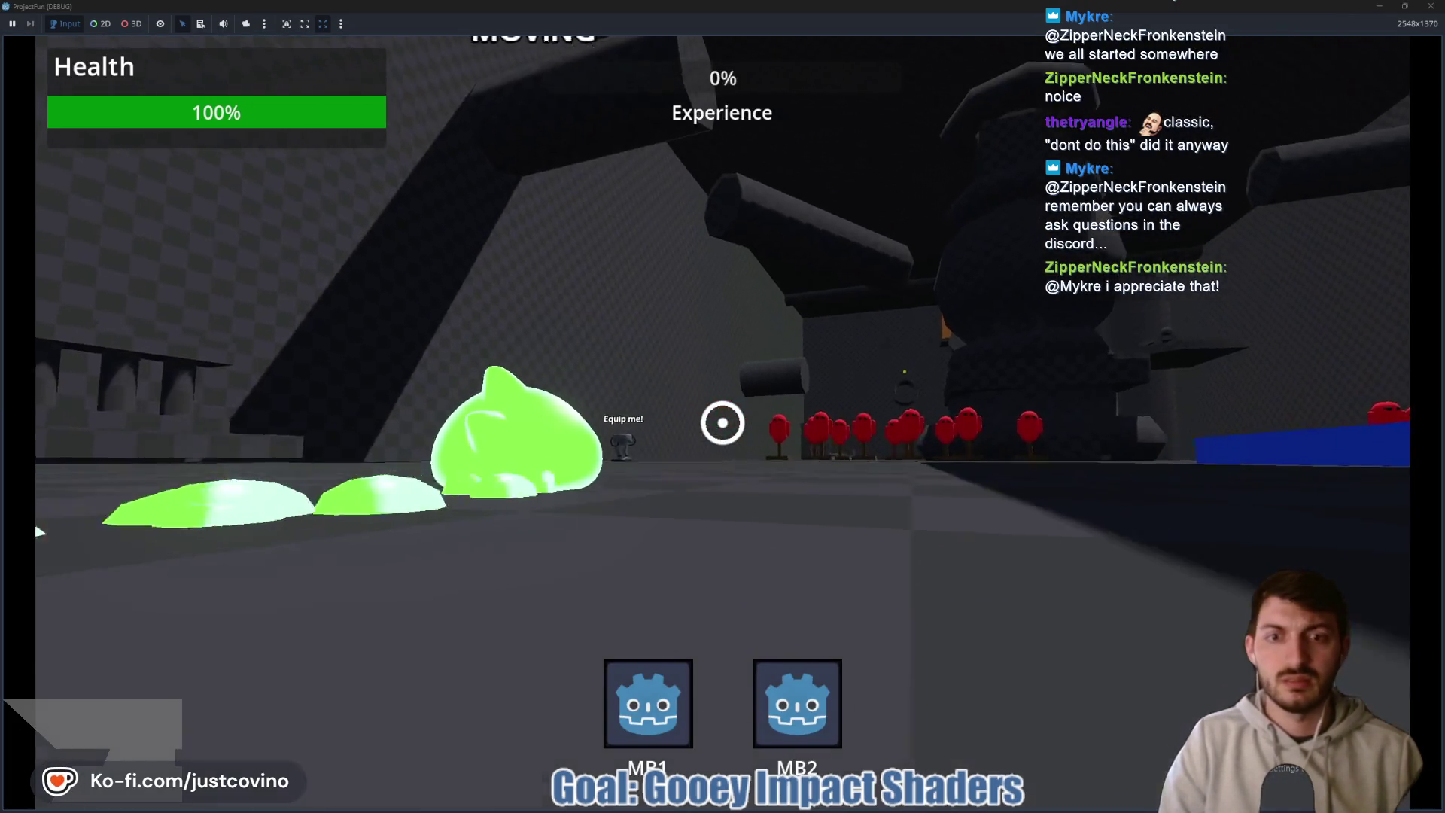
{"action": "key", "text": "w"}
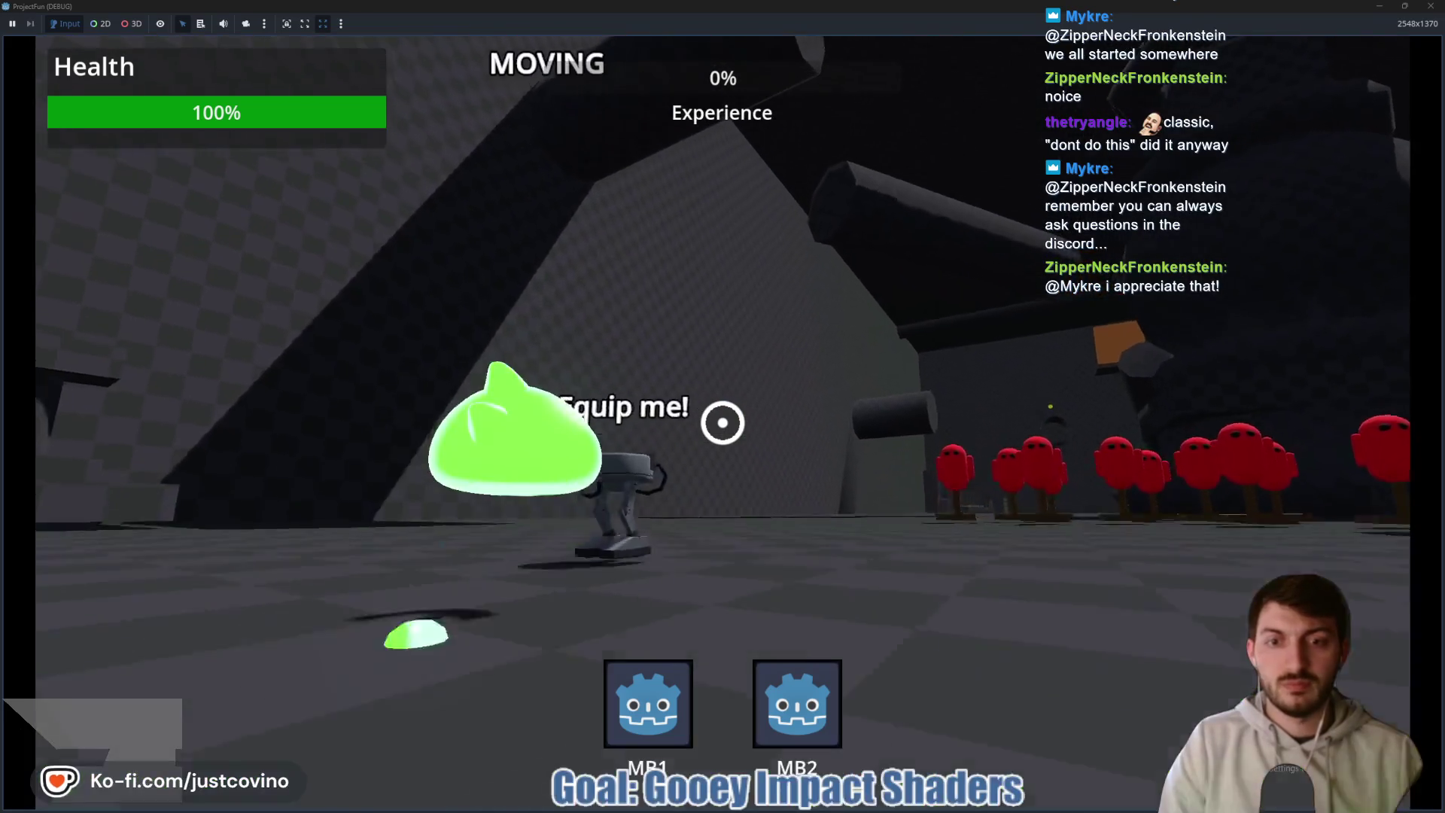
{"action": "key", "text": "space"}
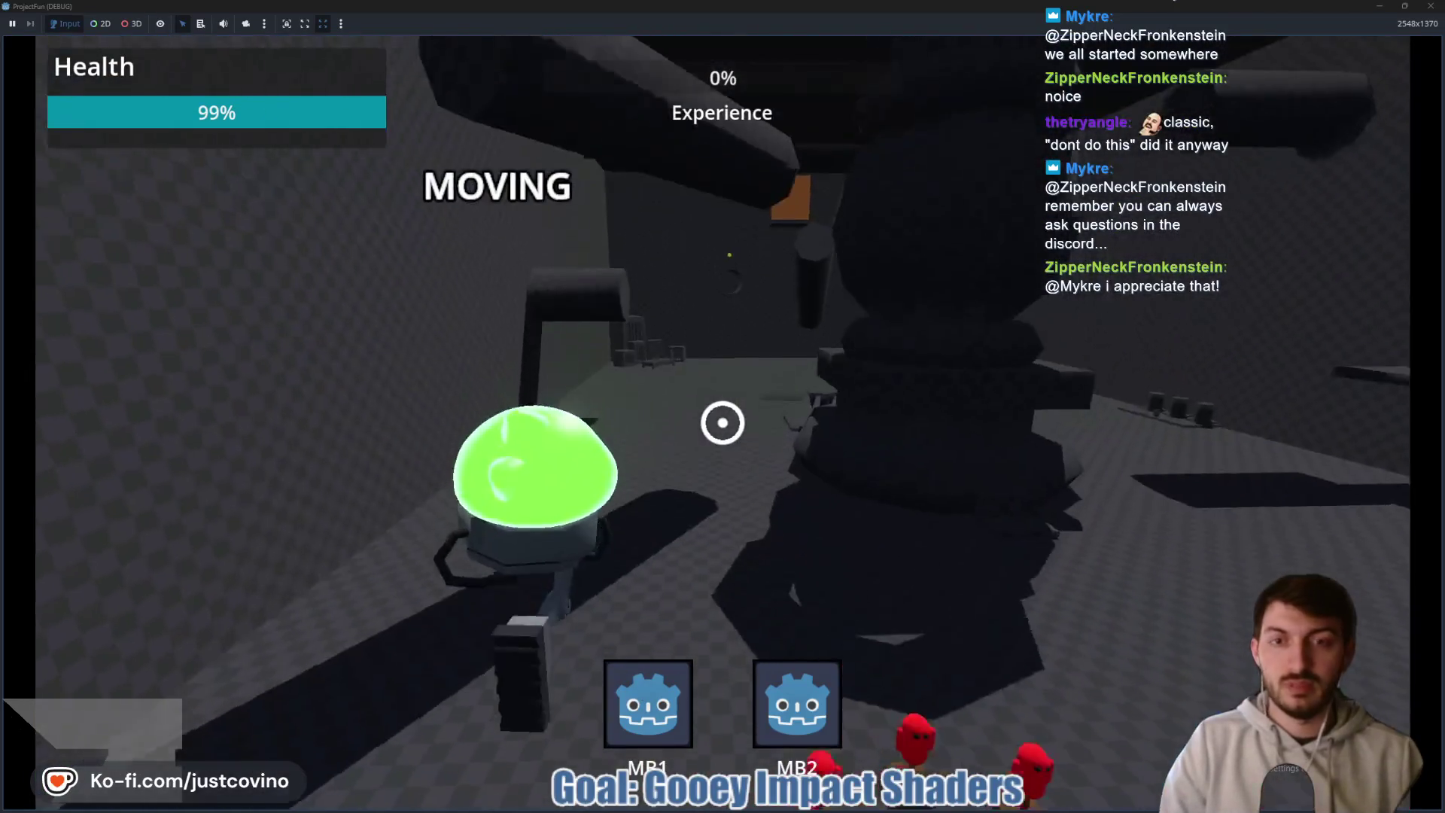
{"action": "key", "text": "space"}
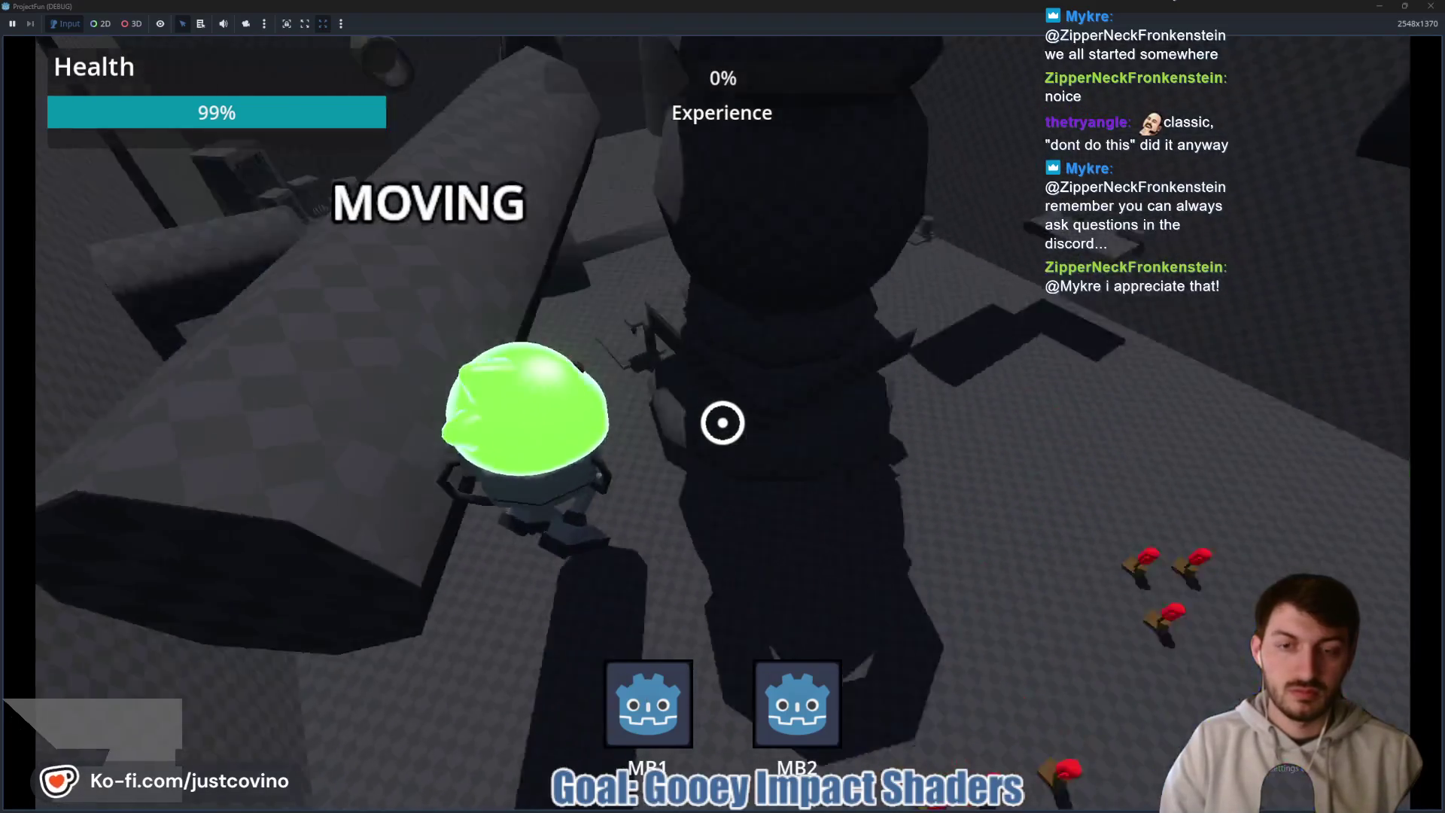
- Swing and slam several times to check the goo splash, then stop the game
{"action": "left_click", "coordinate": [722, 423]}
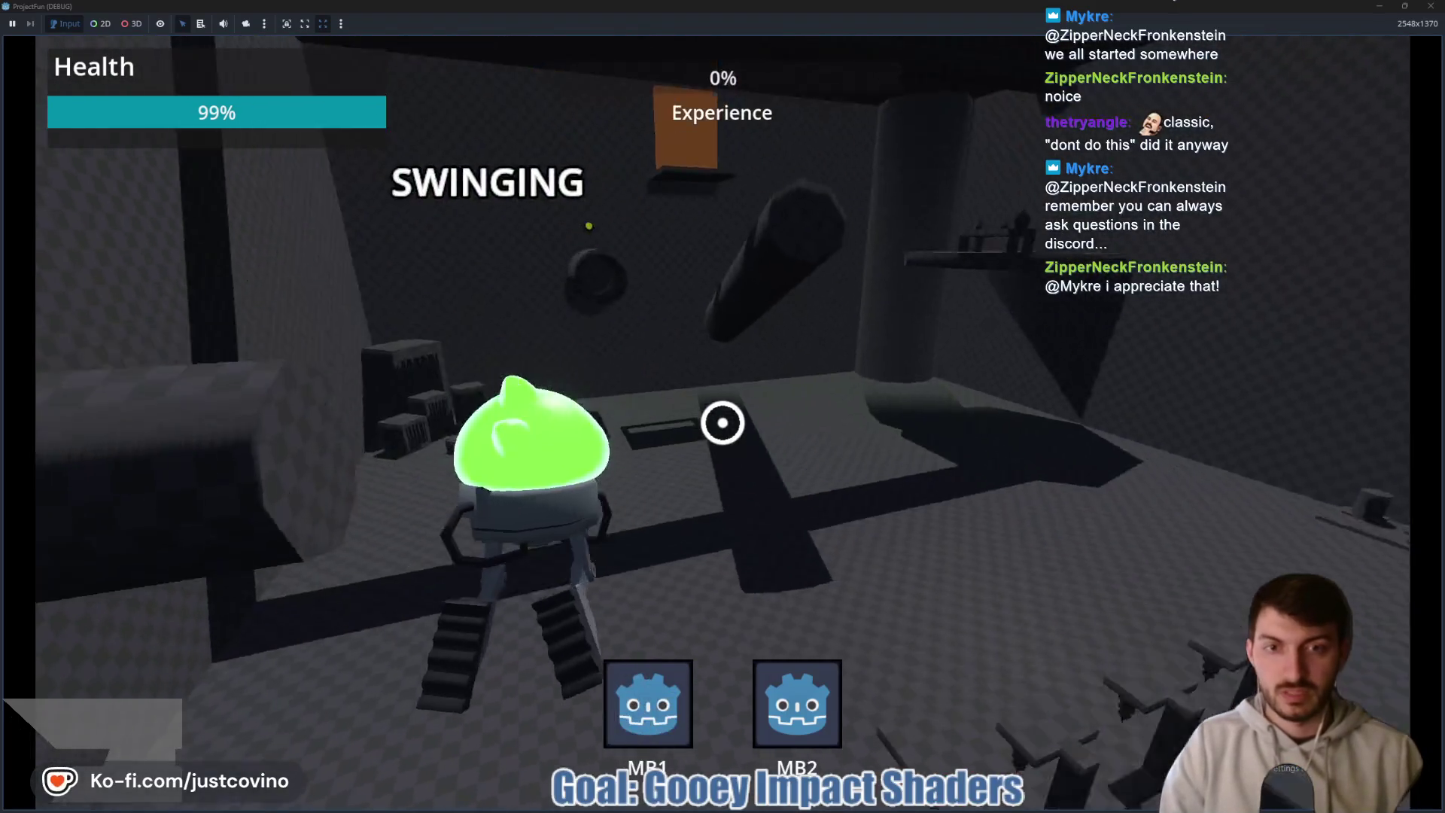
{"action": "left_click", "coordinate": [722, 422]}
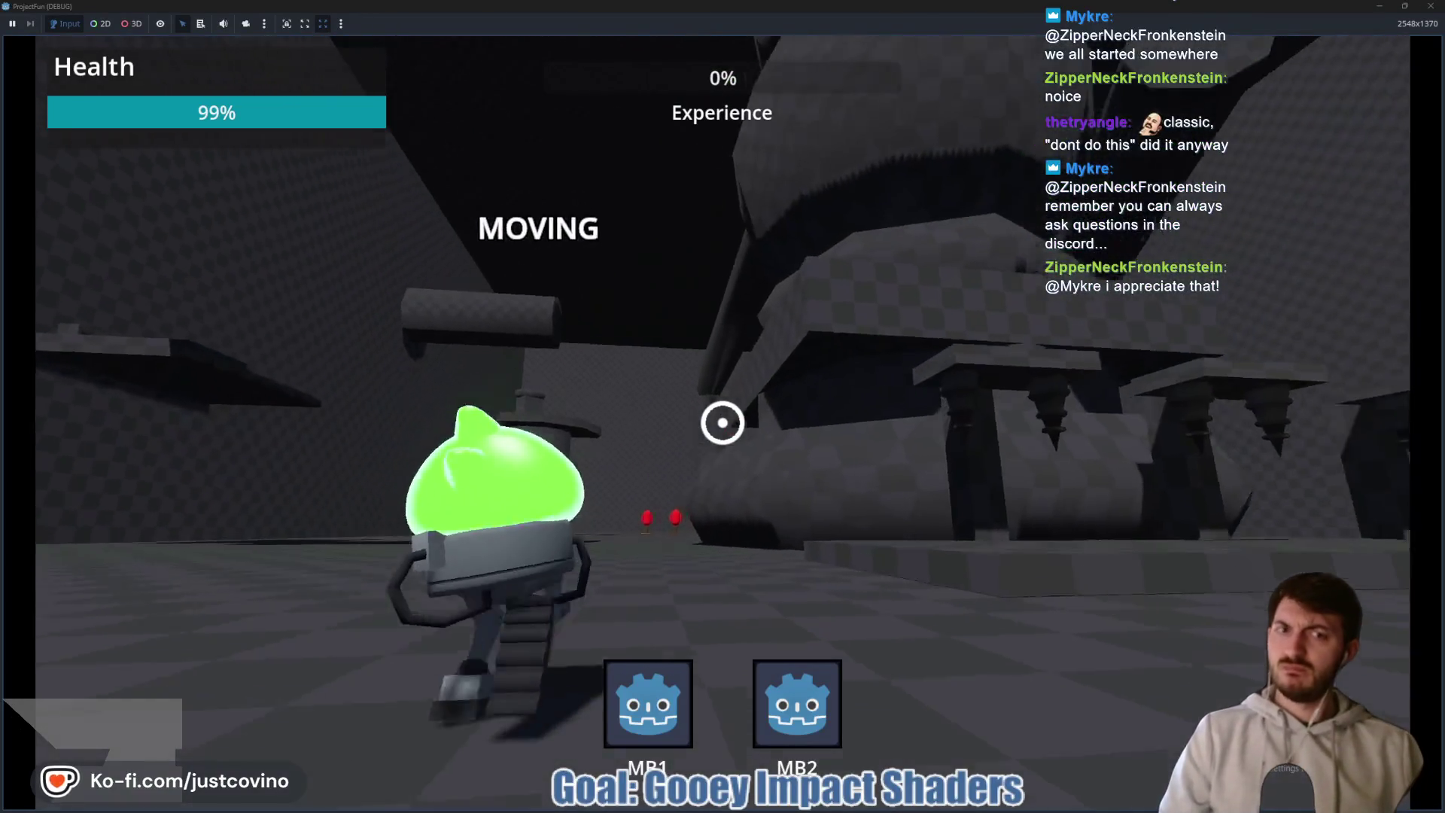
{"action": "left_click", "coordinate": [722, 422]}
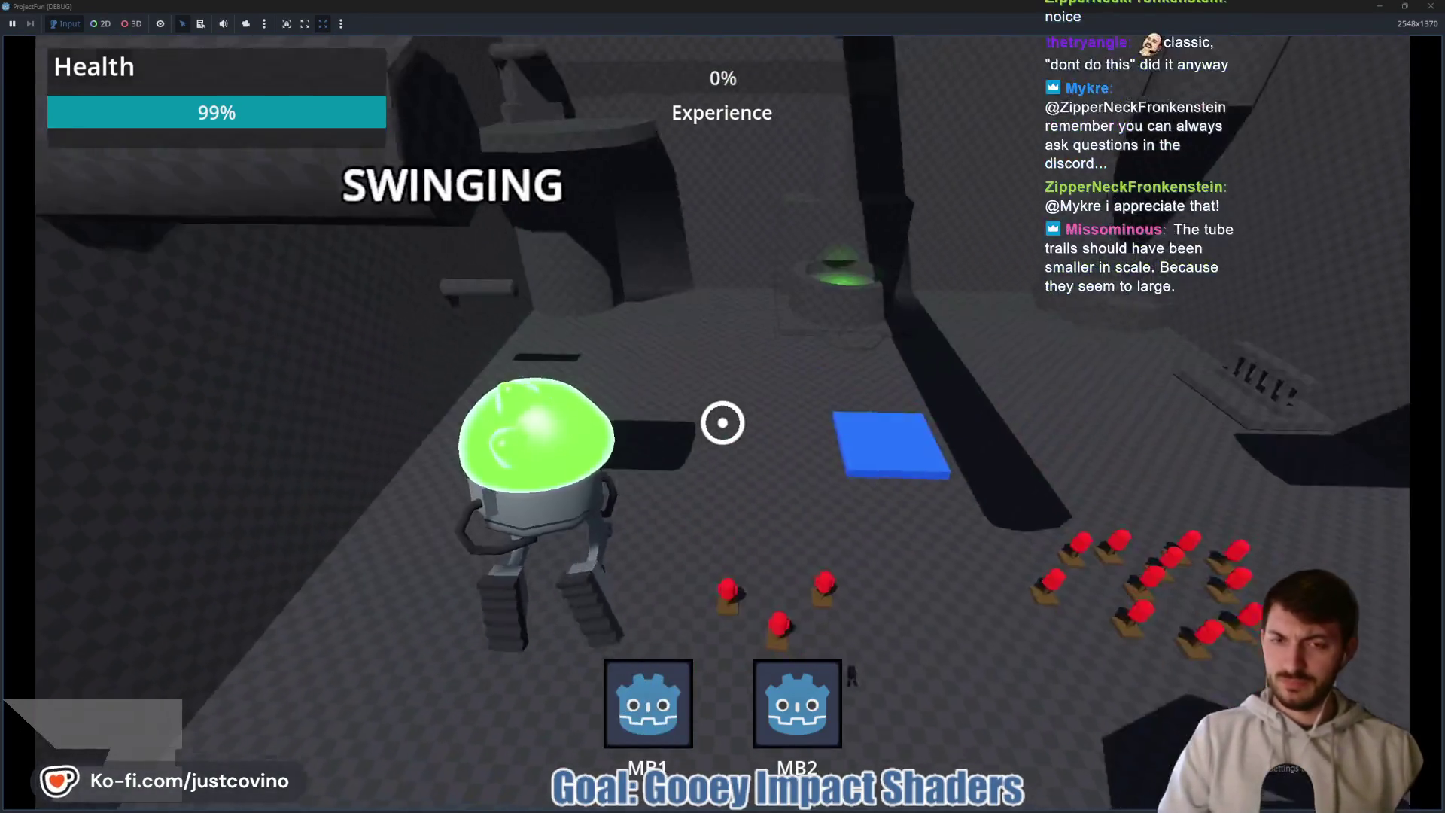
{"action": "left_click", "coordinate": [723, 422]}
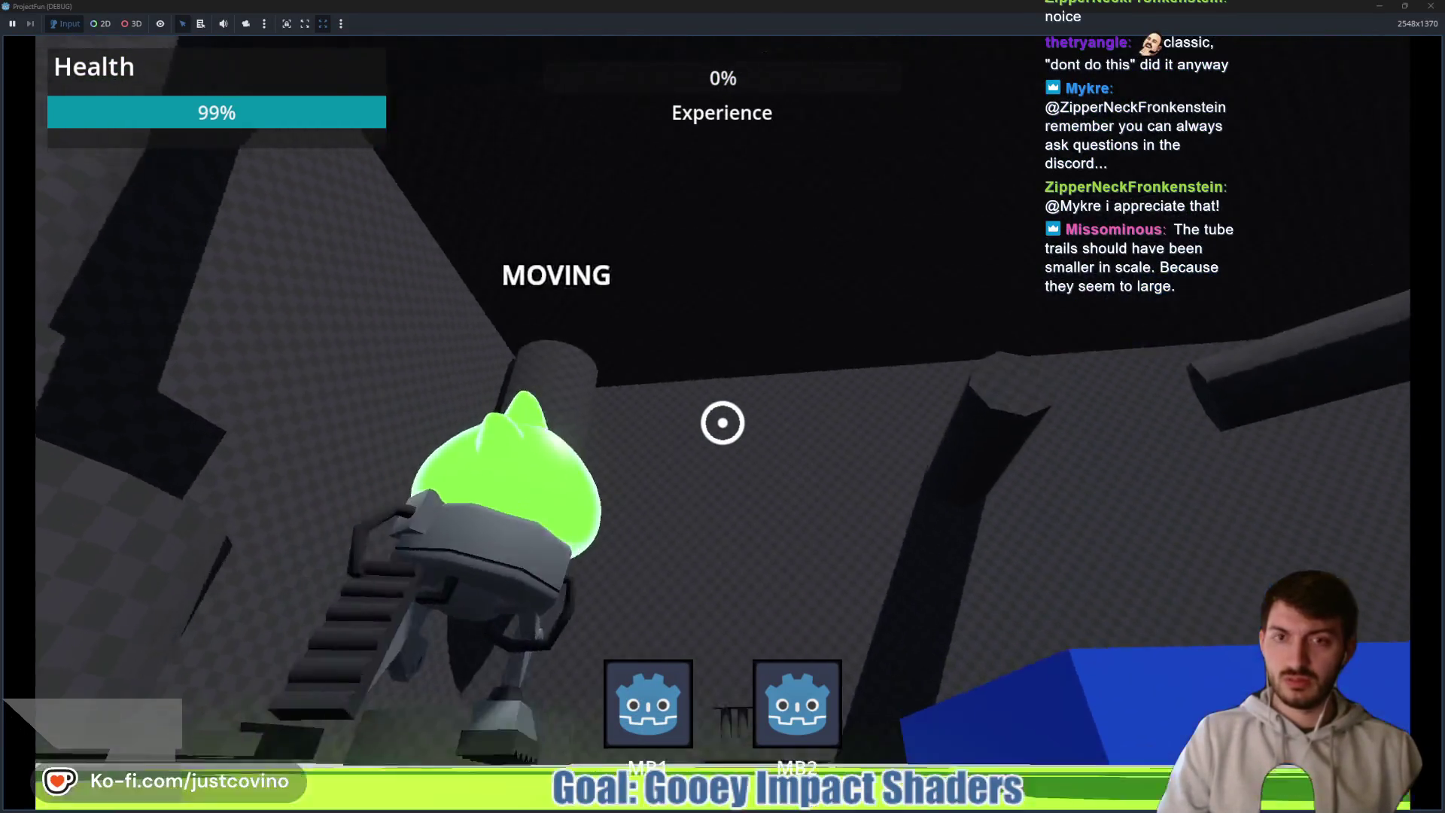
{"action": "left_click", "coordinate": [723, 422]}
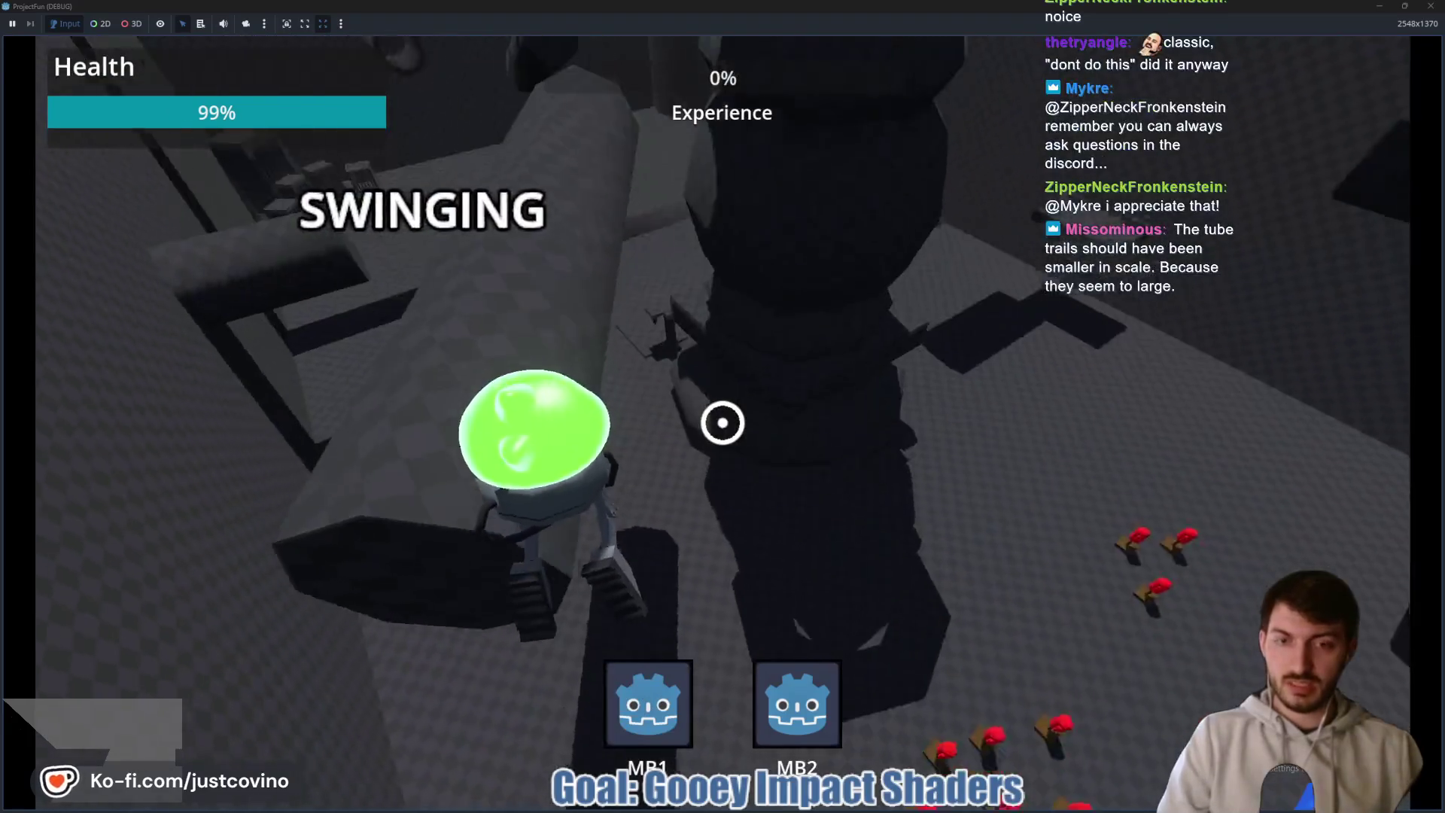
{"action": "left_click", "coordinate": [723, 423]}
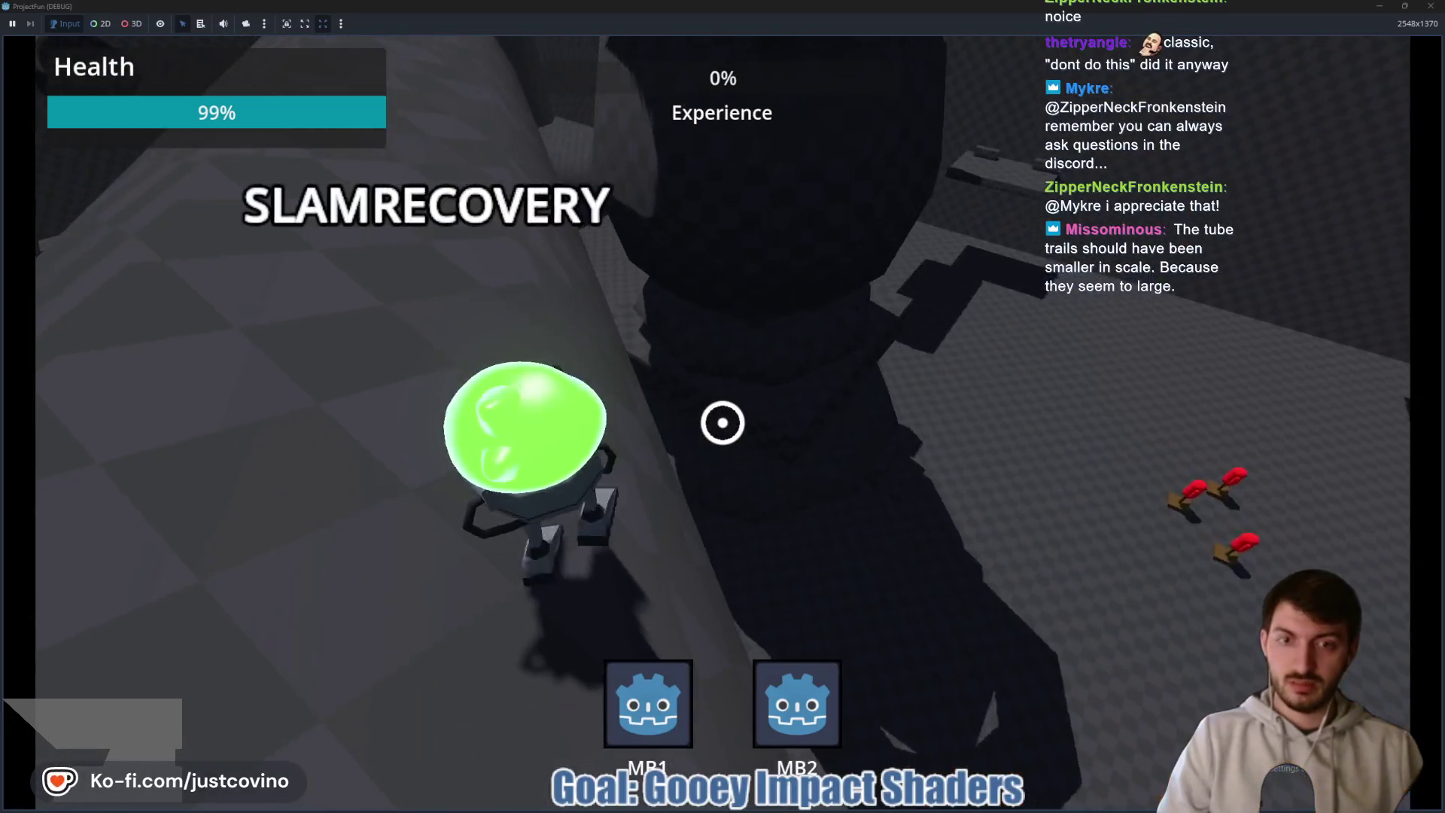
{"action": "left_click", "coordinate": [723, 422]}
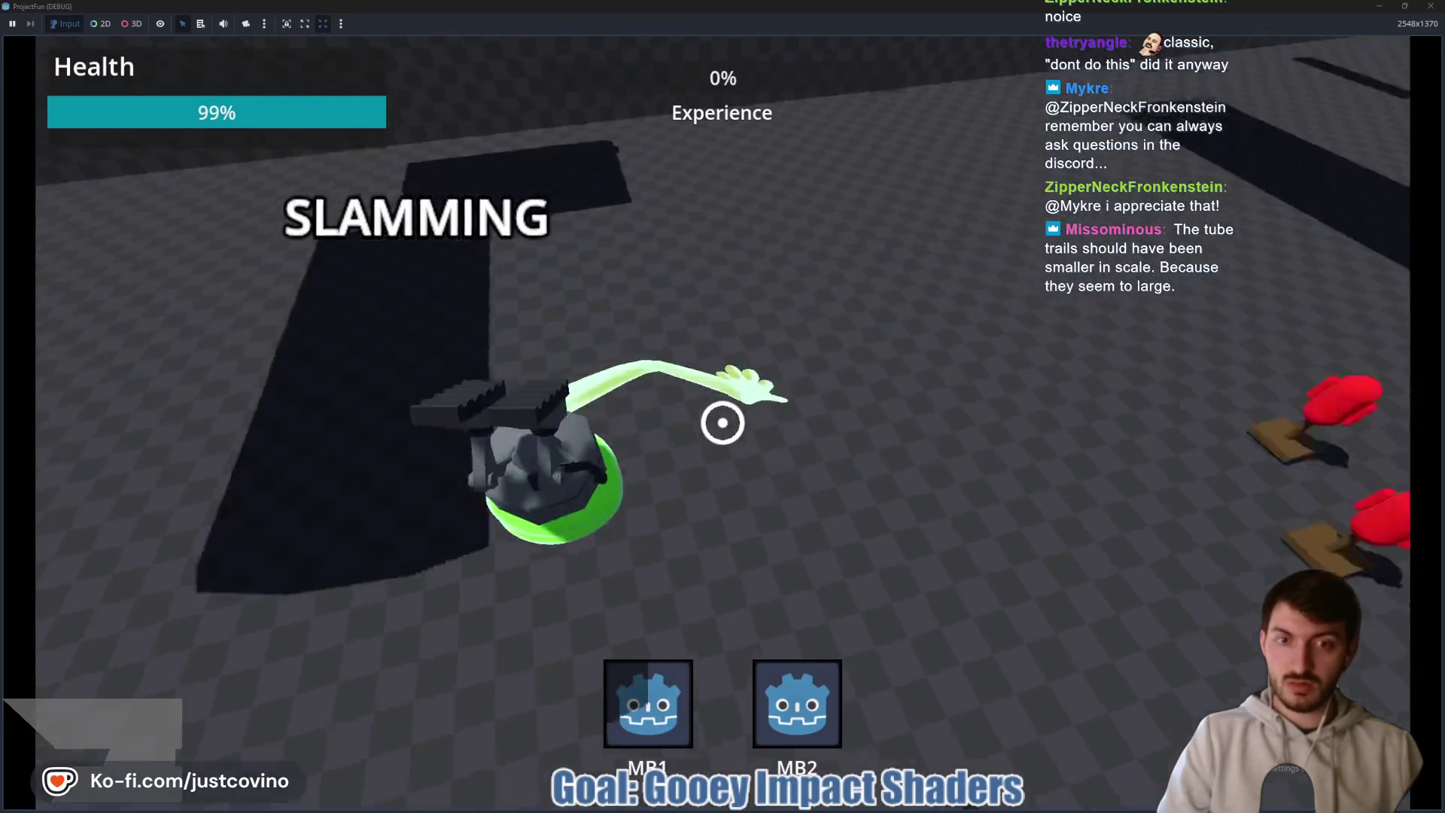
{"action": "key", "text": "F8"}
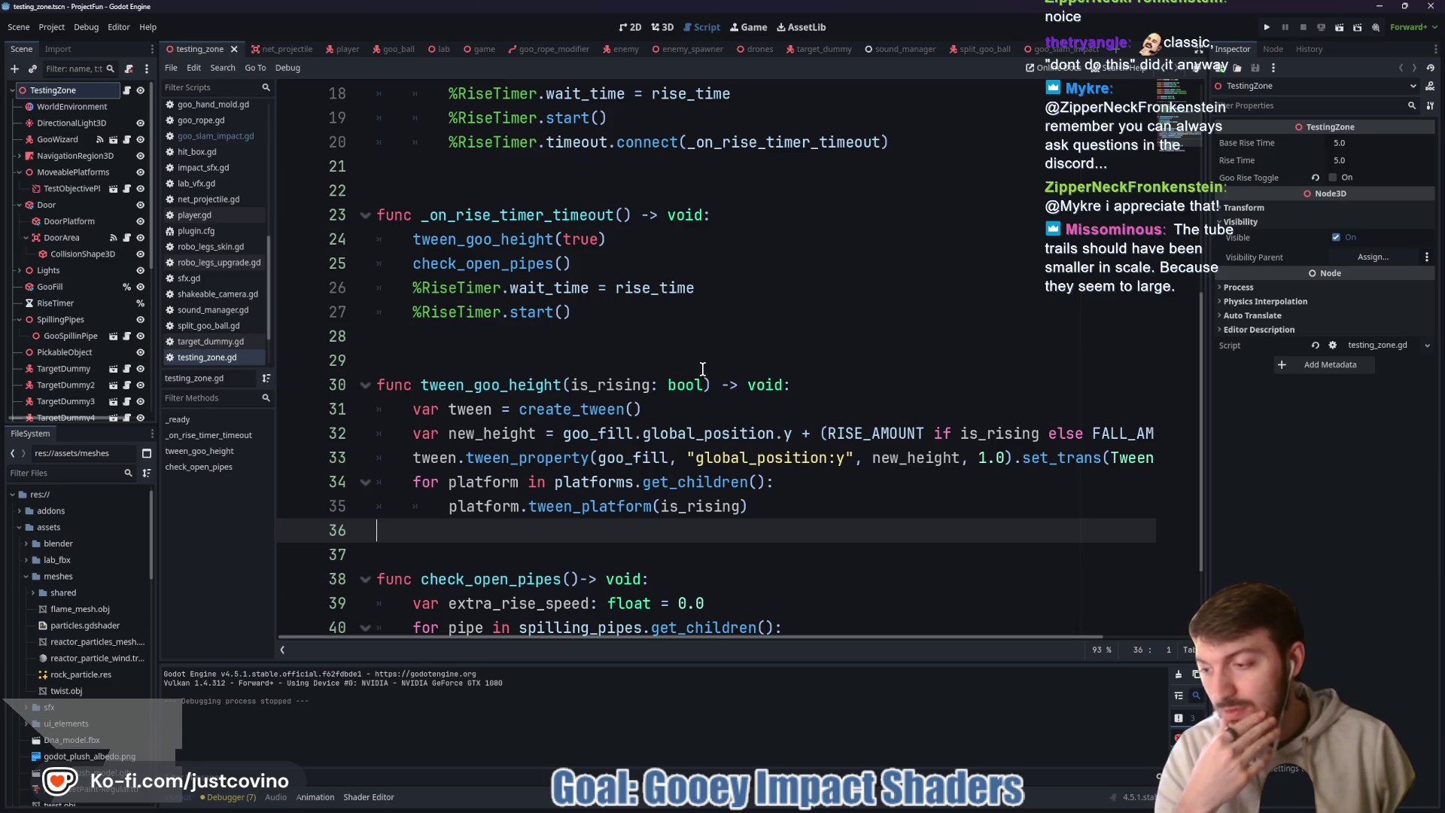
- View the goo_slam_impact scene in 3D and inspect the GooParticles node's settings
{"action": "left_click", "coordinate": [1051, 50]}
{"action": "left_click", "coordinate": [664, 27]}
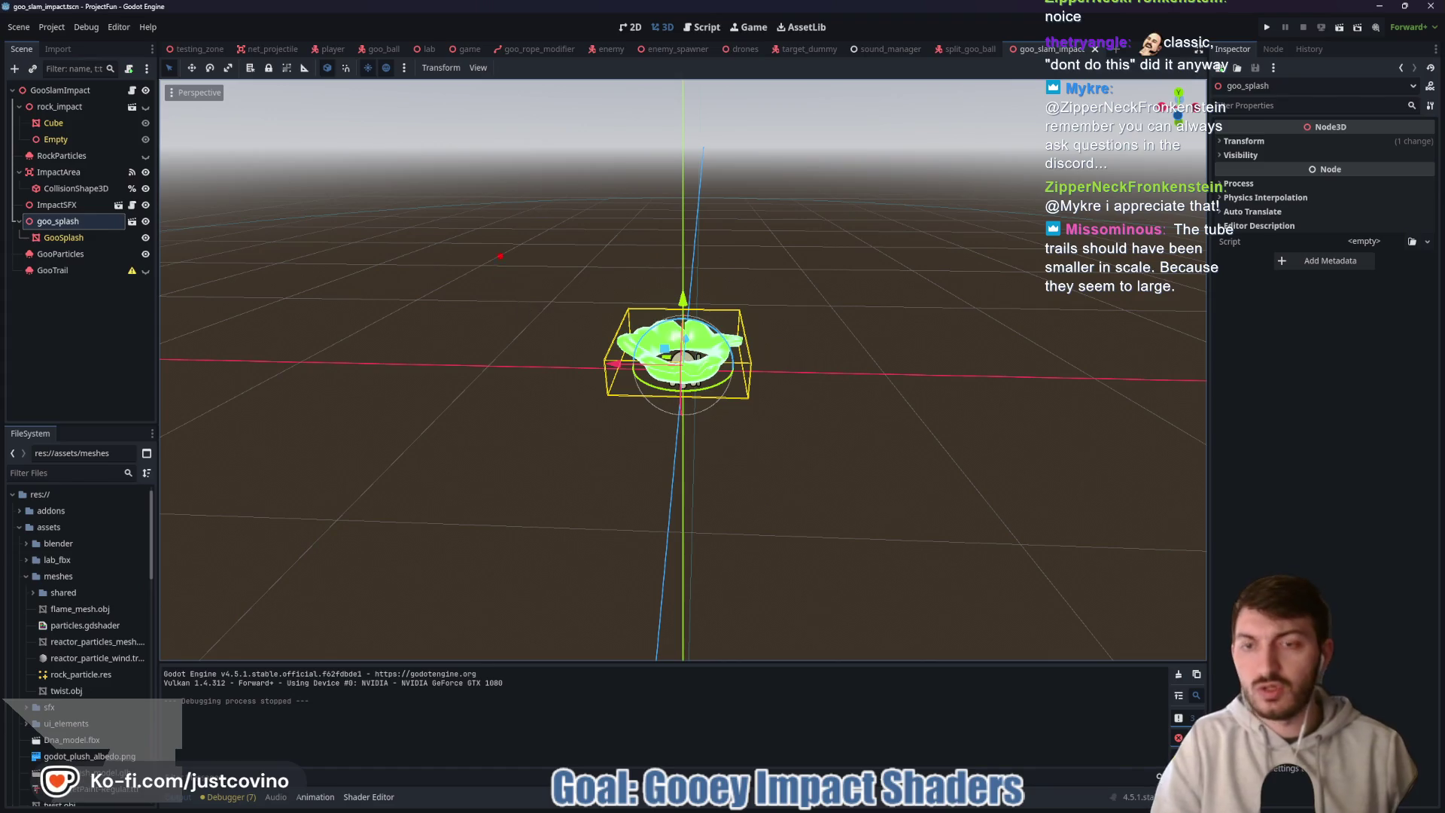
{"action": "mouse_move", "coordinate": [476, 243]}
{"action": "left_mouse_down"}
{"action": "mouse_move", "coordinate": [418, 307]}
{"action": "mouse_move", "coordinate": [527, 295]}
{"action": "mouse_move", "coordinate": [580, 309]}
{"action": "left_mouse_up"}
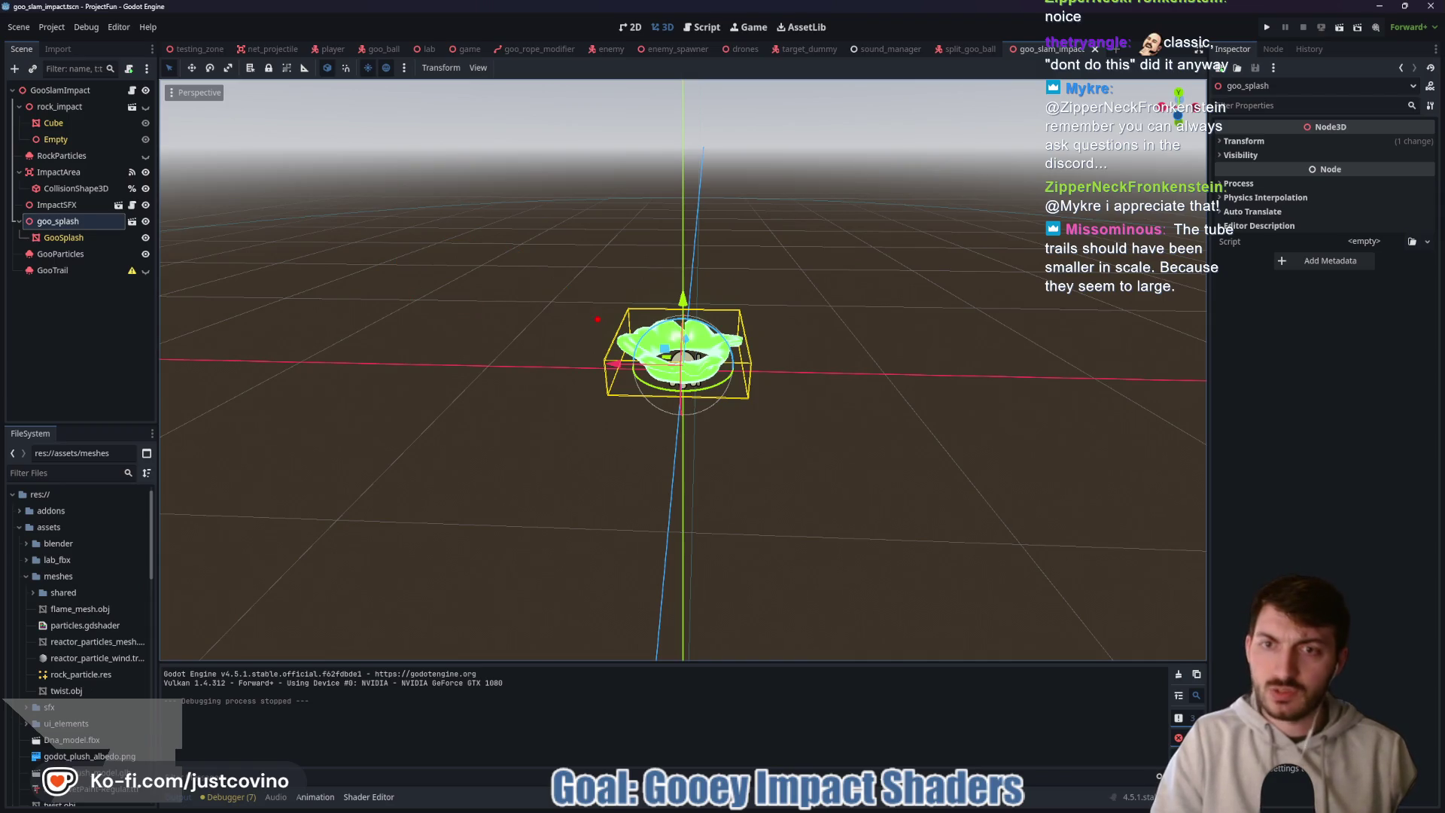
{"action": "left_click", "coordinate": [79, 256]}
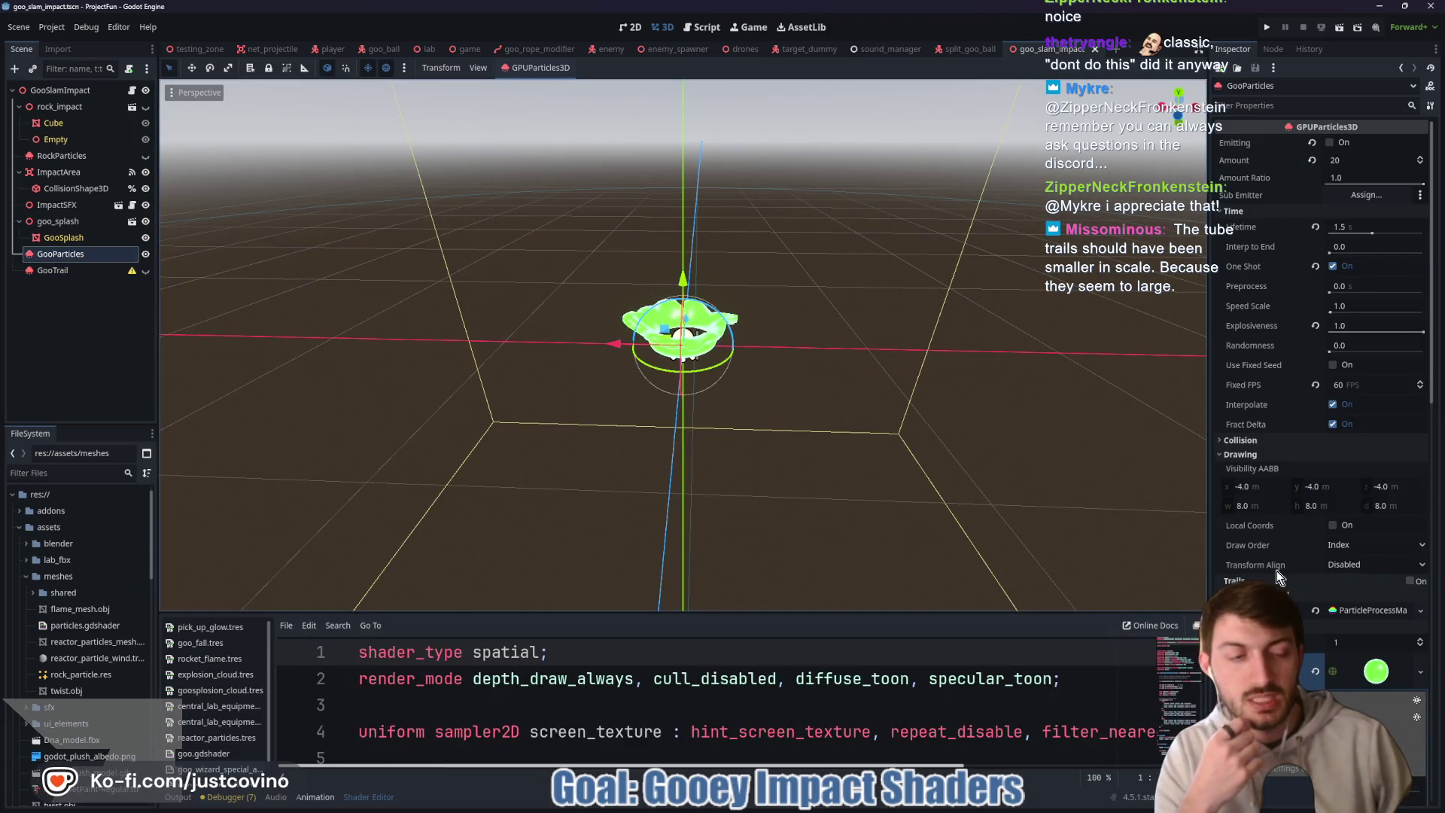
{"action": "left_click", "coordinate": [1374, 672]}
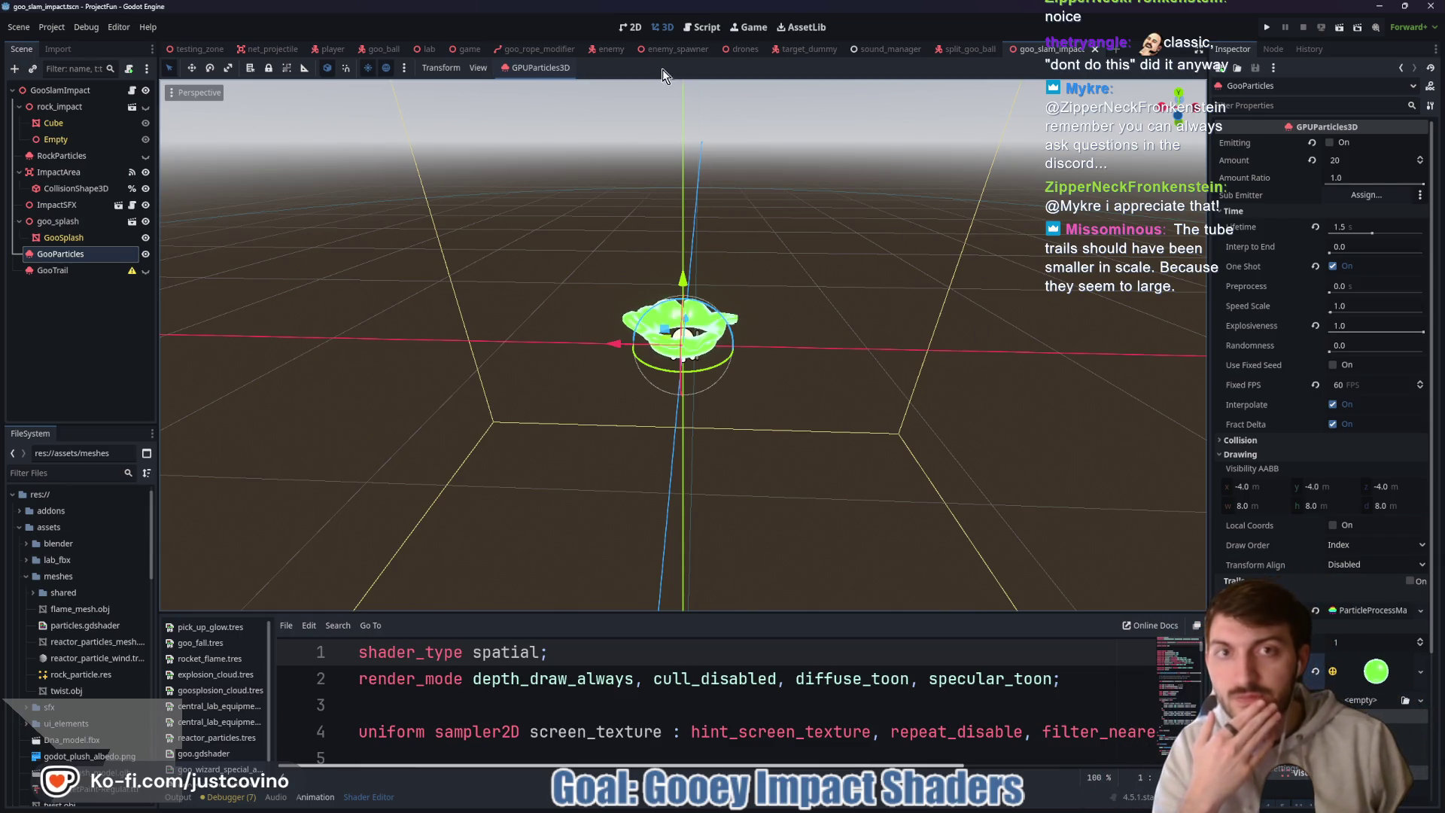
- Compare with the goo_ball scene in a level front view of GooBall
{"action": "left_click", "coordinate": [370, 49]}
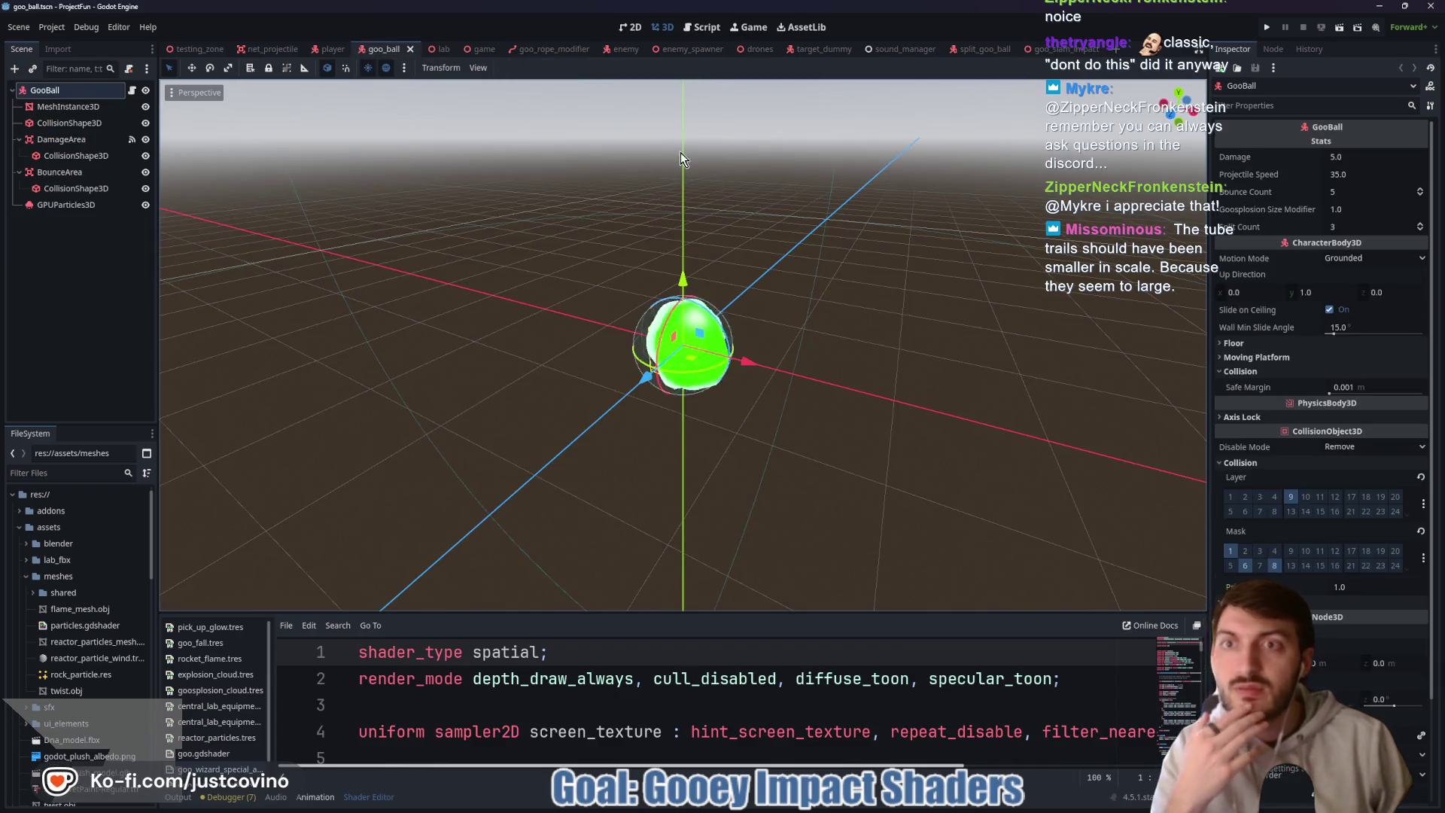
{"action": "scroll", "coordinate": [793, 453], "scroll_direction": "down", "scroll_amount": 2}
{"action": "scroll", "coordinate": [796, 432], "scroll_direction": "up", "scroll_amount": 2}
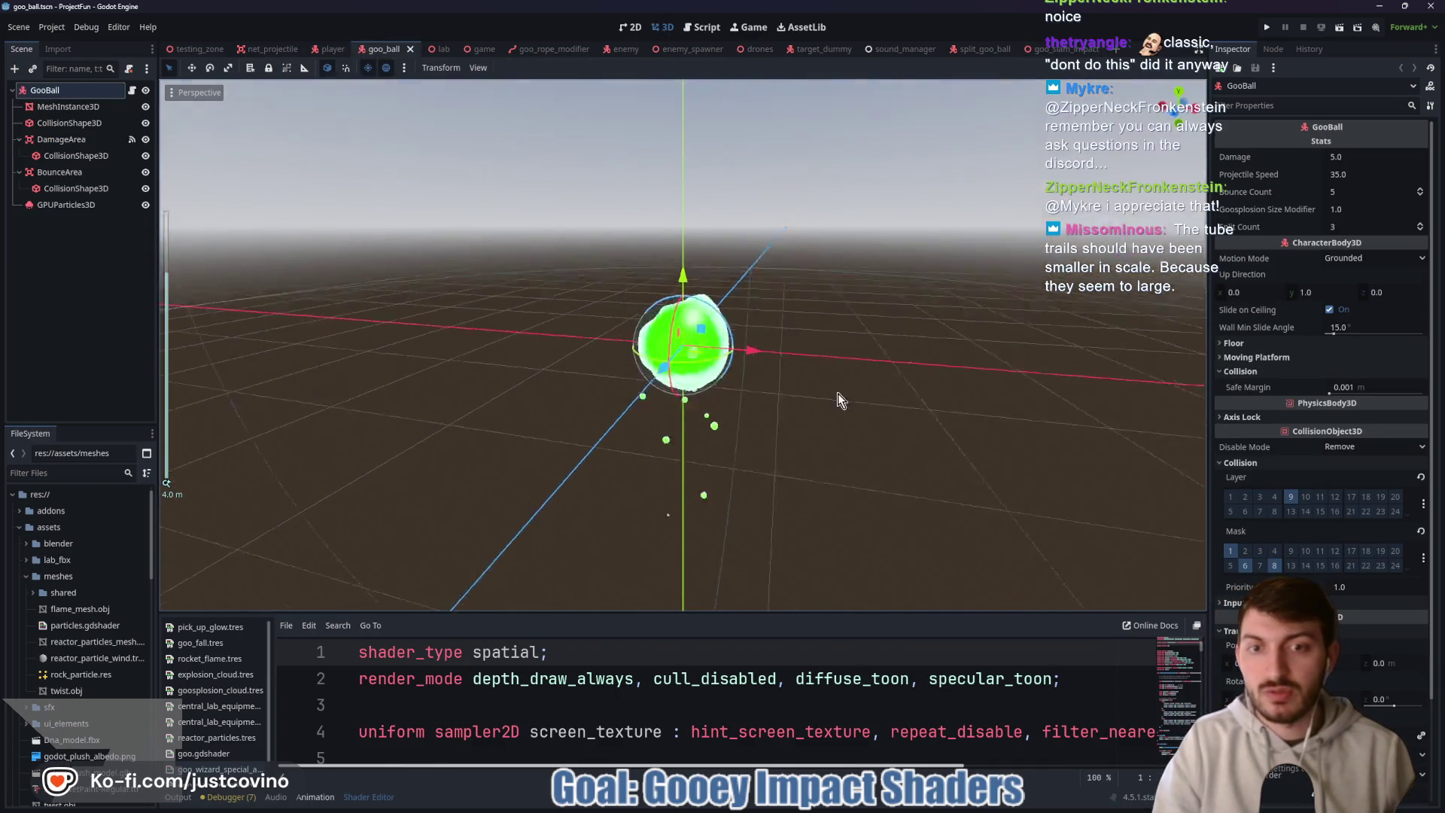
{"action": "key", "text": "KP_1"}
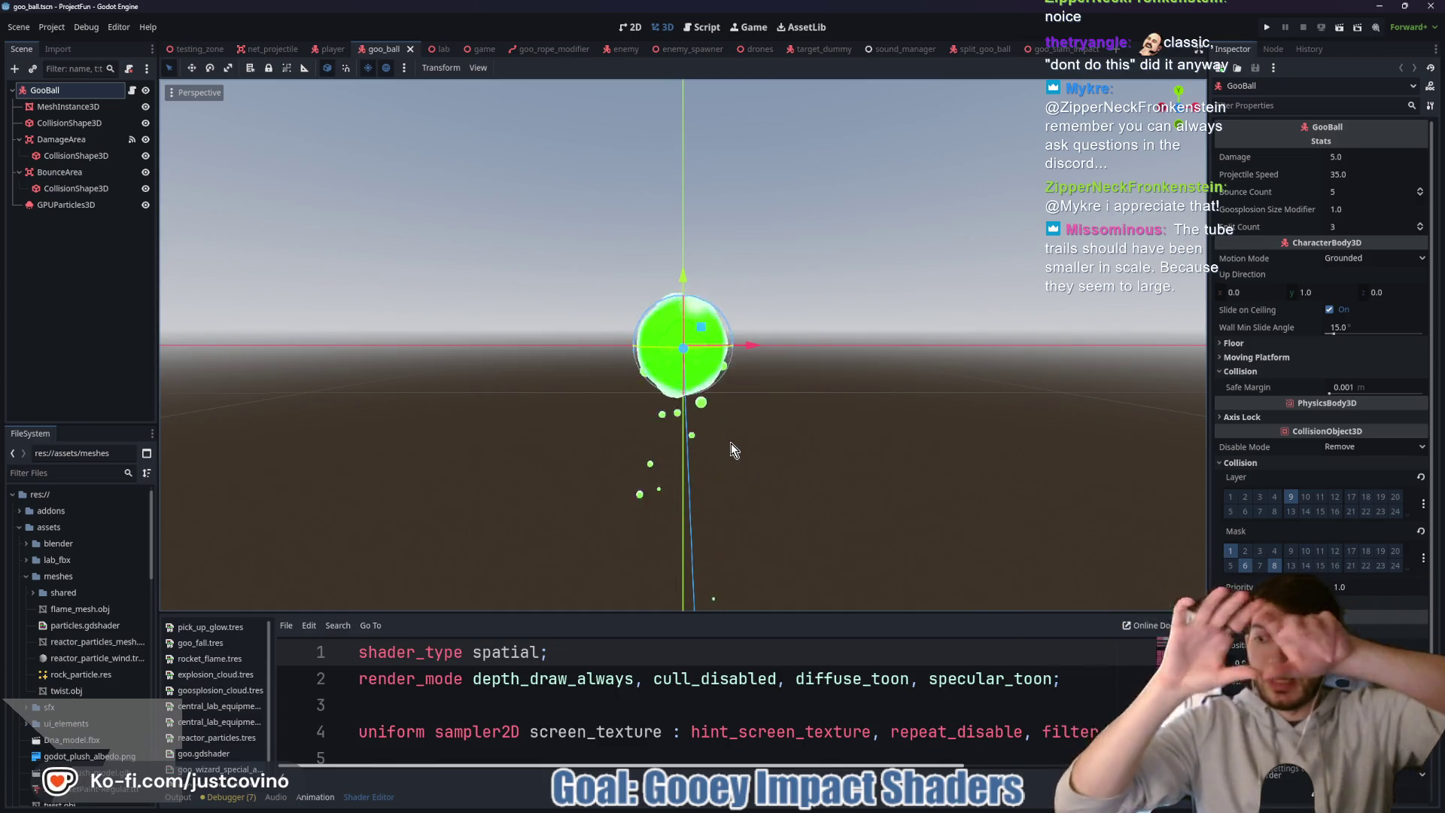
- Return to goo_slam_impact and open its script in the Script editor
{"action": "left_click", "coordinate": [1061, 49]}
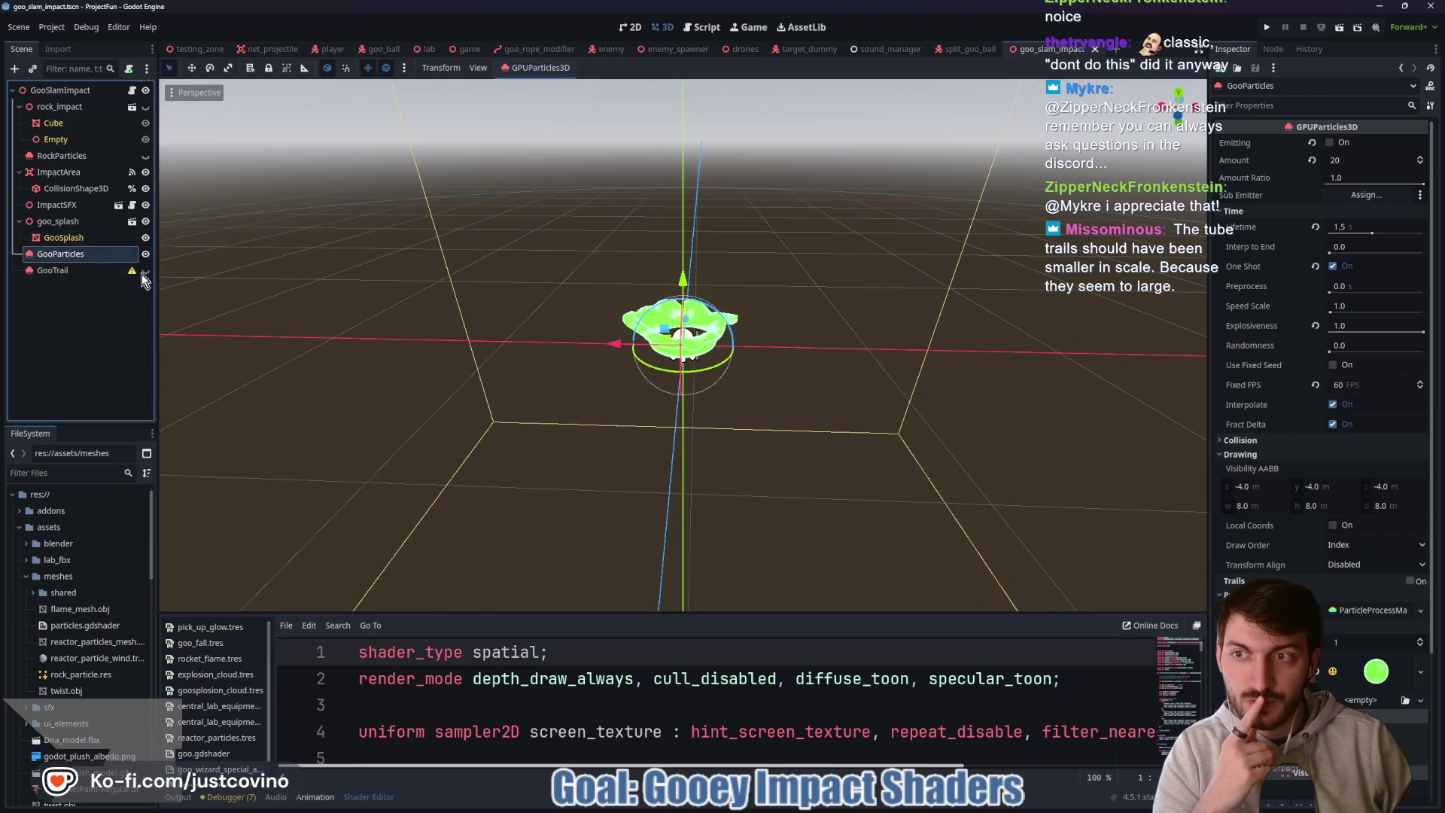
{"action": "scroll", "coordinate": [1320, 473], "scroll_direction": "down", "scroll_amount": 3}
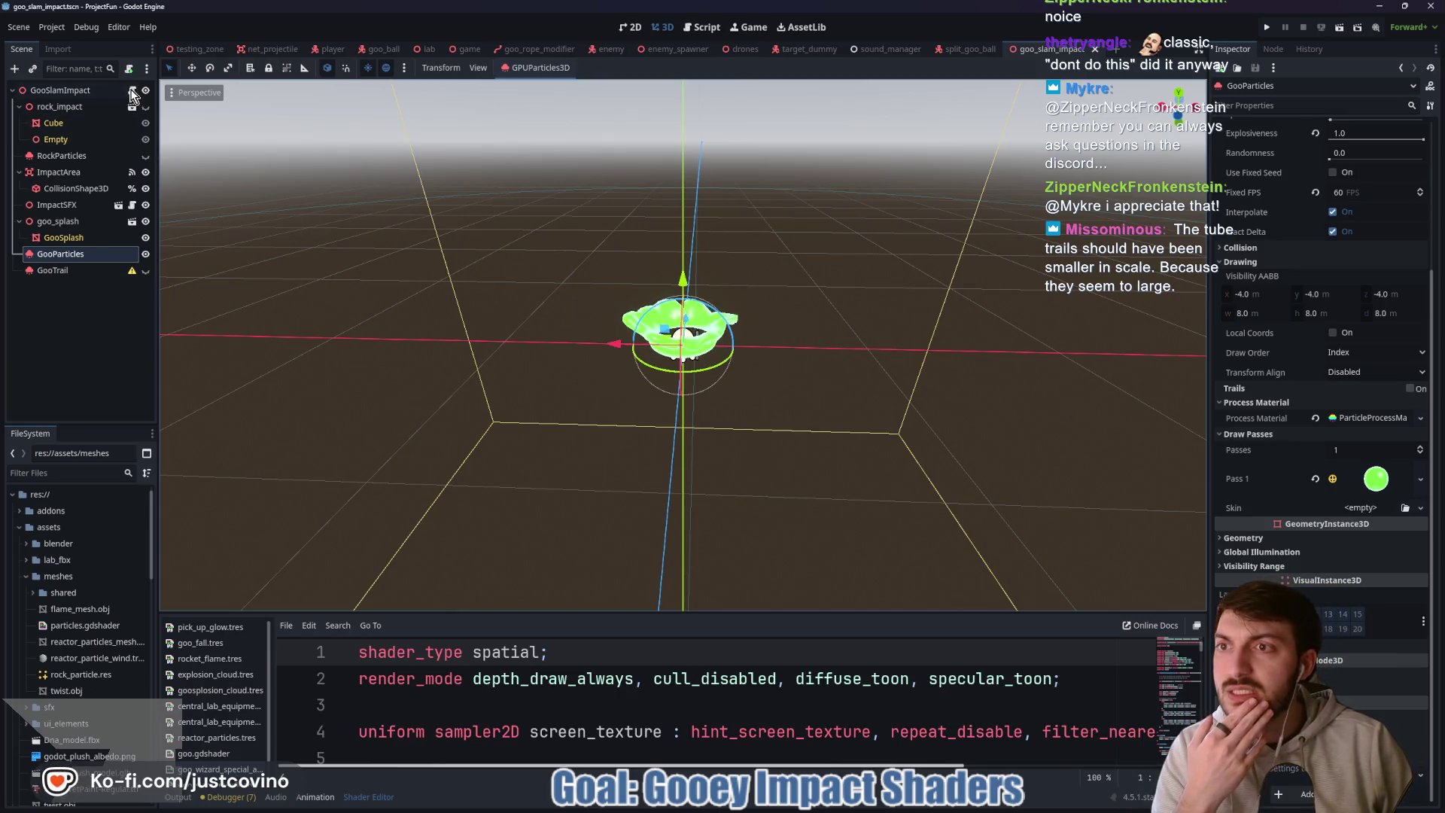
{"action": "key", "text": "ctrl+F3"}
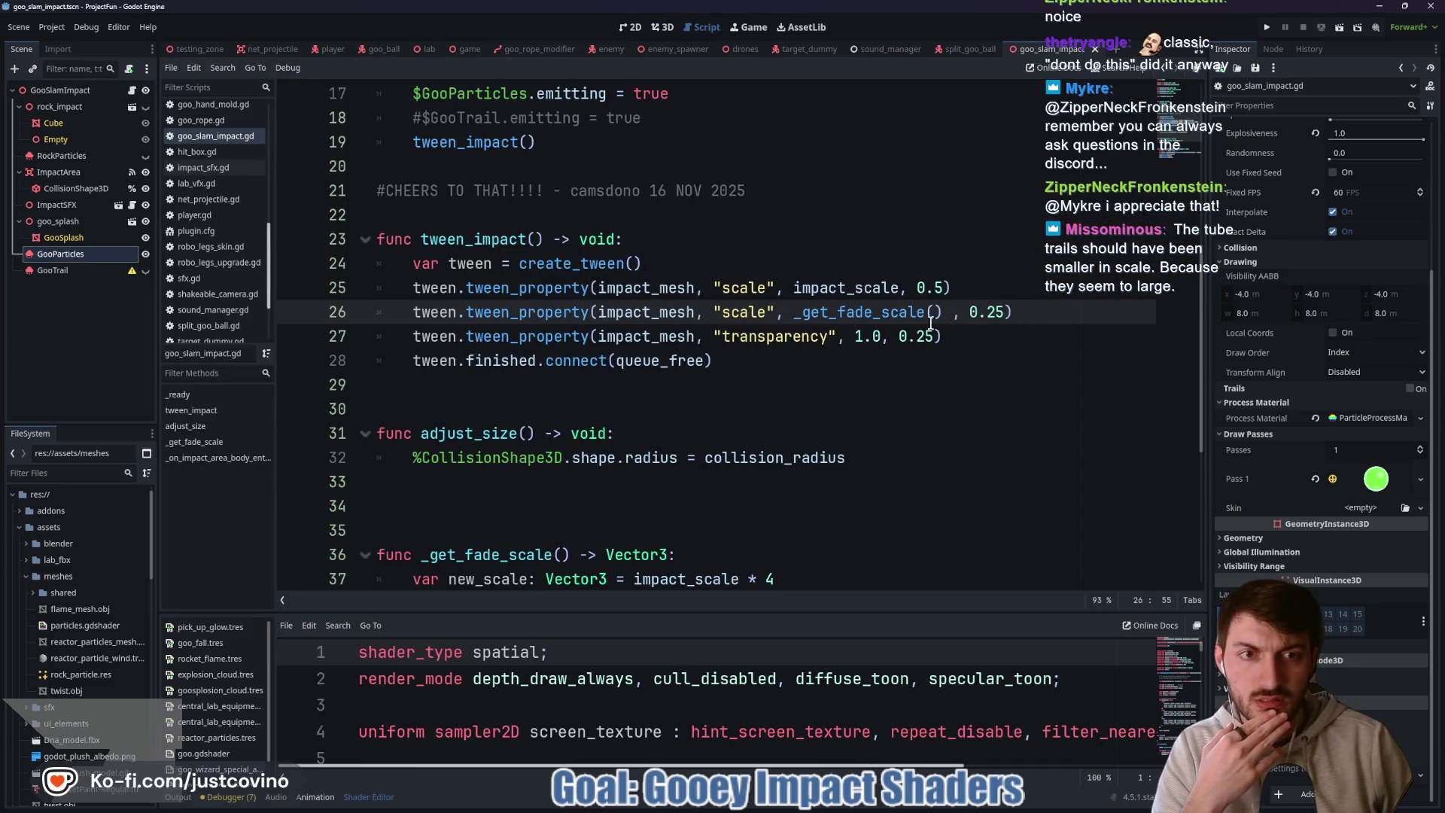
- Change the first scale tween duration on line 25 from 0.5 to 0.25 seconds
{"action": "scroll", "coordinate": [936, 324], "scroll_direction": "down", "scroll_amount": 4}
{"action": "scroll", "coordinate": [915, 365], "scroll_direction": "up", "scroll_amount": 3}
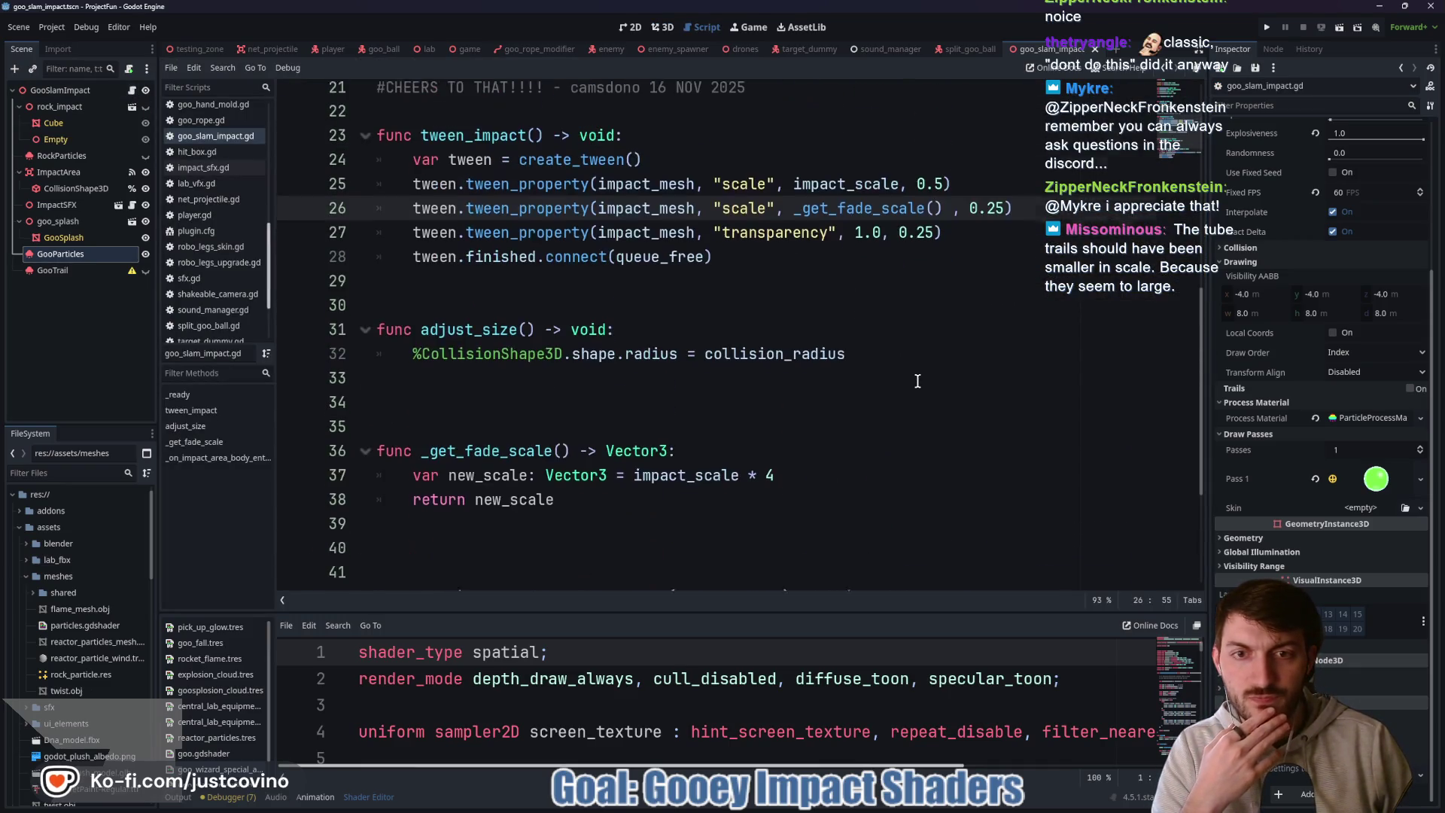
{"action": "scroll", "coordinate": [944, 310], "scroll_direction": "up", "scroll_amount": 1}
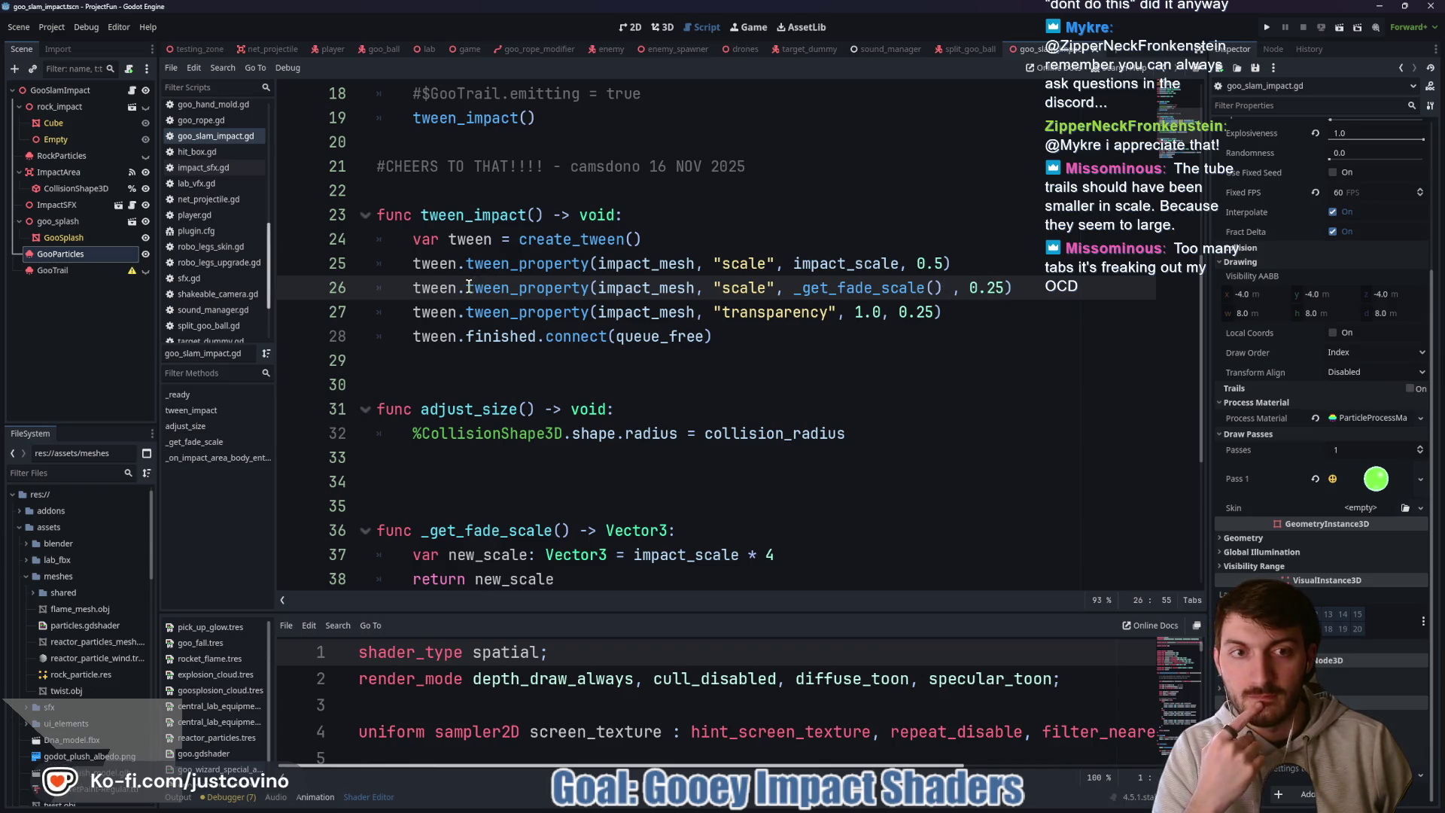
{"action": "mouse_move", "coordinate": [469, 286]}
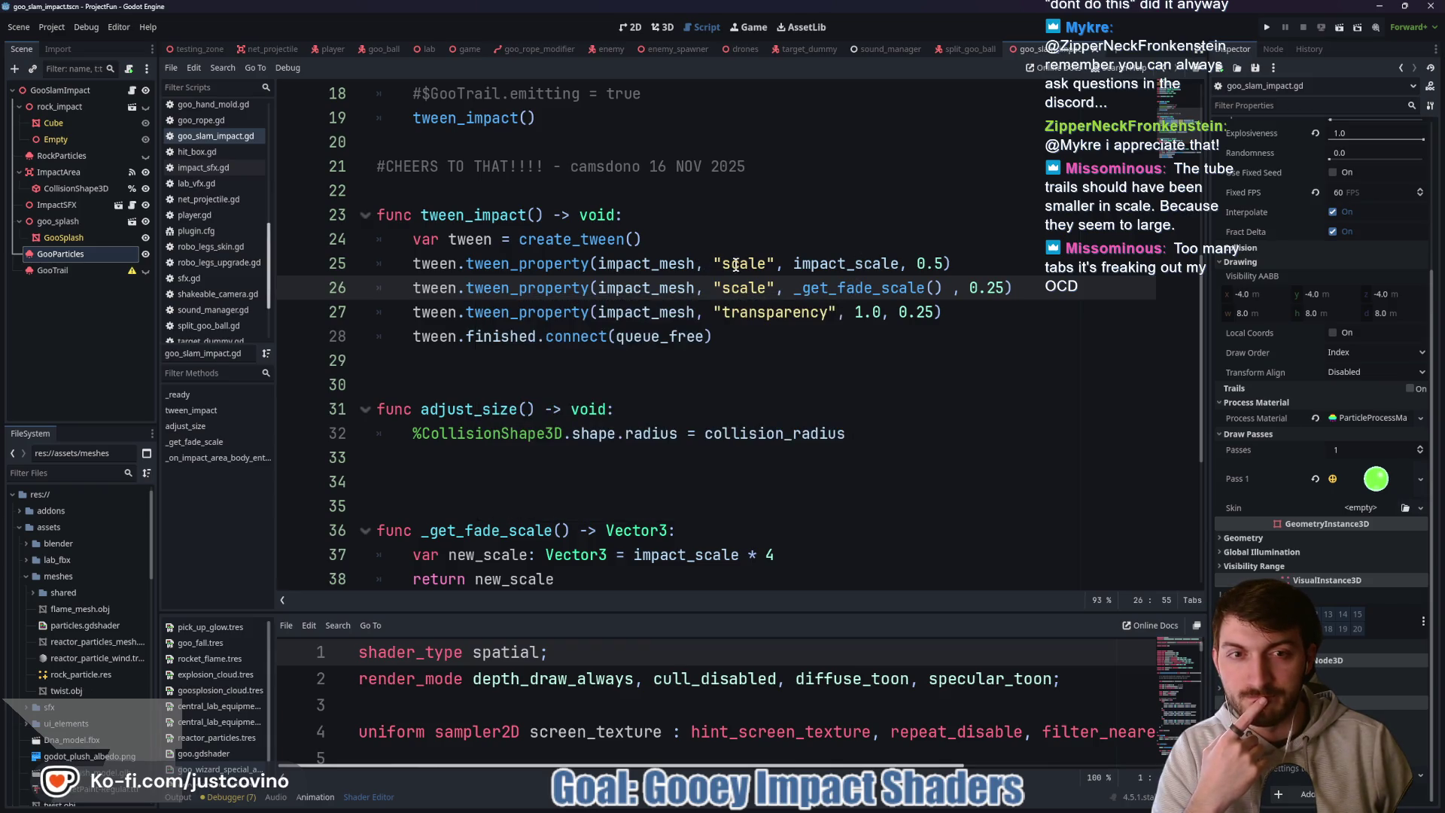
{"action": "left_click", "coordinate": [941, 262]}
{"action": "type", "text": "2"}
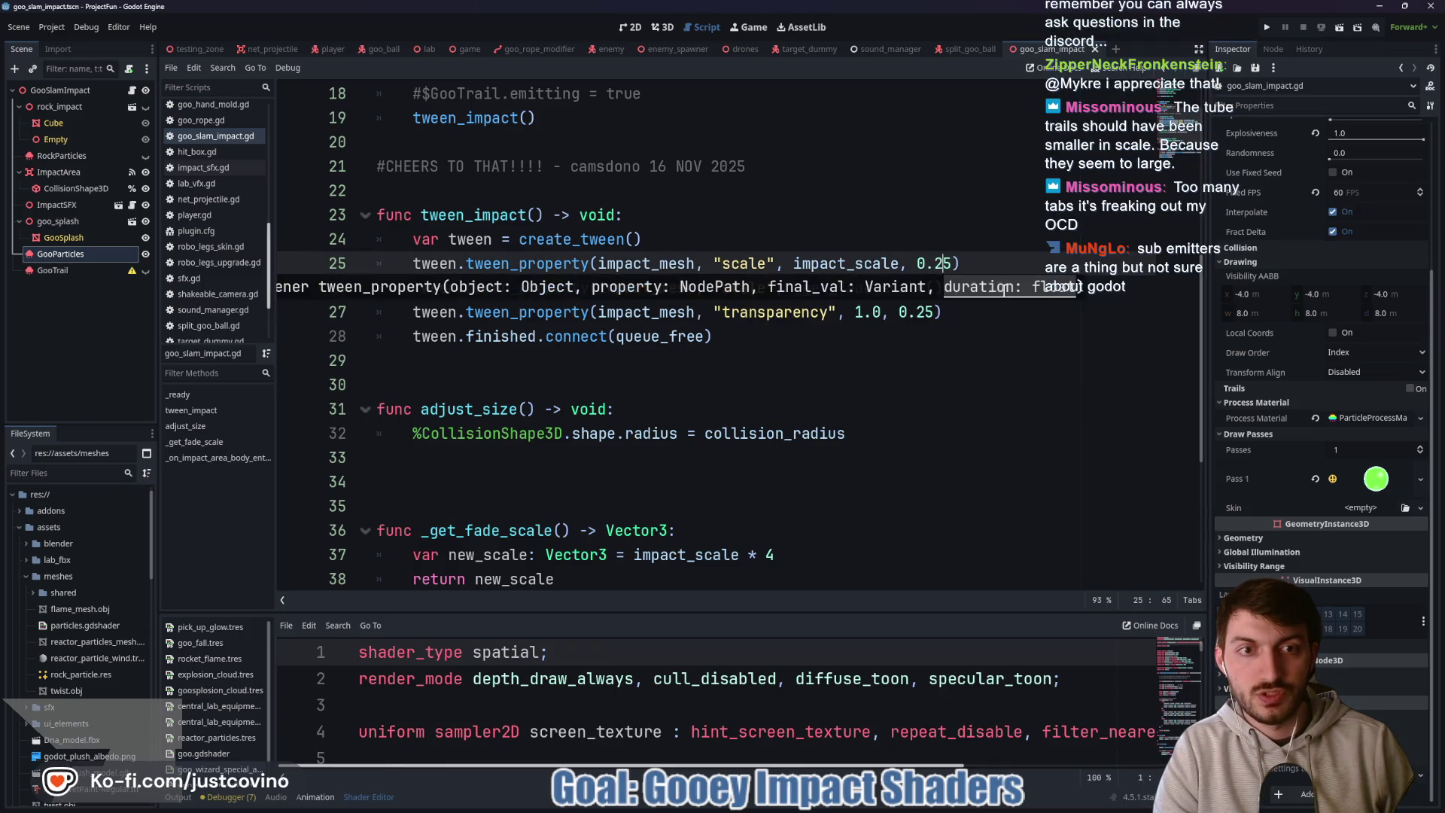
{"action": "left_click", "coordinate": [997, 259]}
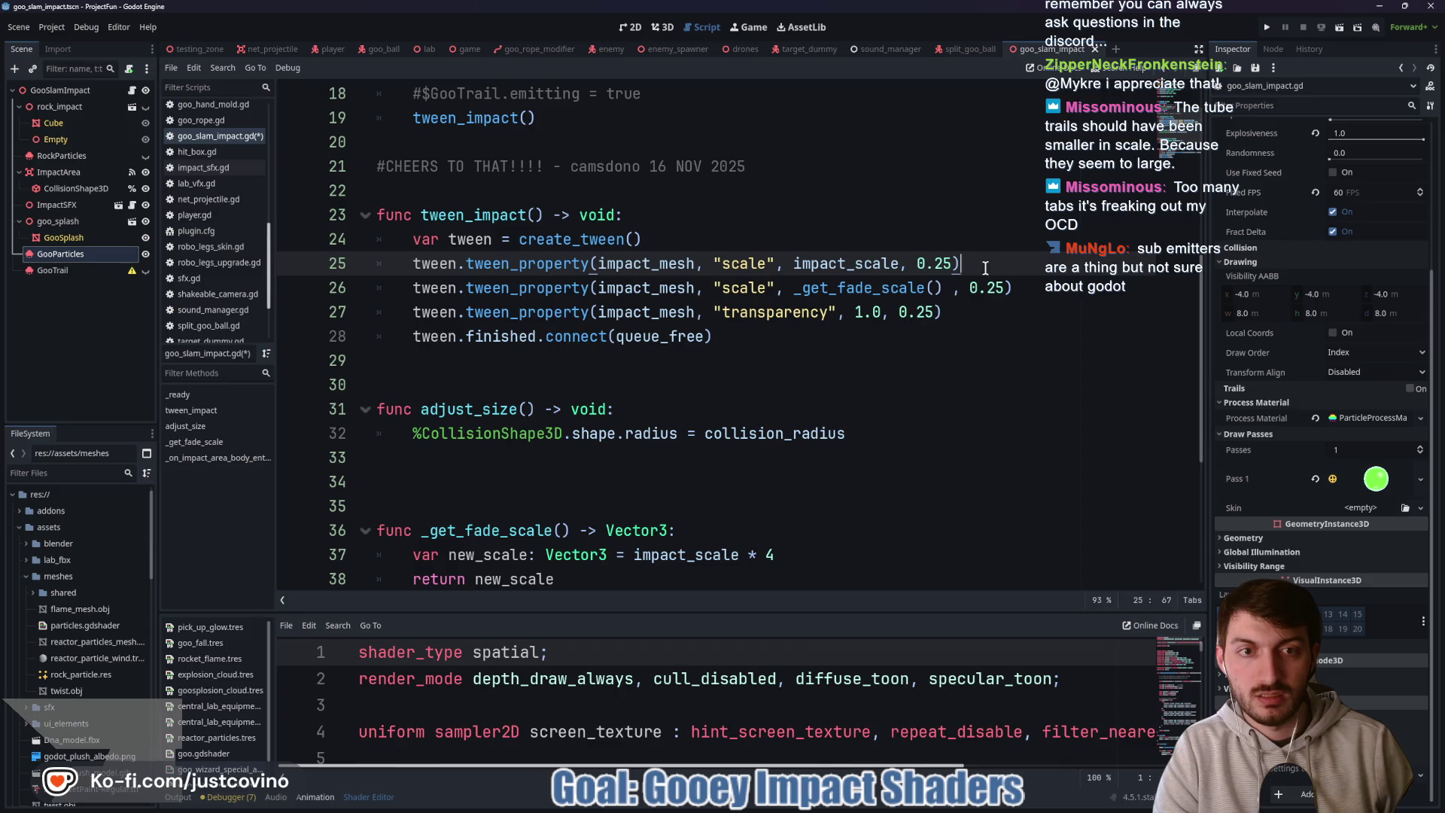
- Insert parallel() before tween_property on line 27 so the transparency fade runs concurrently, and save
{"action": "left_click", "coordinate": [467, 317]}
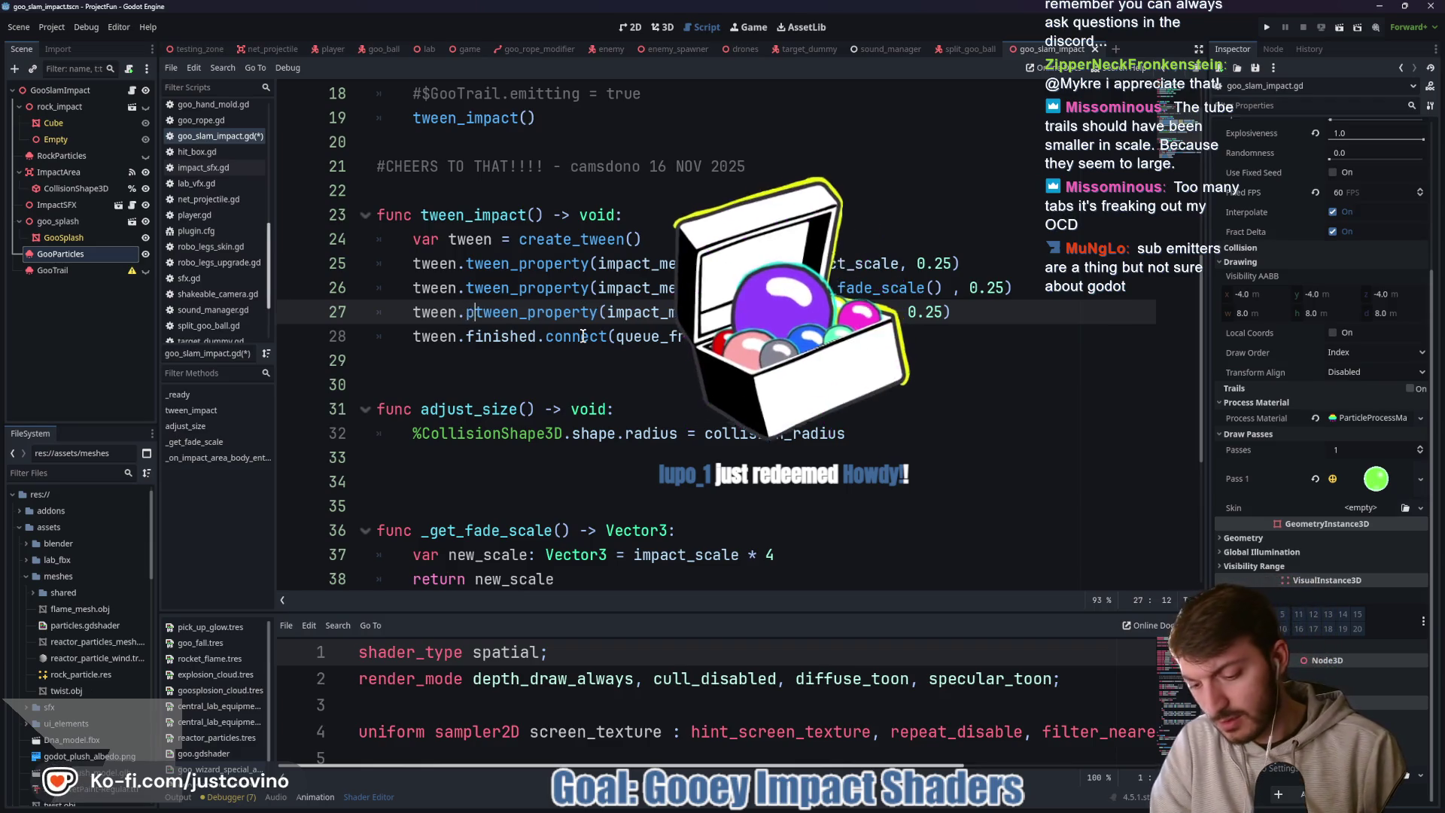
{"action": "type", "text": "para"}
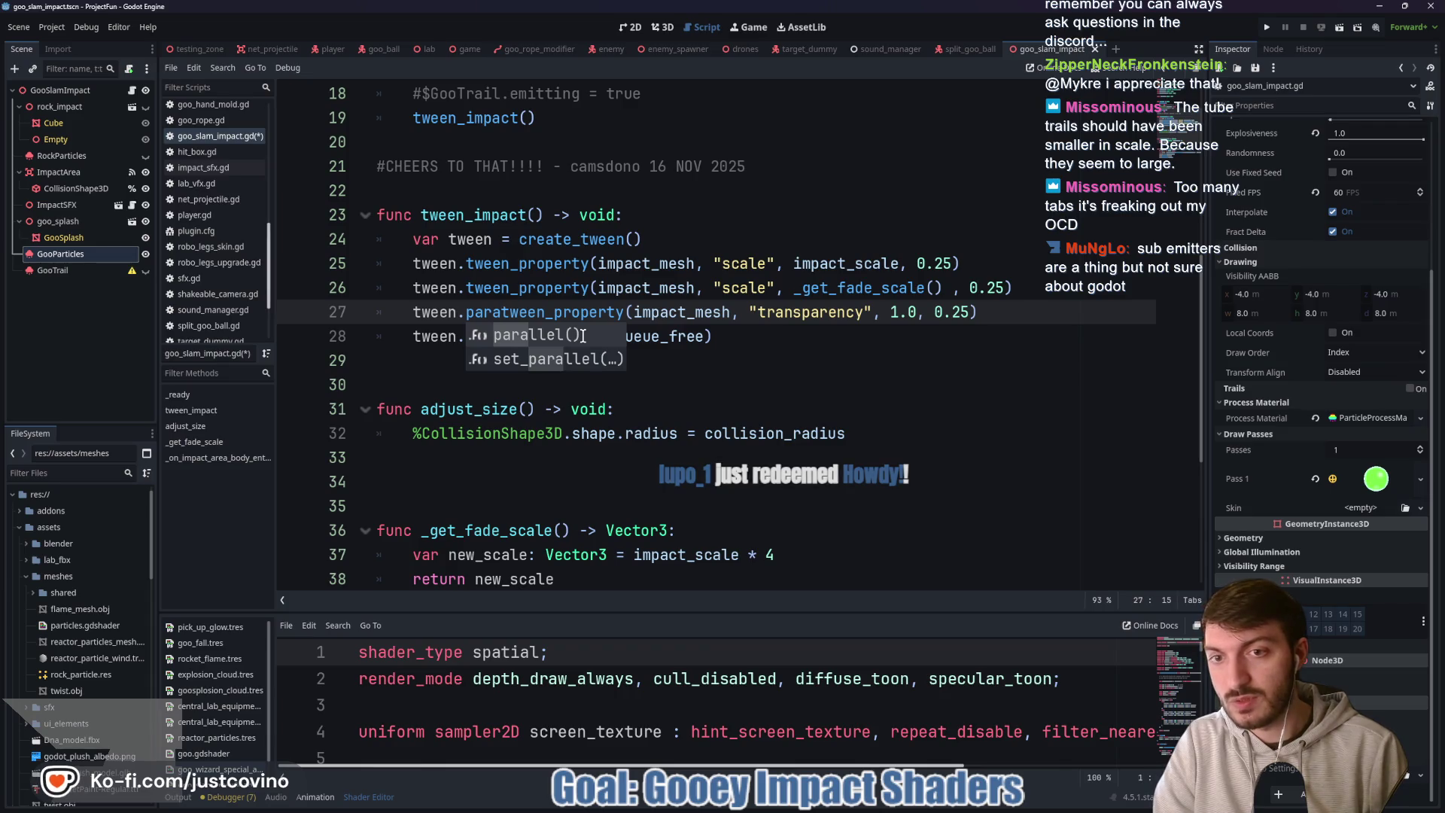
{"action": "key", "text": "Tab"}
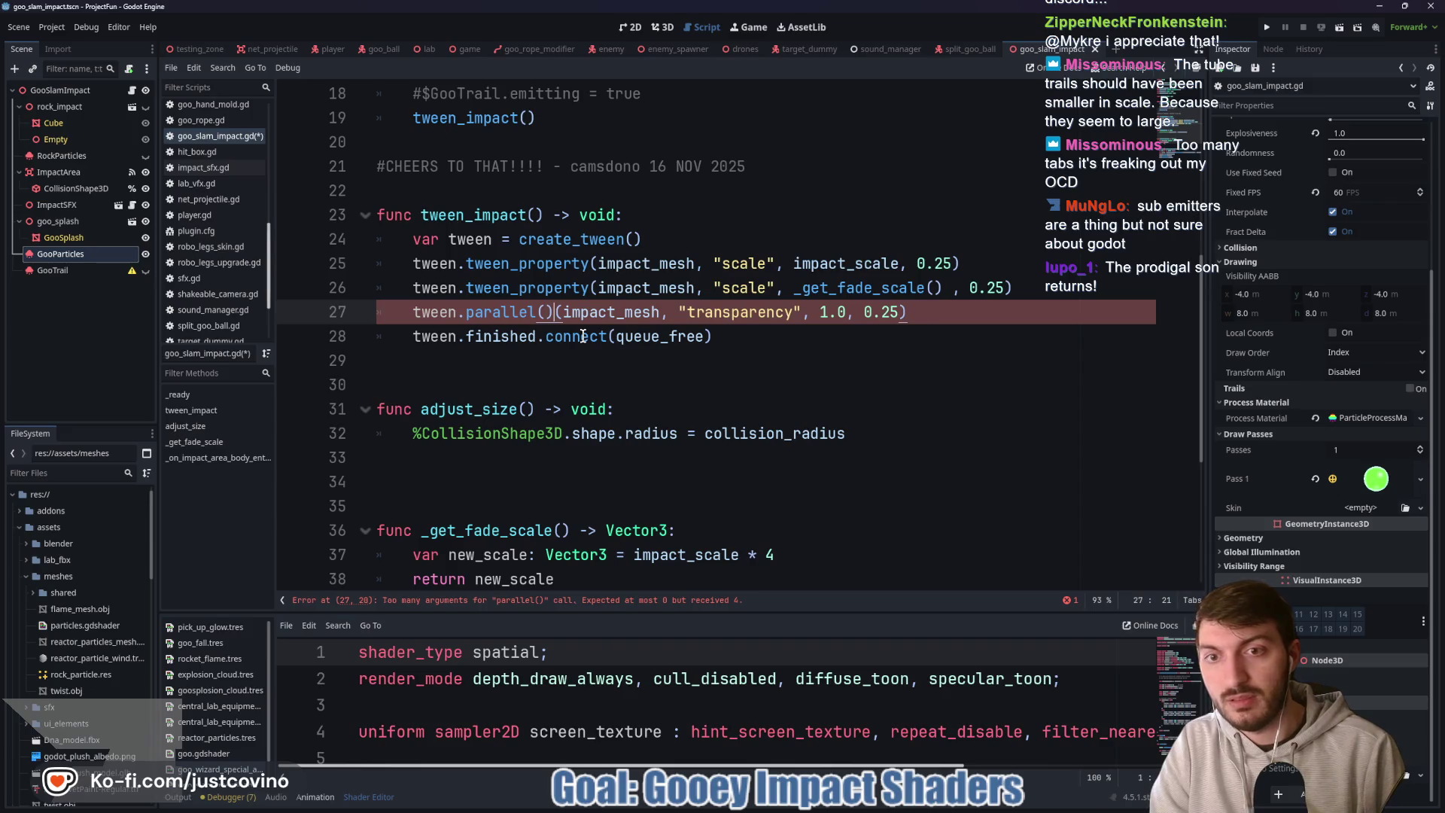
{"action": "type", "text": ".tween_pr"}
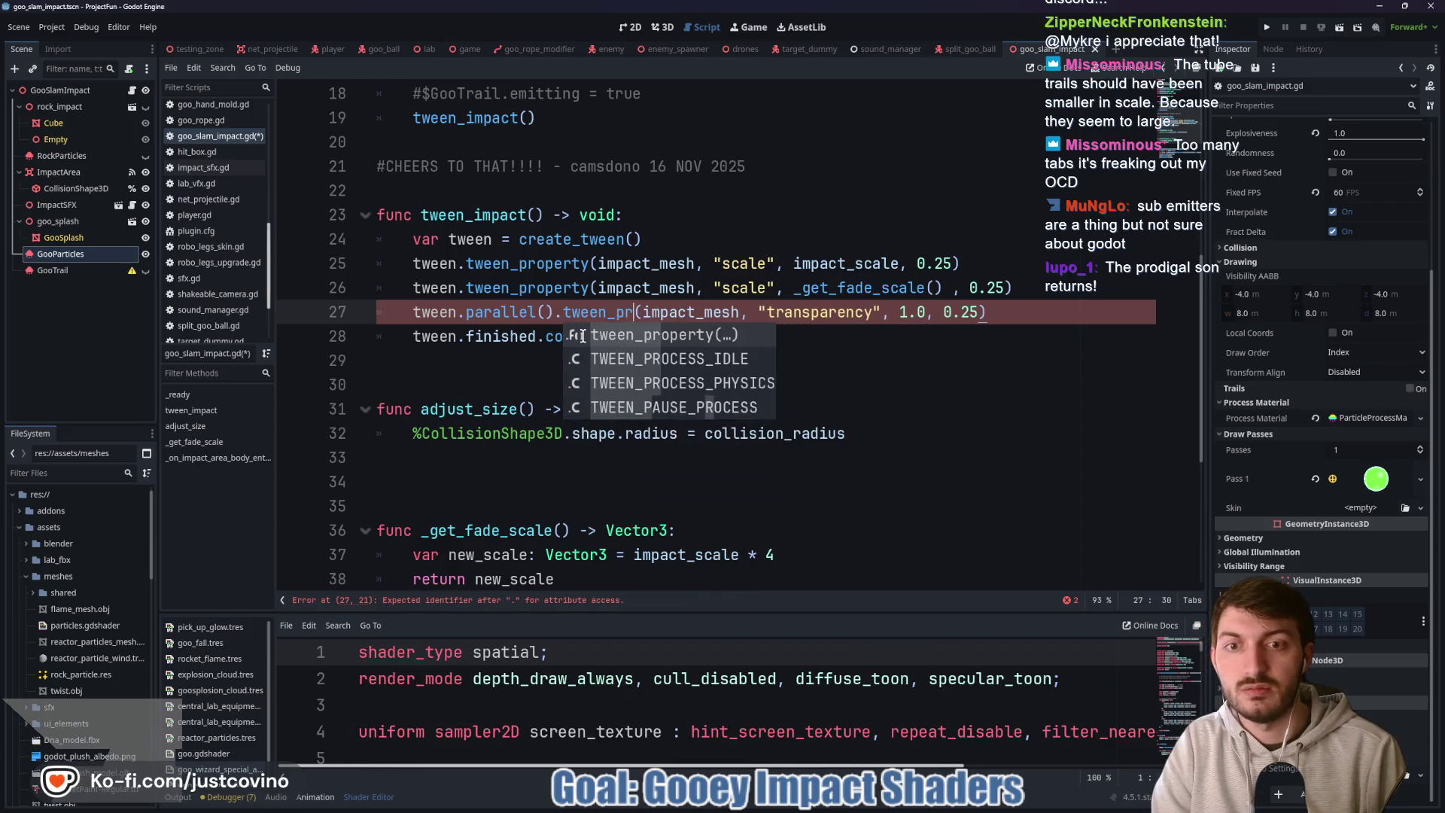
{"action": "key", "text": "Tab"}
{"action": "key", "text": "ctrl+s"}
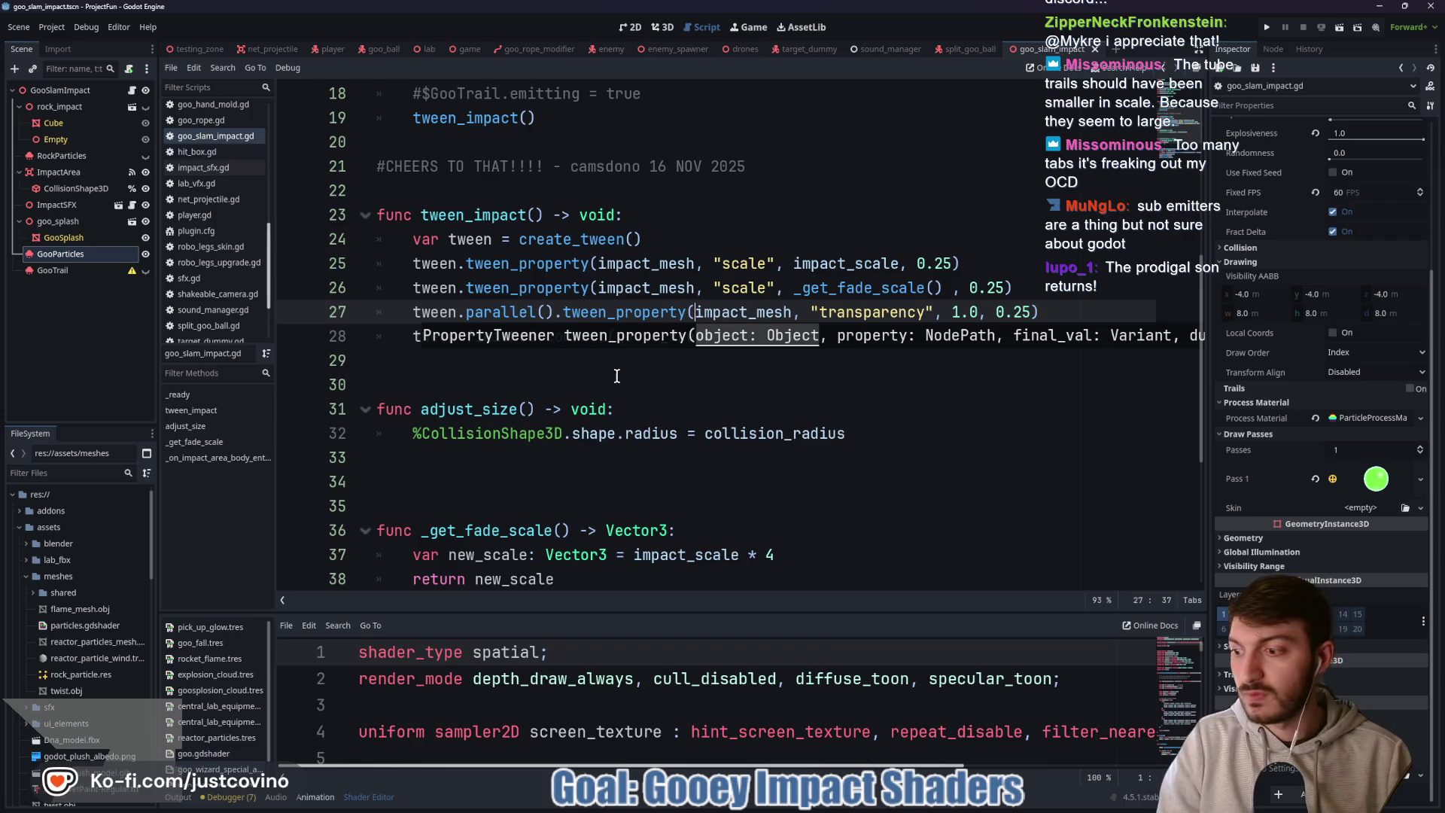
{"action": "left_click", "coordinate": [636, 378]}
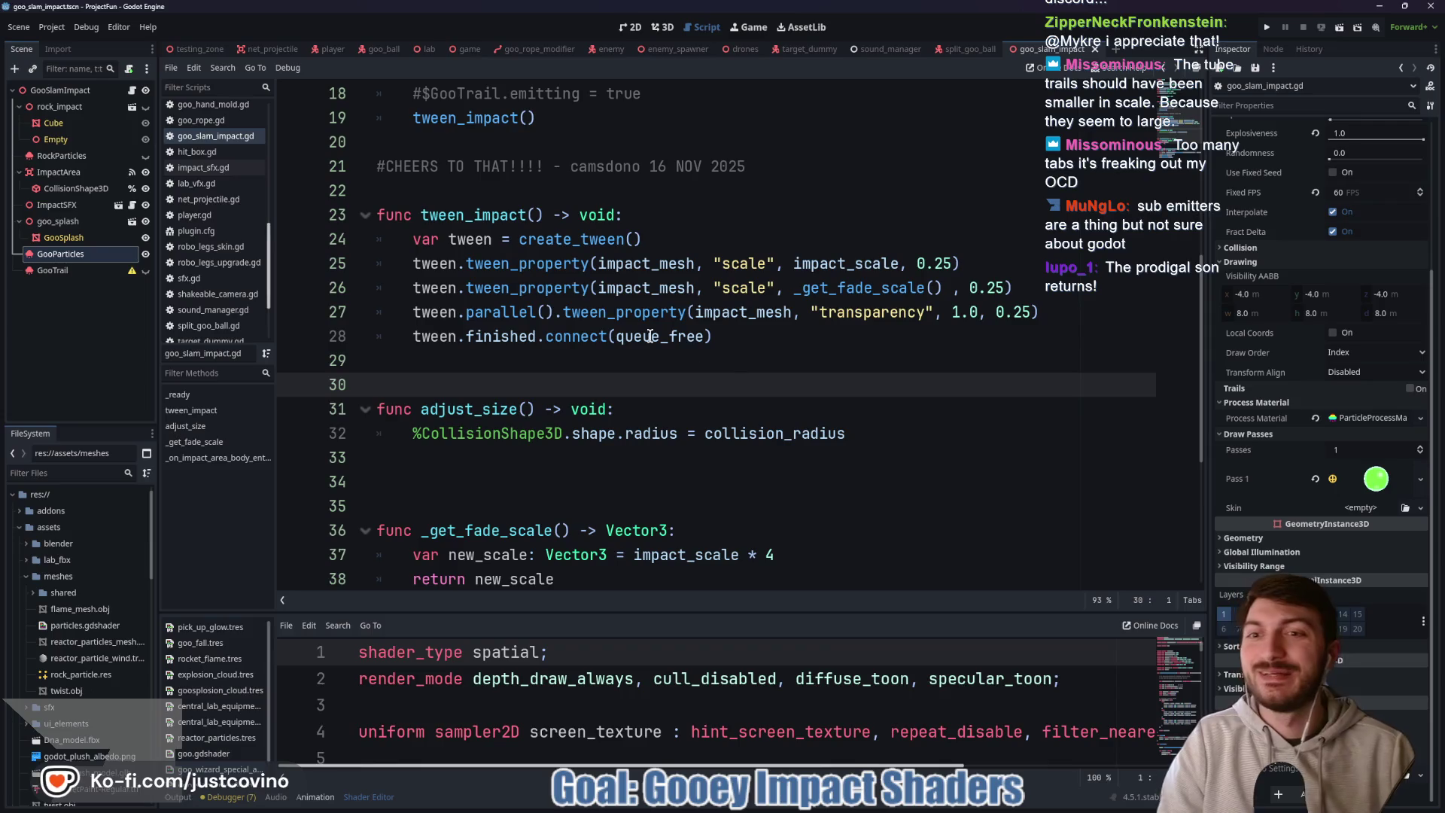
{"action": "mouse_move", "coordinate": [560, 320]}
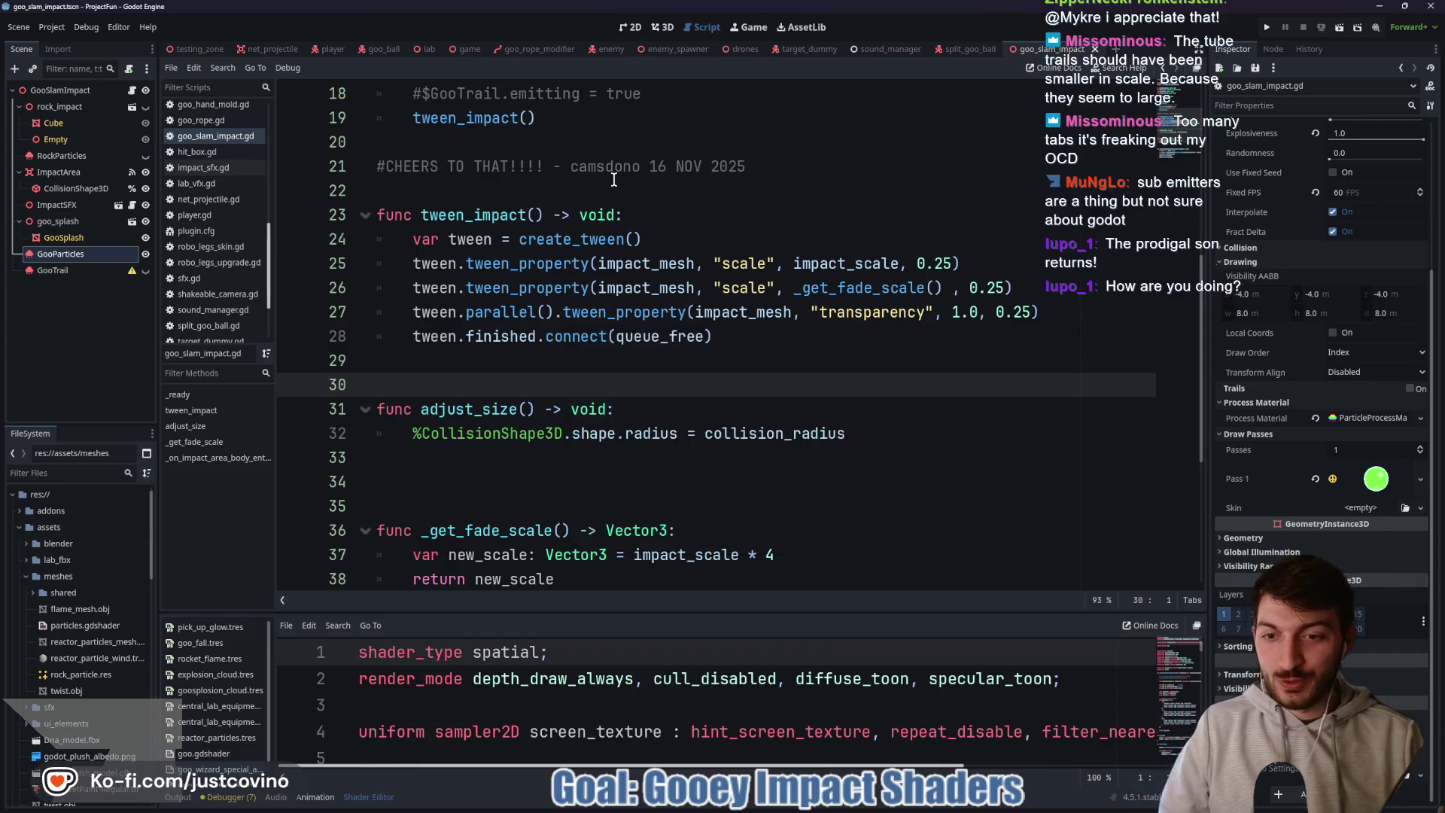
- Review goo_slam_impact.gd around lines 34 to 47
{"action": "scroll", "coordinate": [640, 387], "scroll_direction": "up", "scroll_amount": 5}
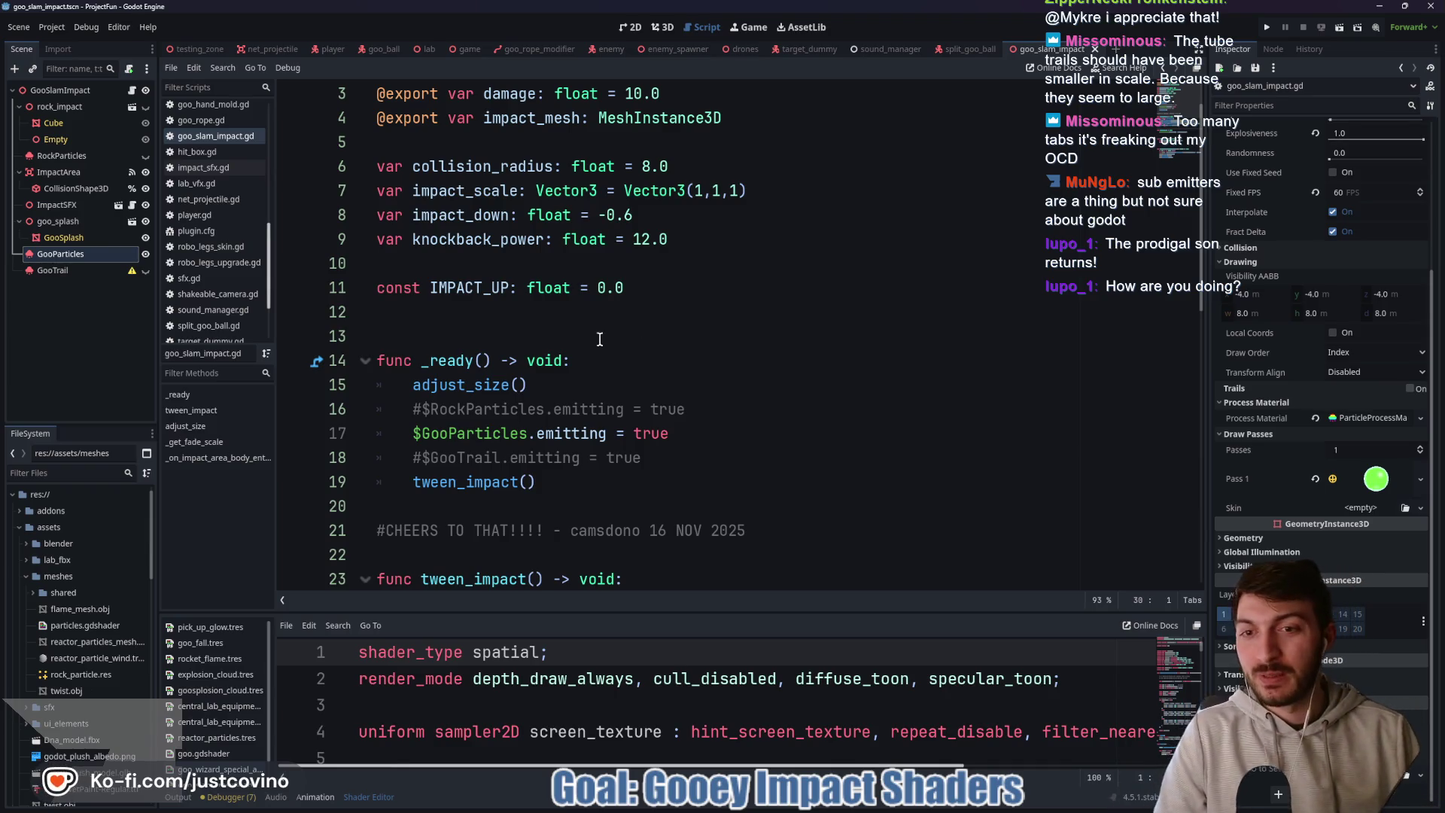
{"action": "scroll", "coordinate": [612, 344], "scroll_direction": "down", "scroll_amount": 8}
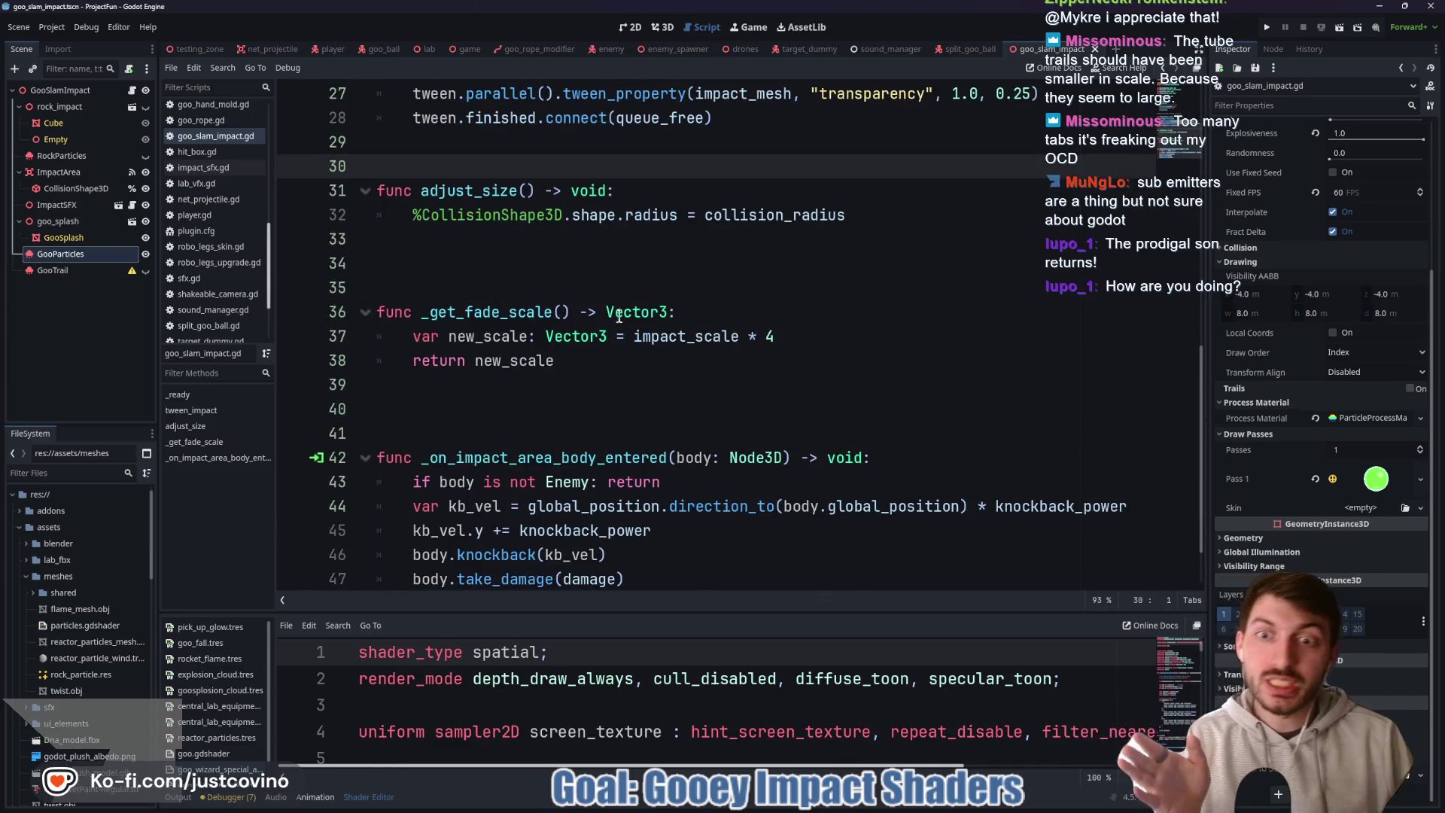
{"action": "scroll", "coordinate": [489, 284], "scroll_direction": "down", "scroll_amount": 1}
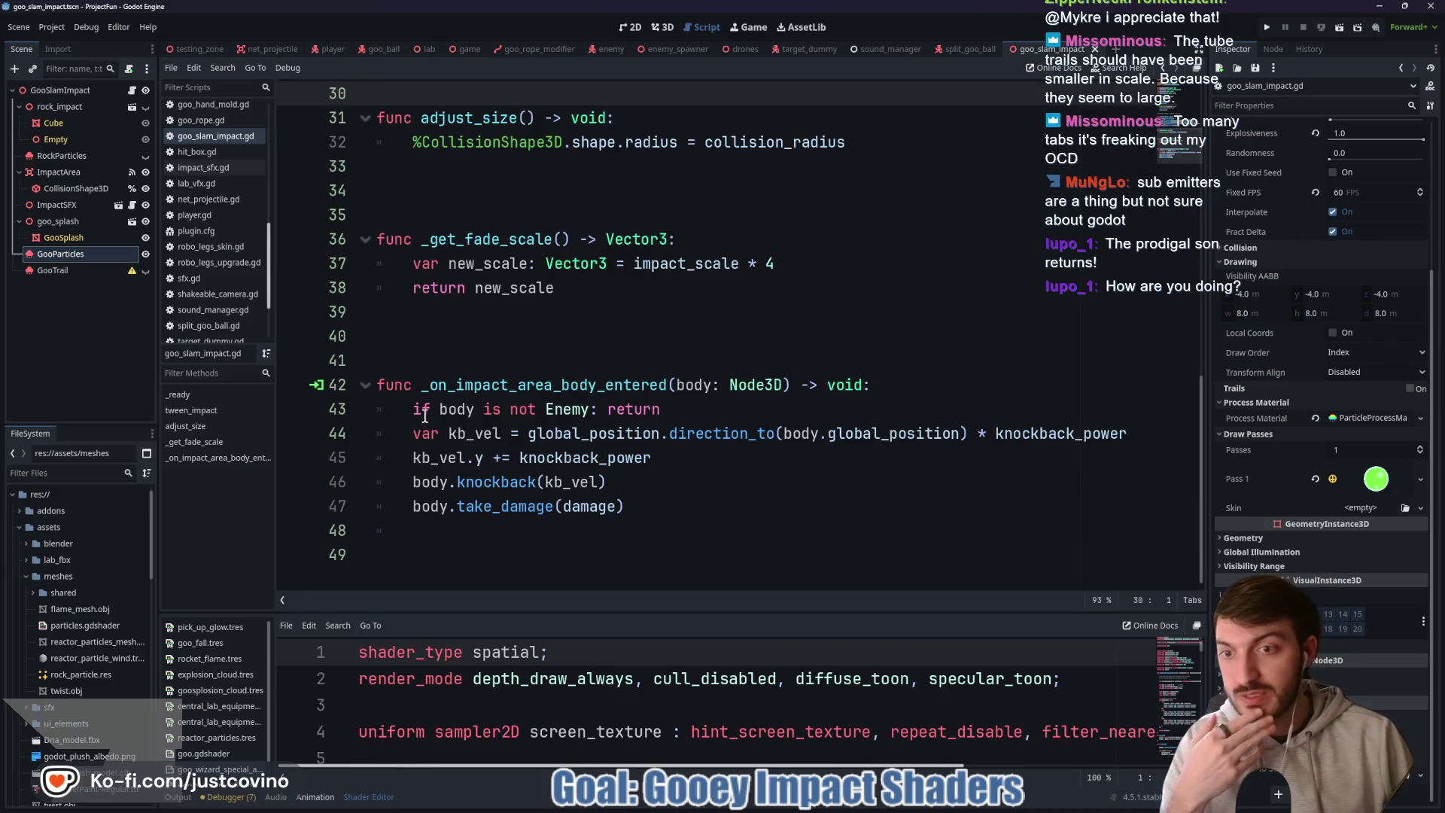
{"action": "left_click", "coordinate": [351, 407]}
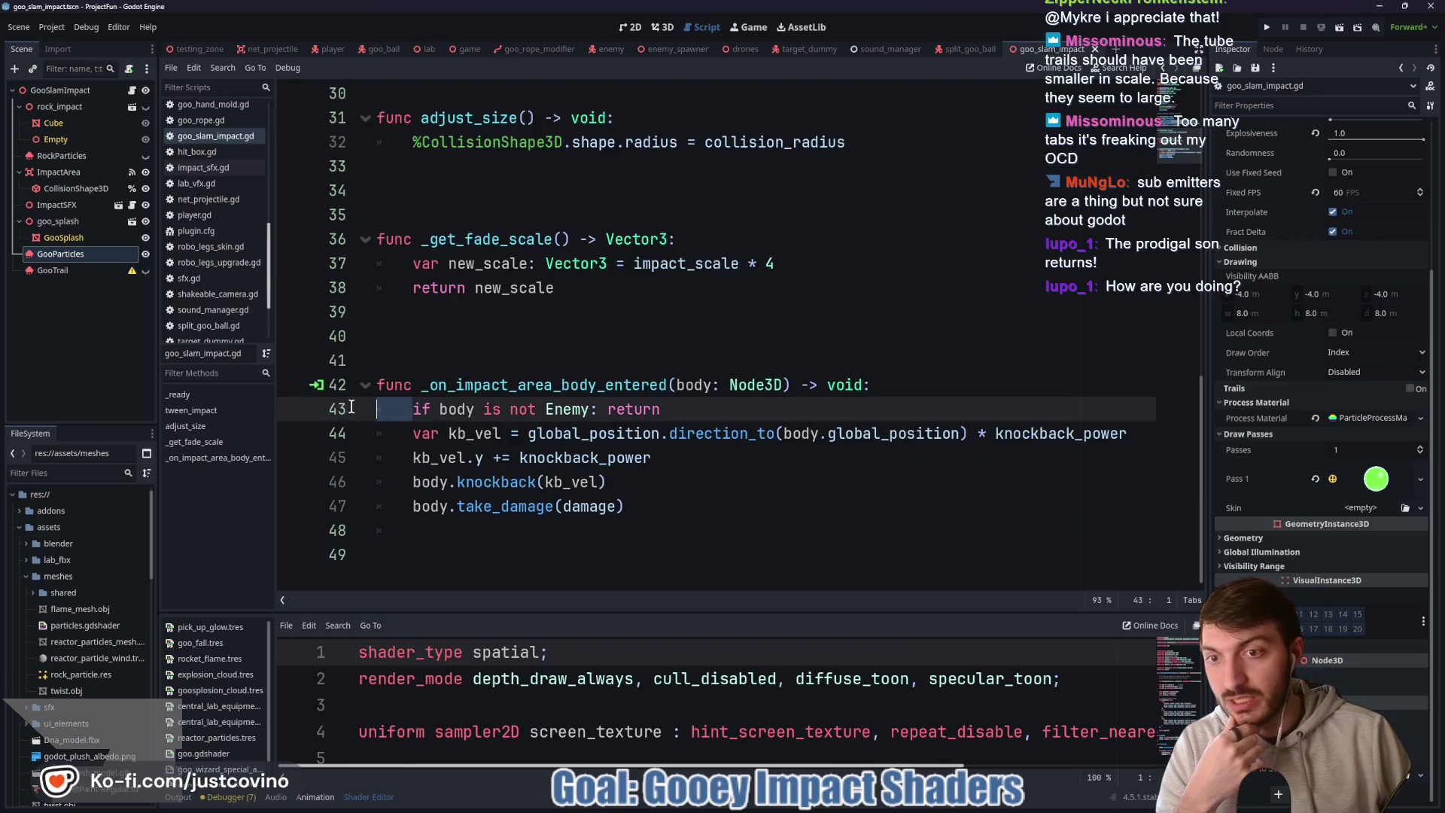
{"action": "left_click", "coordinate": [402, 463]}
{"action": "left_click", "coordinate": [364, 439]}
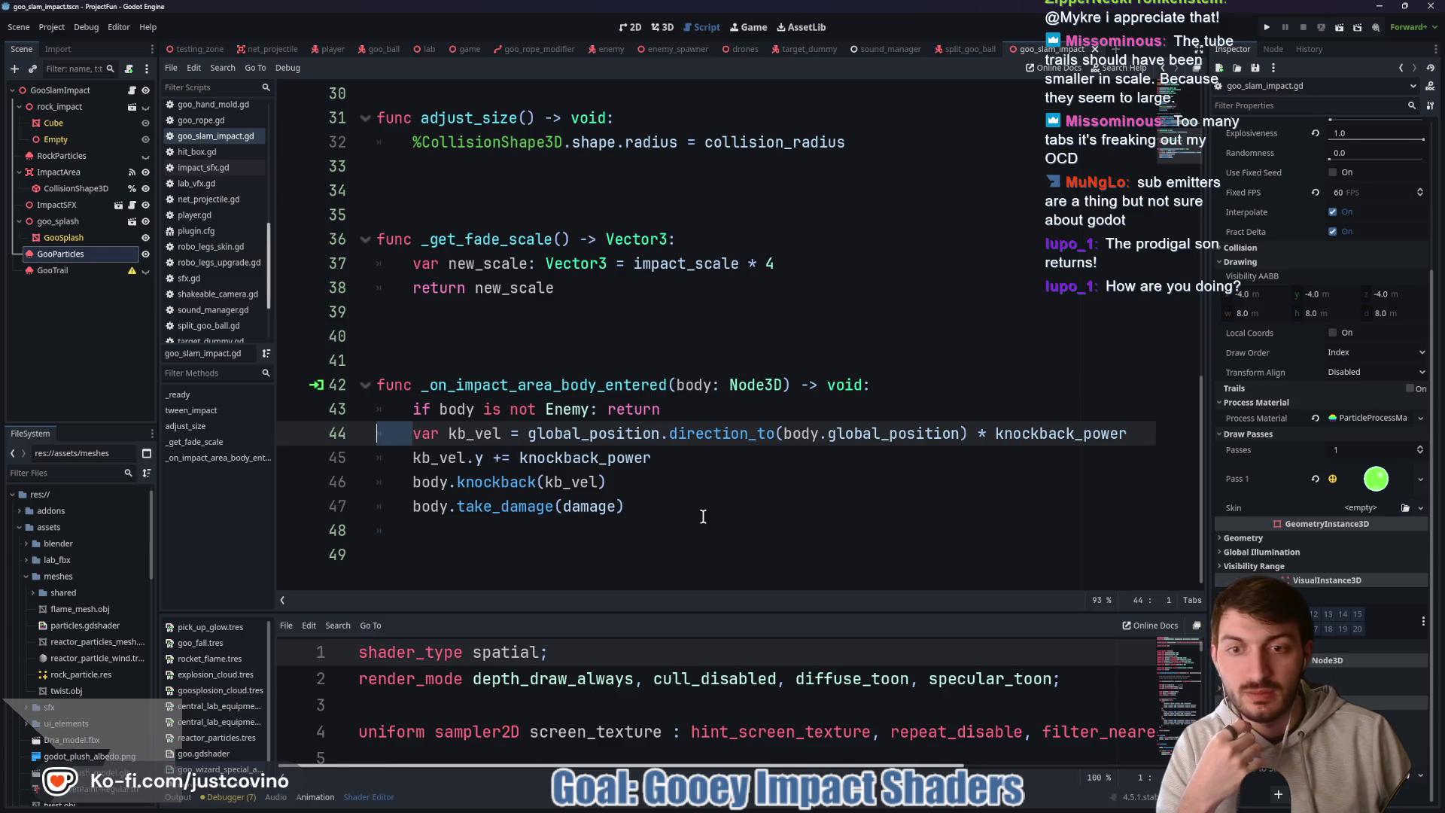
{"action": "left_click", "coordinate": [674, 511]}
{"action": "scroll", "coordinate": [465, 289], "scroll_direction": "up", "scroll_amount": 1}
{"action": "left_click", "coordinate": [465, 289]}
{"action": "key", "text": "Up"}
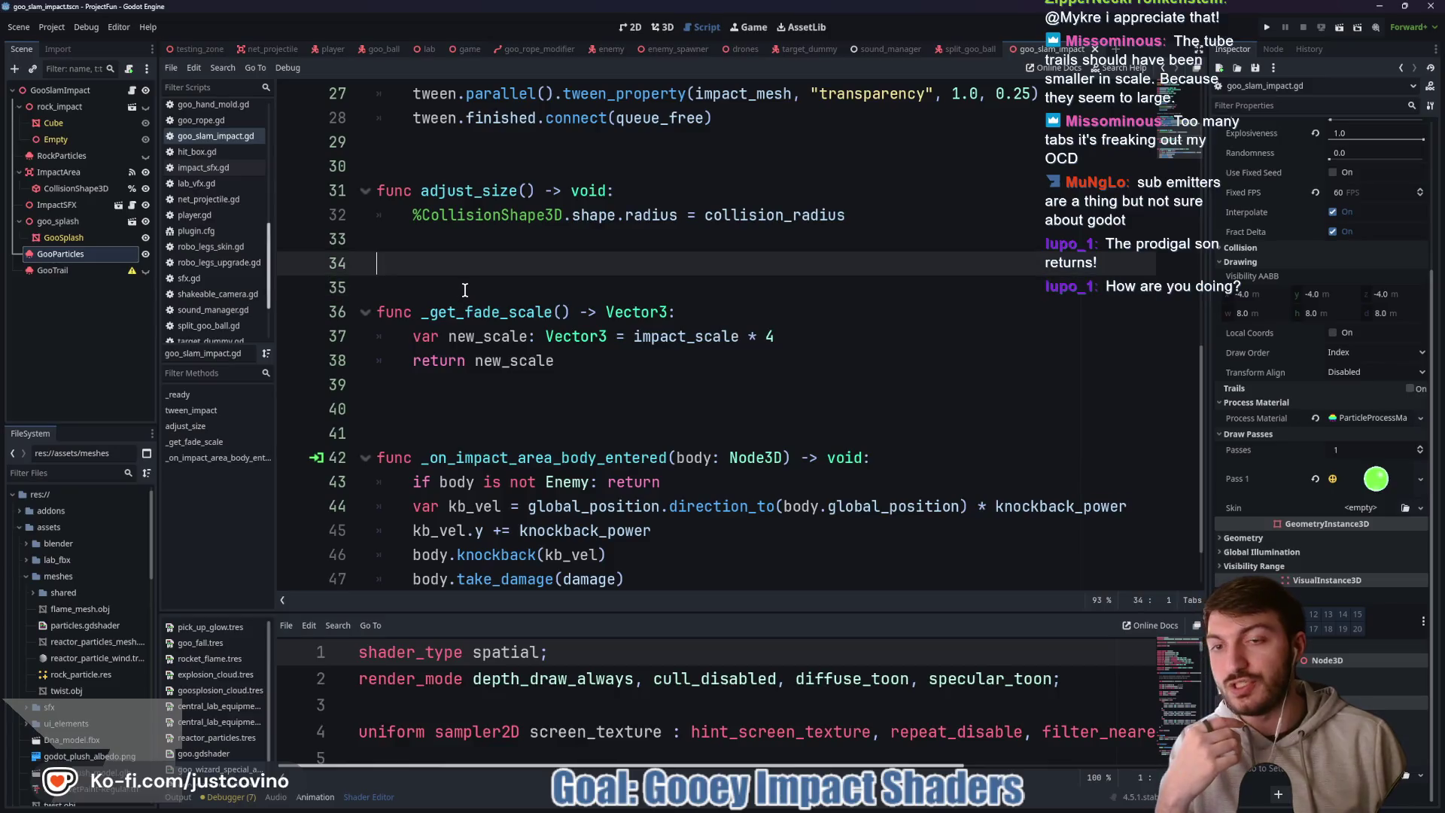
- Check line 16, then bring up the game script and the testing_zone scene
{"action": "scroll", "coordinate": [547, 386], "scroll_direction": "up", "scroll_amount": 5}
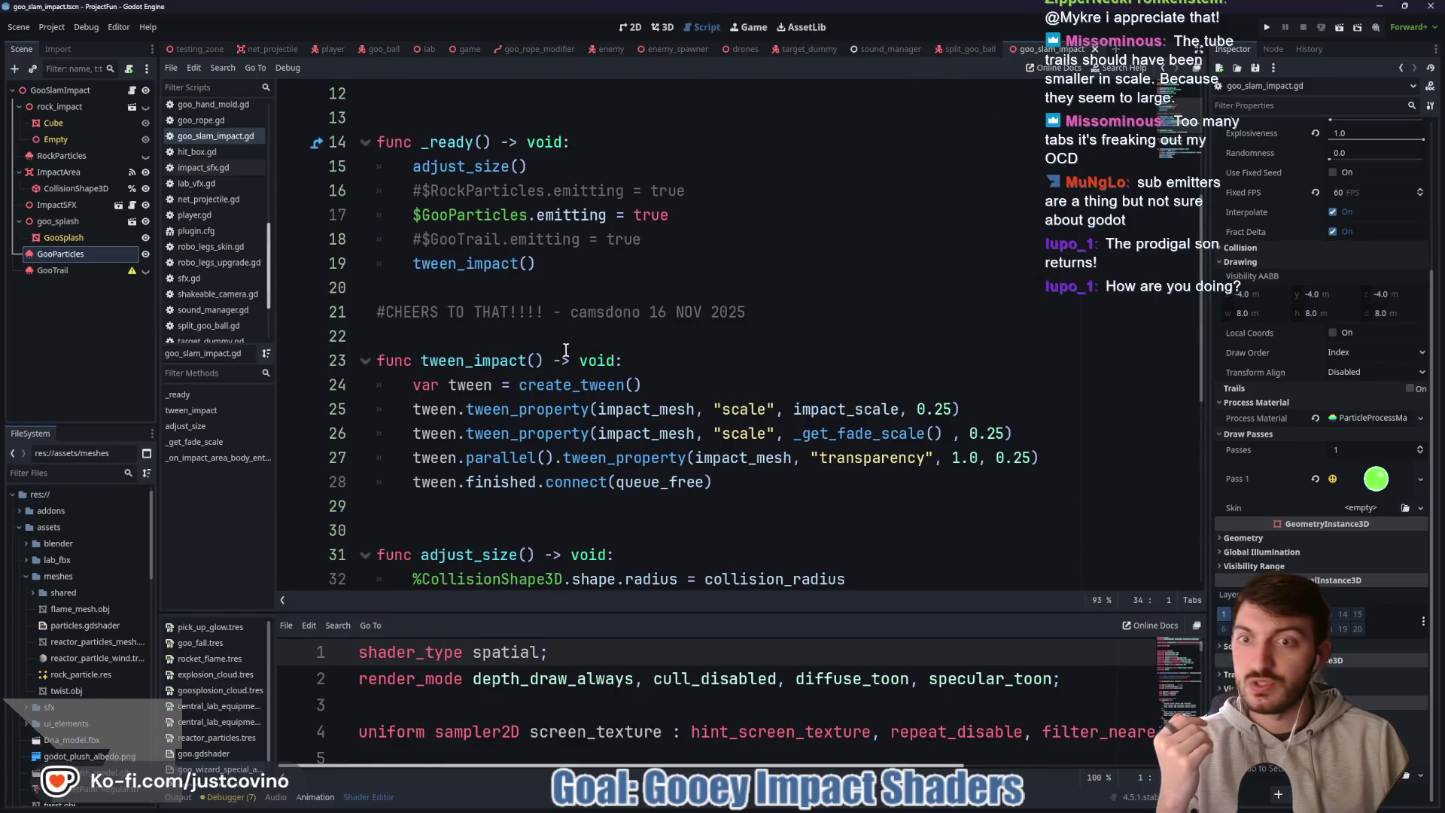
{"action": "scroll", "coordinate": [565, 346], "scroll_direction": "up", "scroll_amount": 2}
{"action": "left_click", "coordinate": [760, 331]}
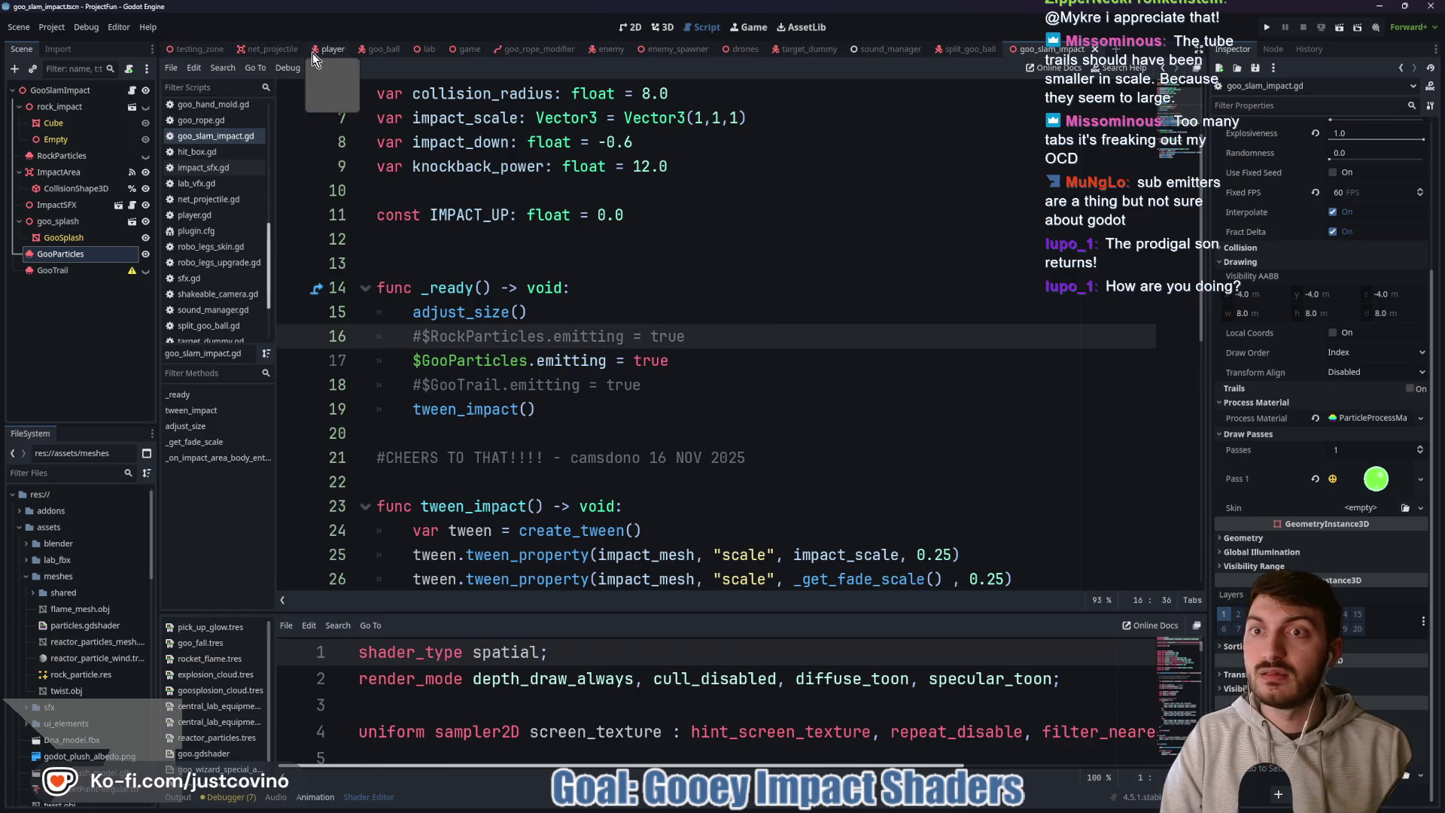
{"action": "left_click", "coordinate": [475, 48]}
{"action": "left_click", "coordinate": [210, 51]}
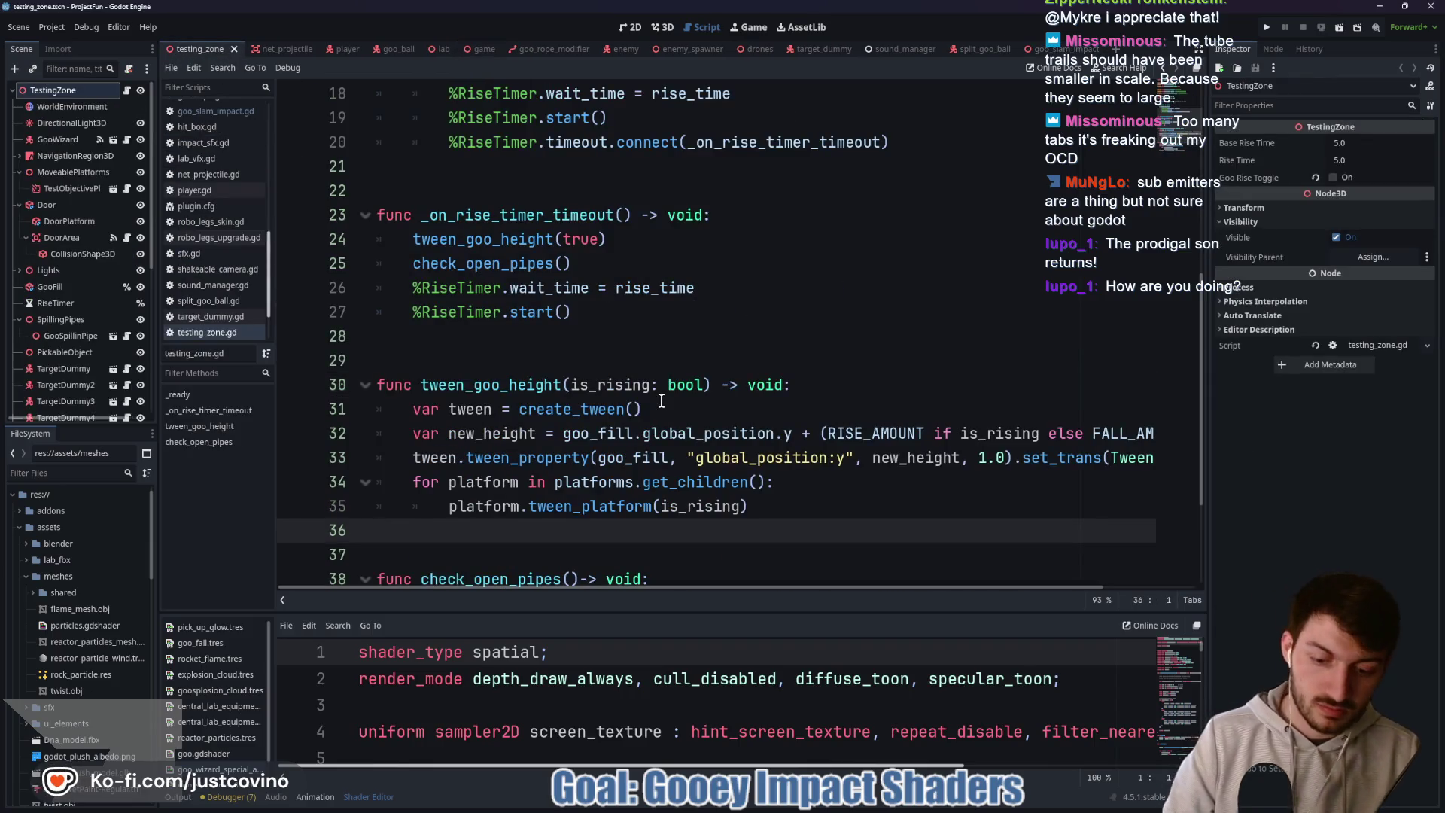
- Playtest with F6, walk forward and slam twice, stop, and return to goo_slam_impact.gd
{"action": "key", "text": "F6"}
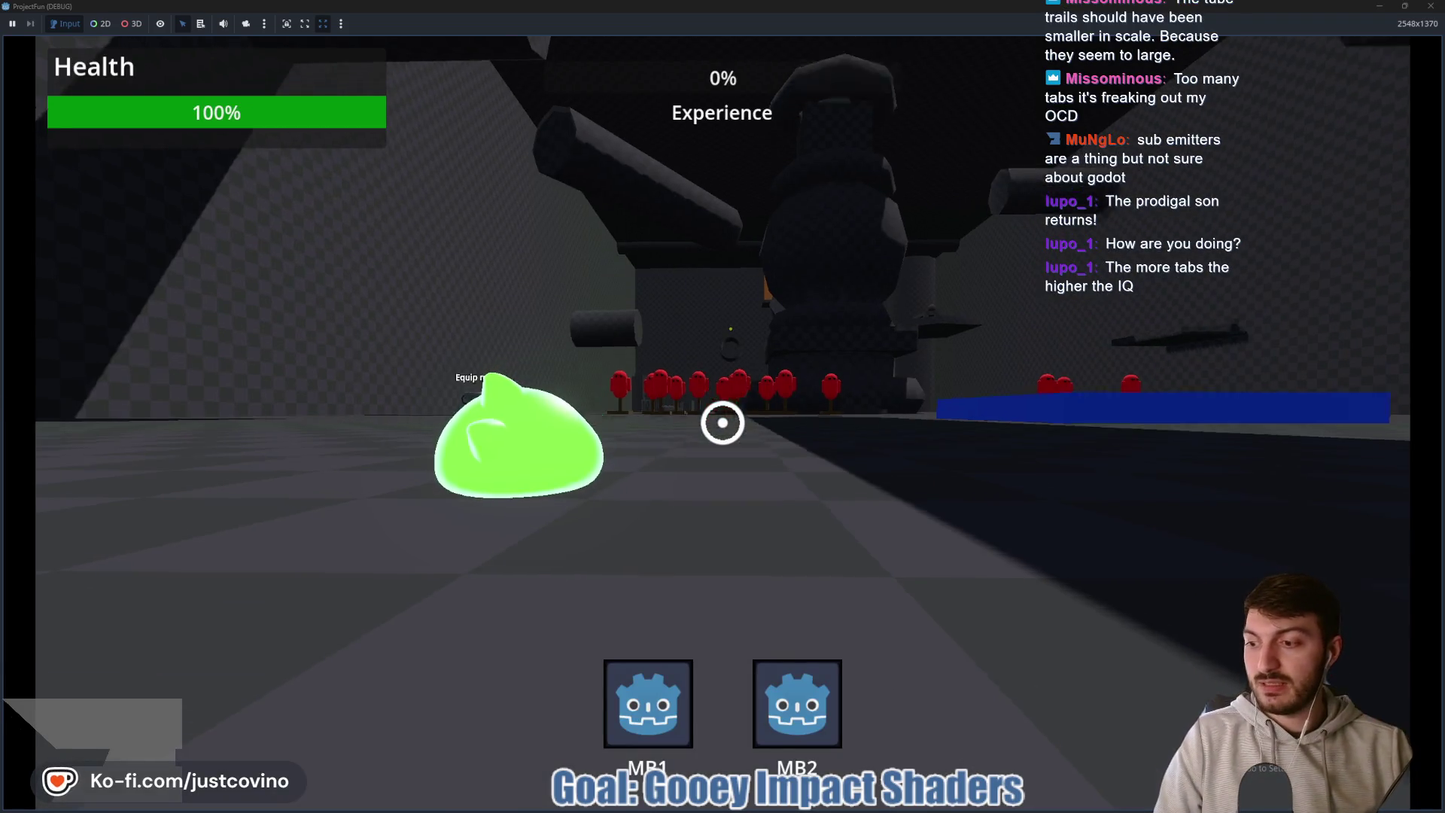
{"action": "key", "text": "w"}
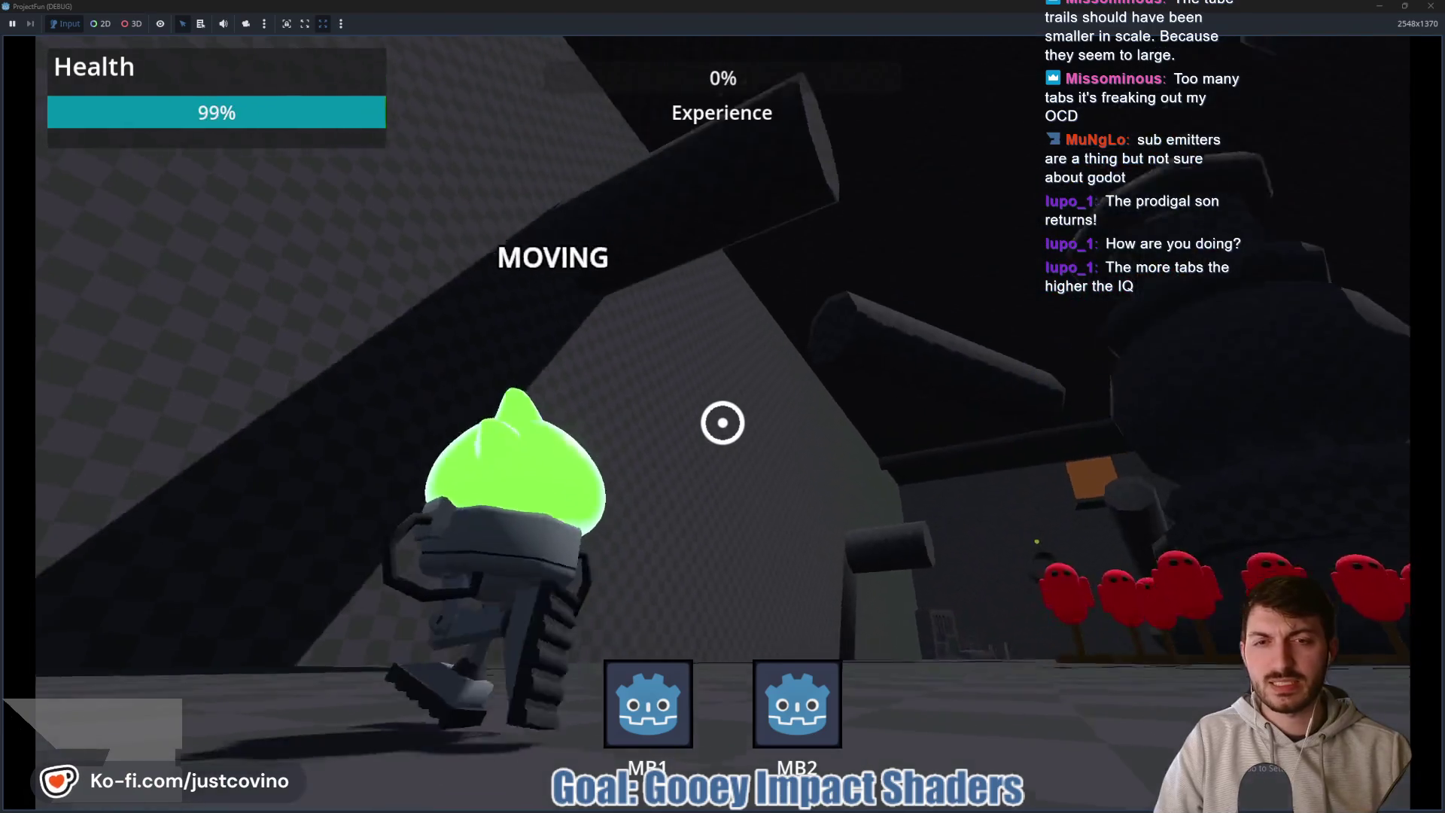
{"action": "left_click", "coordinate": [723, 422]}
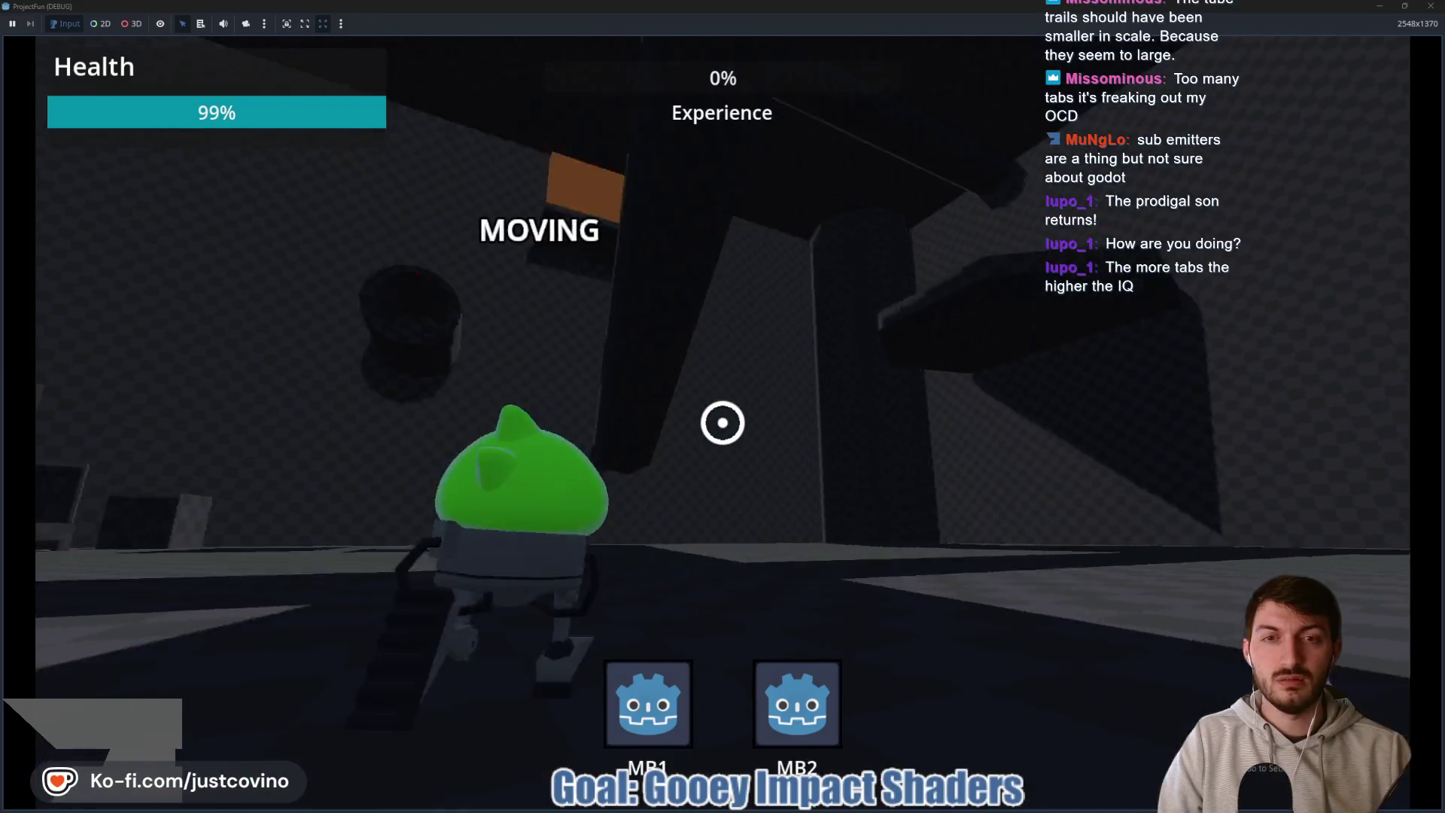
{"action": "left_click", "coordinate": [723, 422]}
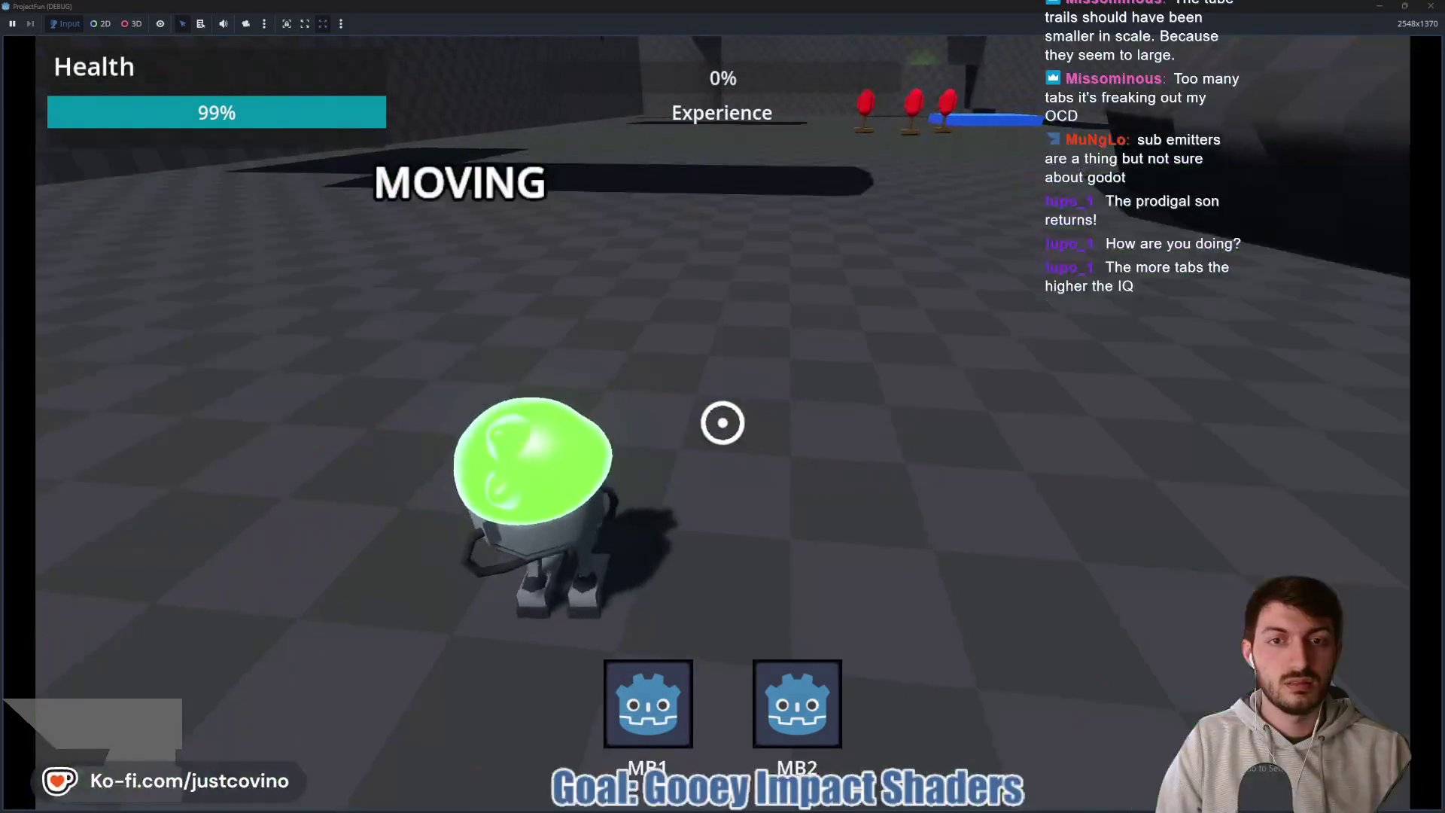
{"action": "key", "text": "F8"}
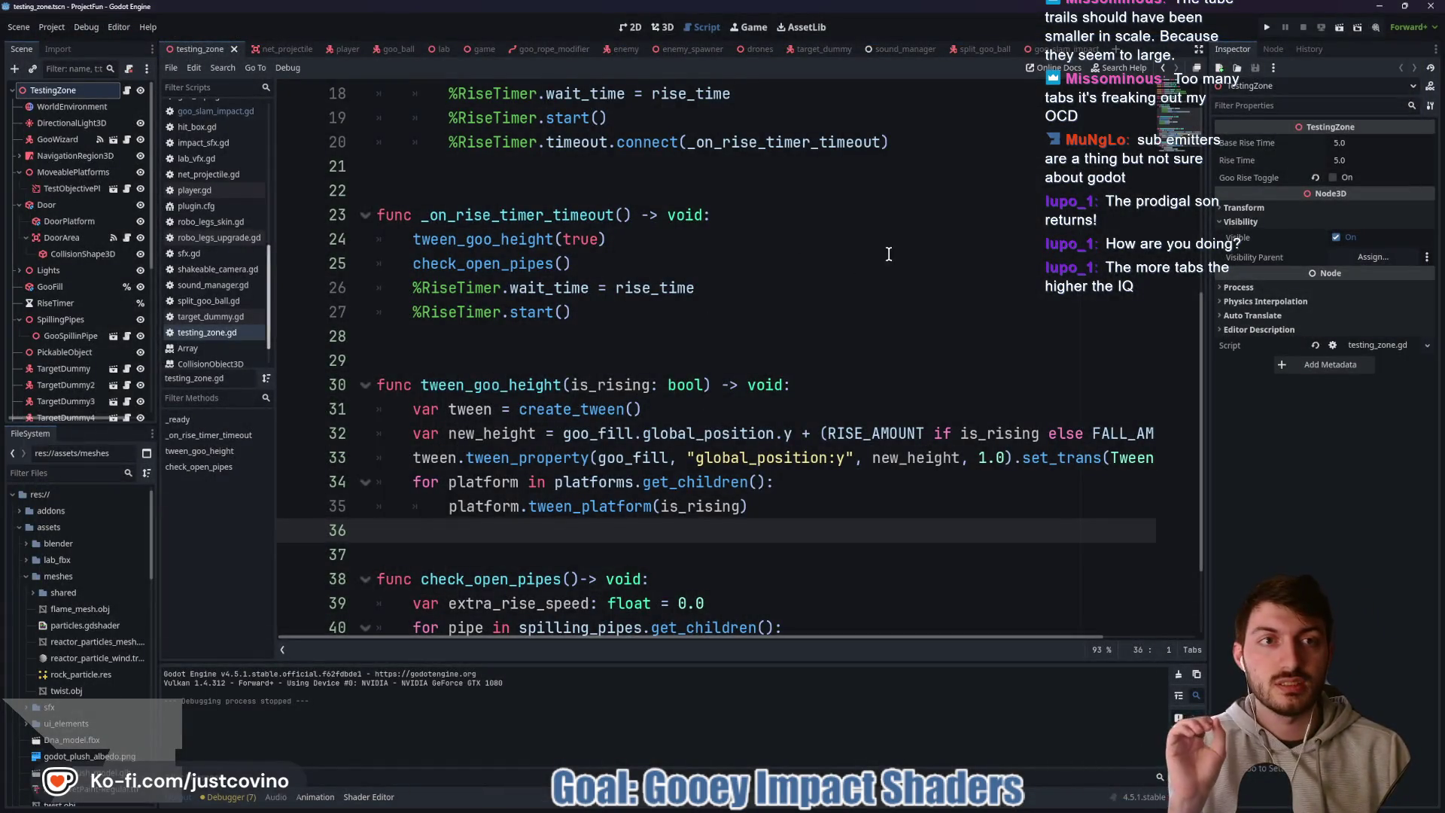
{"action": "left_click", "coordinate": [1057, 49]}
{"action": "scroll", "coordinate": [784, 361], "scroll_direction": "down", "scroll_amount": 2}
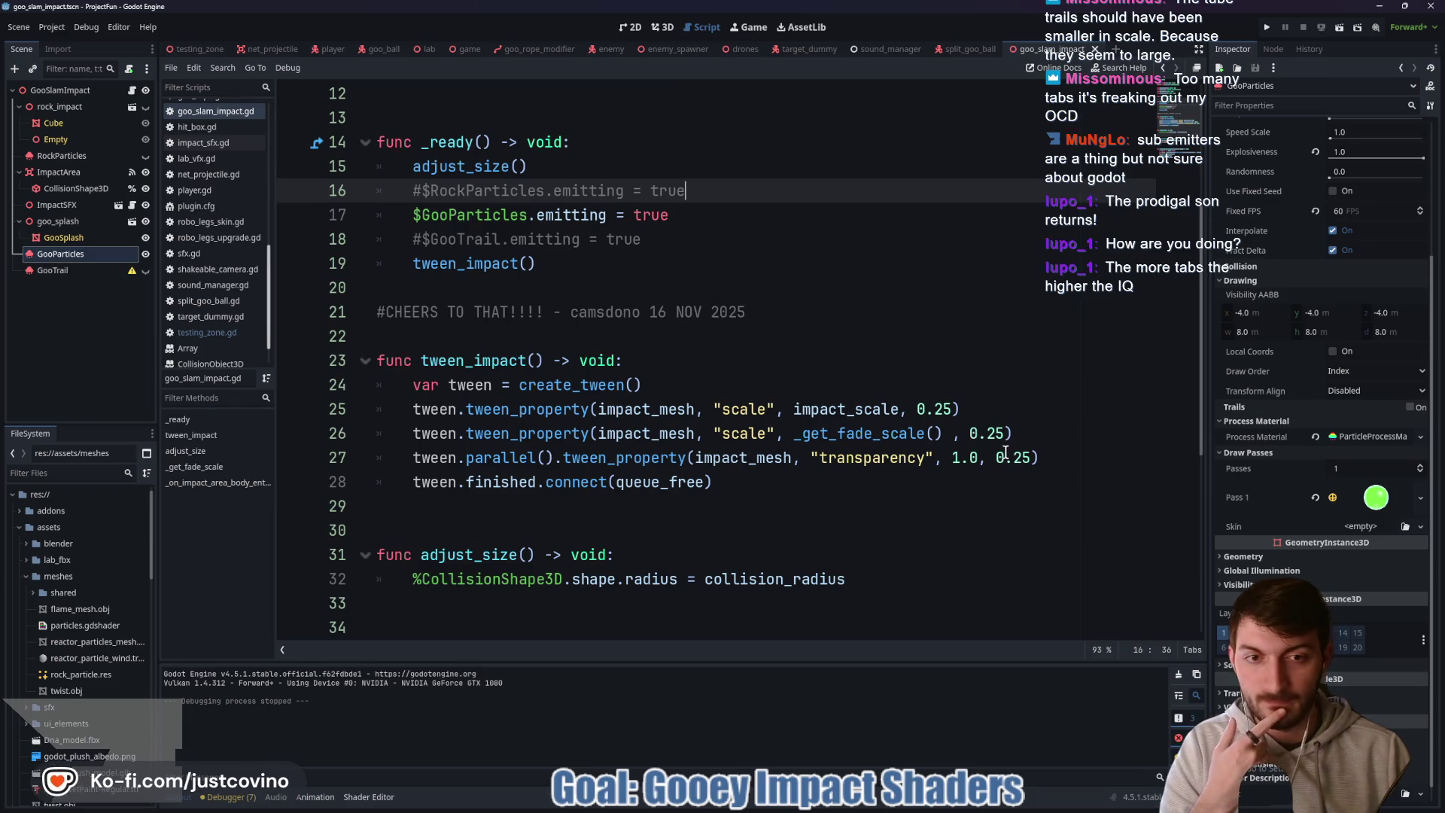
- Set the line 26 fade duration to 0.5 seconds and playtest one swing in testing_zone
{"action": "left_click", "coordinate": [994, 433]}
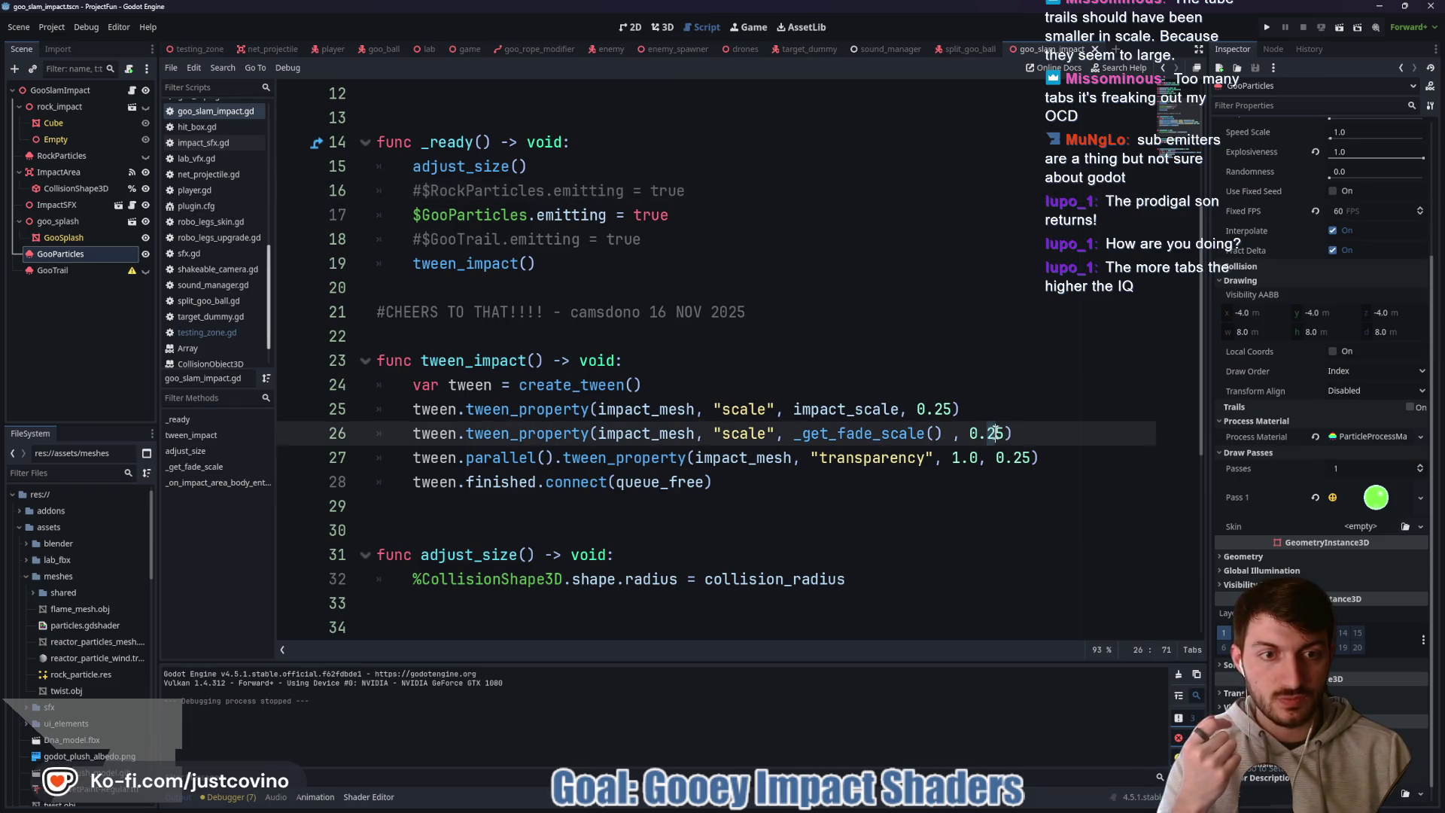
{"action": "type", "text": "5"}
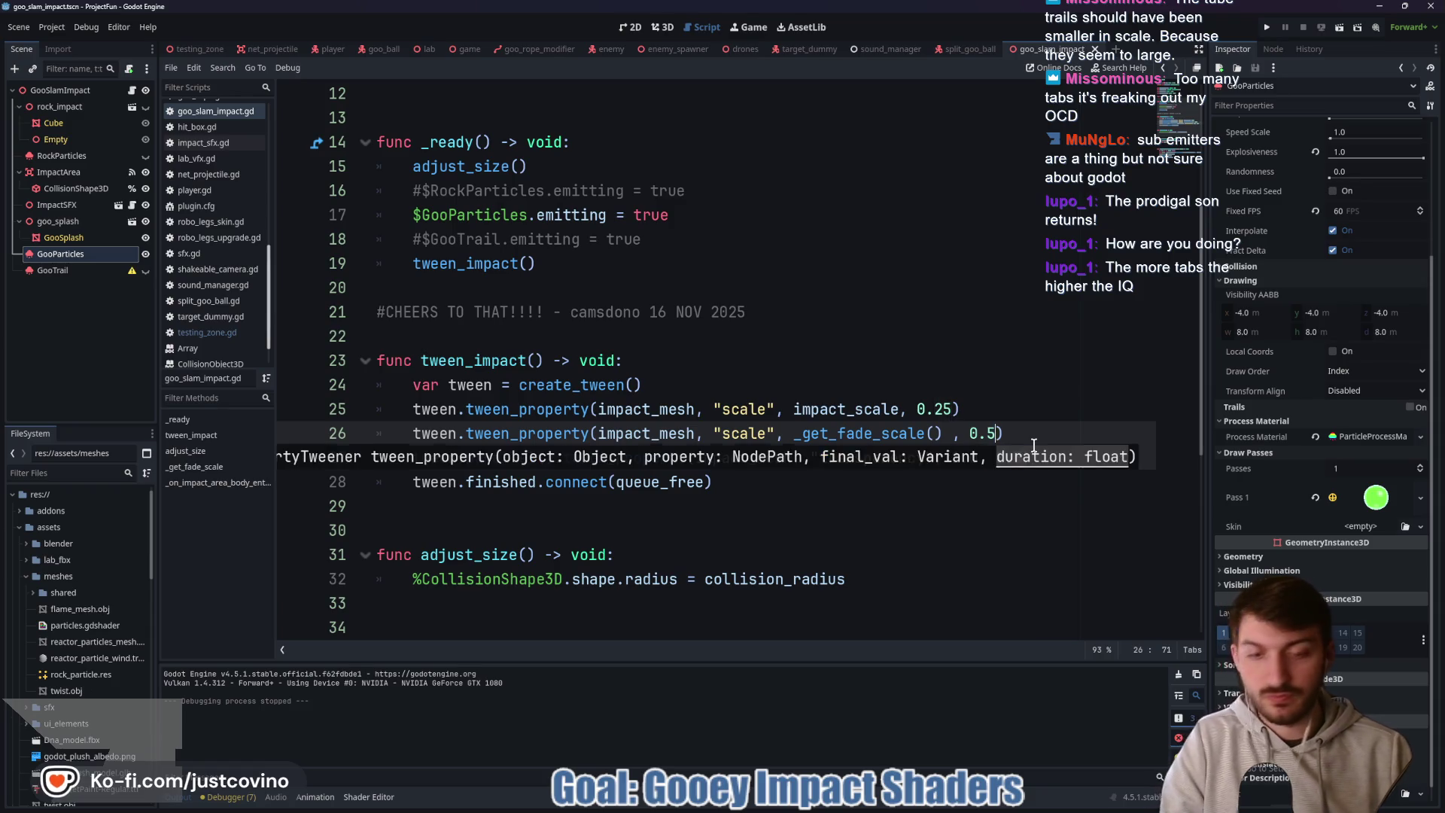
{"action": "left_click", "coordinate": [197, 49]}
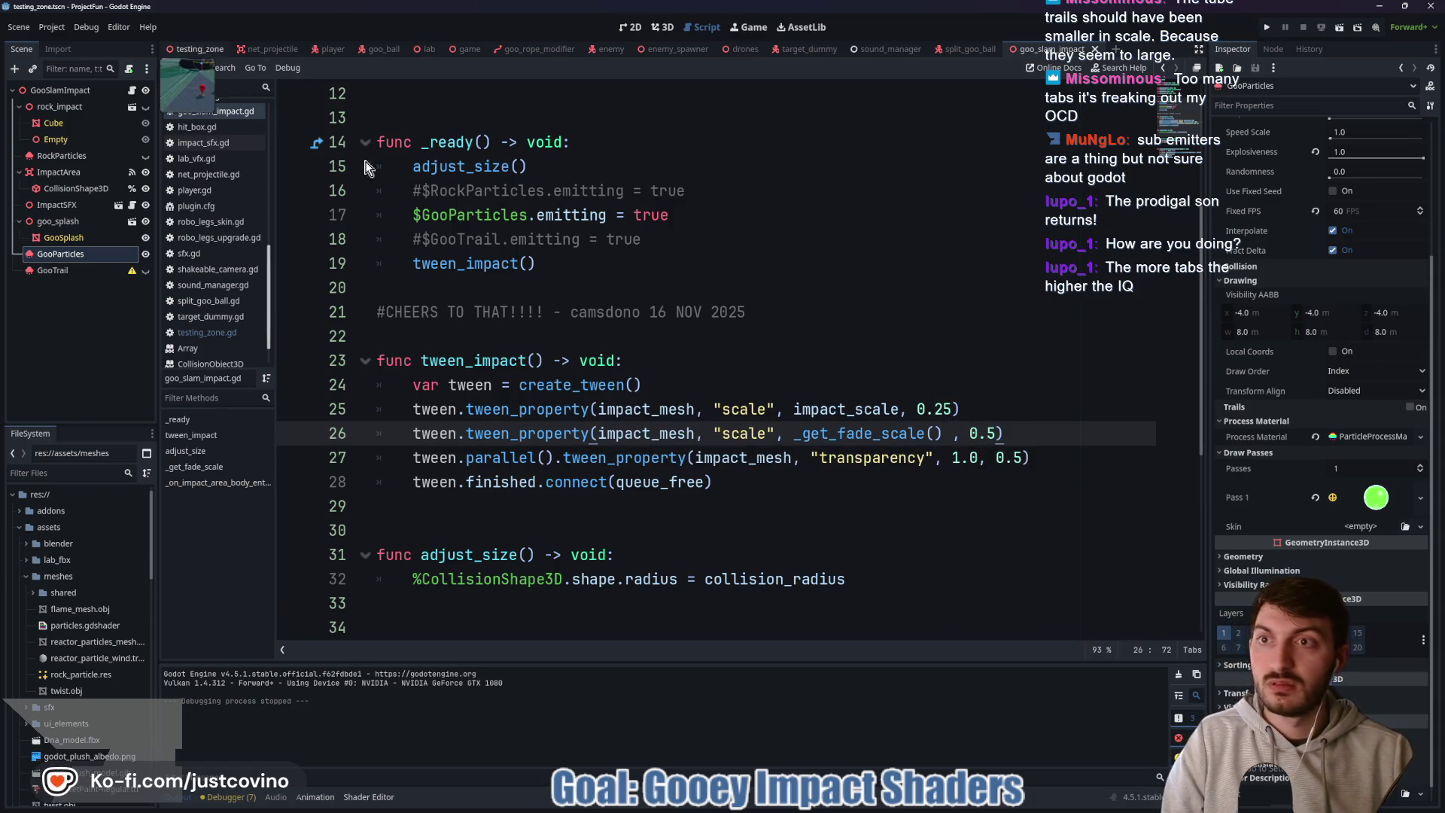
{"action": "key", "text": "F6"}
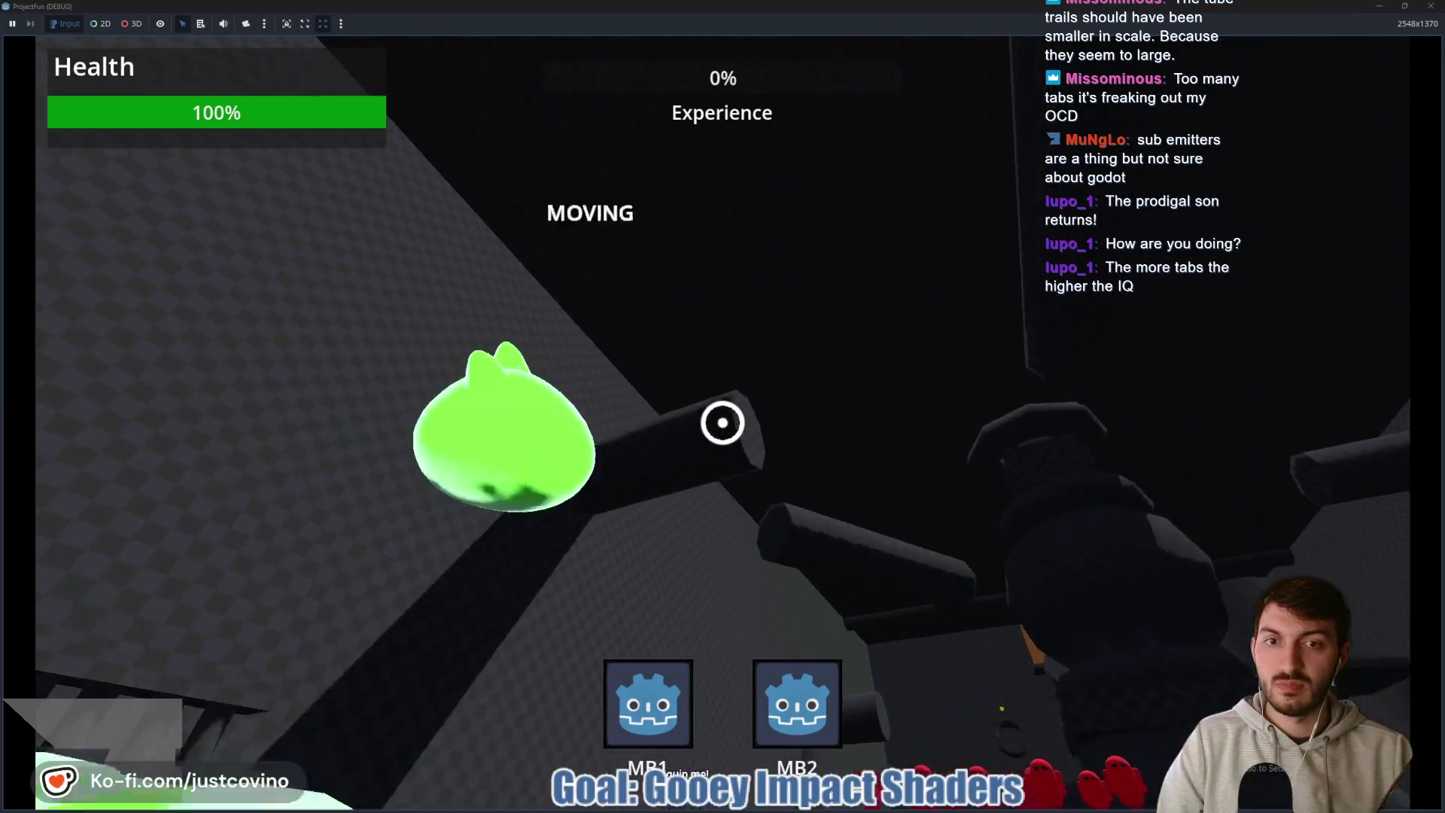
{"action": "left_click", "coordinate": [722, 422]}
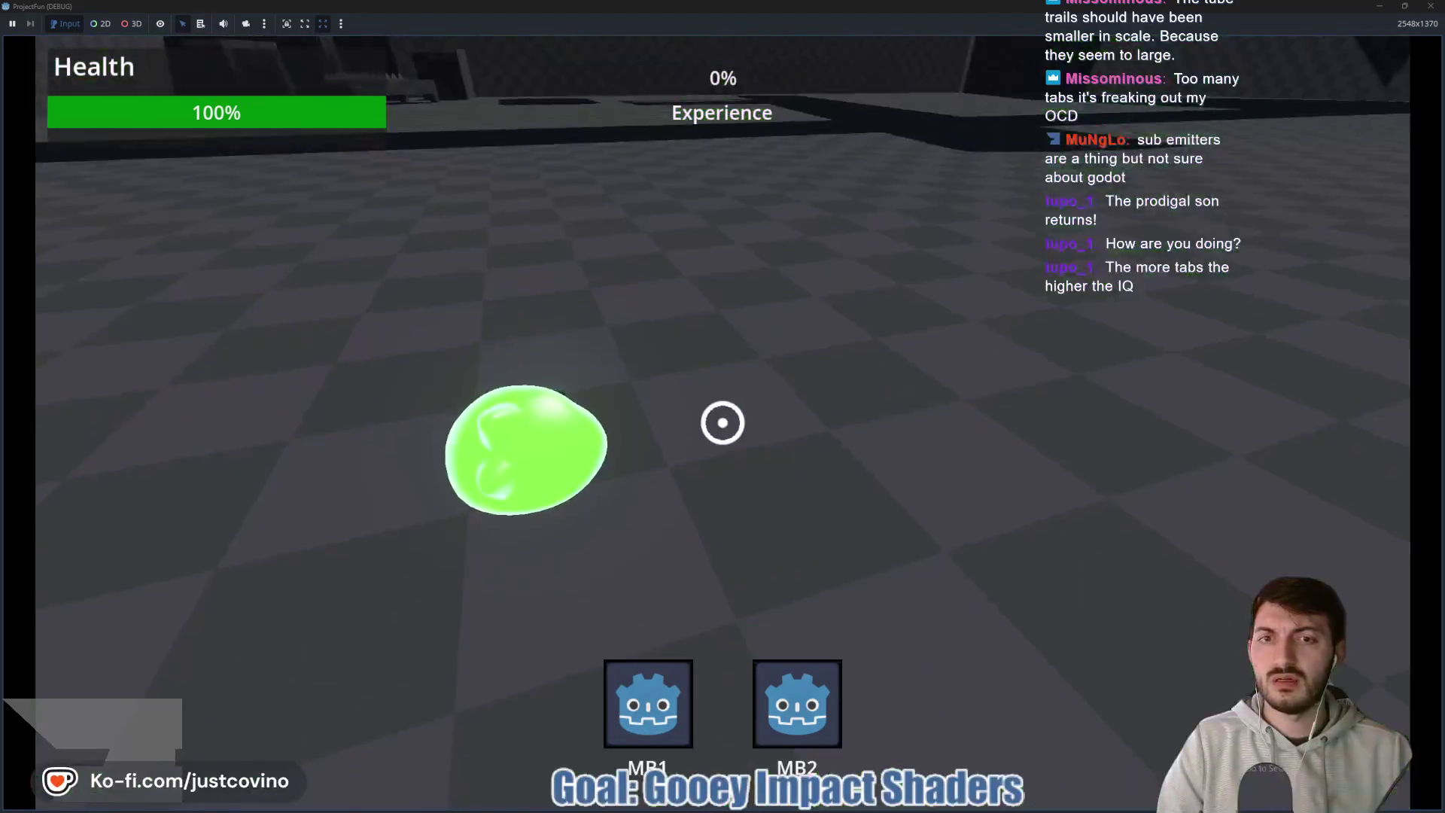
{"action": "key", "text": "F8"}
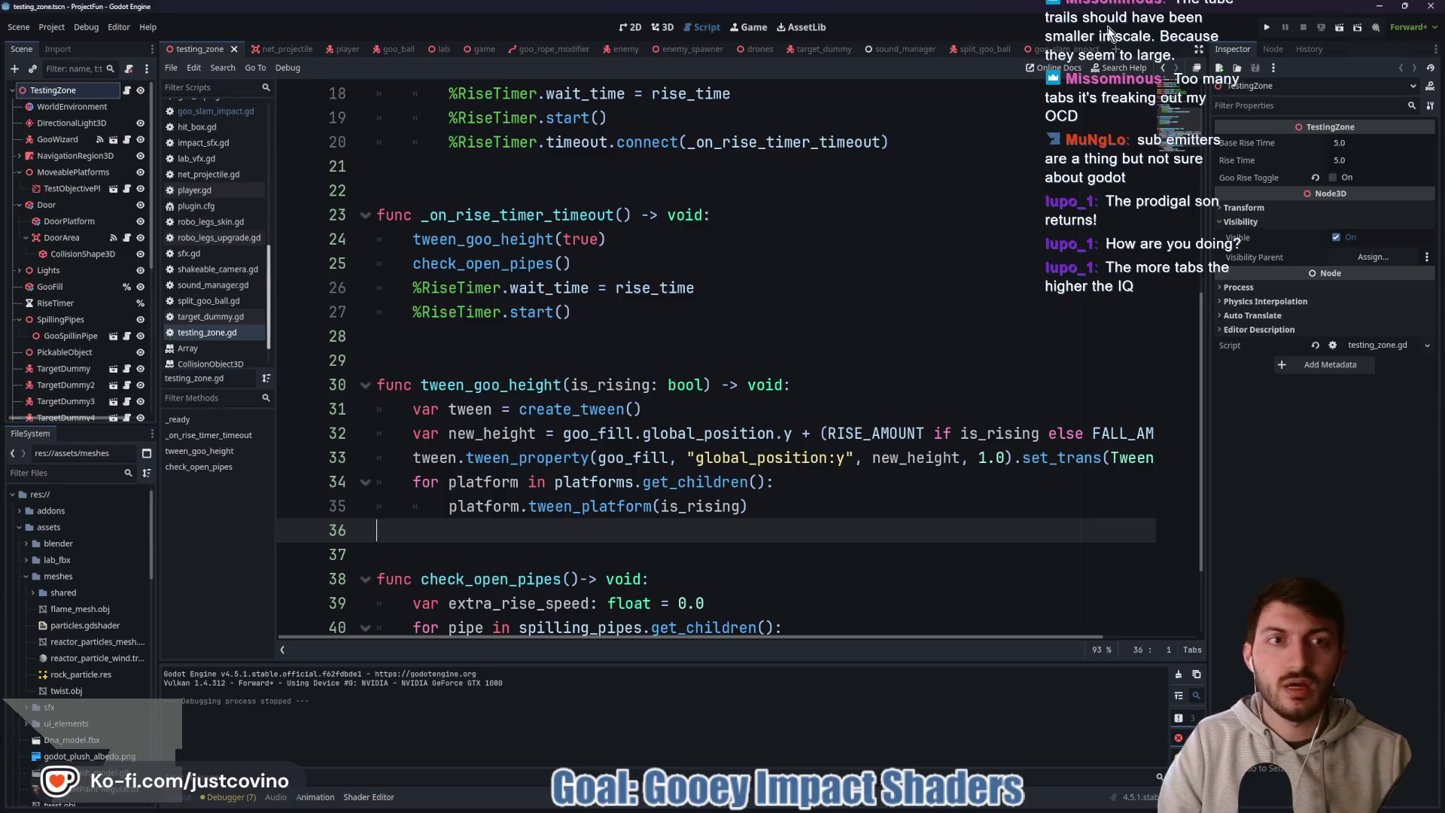
- Restore the duration to 0.25 and start a new tween.tween_ line after the transparency fade
{"action": "key", "text": "ctrl+shift+Tab"}
{"action": "key", "text": "Left"}
{"action": "key", "text": "Left"}
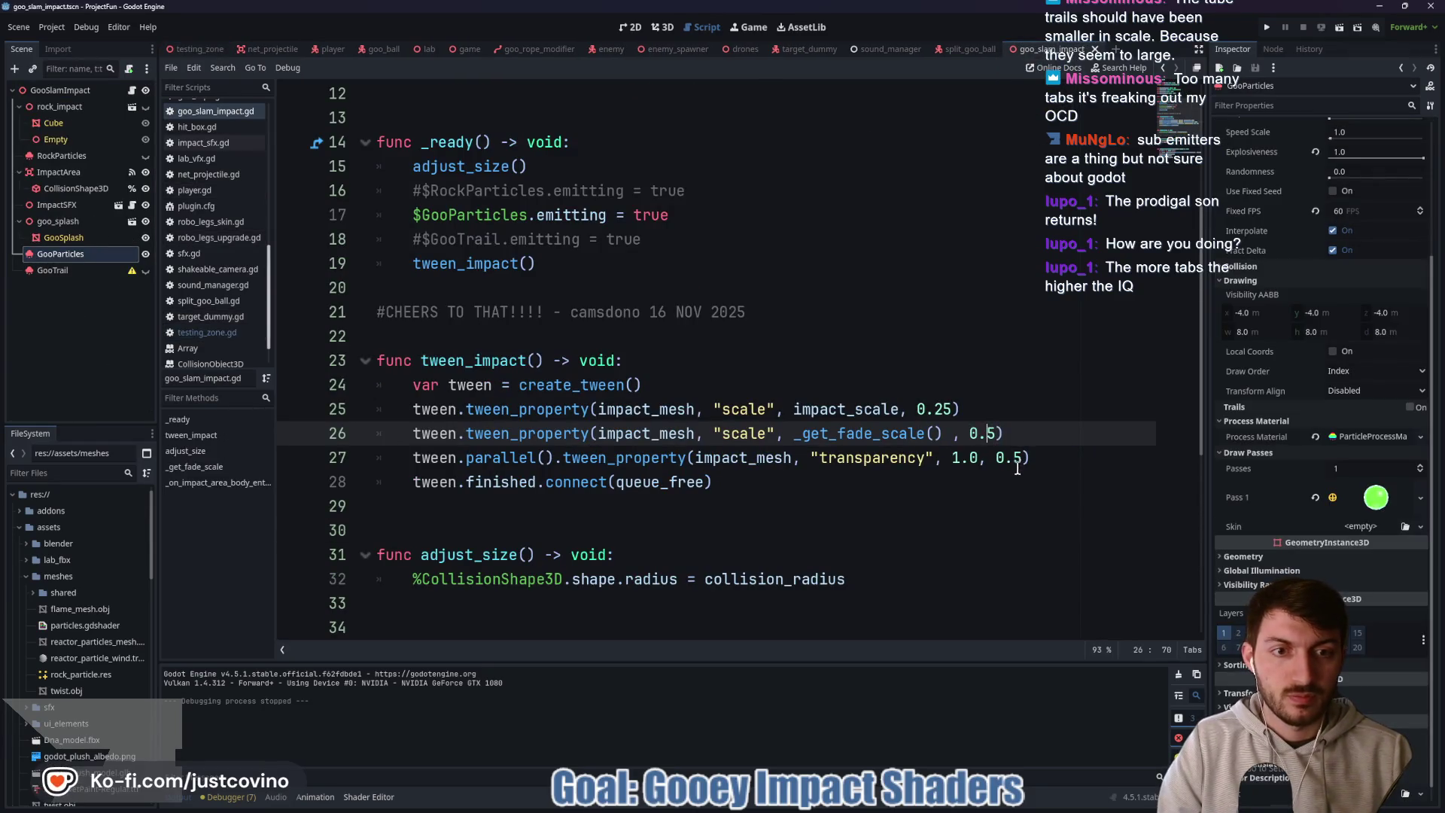
{"action": "type", "text": "2"}
{"action": "key", "text": "Down"}
{"action": "left_click", "coordinate": [1064, 458]}
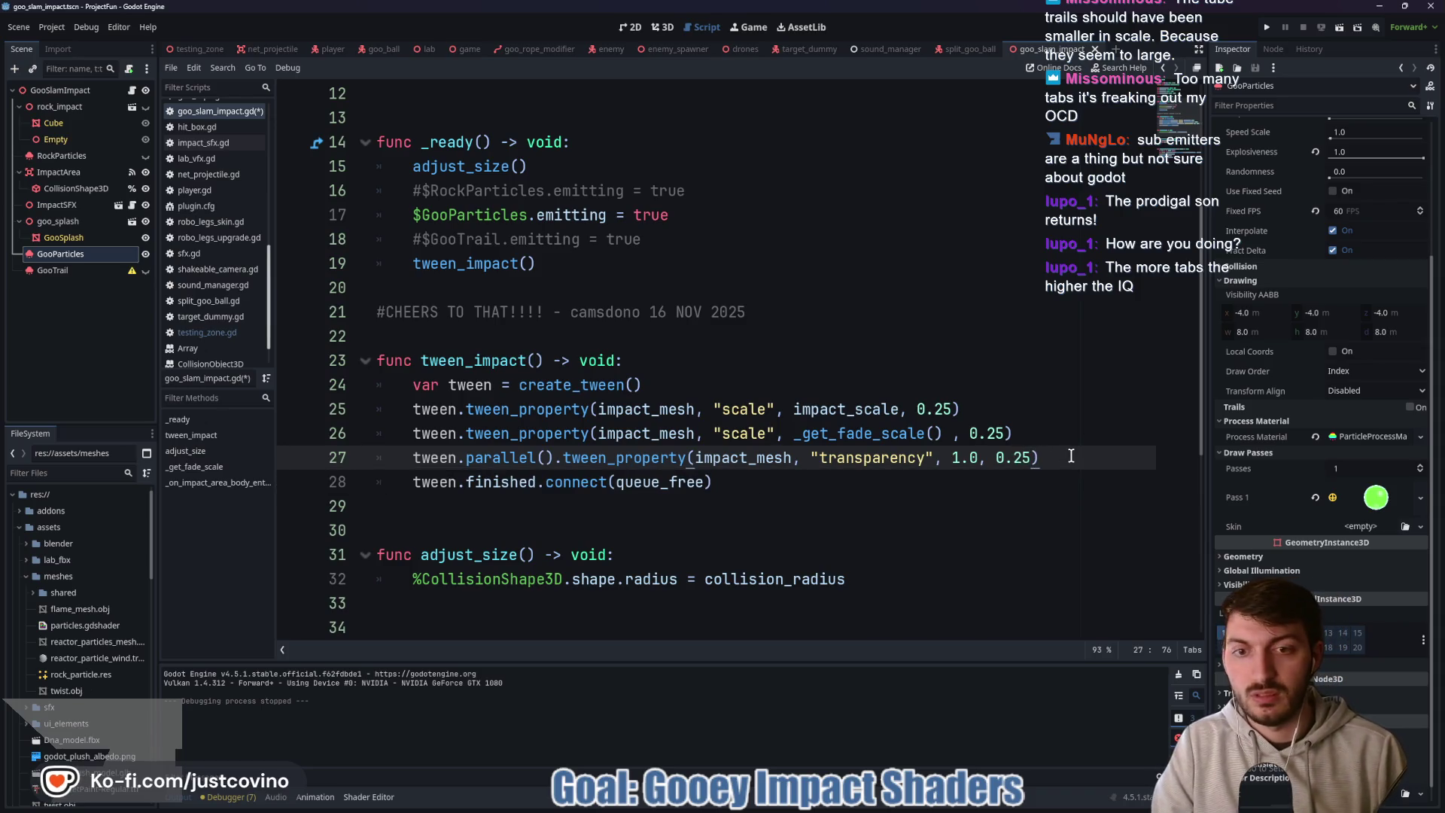
{"action": "key", "text": "Return"}
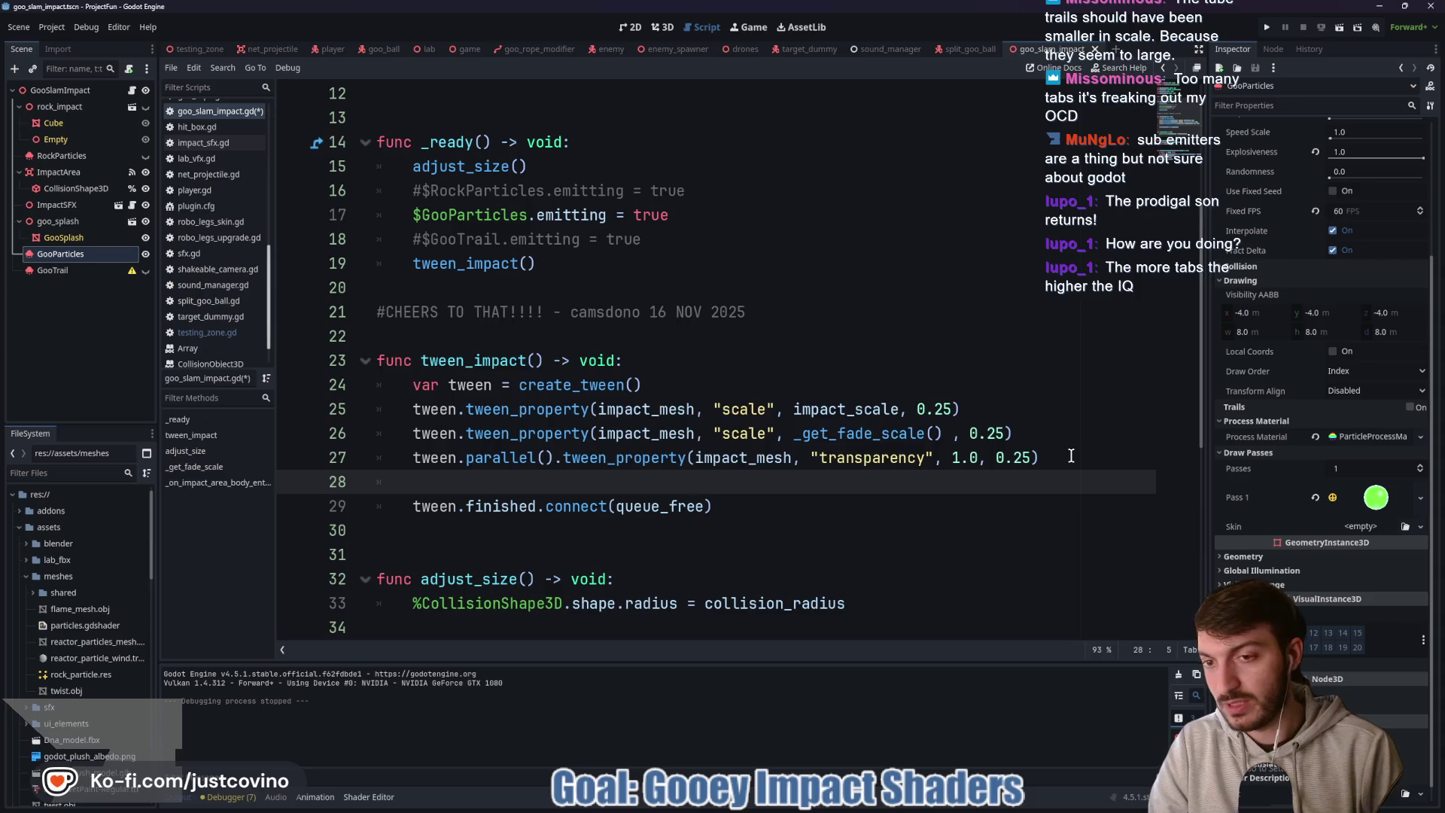
{"action": "type", "text": "tween.tween_"}
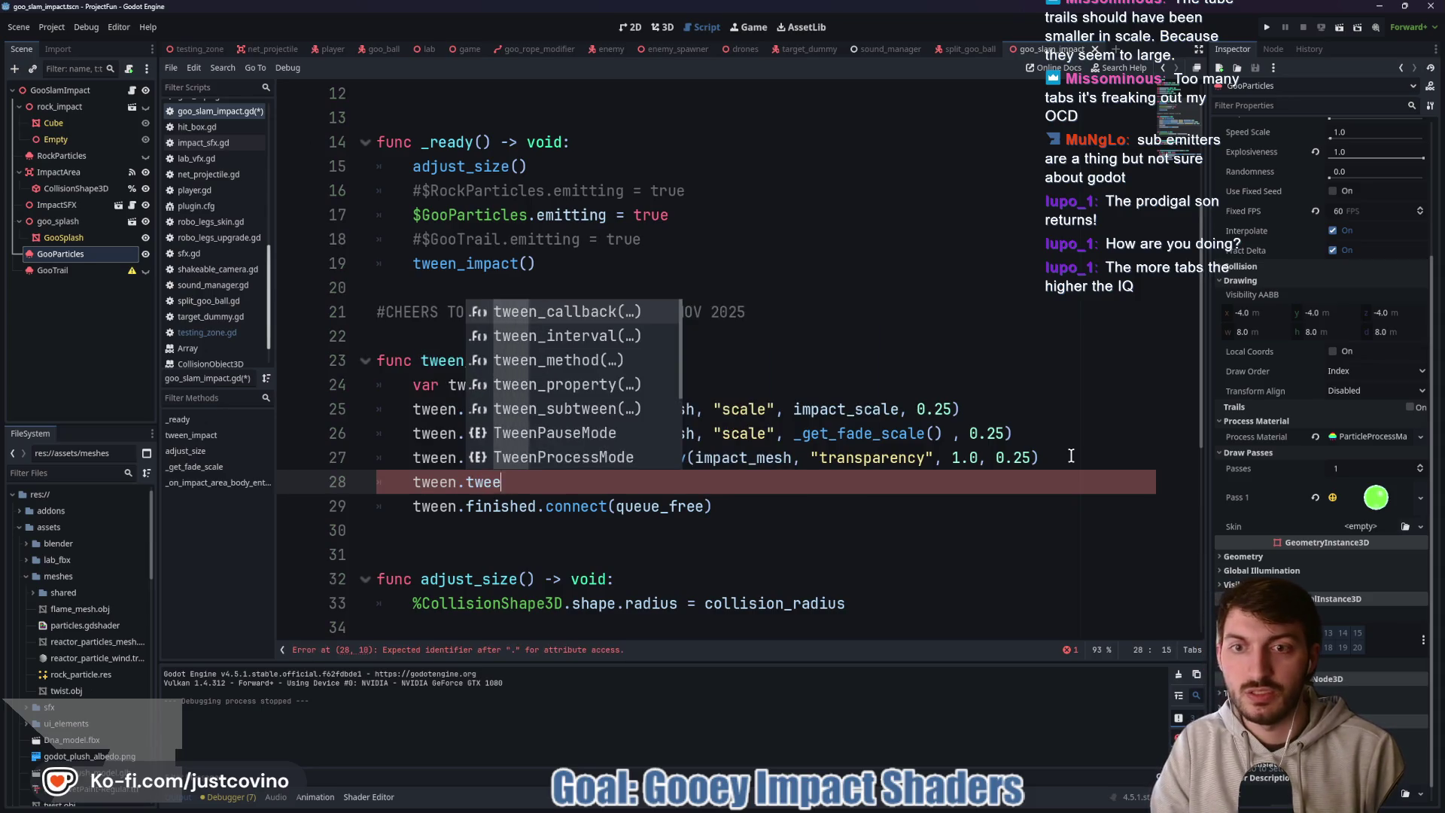
- Complete line 28 as tween.tween_interval(0.5) and save the script
{"action": "key", "text": "Down"}
{"action": "key", "text": "Return"}
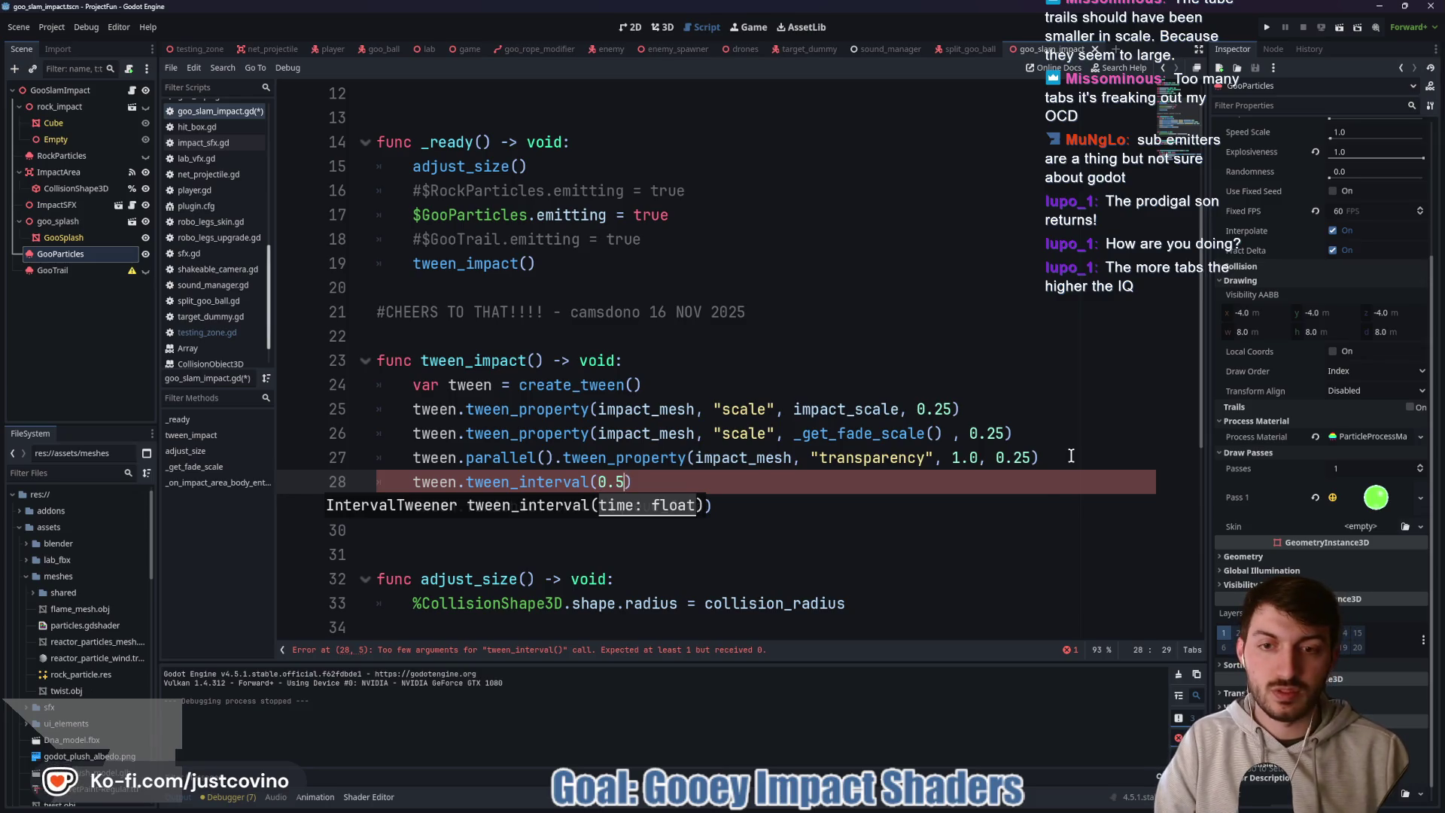
{"action": "key", "text": "End"}
{"action": "key", "text": "ctrl+s"}
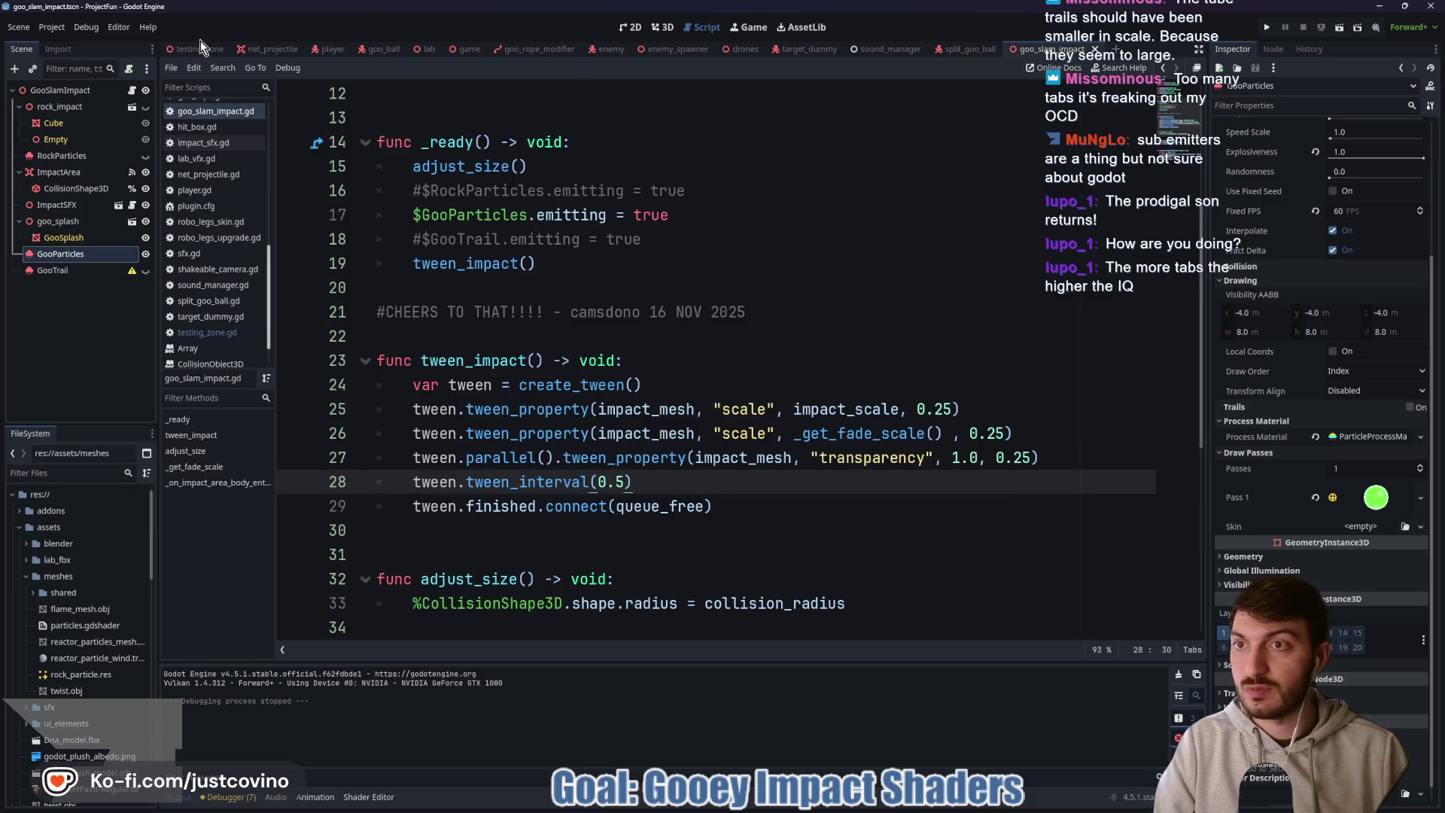
- Playtest testing_zone with three goo shots and swings, then stop the game
{"action": "left_click", "coordinate": [202, 47]}
{"action": "key", "text": "F6"}
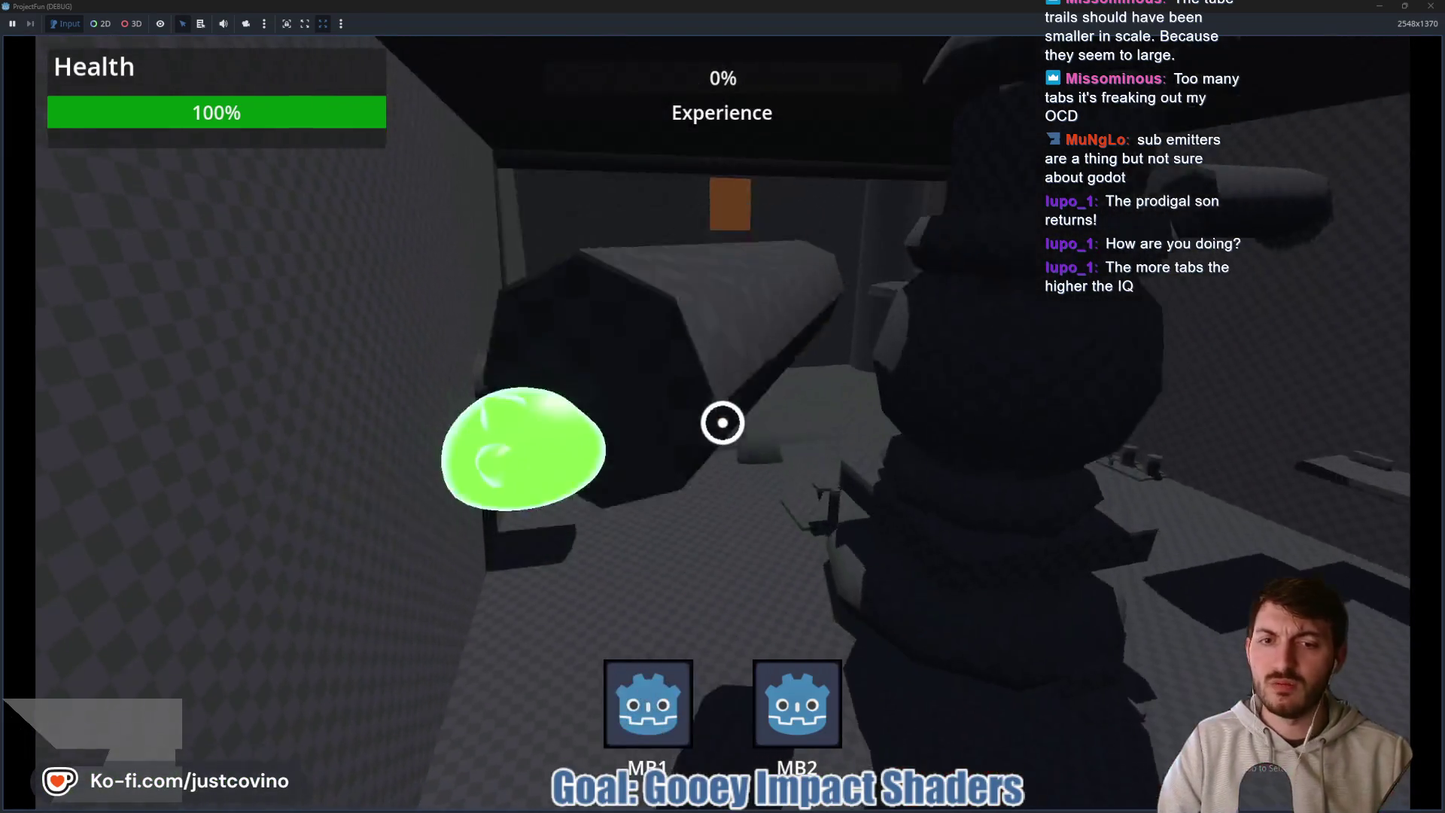
{"action": "left_click", "coordinate": [722, 422]}
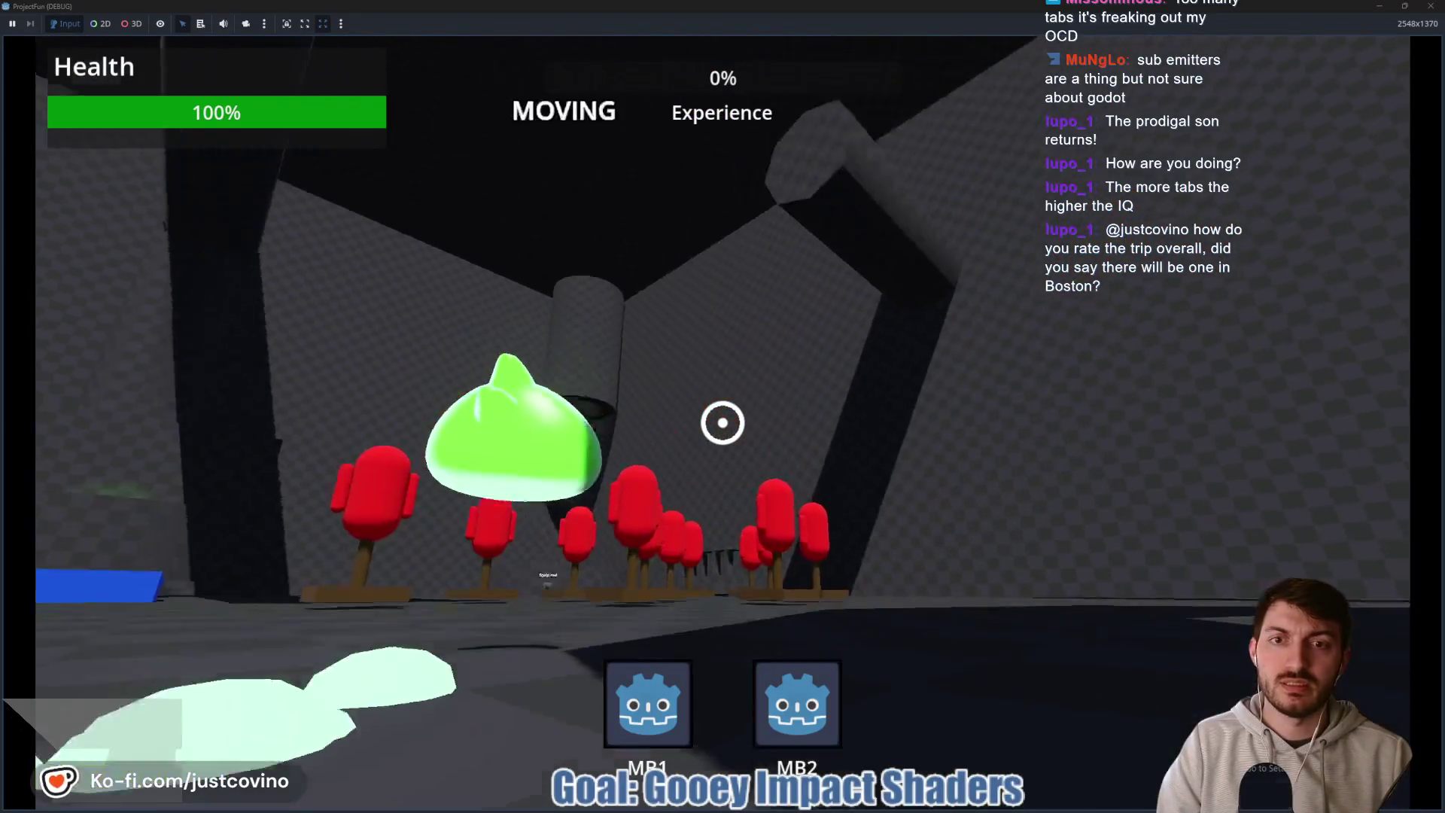
{"action": "left_click", "coordinate": [722, 422]}
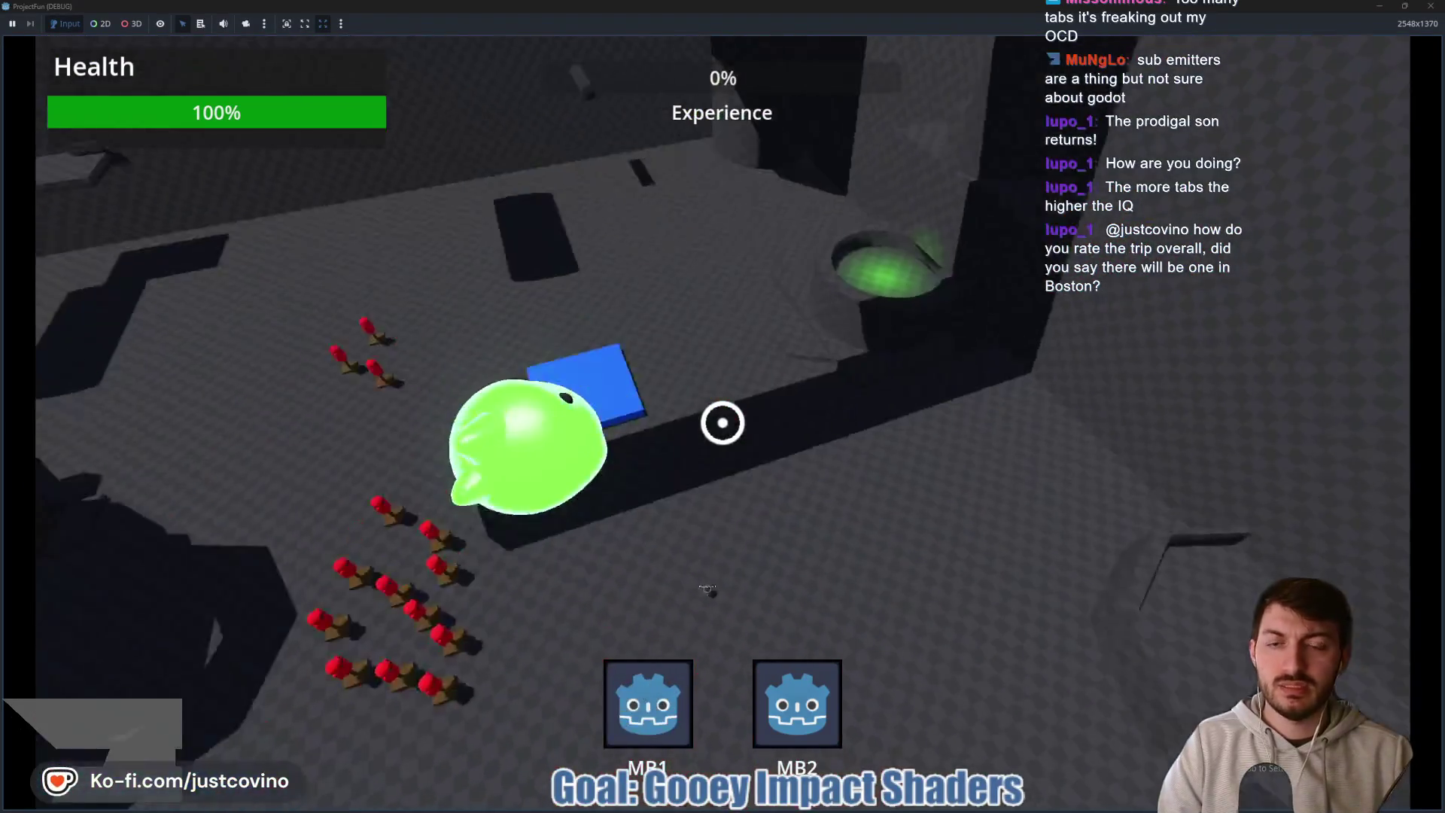
{"action": "left_click", "coordinate": [723, 422]}
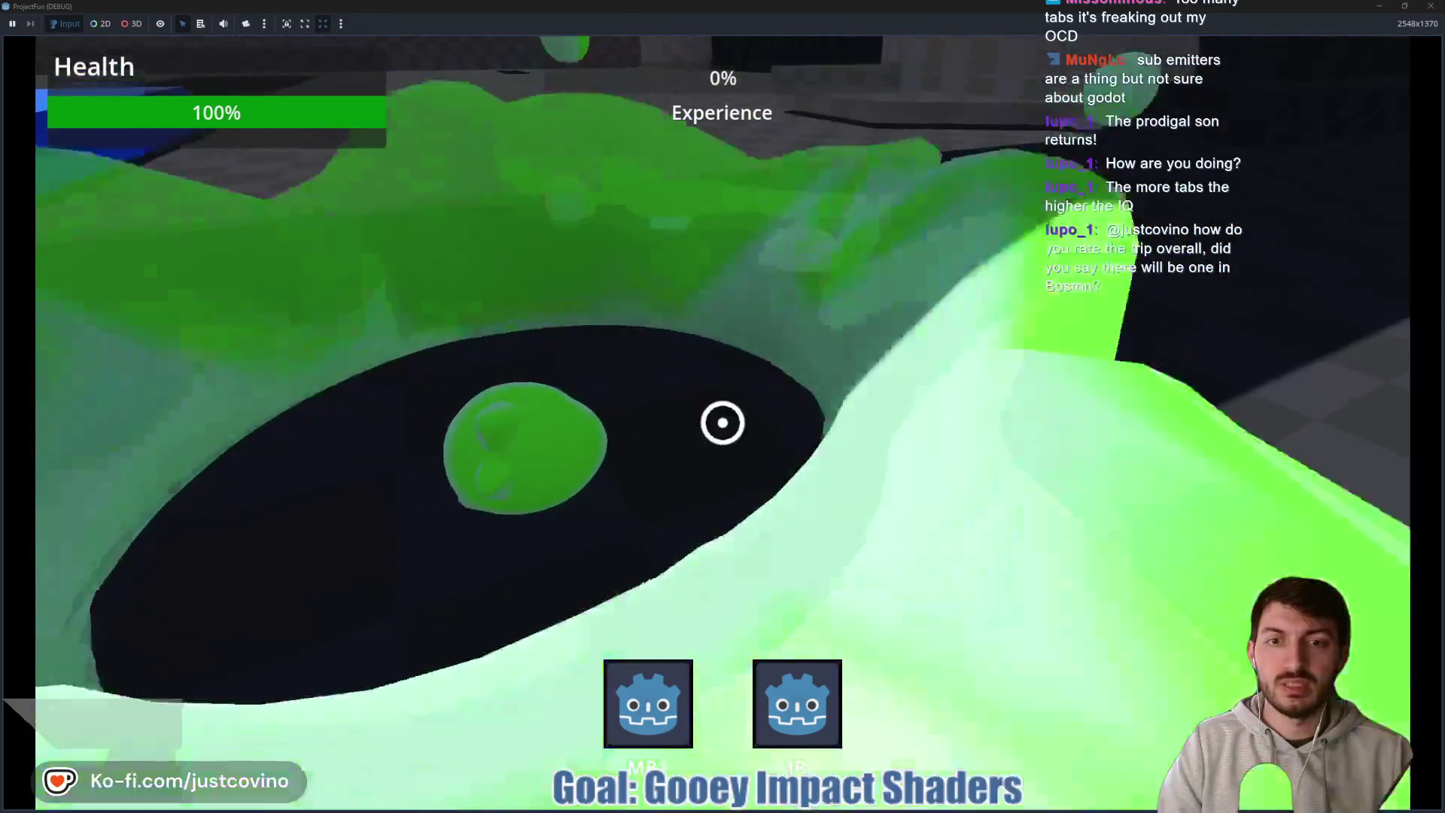
{"action": "key", "text": "F8"}
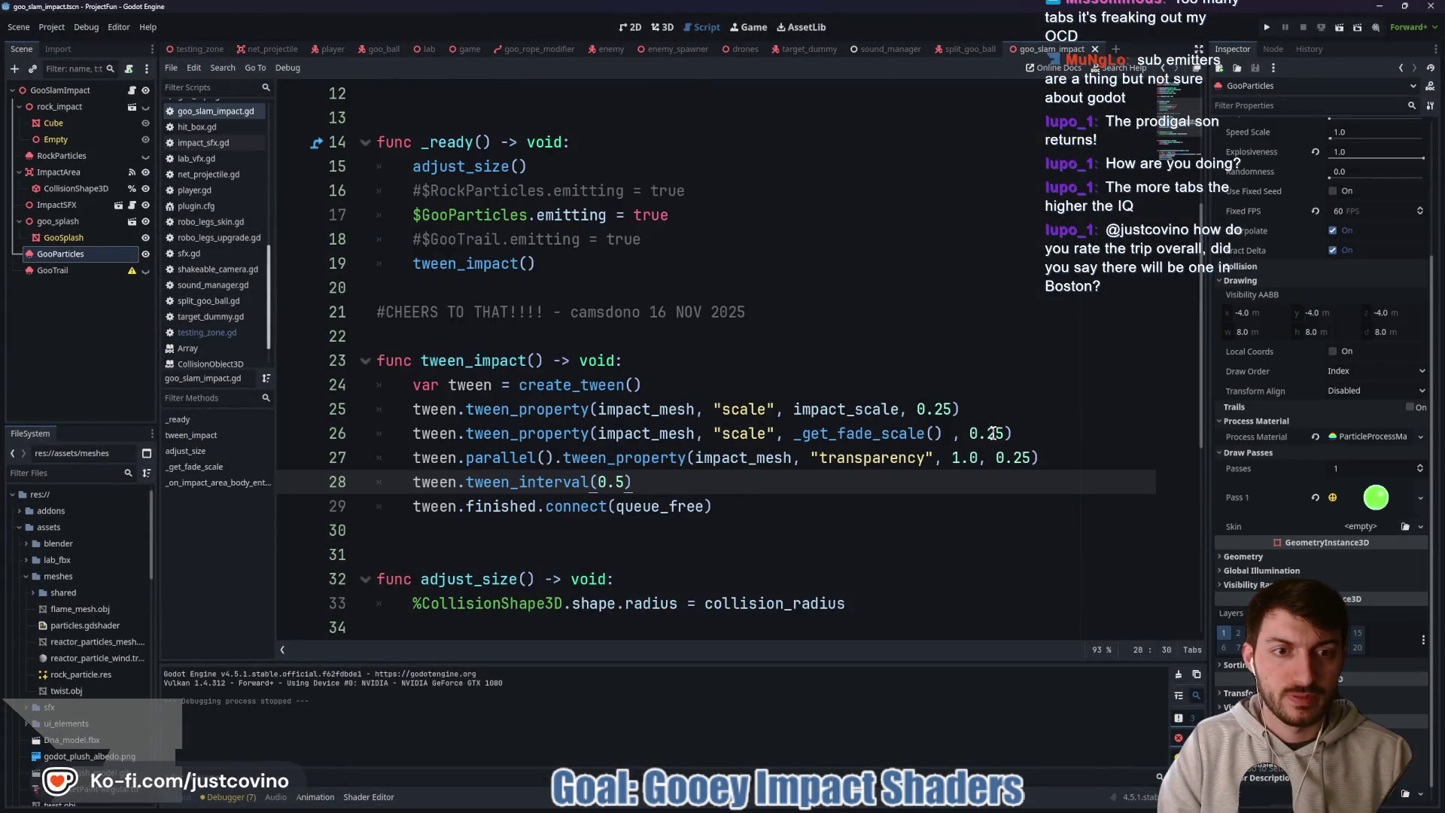
- Set the line 27 transparency fade to 0.5 seconds, save, and relaunch testing_zone with F5
{"action": "left_click", "coordinate": [1022, 457]}
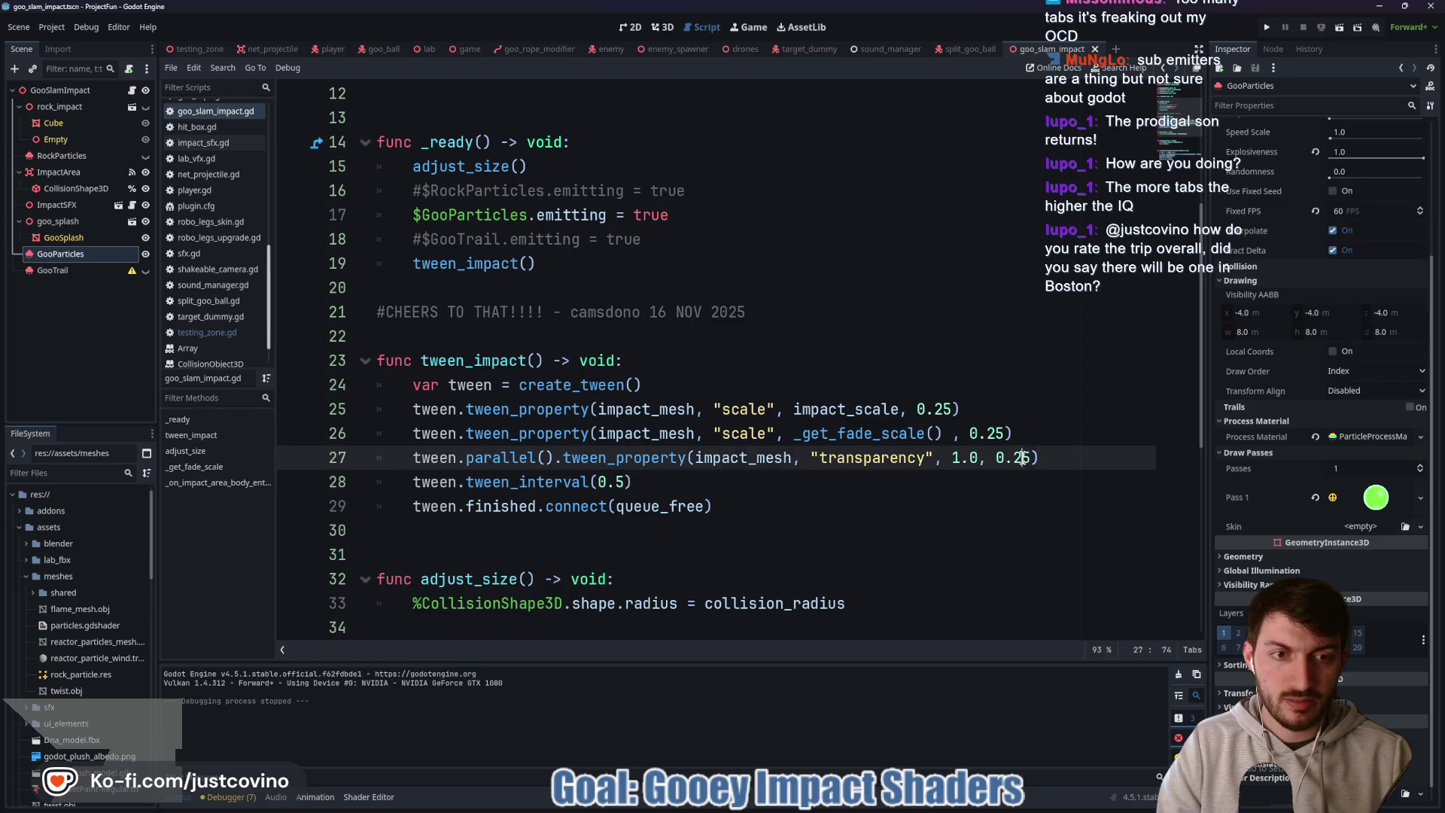
{"action": "type", "text": "5"}
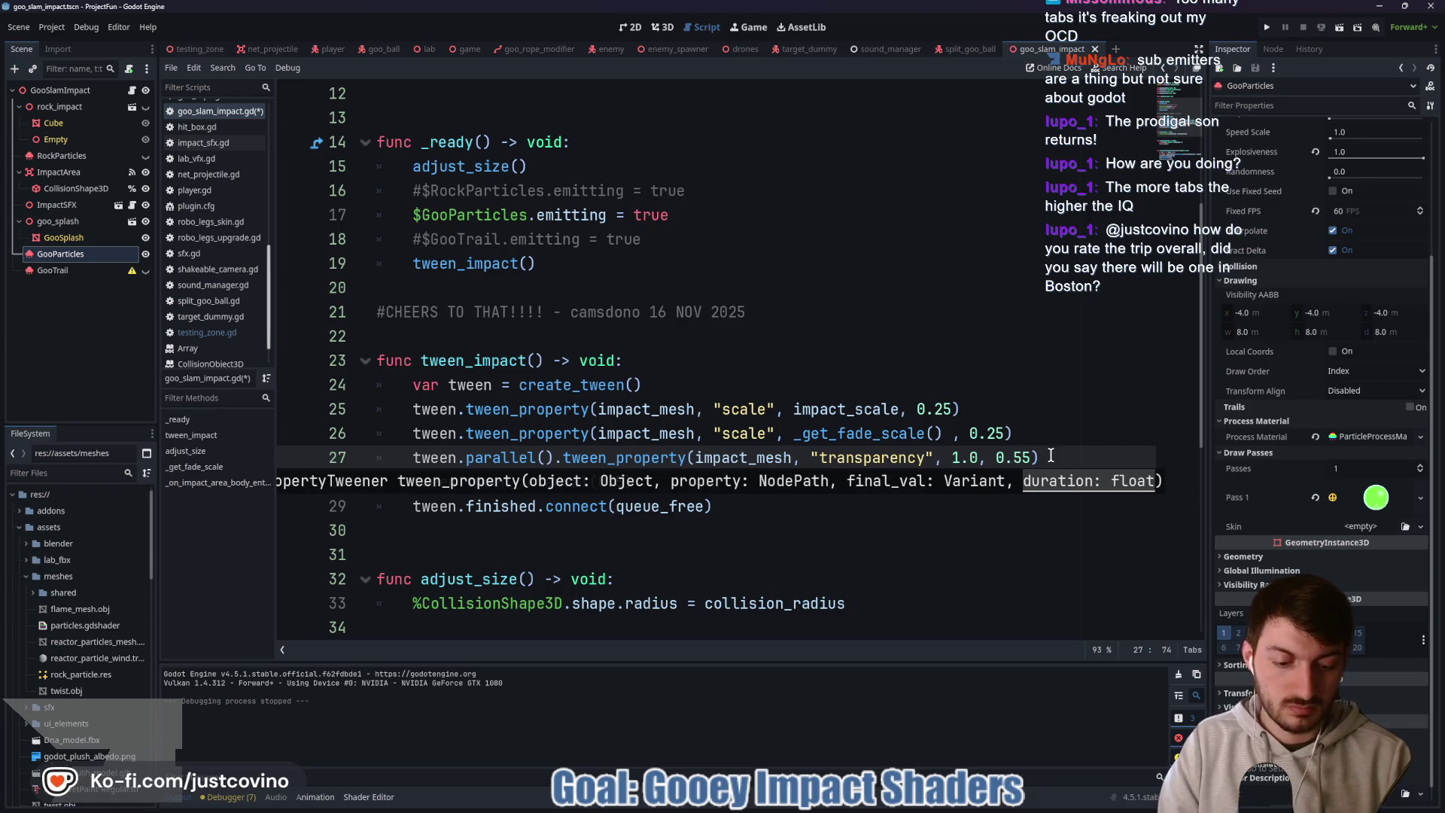
{"action": "key", "text": "Right"}
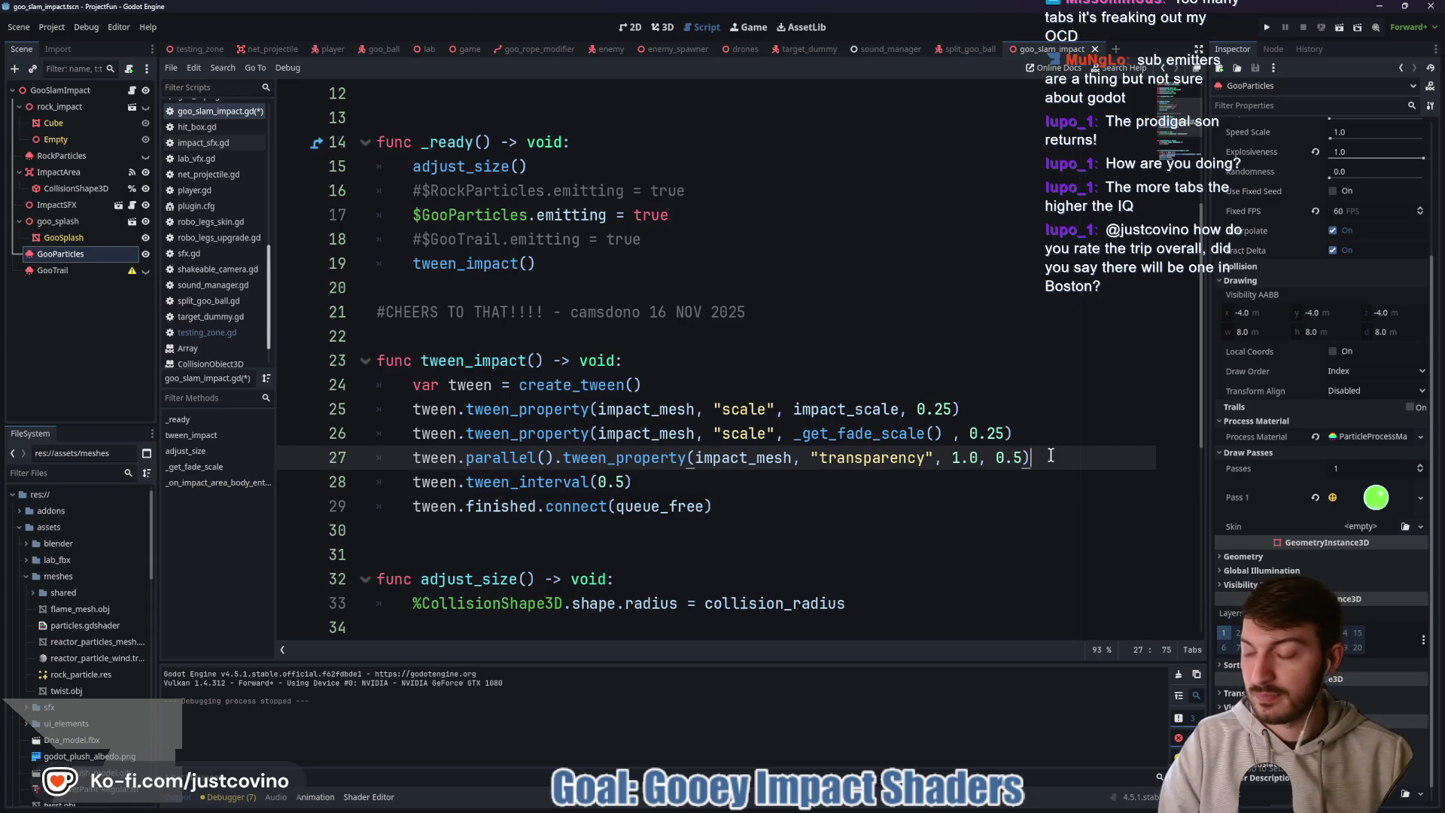
{"action": "key", "text": "ctrl+s"}
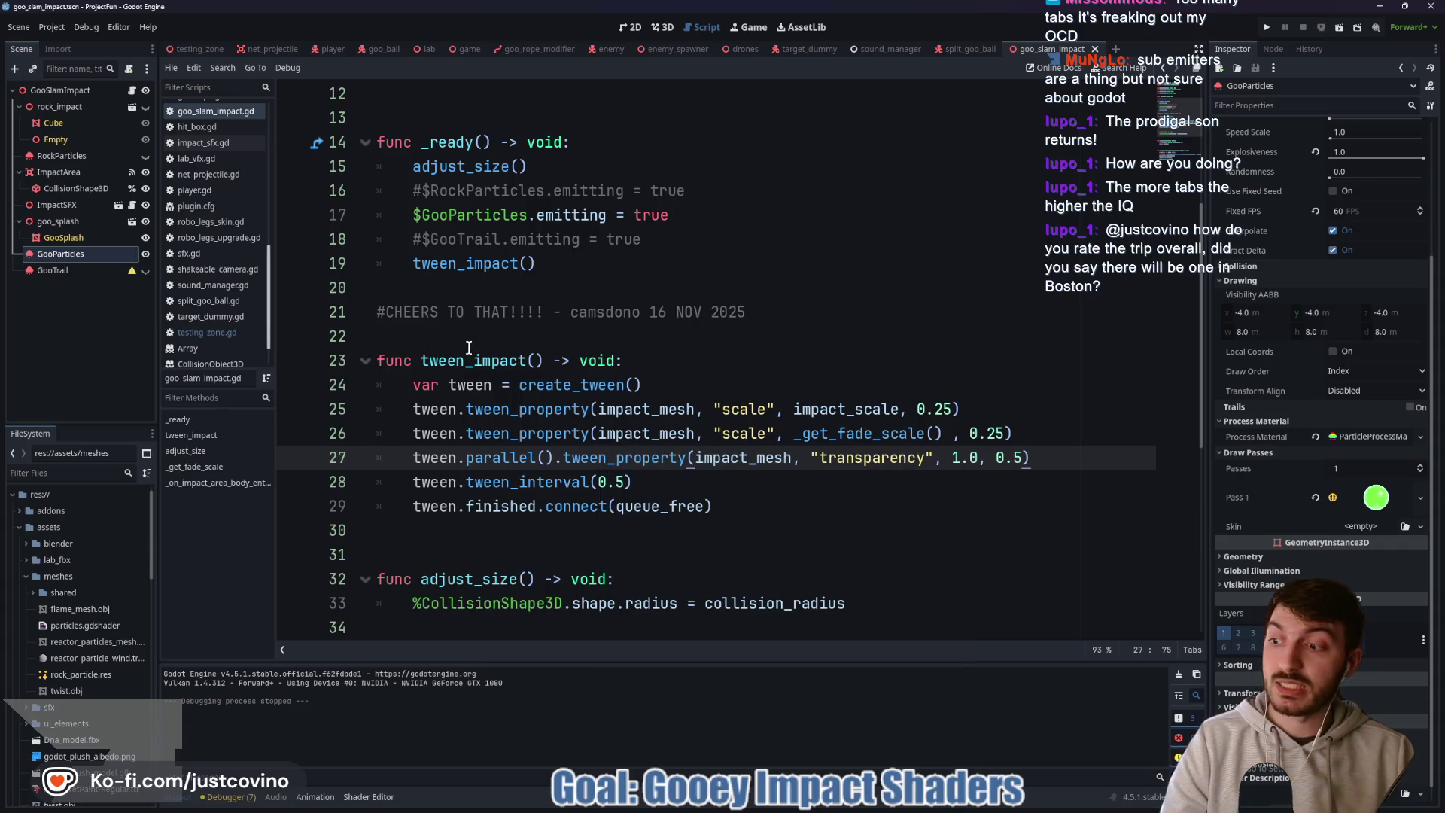
{"action": "left_click", "coordinate": [434, 336]}
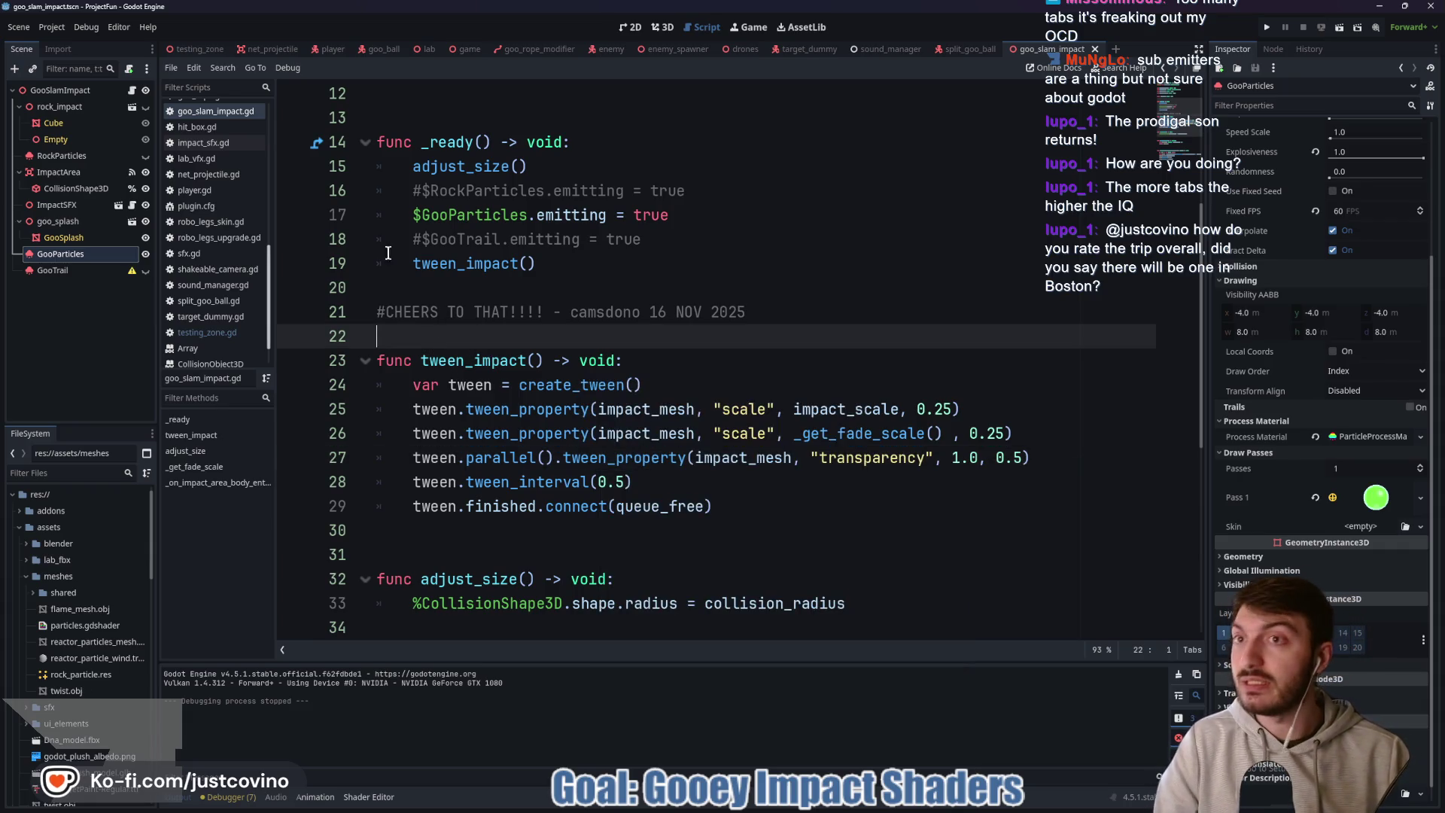
{"action": "left_click", "coordinate": [196, 49]}
{"action": "key", "text": "F5"}
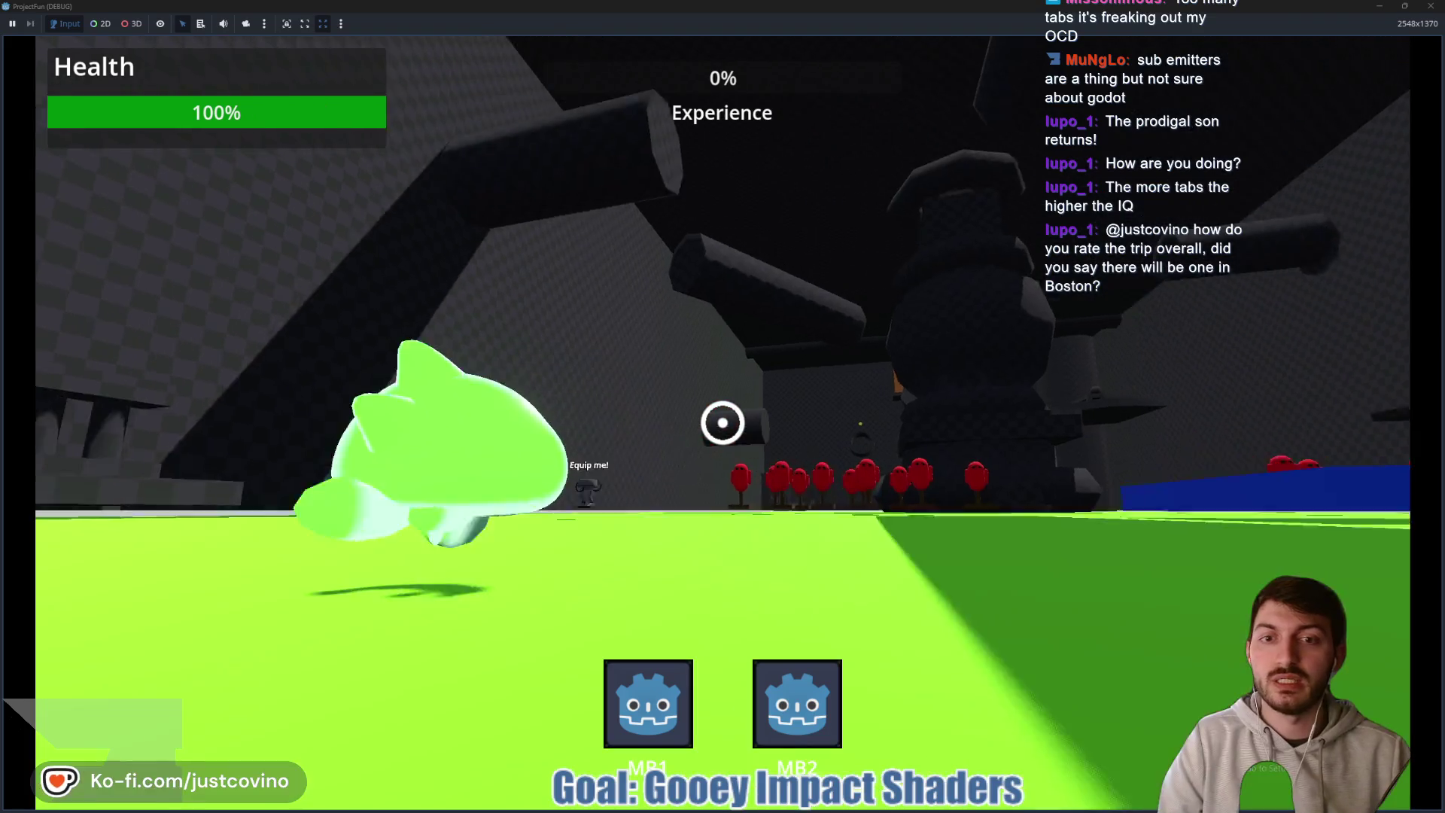
- Walk onto the Equip me! robot legs, then swing and slam twice to watch the splash
{"action": "key", "text": "w"}
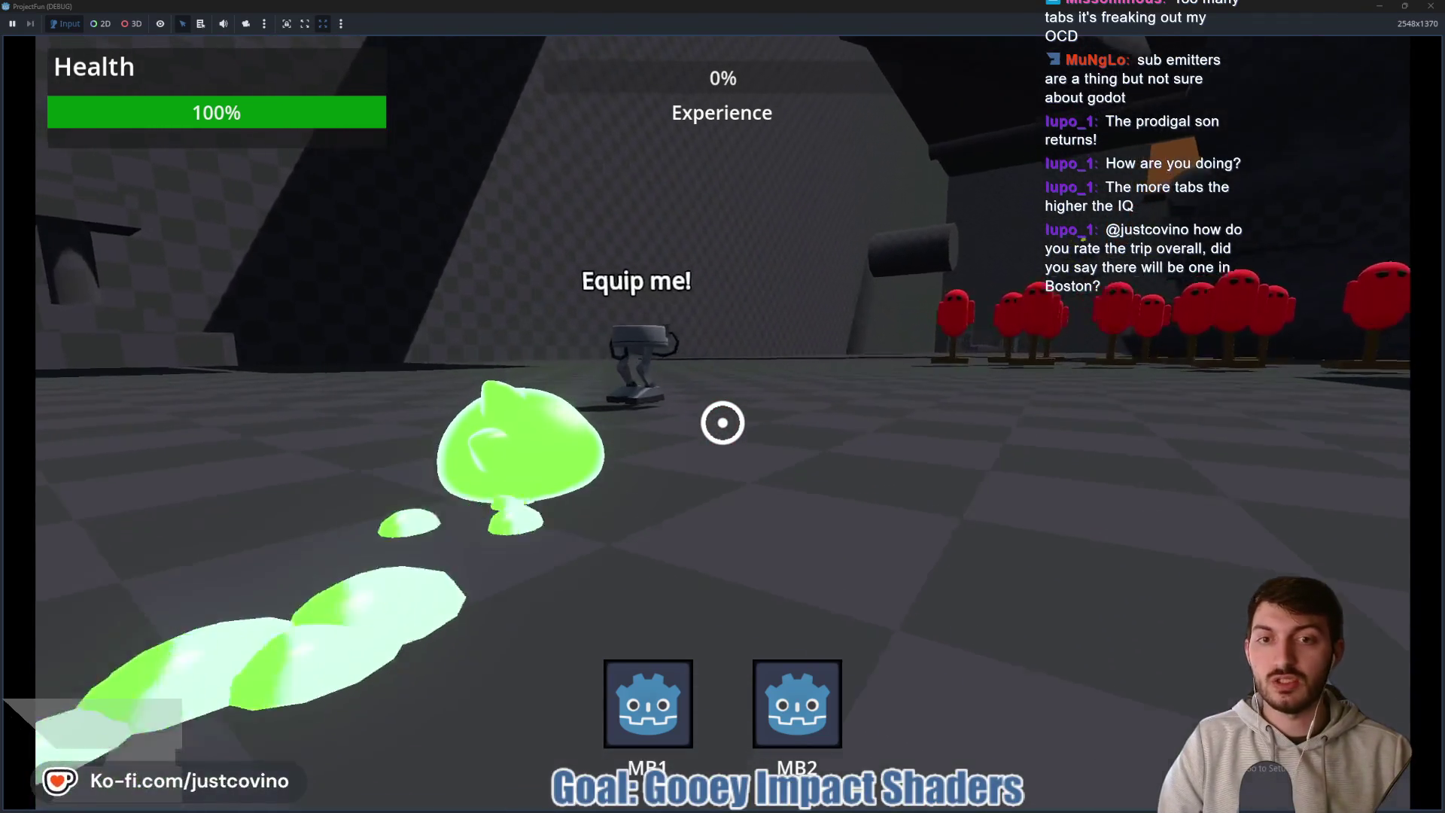
{"action": "key", "text": "w"}
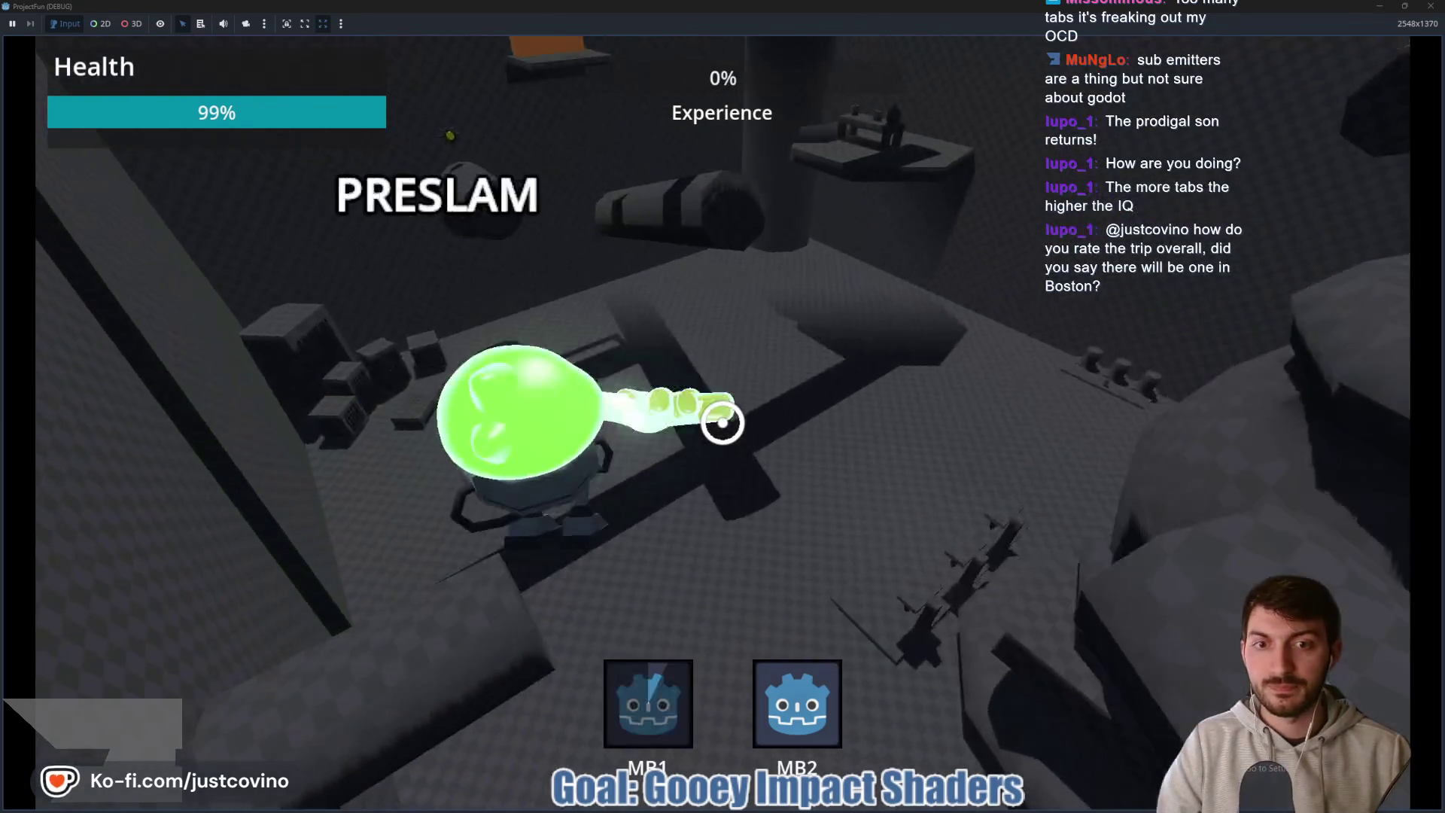
{"action": "left_click", "coordinate": [723, 422]}
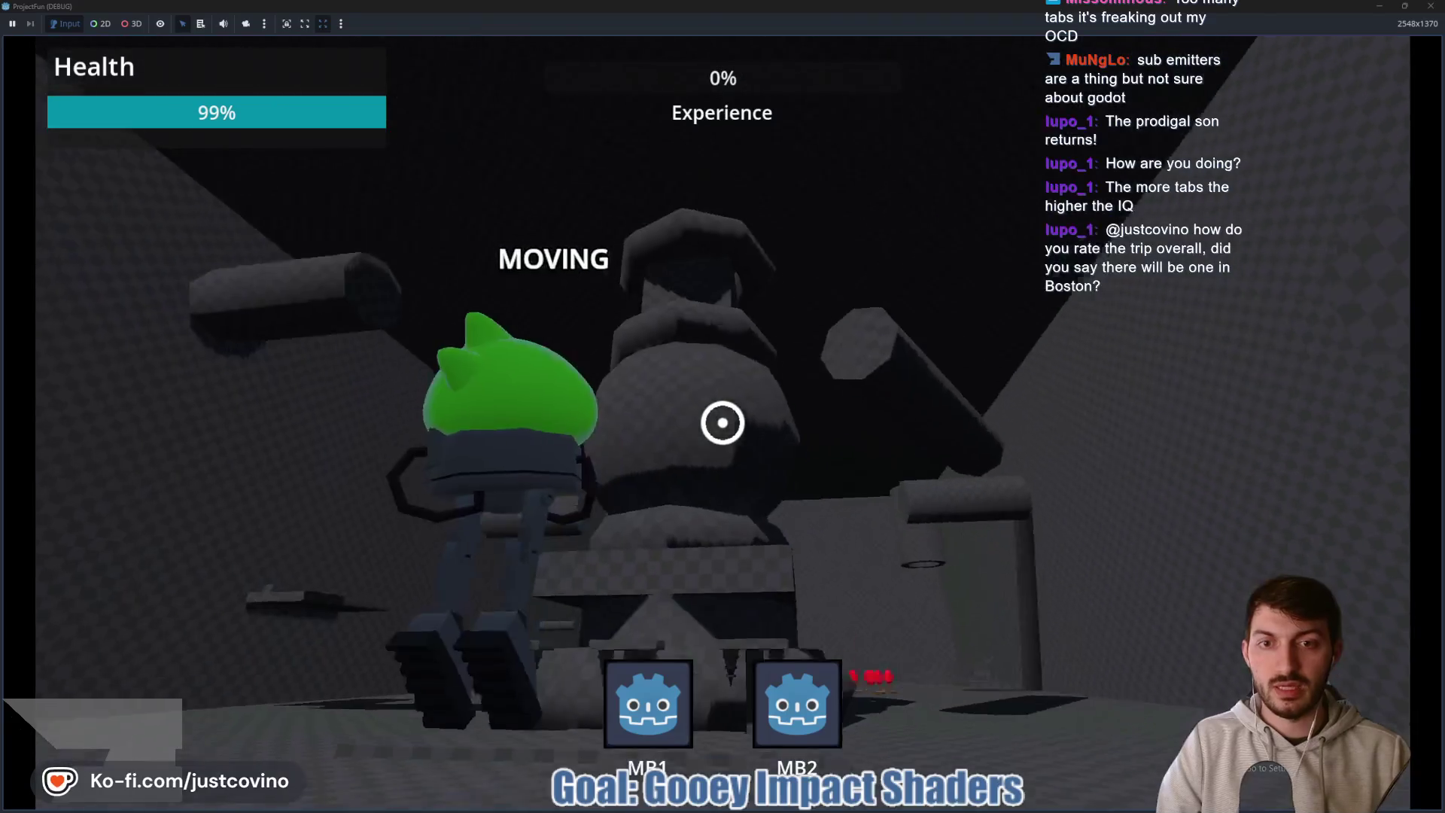
{"action": "left_click", "coordinate": [722, 423]}
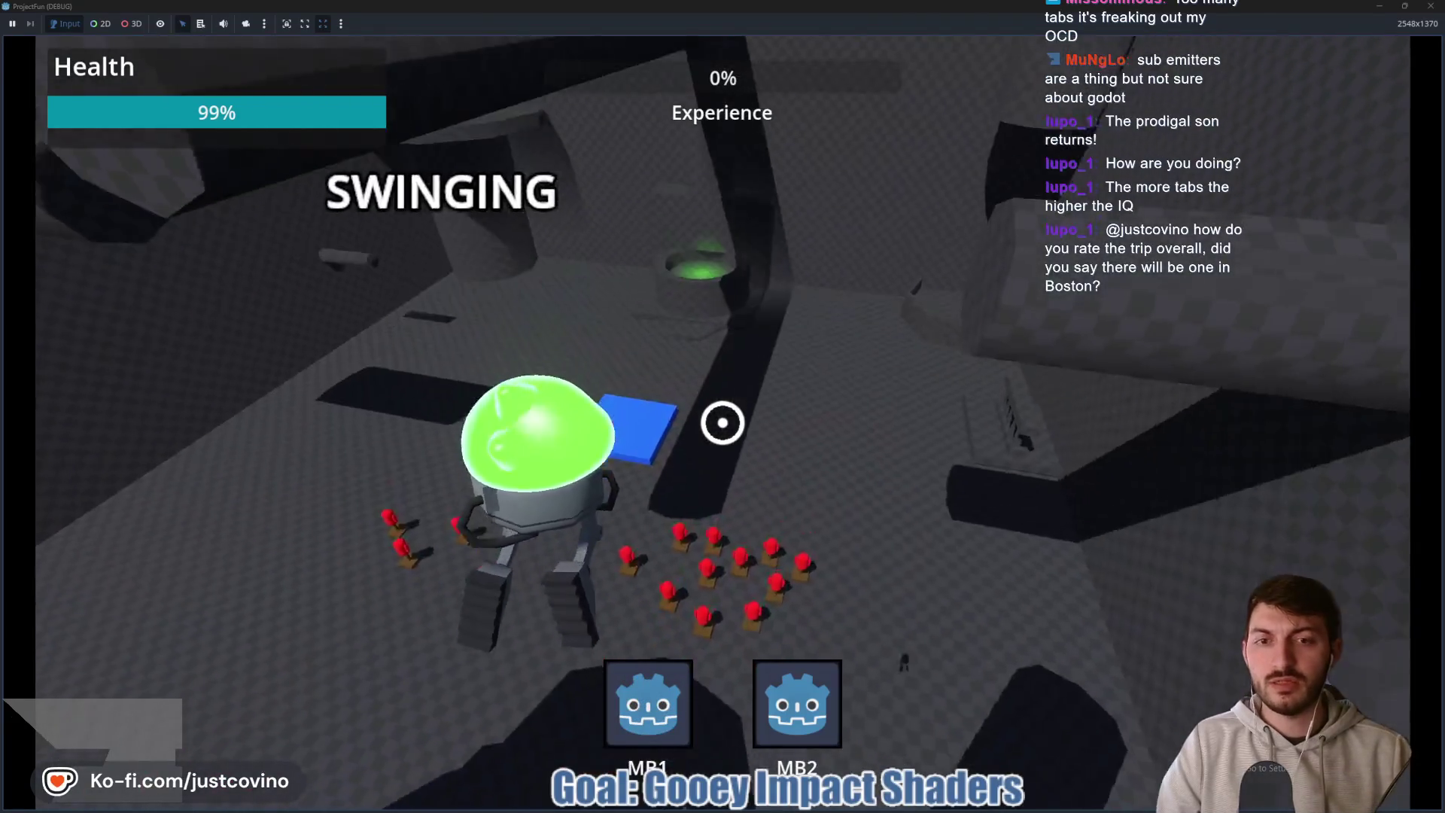
{"action": "left_click", "coordinate": [722, 423]}
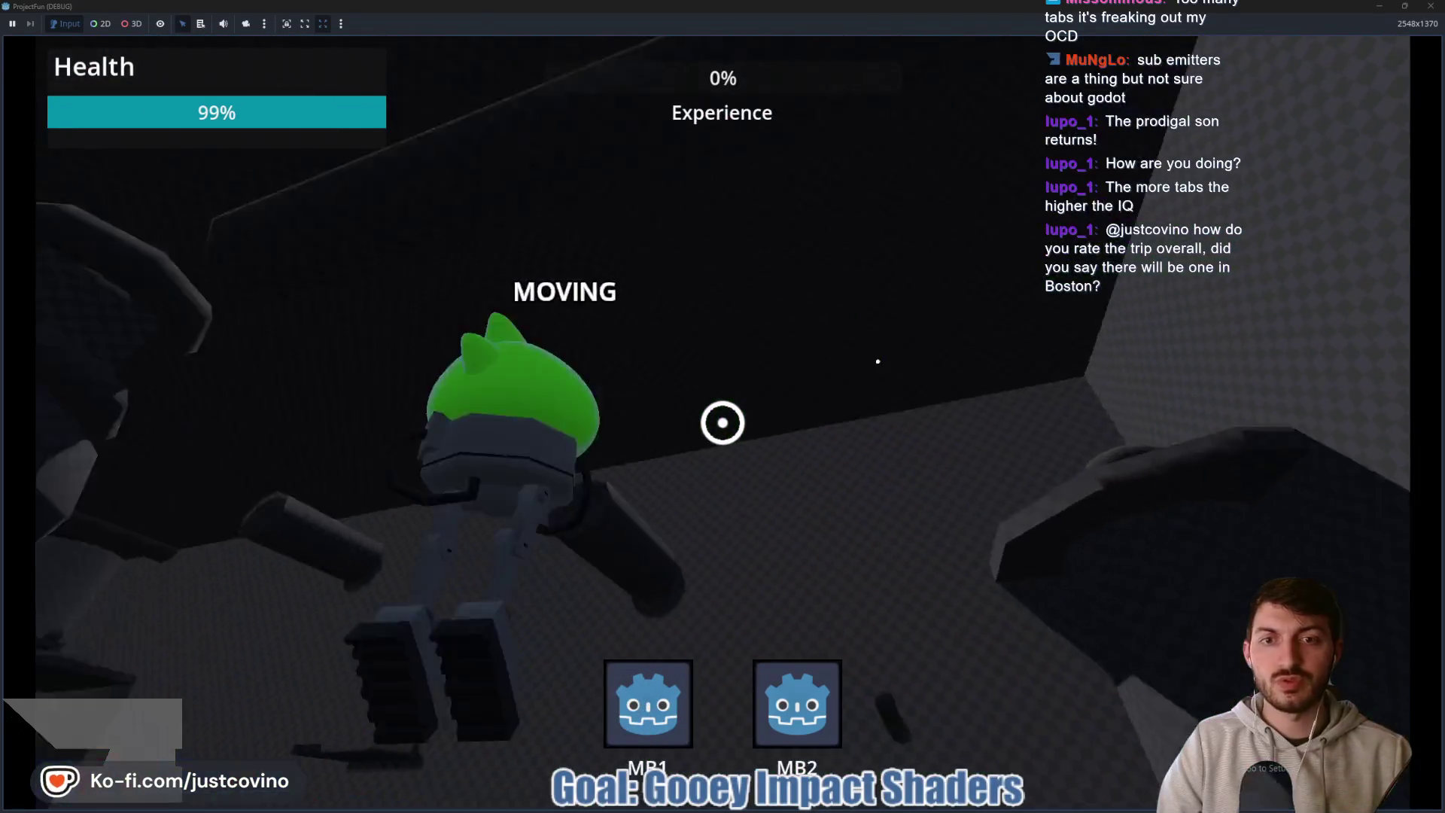
{"action": "left_click", "coordinate": [723, 422]}
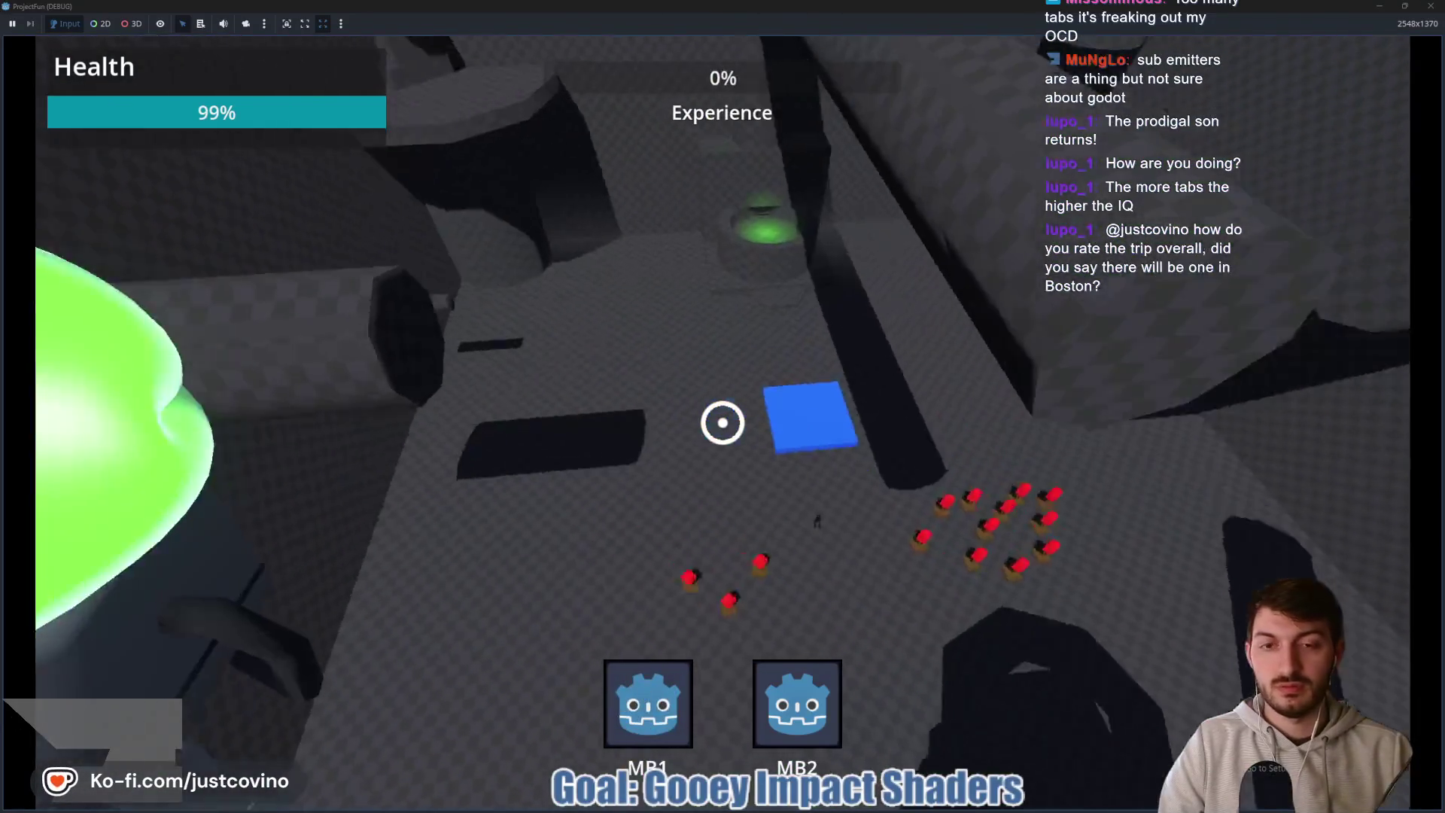
- Alternate right-click grapple swings with left-click slams to trigger repeated goo splashes
{"action": "left_click", "coordinate": [722, 423]}
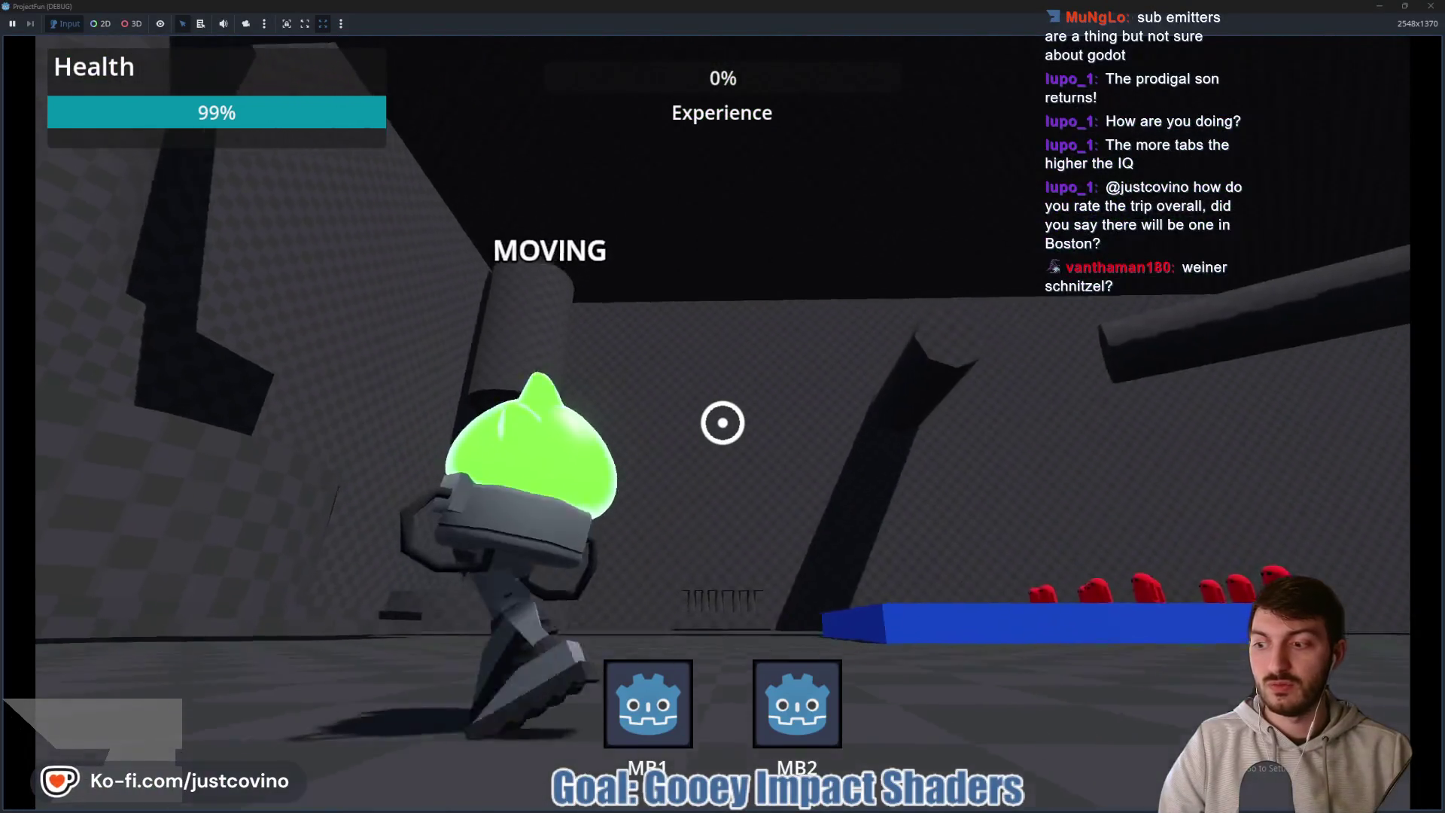
{"action": "right_click", "coordinate": [723, 422]}
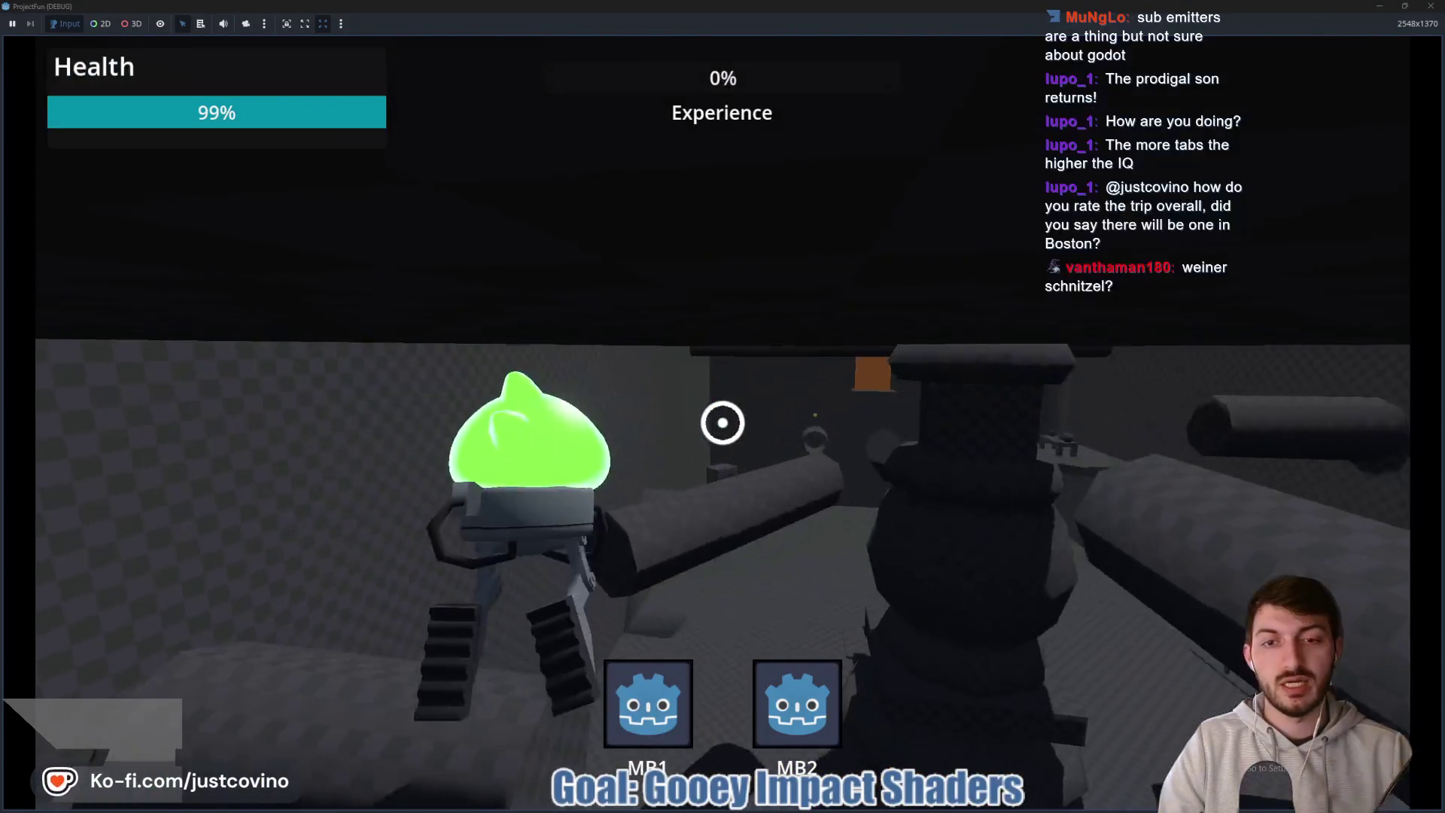
{"action": "left_click", "coordinate": [723, 423]}
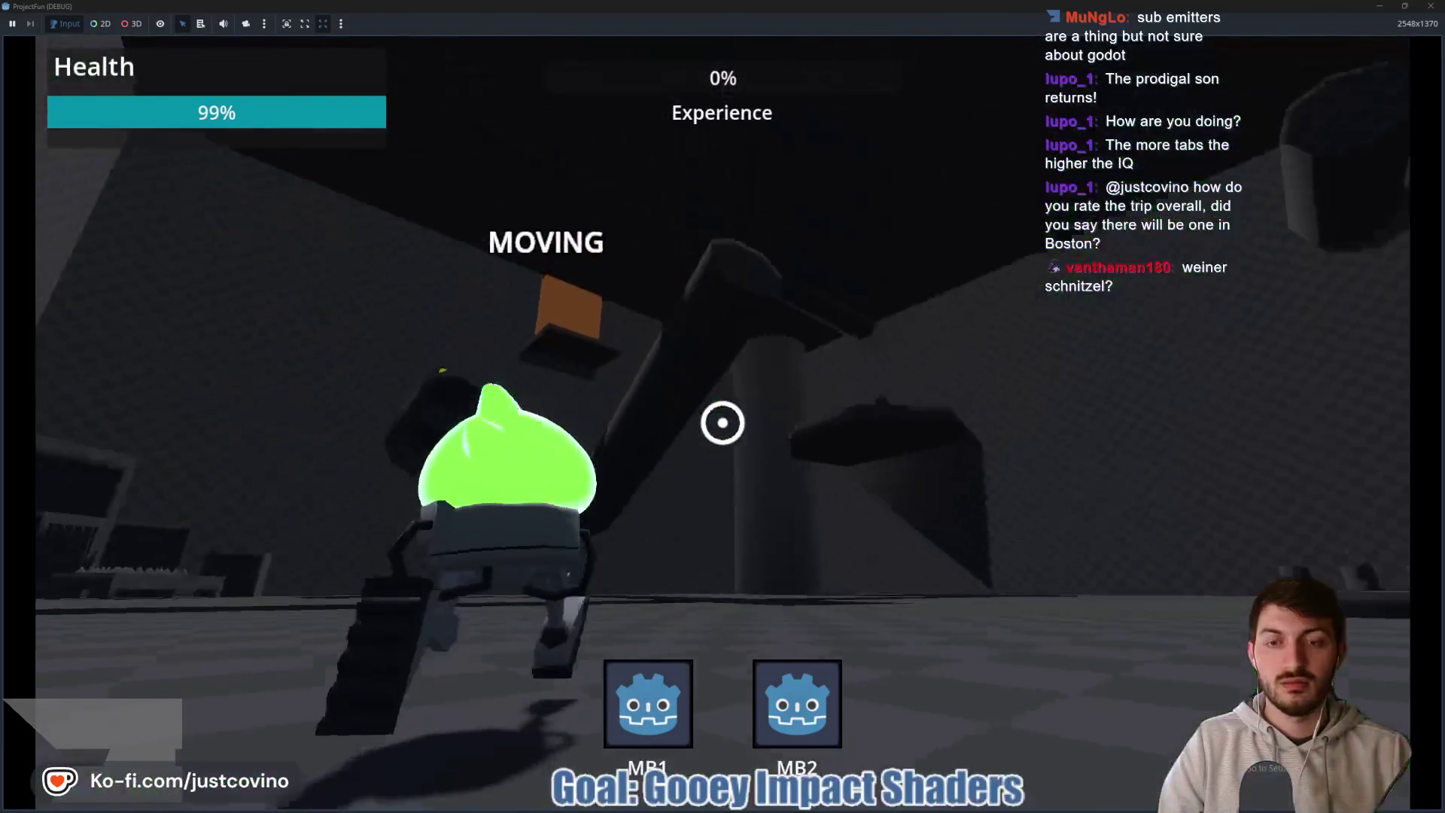
{"action": "right_click", "coordinate": [723, 422]}
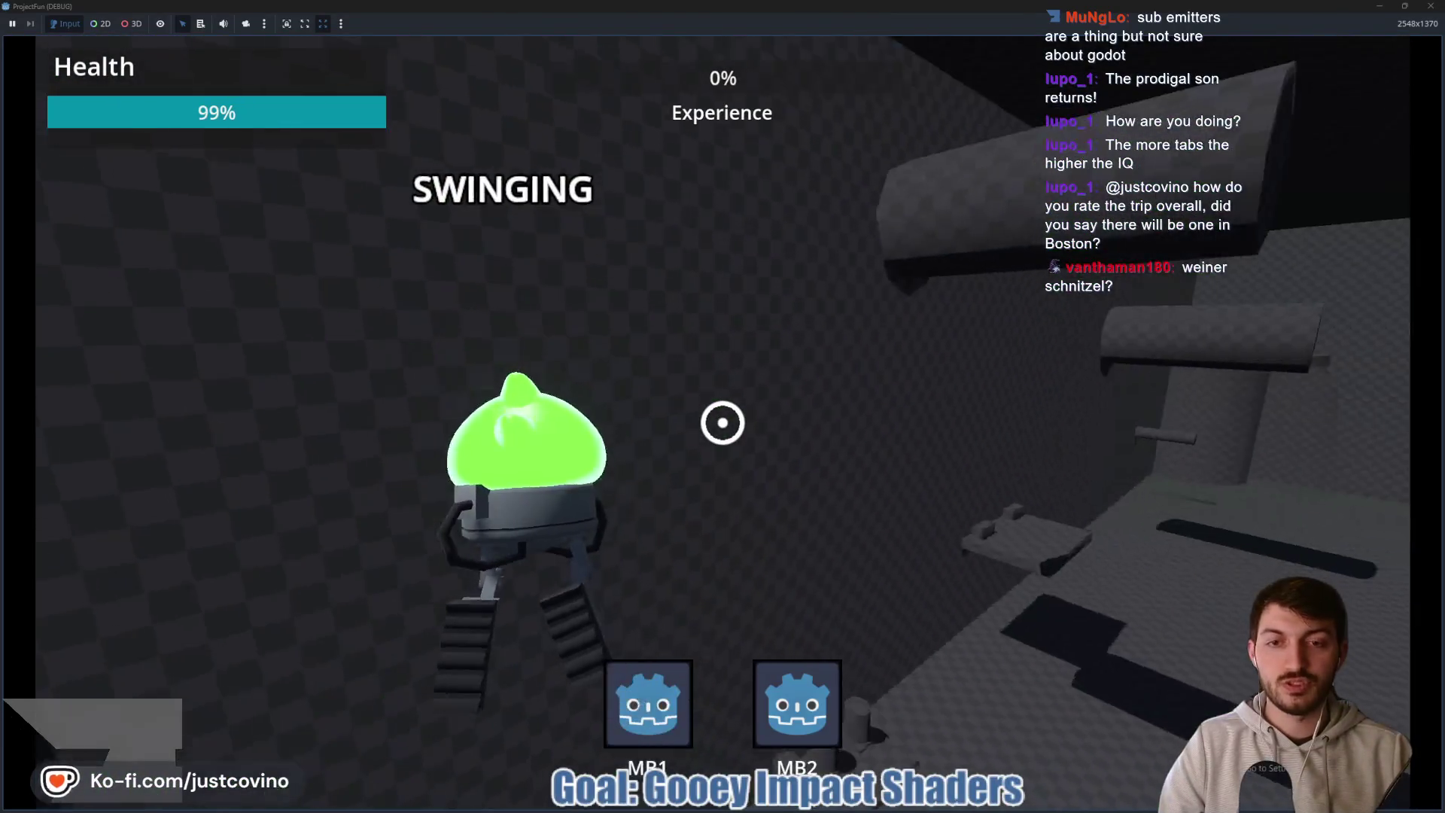
{"action": "right_click", "coordinate": [723, 422]}
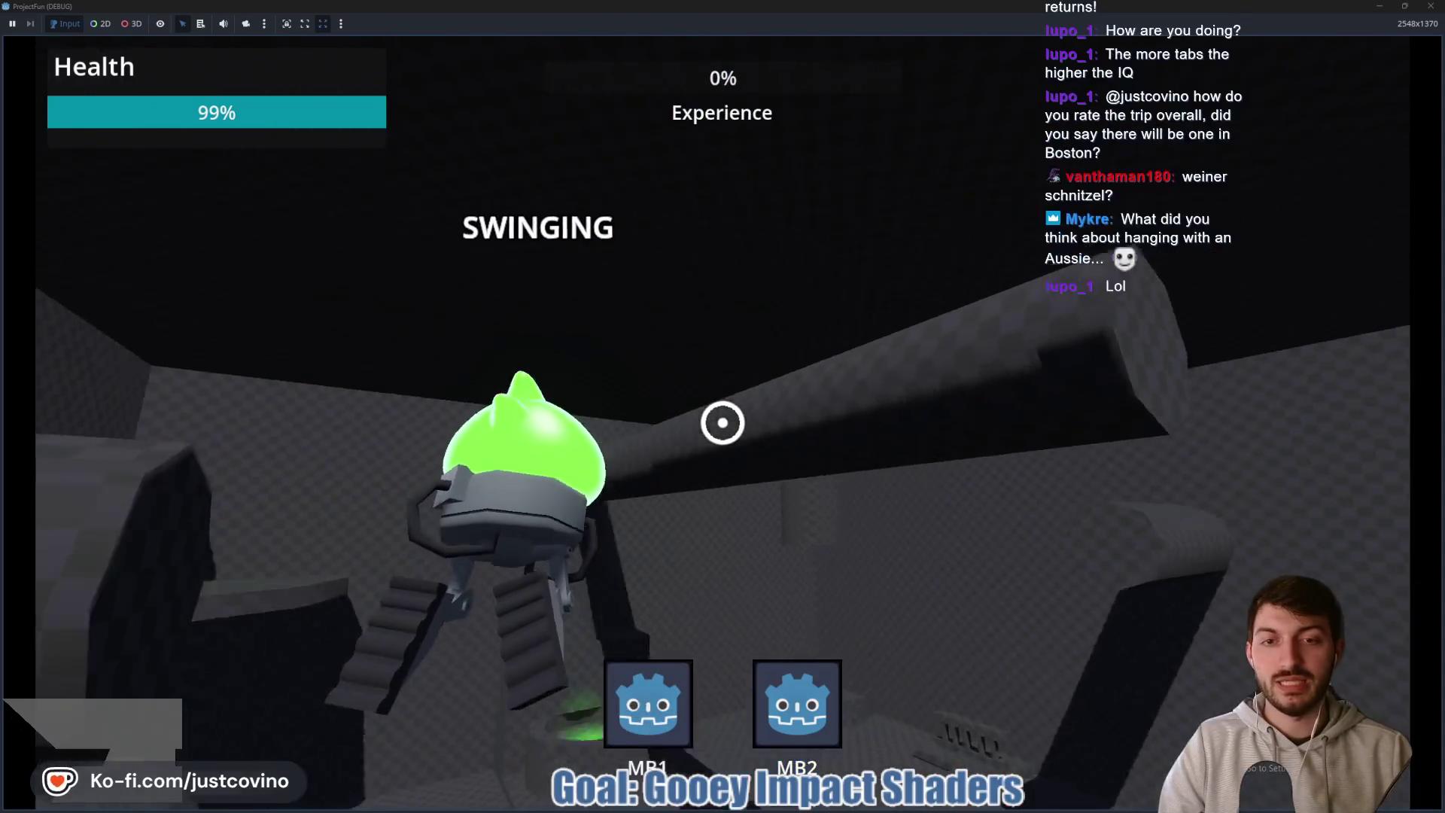
{"action": "right_click", "coordinate": [722, 422]}
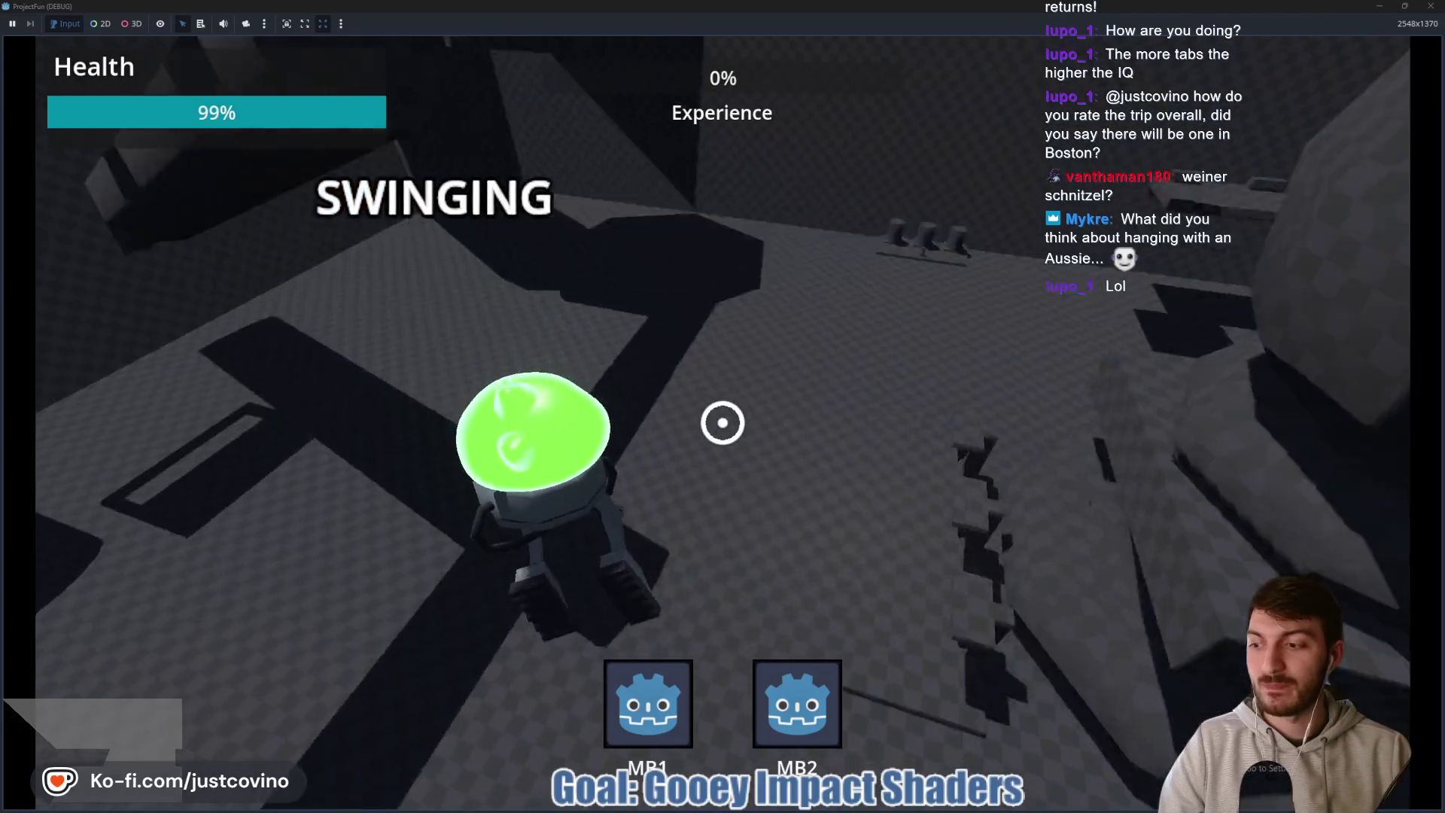
{"action": "left_click", "coordinate": [722, 422]}
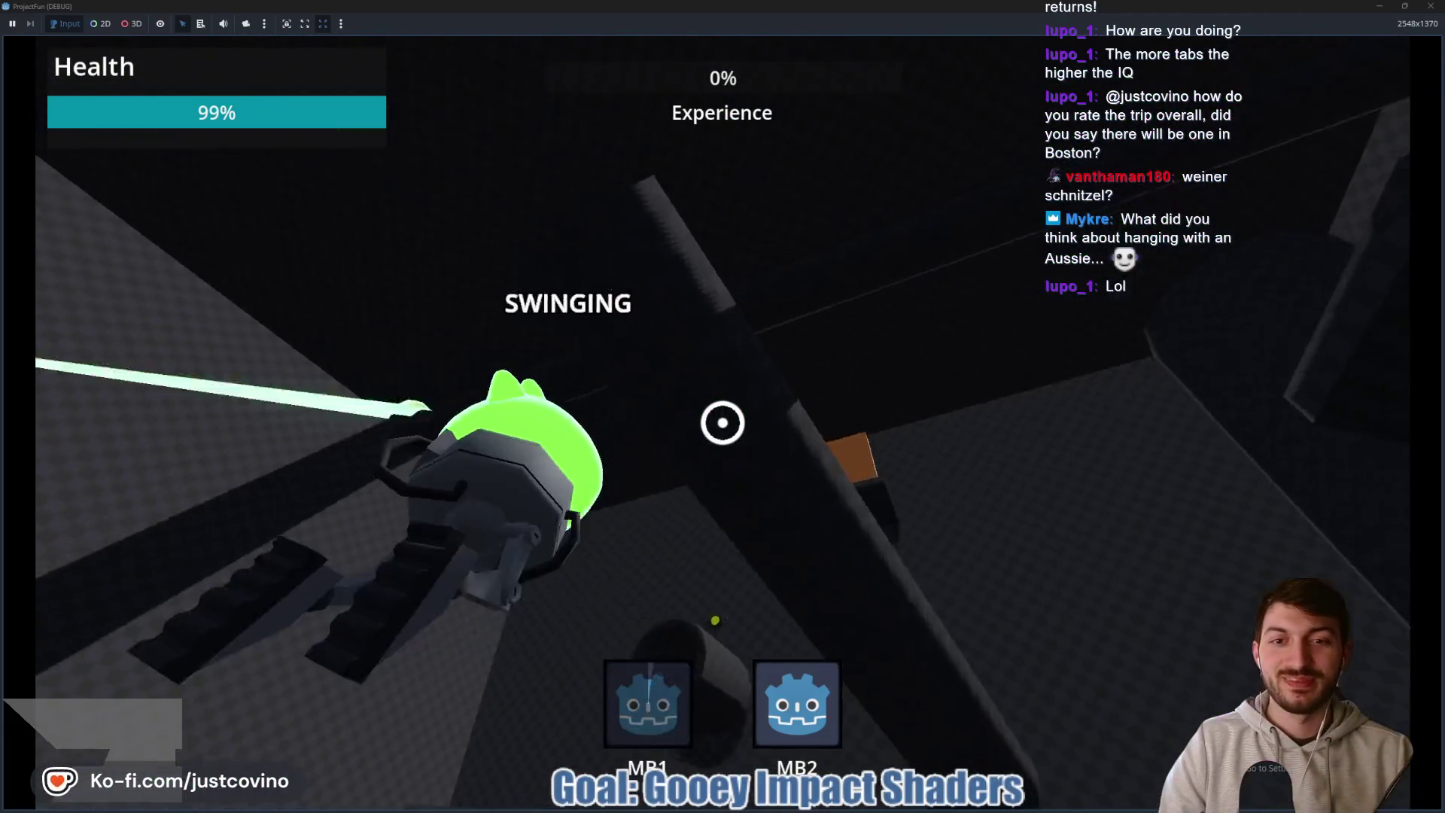
{"action": "right_click", "coordinate": [722, 423]}
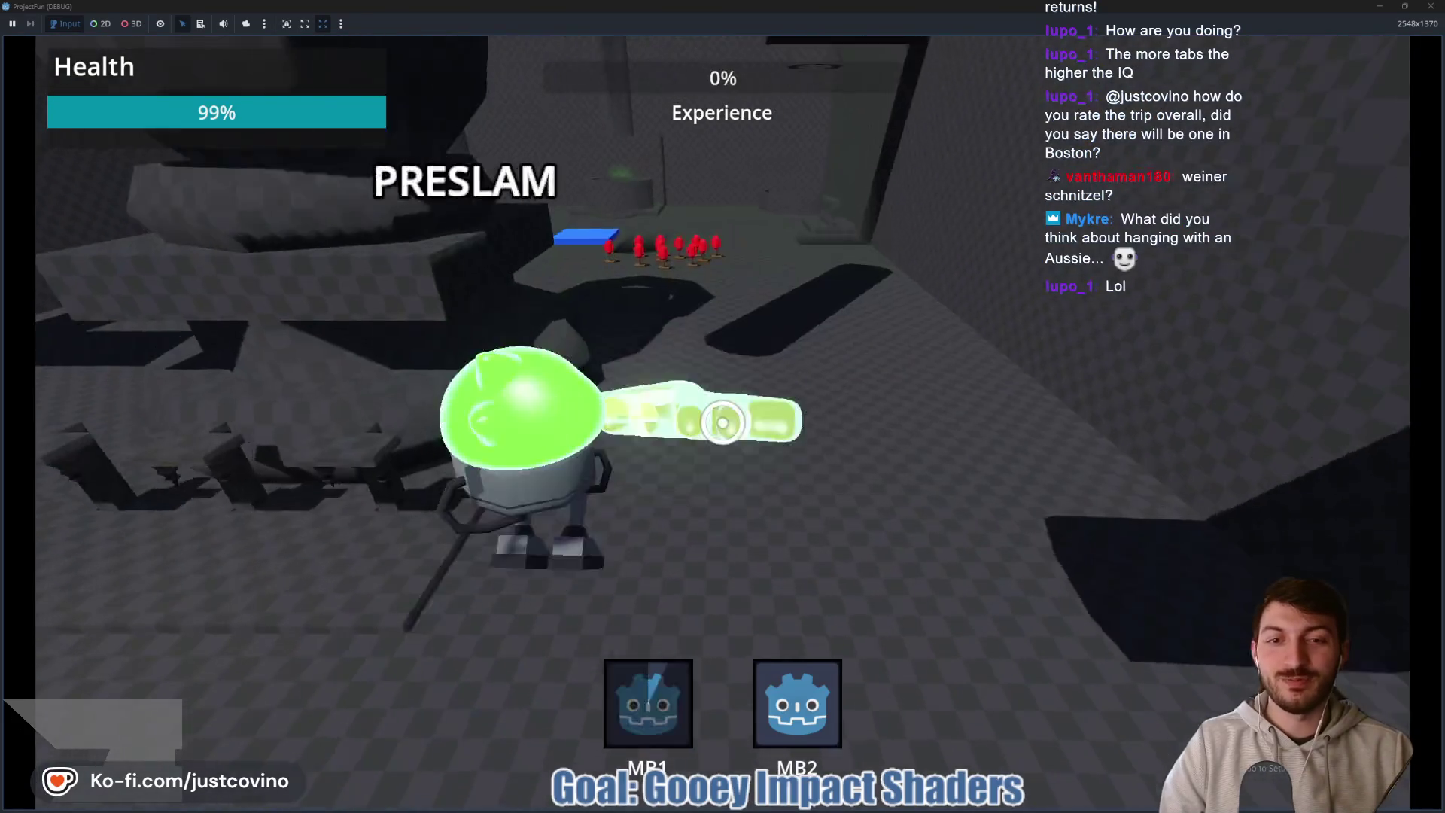
{"action": "left_click", "coordinate": [723, 423]}
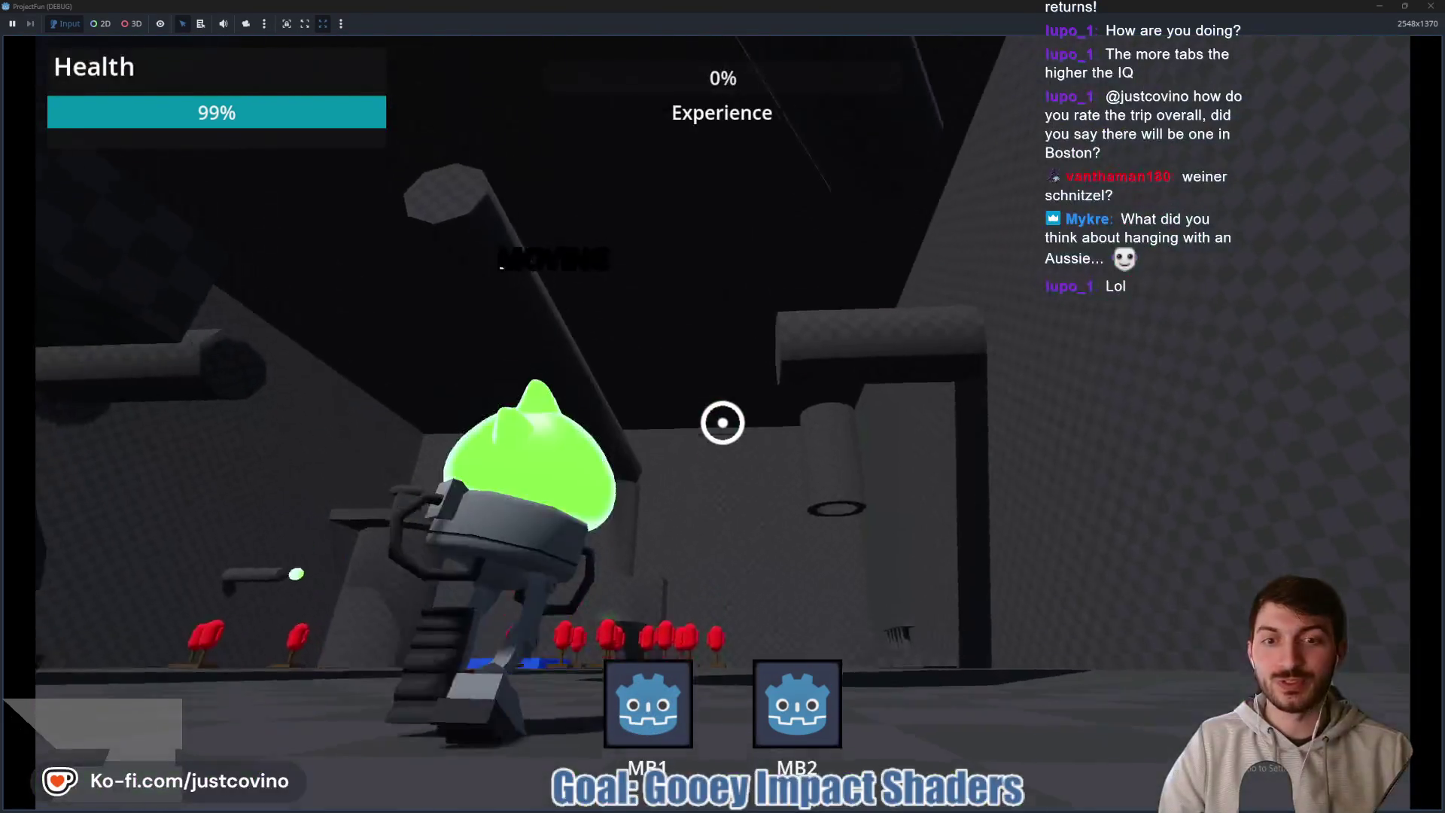
{"action": "right_click", "coordinate": [723, 422]}
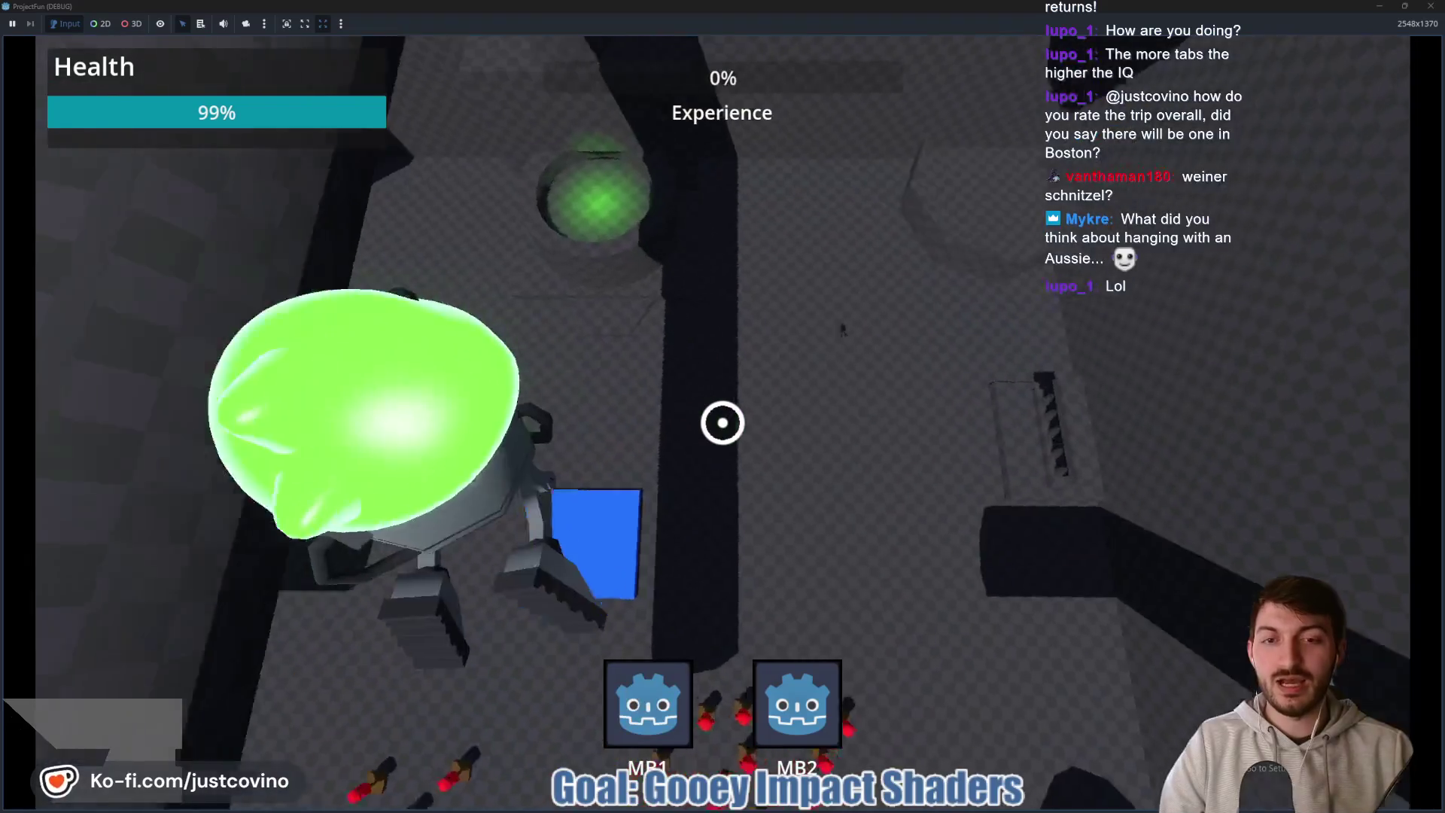
{"action": "left_click", "coordinate": [722, 422]}
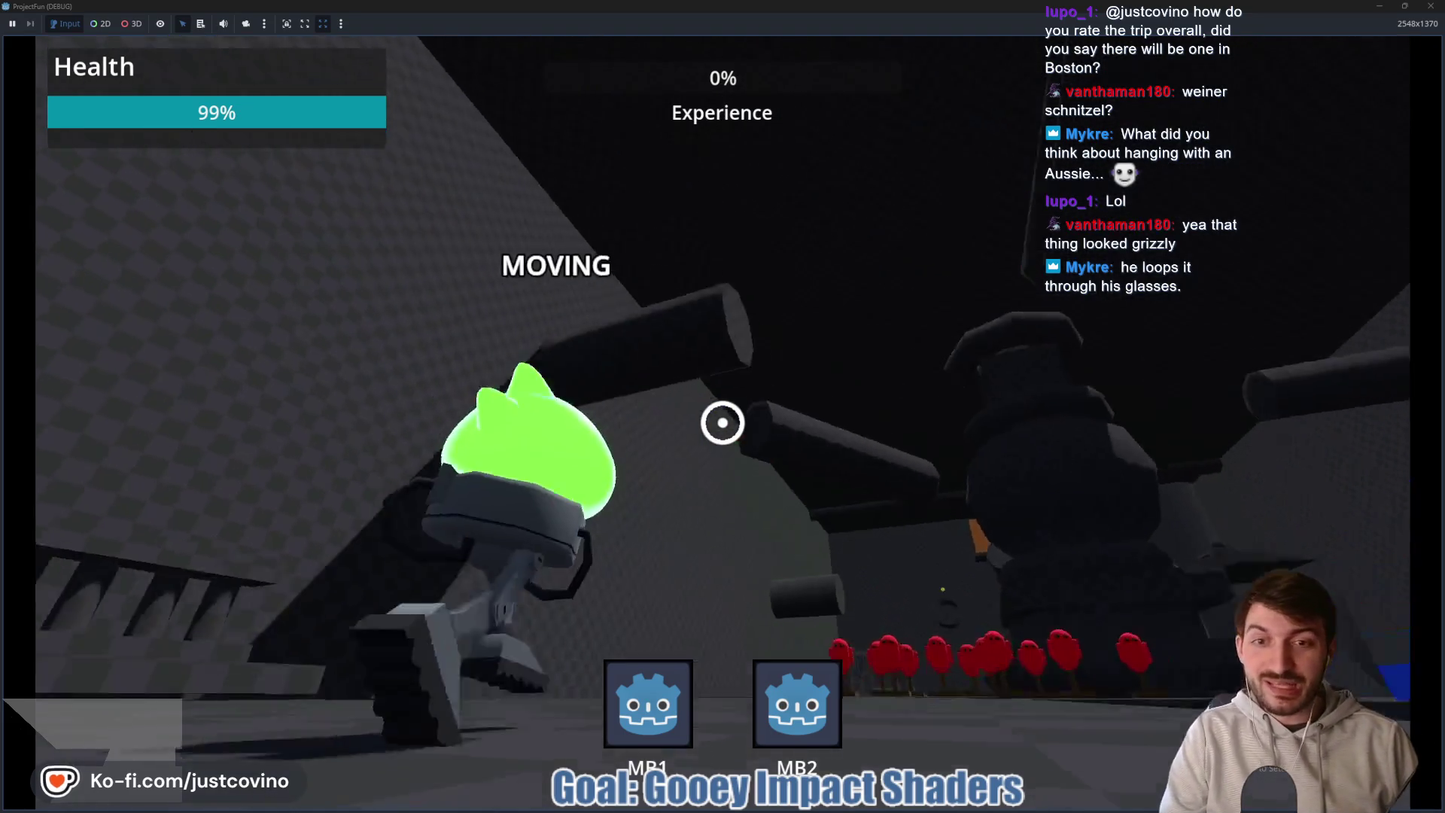
- Do one final swing and floor slam, then stop the game with F8
{"action": "left_click", "coordinate": [723, 422]}
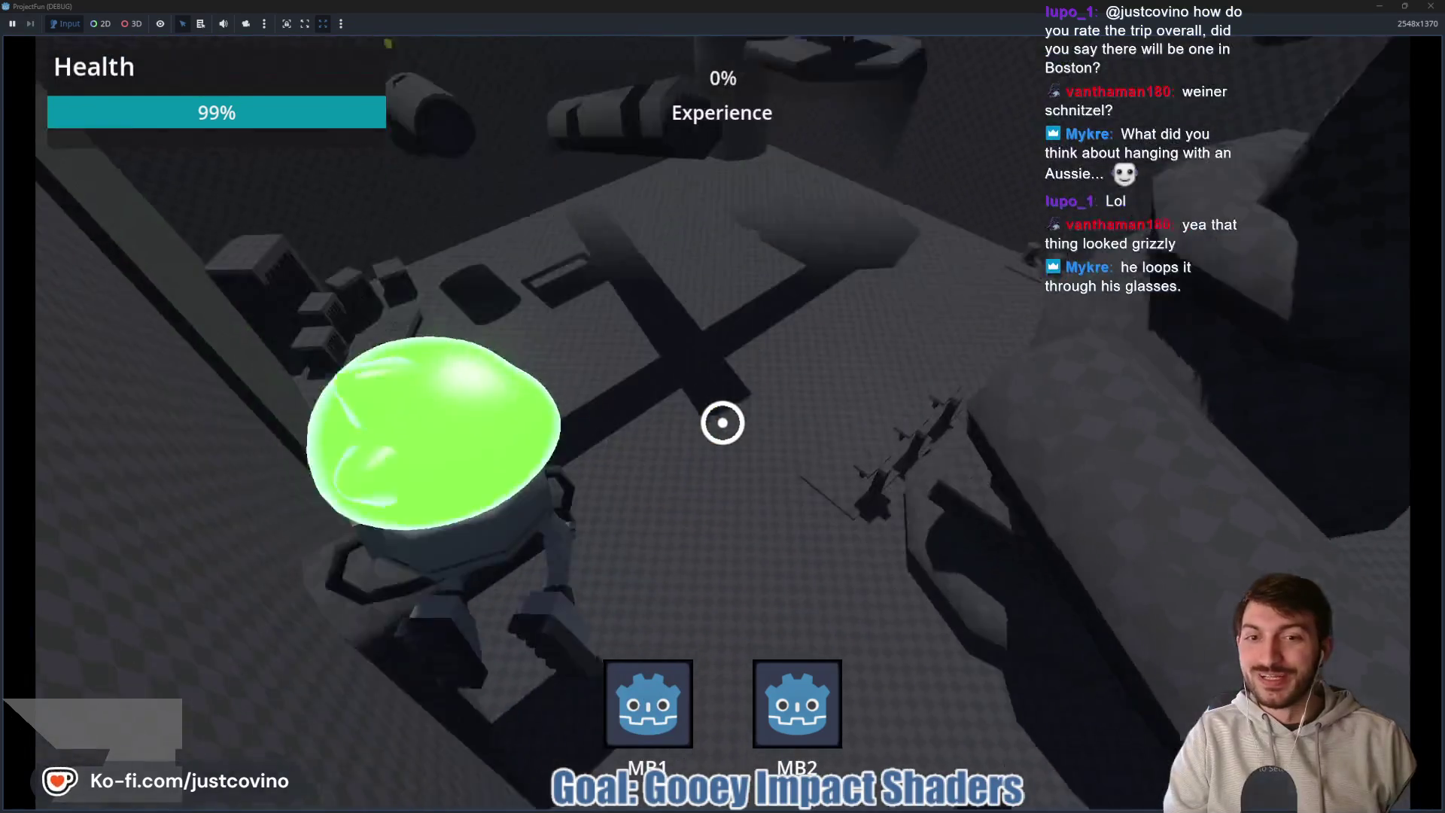
{"action": "left_click", "coordinate": [723, 423]}
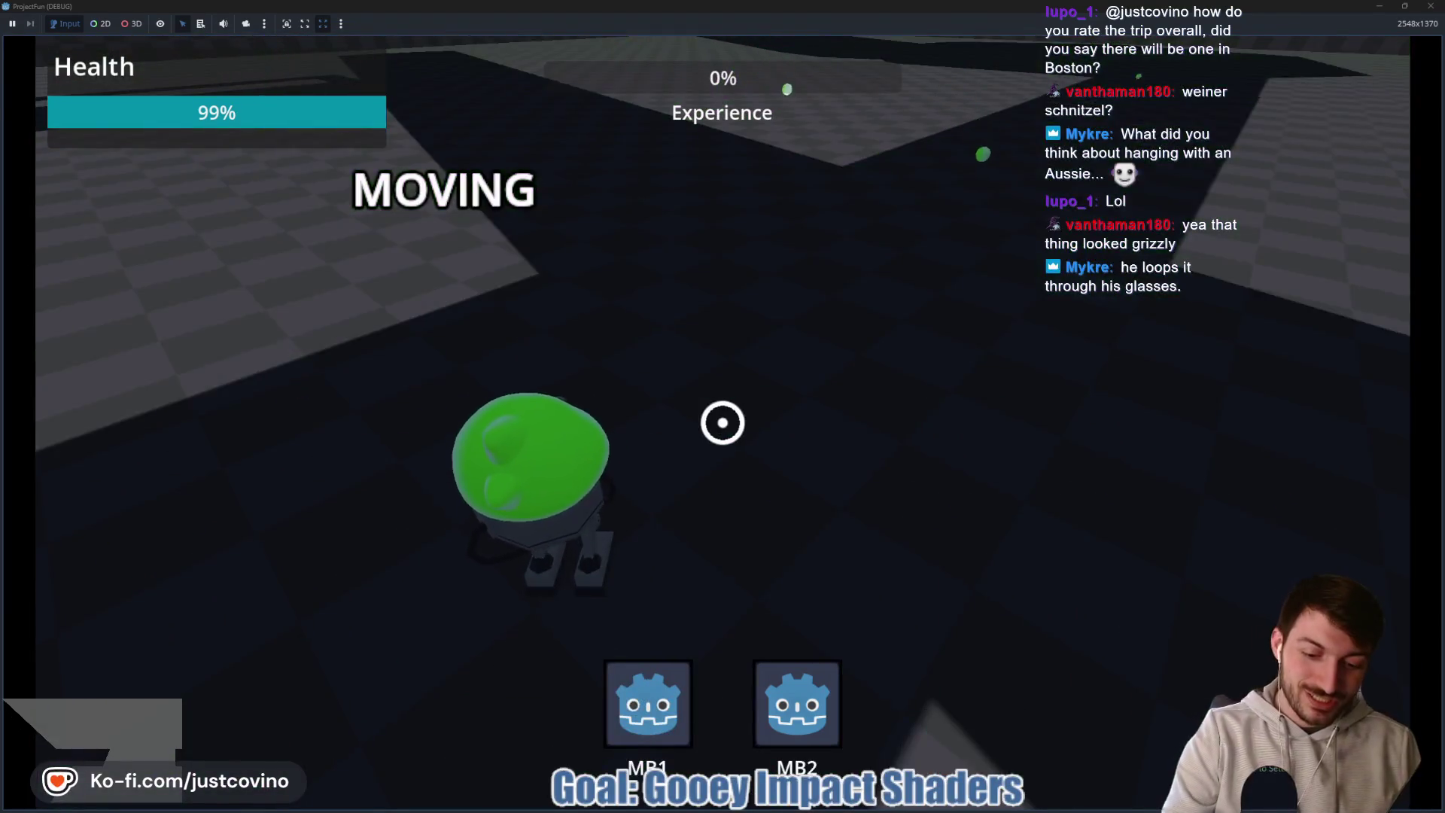
{"action": "key", "text": "F8"}
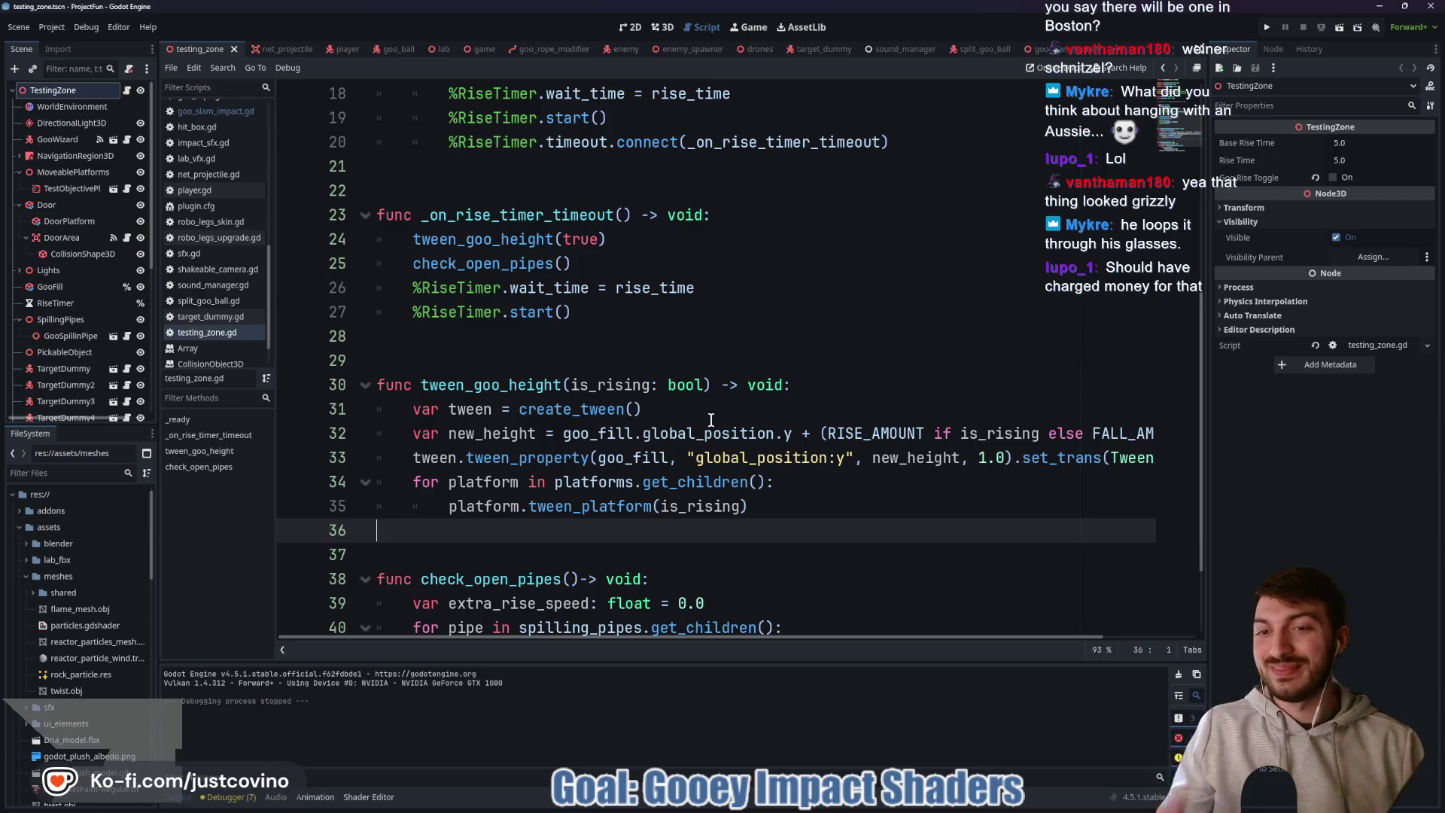
- Look over the goo-rising lines in testing_zone.gd, then run the project with F5 for another playtest
{"action": "left_click", "coordinate": [572, 350]}
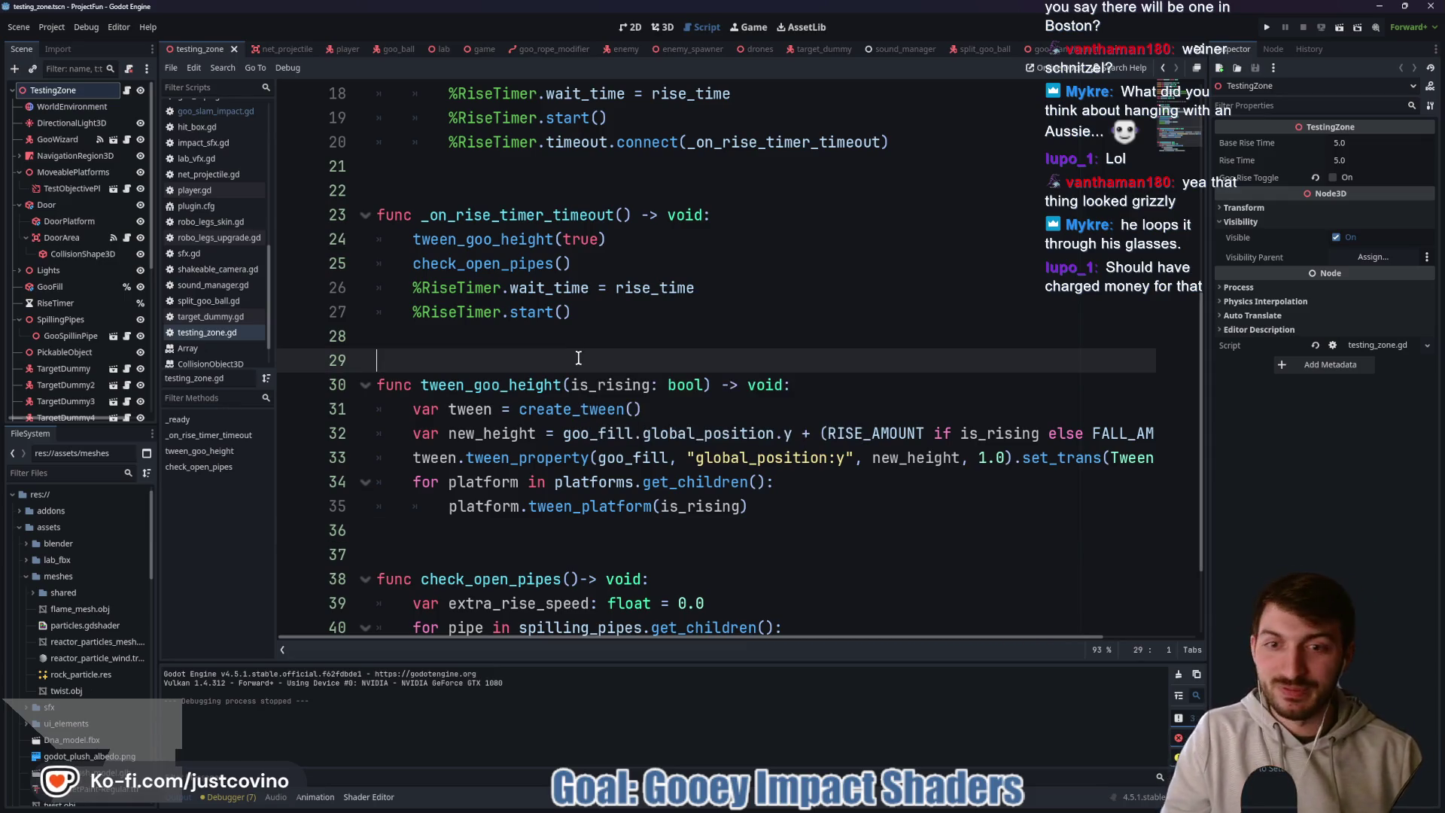
{"action": "scroll", "coordinate": [570, 354], "scroll_direction": "up", "scroll_amount": 1}
{"action": "left_click", "coordinate": [450, 243]}
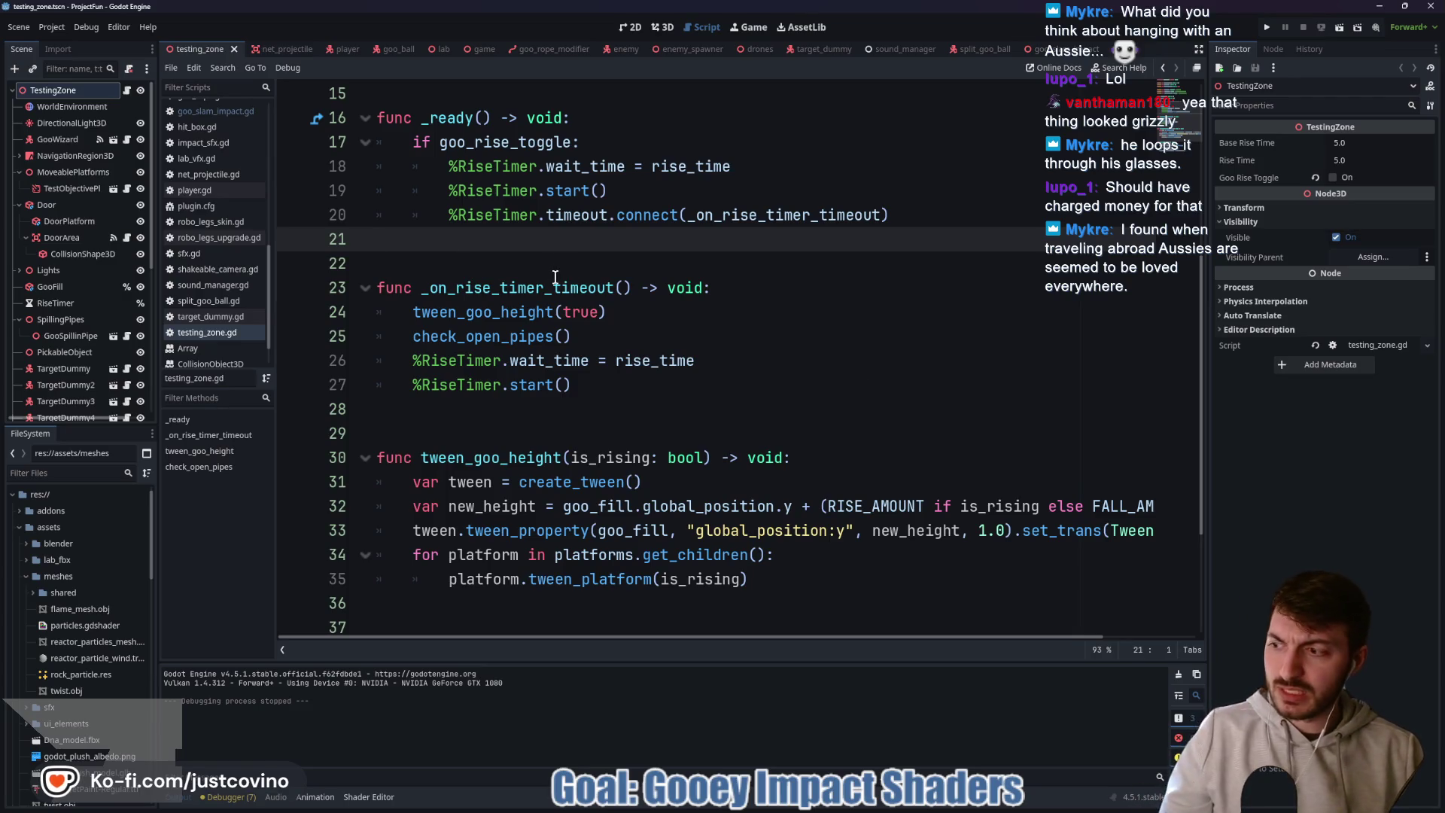
{"action": "left_click", "coordinate": [510, 256]}
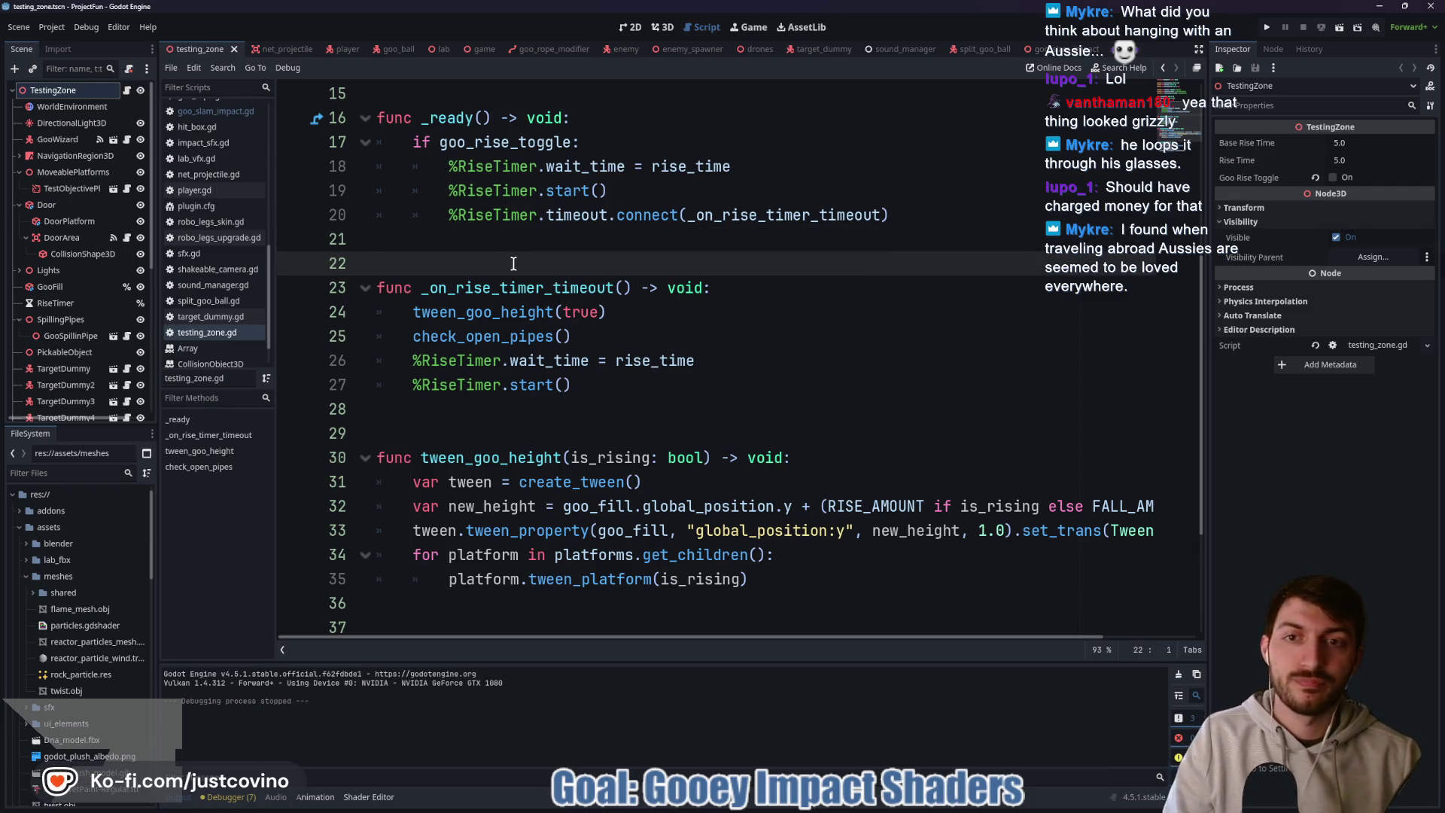
{"action": "left_click", "coordinate": [490, 243]}
{"action": "scroll", "coordinate": [578, 313], "scroll_direction": "up", "scroll_amount": 5}
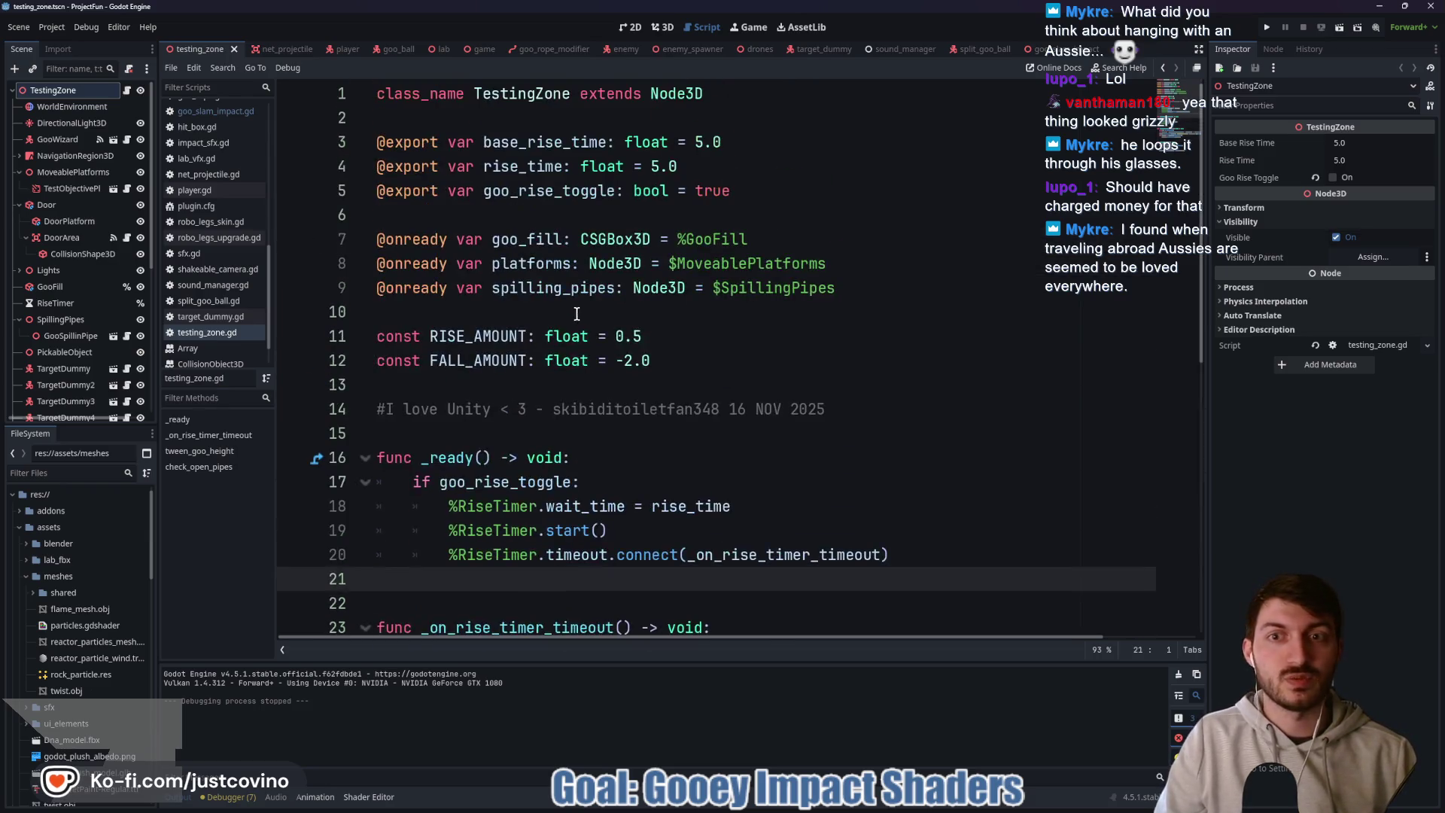
{"action": "left_click", "coordinate": [439, 433]}
{"action": "scroll", "coordinate": [464, 391], "scroll_direction": "down", "scroll_amount": 6}
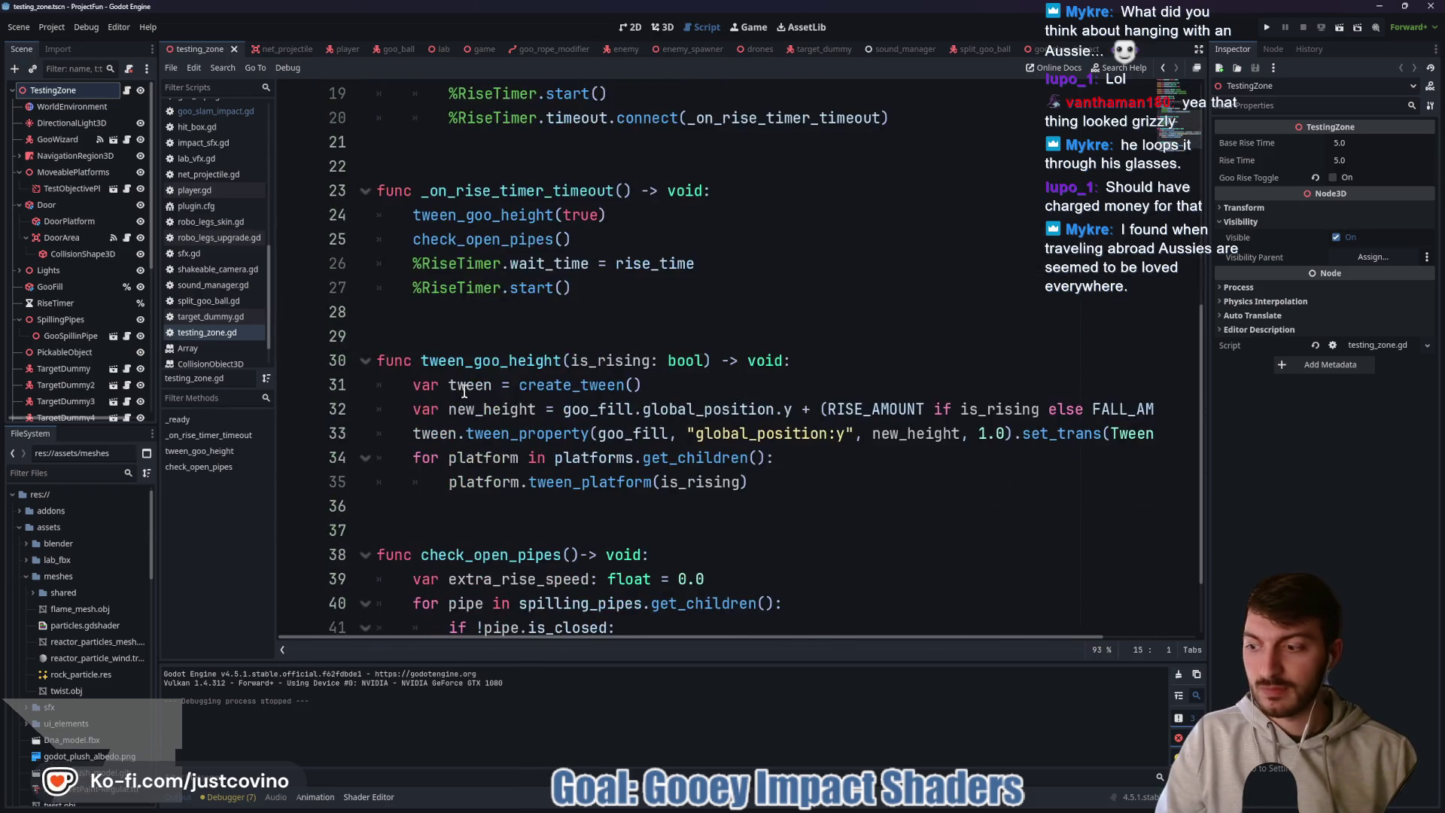
{"action": "left_click", "coordinate": [459, 322]}
{"action": "left_click", "coordinate": [434, 514]}
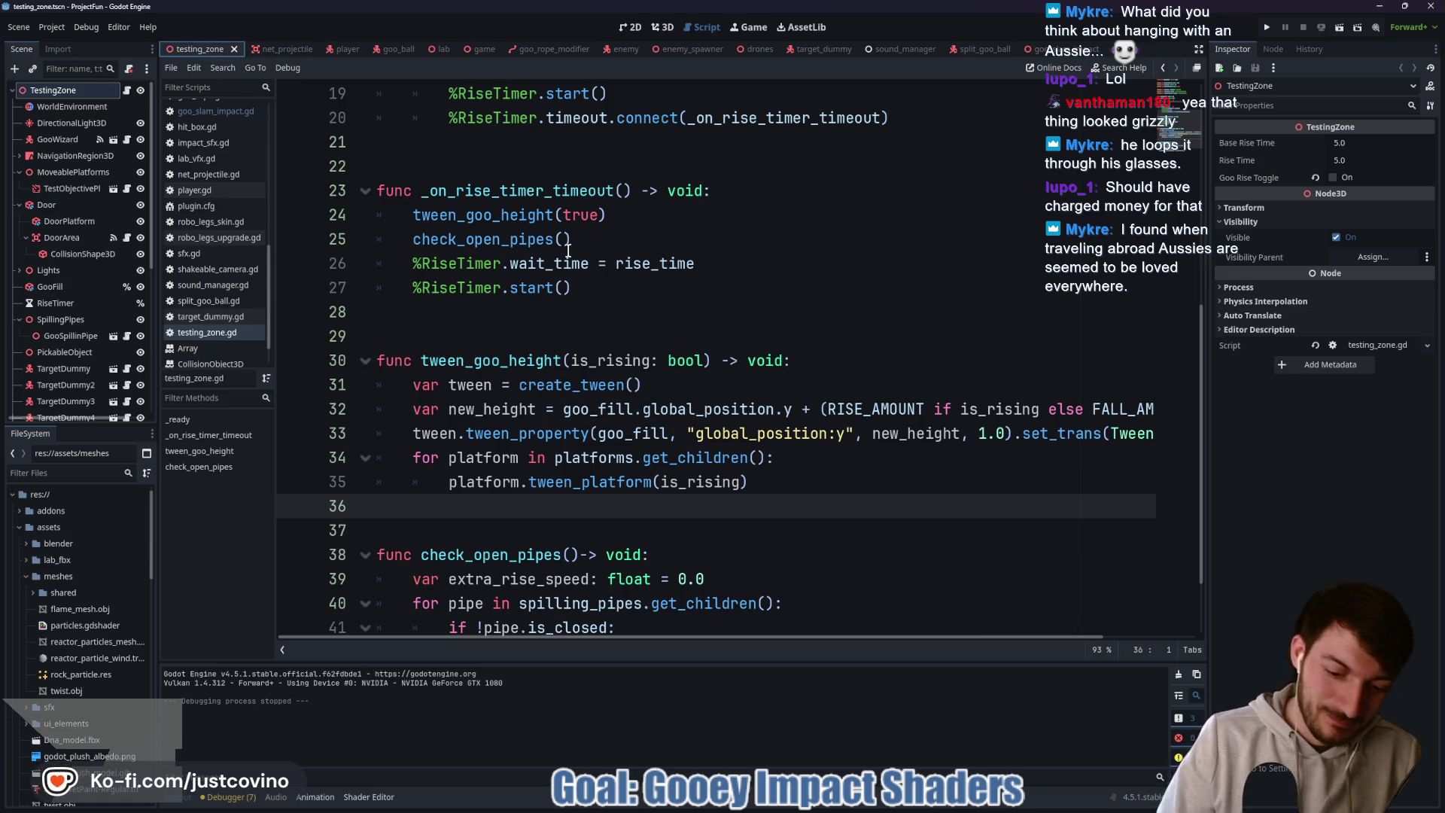
{"action": "key", "text": "F5"}
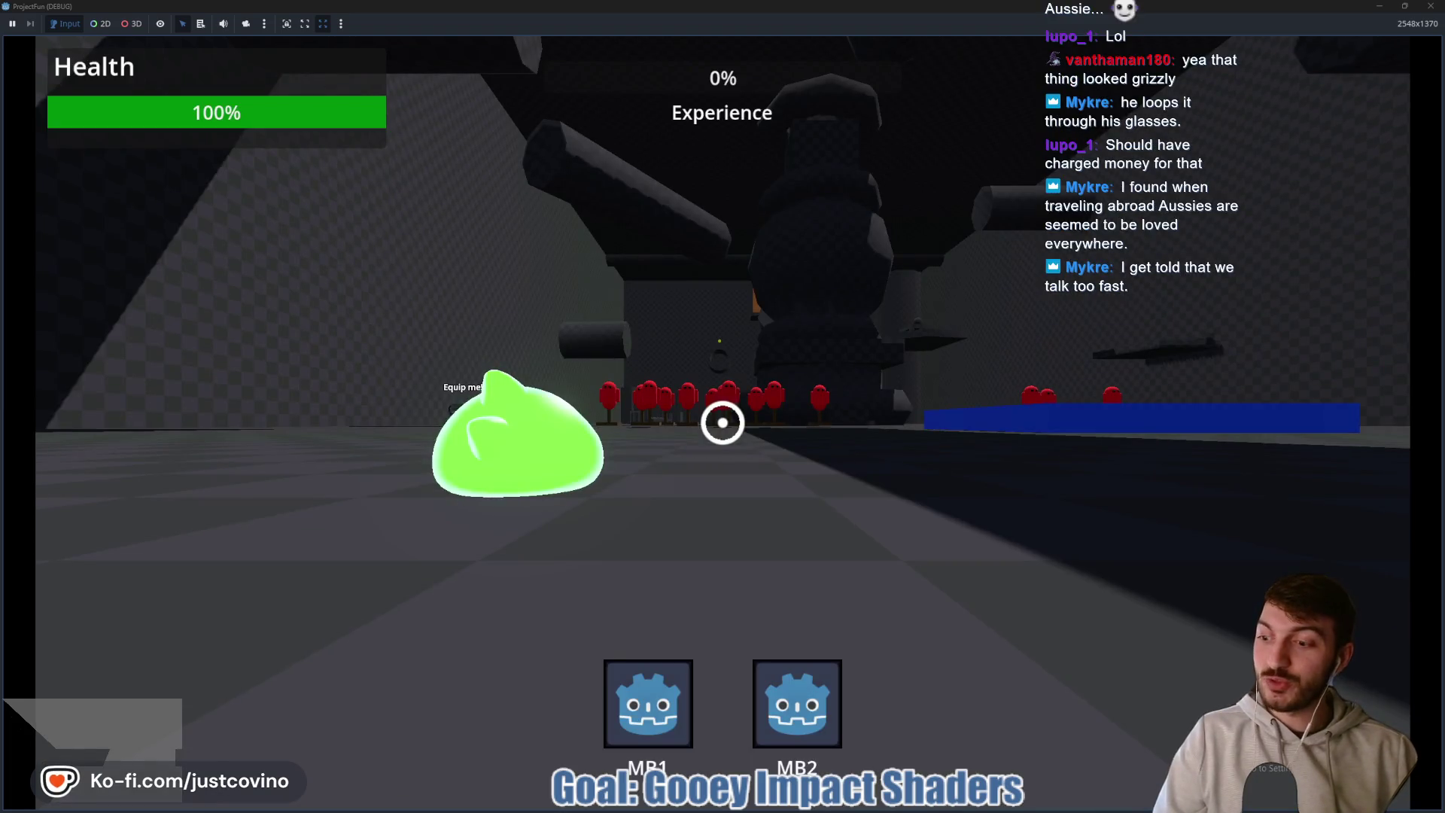
- Ride the slime onto the Equip me! robot and try the first grapple swings and goo slams
{"action": "key", "text": "w"}
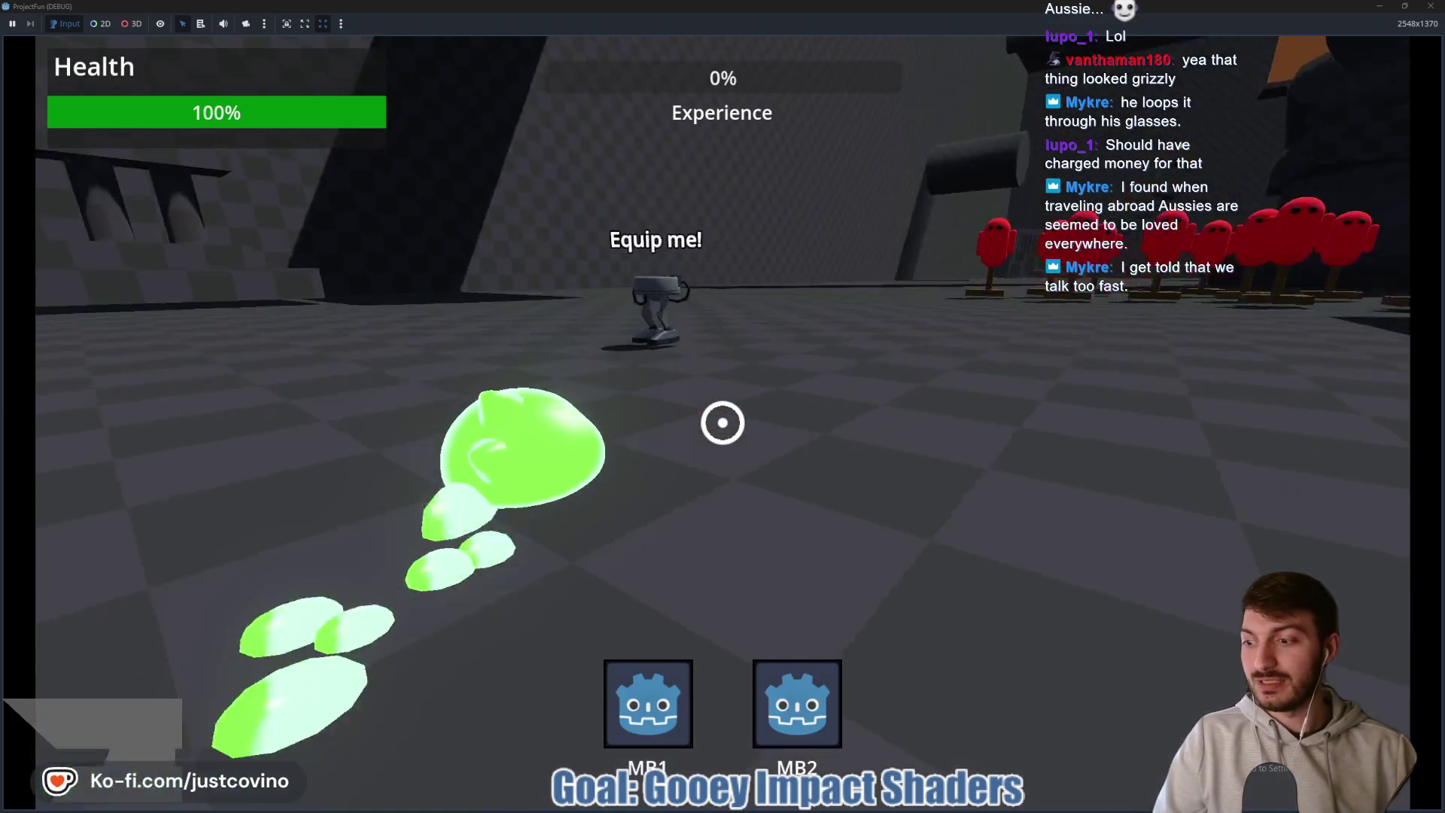
{"action": "key", "text": "w"}
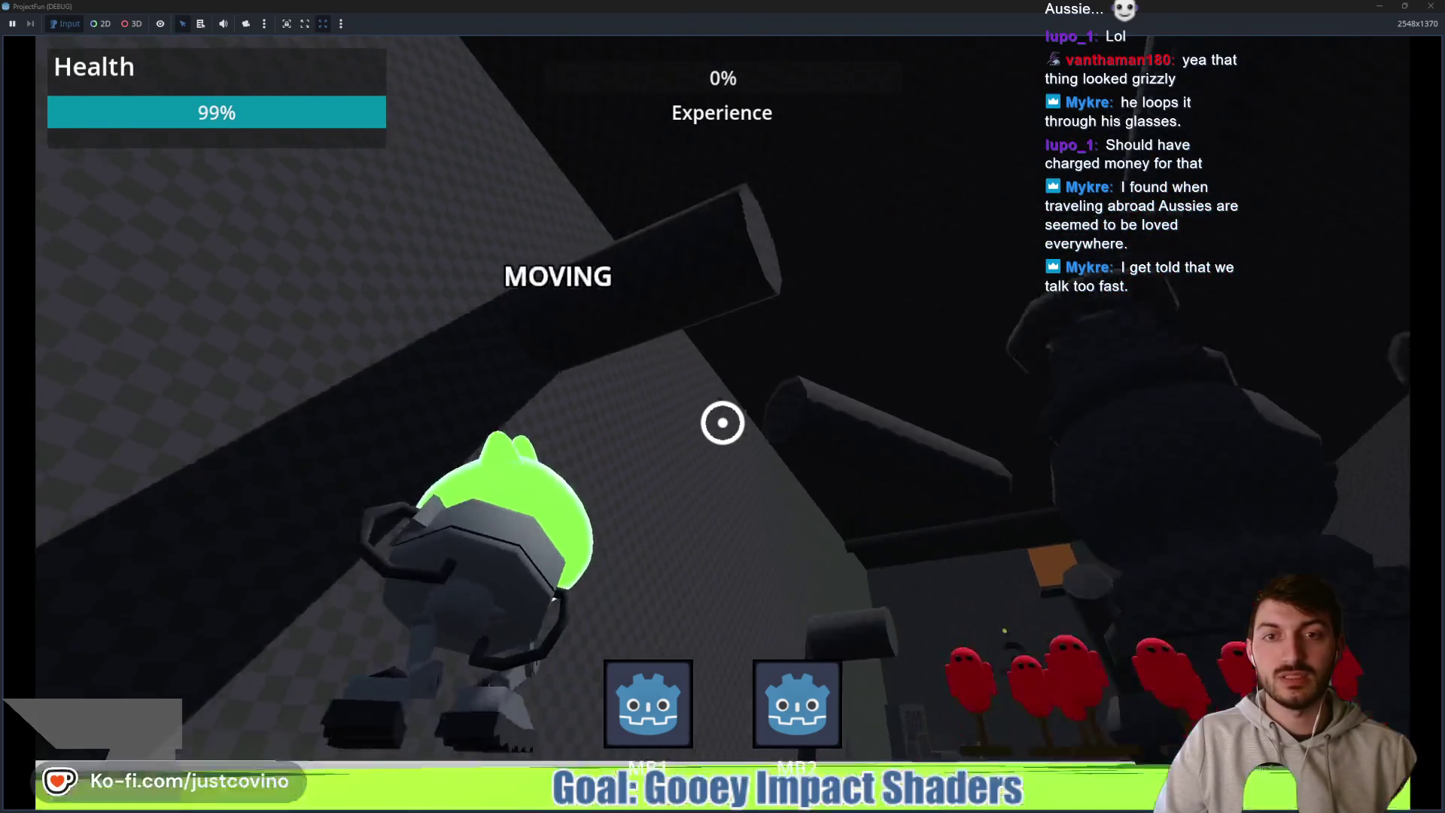
{"action": "left_click", "coordinate": [723, 423]}
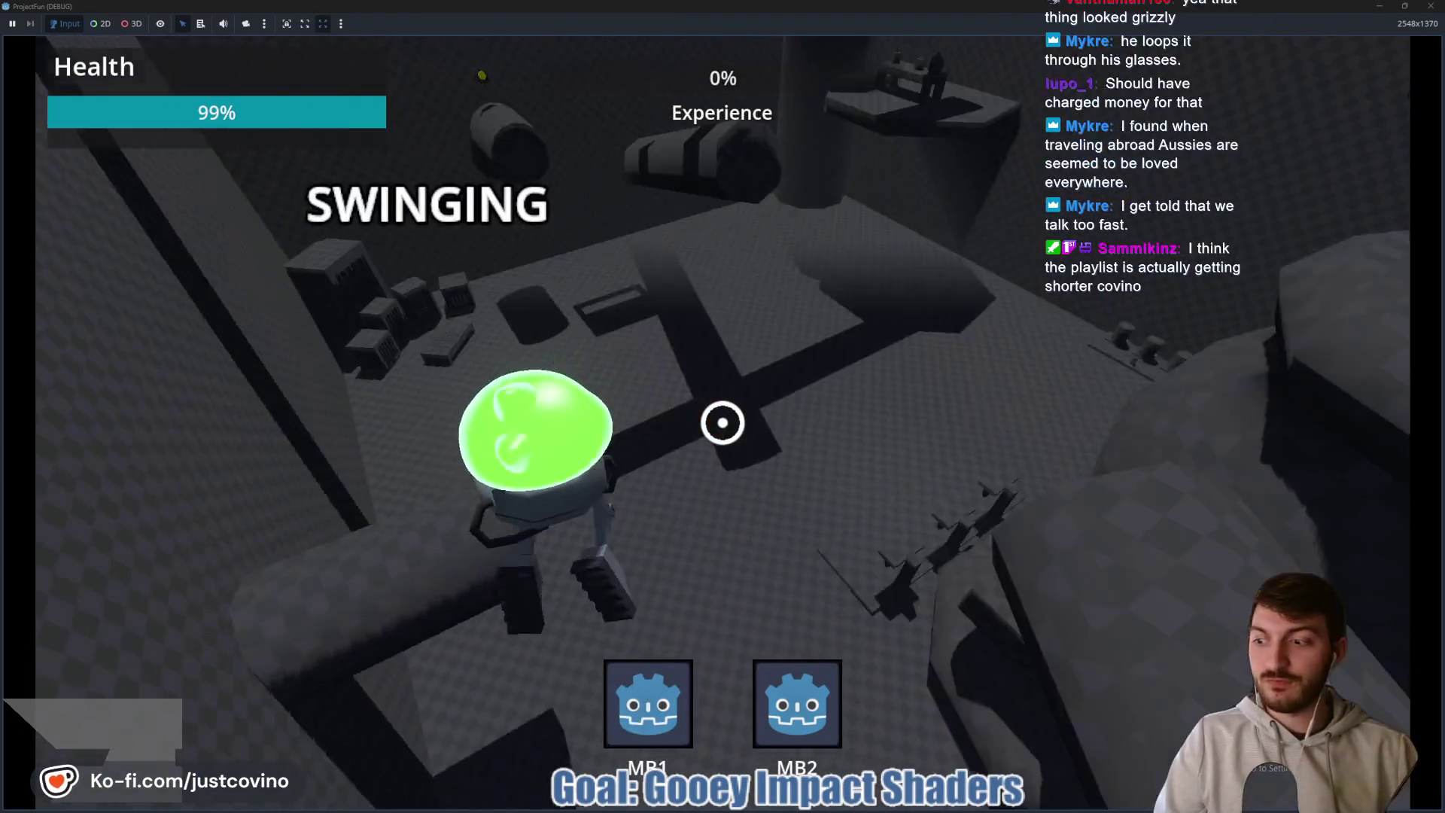
{"action": "right_click", "coordinate": [723, 422]}
{"action": "key", "text": "w"}
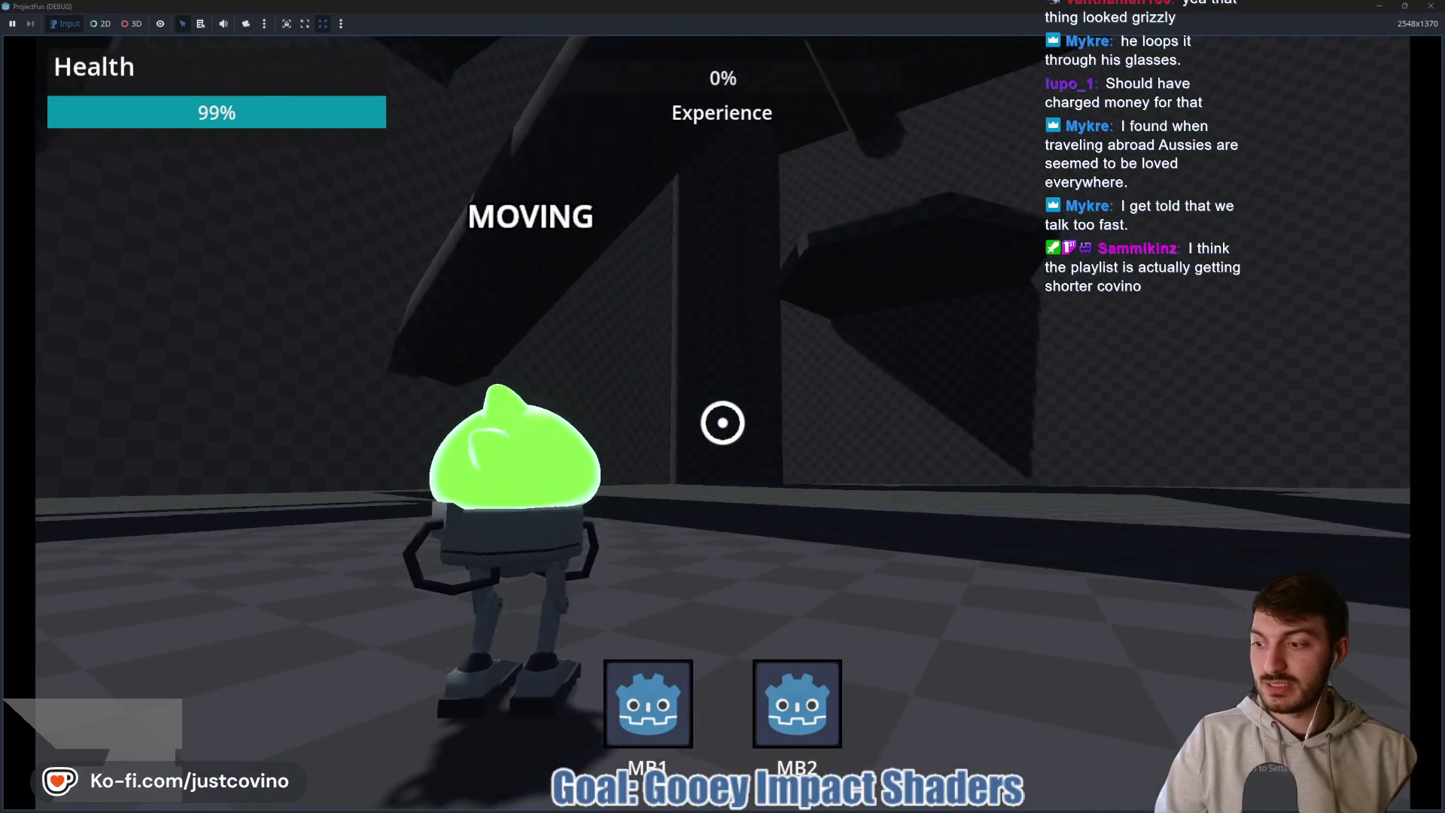
{"action": "left_click", "coordinate": [722, 422]}
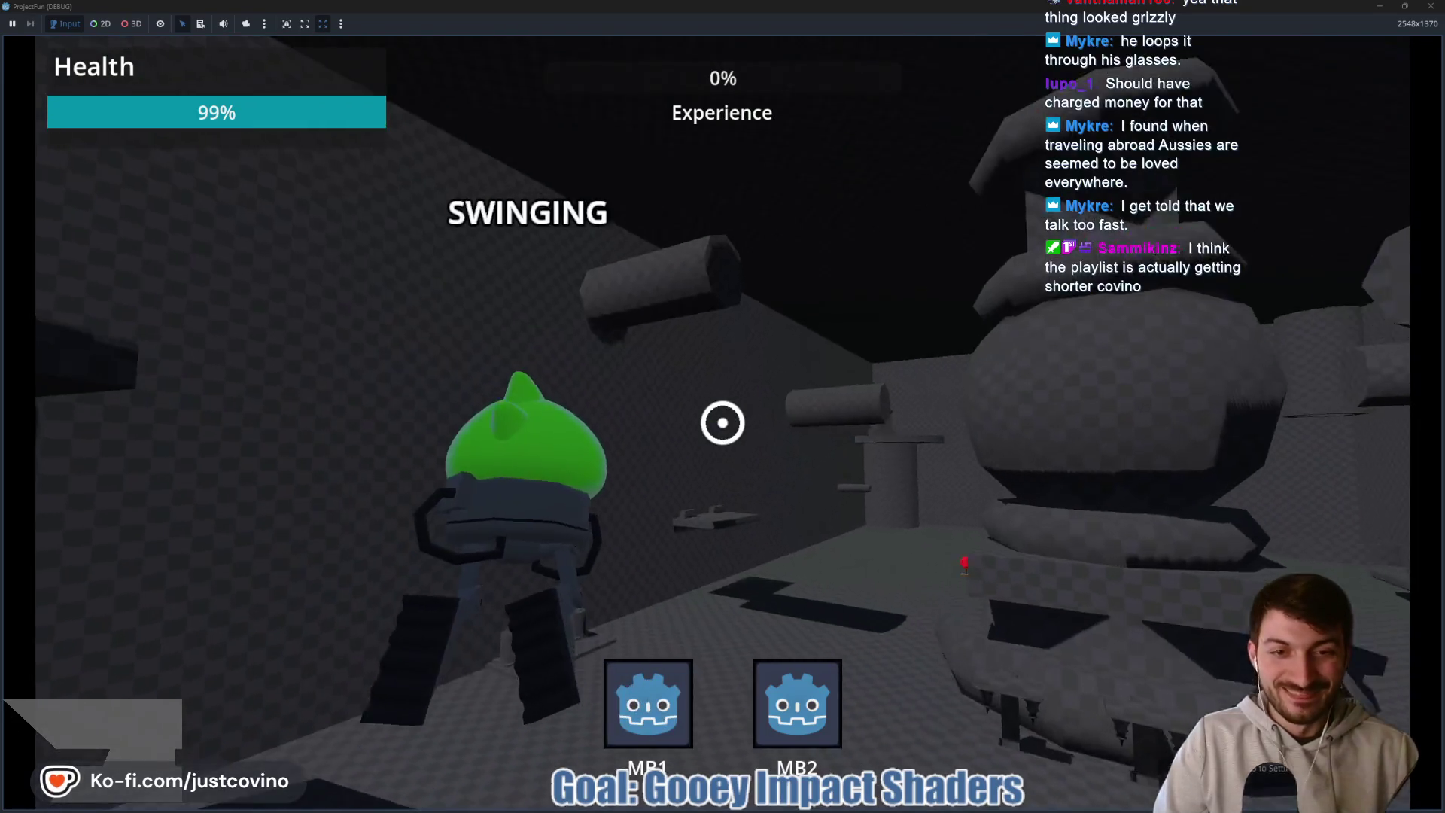
{"action": "right_click", "coordinate": [723, 422]}
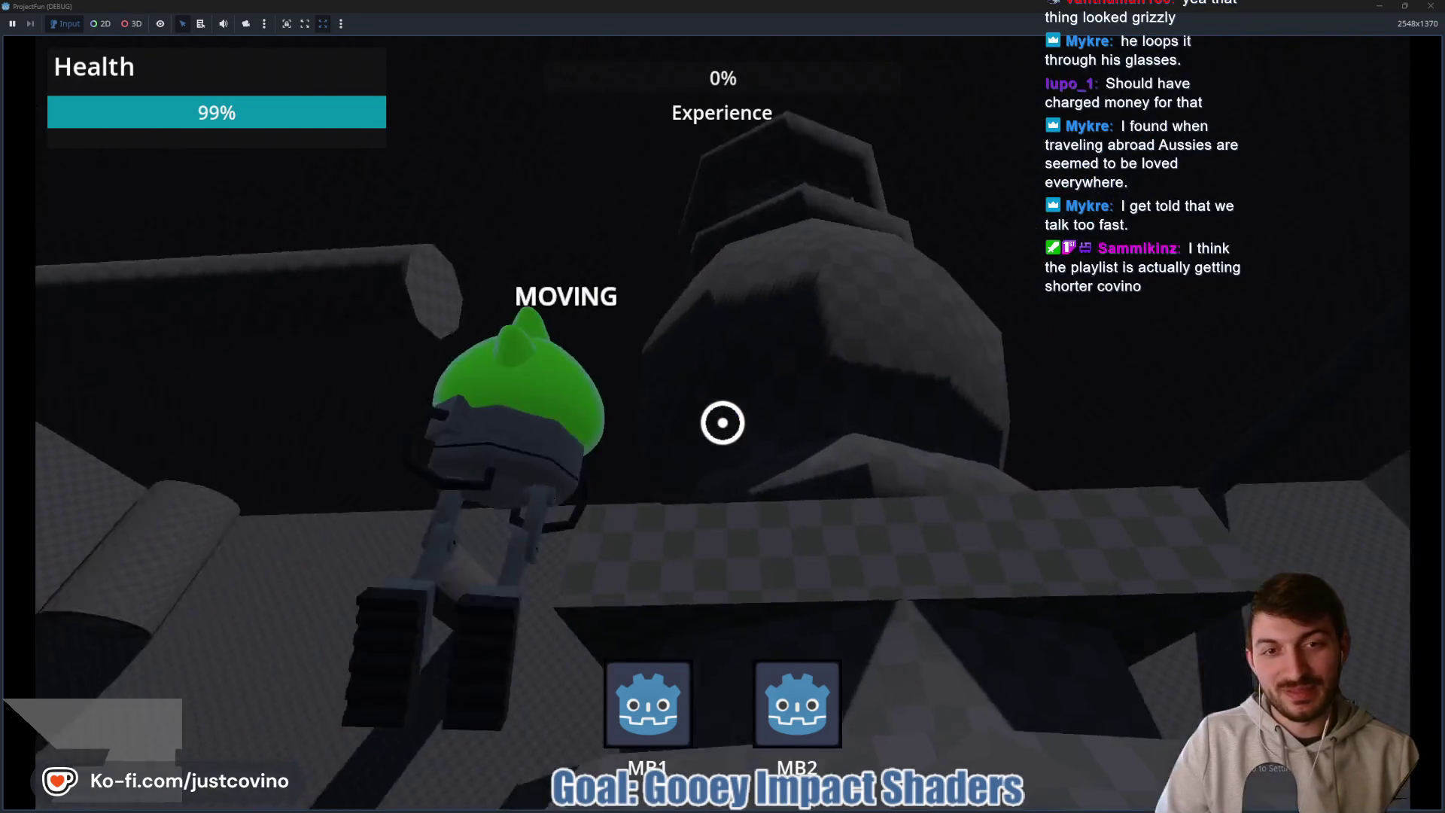
- Chain grapple swings into Ctrl slams to check the green goo splash on impact
{"action": "left_click", "coordinate": [723, 422]}
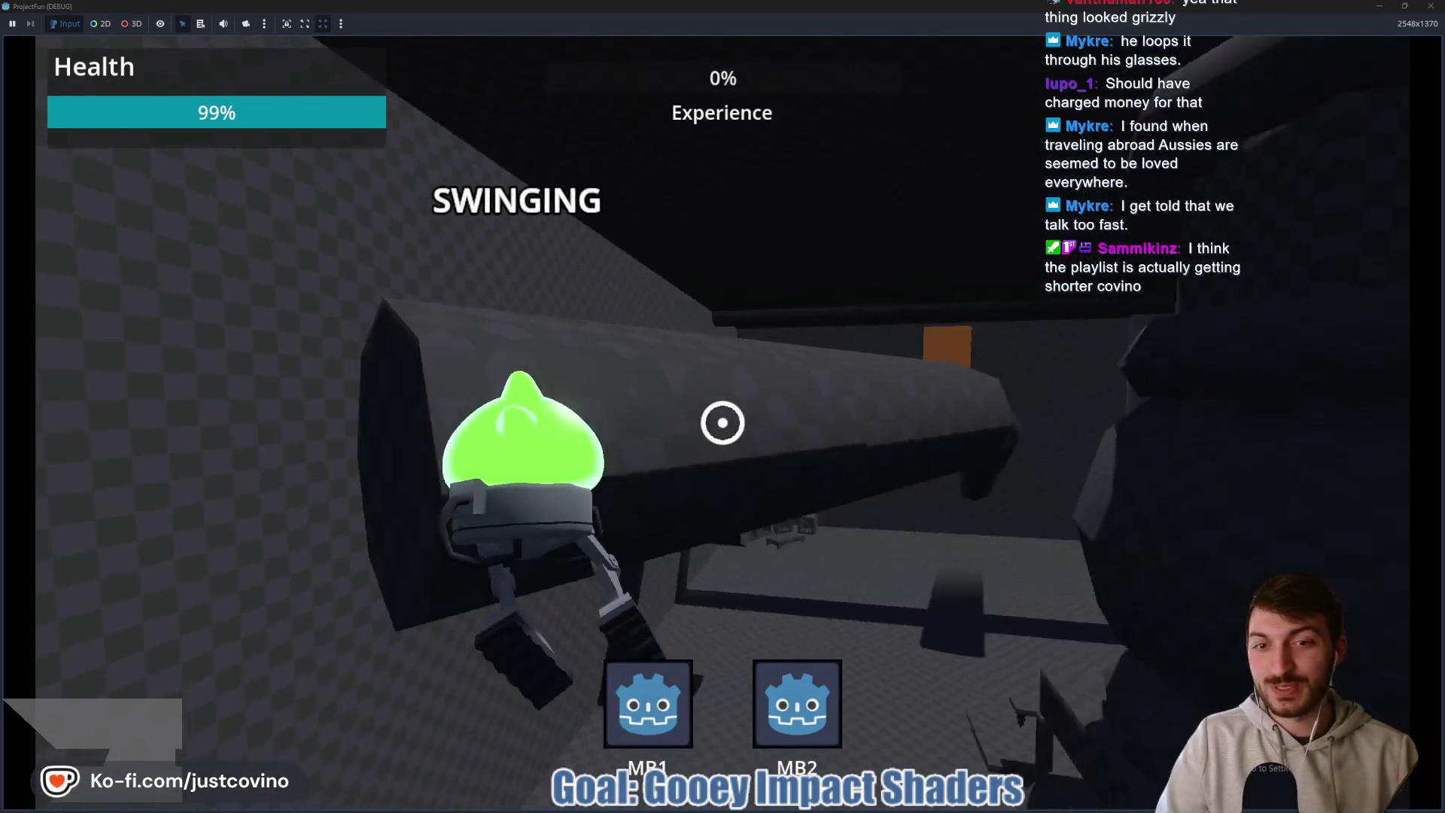
{"action": "left_click", "coordinate": [723, 423]}
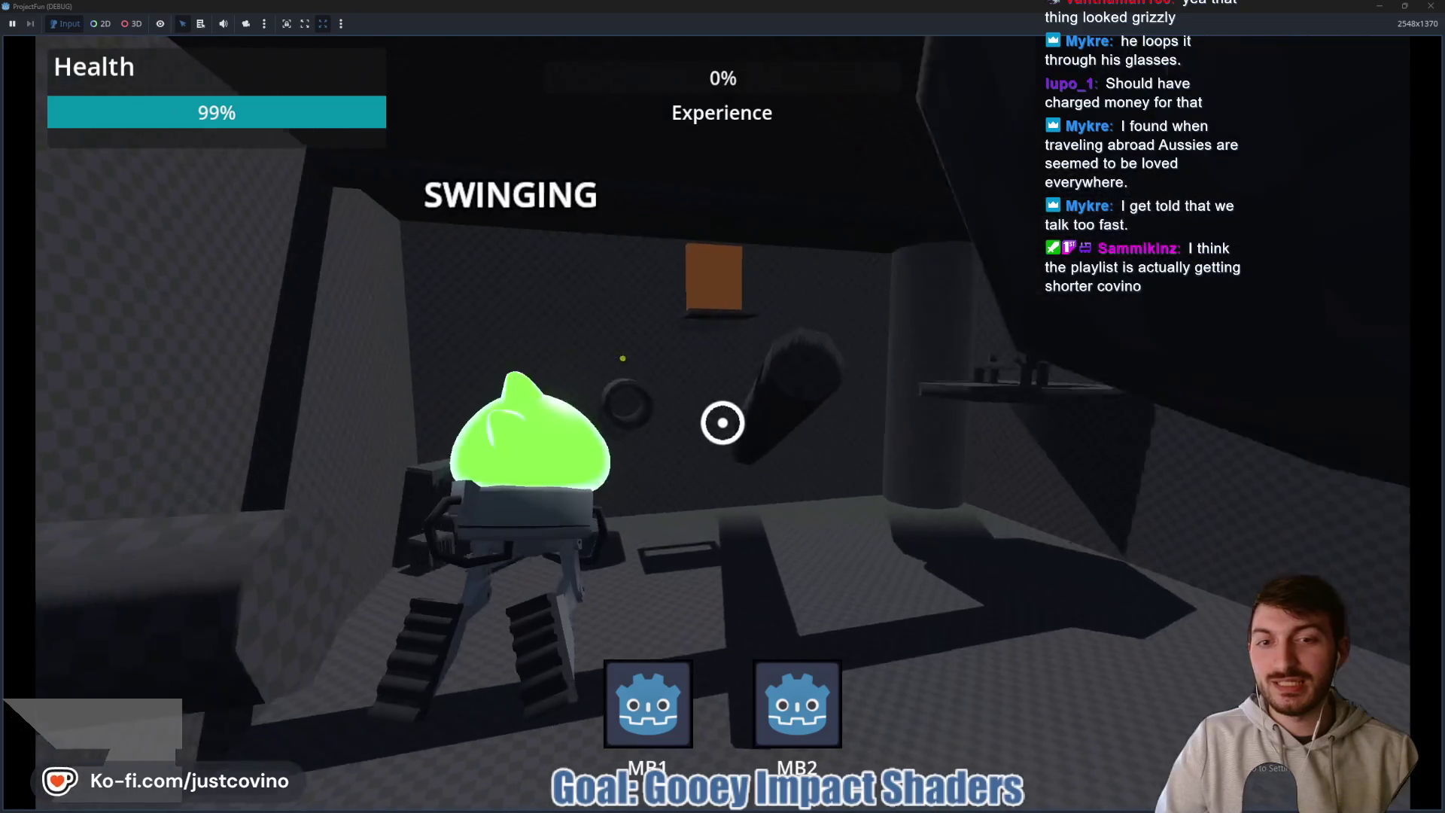
{"action": "key", "text": "ctrl"}
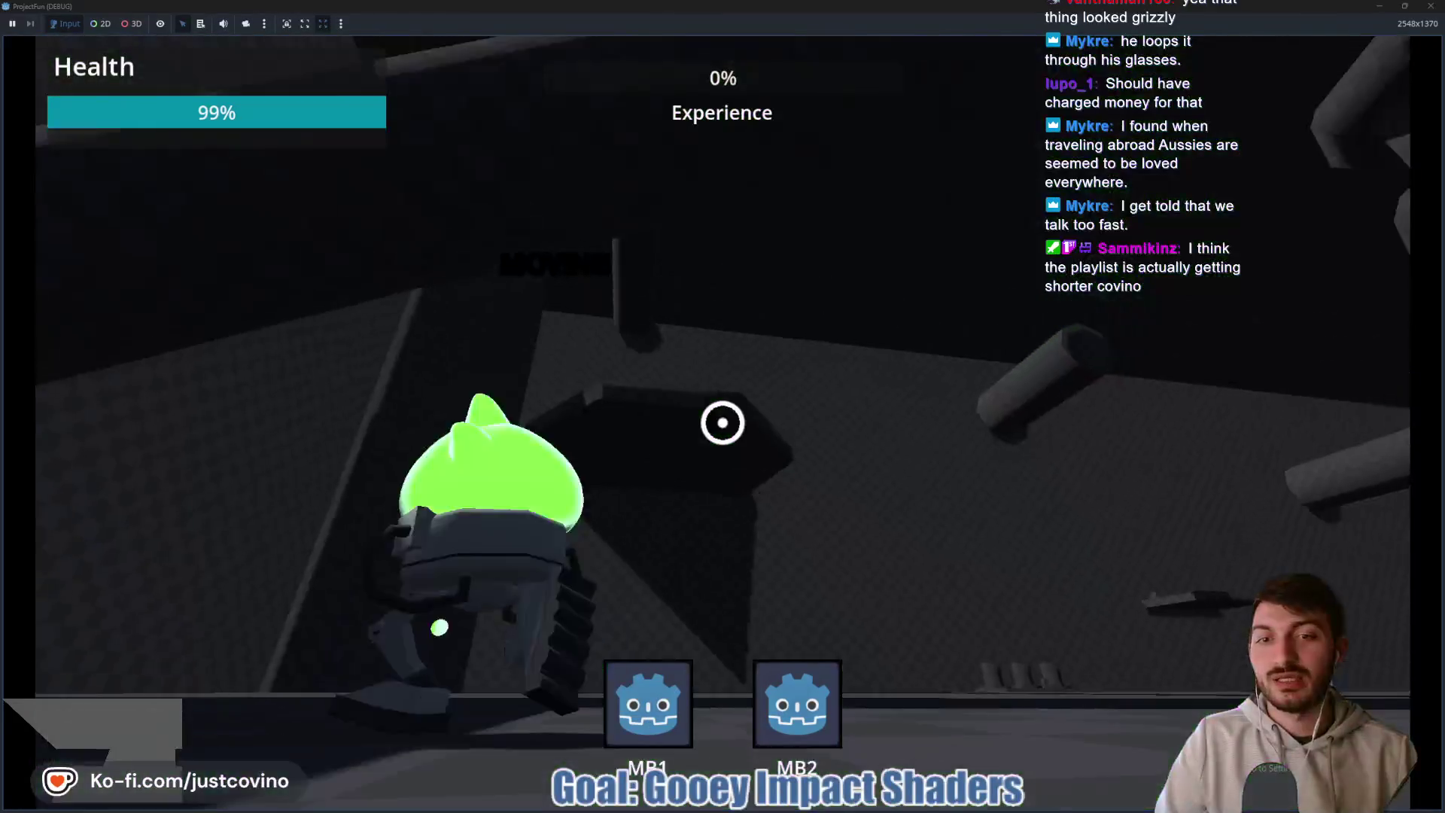
{"action": "left_click", "coordinate": [723, 422]}
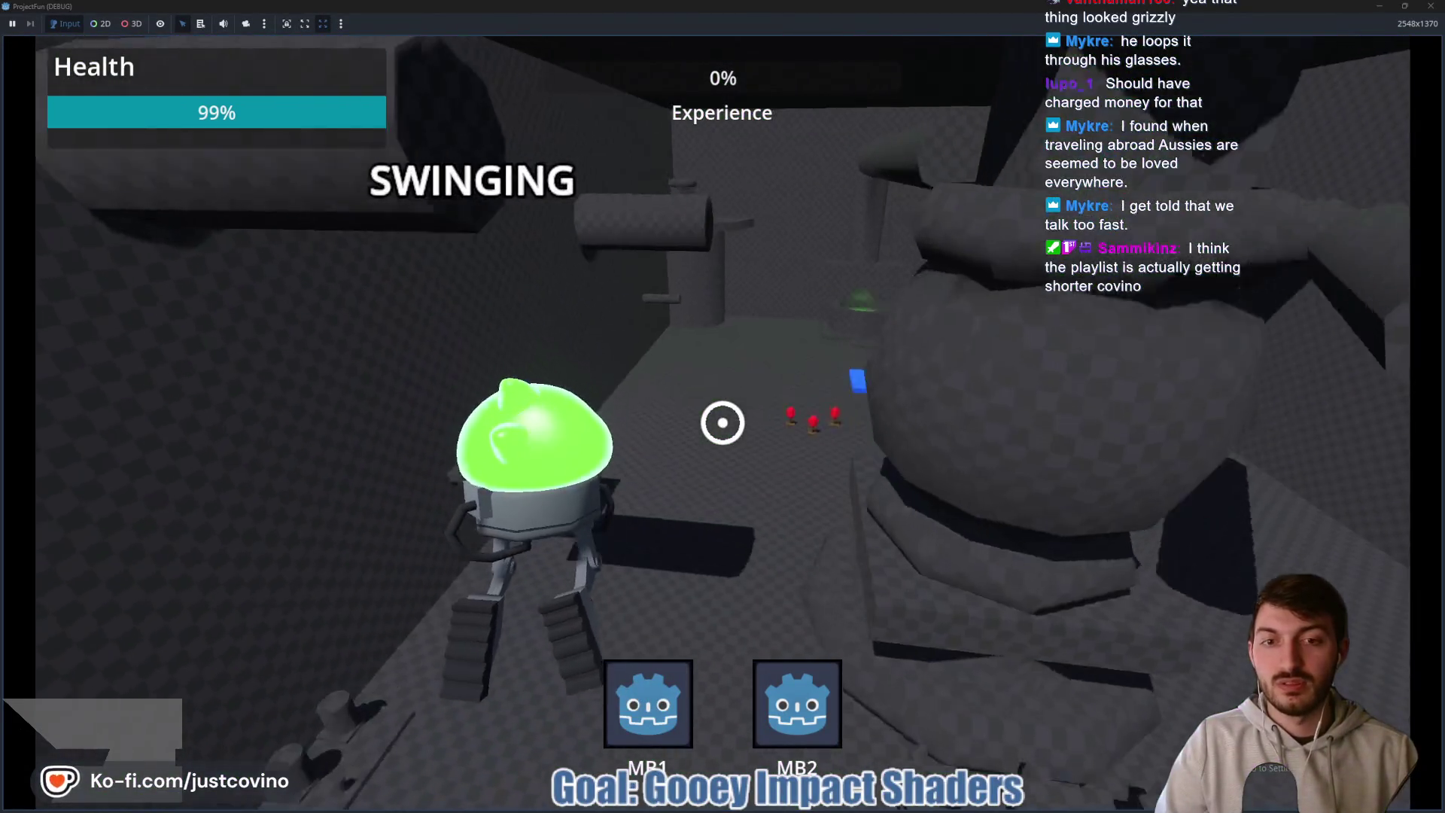
{"action": "key", "text": "ctrl"}
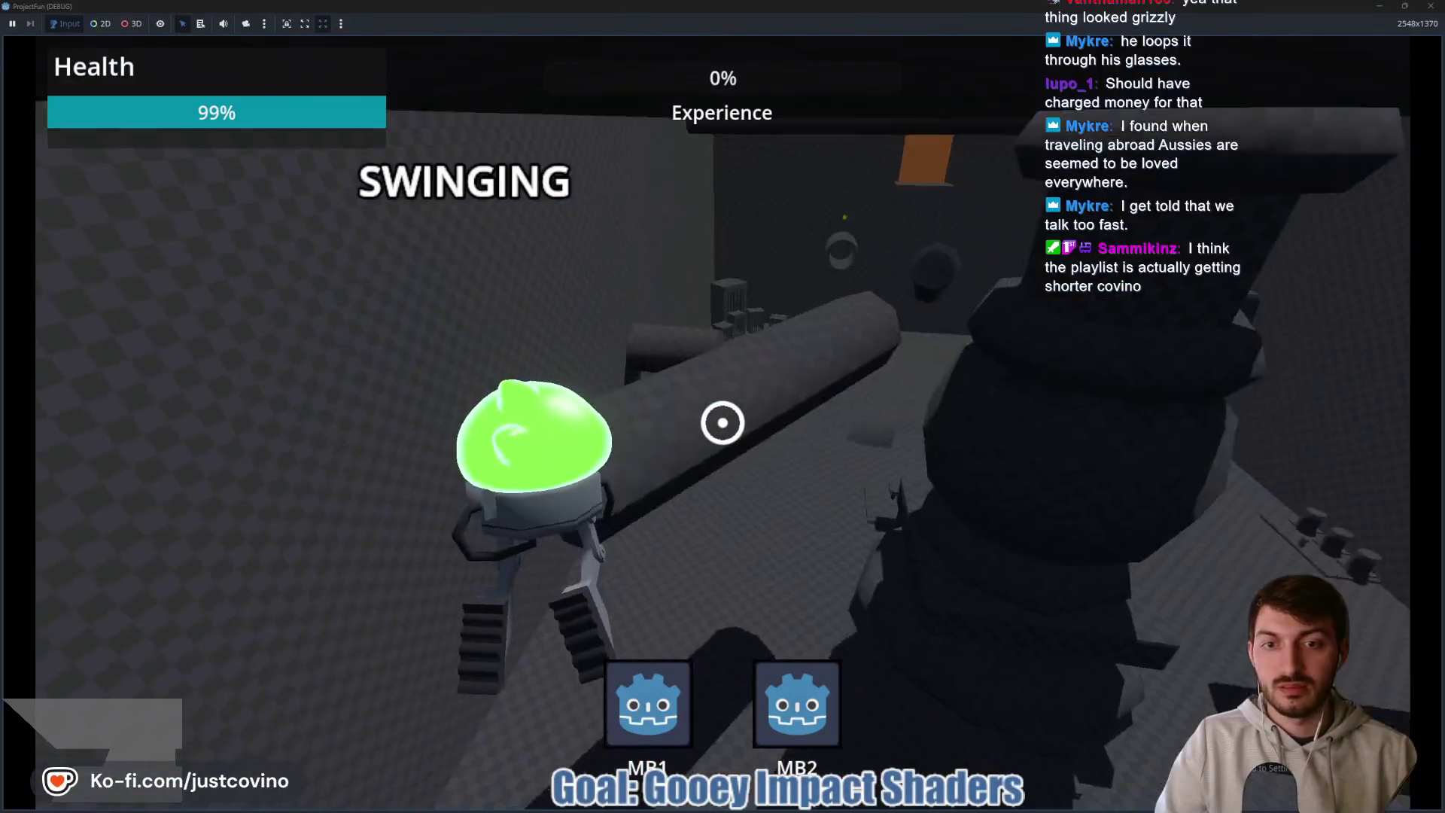
{"action": "key", "text": "ctrl"}
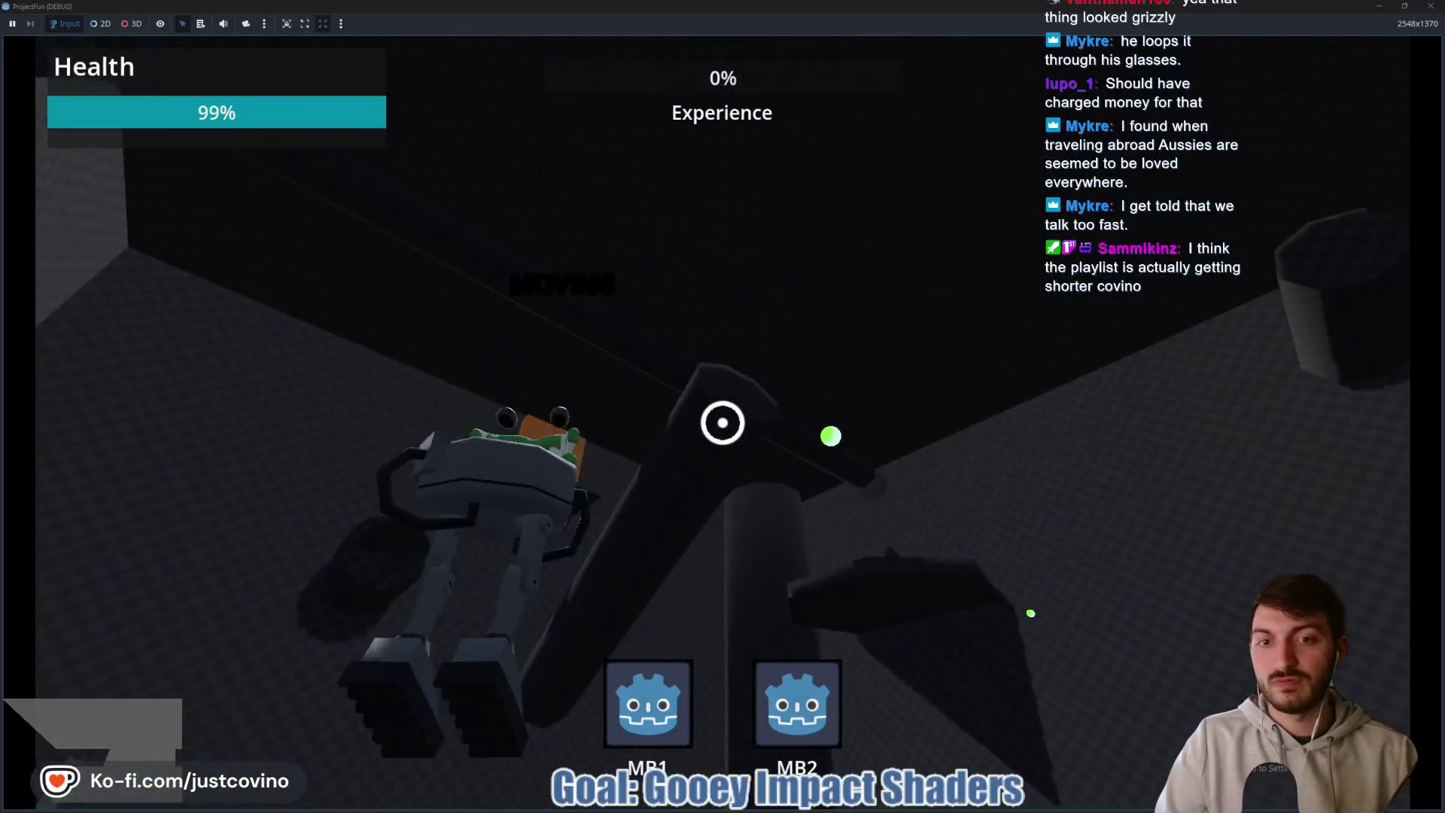
- Run a few more grapple-and-slam tests into the floor, then stop the game with F8
{"action": "left_click", "coordinate": [723, 423]}
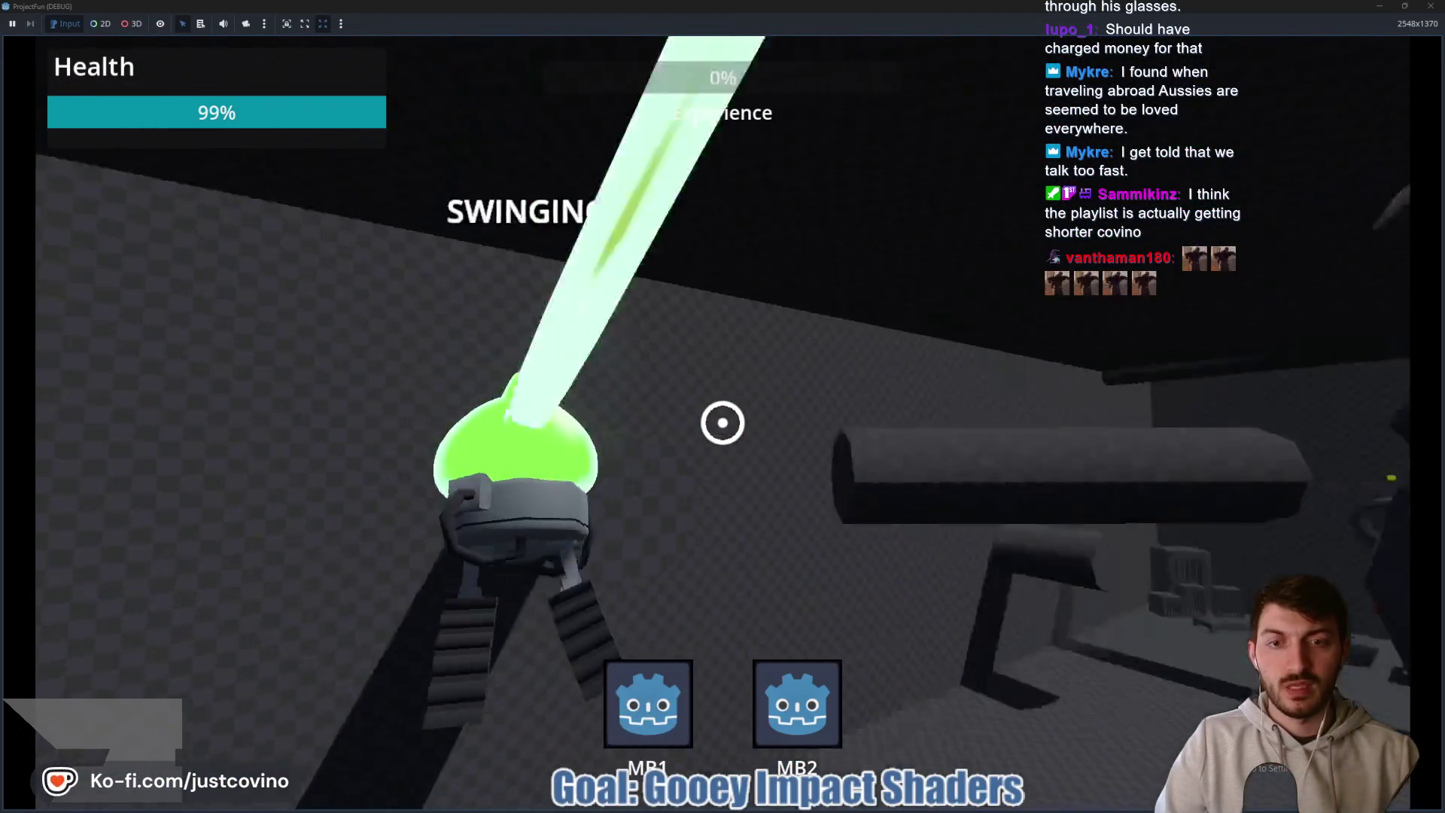
{"action": "key", "text": "ctrl"}
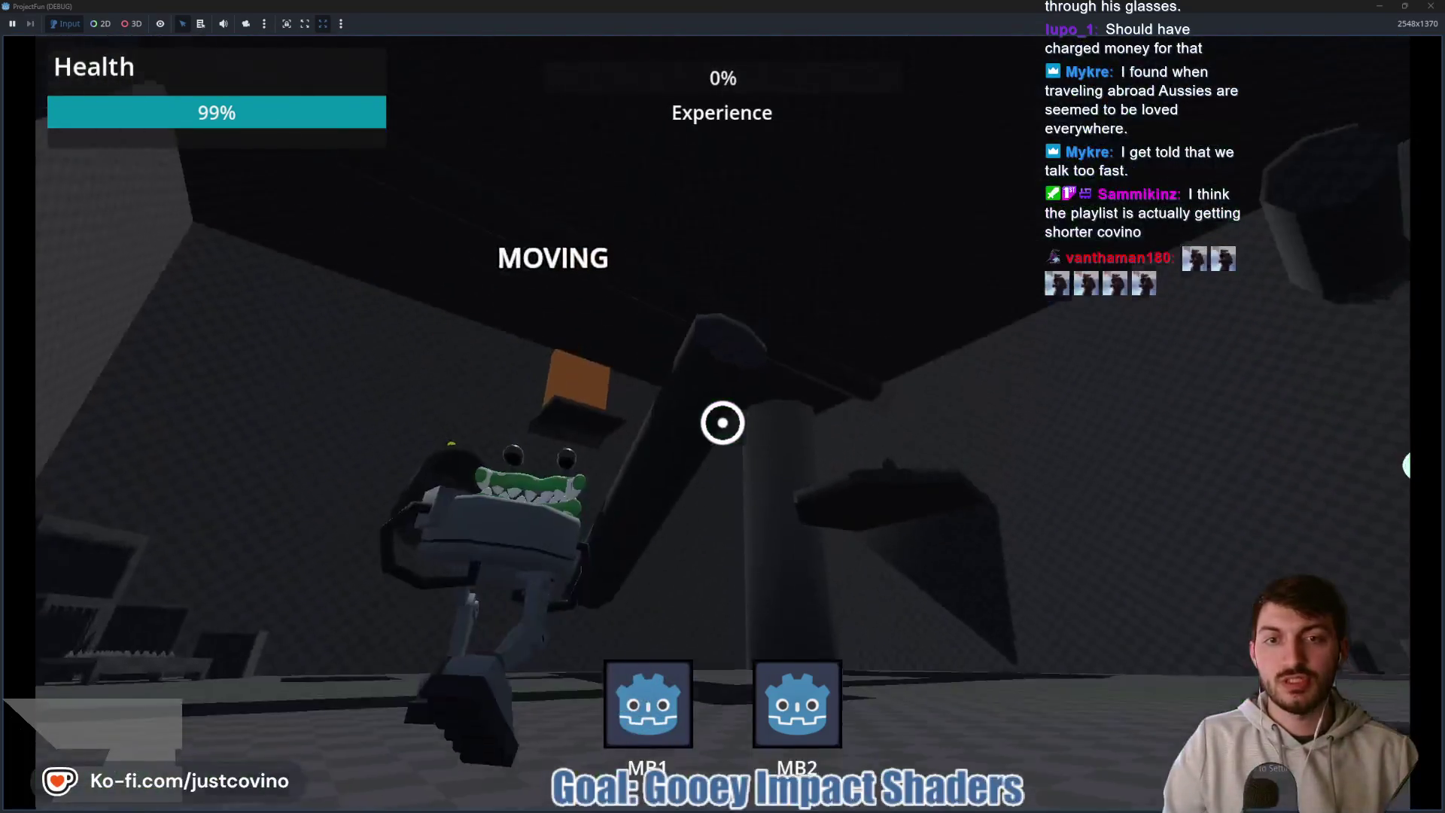
{"action": "left_click", "coordinate": [723, 423]}
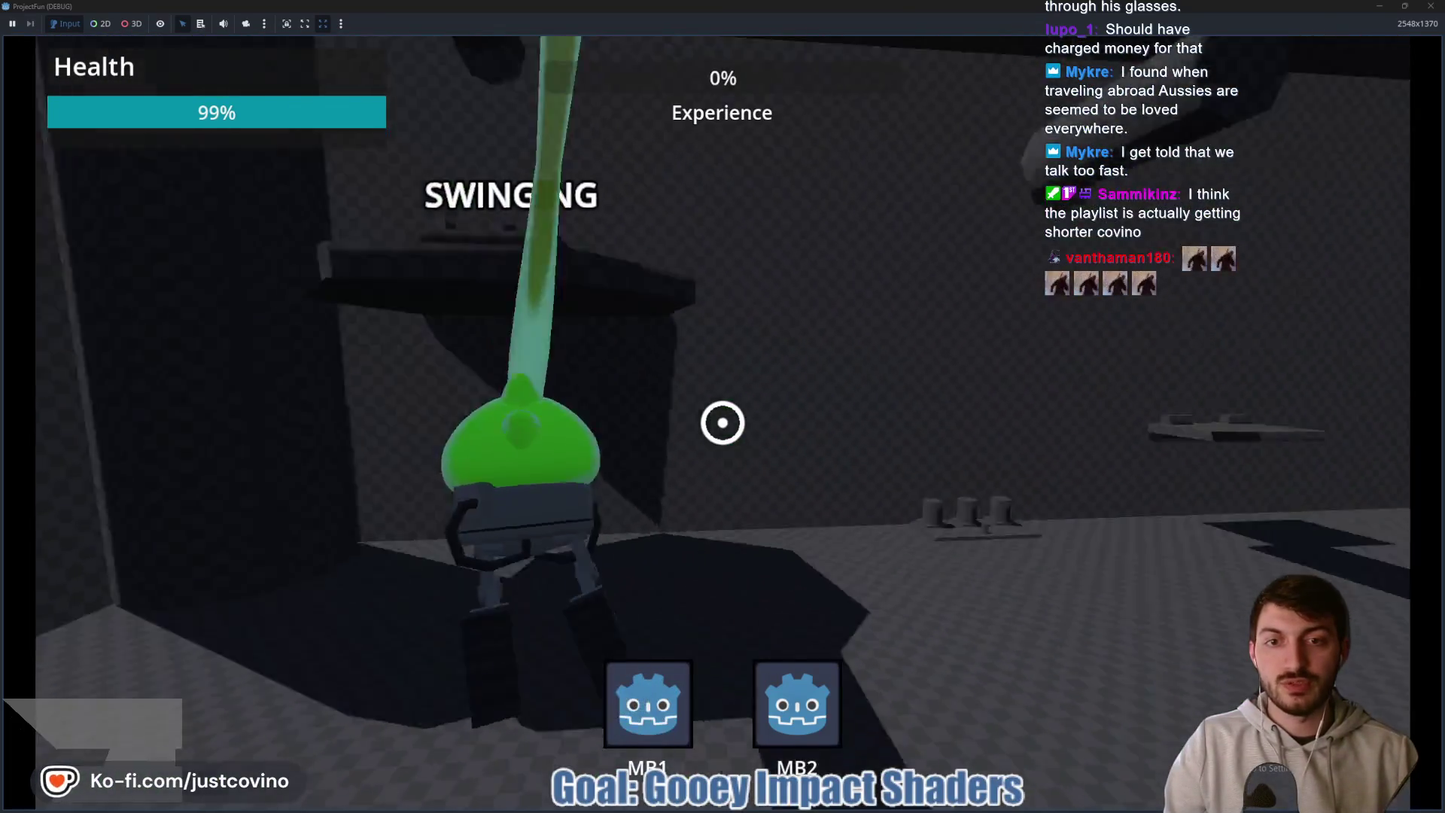
{"action": "key", "text": "ctrl"}
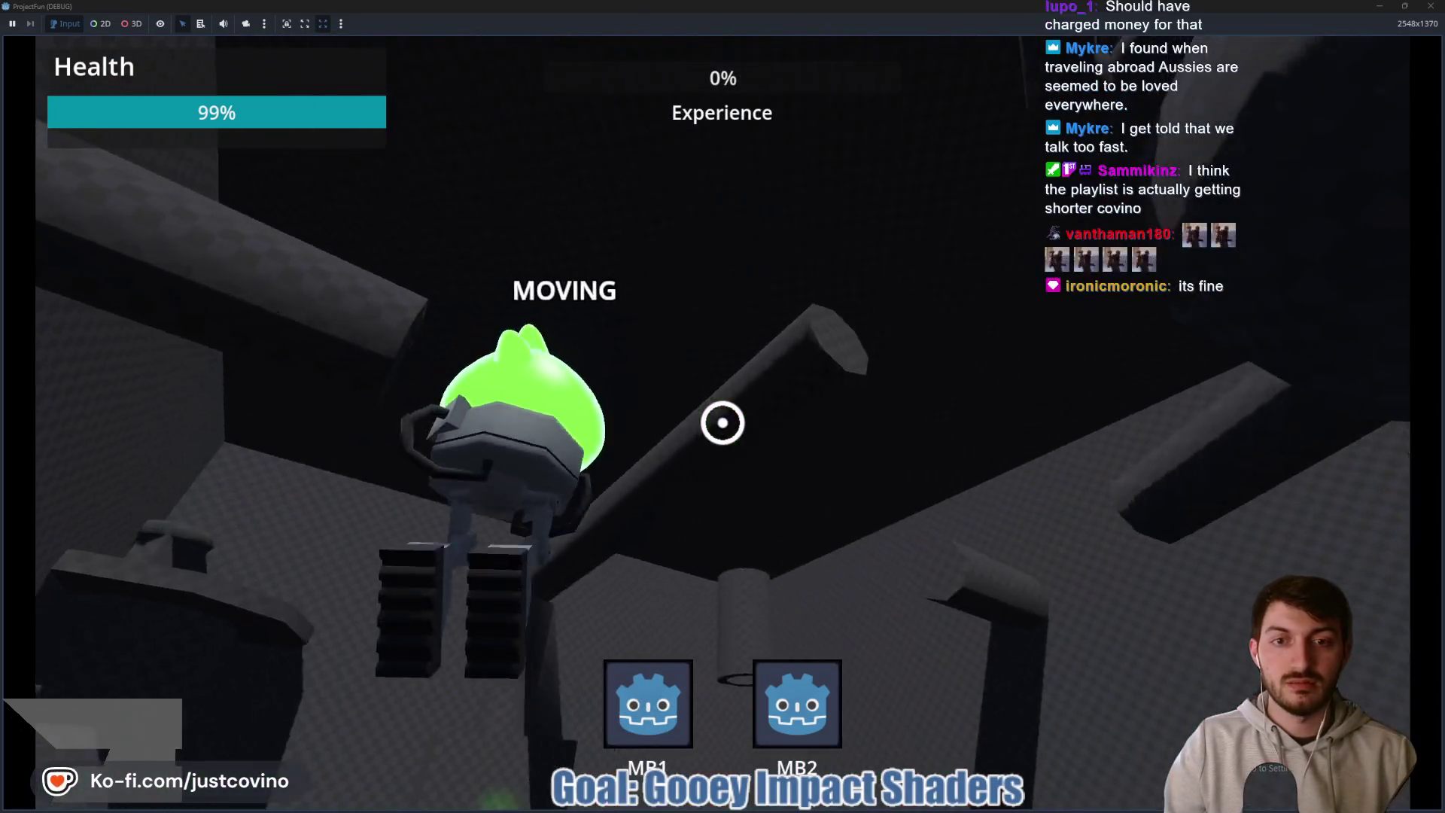
{"action": "left_click", "coordinate": [723, 422]}
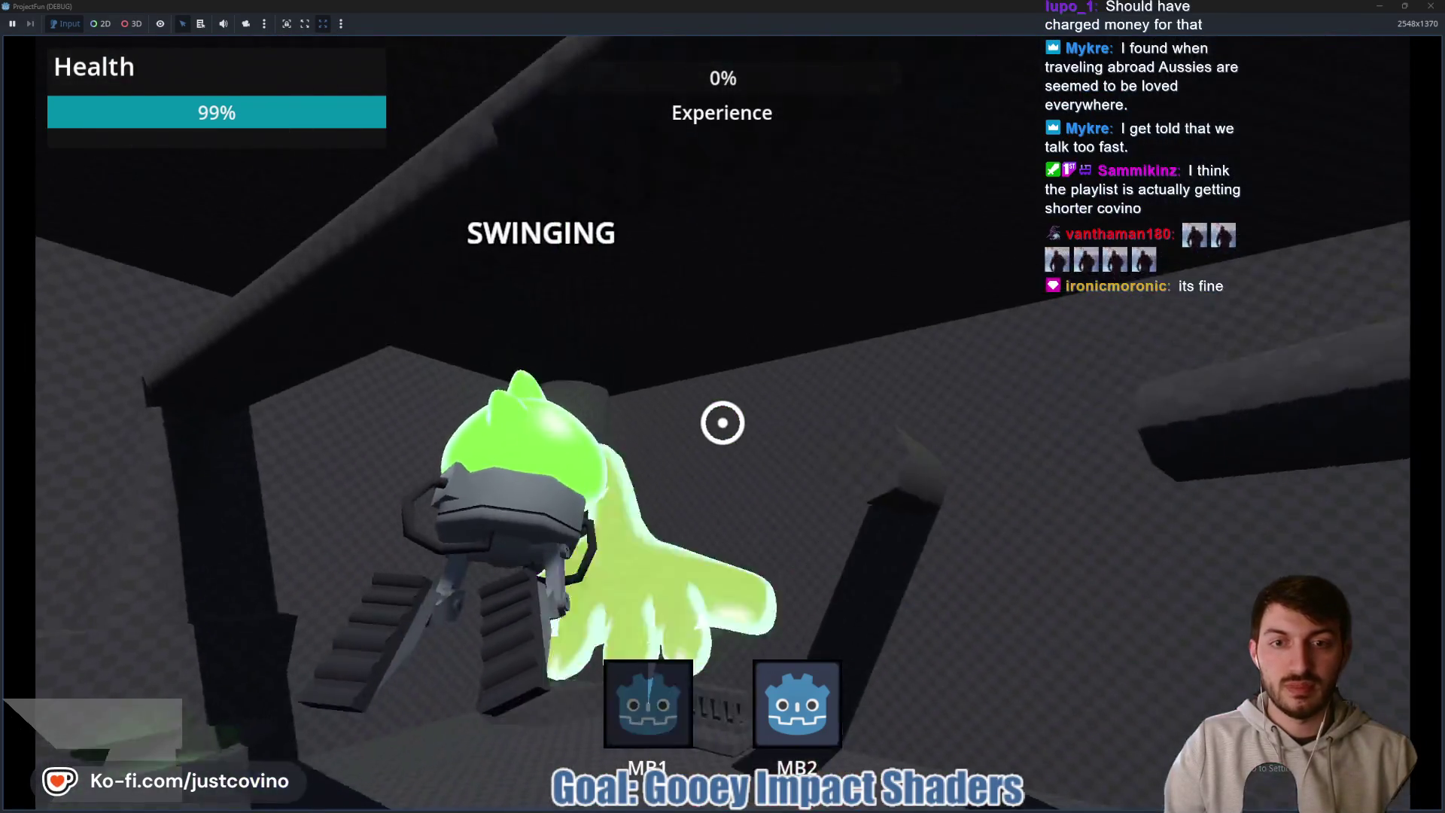
{"action": "key", "text": "ctrl"}
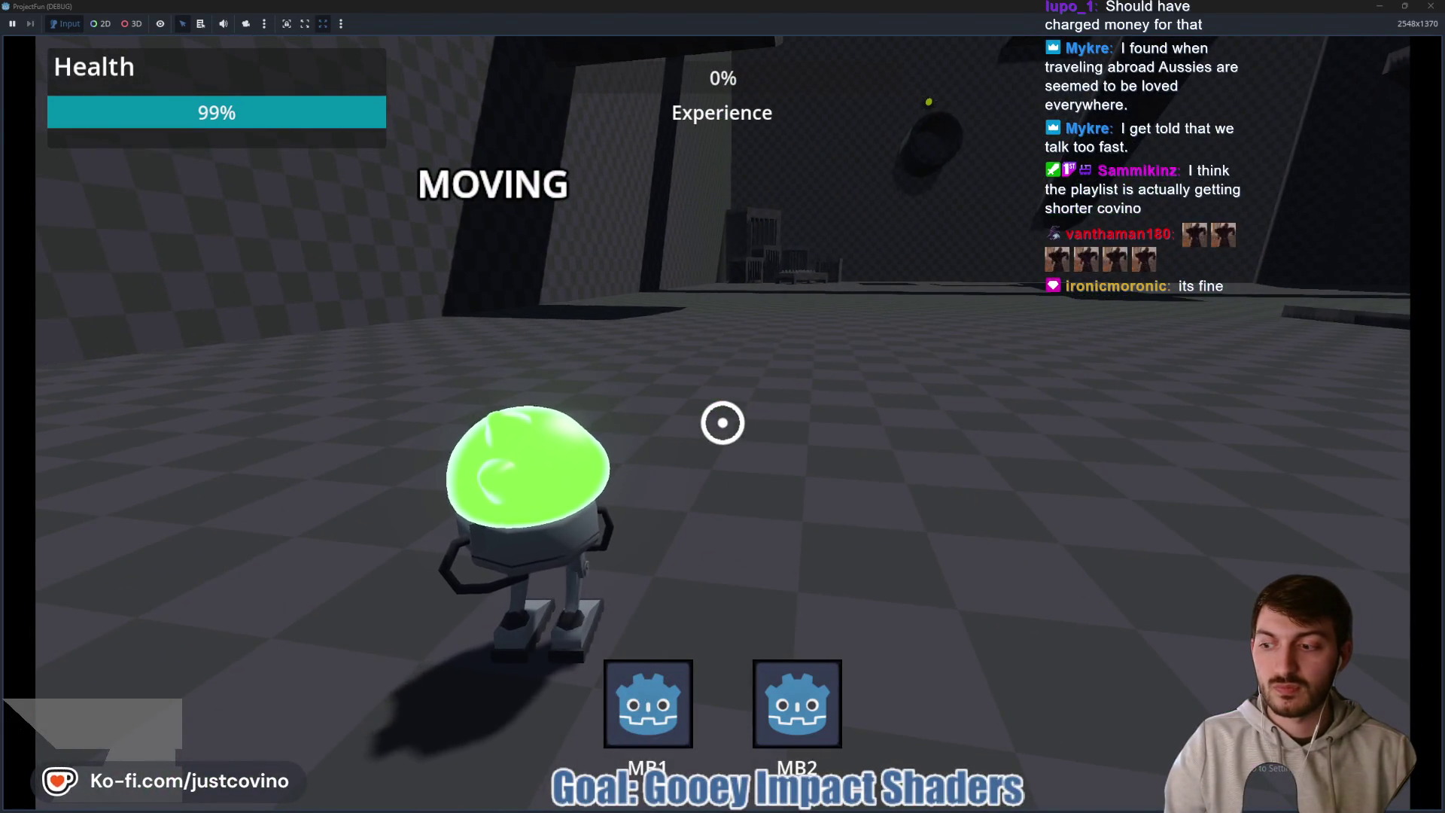
{"action": "key", "text": "F8"}
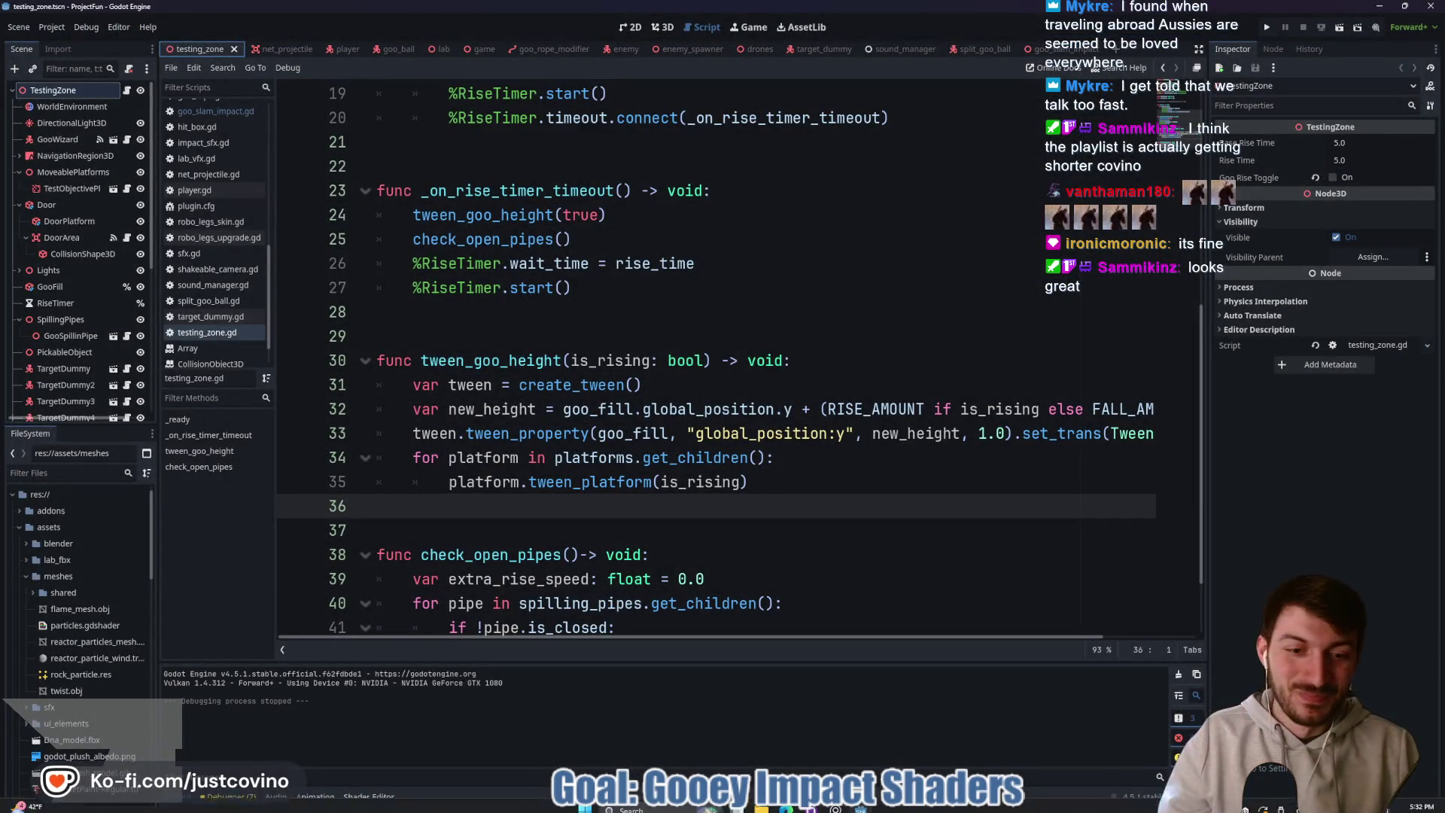
- Commit the 15 changed files to main as 'Goo Slam Impact Goofied', push to origin, and return to Godot
{"action": "left_click", "coordinate": [817, 807]}
{"action": "left_click", "coordinate": [426, 520]}
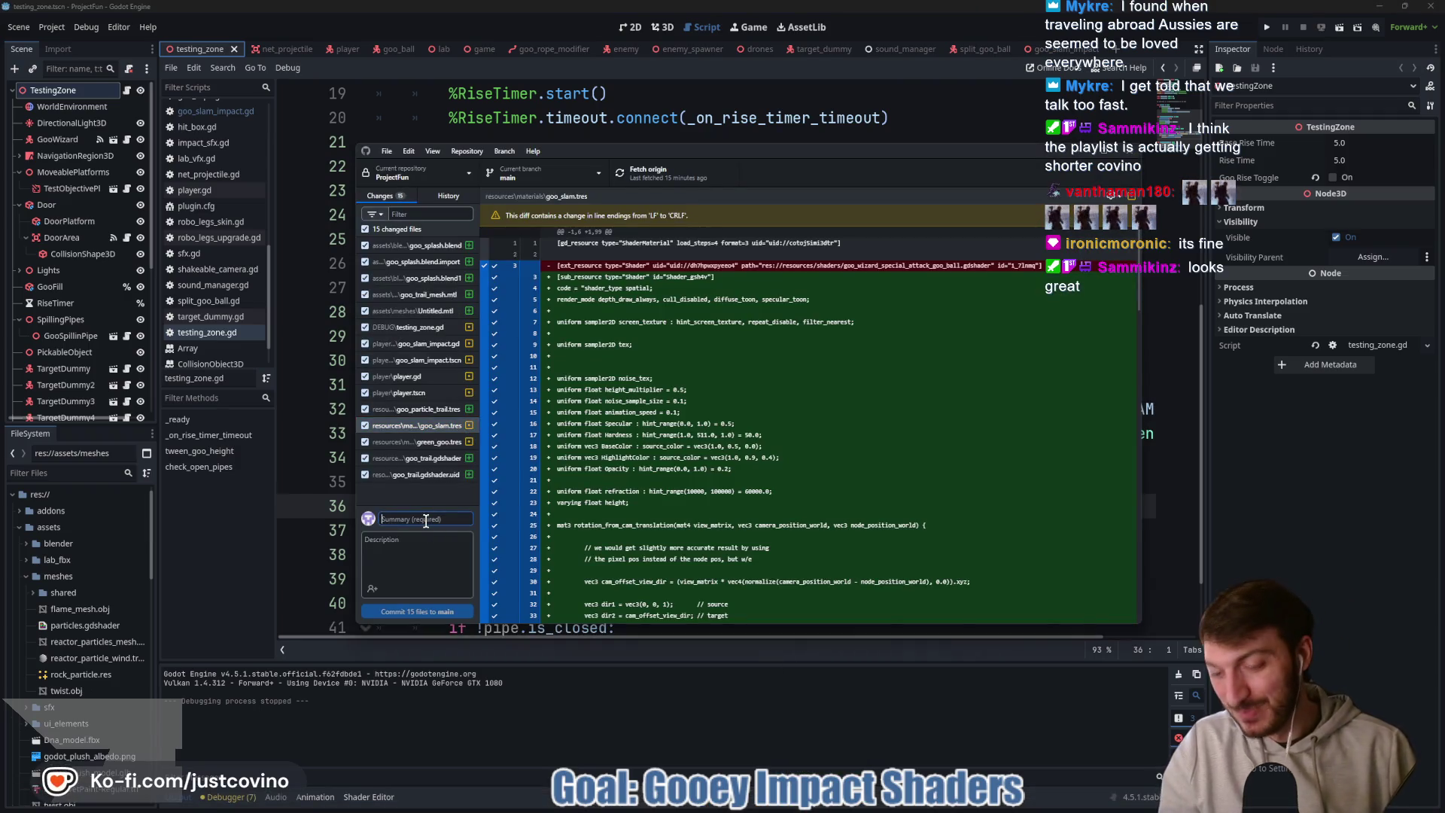
{"action": "type", "text": "Goo"}
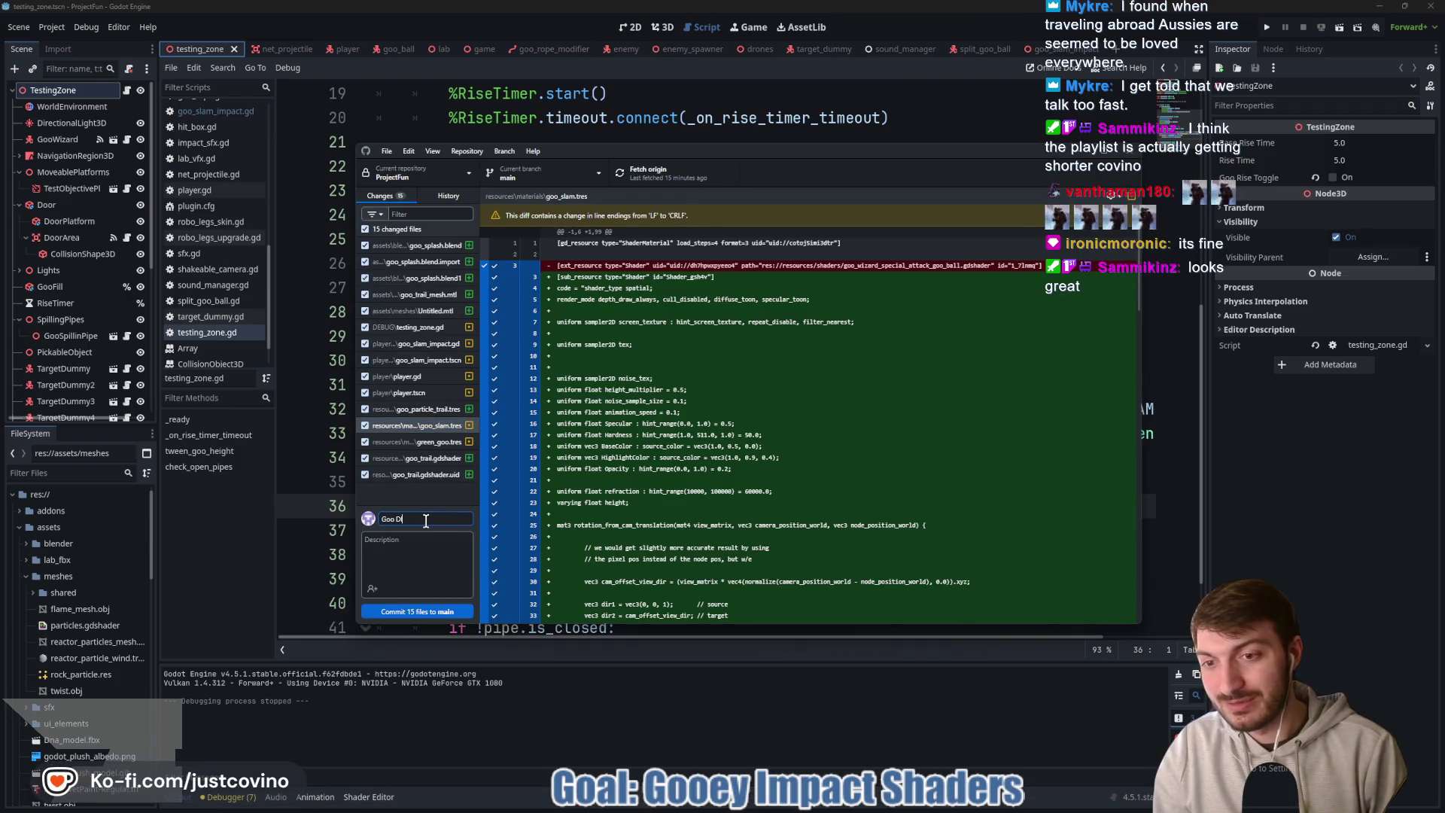
{"action": "type", "text": " Slam Im"}
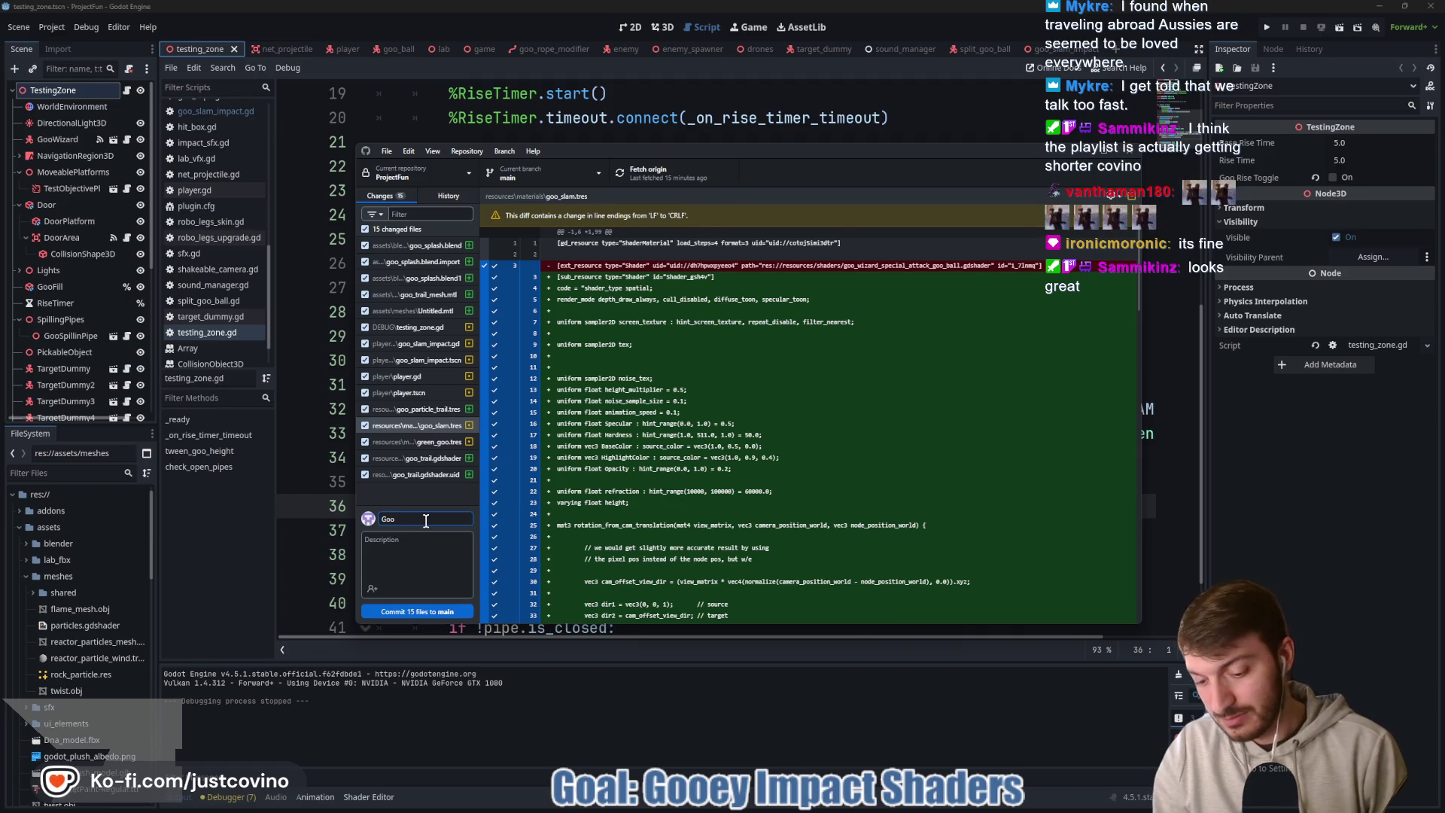
{"action": "type", "text": "pact"}
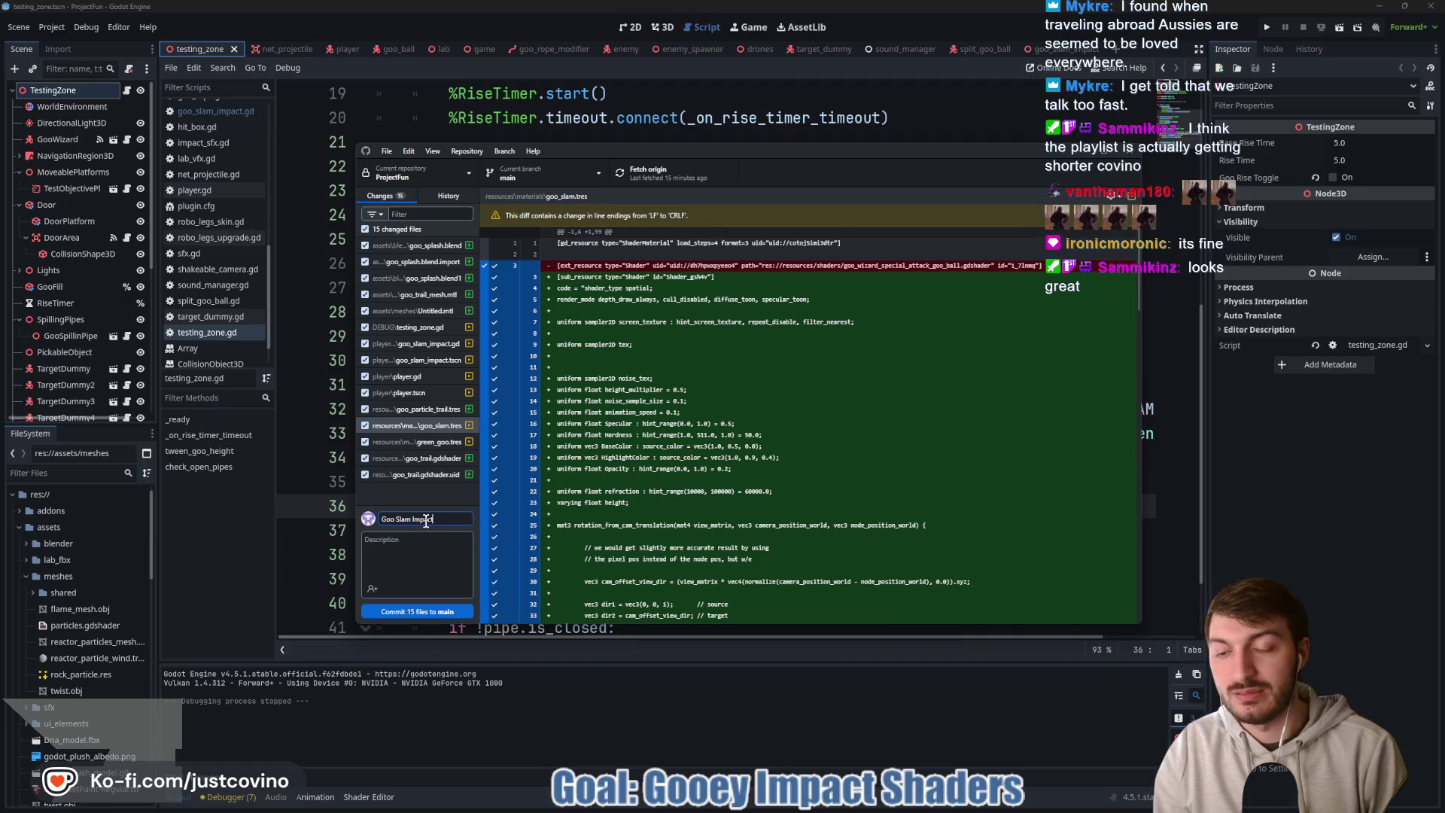
{"action": "type", "text": " Goofied"}
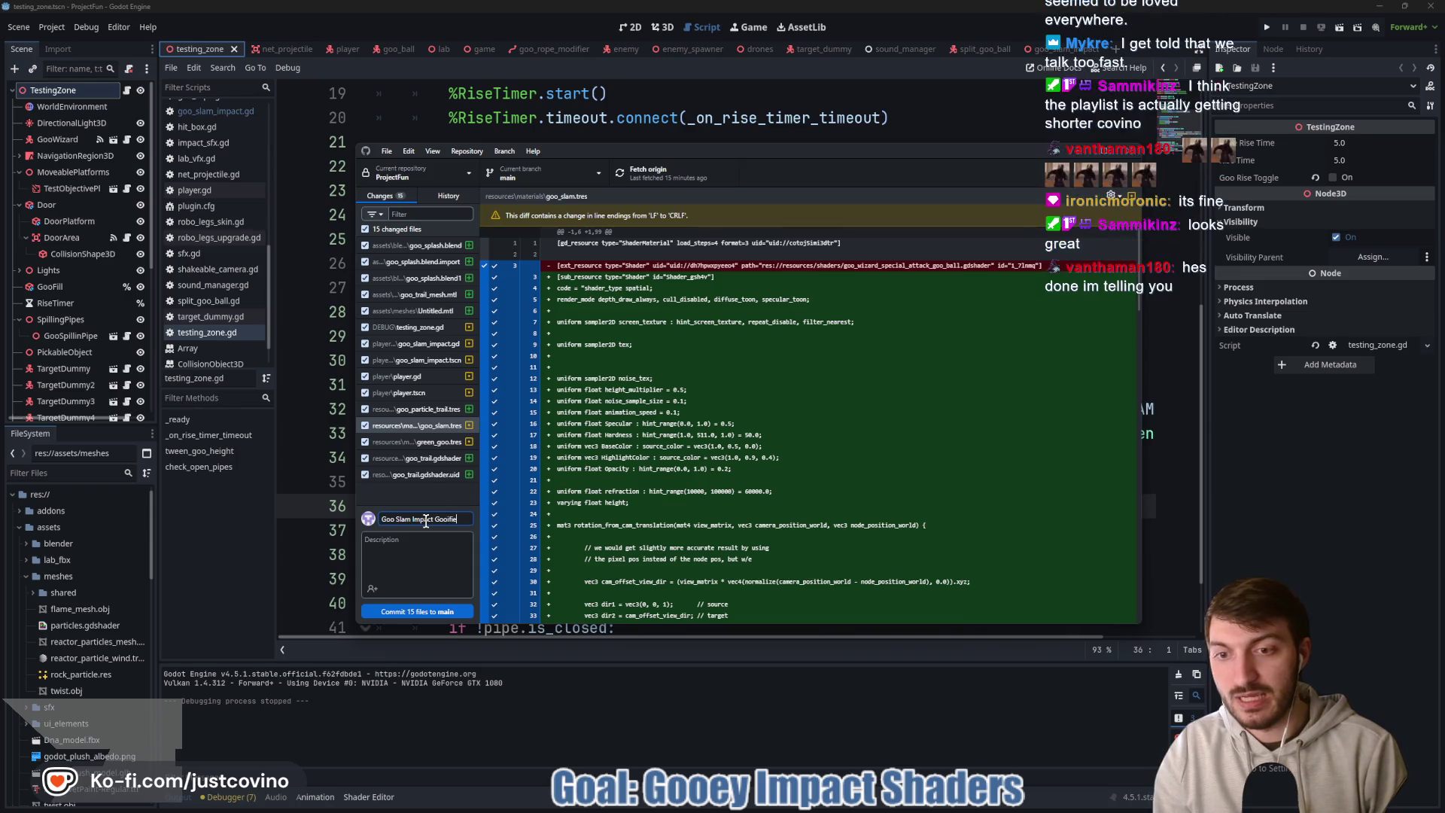
{"action": "left_click", "coordinate": [443, 612]}
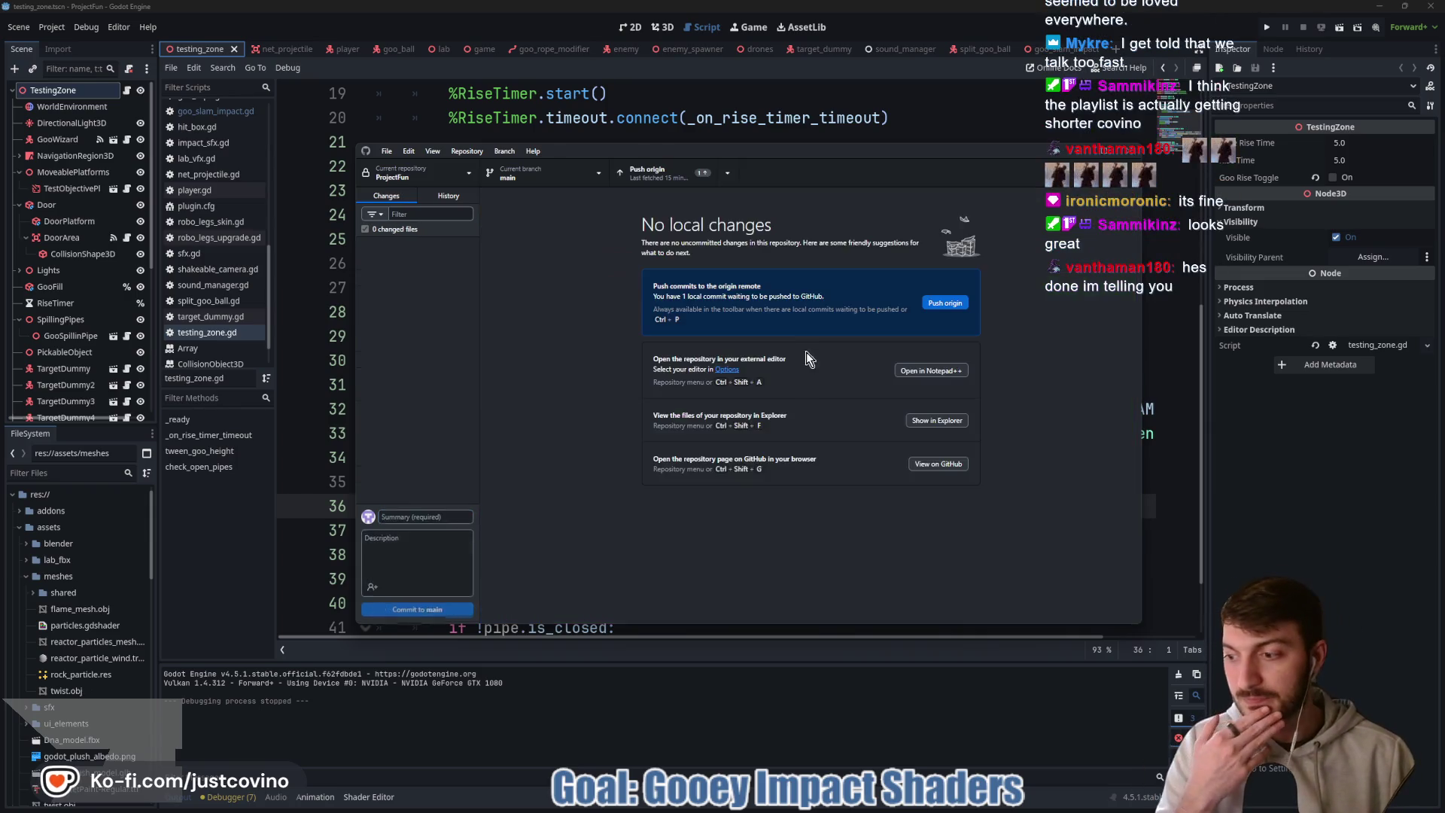
{"action": "left_click", "coordinate": [945, 302]}
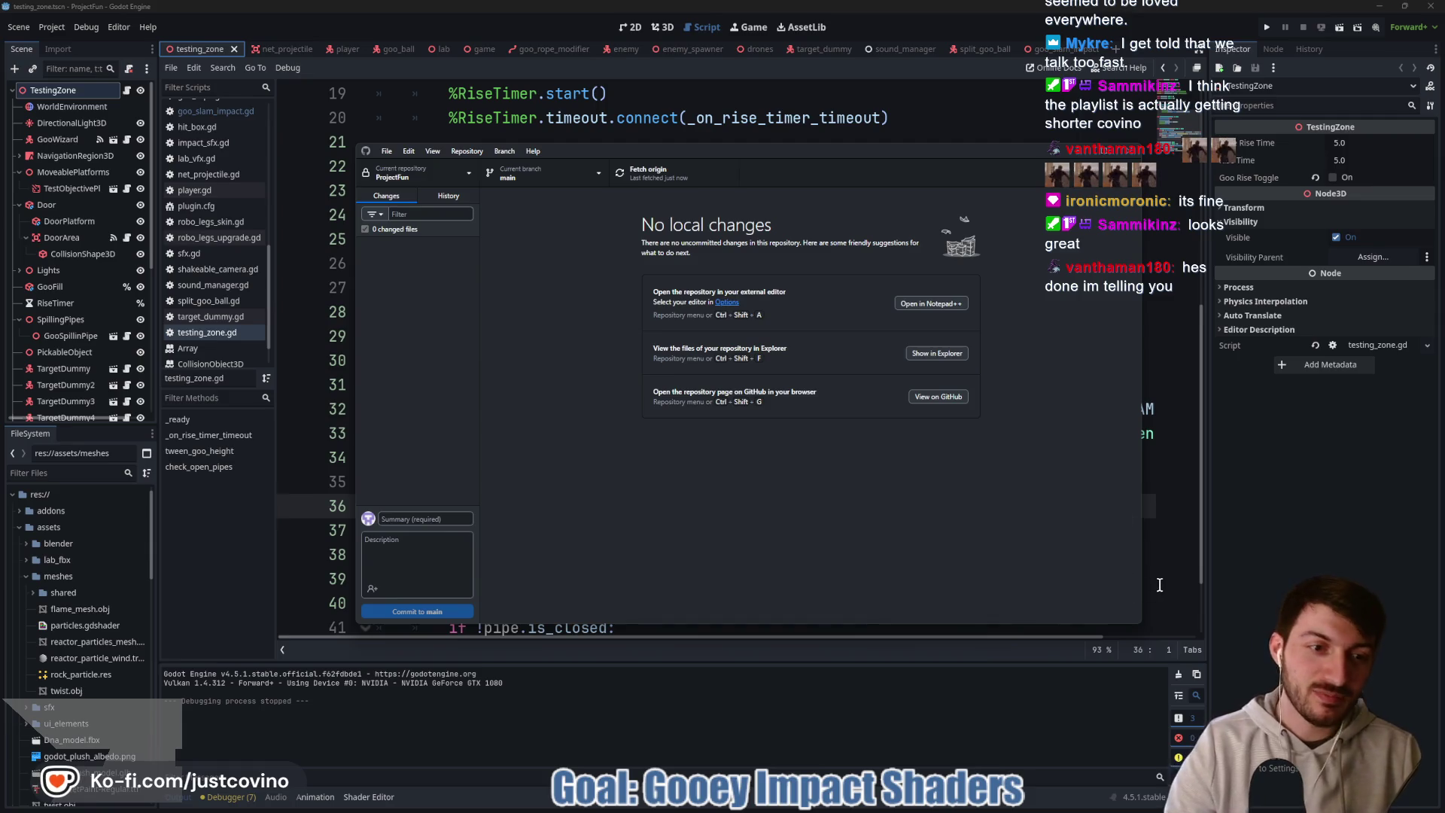
{"action": "key", "text": "alt+Tab"}
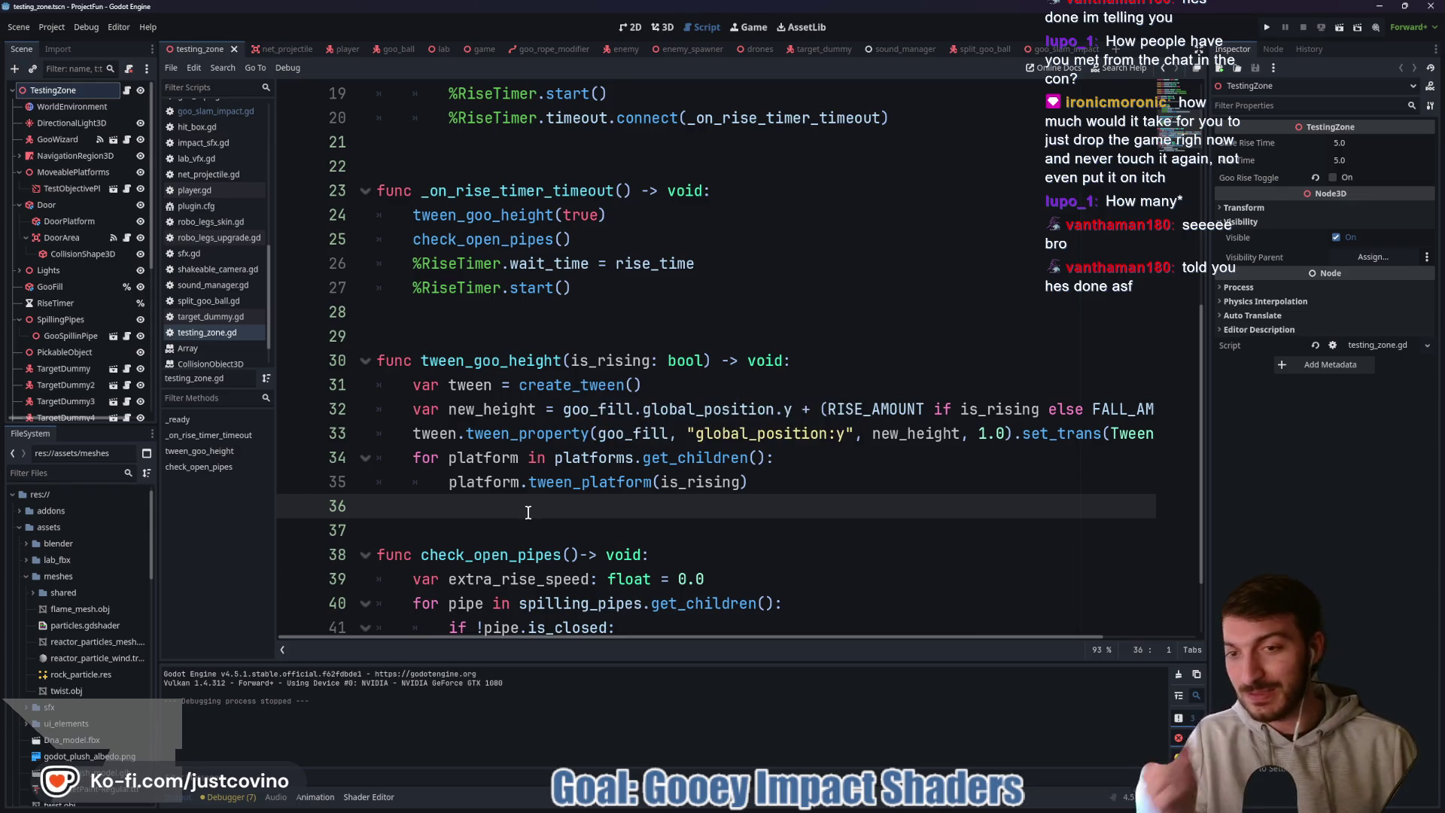
- Switch from testing_zone.gd to the goo_ball.gd script, then bring up the Notion TODO board
{"action": "left_click", "coordinate": [478, 317]}
{"action": "scroll", "coordinate": [508, 351], "scroll_direction": "up", "scroll_amount": 4}
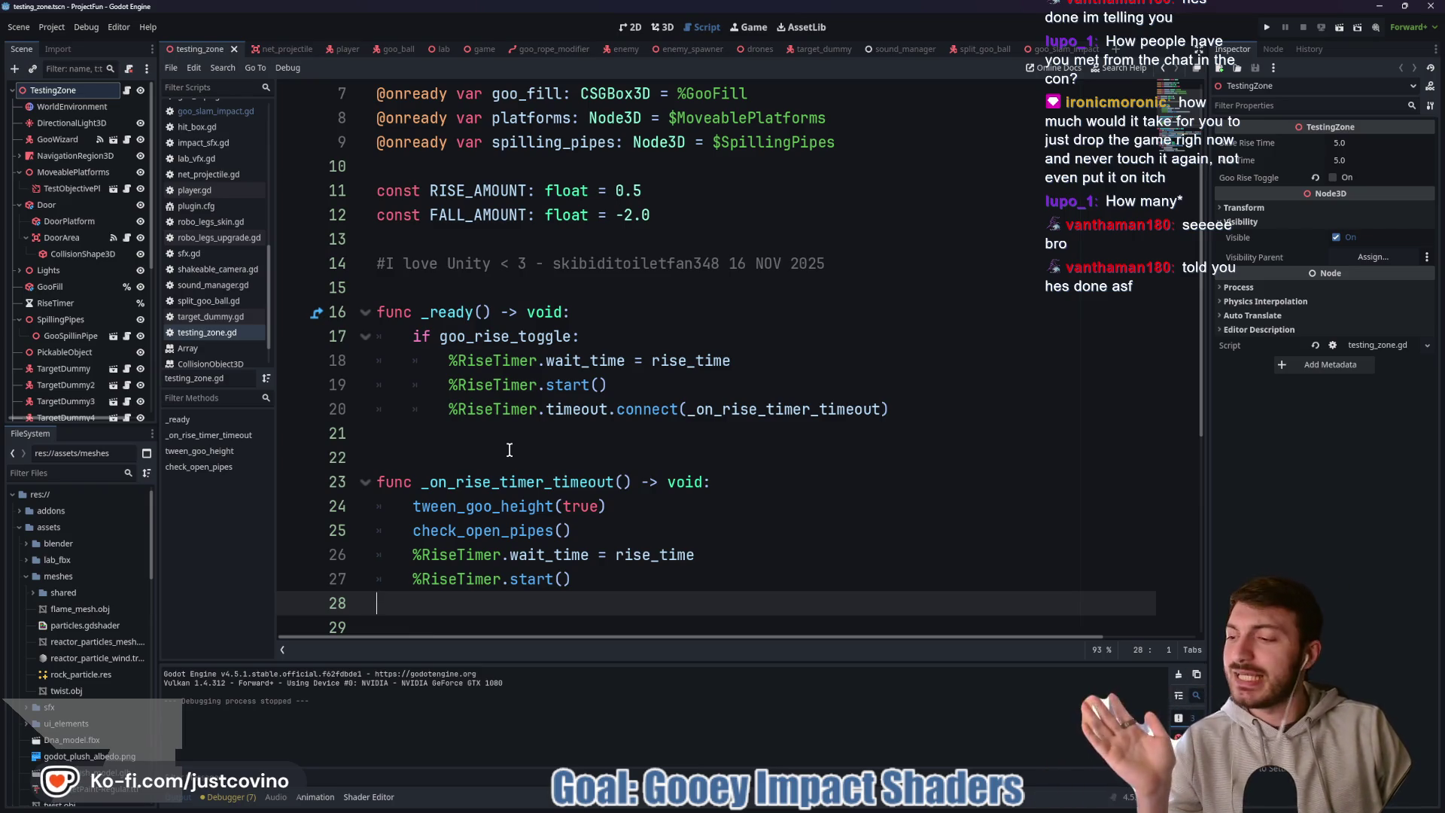
{"action": "left_click", "coordinate": [510, 450]}
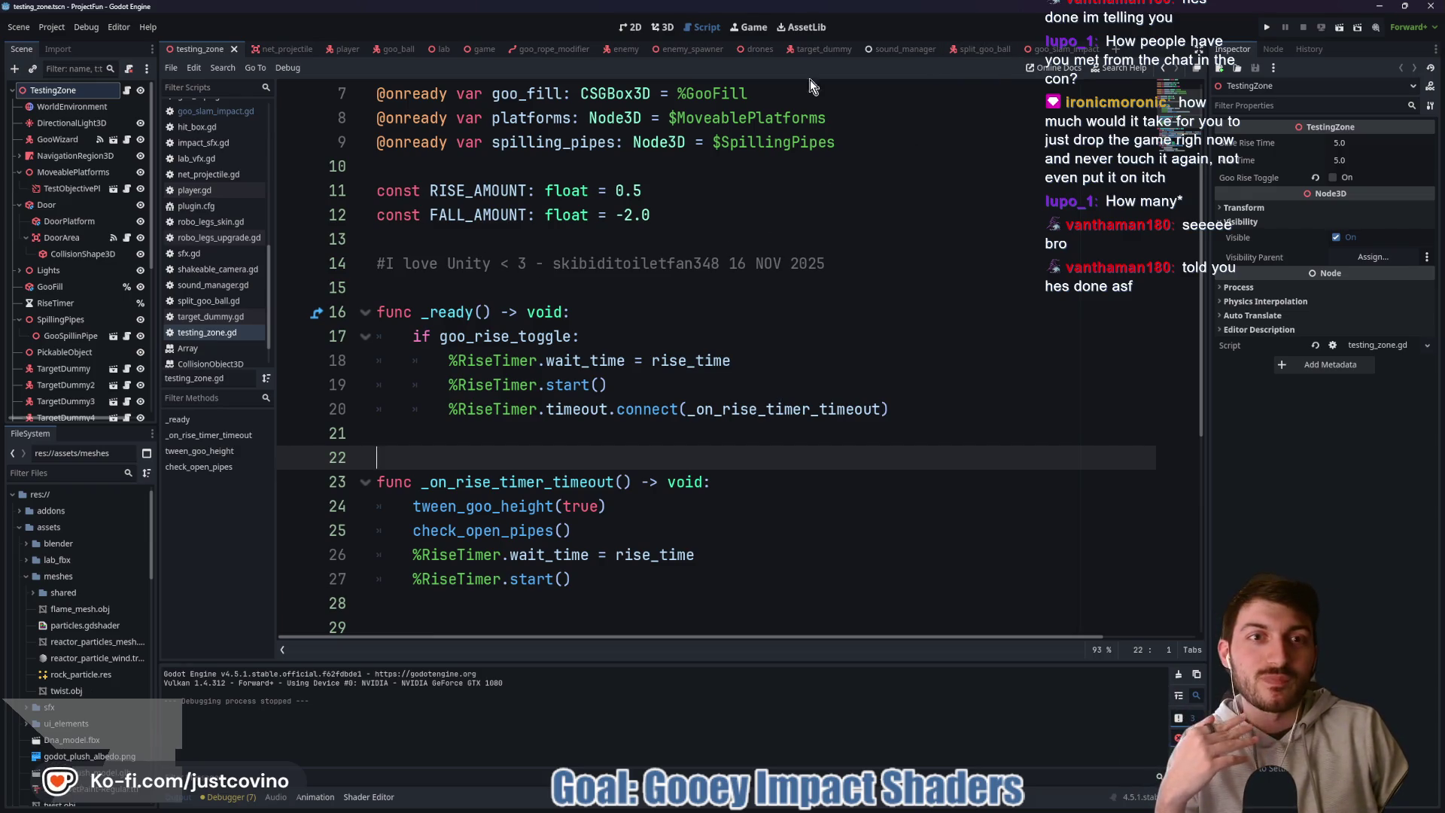
{"action": "left_click", "coordinate": [400, 49]}
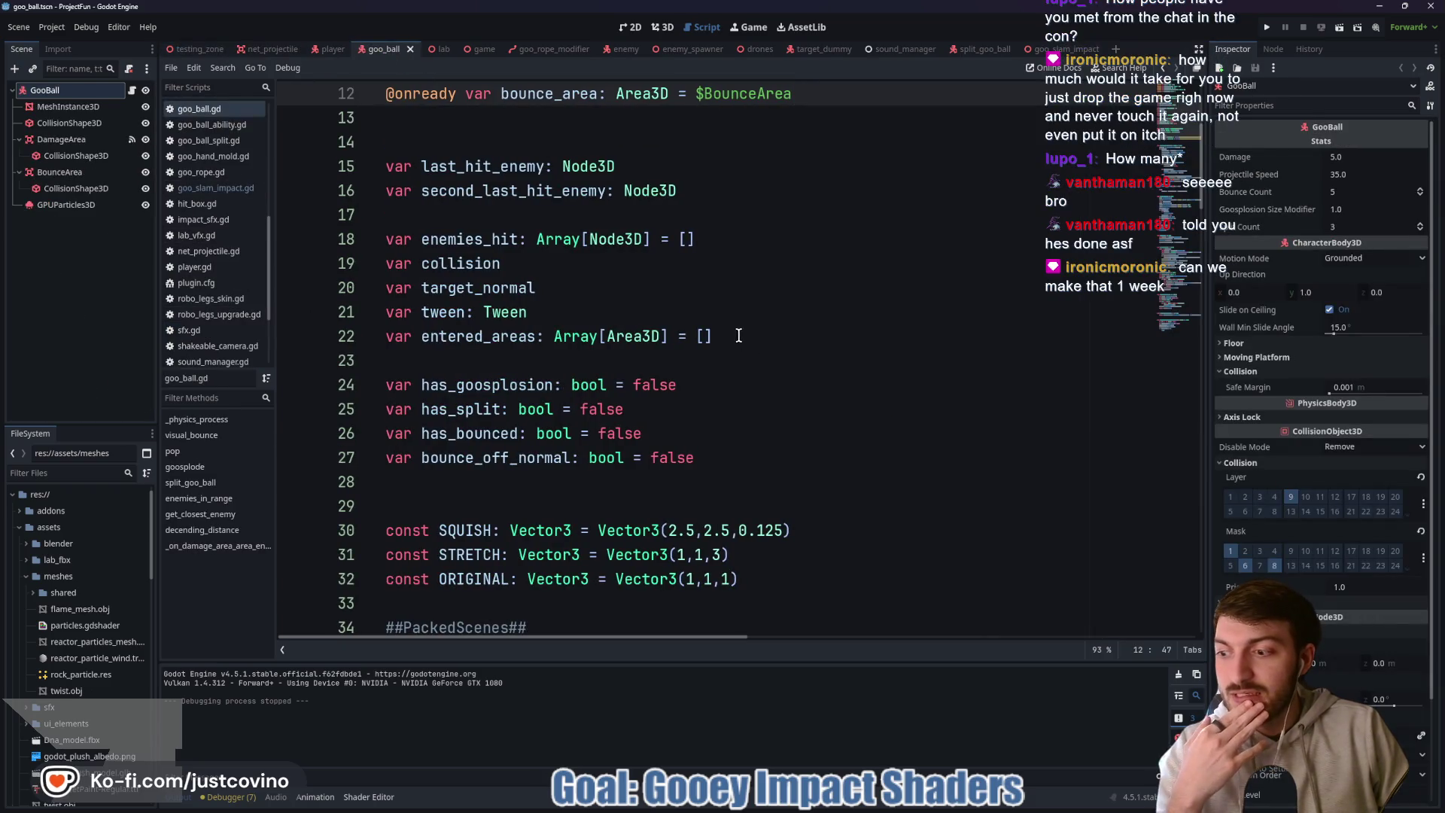
{"action": "left_click", "coordinate": [552, 212]}
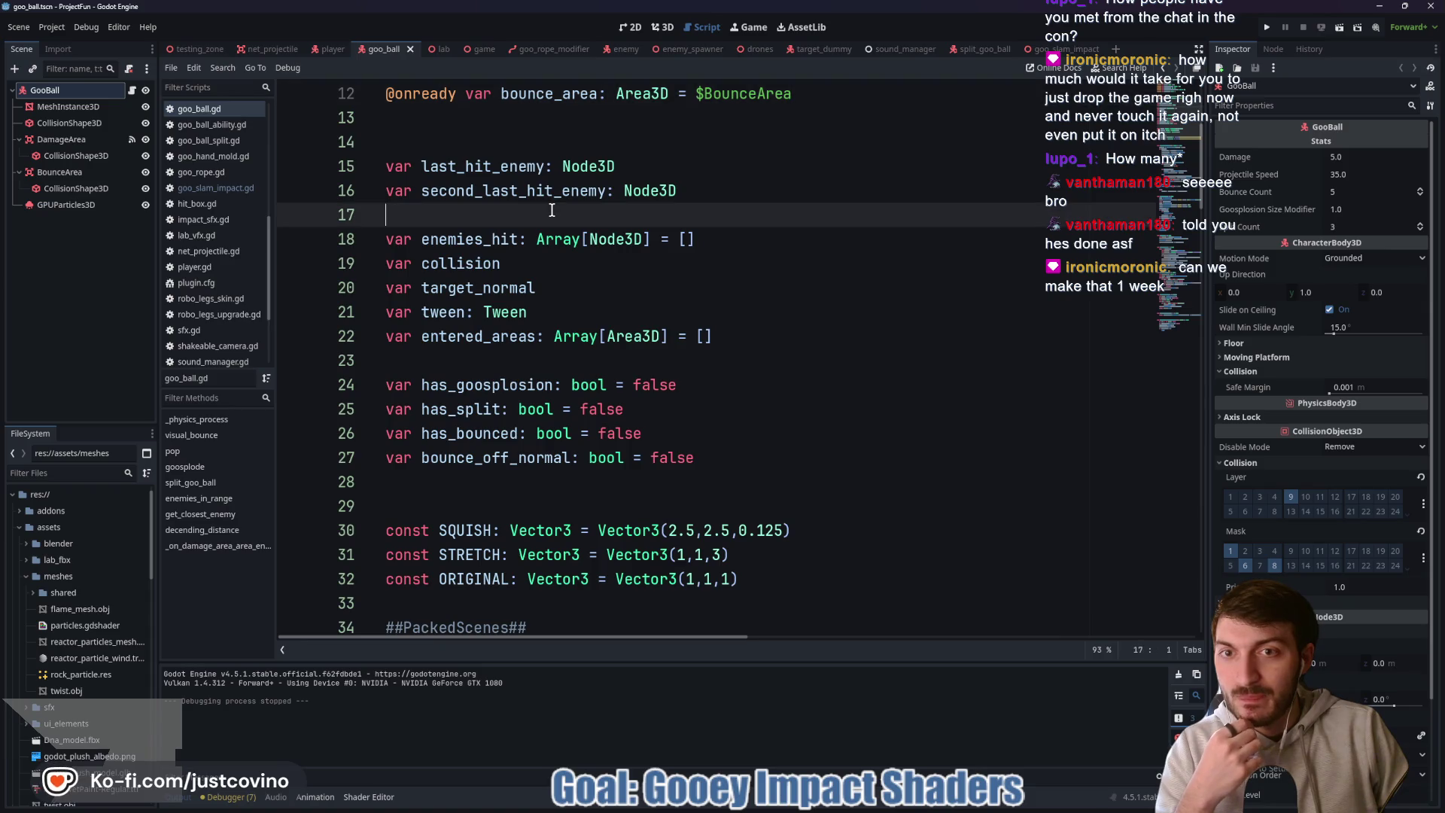
{"action": "left_click", "coordinate": [784, 807]}
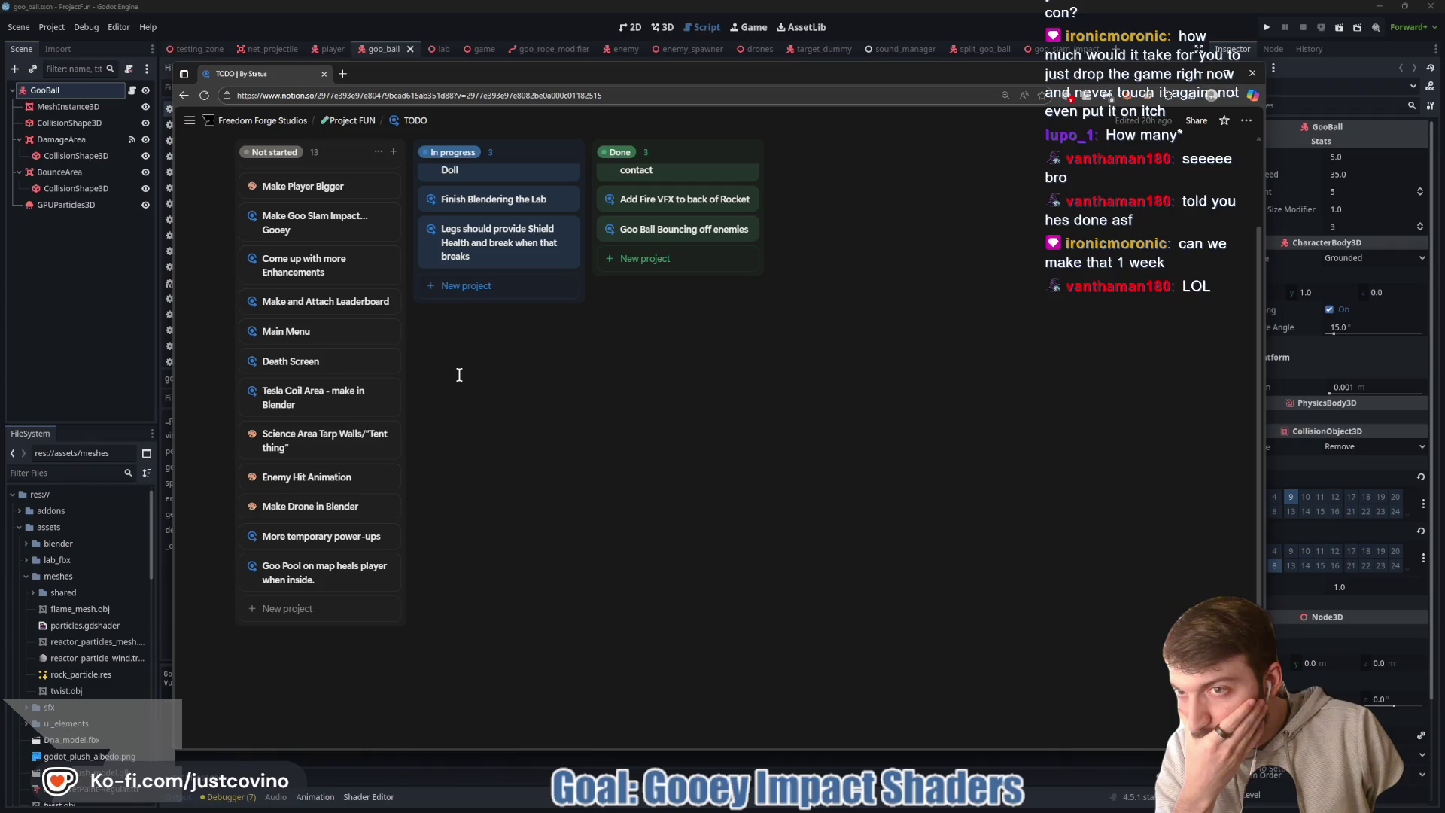
- Drag the 'Make Goo Slam Impact... Gooey' card into Done and minimize the browser
{"action": "mouse_move", "coordinate": [320, 224]}
{"action": "left_mouse_down"}
{"action": "mouse_move", "coordinate": [489, 256]}
{"action": "mouse_move", "coordinate": [662, 241]}
{"action": "mouse_move", "coordinate": [652, 226]}
{"action": "left_mouse_up"}
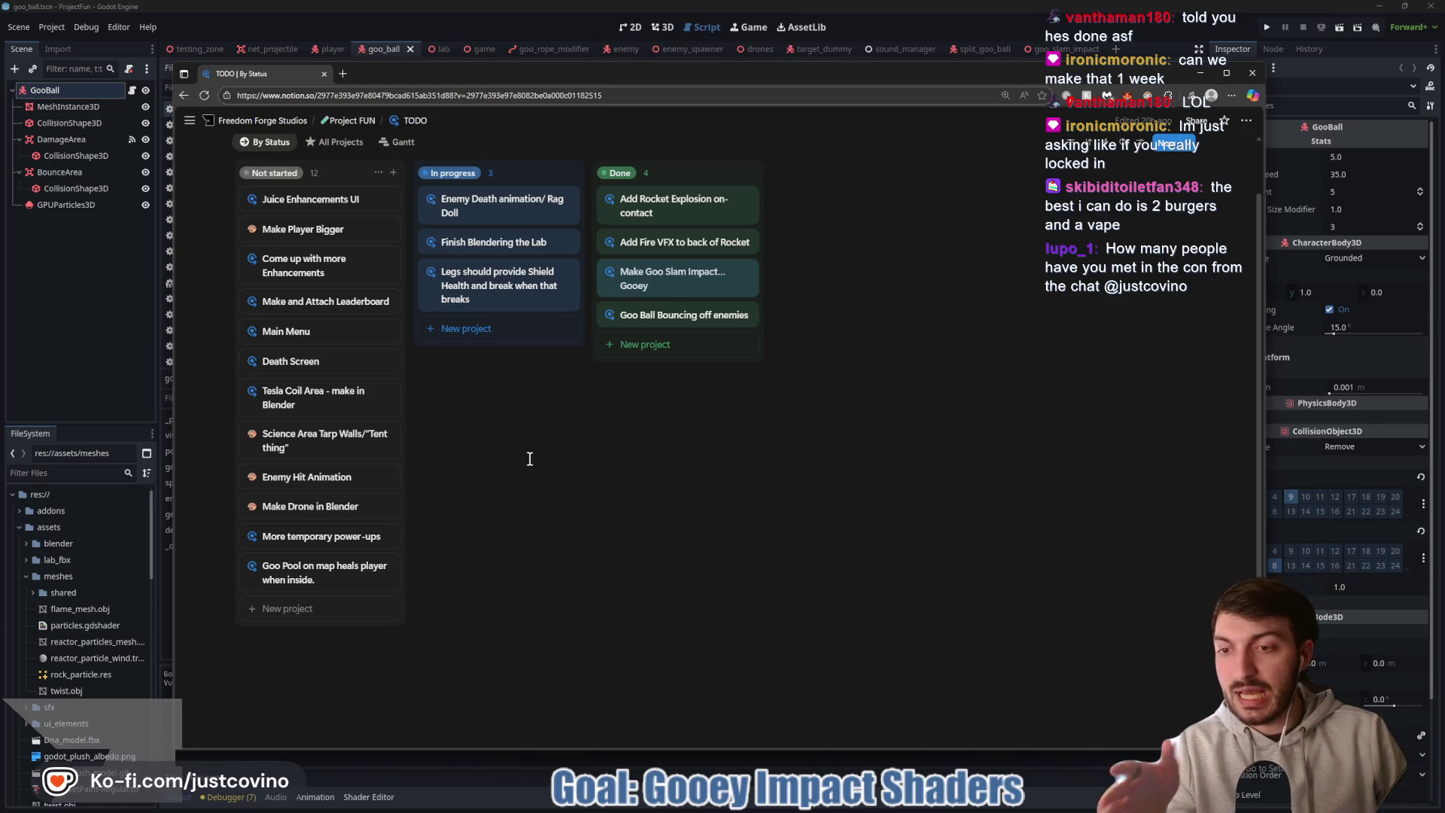
{"action": "left_click", "coordinate": [88, 332]}
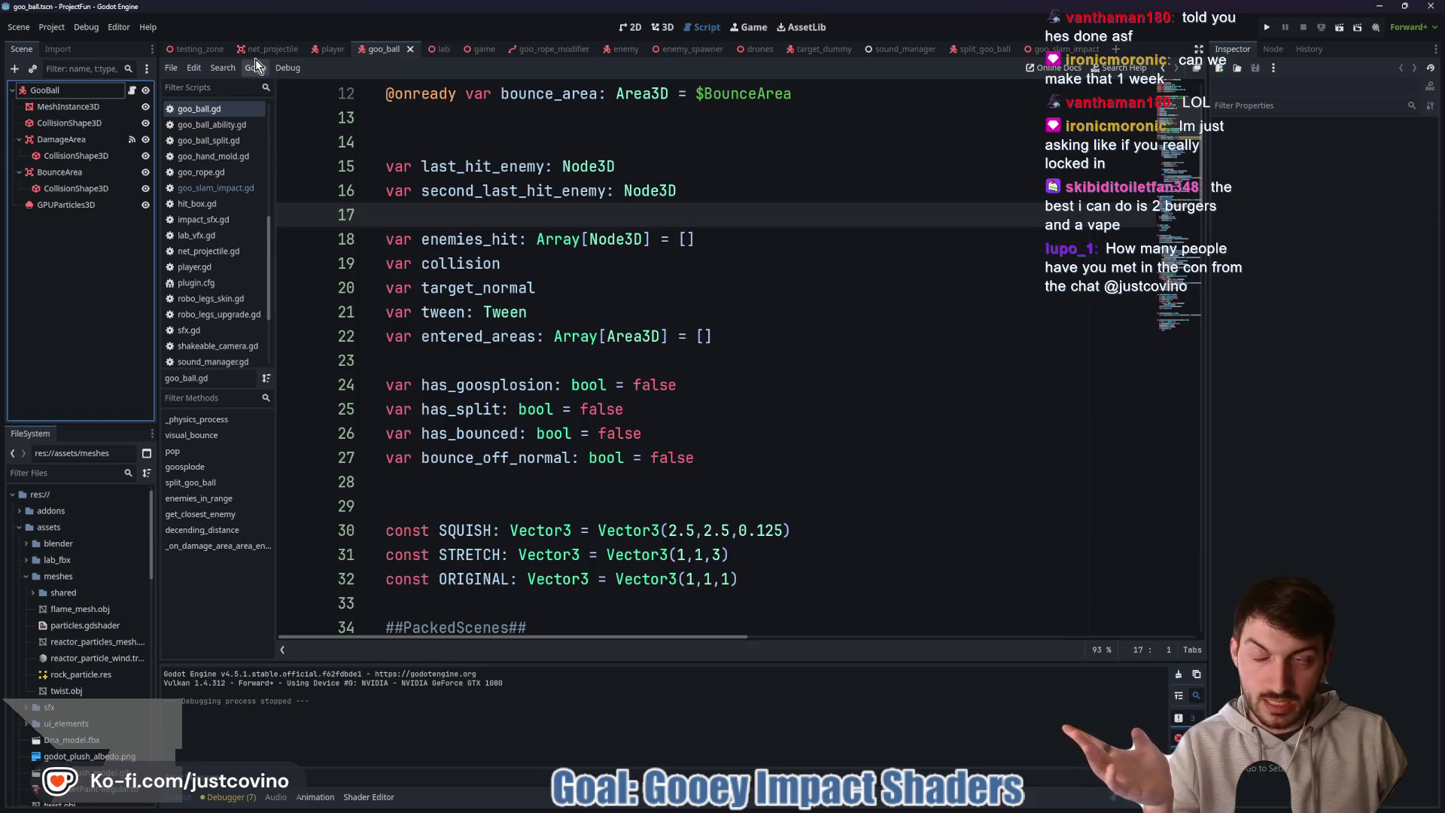
- Orbit the game scene's 3D view around the lab and glowing frame, then bring back the Notion board
{"action": "left_click", "coordinate": [209, 51]}
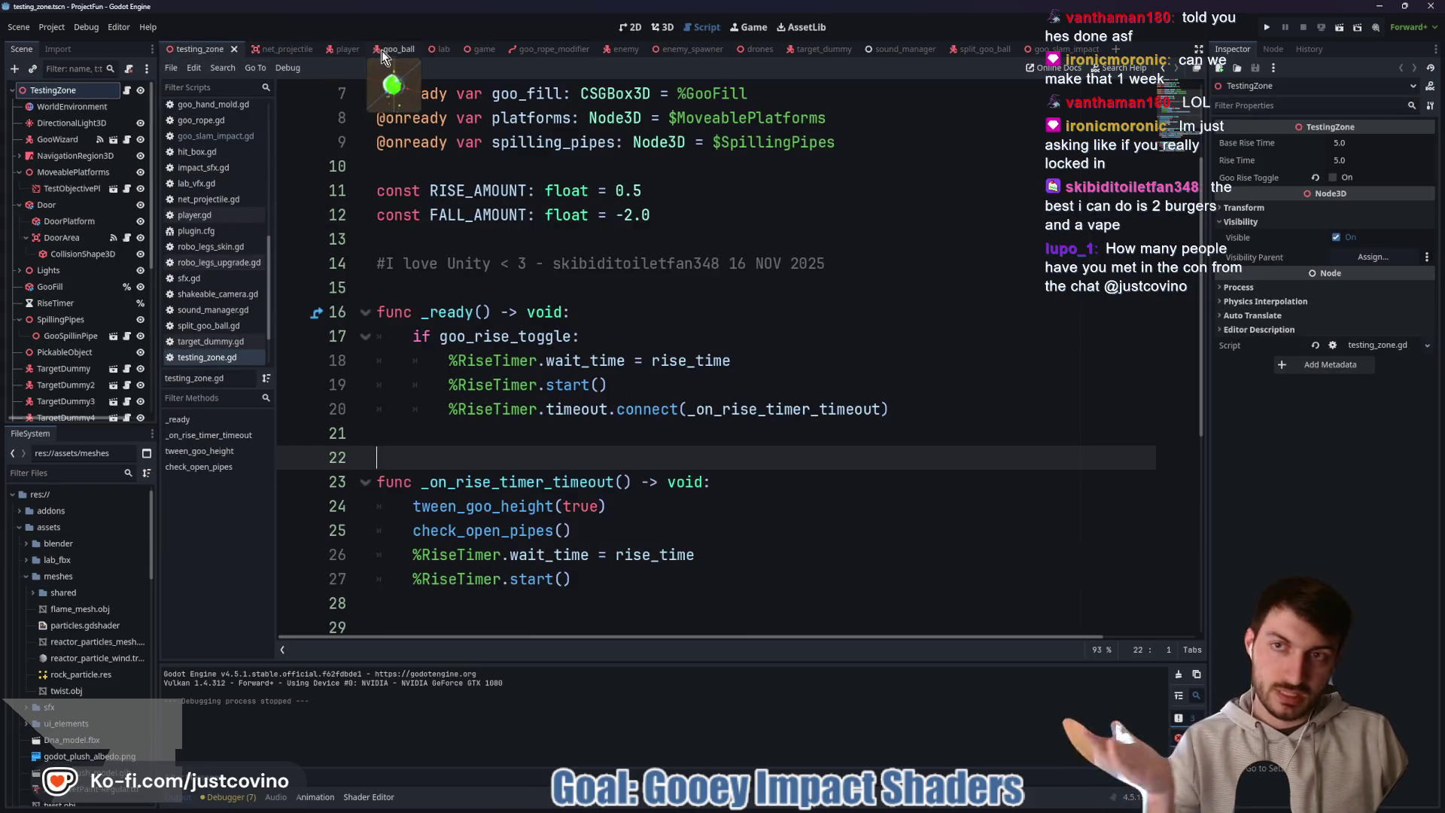
{"action": "left_click", "coordinate": [472, 49]}
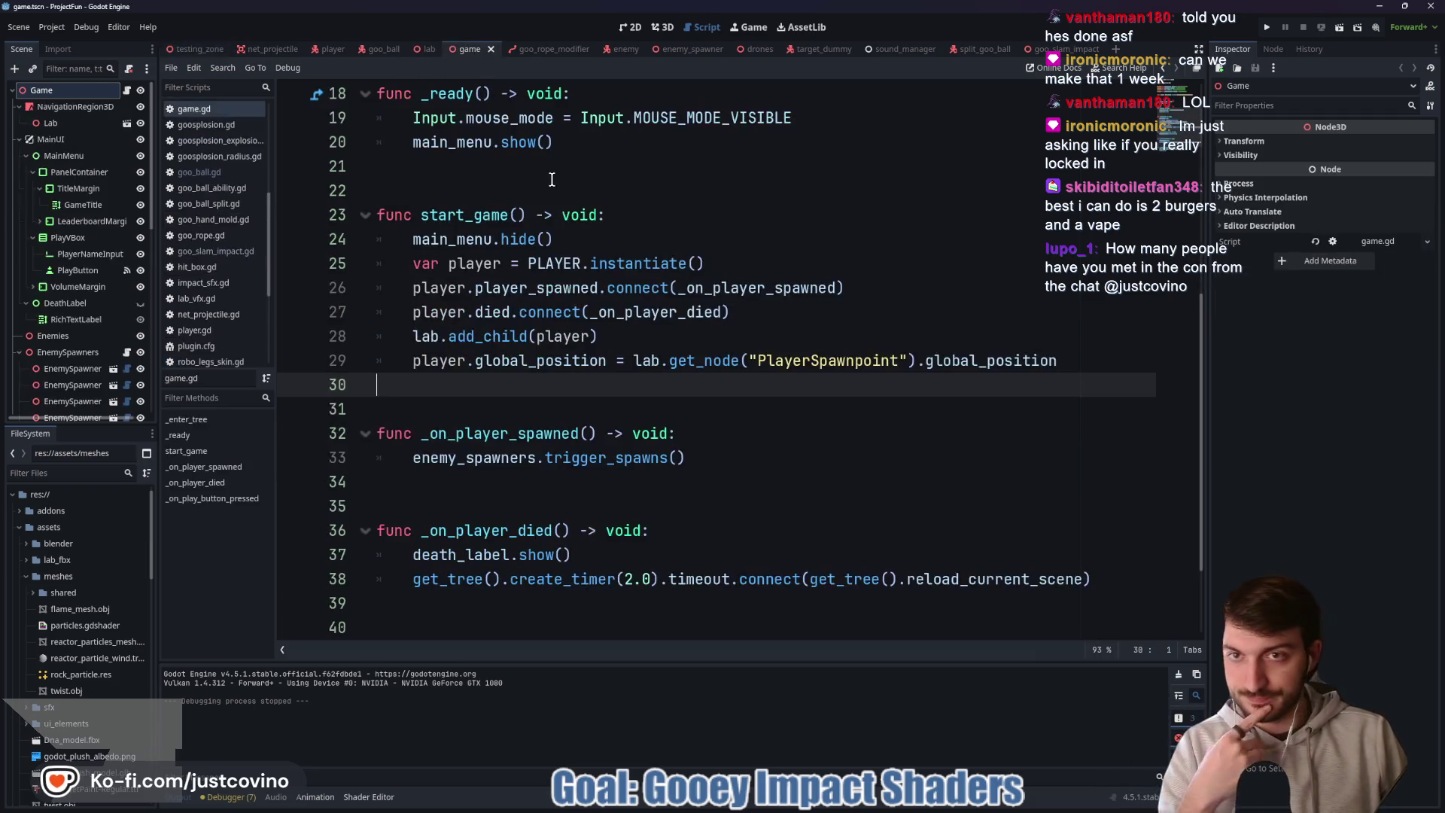
{"action": "left_click", "coordinate": [668, 26]}
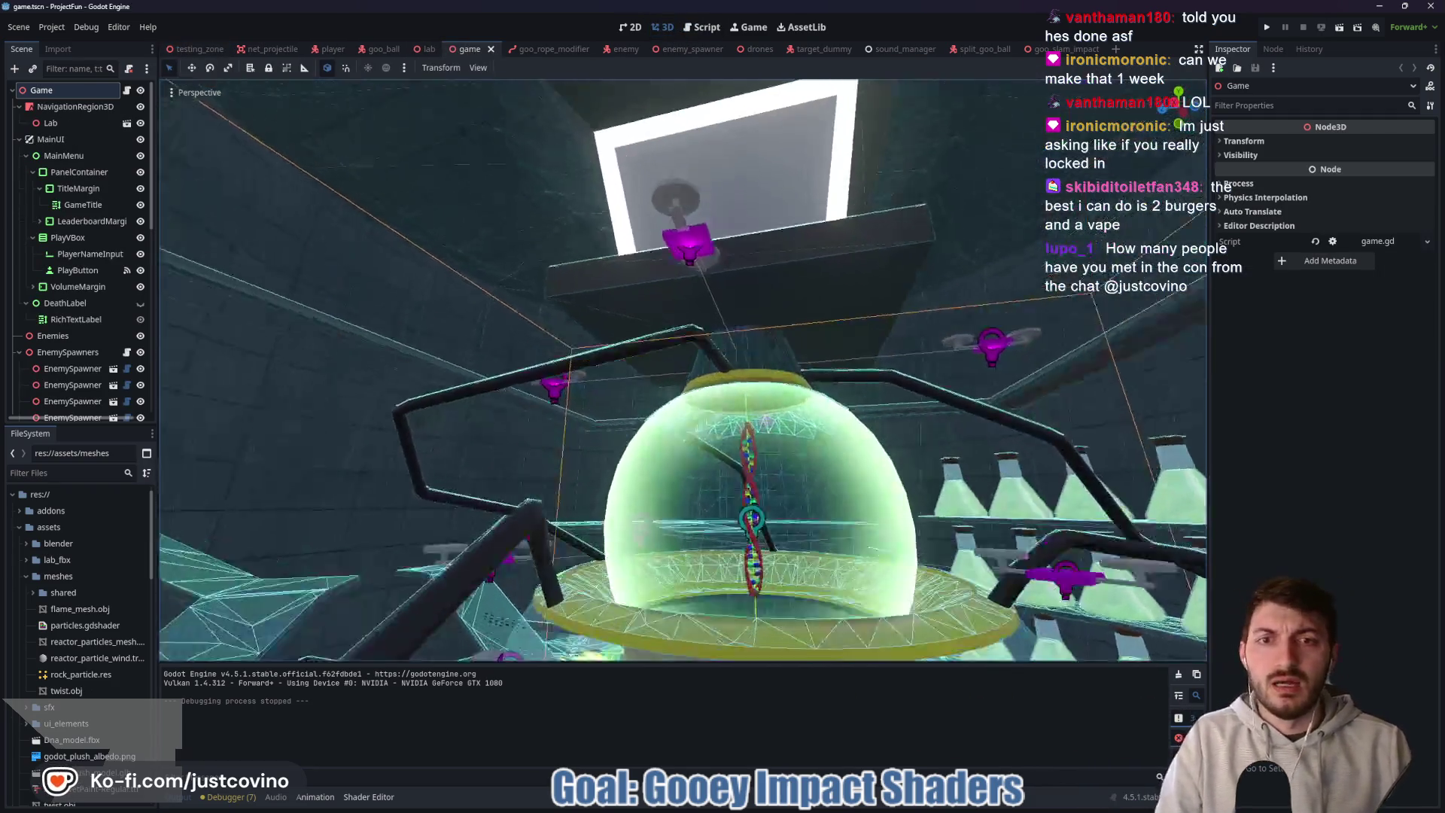
{"action": "left_click_drag", "start_coordinate": [669, 303], "coordinate": [668, 302]}
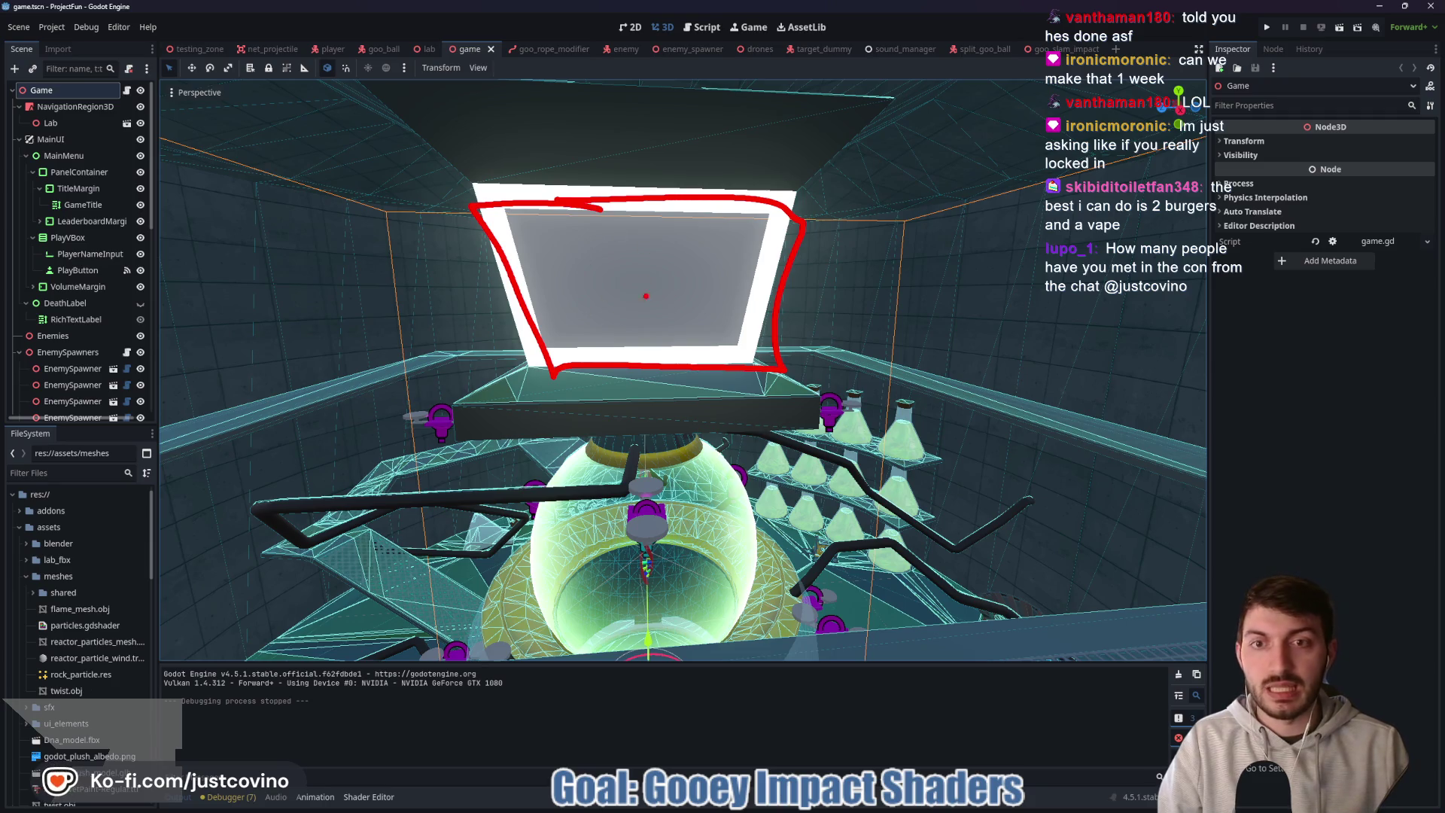
{"action": "left_click_drag", "start_coordinate": [609, 336], "coordinate": [638, 339]}
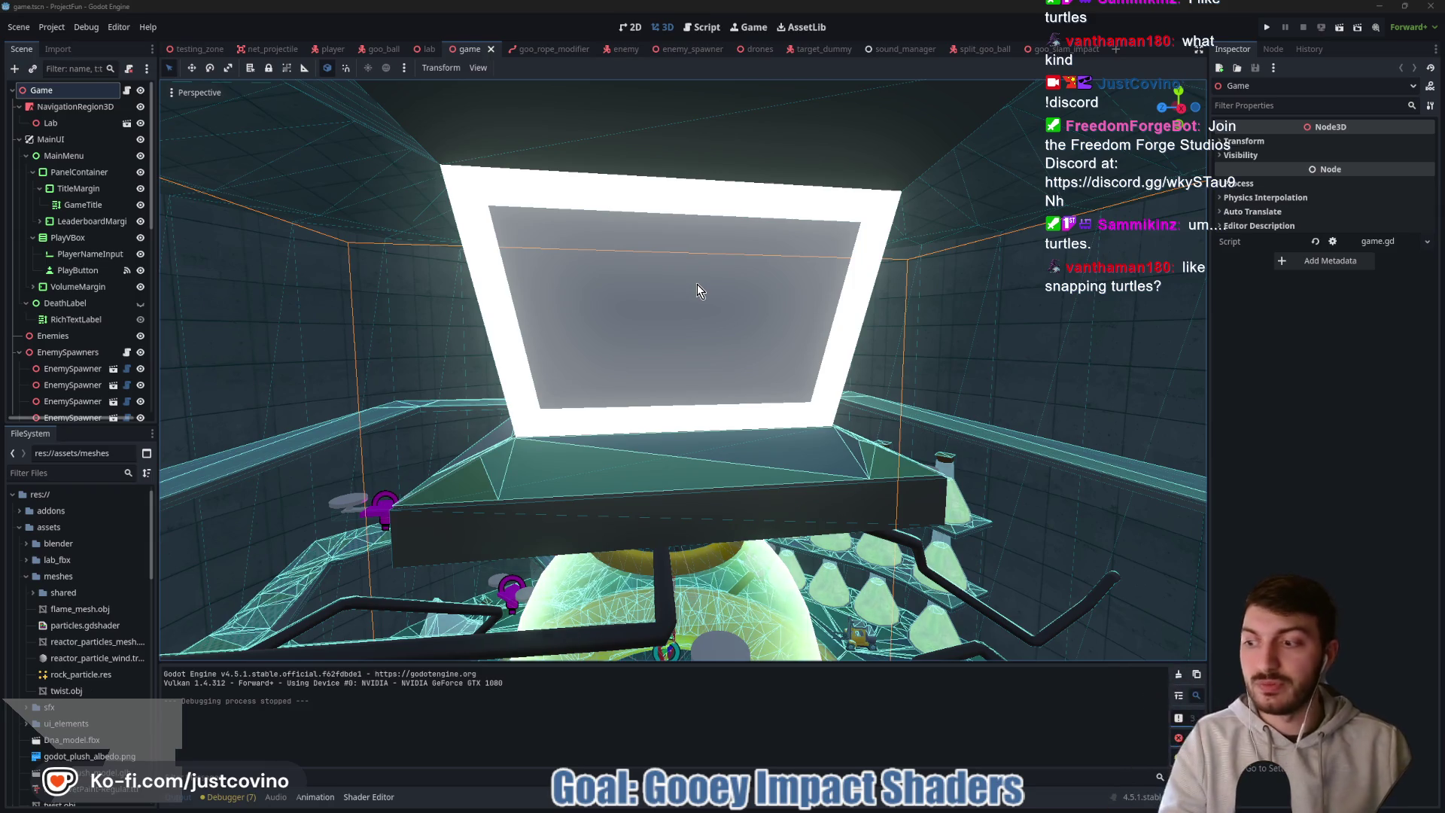
{"action": "mouse_move", "coordinate": [699, 346]}
{"action": "left_mouse_down"}
{"action": "mouse_move", "coordinate": [702, 422]}
{"action": "mouse_move", "coordinate": [798, 411]}
{"action": "mouse_move", "coordinate": [734, 412]}
{"action": "left_mouse_up"}
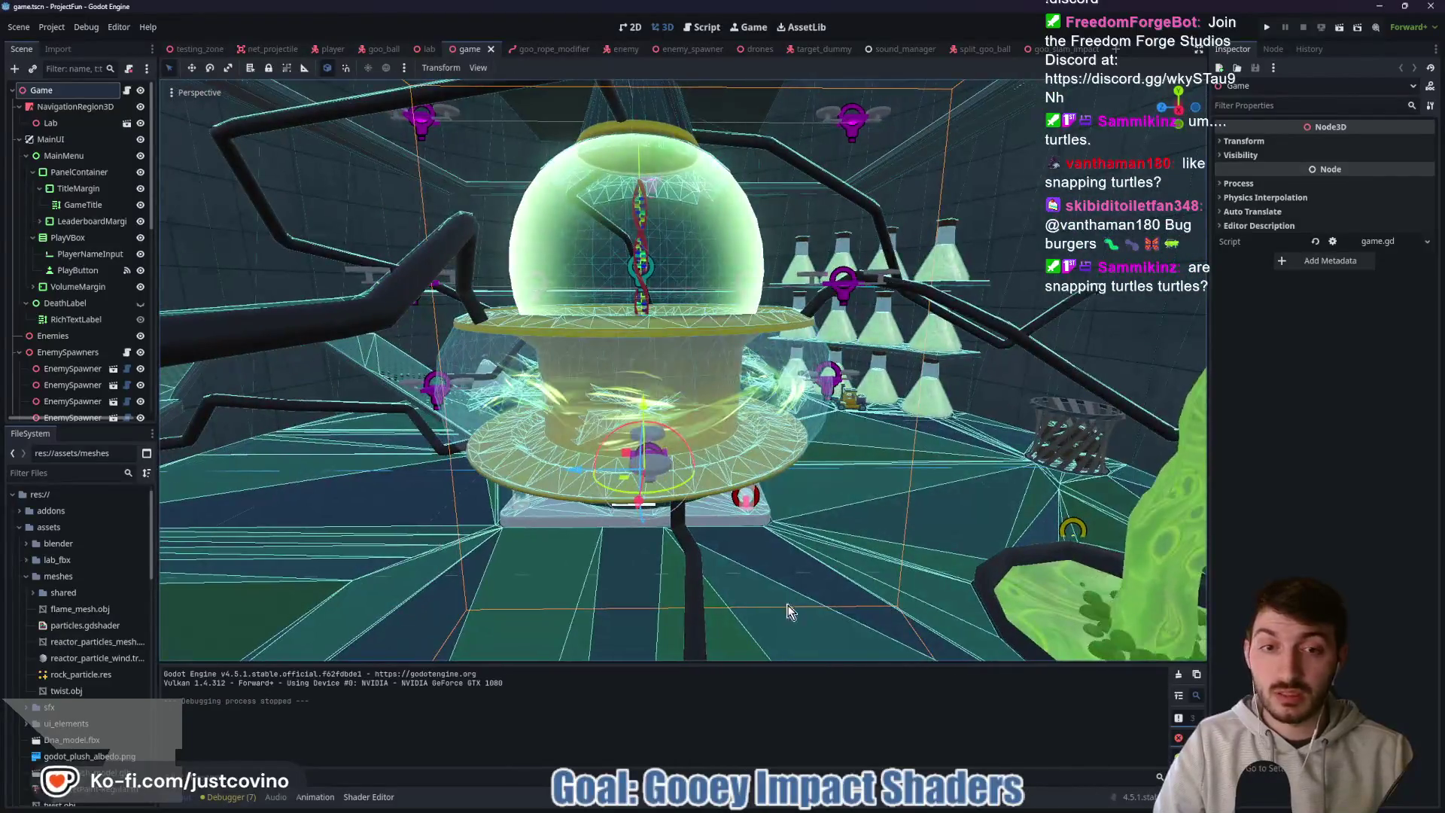
{"action": "left_click", "coordinate": [783, 807]}
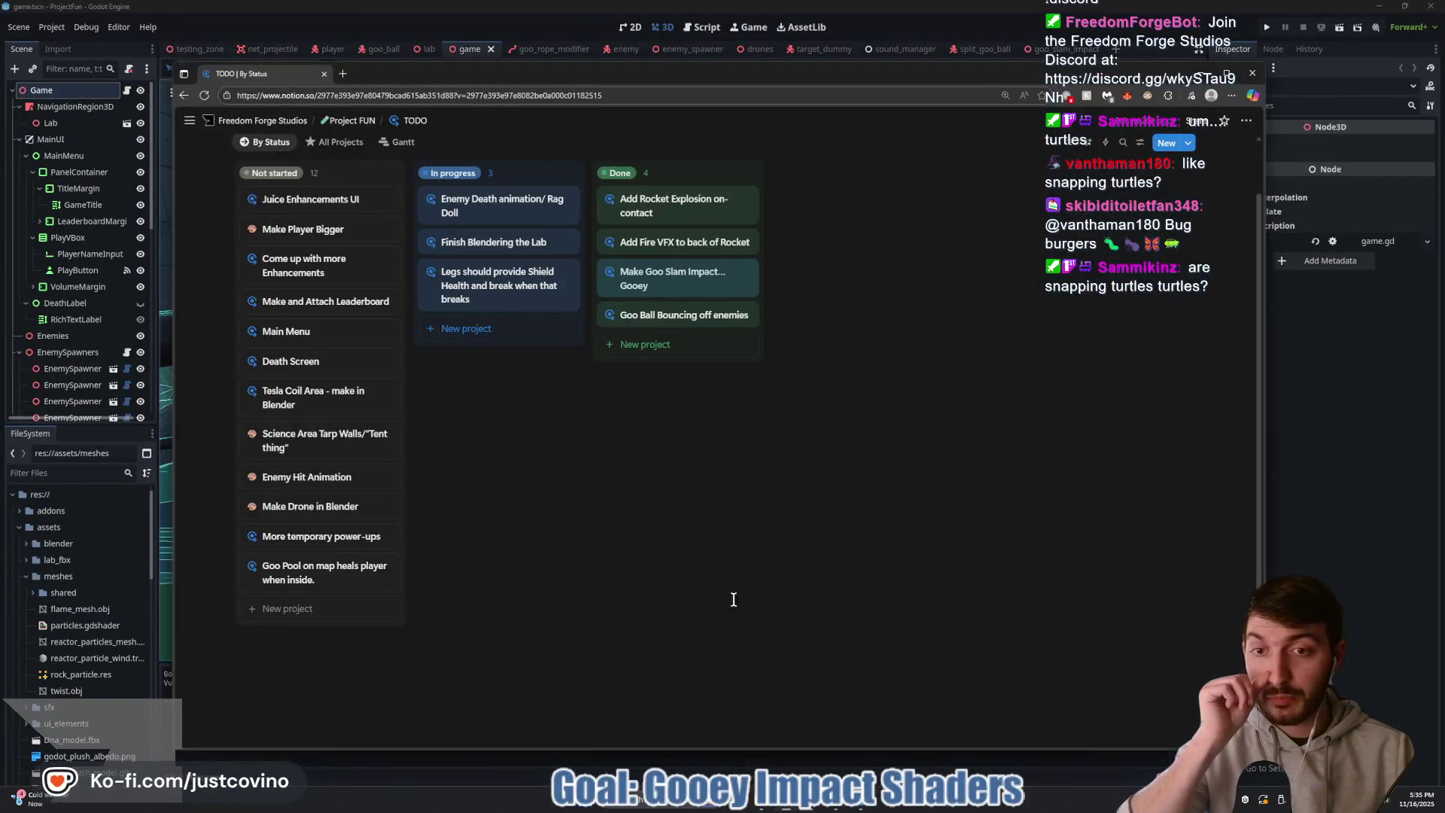
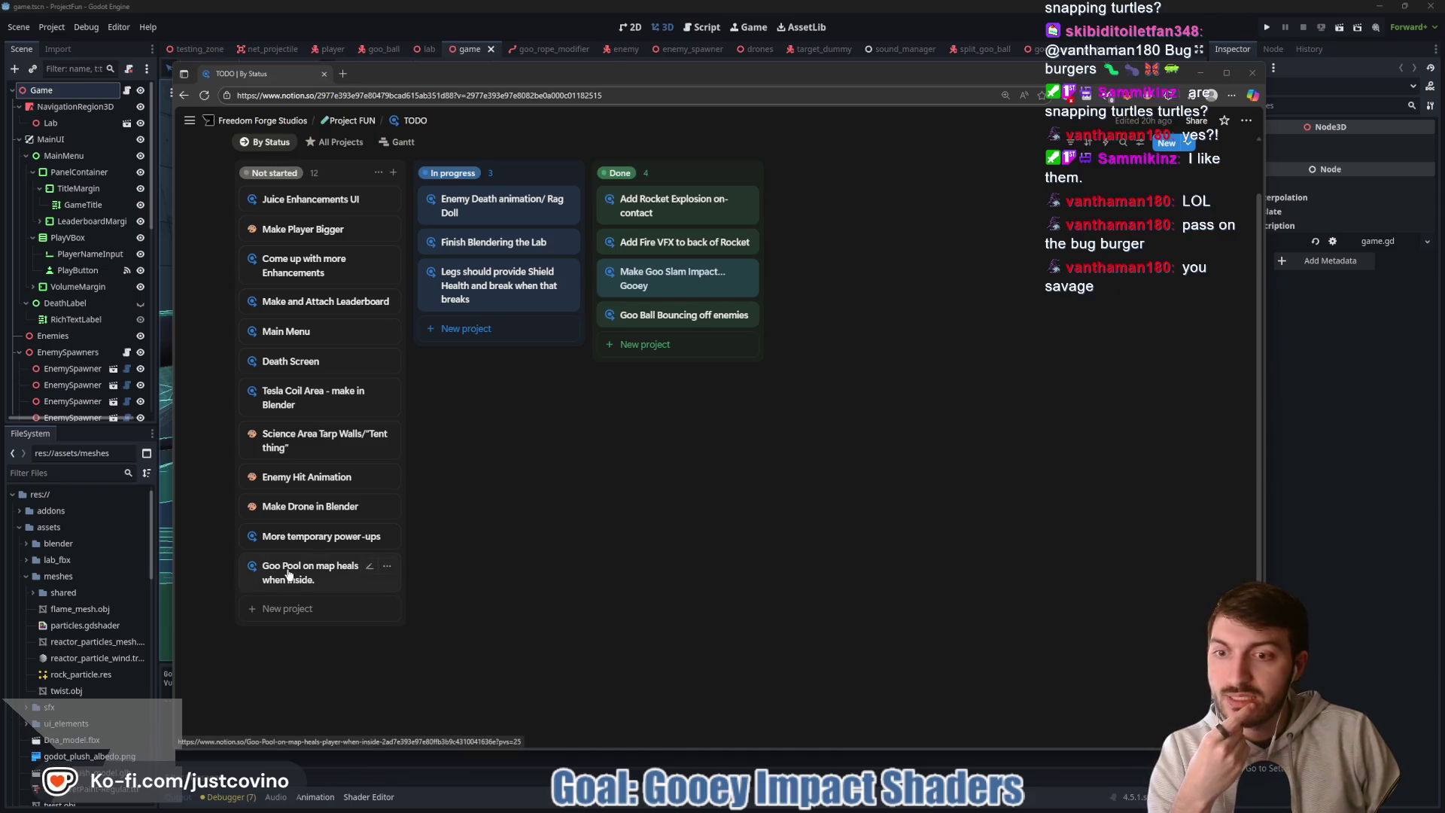
- Alt+Tab from Notion's TODO board back to the Godot editor
{"action": "key", "text": "alt+Tab"}
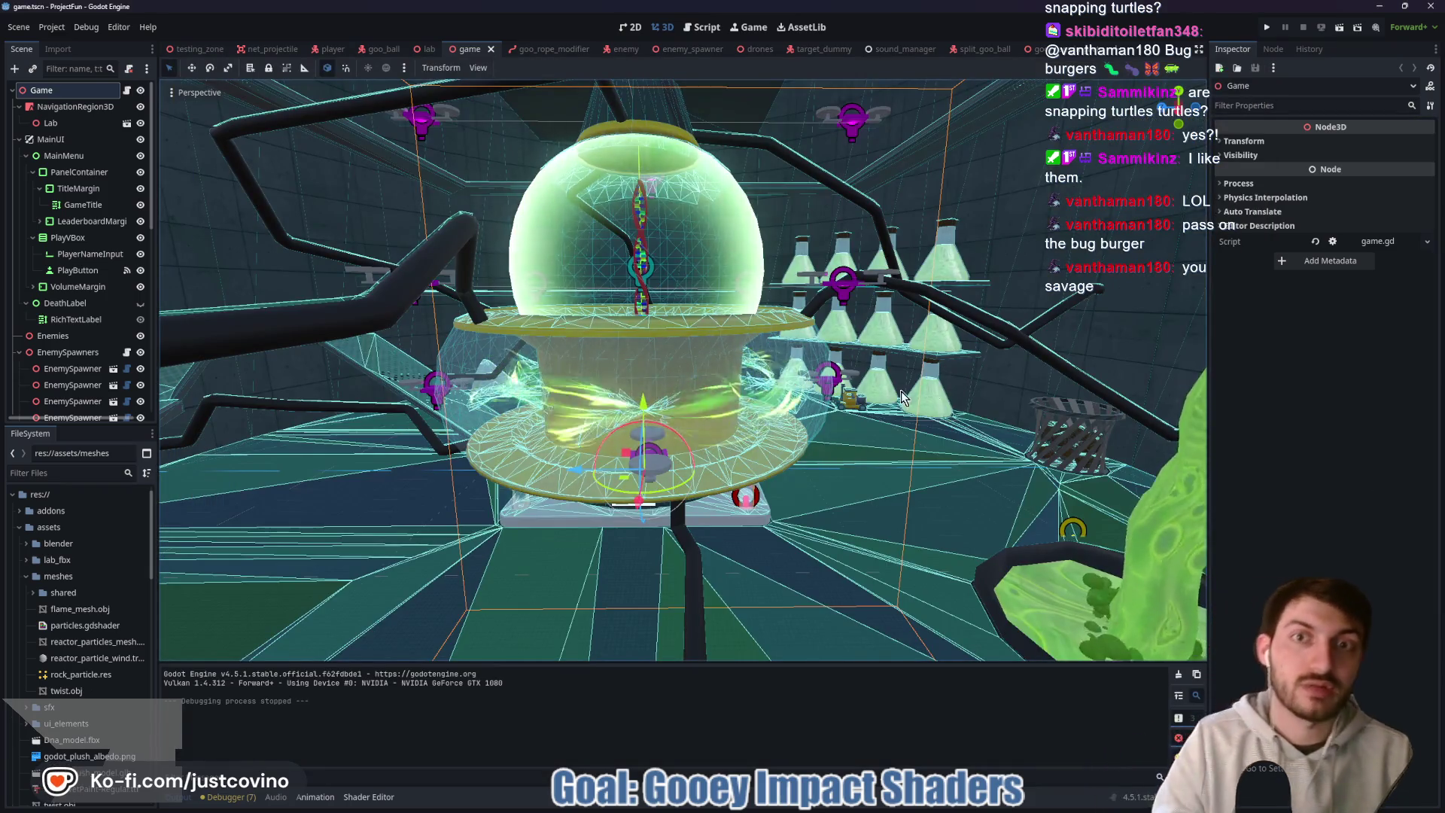
- Switch to the lab scene, orbit onto the green goo pool and select the SlimePool mesh
{"action": "mouse_move", "coordinate": [690, 313]}
{"action": "left_mouse_down"}
{"action": "mouse_move", "coordinate": [532, 349]}
{"action": "mouse_move", "coordinate": [730, 430]}
{"action": "left_mouse_up"}
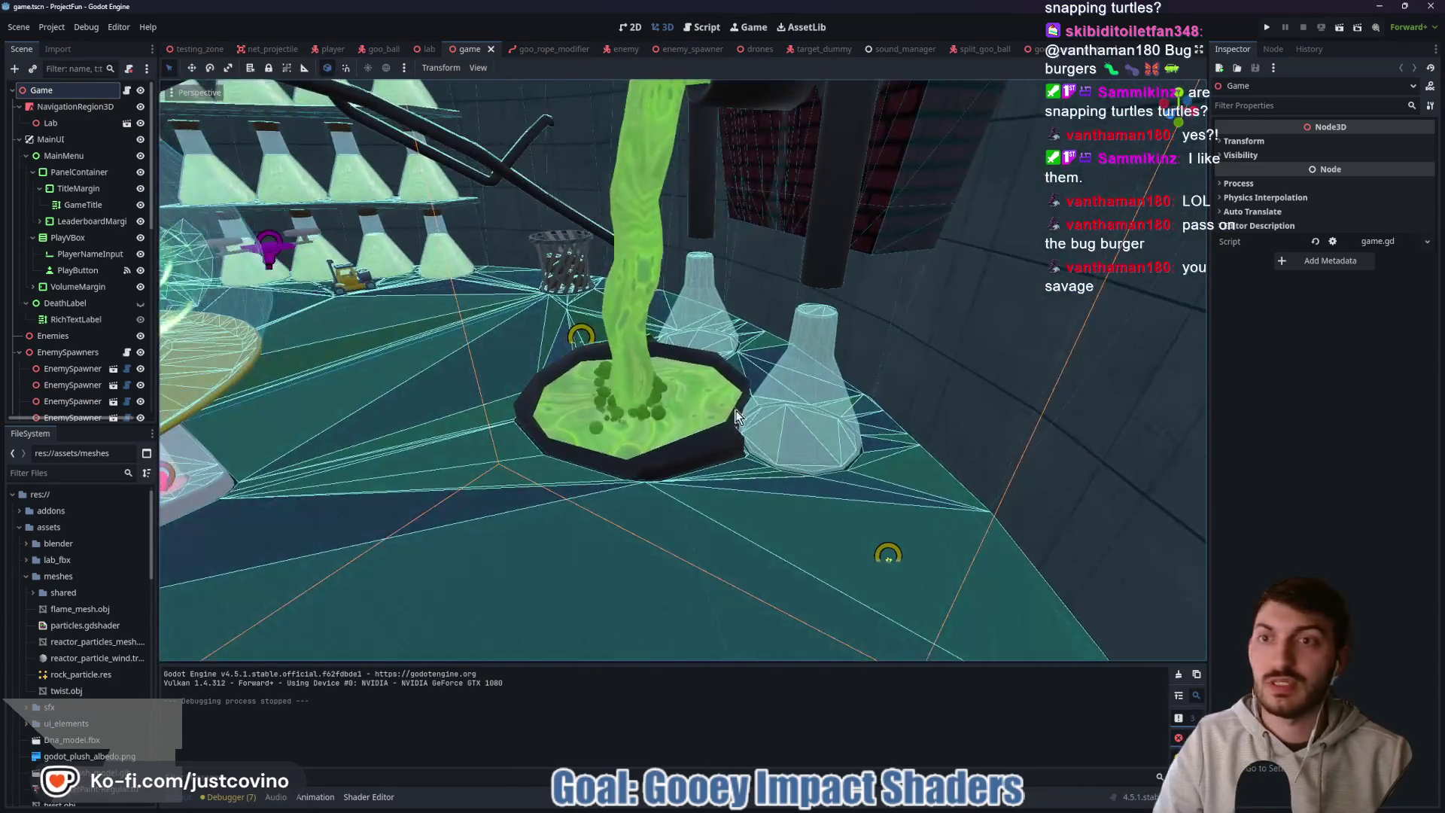
{"action": "left_click", "coordinate": [426, 49]}
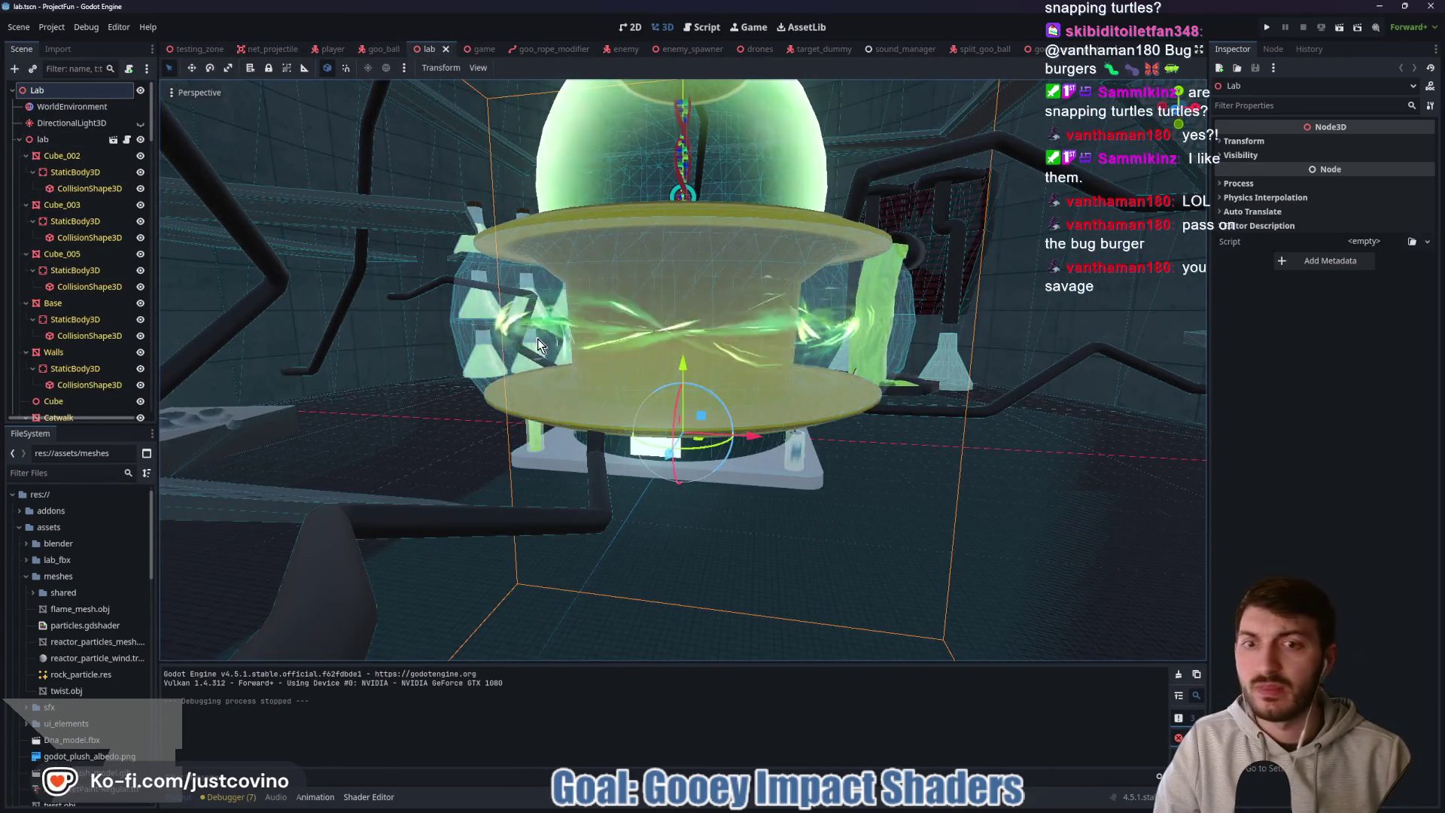
{"action": "mouse_move", "coordinate": [730, 430]}
{"action": "left_mouse_down"}
{"action": "mouse_move", "coordinate": [602, 369]}
{"action": "mouse_move", "coordinate": [721, 393]}
{"action": "left_mouse_up"}
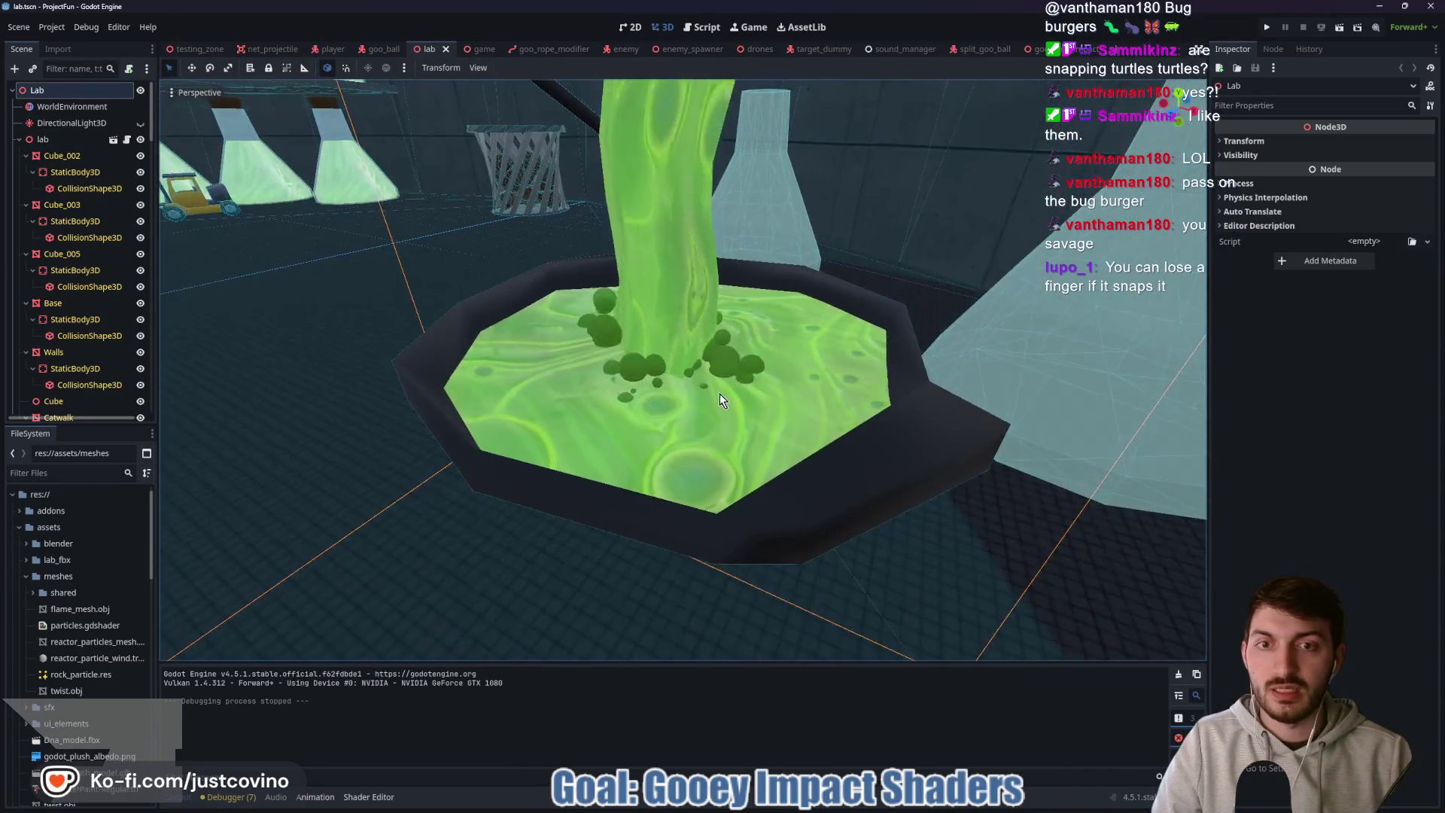
{"action": "left_click", "coordinate": [631, 412]}
{"action": "scroll", "coordinate": [90, 388], "scroll_direction": "down", "scroll_amount": 2}
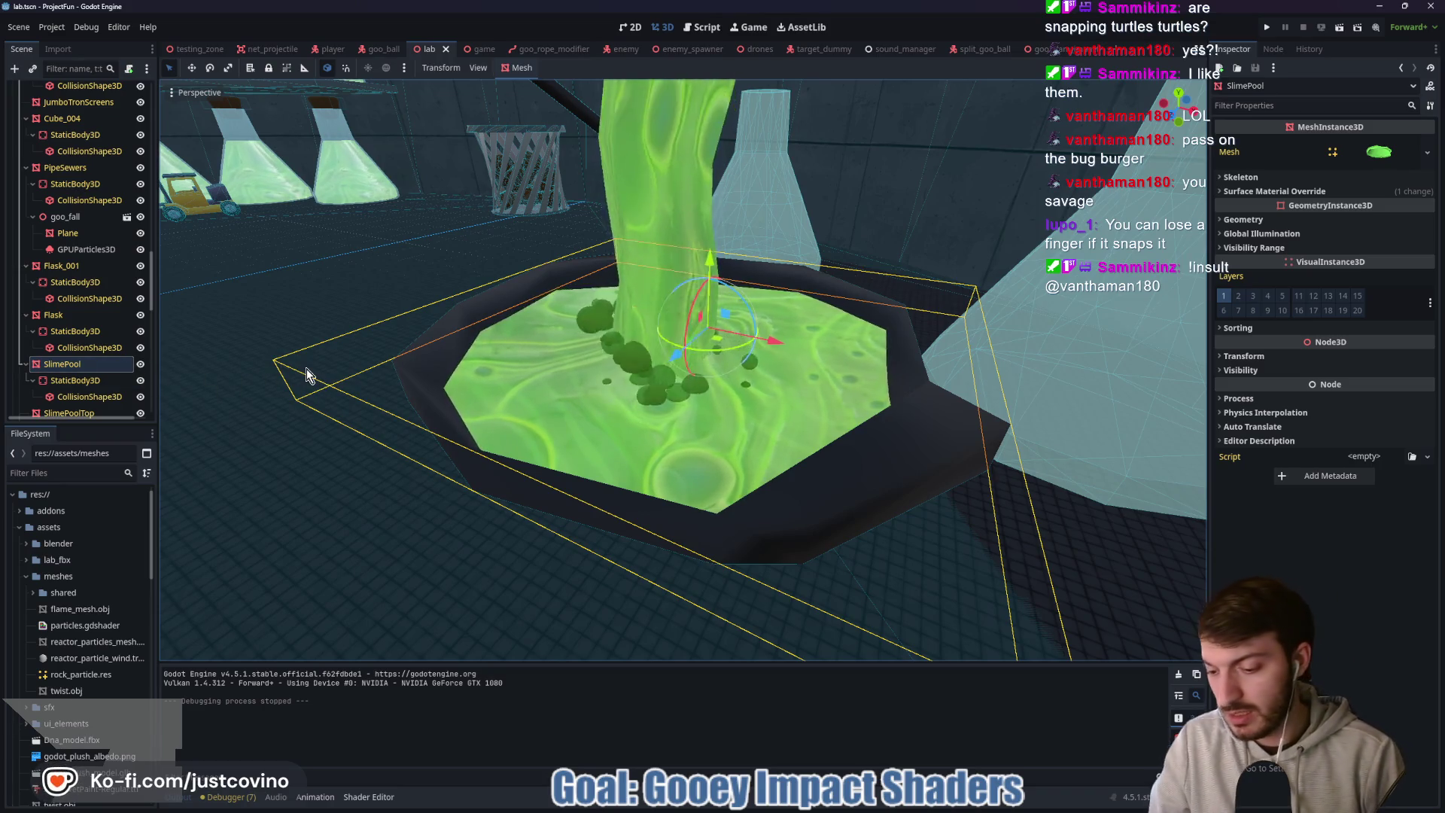
- Add an Area3D child under SlimePool and name it HealingArea
{"action": "key", "text": "ctrl+a"}
{"action": "type", "text": "a"}
{"action": "key", "text": "Return"}
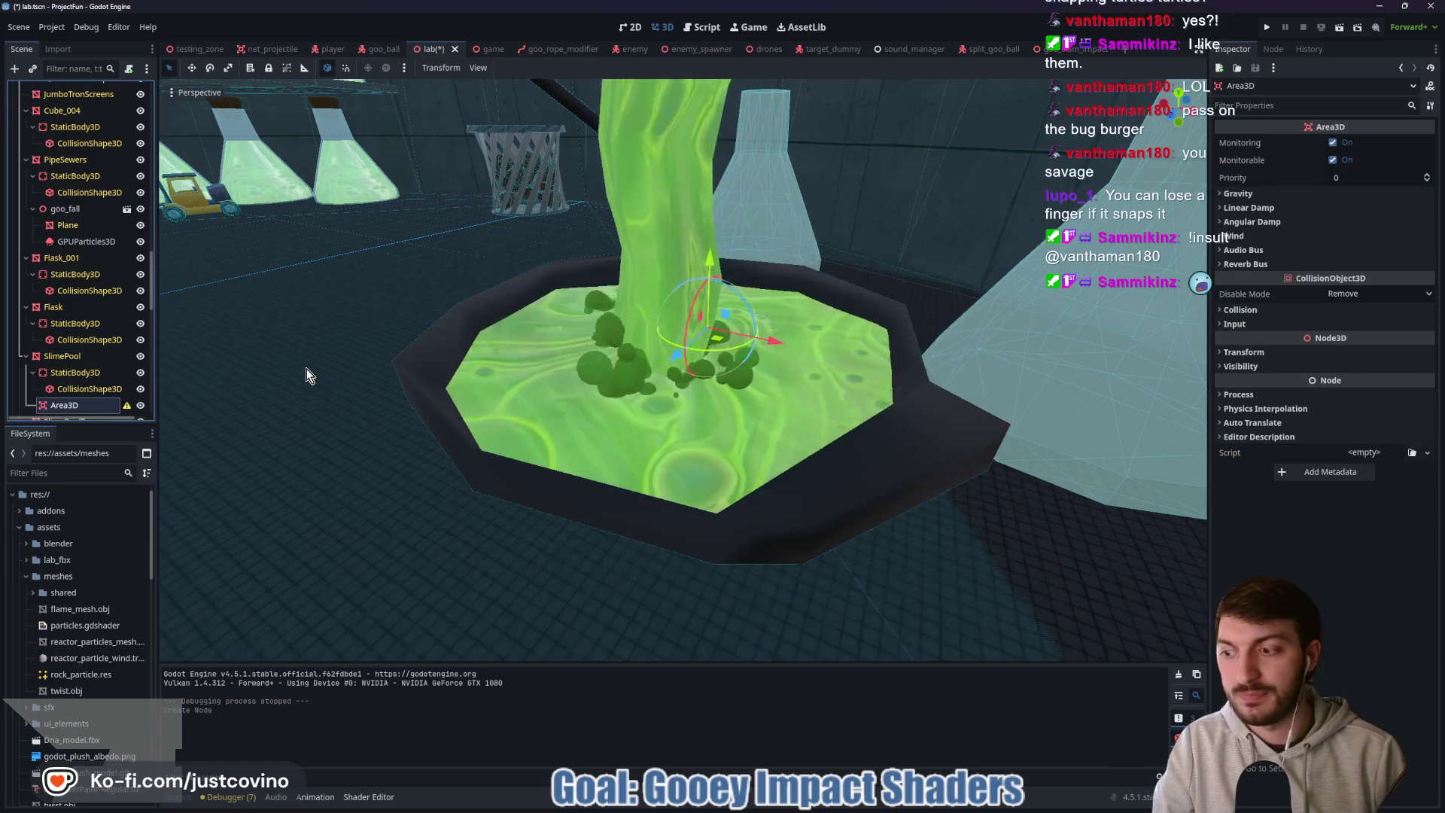
{"action": "scroll", "coordinate": [82, 377], "scroll_direction": "down", "scroll_amount": 1}
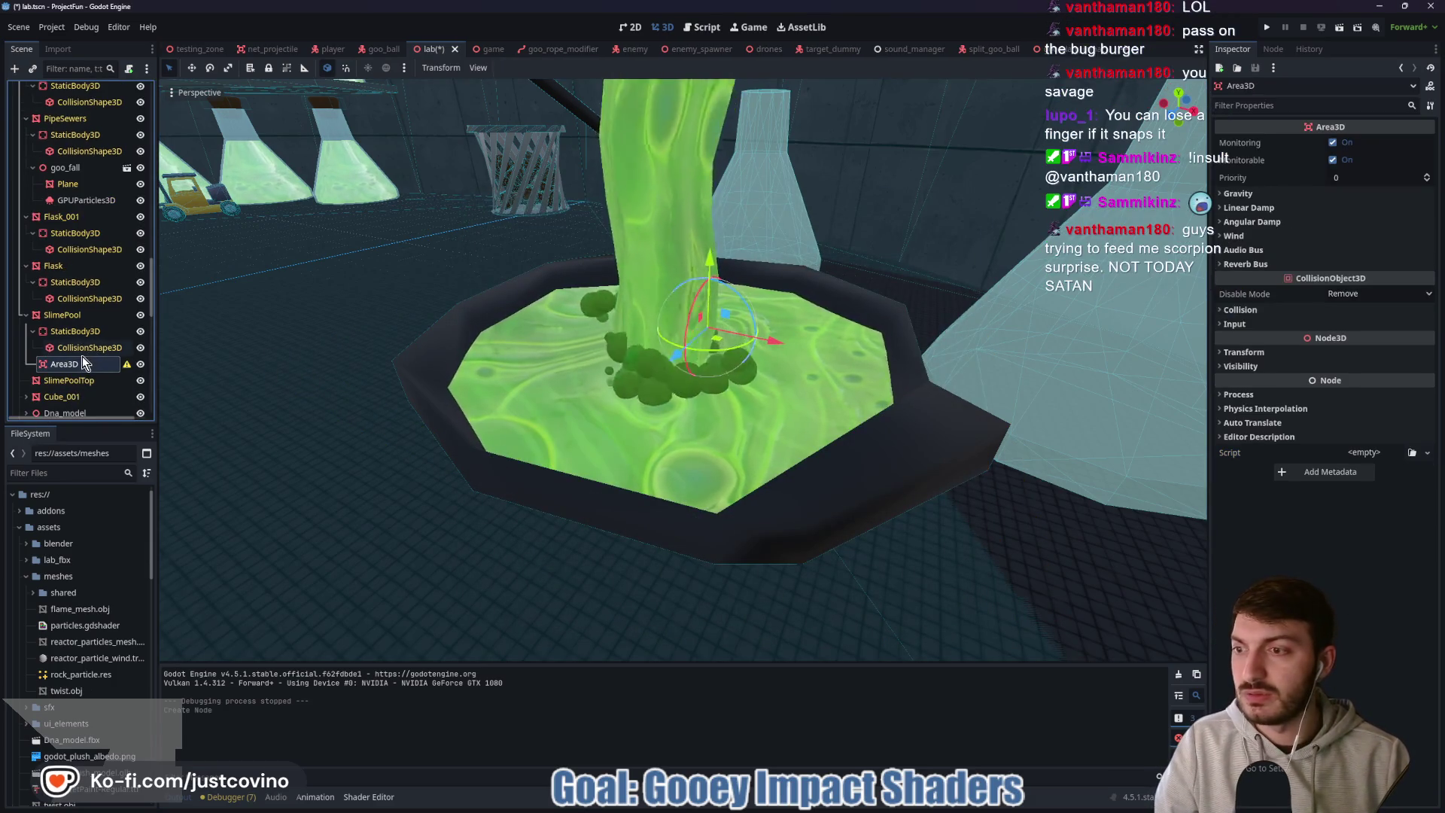
{"action": "type", "text": "H"}
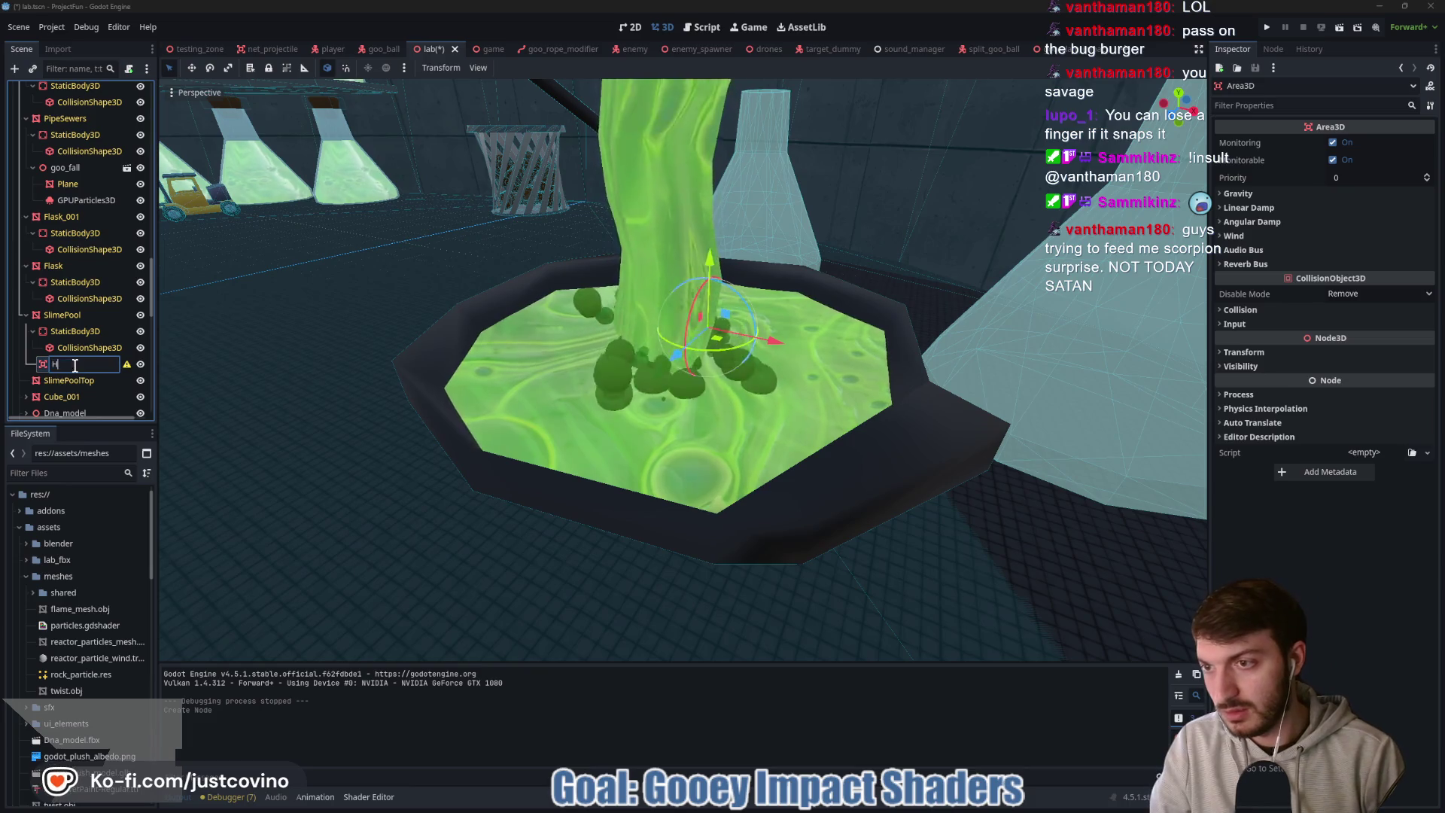
{"action": "type", "text": "ealingArea"}
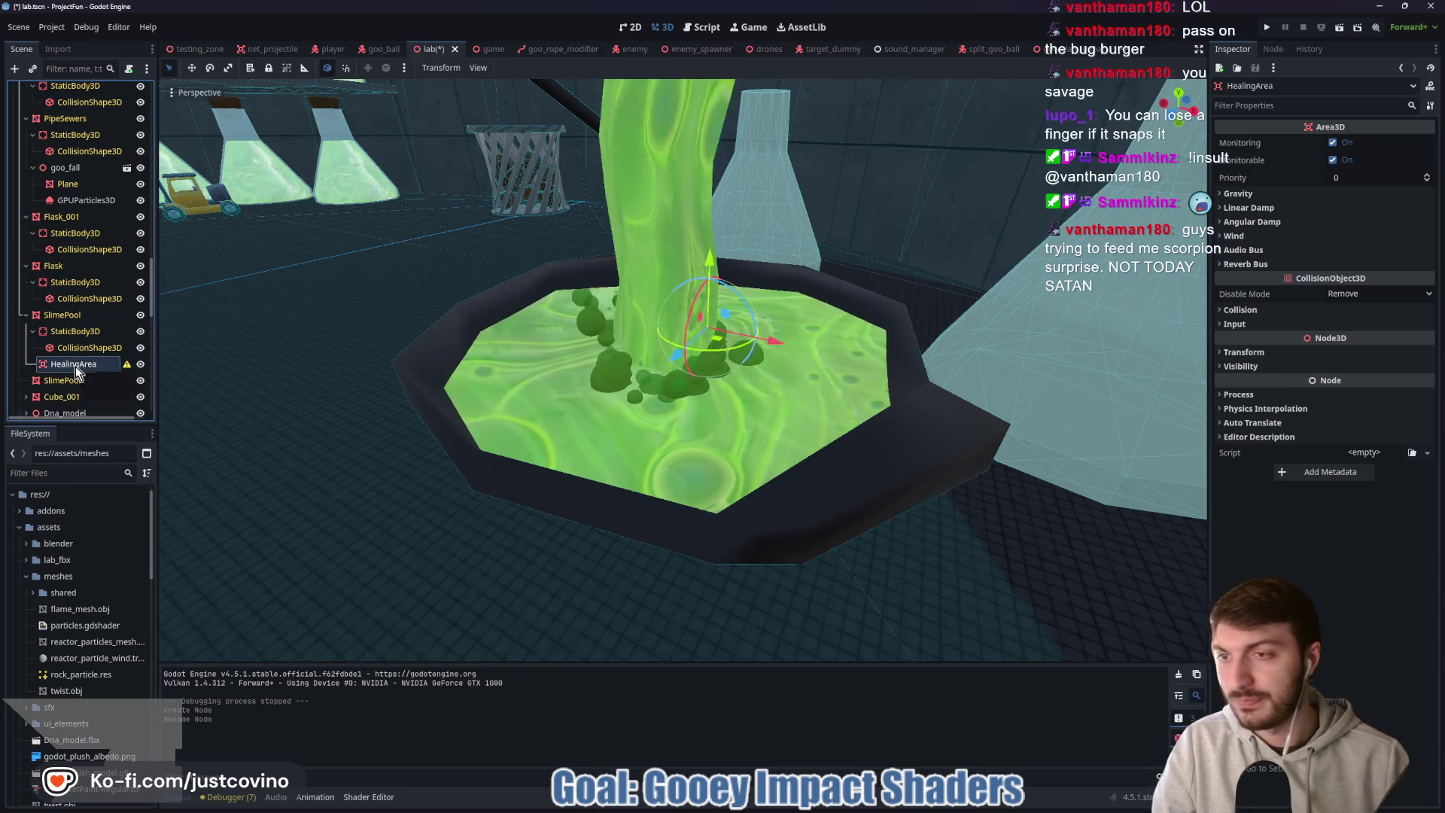
{"action": "key", "text": "Return"}
- Copy SlimePool's CollisionShape3D, paste it under HealingArea and inspect its concave shape
{"action": "right_click", "coordinate": [69, 344]}
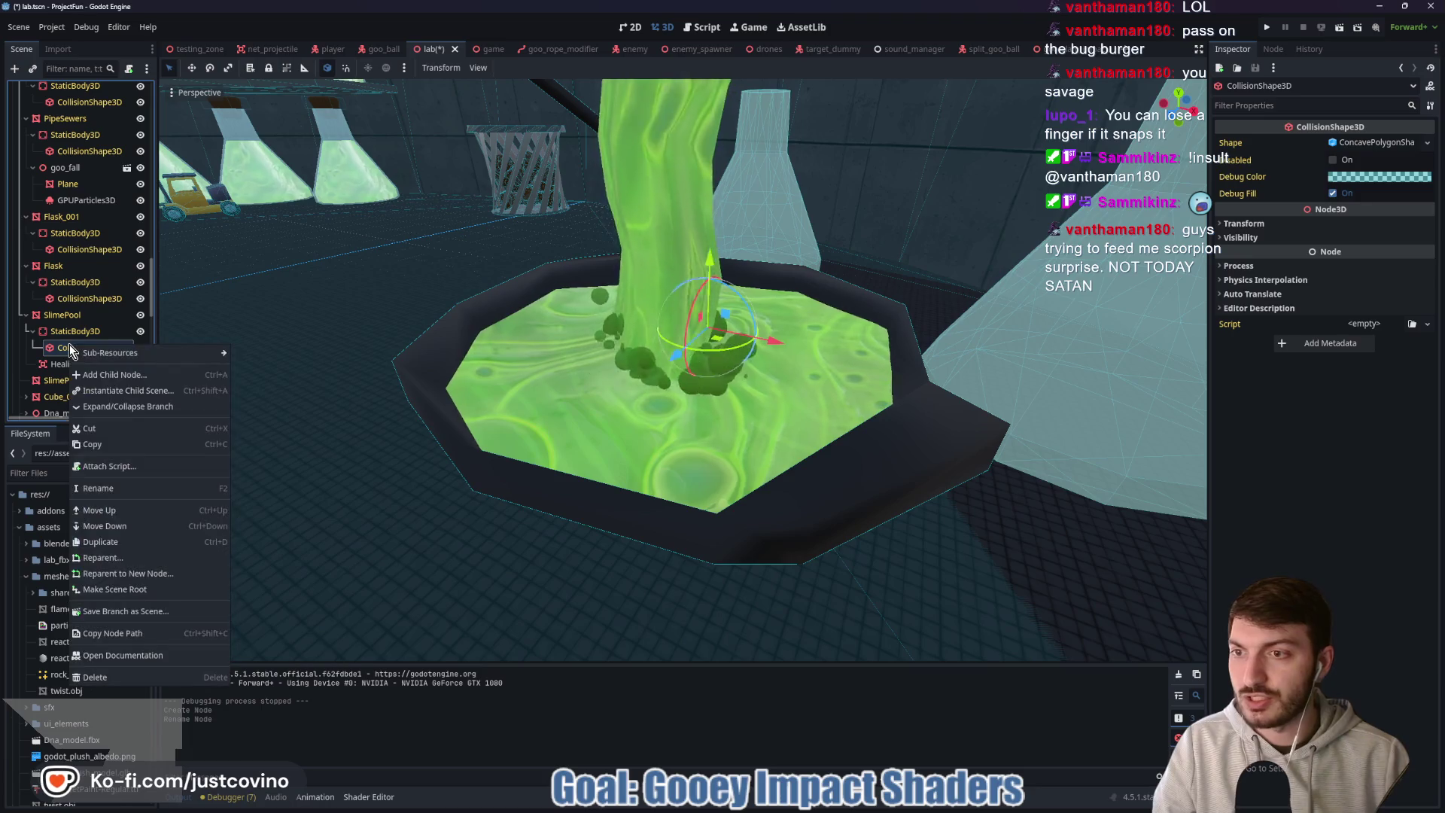
{"action": "left_click", "coordinate": [116, 445]}
{"action": "left_click", "coordinate": [67, 363]}
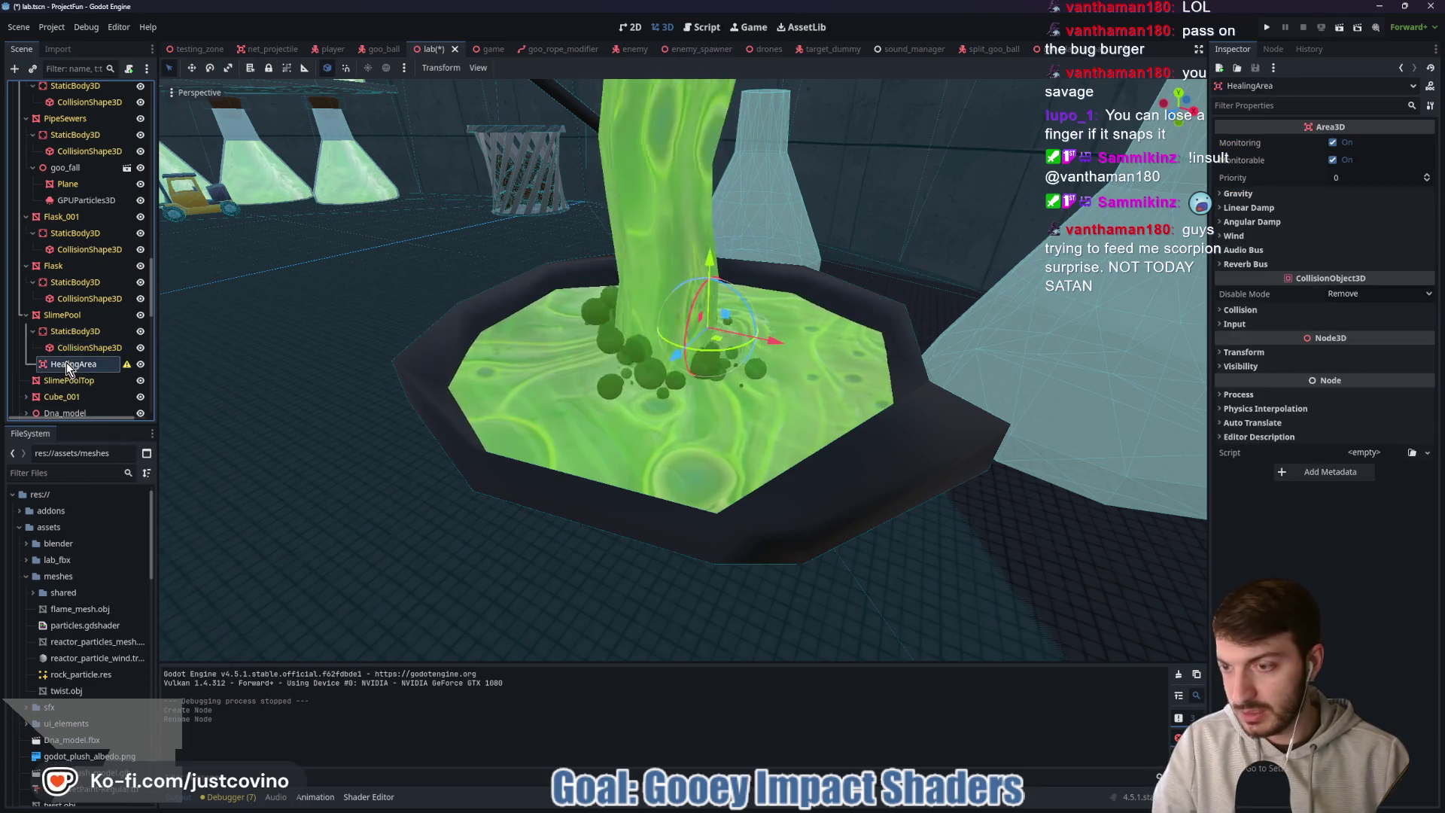
{"action": "key", "text": "ctrl+v"}
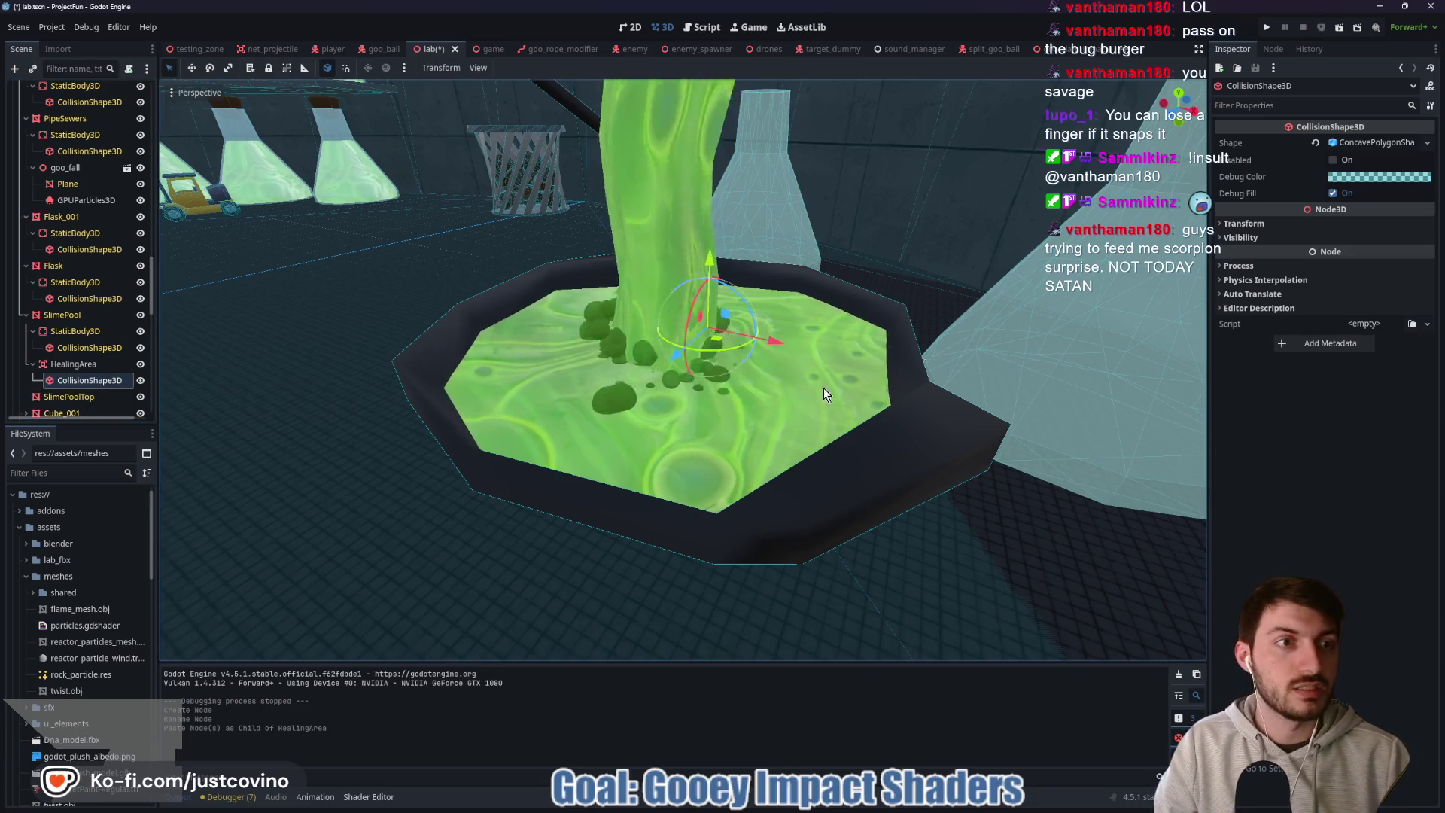
{"action": "left_click", "coordinate": [1358, 142]}
{"action": "scroll", "coordinate": [663, 427], "scroll_direction": "down", "scroll_amount": 10}
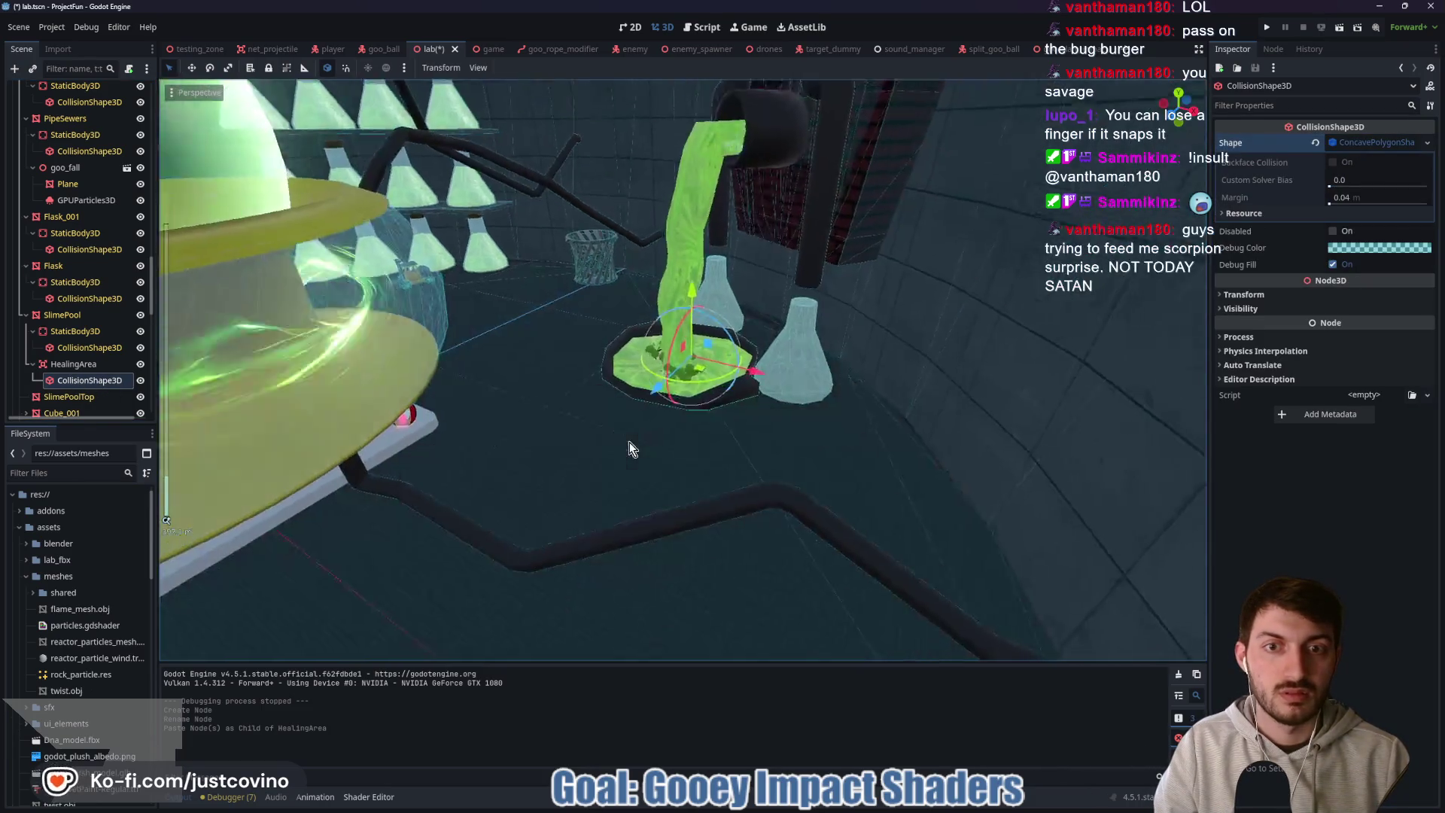
{"action": "scroll", "coordinate": [655, 435], "scroll_direction": "up", "scroll_amount": 5}
{"action": "scroll", "coordinate": [655, 436], "scroll_direction": "up", "scroll_amount": 15}
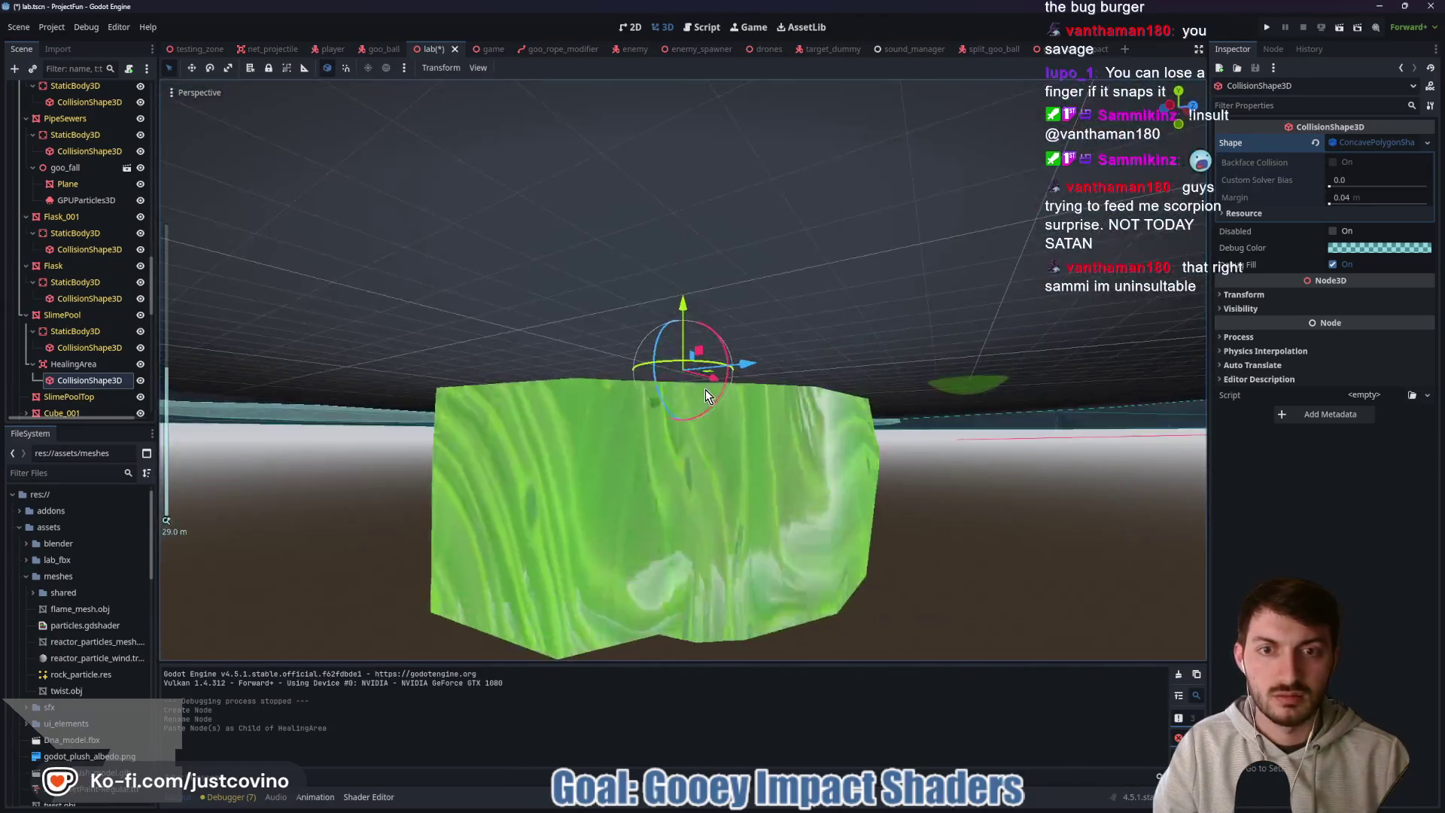
{"action": "scroll", "coordinate": [706, 390], "scroll_direction": "up", "scroll_amount": 5}
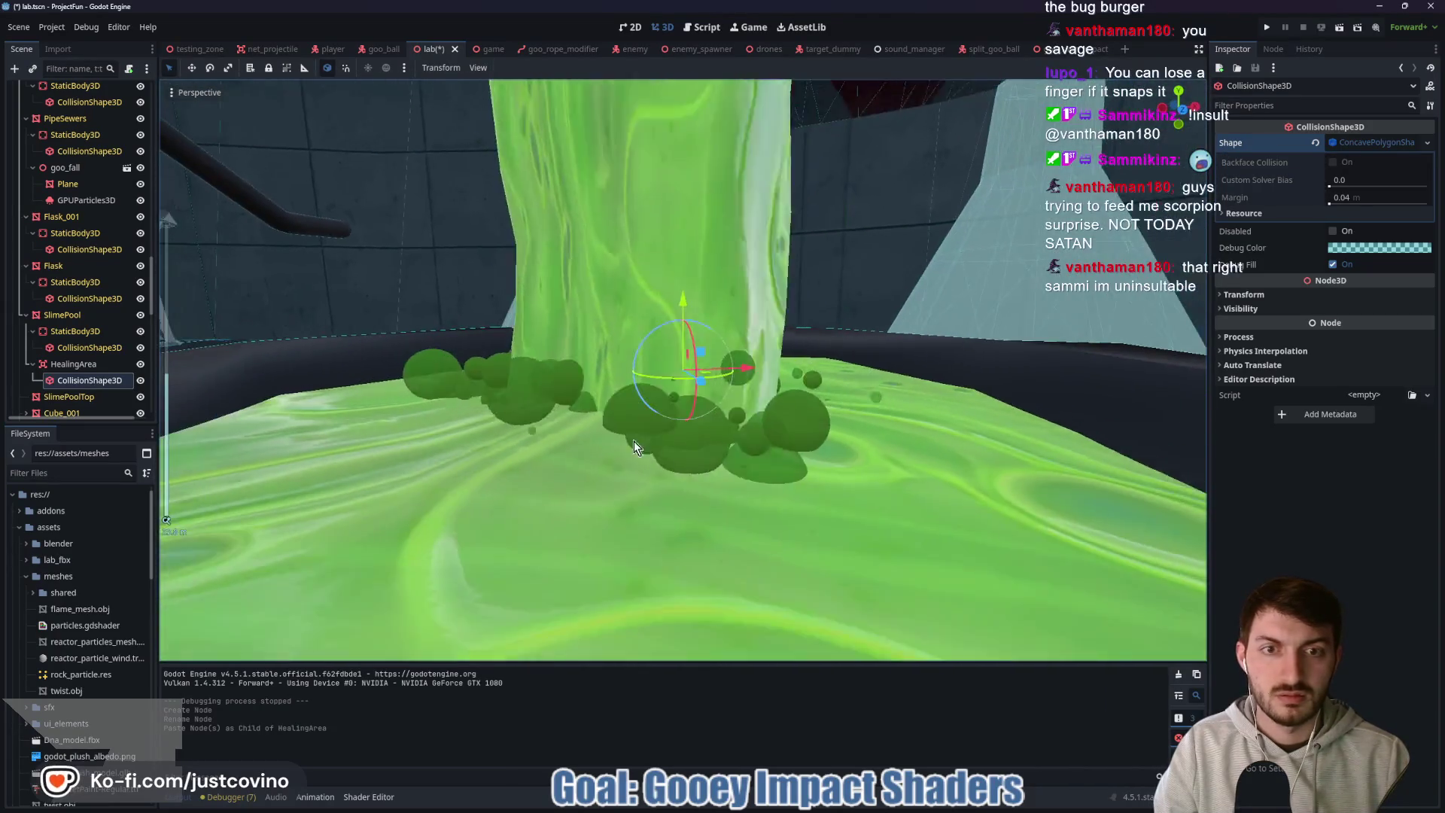
- Delete the pasted collision shape copy and select the SlimePoolTop mesh
{"action": "left_click", "coordinate": [683, 298]}
{"action": "scroll", "coordinate": [662, 324], "scroll_direction": "down", "scroll_amount": 10}
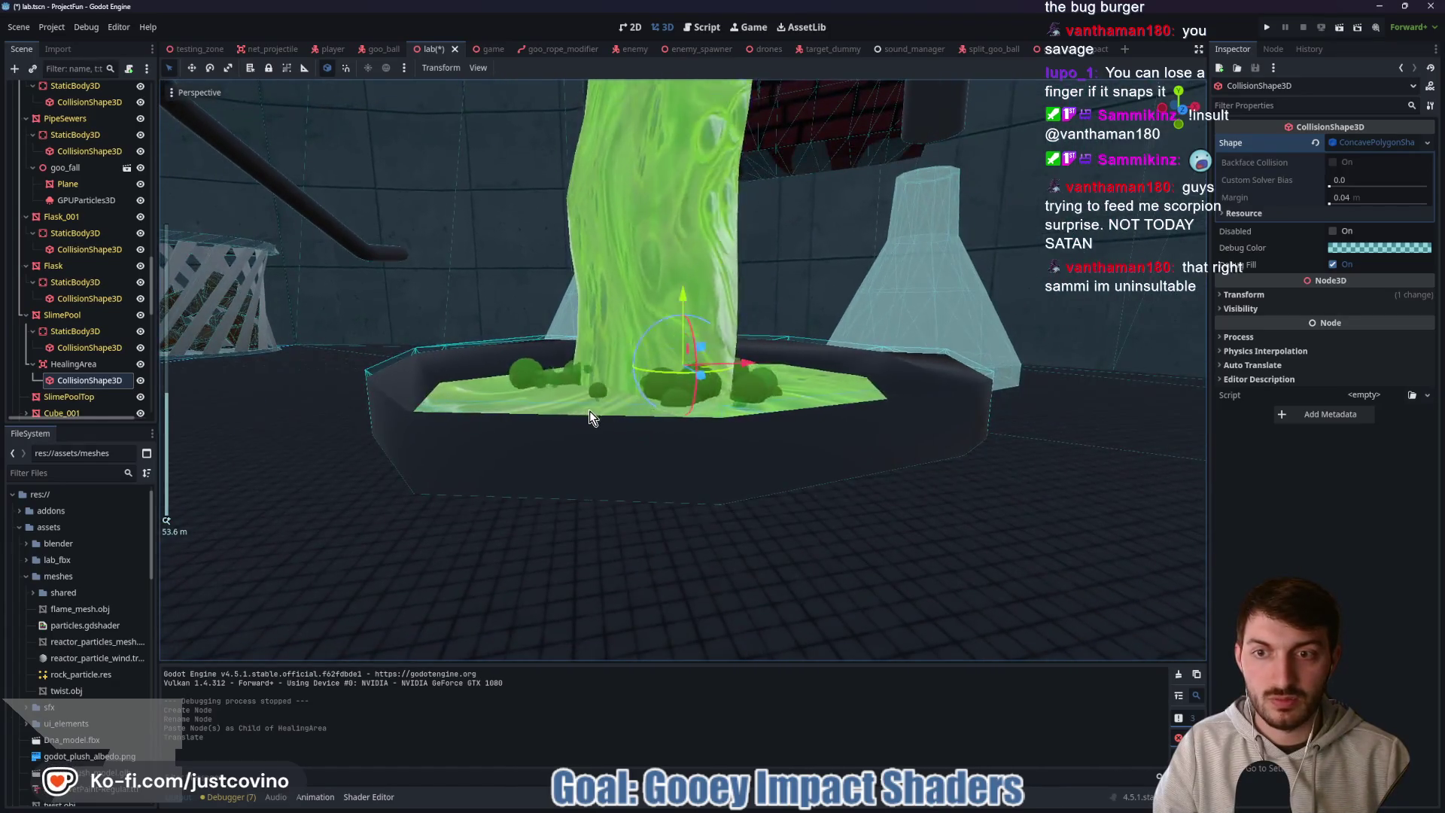
{"action": "mouse_move", "coordinate": [589, 411]}
{"action": "left_mouse_down"}
{"action": "mouse_move", "coordinate": [685, 409]}
{"action": "mouse_move", "coordinate": [644, 428]}
{"action": "mouse_move", "coordinate": [611, 400]}
{"action": "left_mouse_up"}
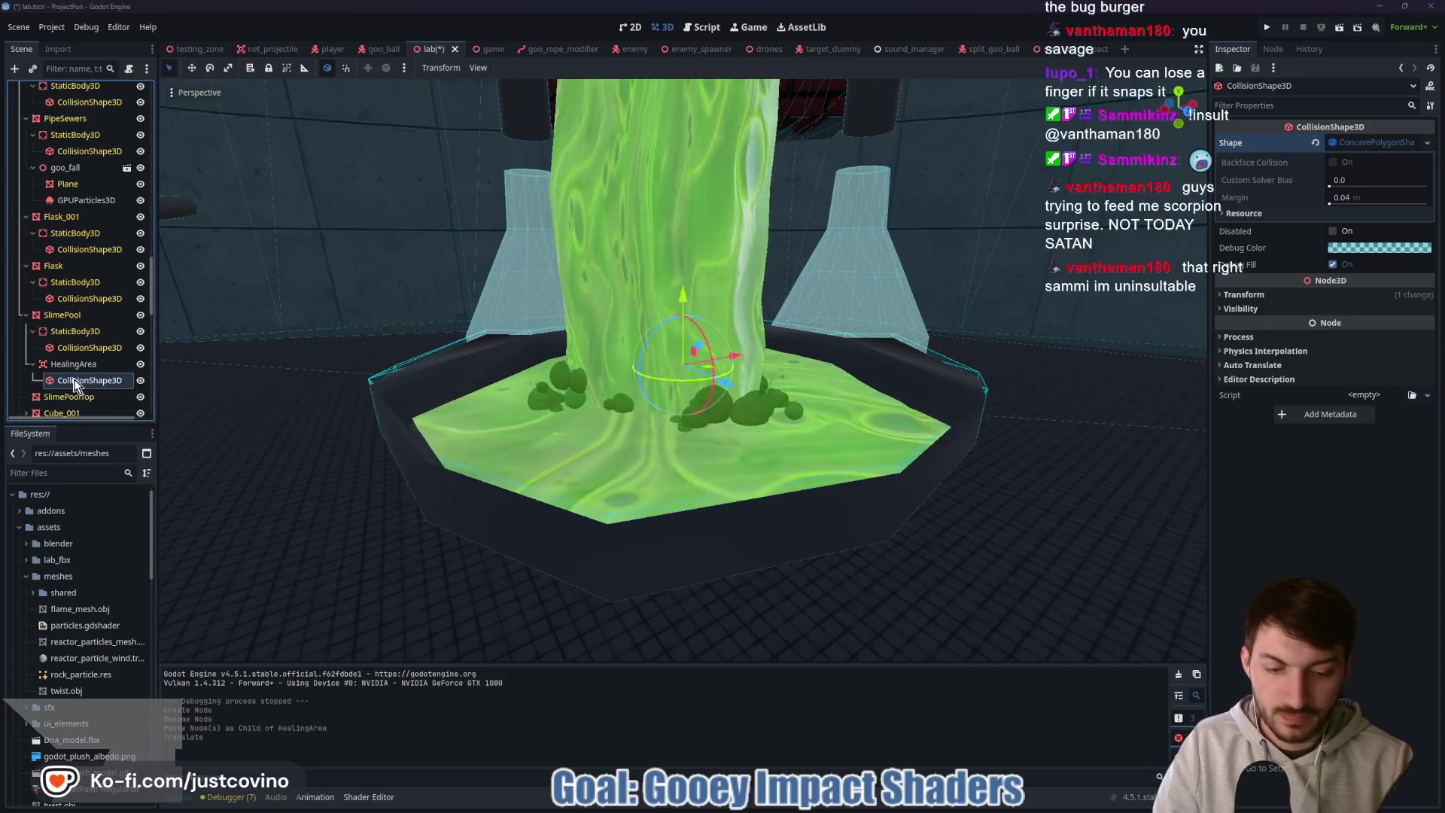
{"action": "key", "text": "Delete"}
{"action": "left_click", "coordinate": [691, 418]}
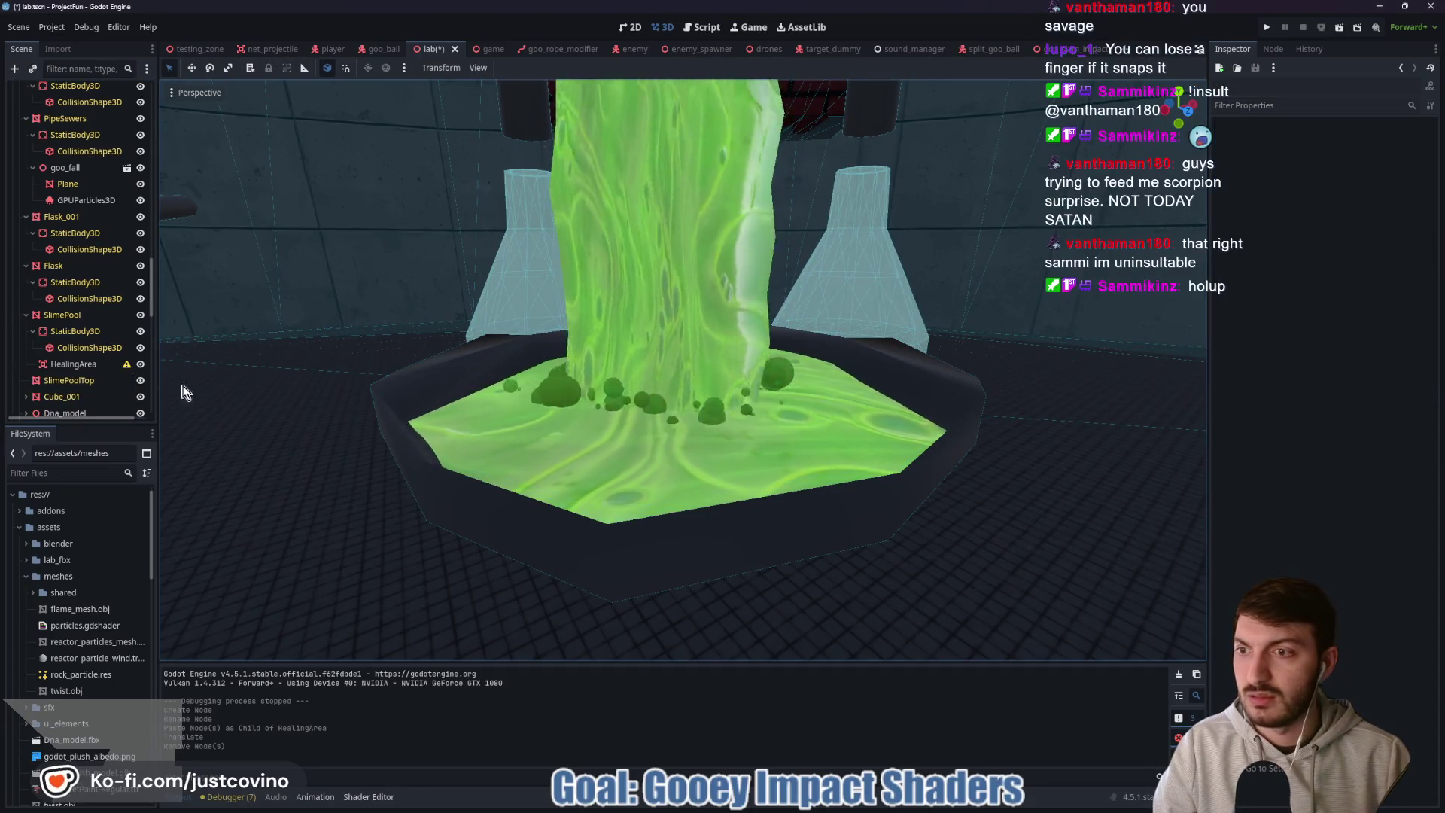
{"action": "left_click", "coordinate": [87, 381]}
{"action": "scroll", "coordinate": [87, 398], "scroll_direction": "down", "scroll_amount": 2}
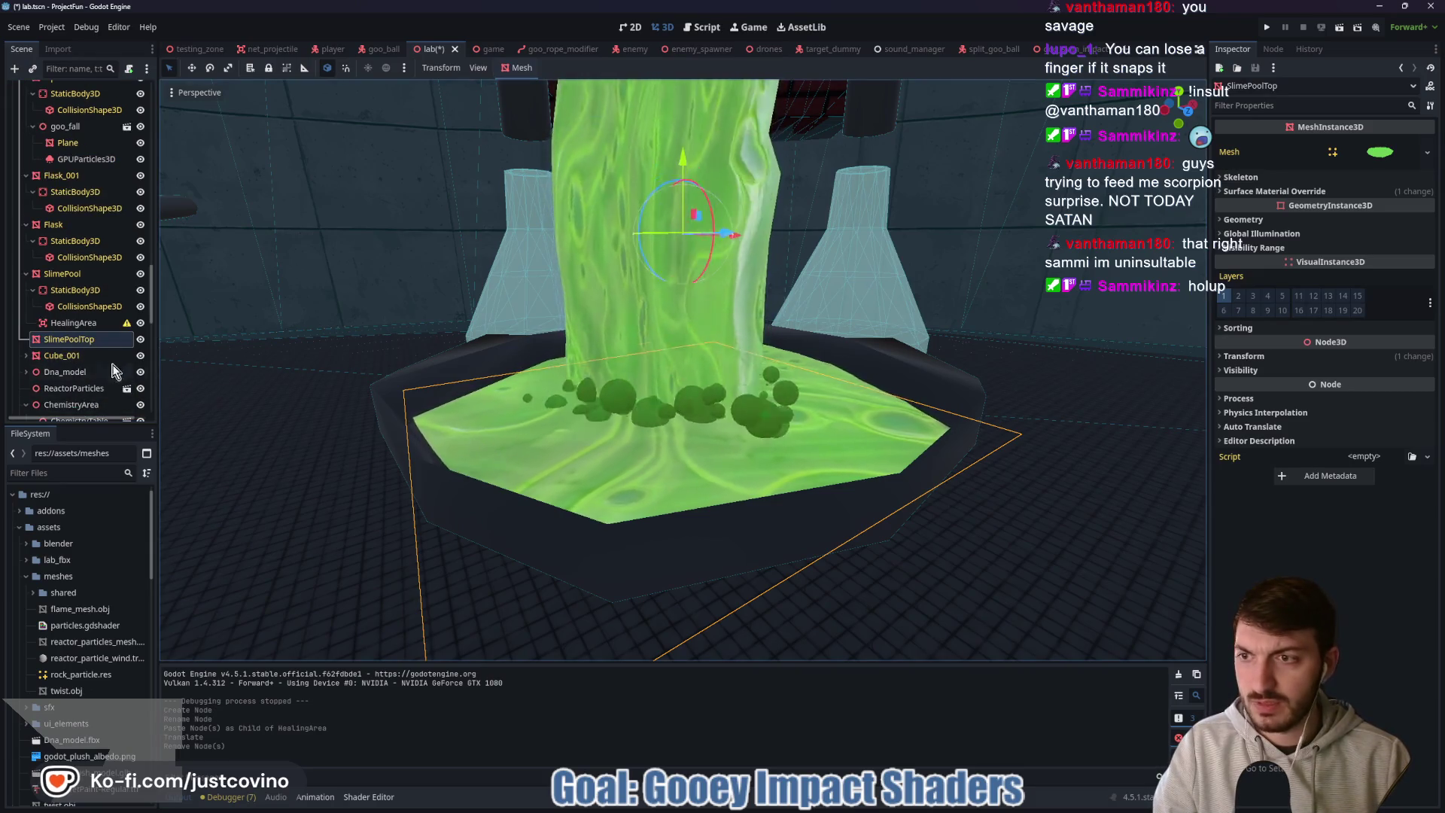
- Generate a trimesh collision shape from SlimePoolTop as a sibling node
{"action": "left_click", "coordinate": [520, 68]}
{"action": "left_click", "coordinate": [545, 85]}
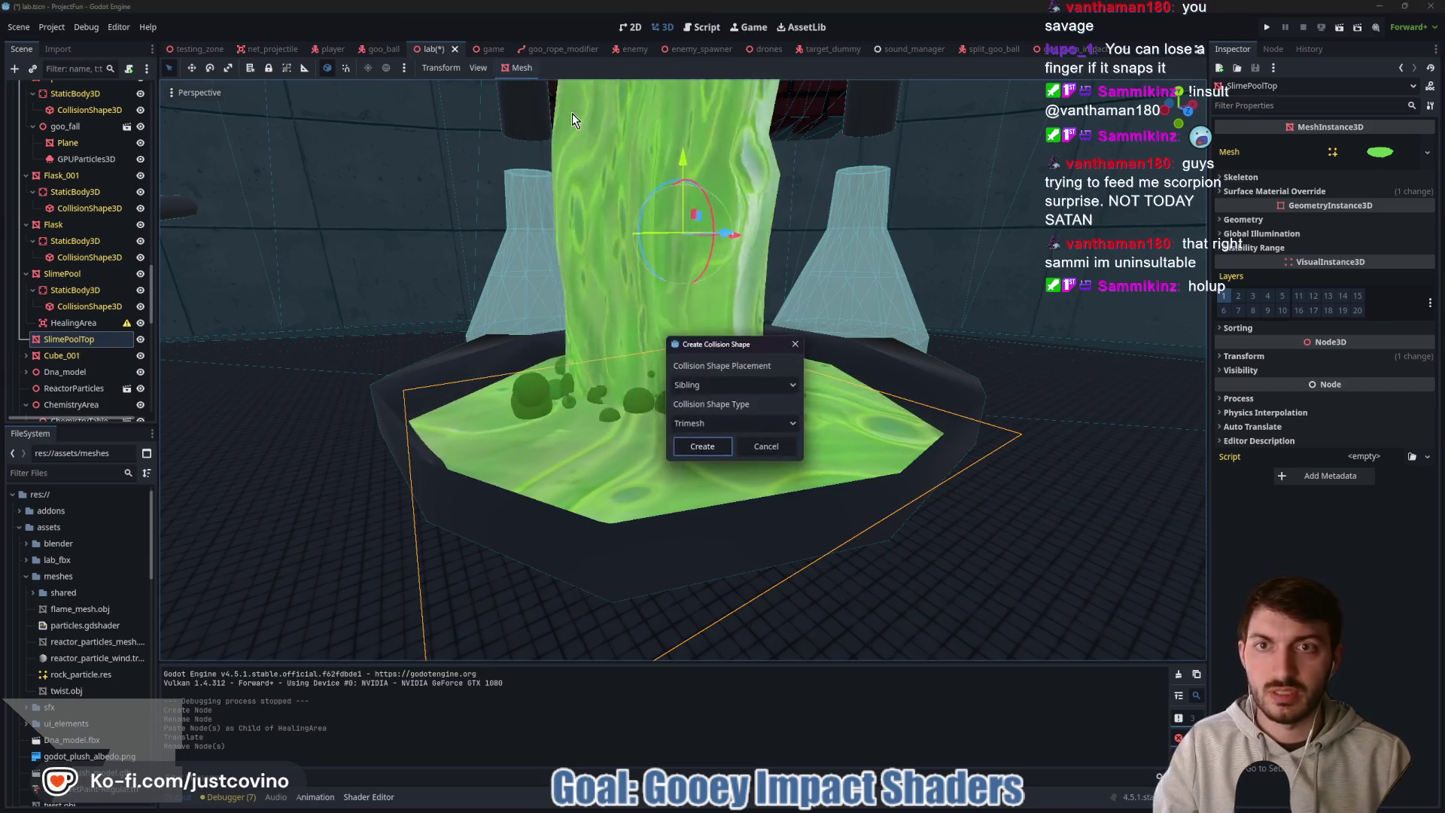
{"action": "left_click", "coordinate": [703, 447]}
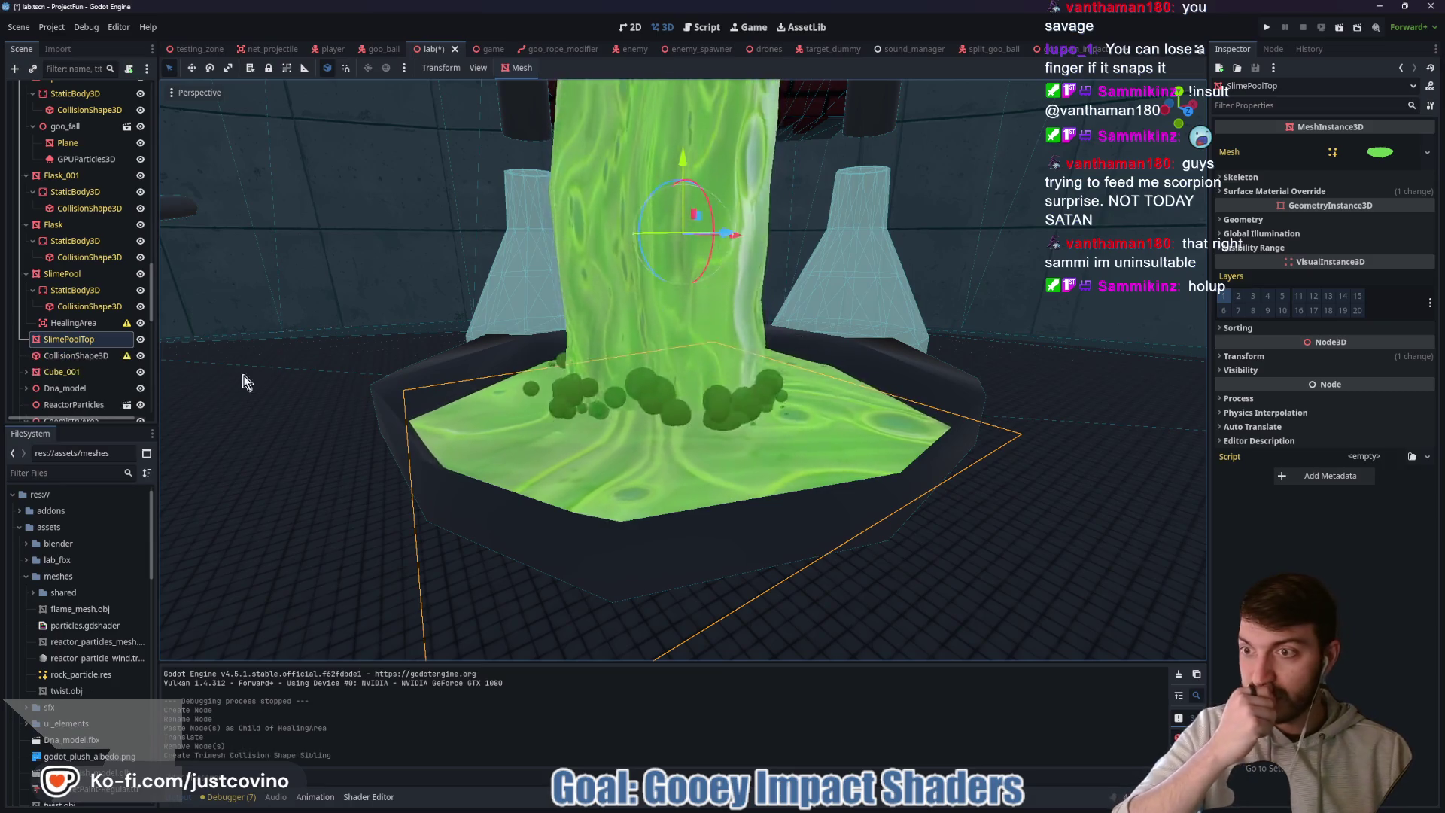
- Cut the generated collision shape and paste it under HealingArea
{"action": "left_click", "coordinate": [69, 359]}
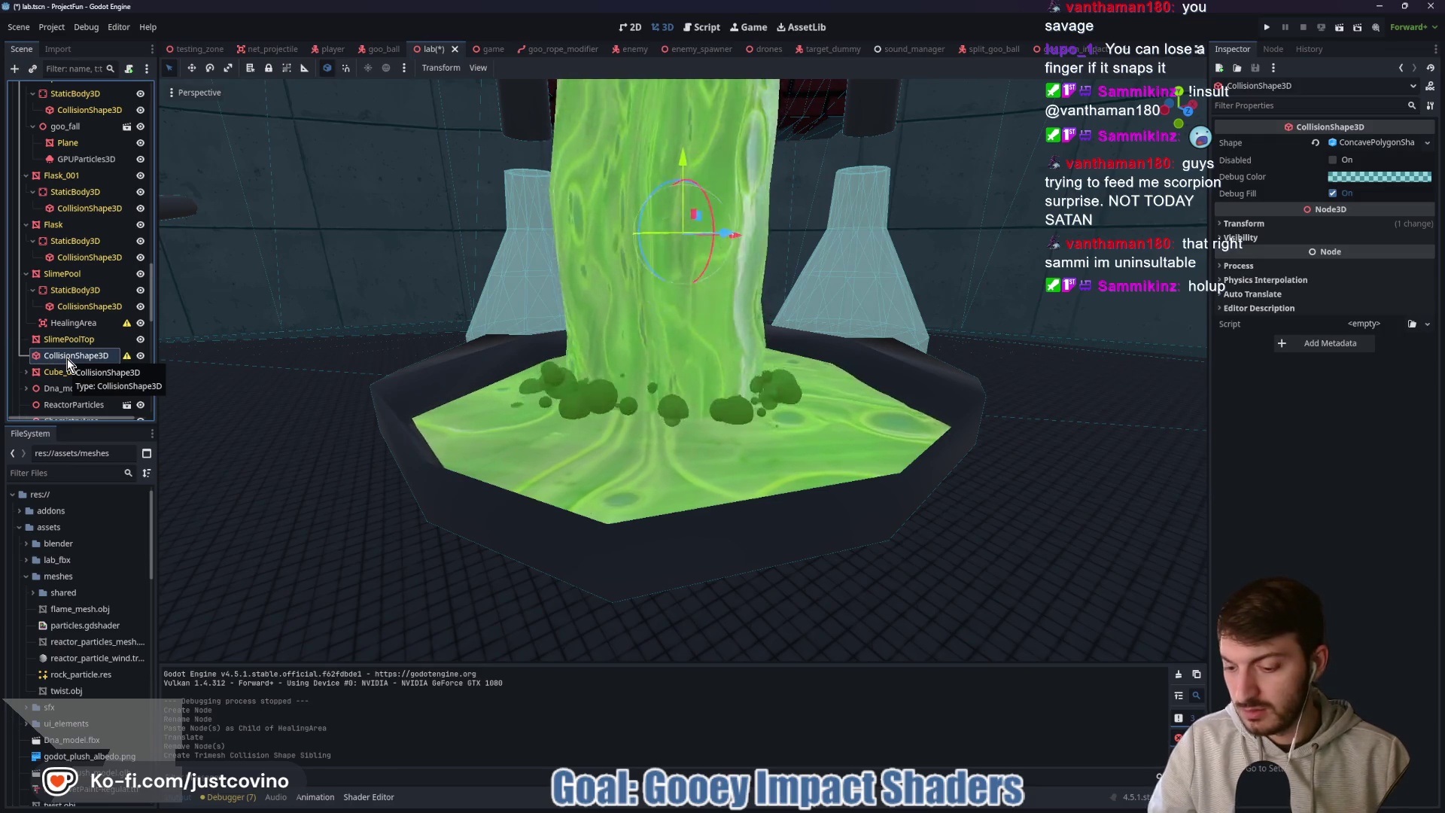
{"action": "key", "text": "ctrl+x"}
{"action": "left_click", "coordinate": [75, 325]}
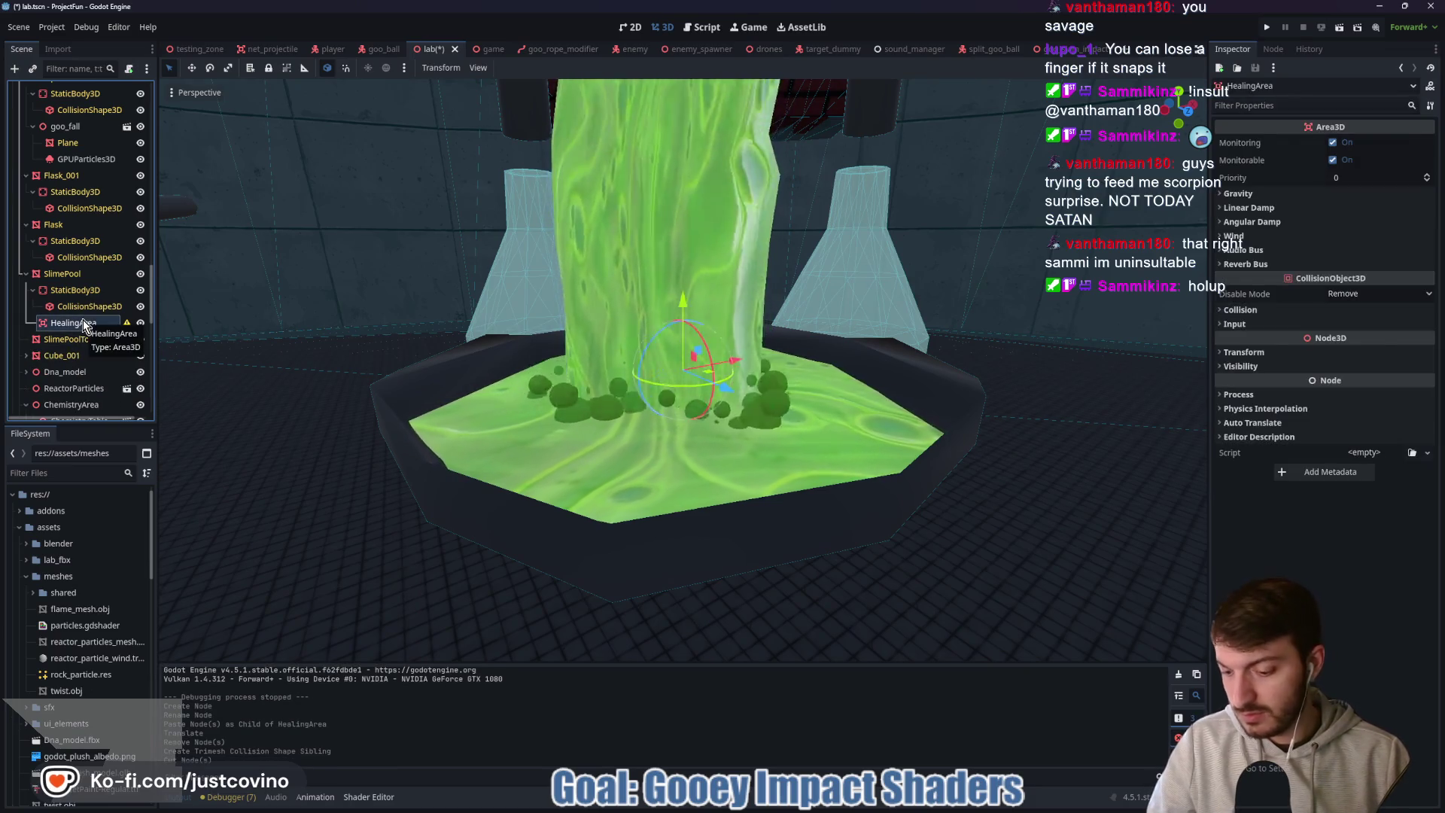
{"action": "key", "text": "ctrl+v"}
{"action": "left_click", "coordinate": [69, 355]}
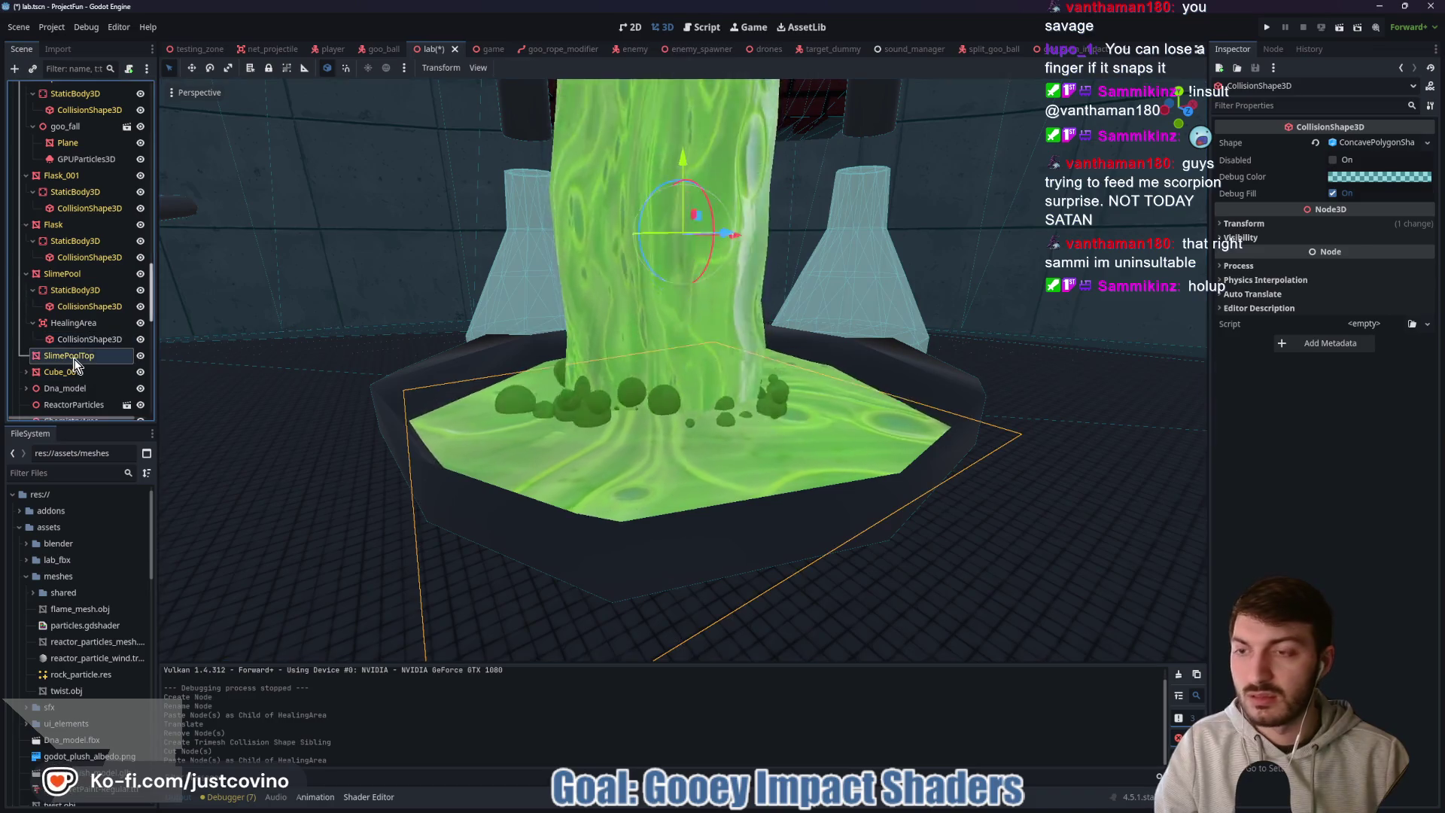
{"action": "left_click", "coordinate": [68, 339]}
- Raise the concave collision shape and move it left toward the pool
{"action": "mouse_move", "coordinate": [704, 196]}
{"action": "left_mouse_down"}
{"action": "mouse_move", "coordinate": [720, 61]}
{"action": "mouse_move", "coordinate": [716, 265]}
{"action": "mouse_move", "coordinate": [724, 238]}
{"action": "left_mouse_up"}
{"action": "scroll", "coordinate": [804, 301], "scroll_direction": "down", "scroll_amount": 5}
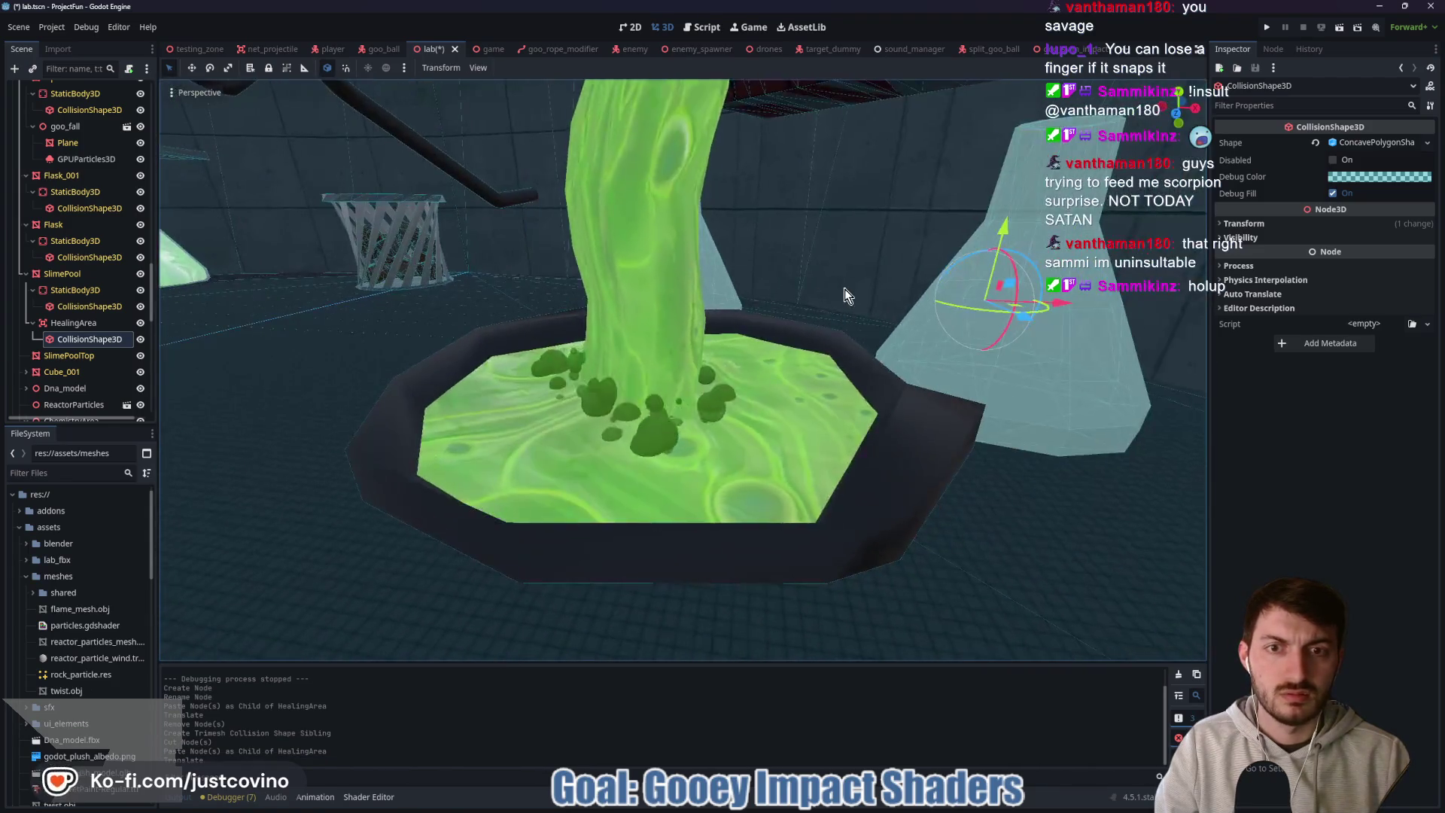
{"action": "key", "text": "f"}
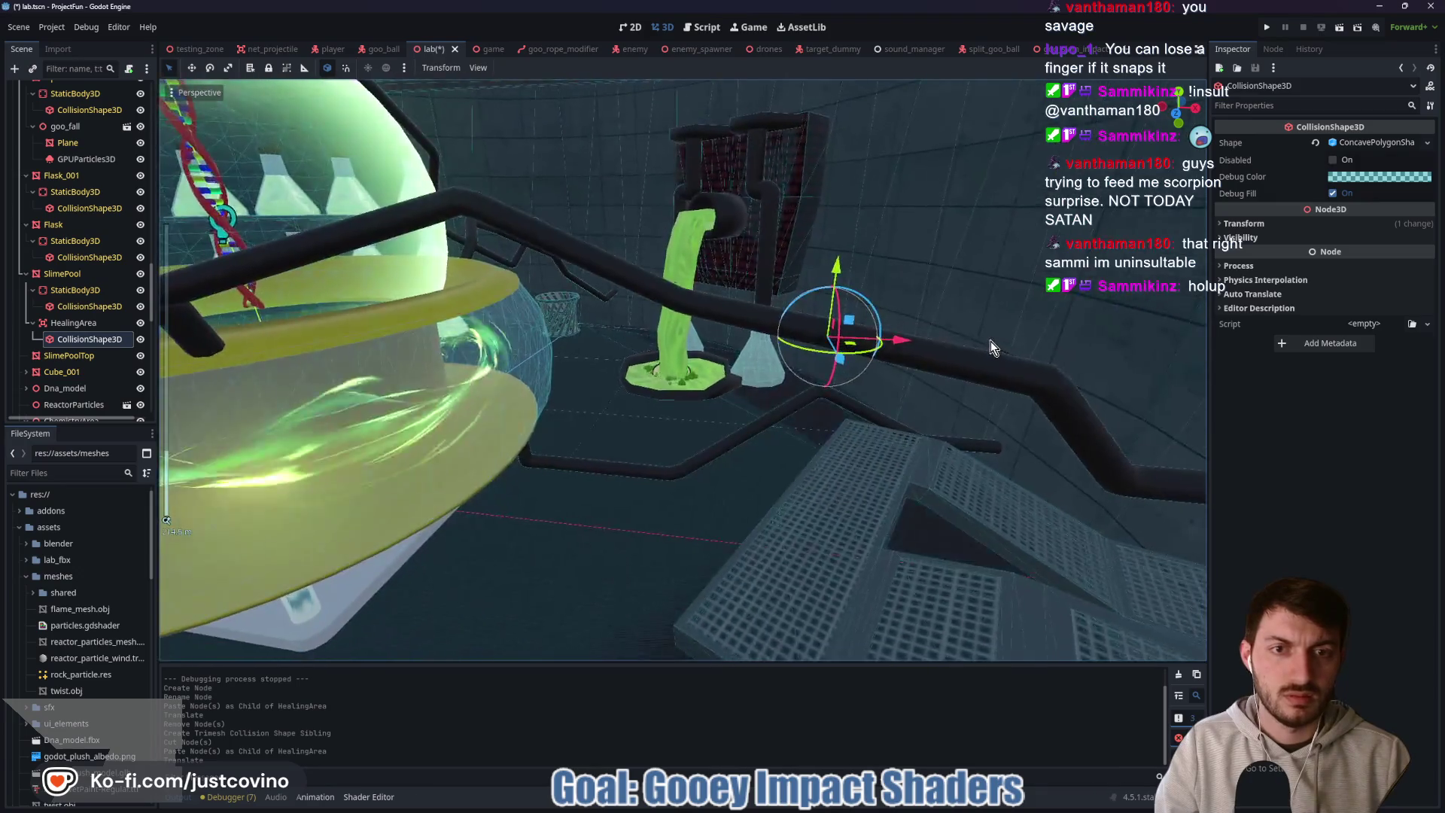
{"action": "scroll", "coordinate": [991, 341], "scroll_direction": "down", "scroll_amount": 5}
{"action": "mouse_move", "coordinate": [749, 375]}
{"action": "left_mouse_down"}
{"action": "mouse_move", "coordinate": [838, 364]}
{"action": "mouse_move", "coordinate": [752, 397]}
{"action": "mouse_move", "coordinate": [729, 388]}
{"action": "left_mouse_up"}
{"action": "mouse_move", "coordinate": [599, 399]}
{"action": "left_mouse_down"}
{"action": "mouse_move", "coordinate": [497, 421]}
{"action": "mouse_move", "coordinate": [422, 421]}
{"action": "mouse_move", "coordinate": [379, 402]}
{"action": "mouse_move", "coordinate": [404, 409]}
{"action": "left_mouse_up"}
{"action": "key", "text": "f"}
{"action": "scroll", "coordinate": [581, 409], "scroll_direction": "up", "scroll_amount": 4}
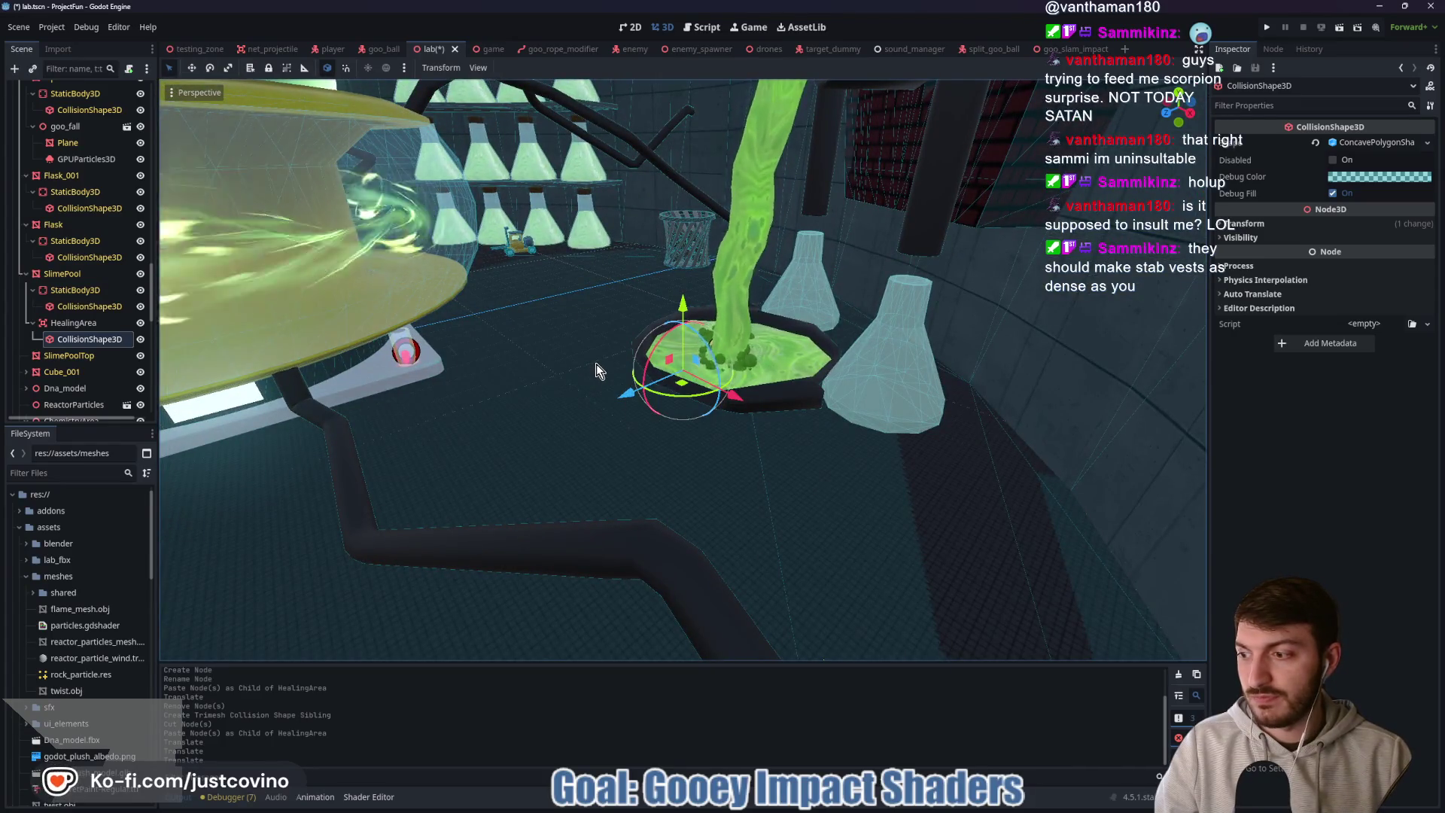
{"action": "scroll", "coordinate": [638, 351], "scroll_direction": "up", "scroll_amount": 4}
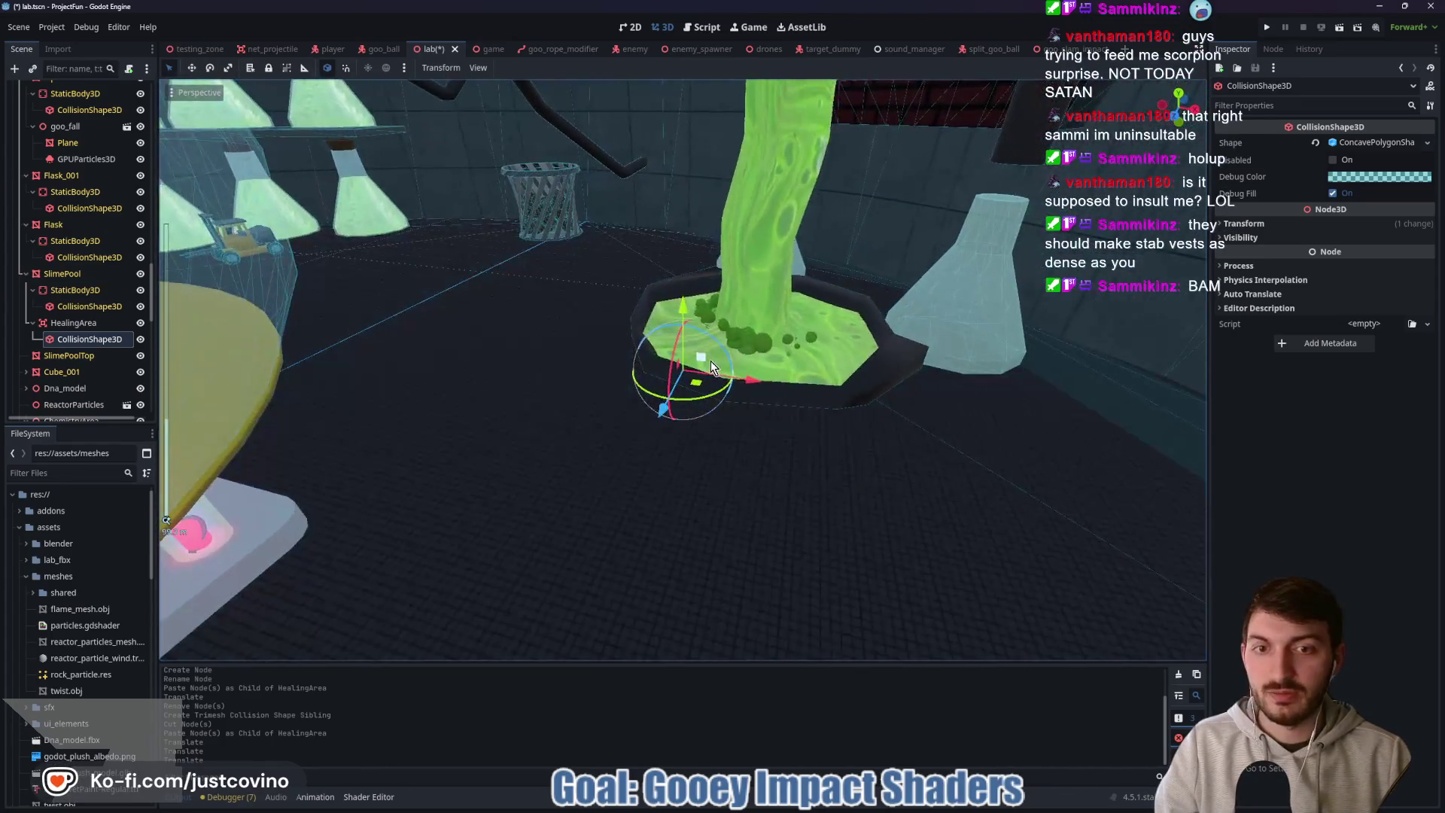
- Shift the collision shape up, right and back down to tune its height over the pool
{"action": "left_click_drag", "start_coordinate": [698, 210], "coordinate": [716, 20]}
{"action": "key", "text": "f"}
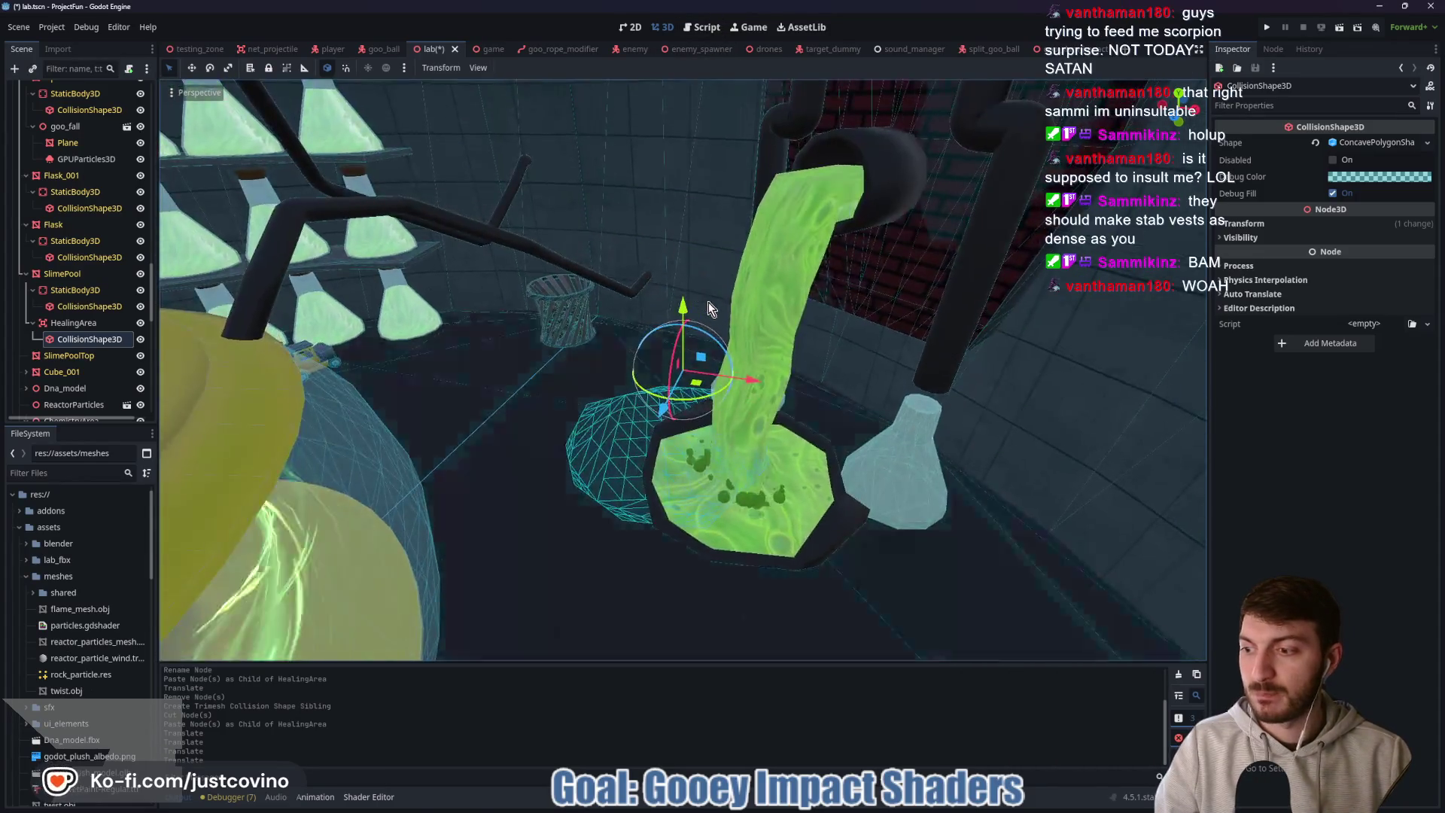
{"action": "scroll", "coordinate": [707, 301], "scroll_direction": "up", "scroll_amount": 3}
{"action": "scroll", "coordinate": [588, 386], "scroll_direction": "up", "scroll_amount": 4}
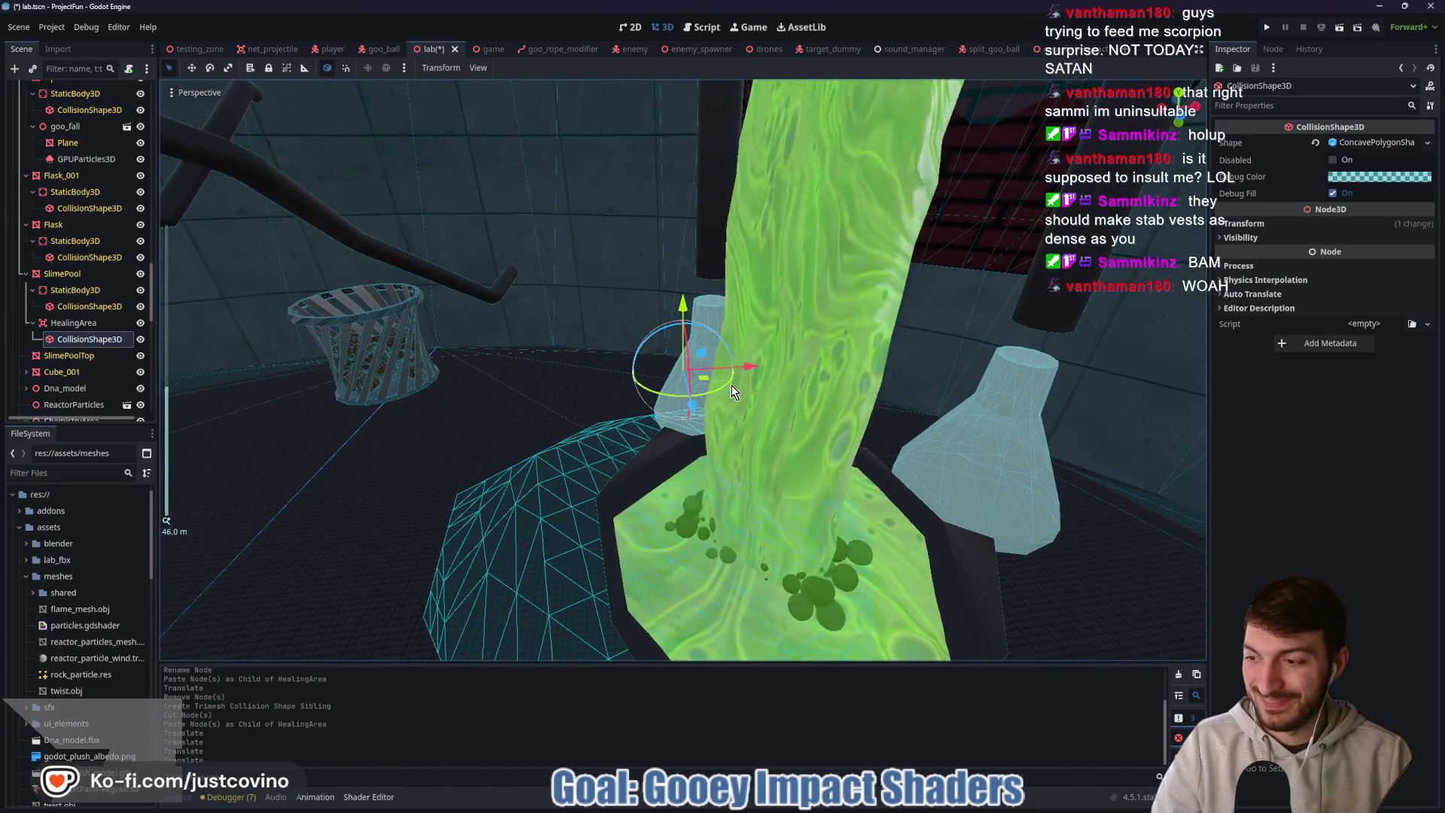
{"action": "mouse_move", "coordinate": [751, 372]}
{"action": "left_mouse_down"}
{"action": "mouse_move", "coordinate": [884, 400]}
{"action": "mouse_move", "coordinate": [864, 446]}
{"action": "mouse_move", "coordinate": [877, 422]}
{"action": "mouse_move", "coordinate": [873, 194]}
{"action": "mouse_move", "coordinate": [914, 143]}
{"action": "left_mouse_up"}
{"action": "mouse_move", "coordinate": [1073, 358]}
{"action": "left_mouse_down"}
{"action": "mouse_move", "coordinate": [918, 391]}
{"action": "mouse_move", "coordinate": [1068, 368]}
{"action": "left_mouse_up"}
{"action": "left_click_drag", "start_coordinate": [775, 149], "coordinate": [708, 224]}
{"action": "left_click_drag", "start_coordinate": [706, 271], "coordinate": [712, 228]}
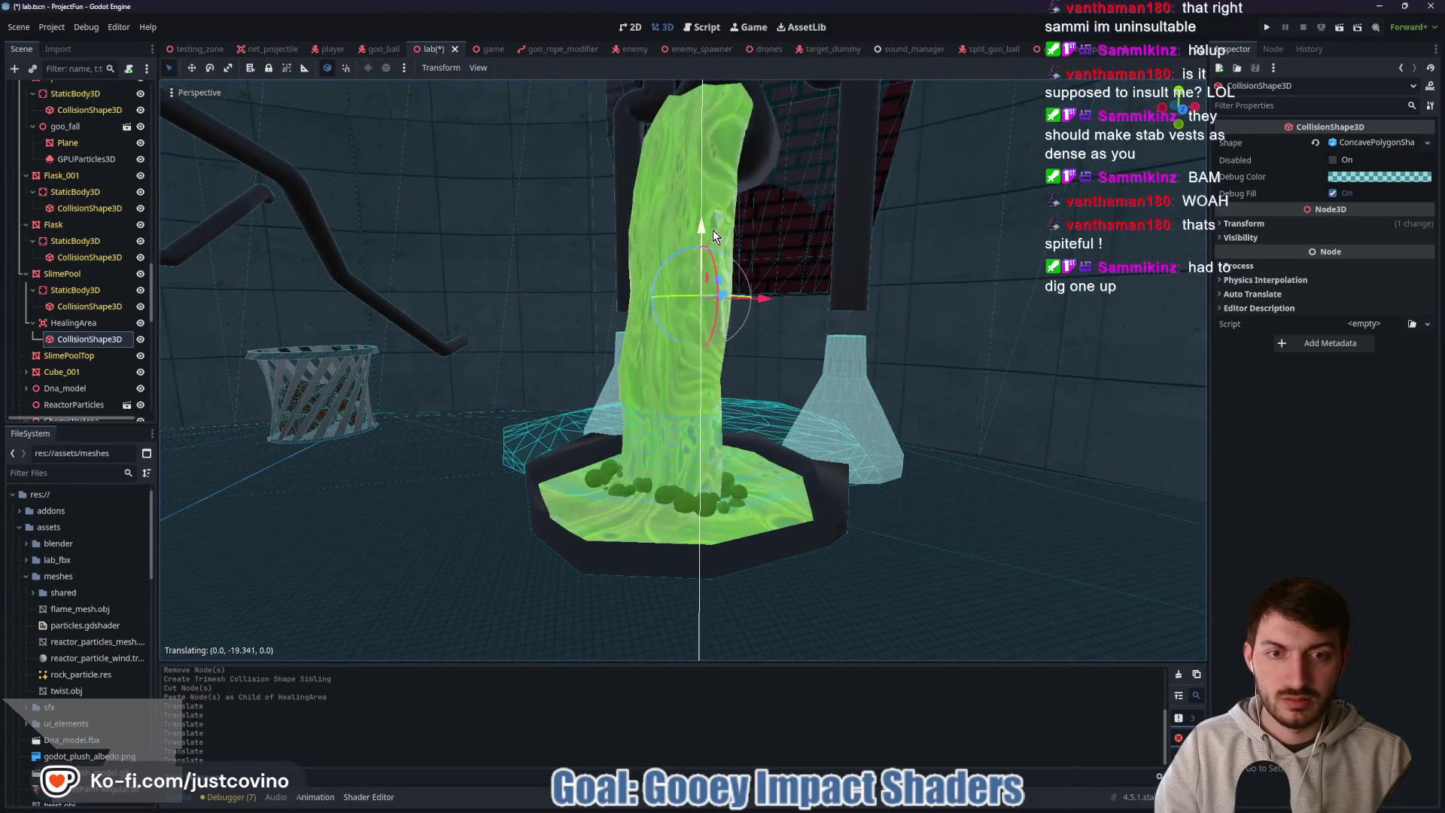
{"action": "left_click", "coordinate": [1372, 143]}
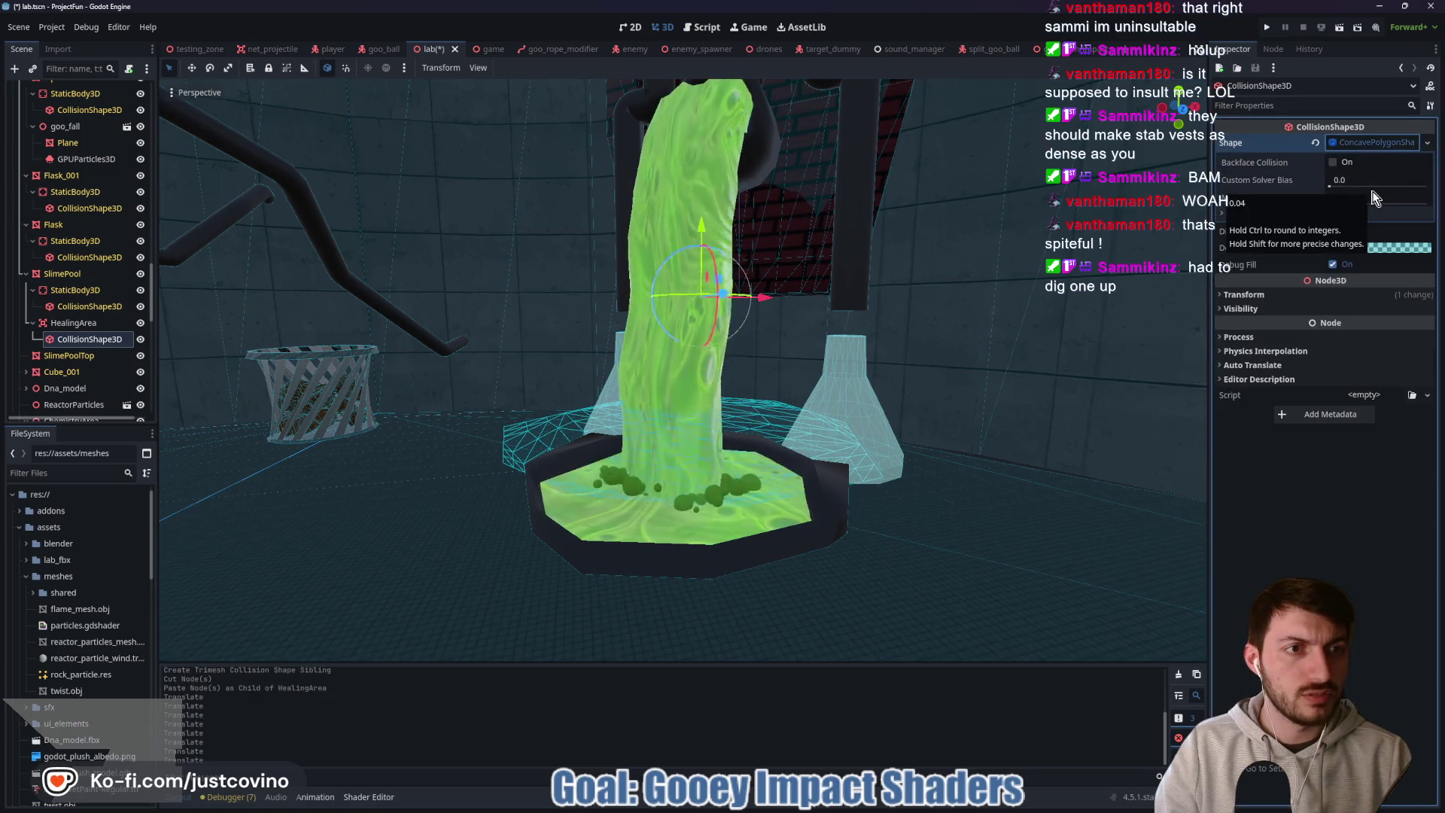
{"action": "scroll", "coordinate": [1008, 322], "scroll_direction": "down", "scroll_amount": 3}
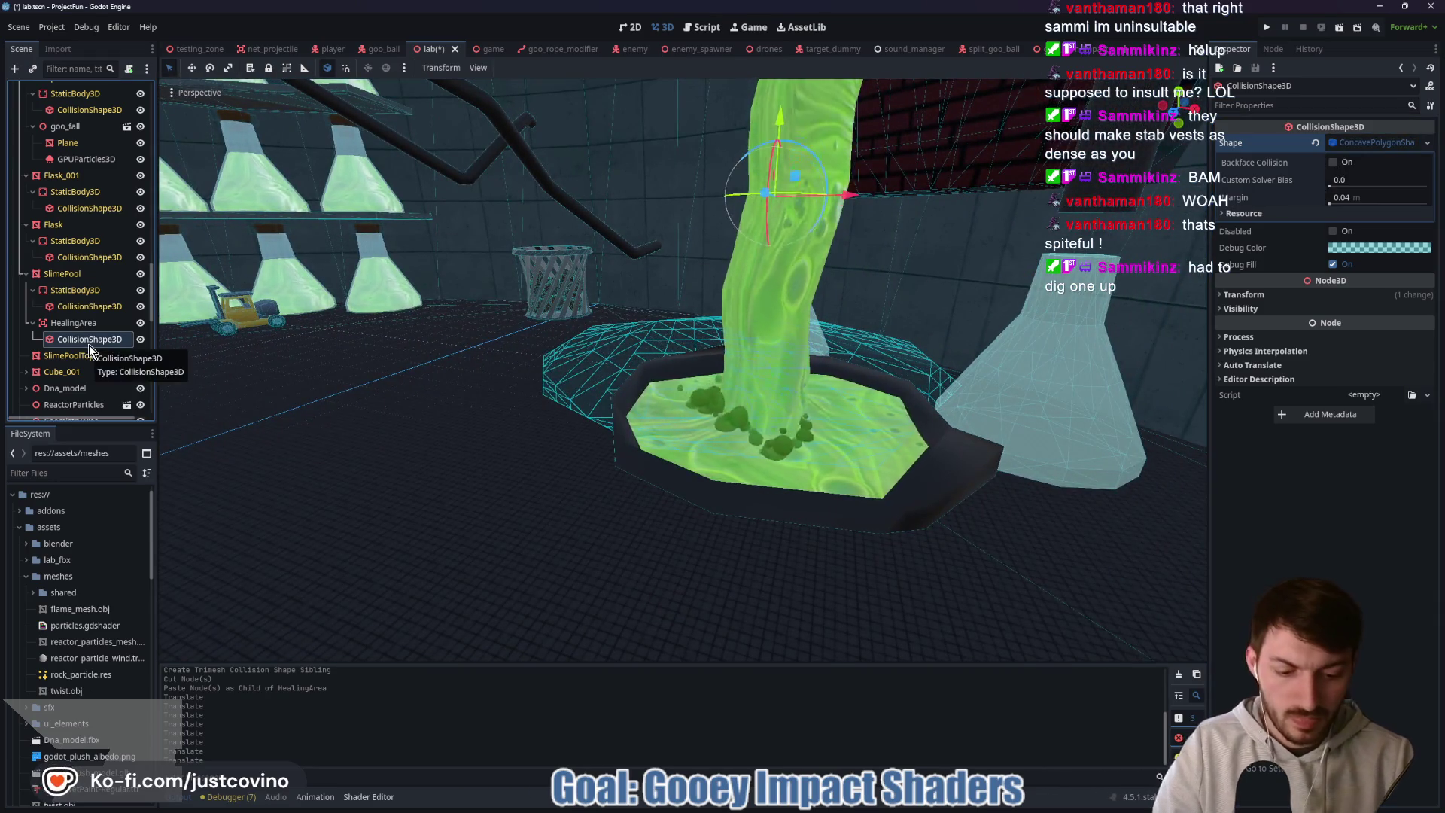
- Delete the concave shape and add a new empty CollisionShape3D under HealingArea
{"action": "key", "text": "Delete"}
{"action": "left_click", "coordinate": [670, 418]}
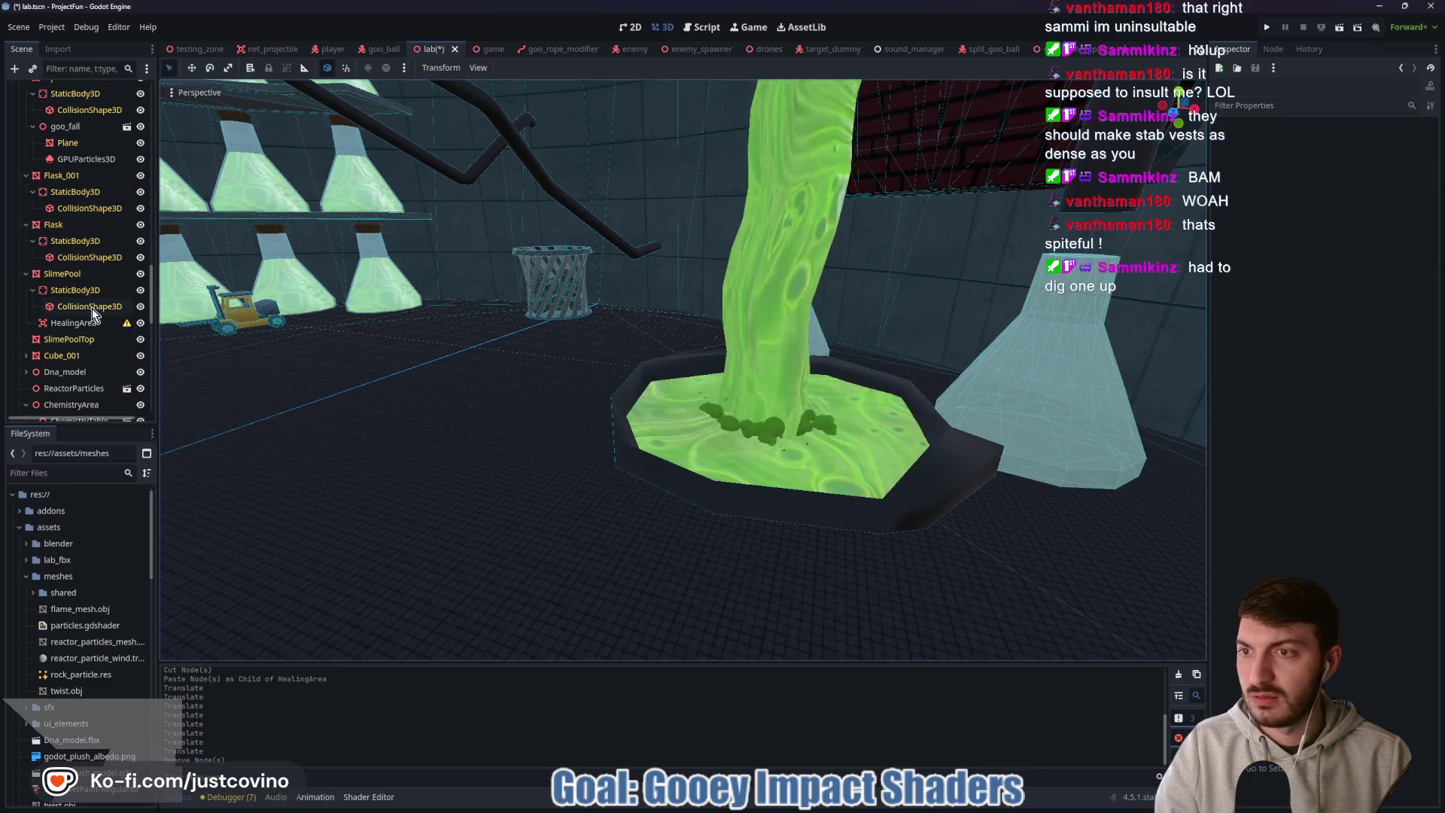
{"action": "left_click", "coordinate": [82, 323]}
{"action": "key", "text": "ctrl+a"}
{"action": "type", "text": "collisionshape"}
{"action": "key", "text": "Return"}
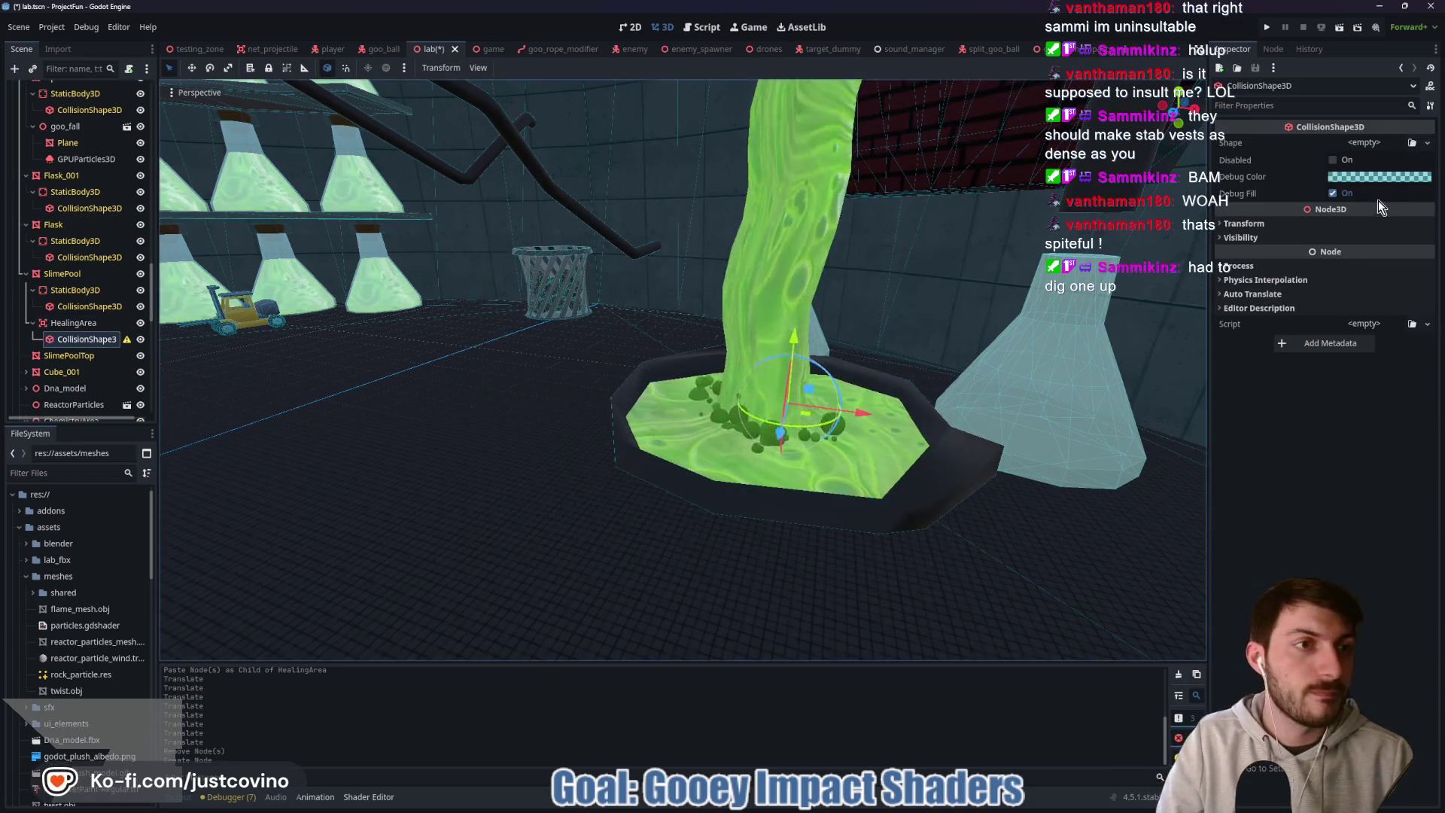
{"action": "left_click", "coordinate": [1364, 142]}
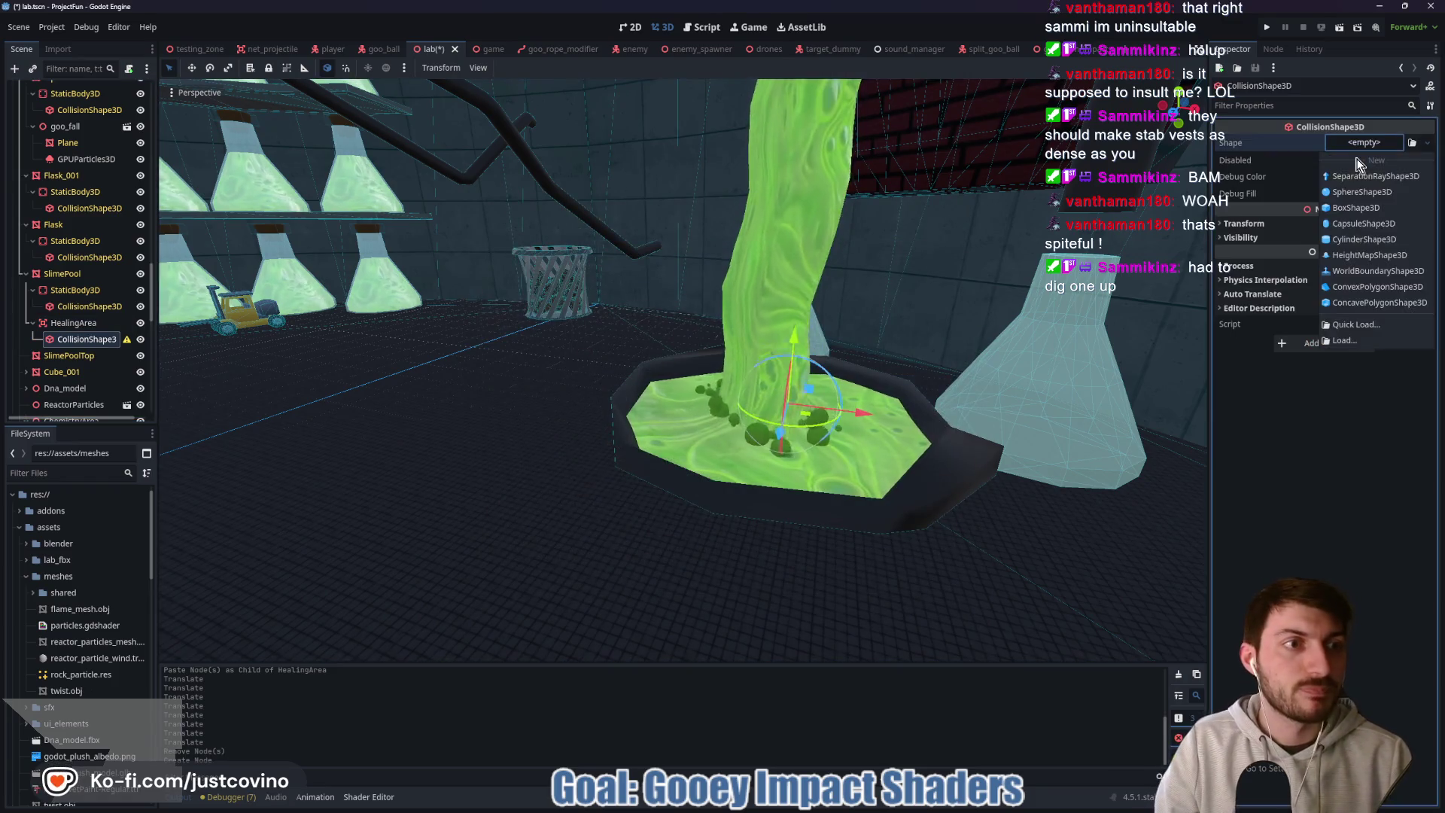
- Set the shape to CylinderShape3D, widen its radius, increase its height and raise it
{"action": "left_click", "coordinate": [1364, 239]}
{"action": "left_click_drag", "start_coordinate": [792, 407], "coordinate": [926, 436]}
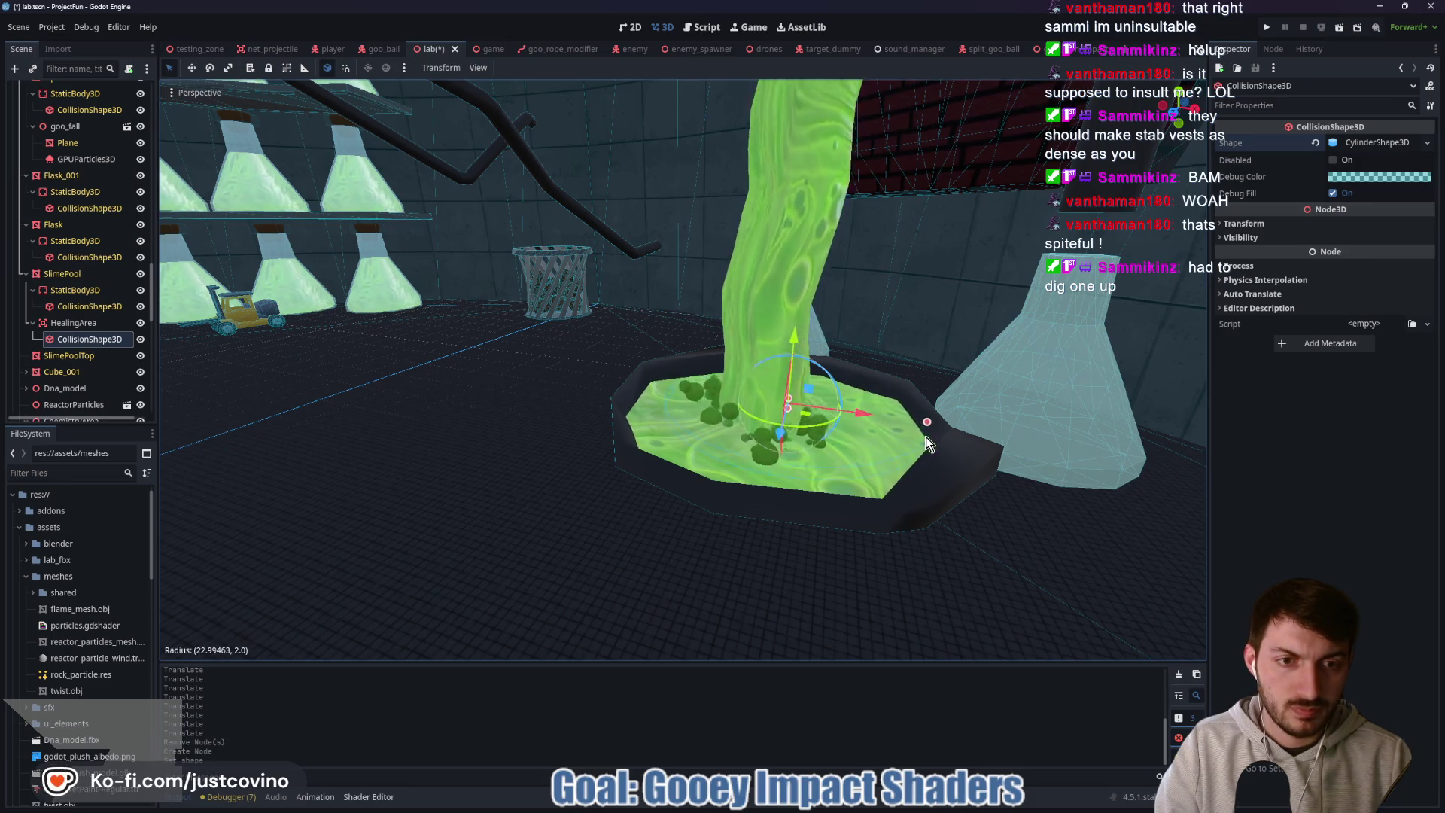
{"action": "left_click_drag", "start_coordinate": [788, 400], "coordinate": [793, 378]}
{"action": "scroll", "coordinate": [873, 442], "scroll_direction": "up", "scroll_amount": 5}
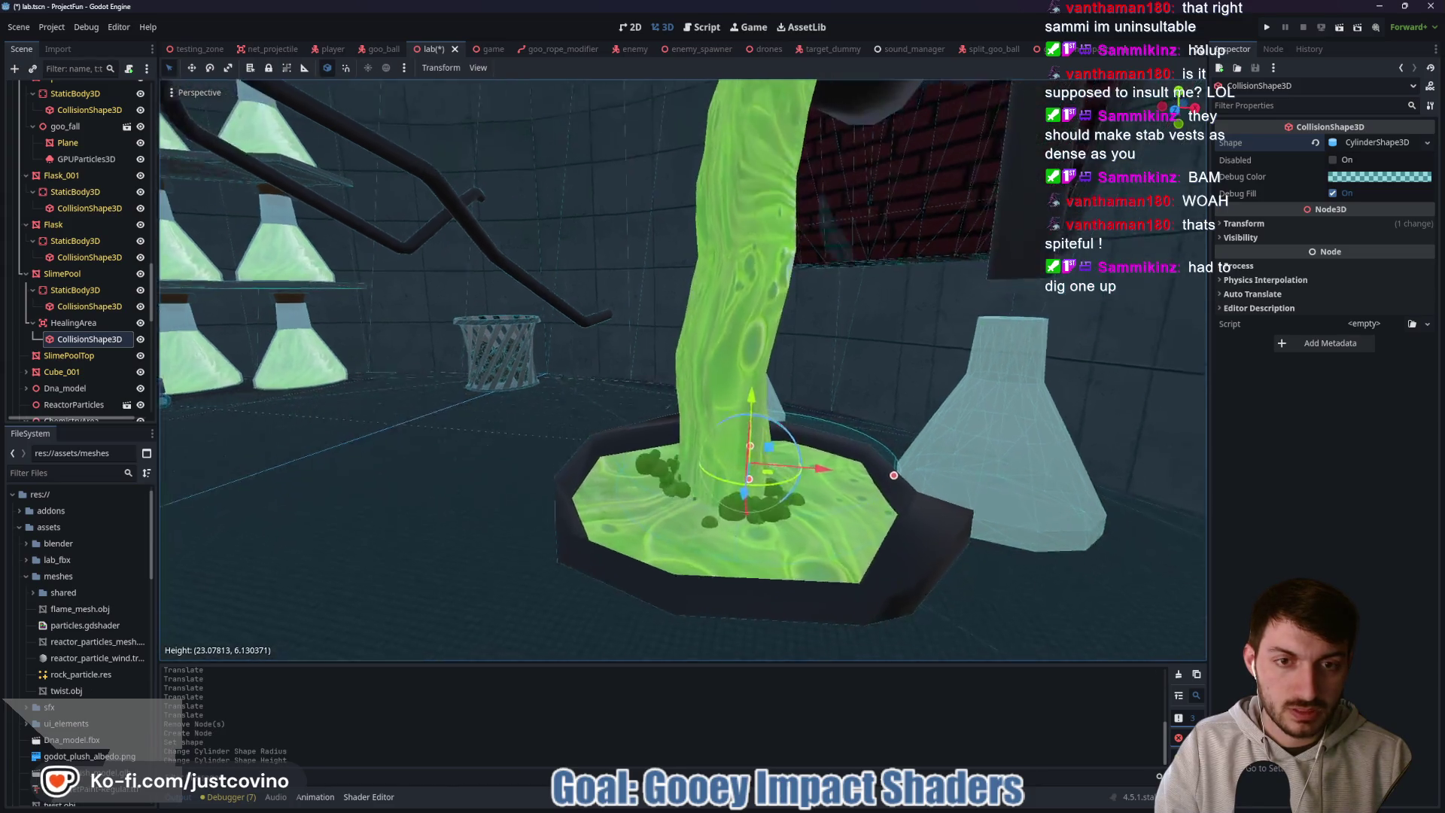
{"action": "mouse_move", "coordinate": [678, 346]}
{"action": "left_mouse_down"}
{"action": "mouse_move", "coordinate": [763, 336]}
{"action": "mouse_move", "coordinate": [682, 327]}
{"action": "mouse_move", "coordinate": [695, 362]}
{"action": "mouse_move", "coordinate": [762, 369]}
{"action": "mouse_move", "coordinate": [742, 369]}
{"action": "left_mouse_up"}
{"action": "mouse_move", "coordinate": [692, 322]}
{"action": "left_mouse_down"}
{"action": "mouse_move", "coordinate": [691, 214]}
{"action": "mouse_move", "coordinate": [694, 264]}
{"action": "left_mouse_up"}
{"action": "key", "text": "w"}
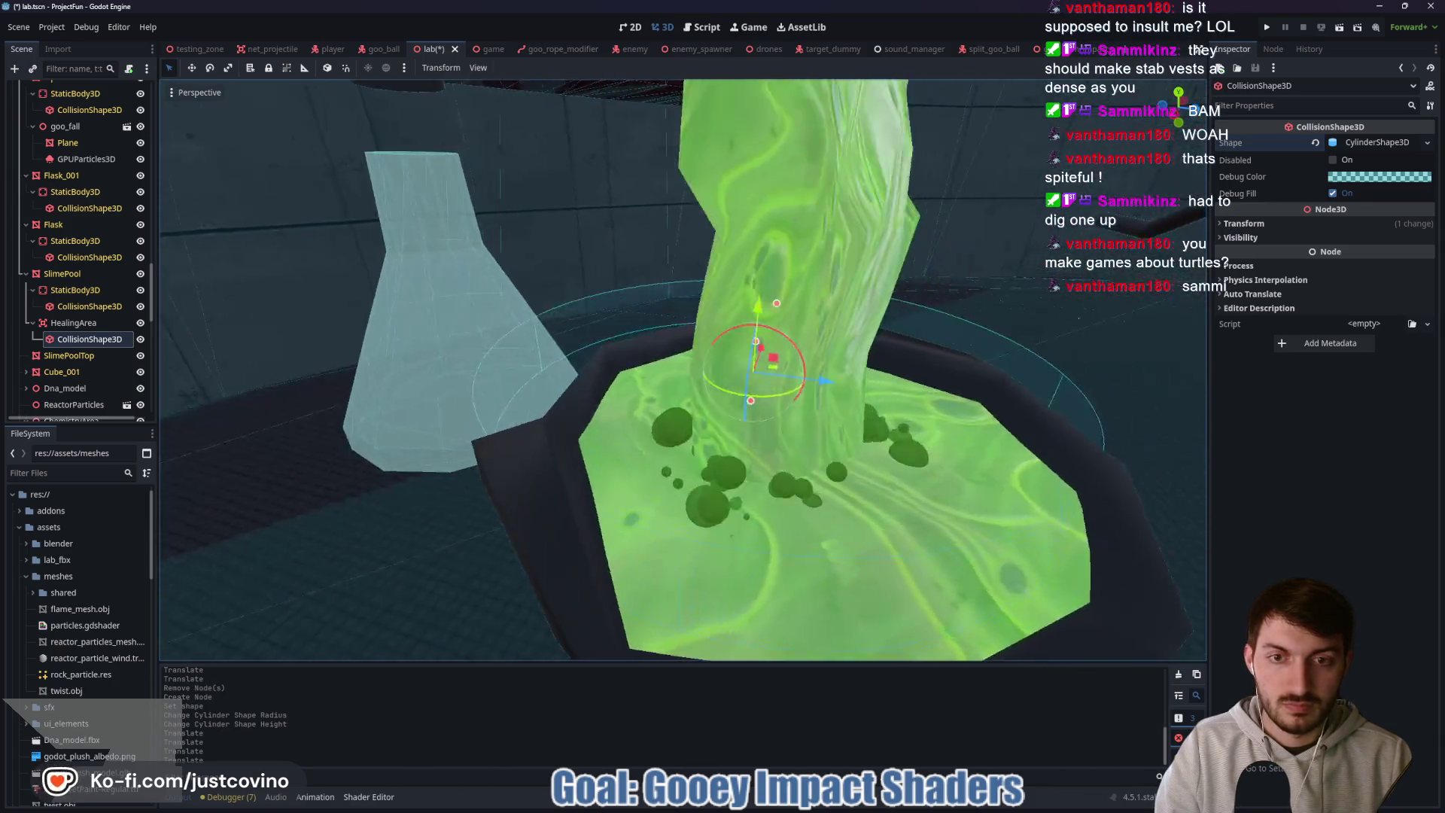
{"action": "key", "text": "s"}
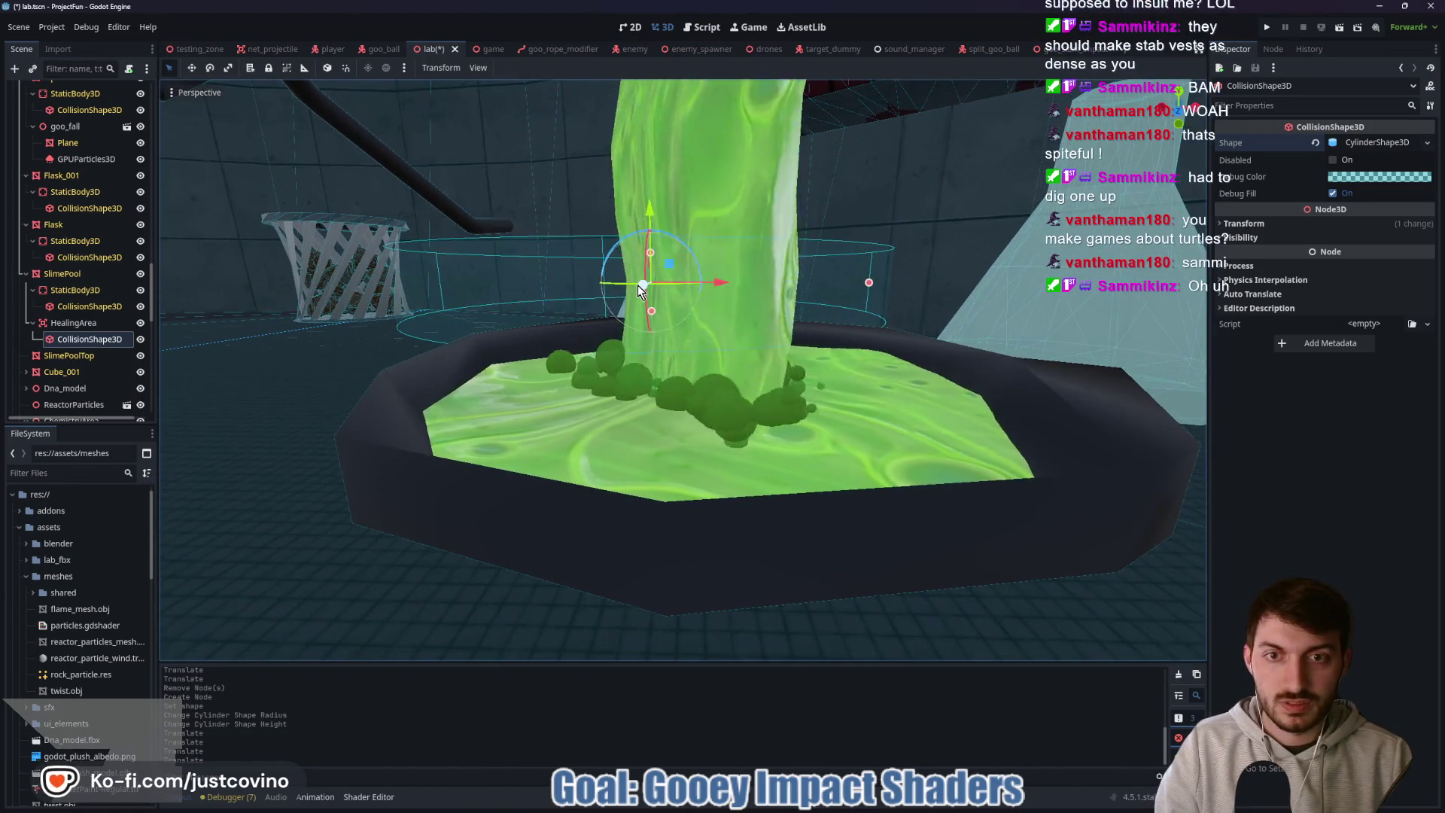
- Move the cylinder along the X and Z axes to center it on the pool
{"action": "left_click_drag", "start_coordinate": [643, 291], "coordinate": [643, 303]}
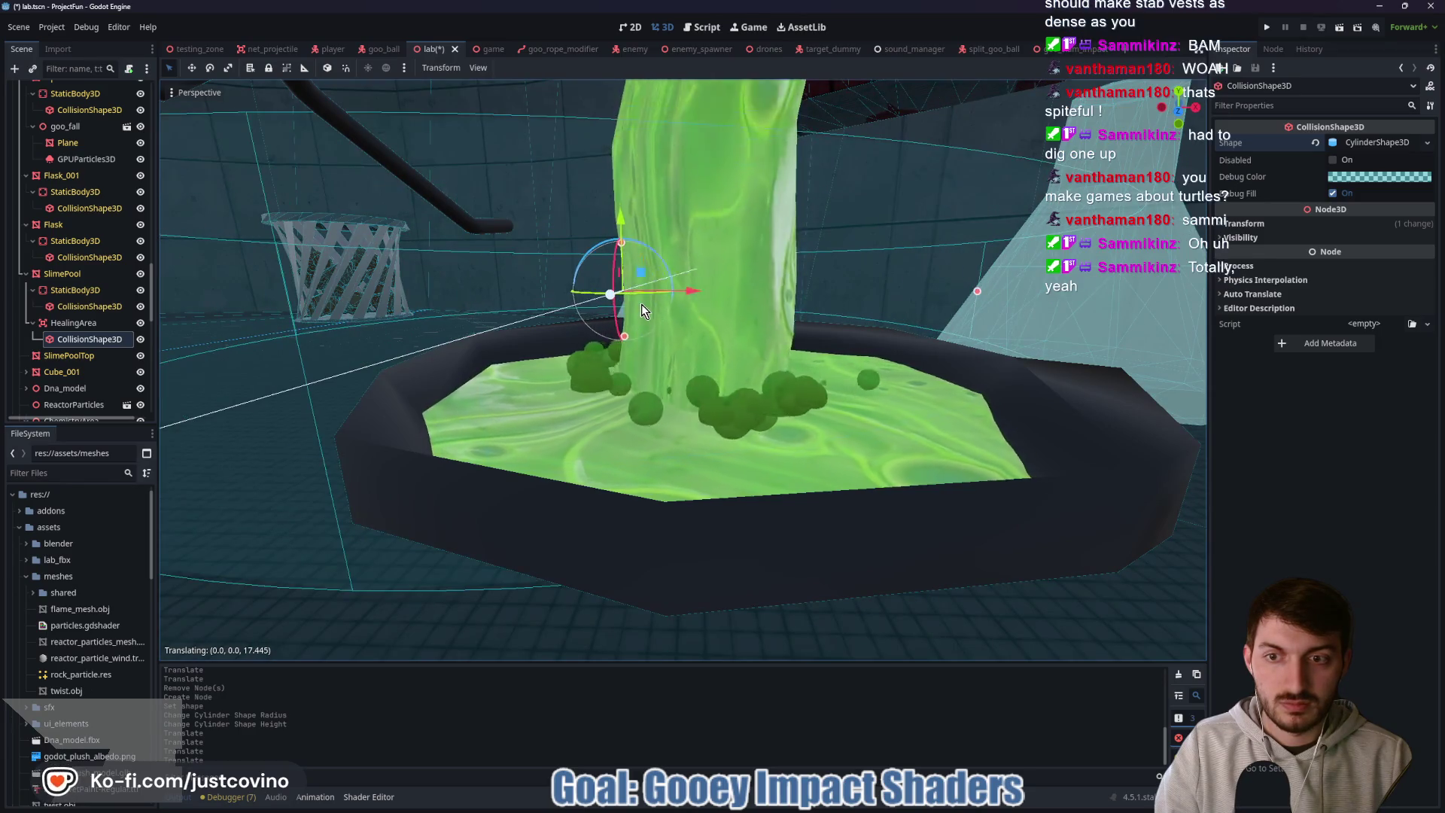
{"action": "key", "text": "x"}
{"action": "left_click", "coordinate": [756, 304]}
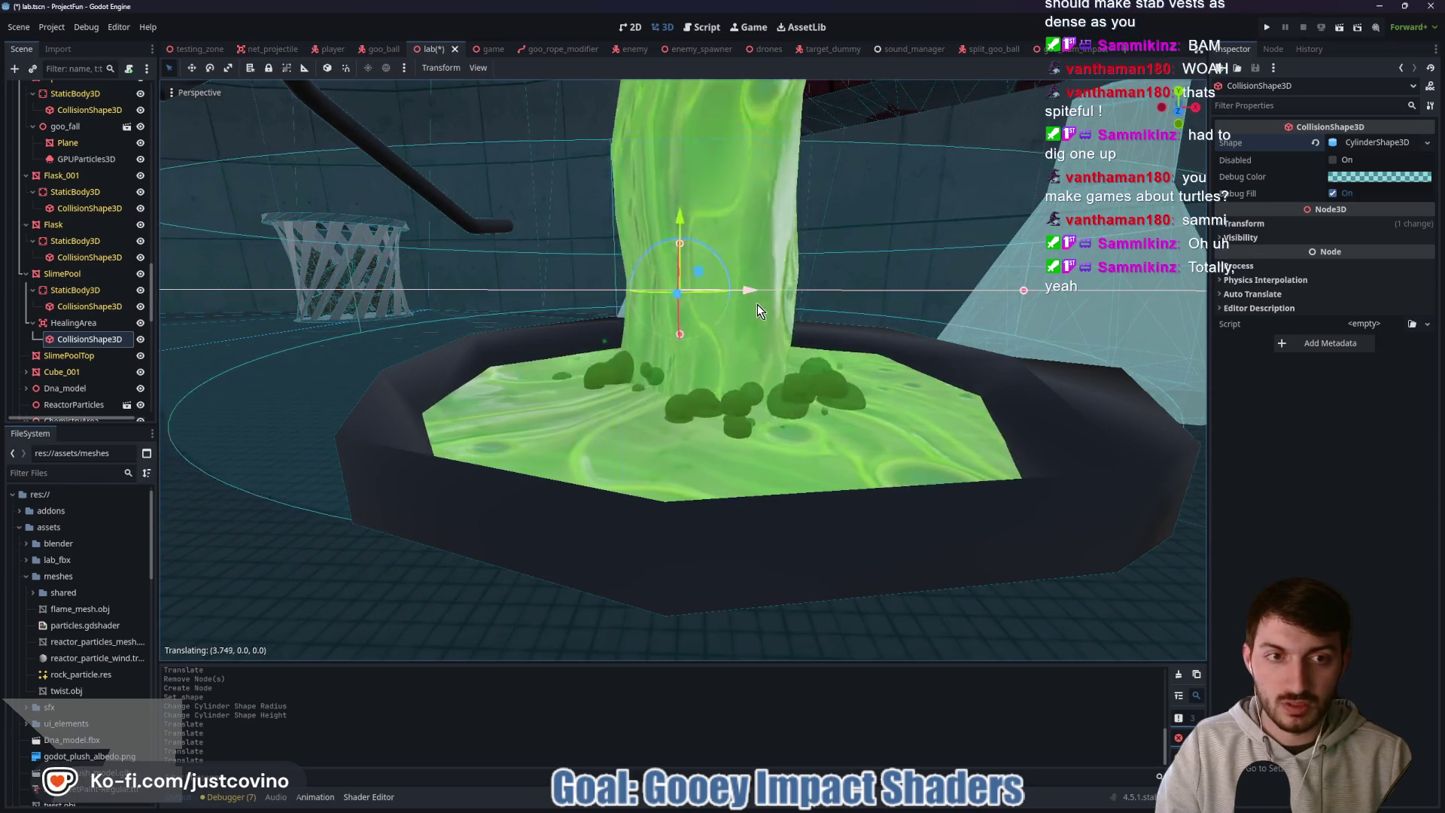
{"action": "key", "text": "w"}
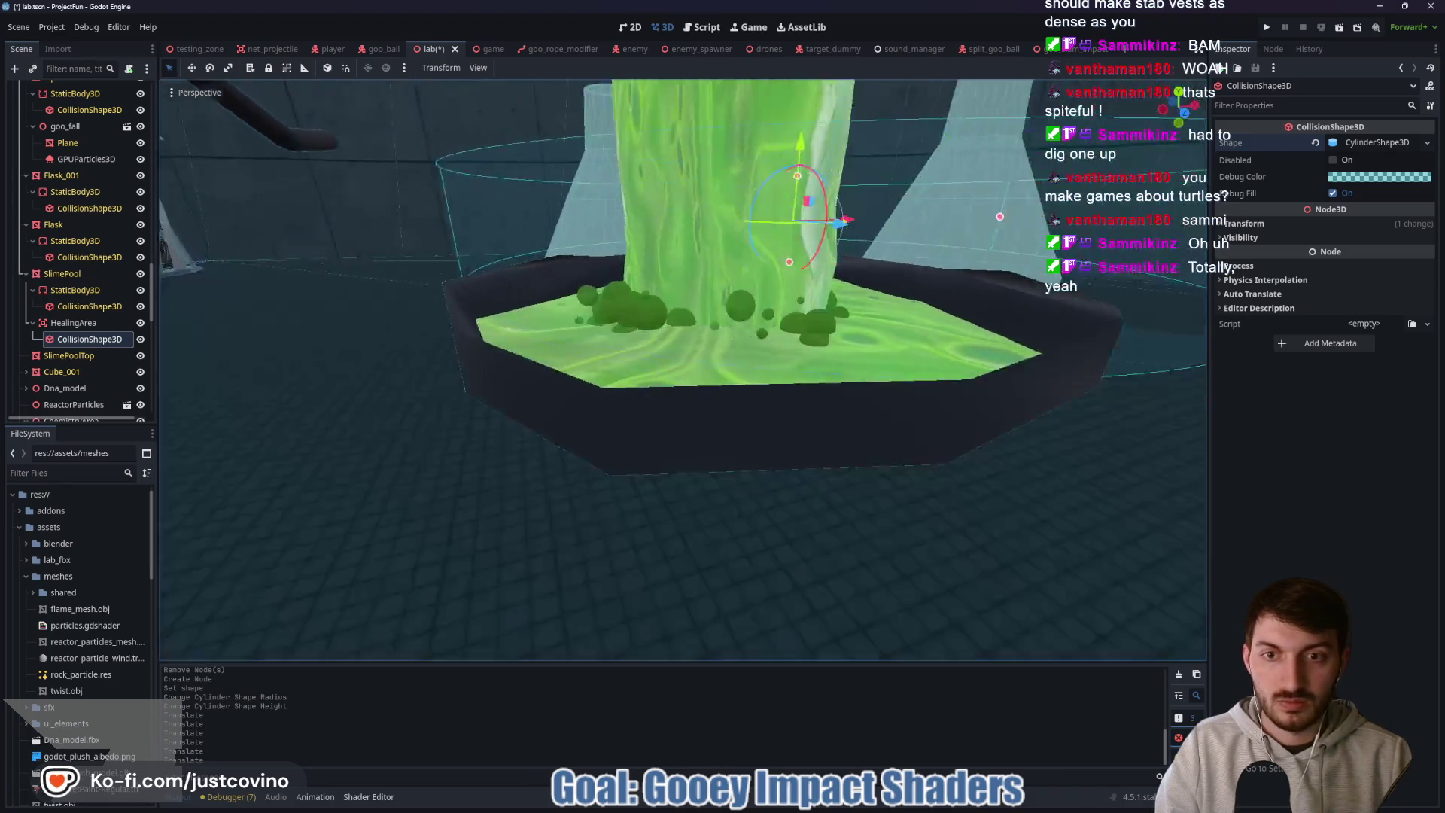
{"action": "key", "text": "w"}
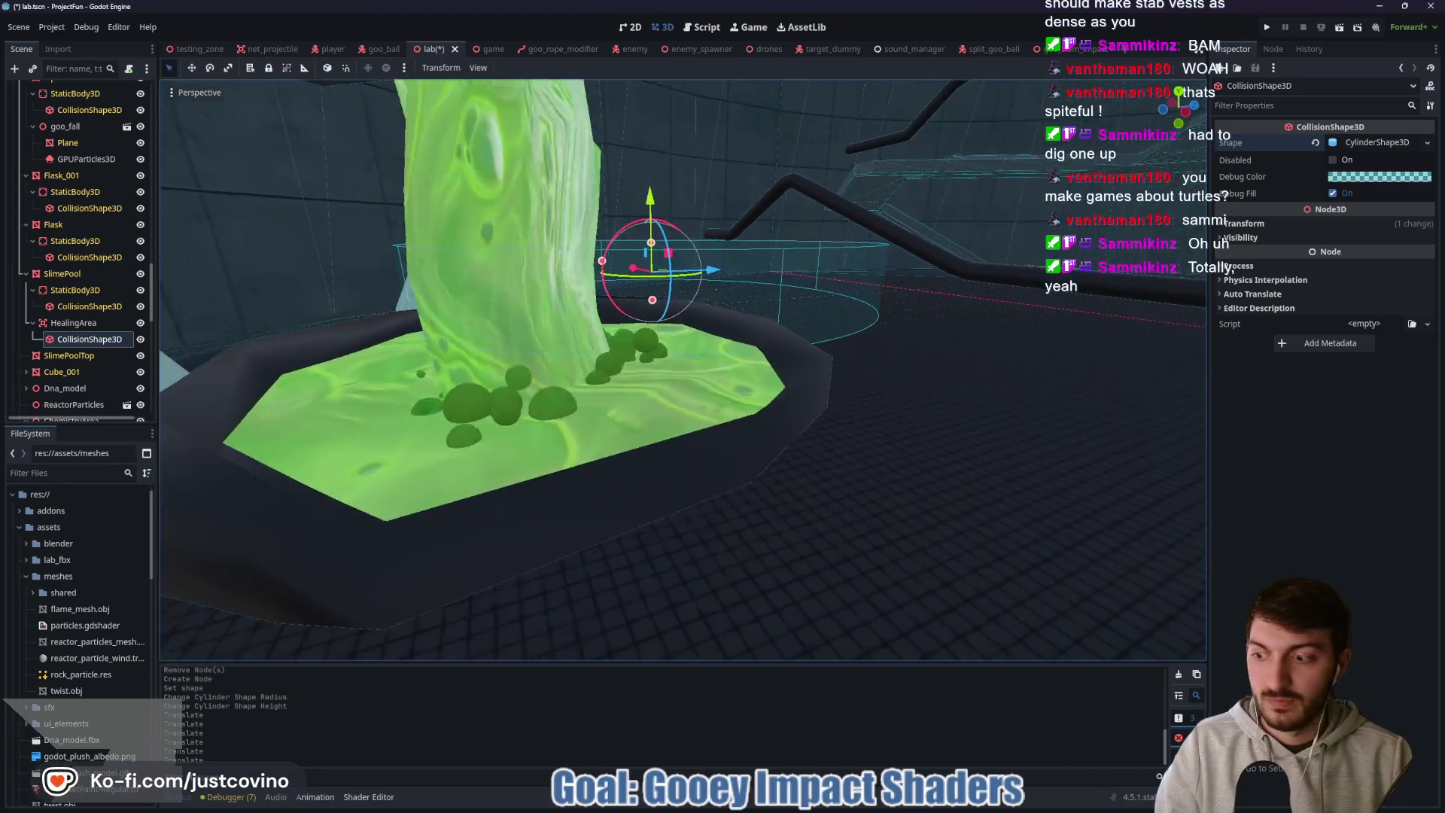
{"action": "key", "text": "w"}
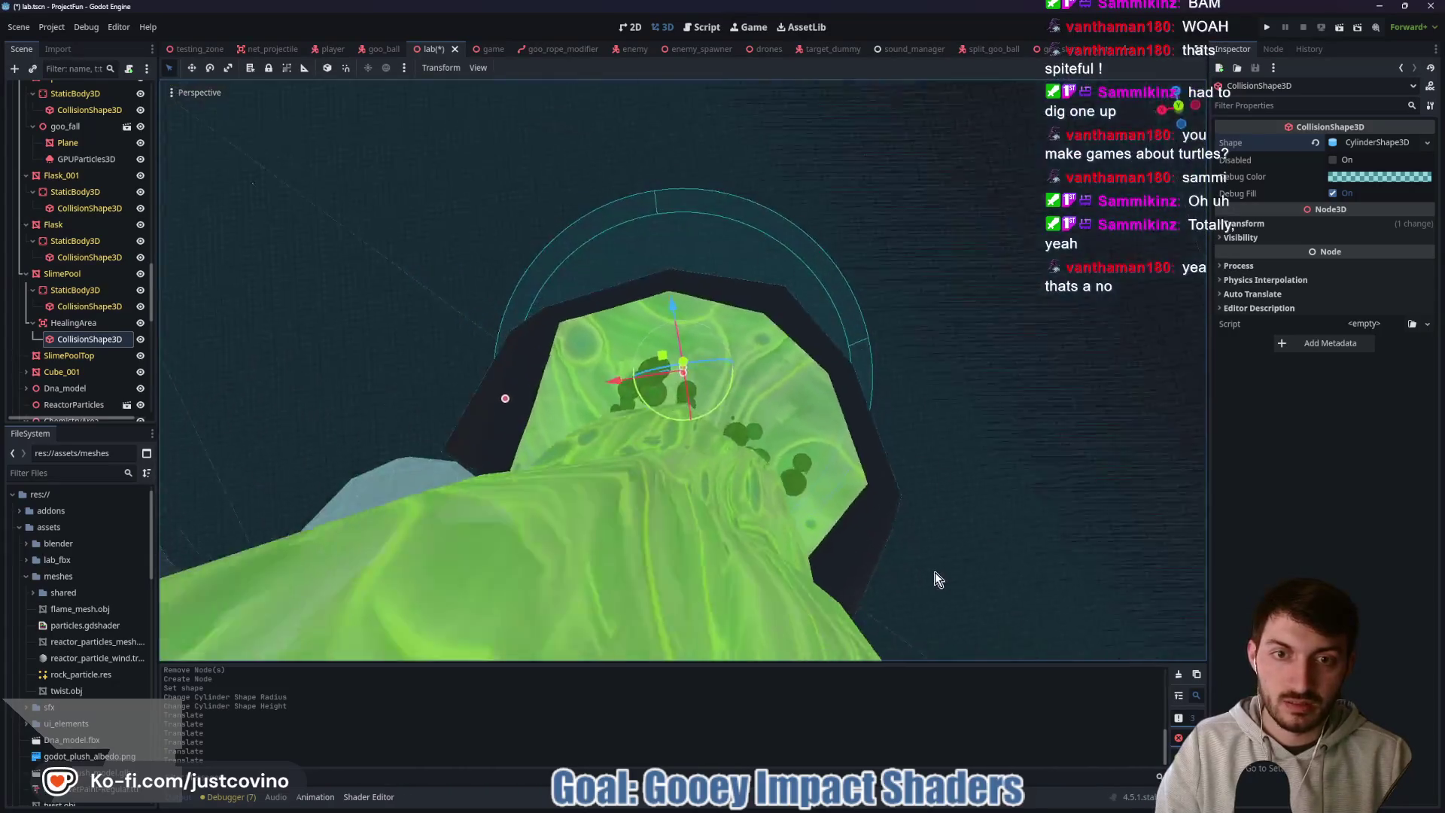
{"action": "key", "text": "g"}
{"action": "key", "text": "z"}
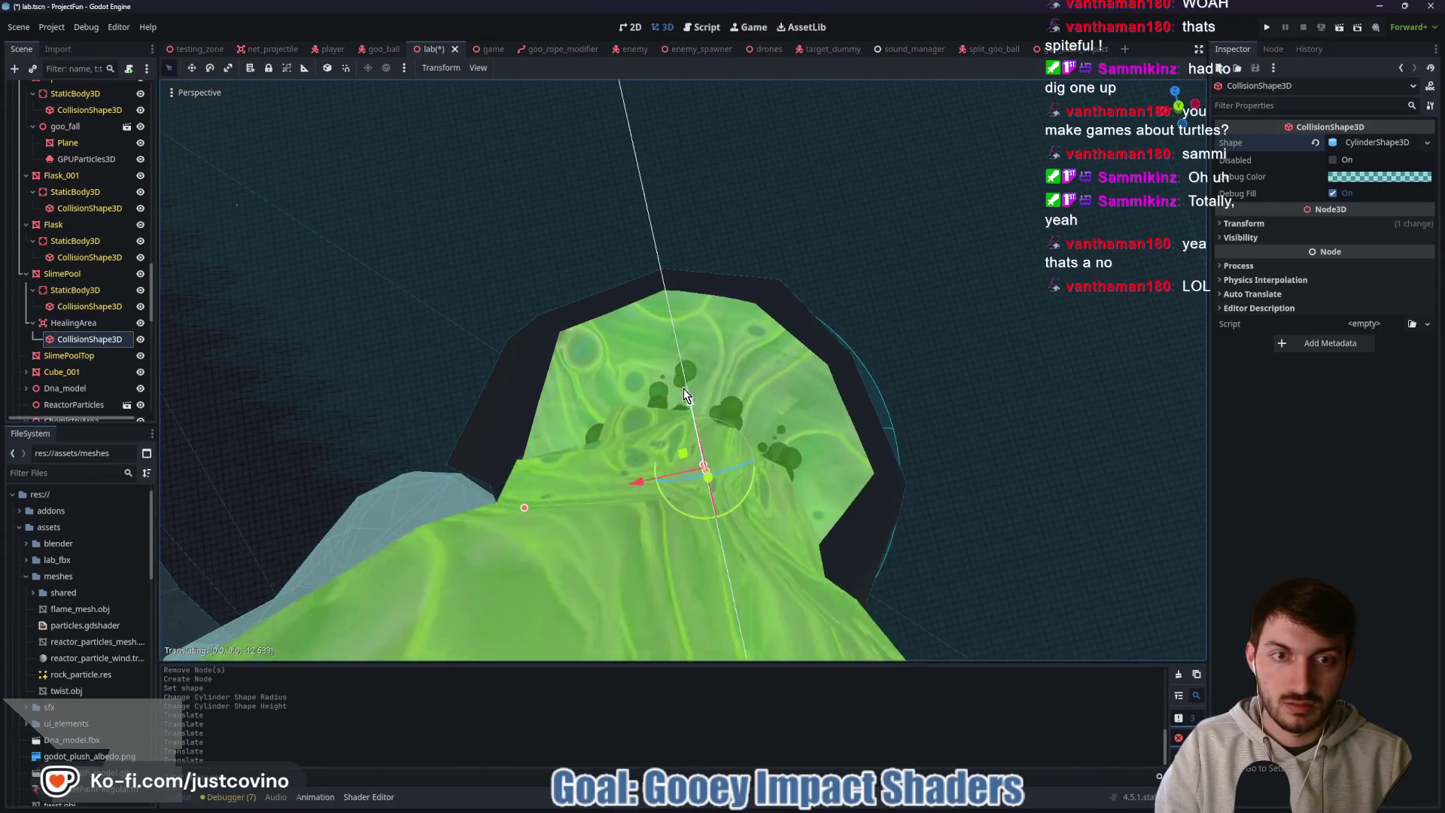
{"action": "left_click", "coordinate": [637, 476]}
{"action": "key", "text": "g"}
{"action": "key", "text": "x"}
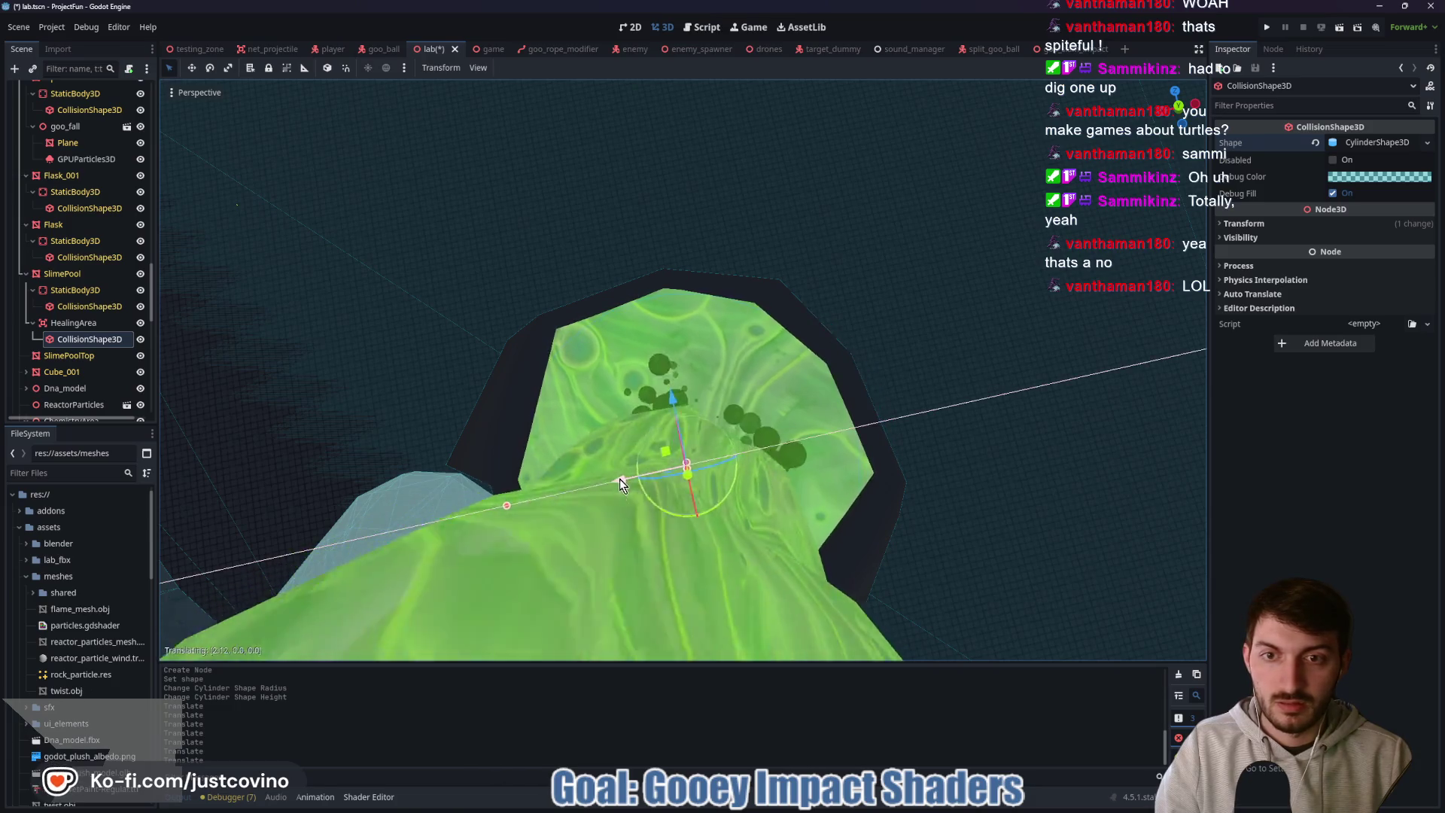
{"action": "left_click", "coordinate": [592, 474]}
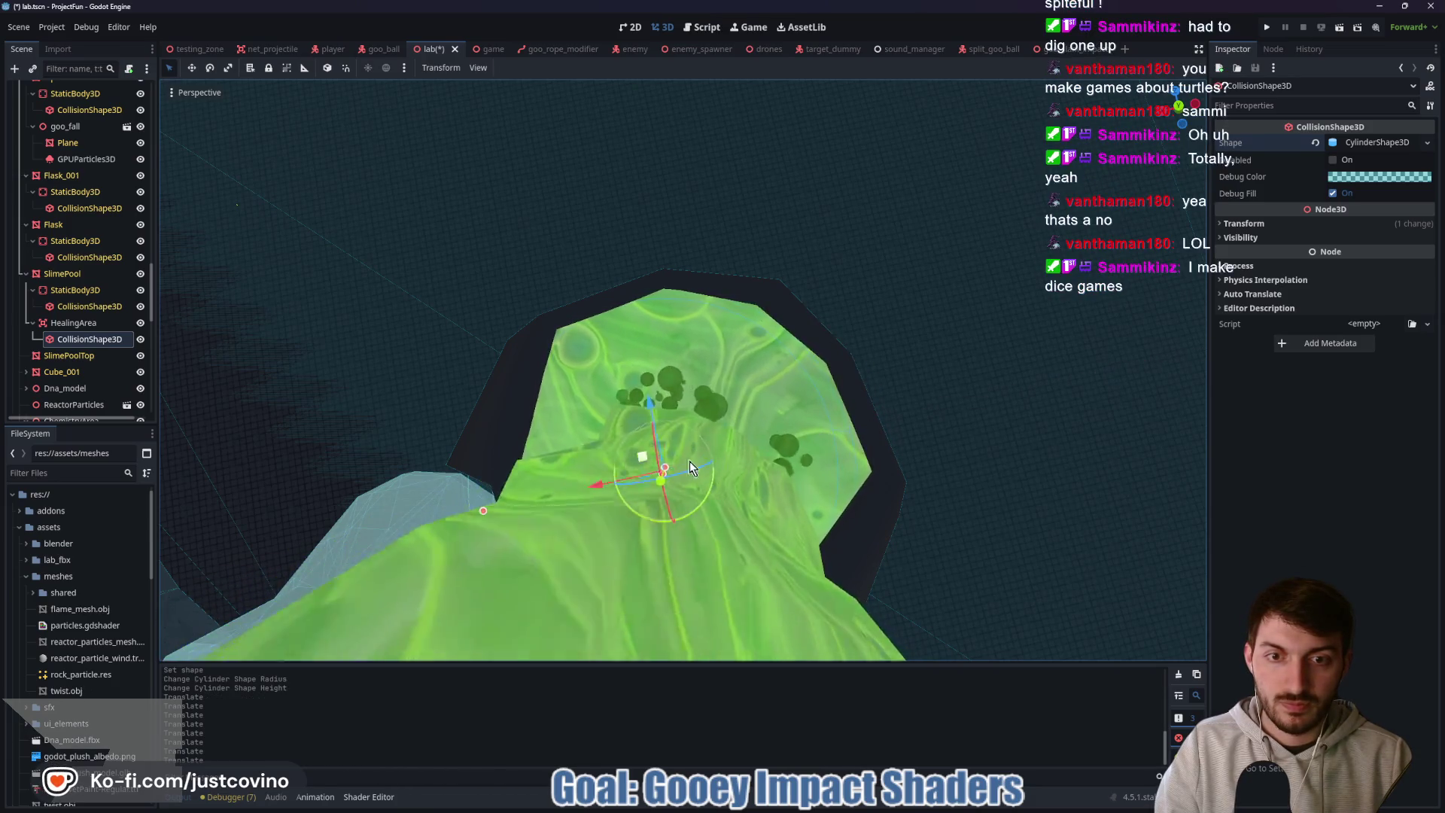
- Resize the cylinder's radius, nudge it along X and extend its height downward
{"action": "left_click_drag", "start_coordinate": [482, 510], "coordinate": [526, 503]}
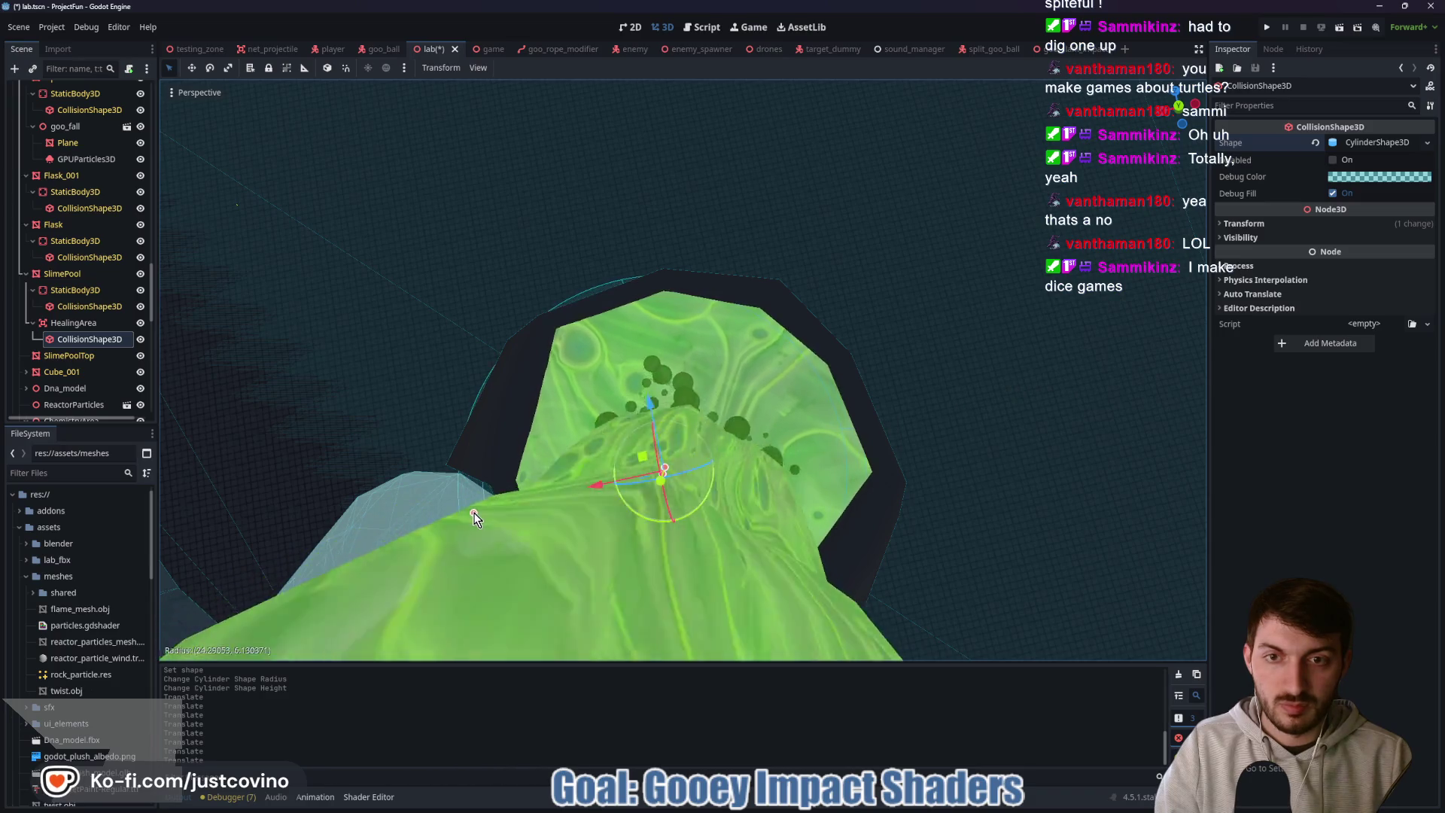
{"action": "key", "text": "g"}
{"action": "key", "text": "x"}
{"action": "left_click", "coordinate": [613, 487]}
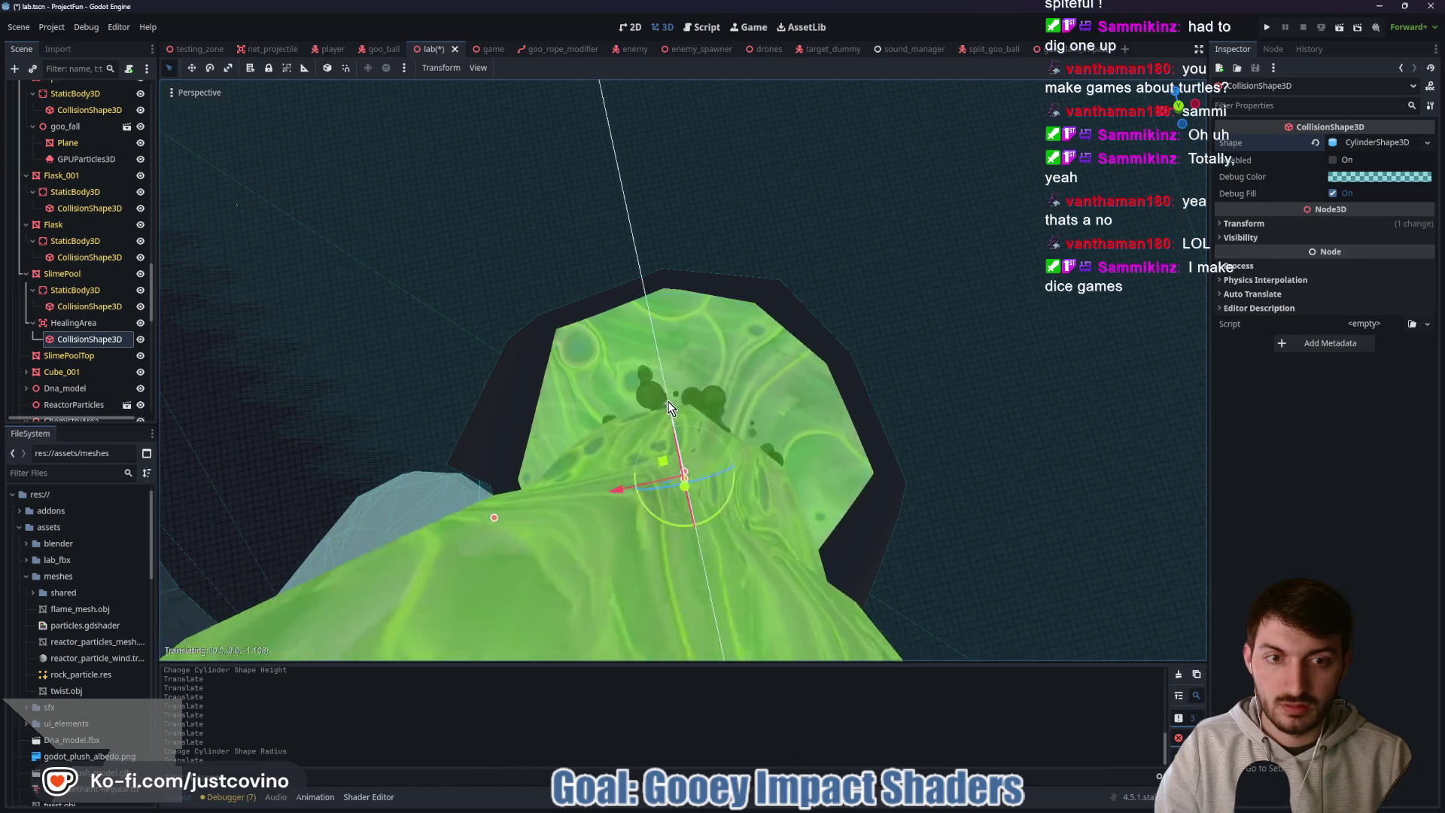
{"action": "mouse_move", "coordinate": [949, 440]}
{"action": "left_mouse_down"}
{"action": "mouse_move", "coordinate": [894, 426]}
{"action": "mouse_move", "coordinate": [781, 322]}
{"action": "mouse_move", "coordinate": [729, 245]}
{"action": "left_mouse_up"}
{"action": "mouse_move", "coordinate": [585, 393]}
{"action": "left_mouse_down"}
{"action": "mouse_move", "coordinate": [600, 577]}
{"action": "mouse_move", "coordinate": [862, 477]}
{"action": "mouse_move", "coordinate": [652, 484]}
{"action": "mouse_move", "coordinate": [745, 543]}
{"action": "mouse_move", "coordinate": [504, 491]}
{"action": "mouse_move", "coordinate": [702, 462]}
{"action": "mouse_move", "coordinate": [775, 473]}
{"action": "left_mouse_up"}
- Attach a new healing_area.gd script to the HealingArea node
{"action": "left_click", "coordinate": [98, 323]}
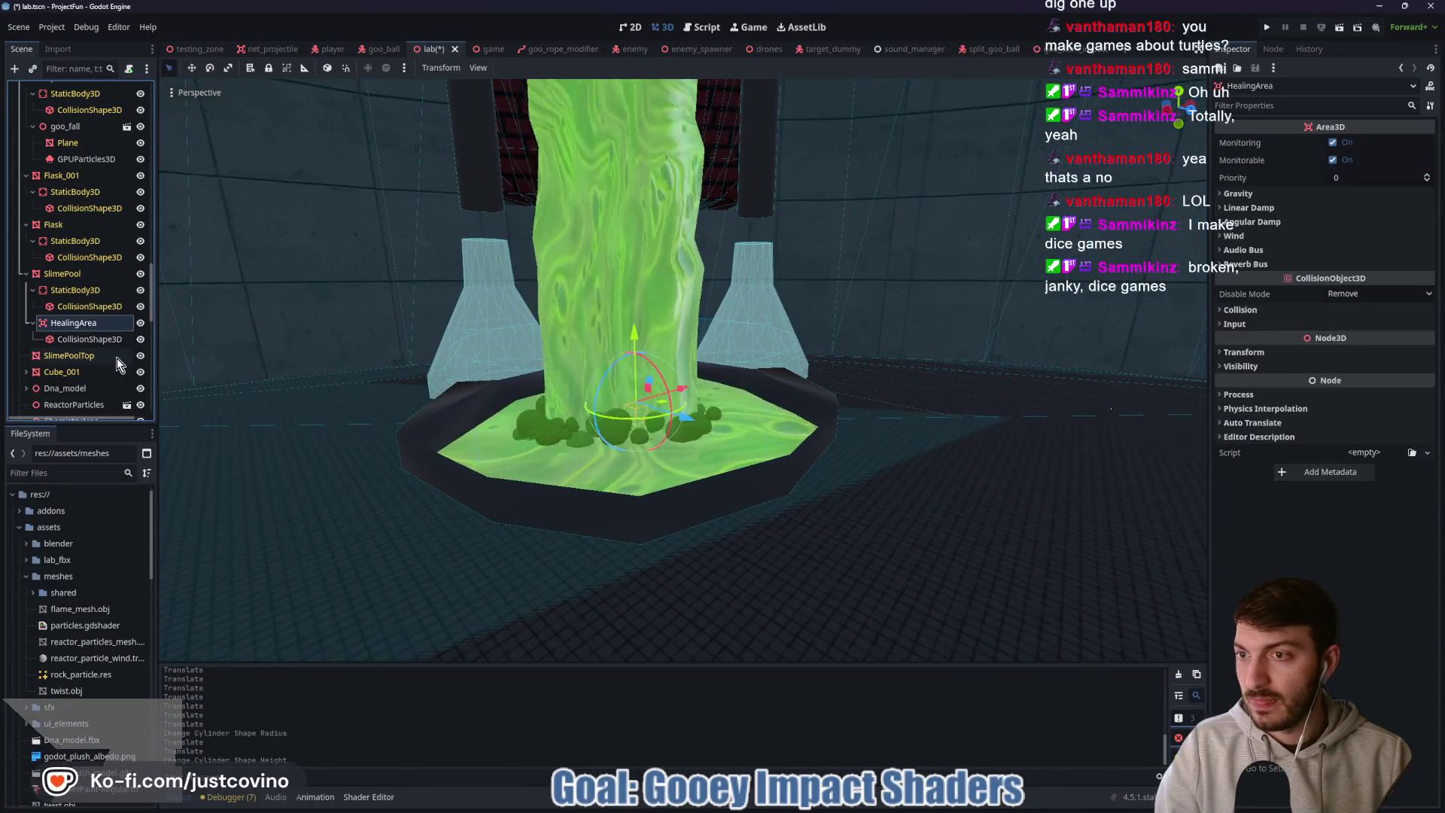
{"action": "left_click", "coordinate": [128, 69]}
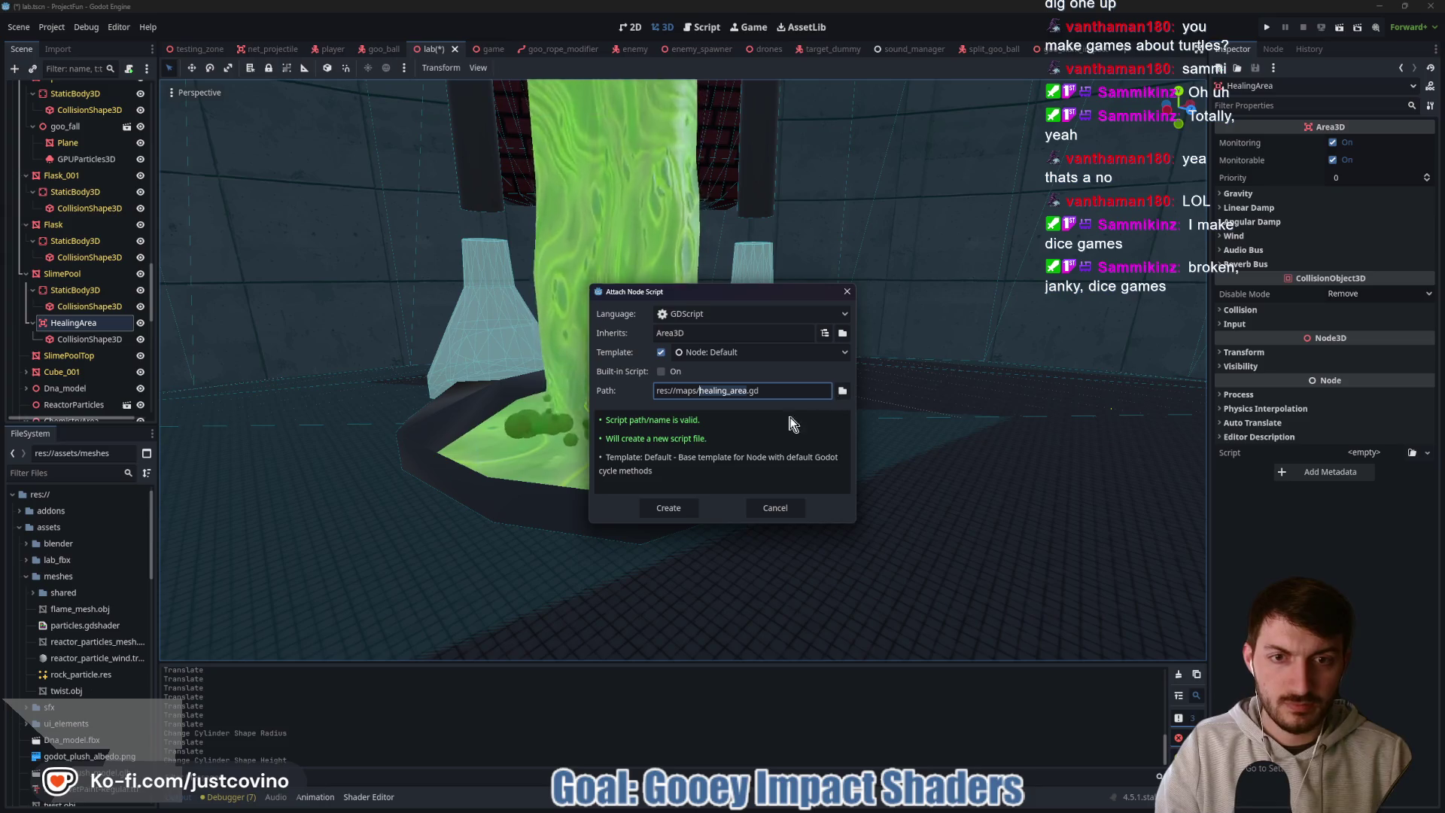
{"action": "left_click", "coordinate": [669, 508]}
{"action": "type", "text": "@export var heal_percentage: float = 0.15"}
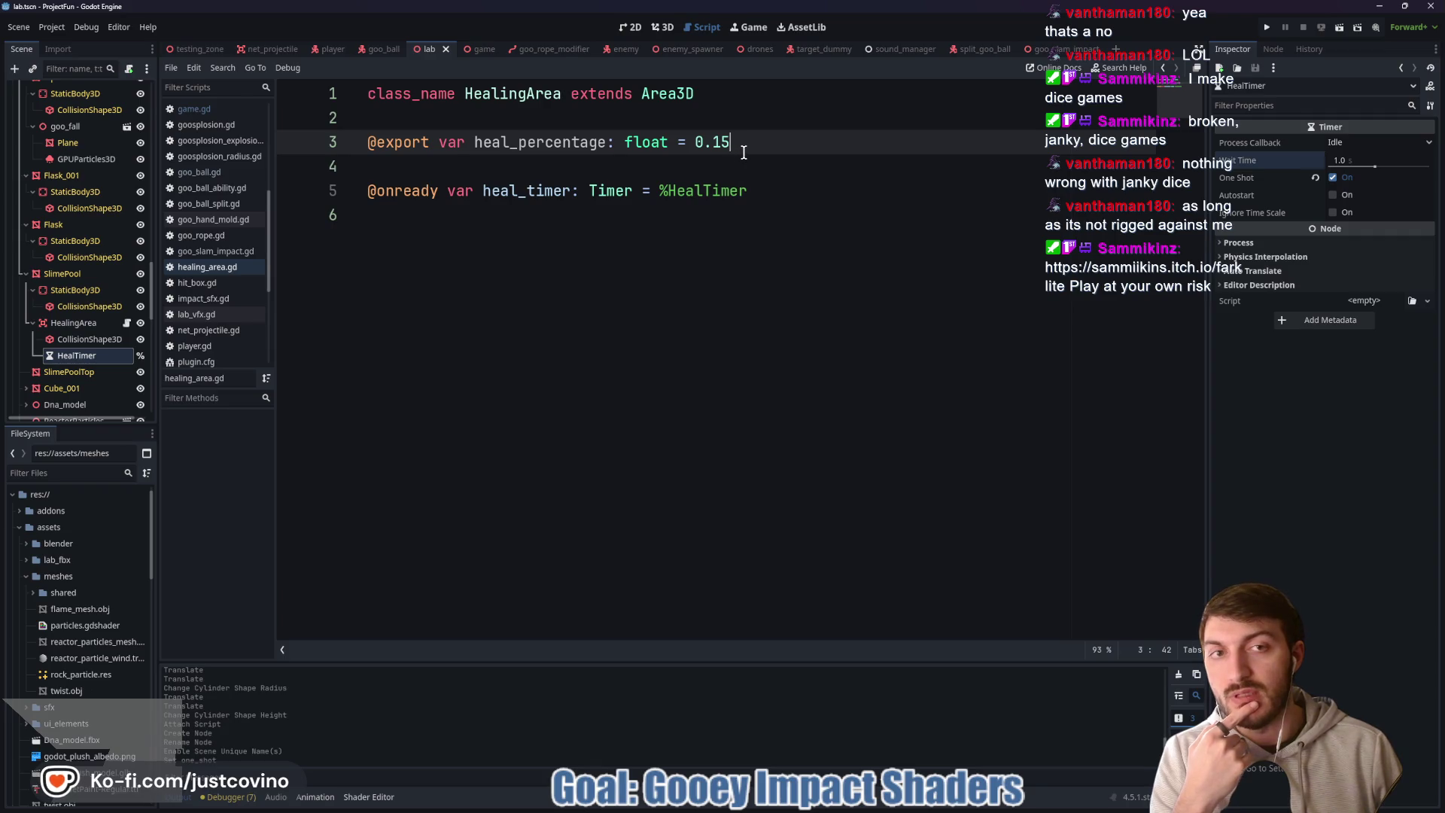
- Remove the heal_percentage and heal_timer declarations and save healing_area.gd
{"action": "left_click_drag", "start_coordinate": [750, 149], "coordinate": [371, 148]}
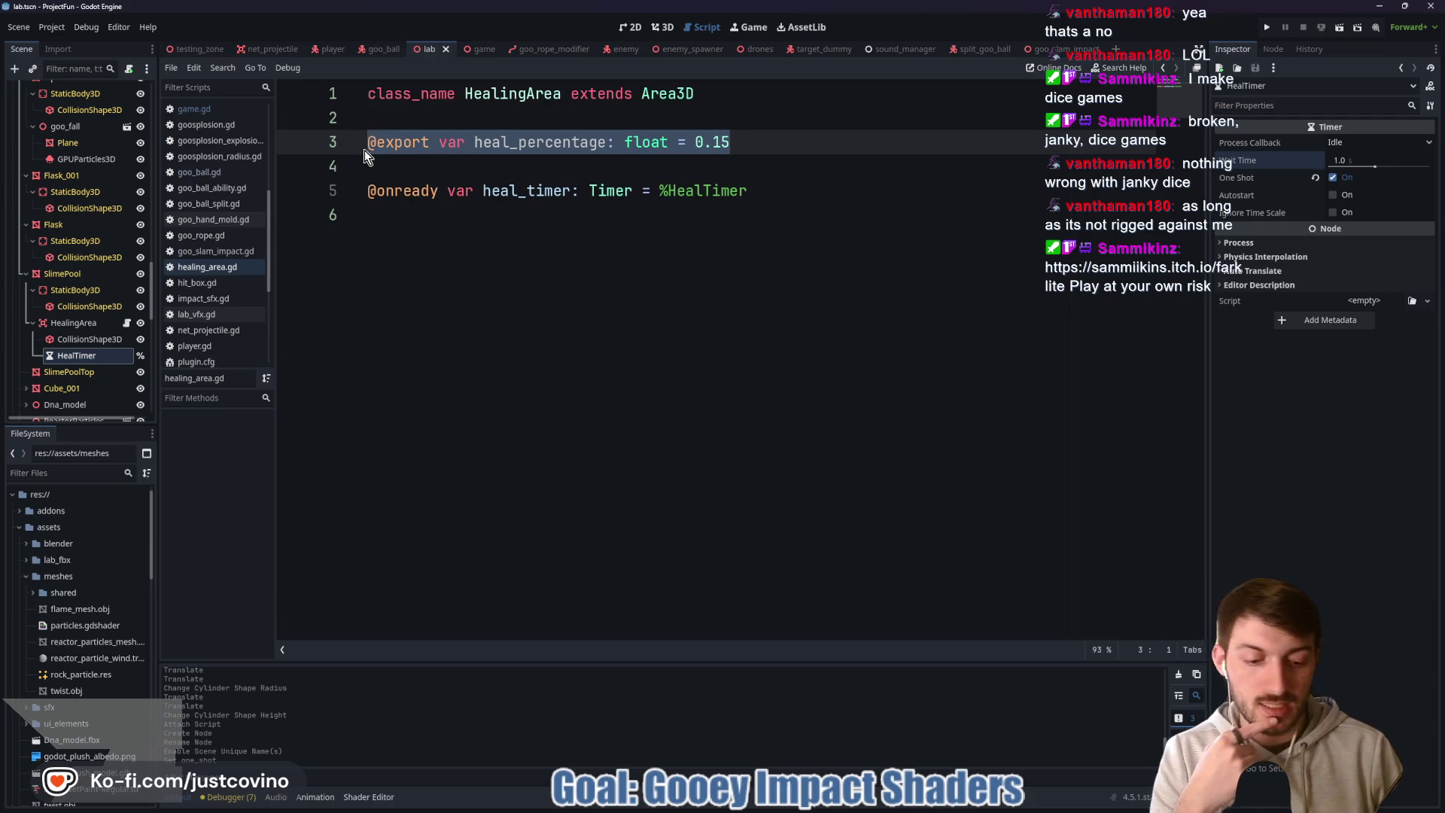
{"action": "key", "text": "BackSpace"}
{"action": "left_click_drag", "start_coordinate": [820, 189], "coordinate": [340, 188]}
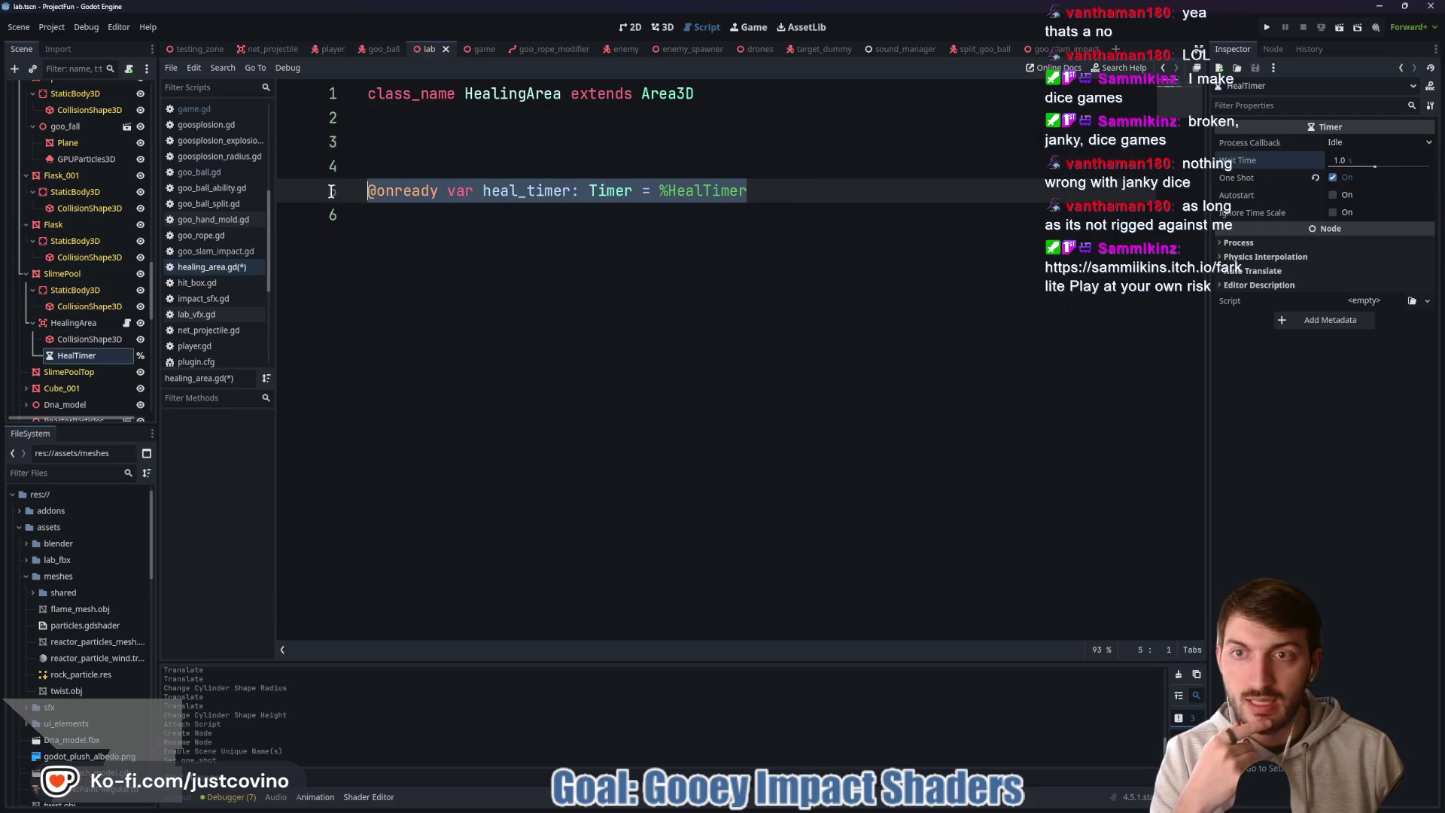
{"action": "key", "text": "BackSpace"}
{"action": "key", "text": "ctrl+s"}
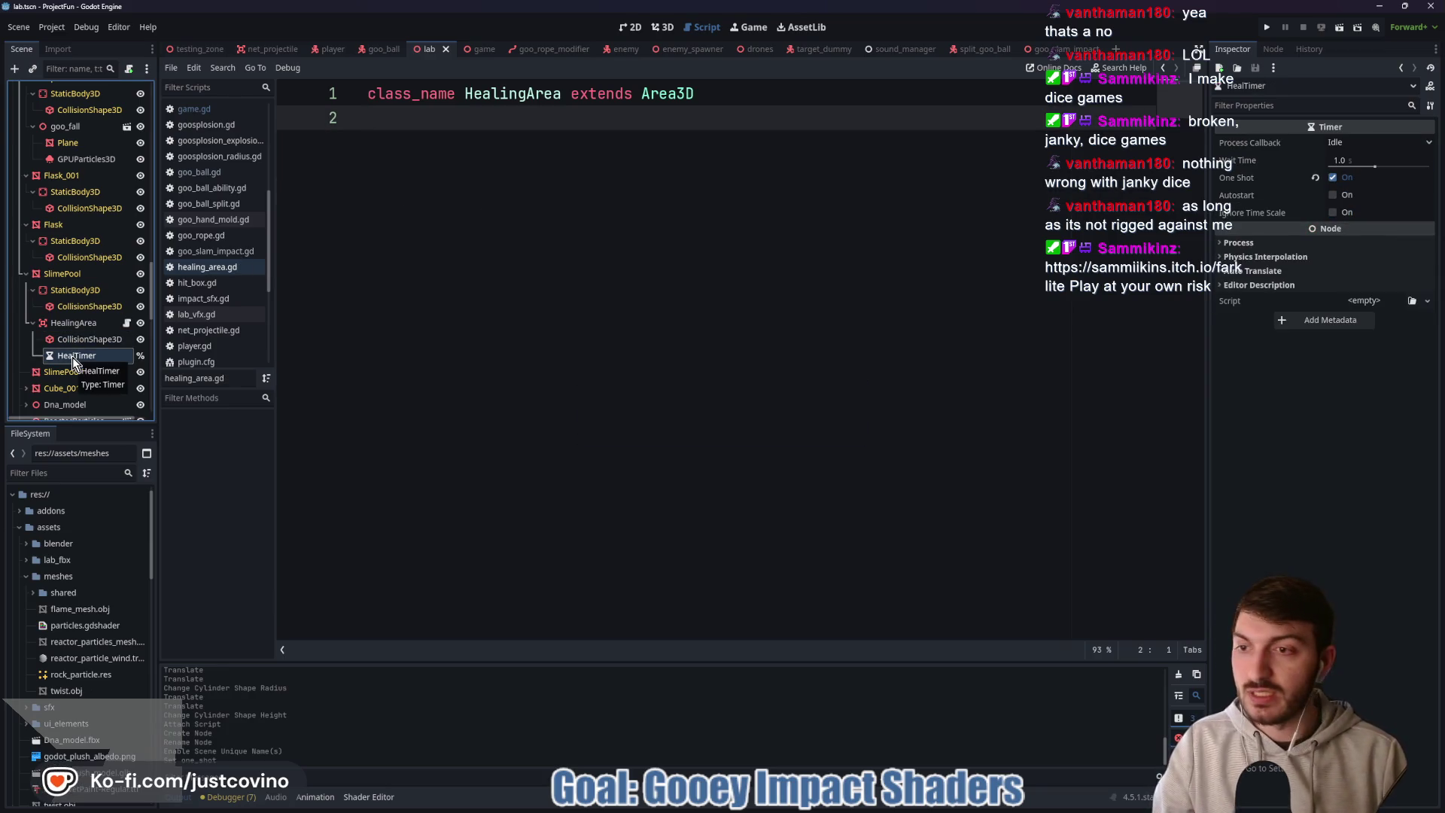
- Delete the HealTimer node, save the lab scene and close goo_slam_impact
{"action": "key", "text": "Delete"}
{"action": "left_click", "coordinate": [679, 419]}
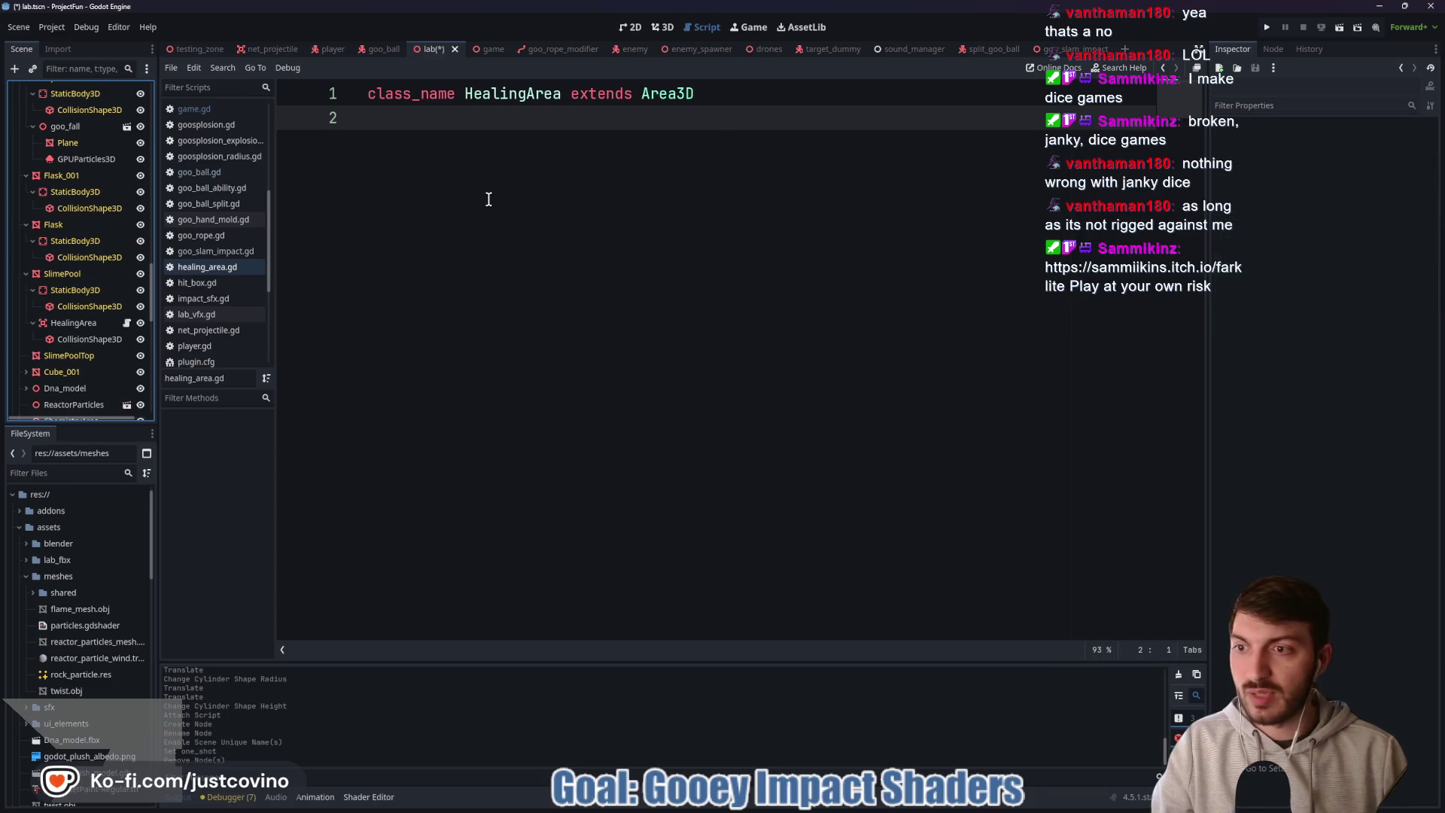
{"action": "key", "text": "ctrl+s"}
{"action": "left_click", "coordinate": [147, 322]}
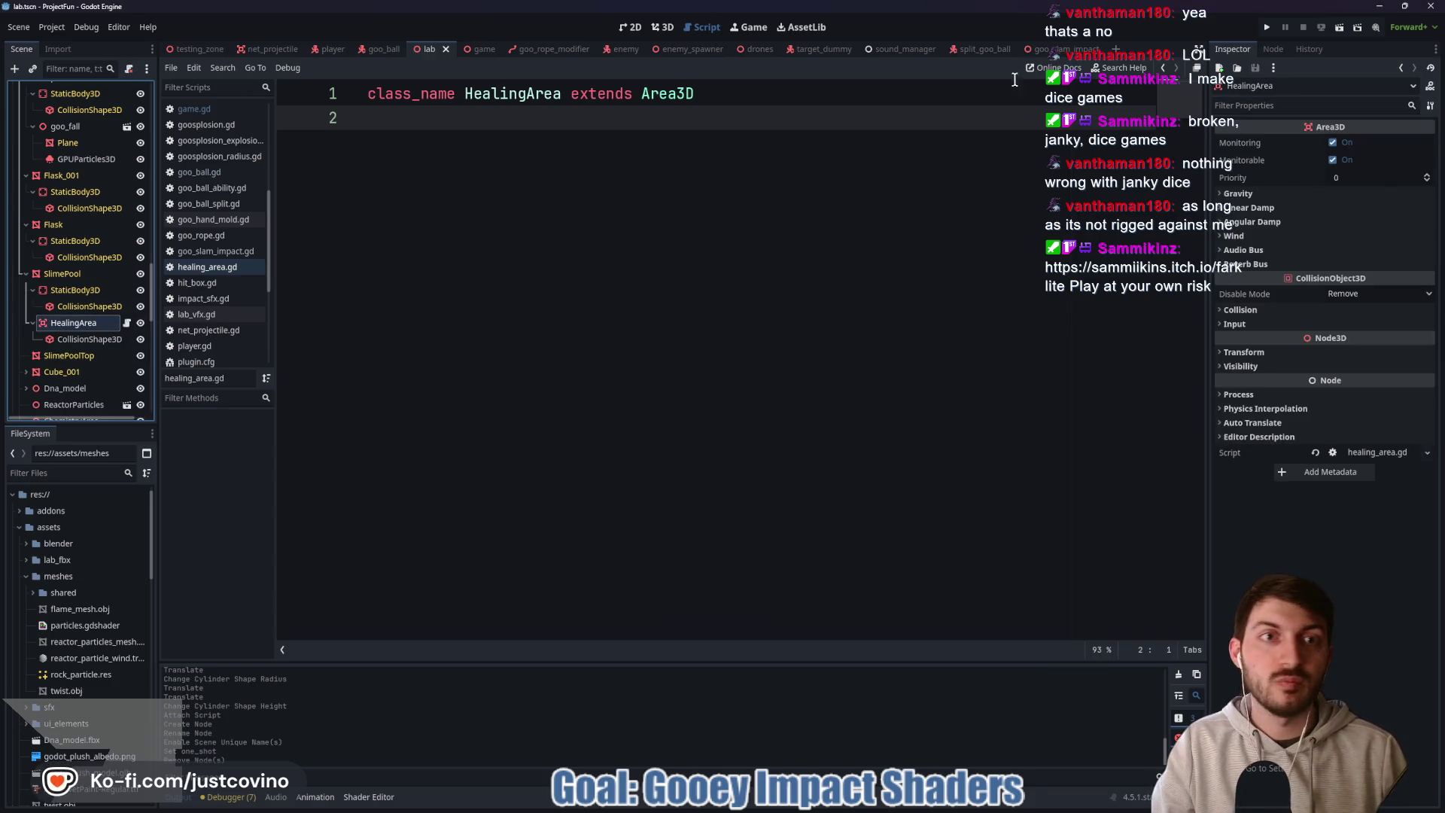
{"action": "left_click", "coordinate": [1062, 51]}
{"action": "left_click", "coordinate": [1095, 49]}
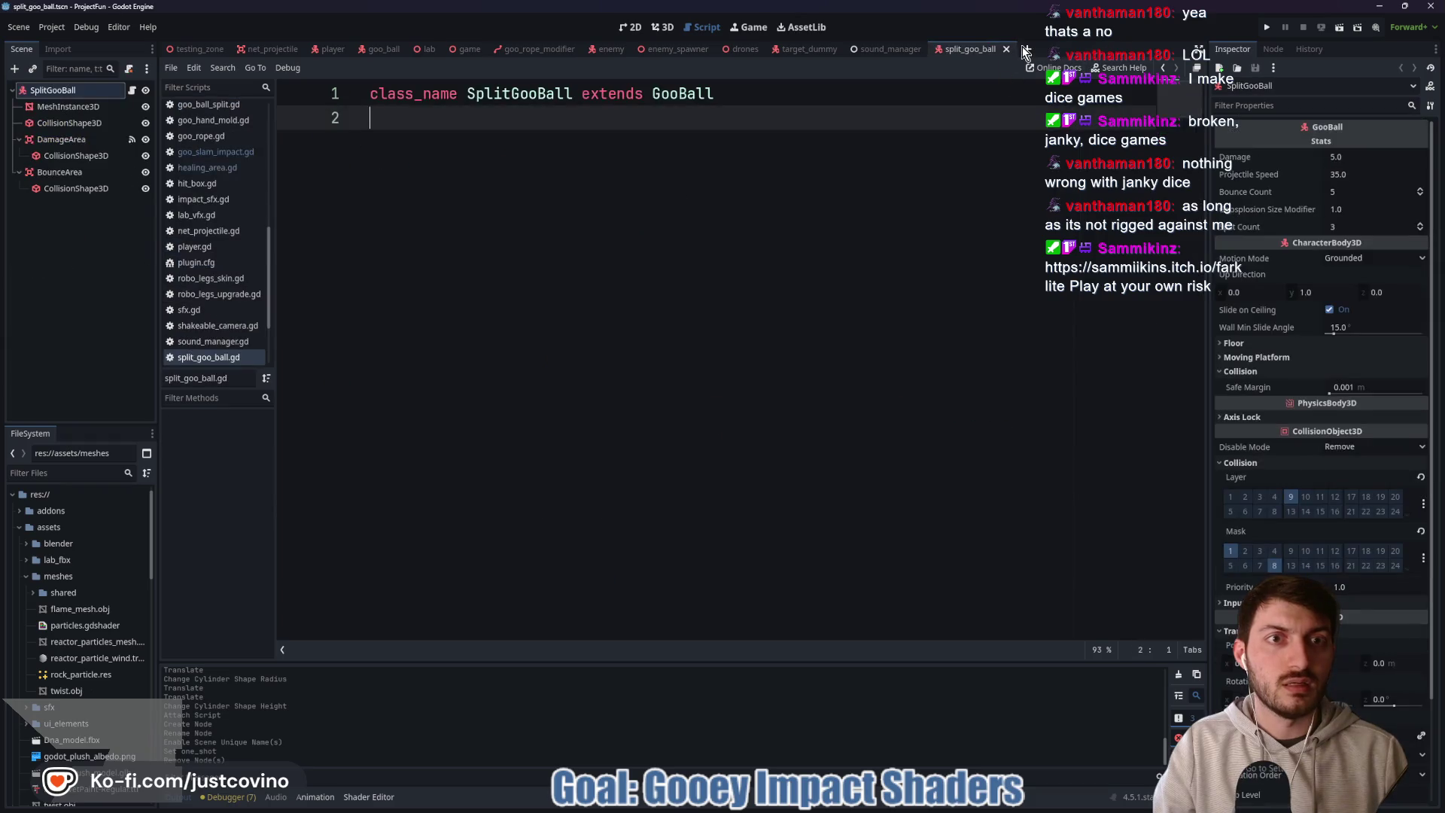
- Close split_goo_ball and create a new scene whose root is a plain Node
{"action": "left_click", "coordinate": [1007, 49]}
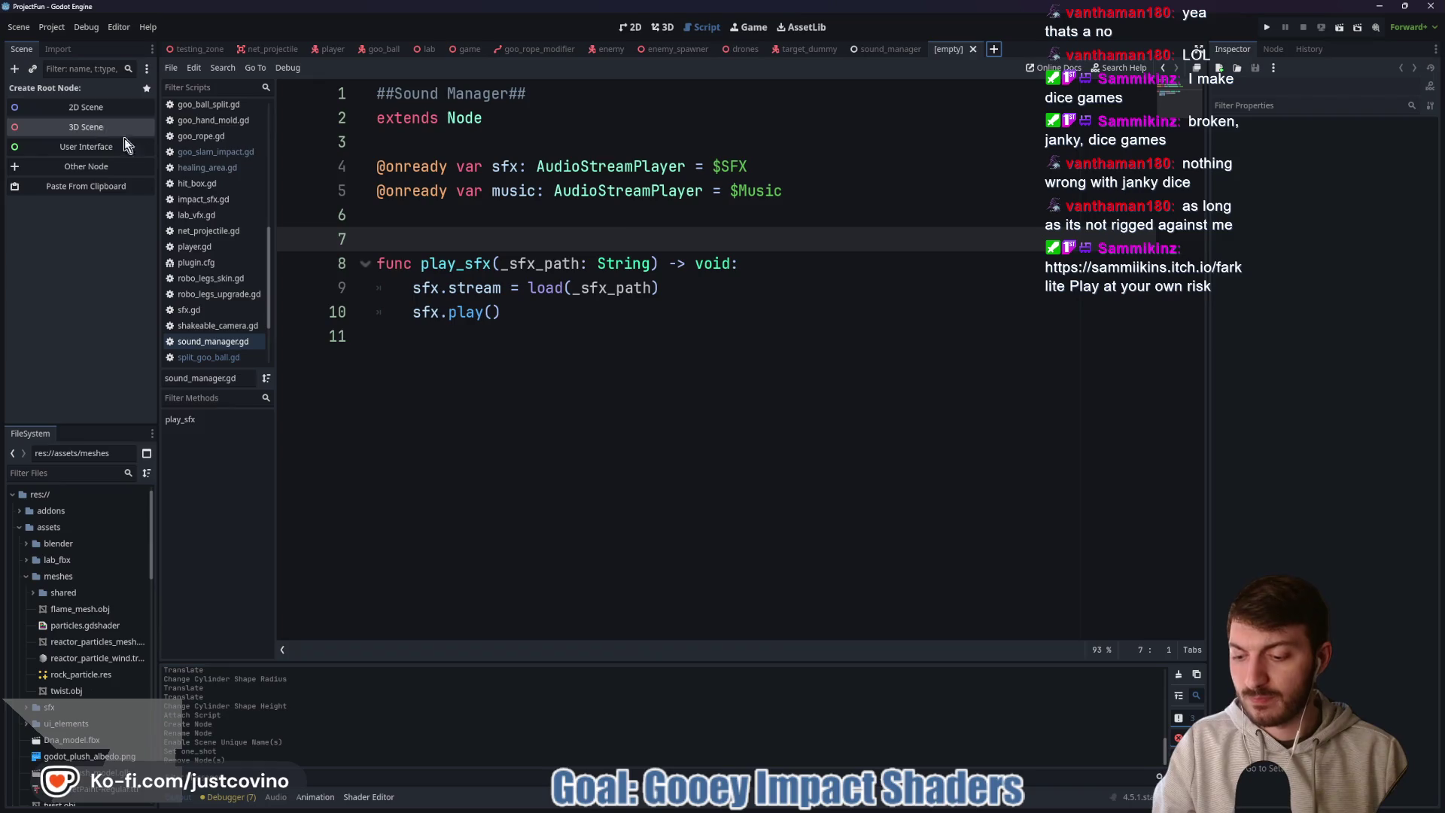
{"action": "left_click", "coordinate": [86, 166]}
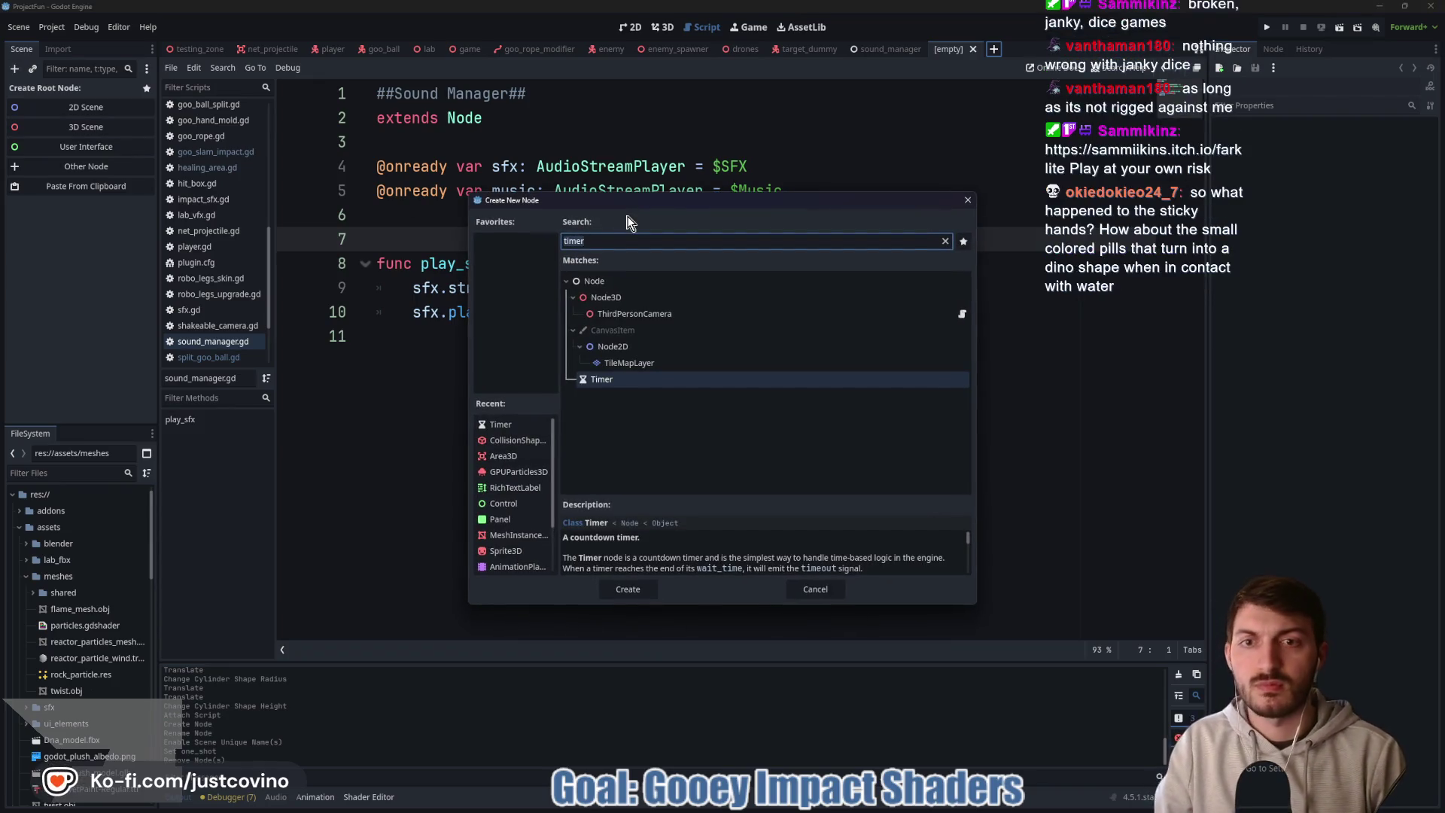
{"action": "left_click", "coordinate": [624, 283]}
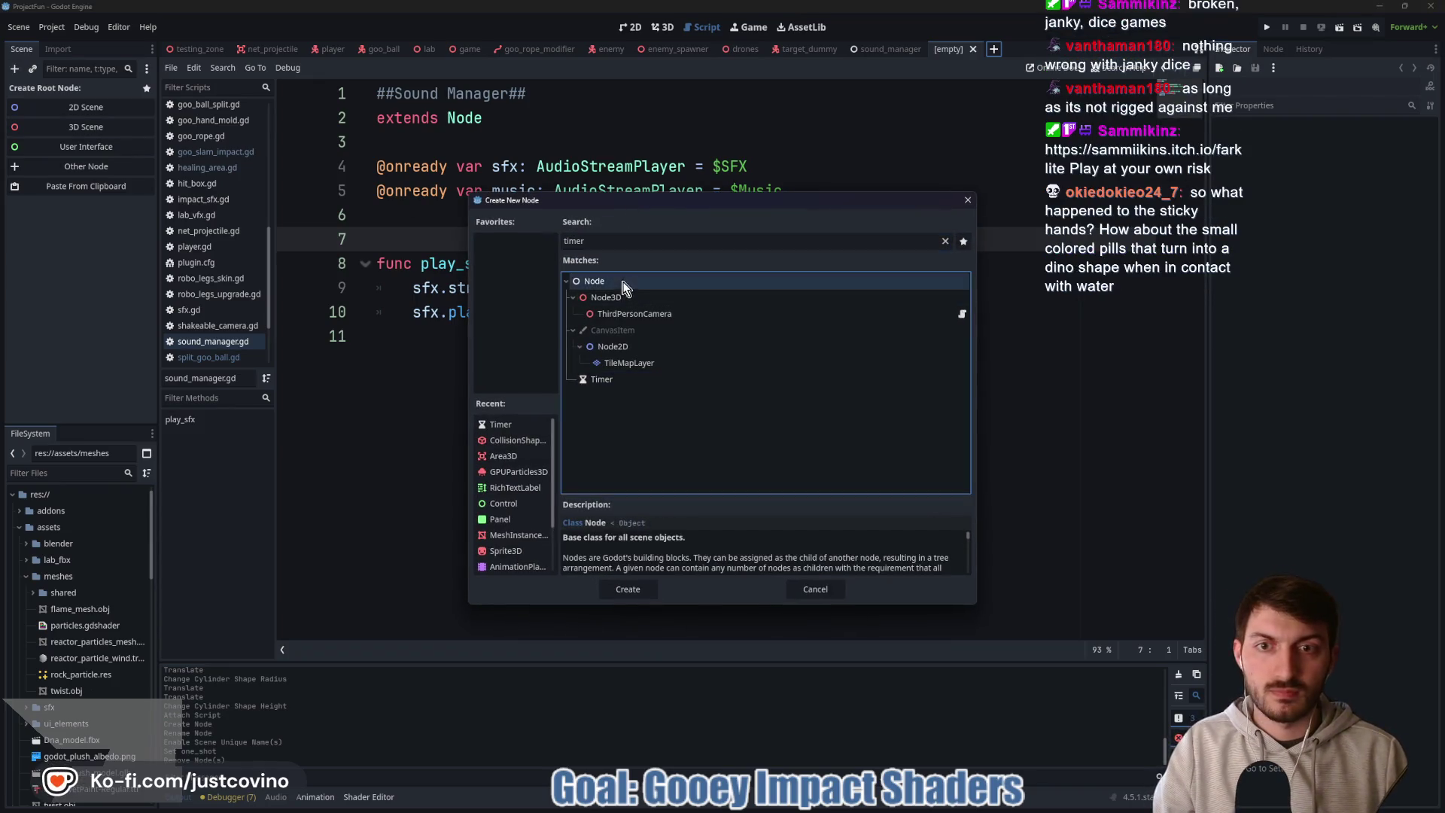
{"action": "left_click", "coordinate": [629, 588]}
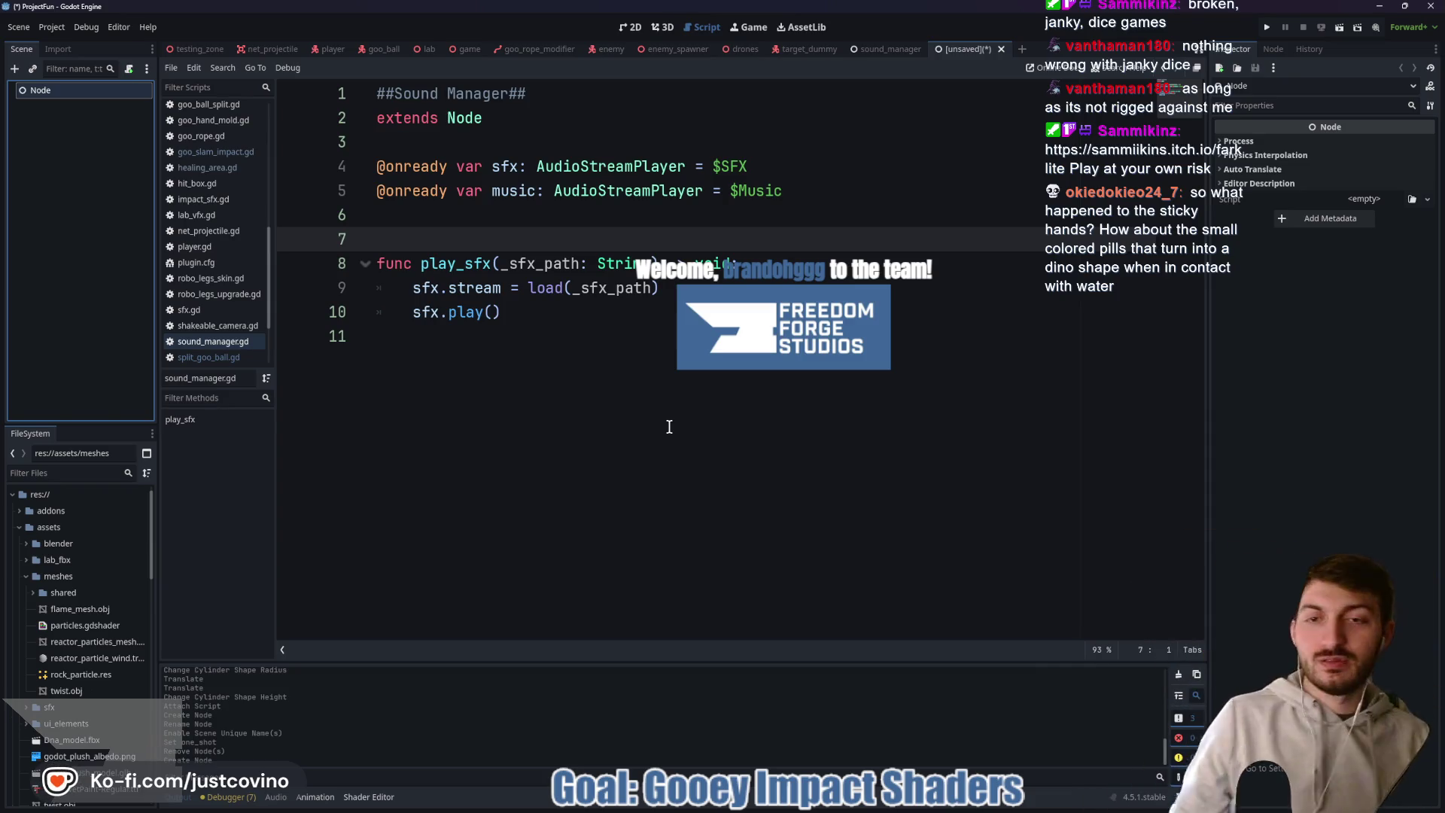
- Rename the root node to 'Healing' and begin saving it as healing.tscn from the resources folder
{"action": "double_click", "coordinate": [74, 90]}
{"action": "type", "text": "H"}
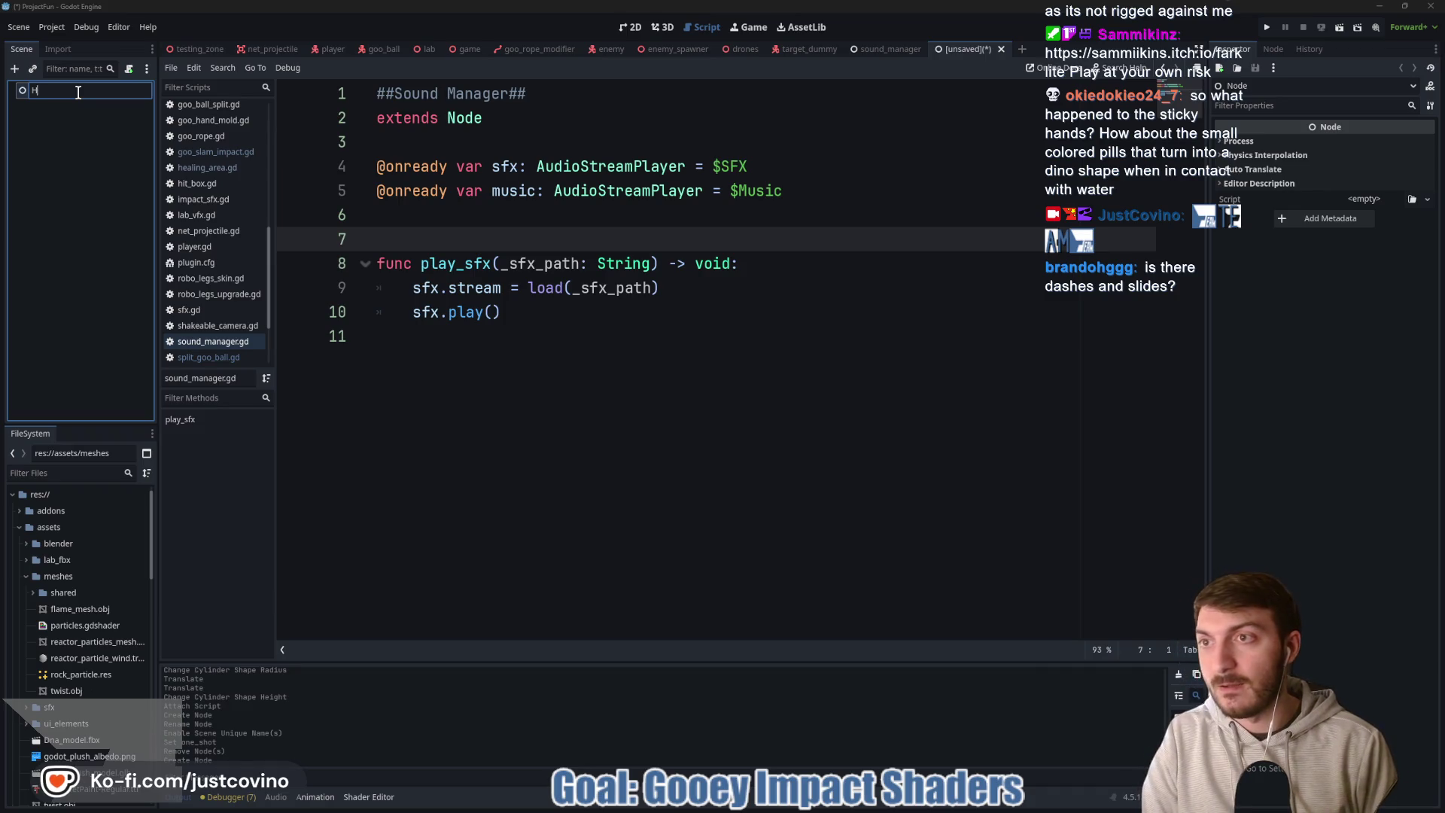
{"action": "type", "text": "ealing"}
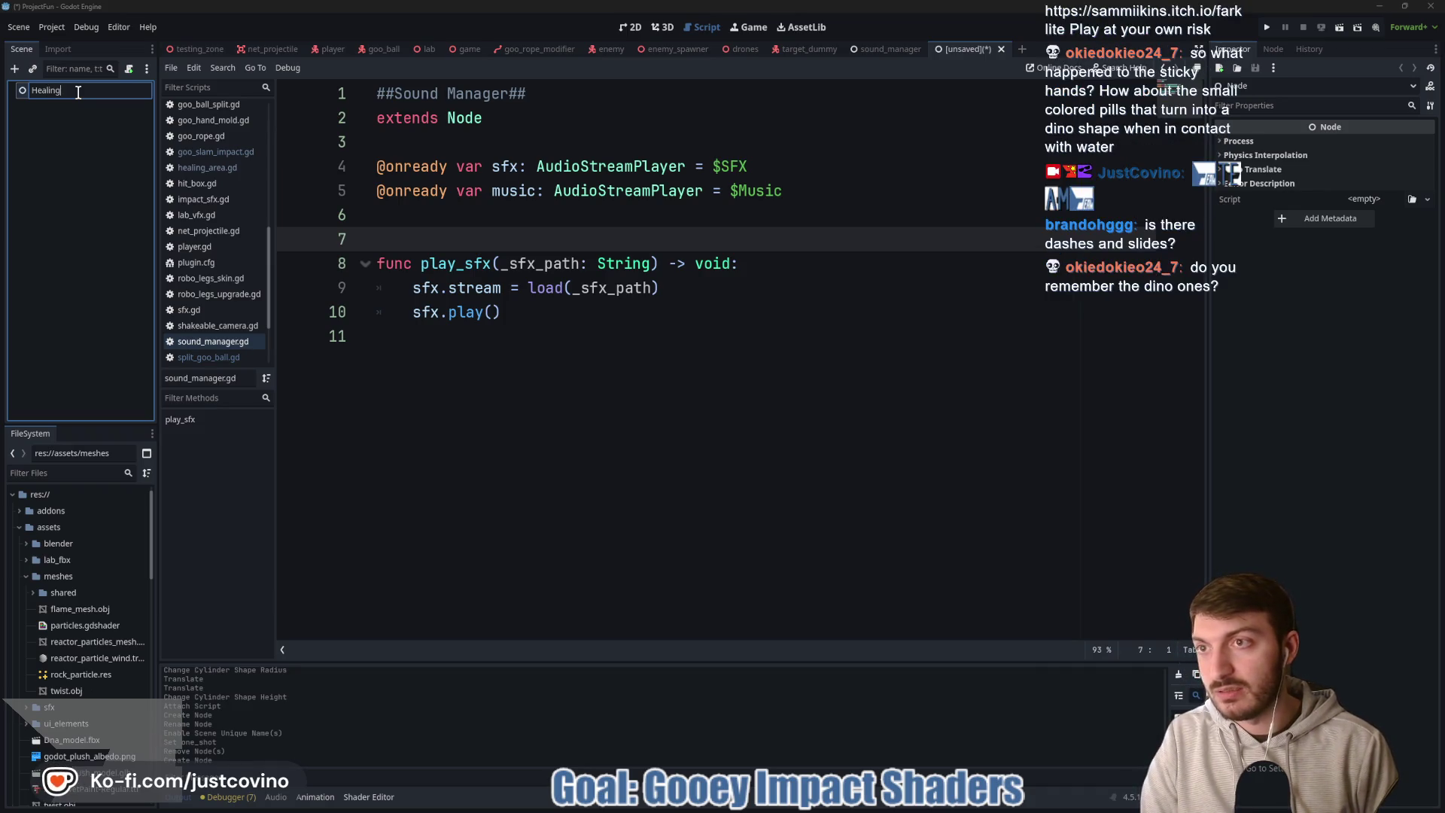
{"action": "key", "text": "Return"}
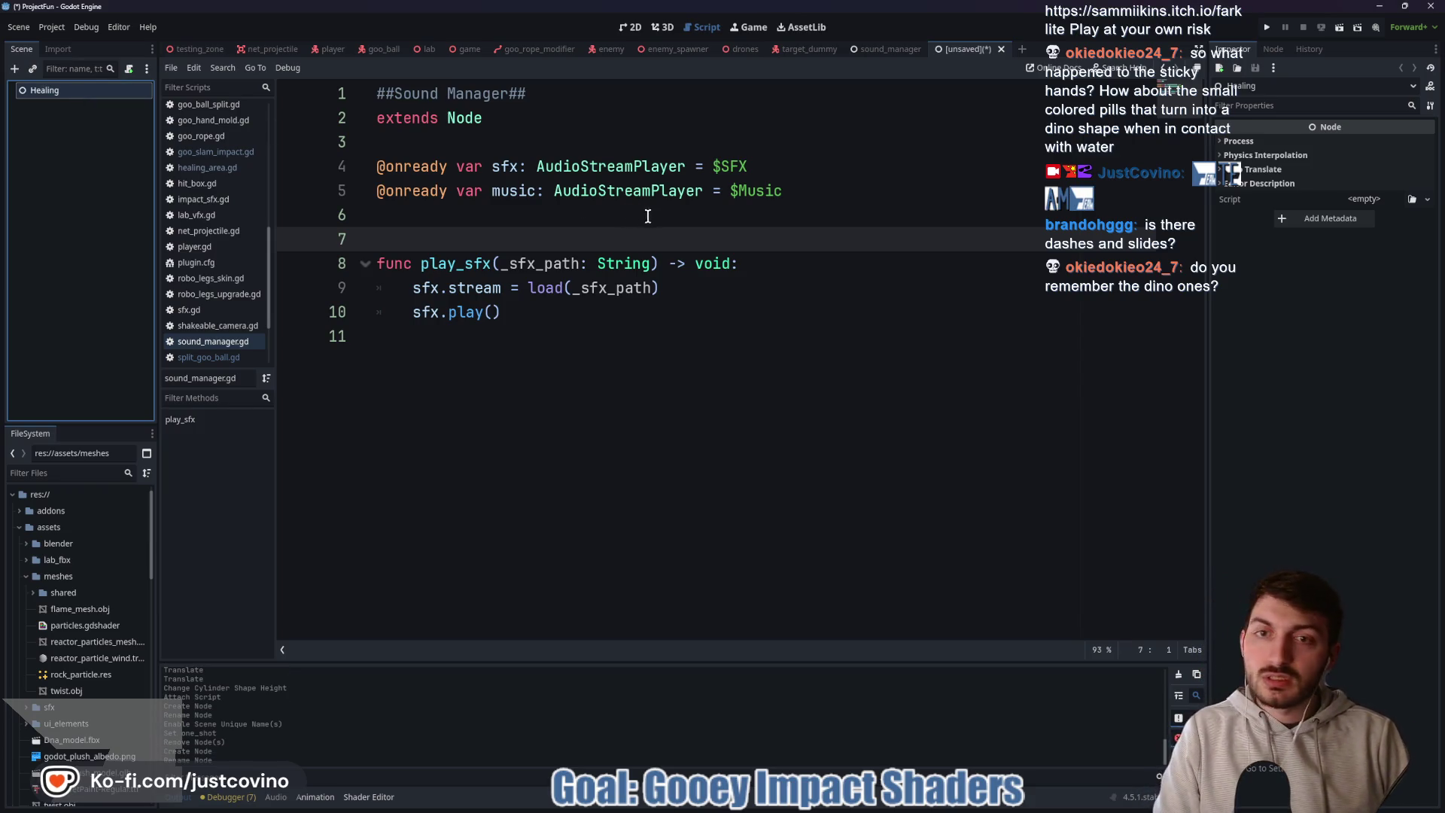
{"action": "key", "text": "ctrl+s"}
{"action": "left_click", "coordinate": [464, 226]}
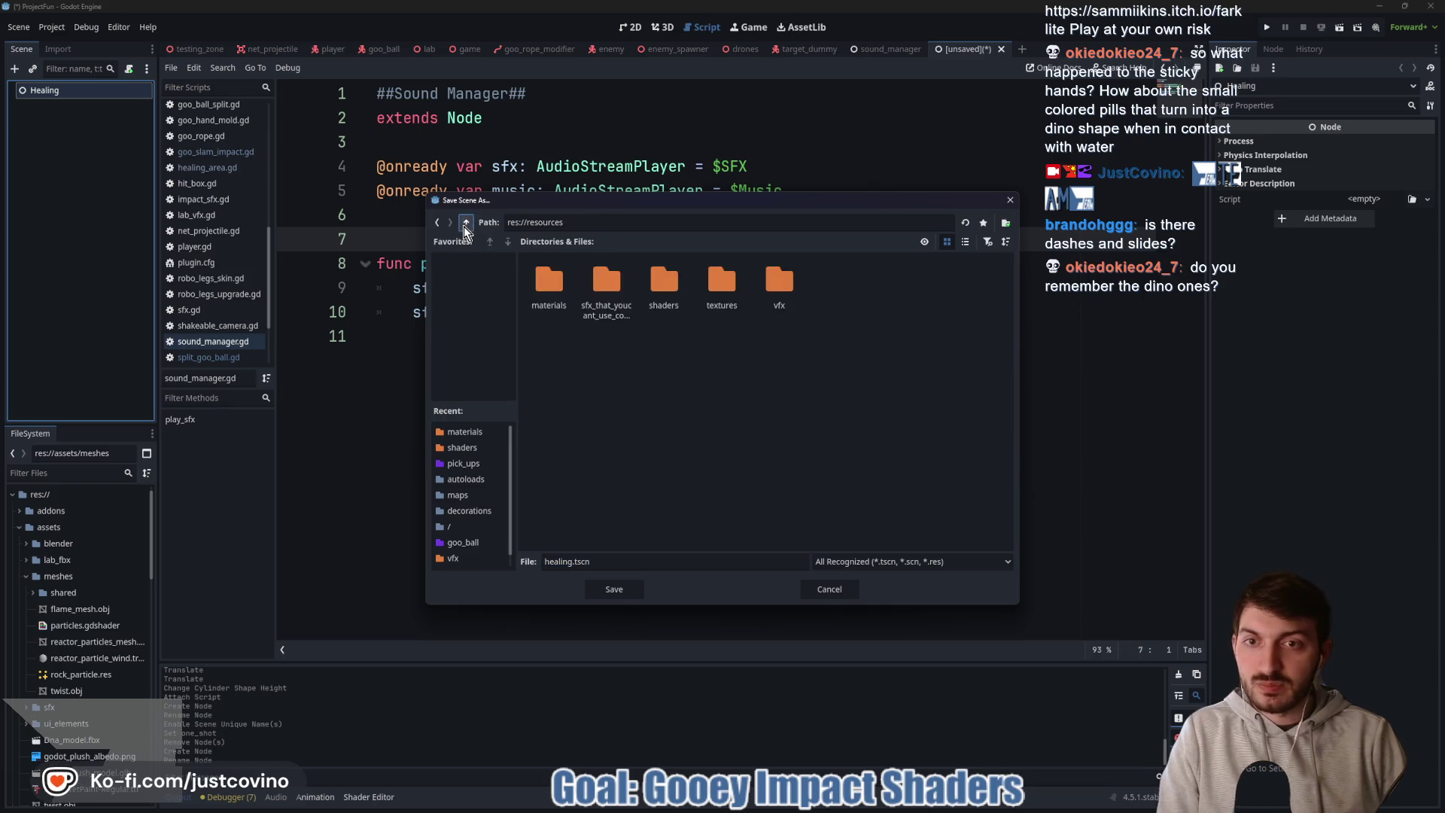